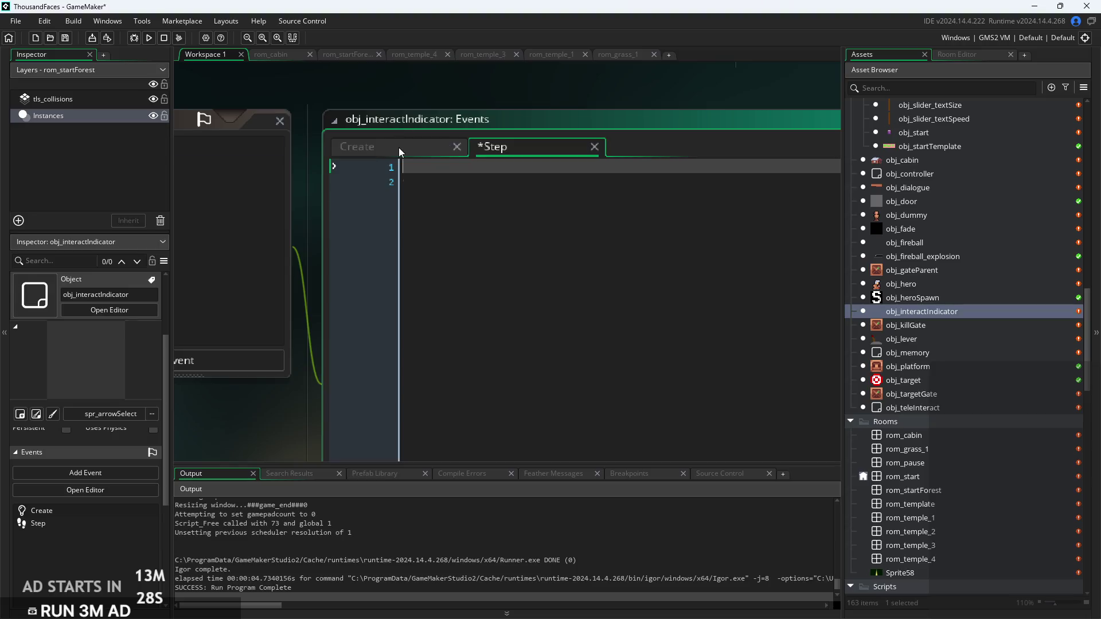
# Open the rom_temple_1 room in the Room Editor
pyautogui.moveTo(452, 116)
pyautogui.mouseDown()
pyautogui.moveTo(597, 119)
pyautogui.moveTo(420, 153)
pyautogui.moveTo(490, 157)
pyautogui.mouseUp()
pyautogui.scroll(-2, 477, 135)
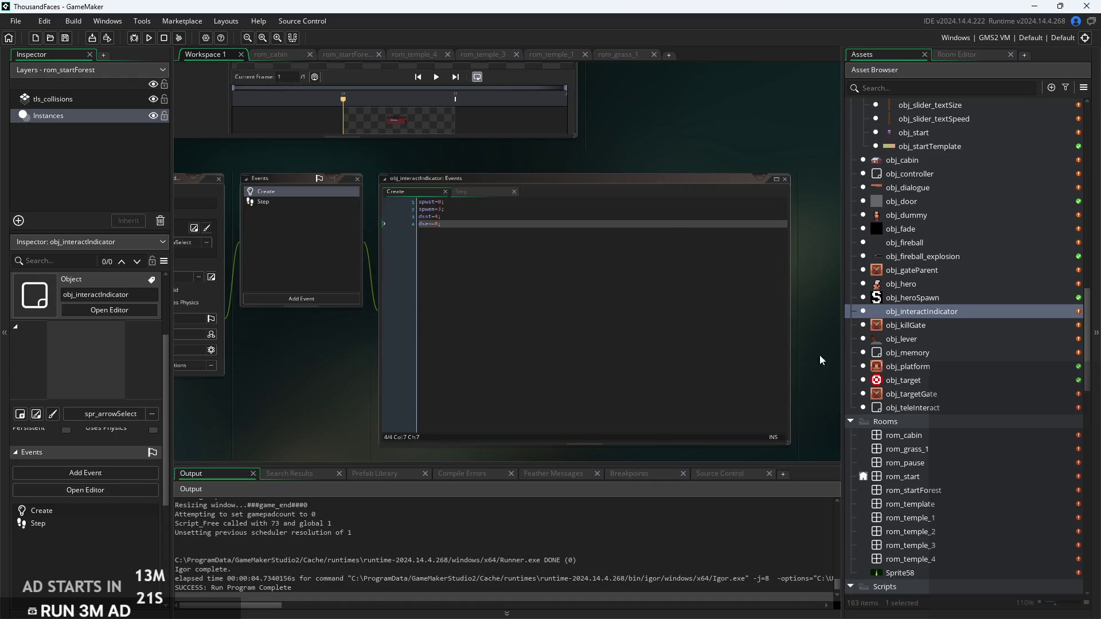
pyautogui.click(947, 504)
pyautogui.doubleClick(953, 518)
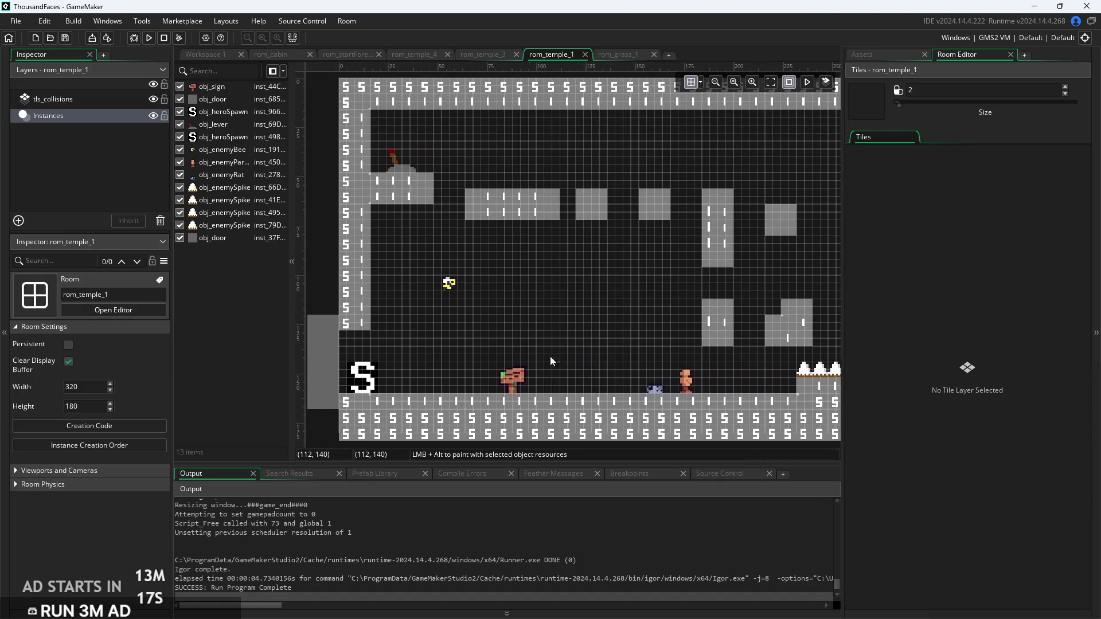
# Open rom_temple_2, rom_temple_3 and rom_temple_4 for review
pyautogui.click(892, 52)
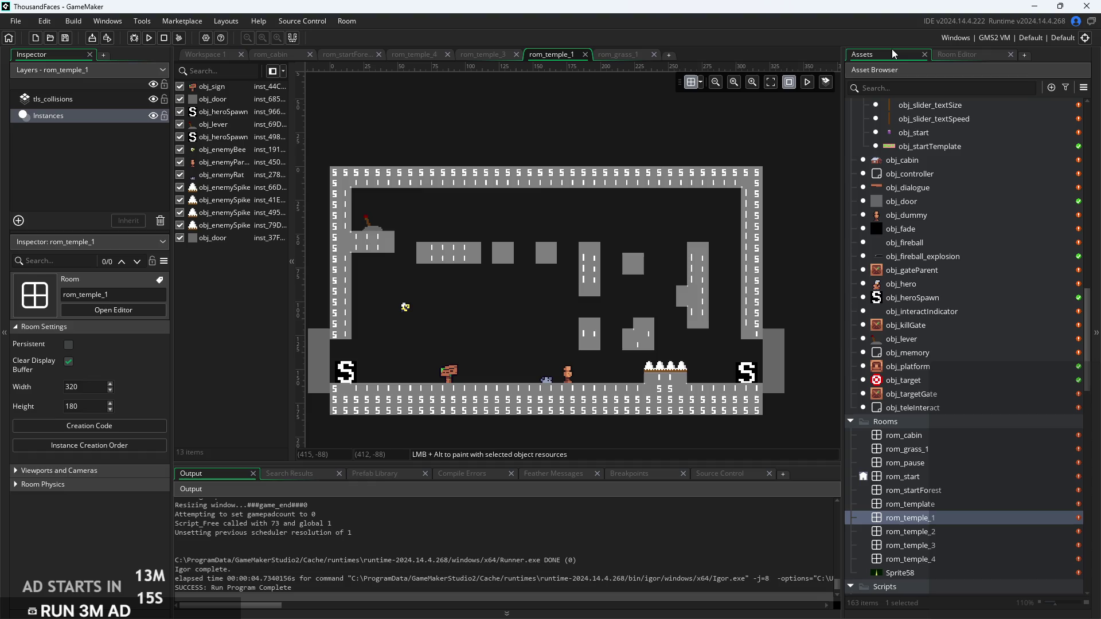
pyautogui.doubleClick(948, 534)
pyautogui.doubleClick(947, 541)
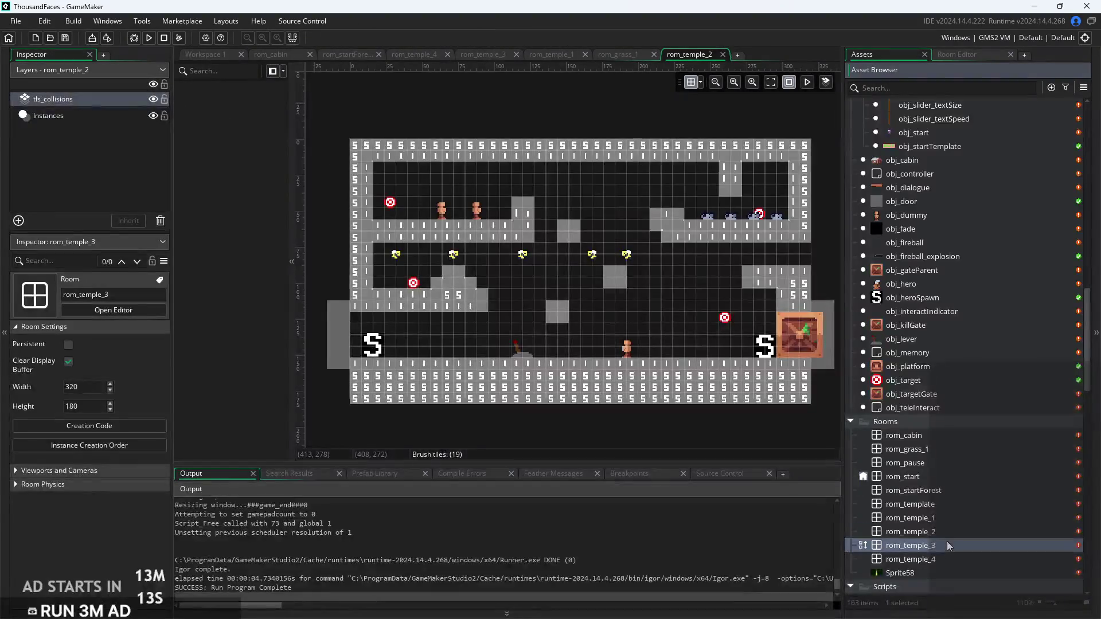
pyautogui.doubleClick(948, 559)
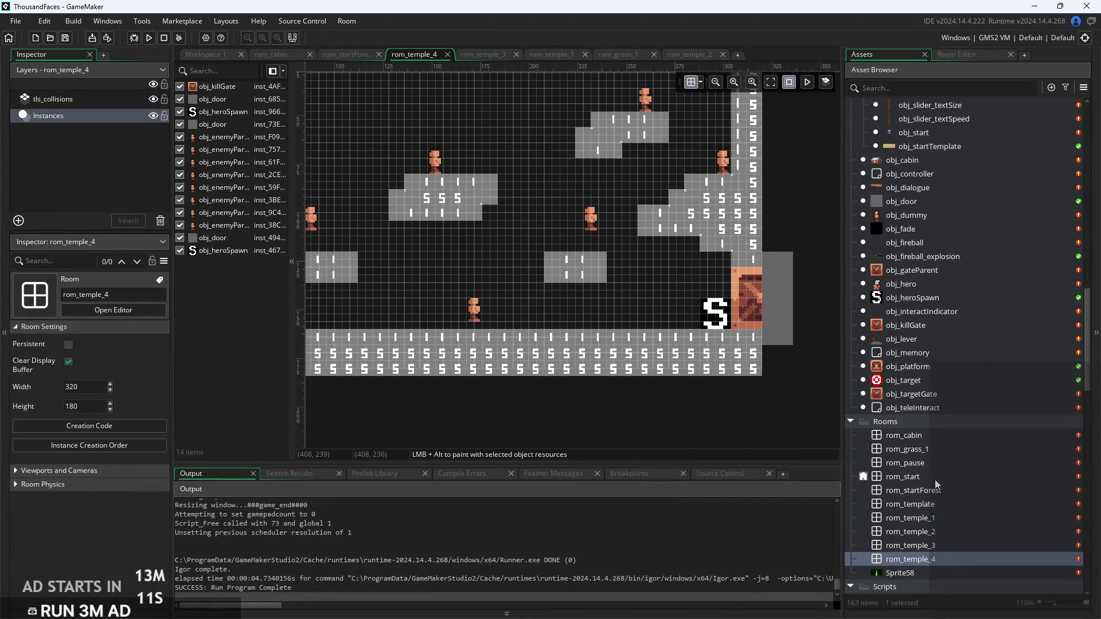
# Open the rom_start title room, then switch back to rom_cabin
pyautogui.click(937, 477)
pyautogui.doubleClick(937, 477)
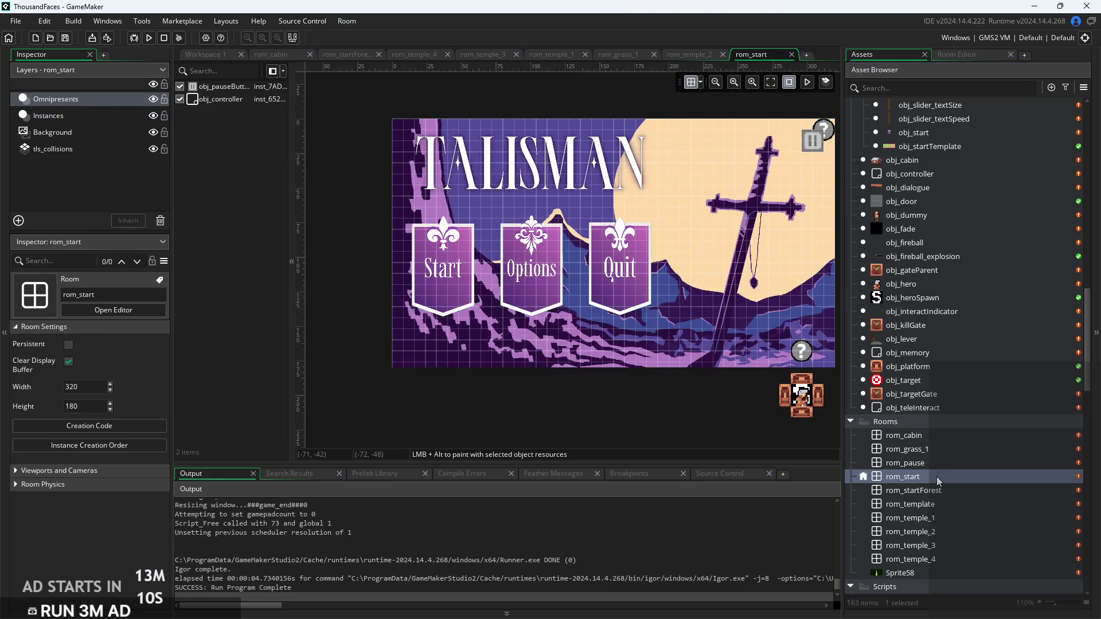
pyautogui.doubleClick(934, 436)
# Bring the cabin room into view and move the creation code window aside
pyautogui.moveTo(550, 367)
pyautogui.mouseDown()
pyautogui.moveTo(639, 270)
pyautogui.moveTo(612, 172)
pyautogui.mouseUp()
pyautogui.moveTo(556, 359); pyautogui.dragTo(457, 373)
pyautogui.moveTo(582, 193)
pyautogui.mouseDown()
pyautogui.moveTo(790, 187)
pyautogui.moveTo(723, 177)
pyautogui.mouseUp()
pyautogui.scroll(2, 592, 342)
pyautogui.click(545, 288)
pyautogui.scroll(2, 532, 259)
pyautogui.scroll(1, 532, 259)
pyautogui.scroll(-1, 532, 259)
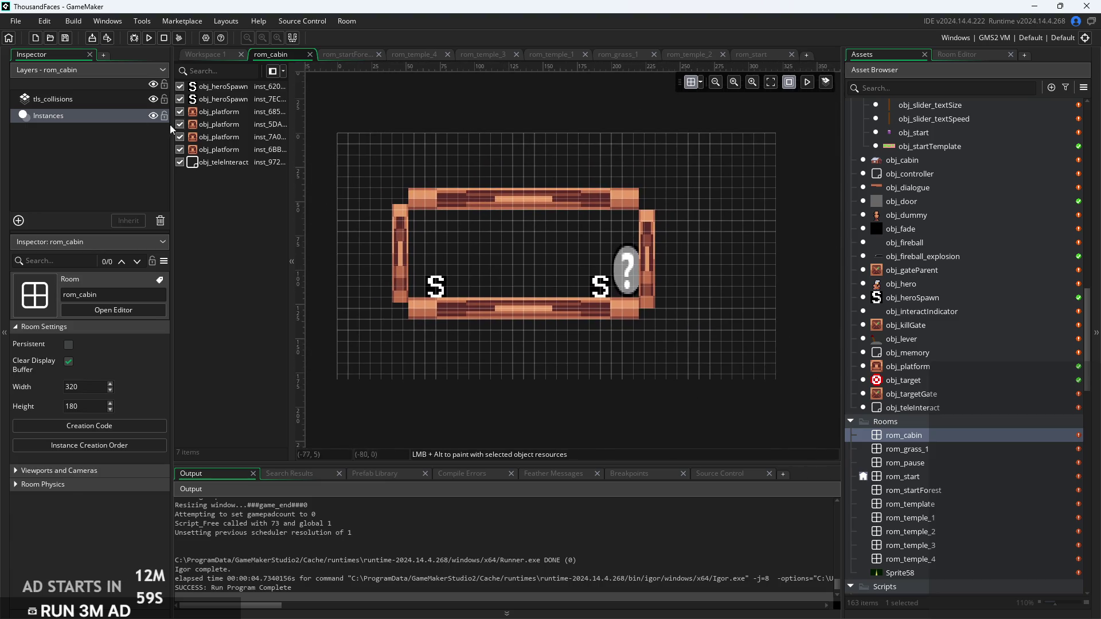
# Inspect the cabin's top platform, hero spawn and ? teleport instances, then run the game
pyautogui.click(467, 201)
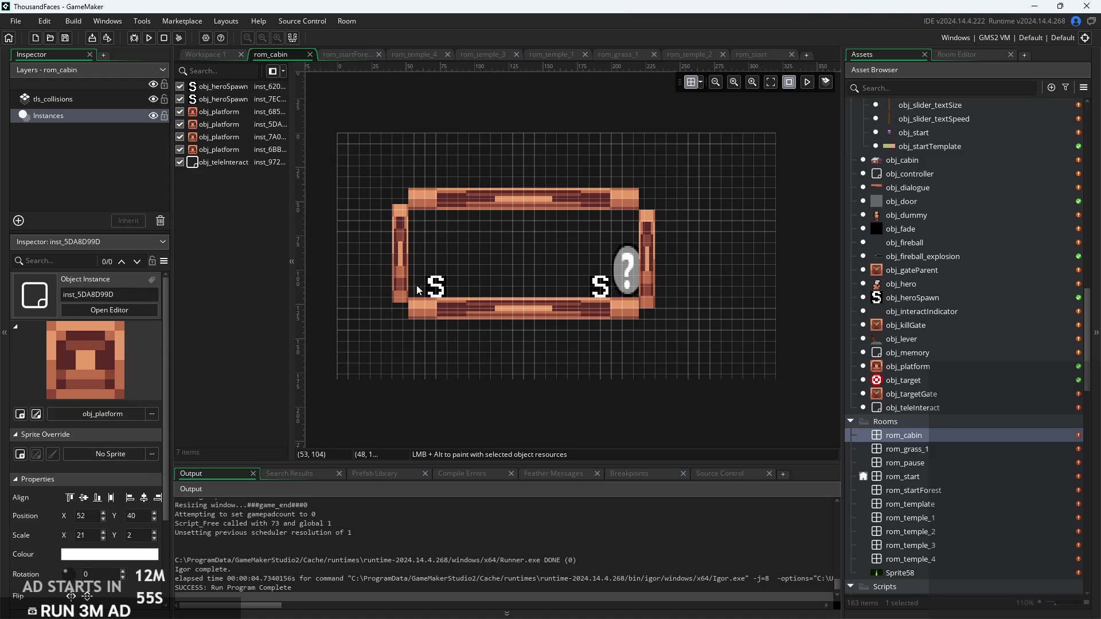
pyautogui.click(435, 285)
pyautogui.click(625, 274)
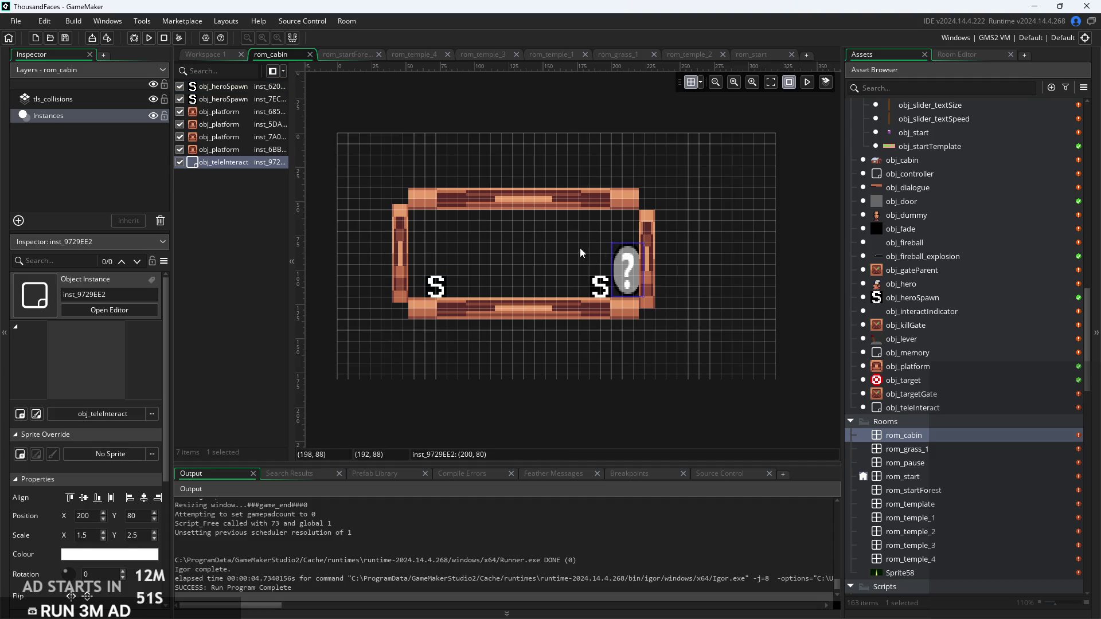
pyautogui.click(149, 39)
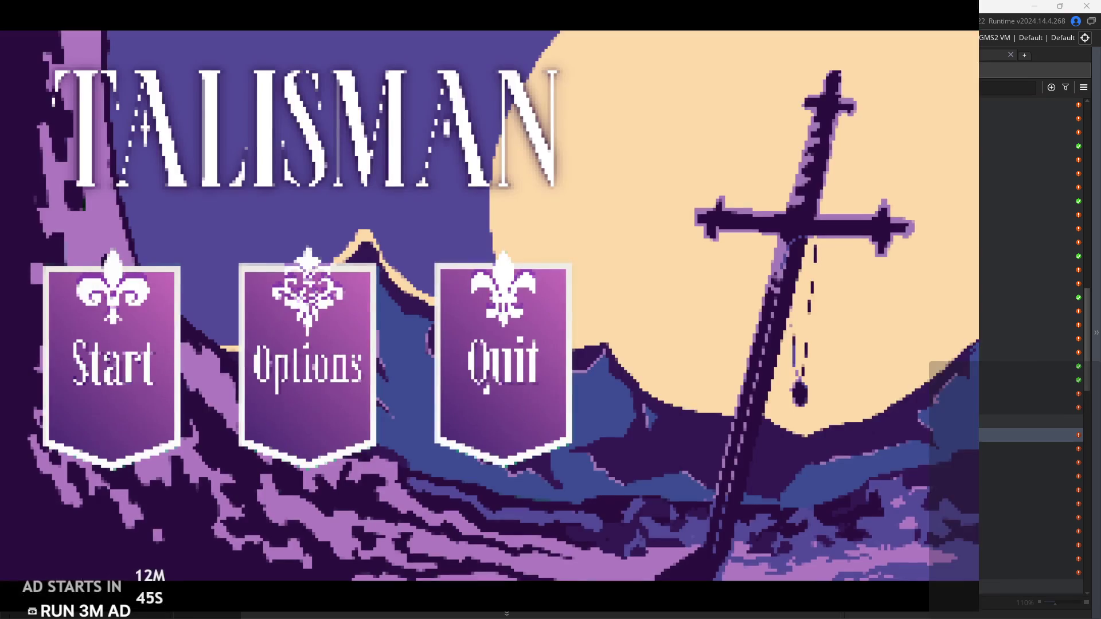
# Start the game, move the character around the cabin, and abort on the room_goto code error
pyautogui.click(109, 349)
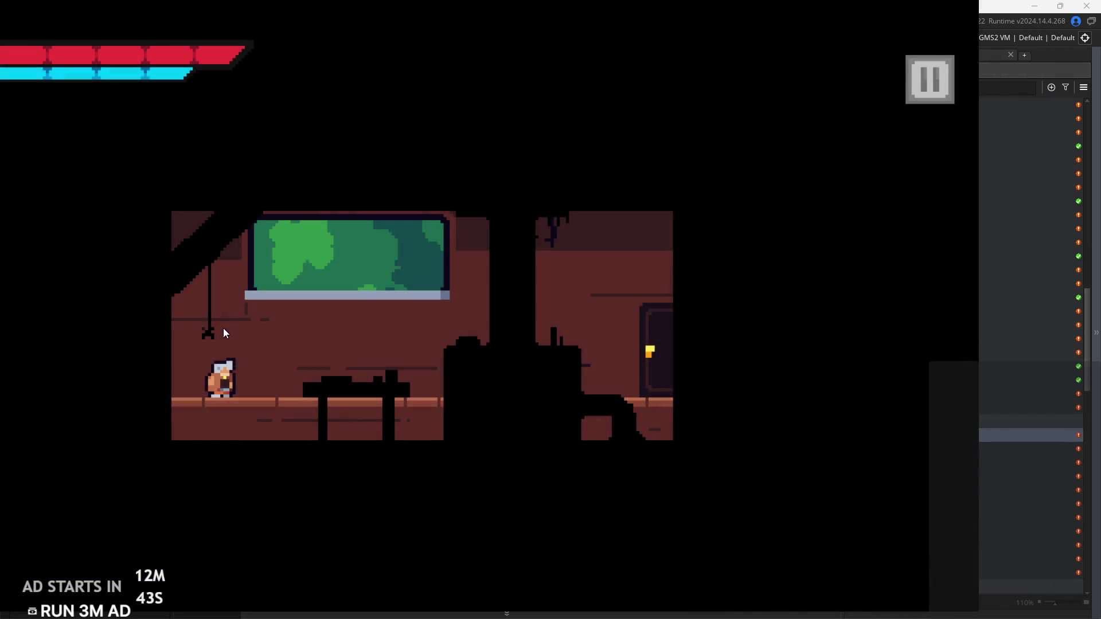
pyautogui.press('d')
pyautogui.press('space')
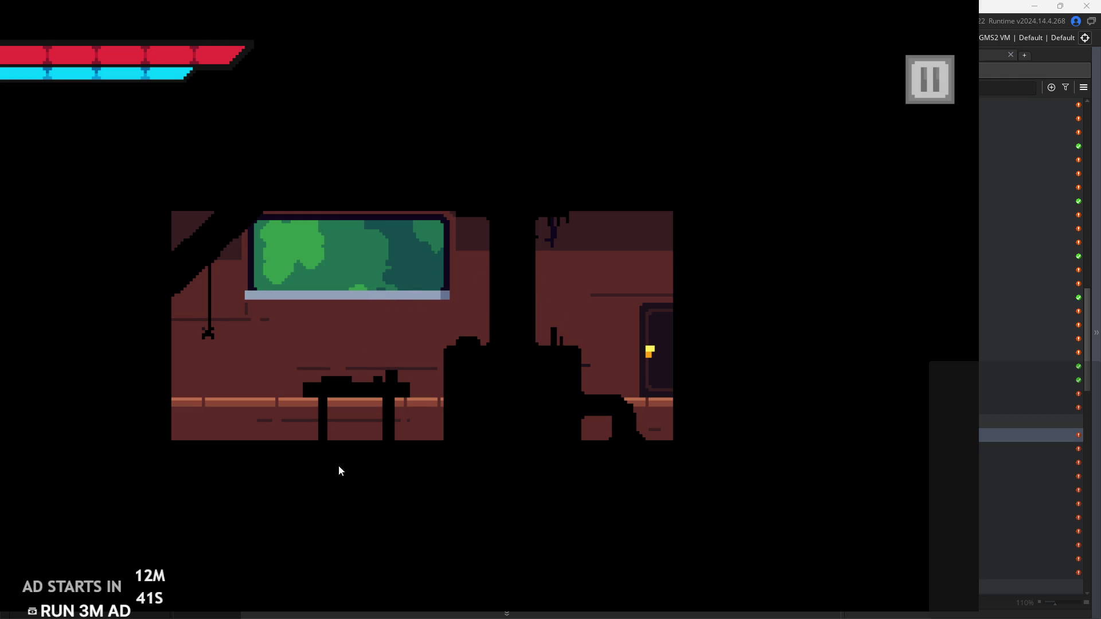
pyautogui.press('a')
pyautogui.press('d')
pyautogui.press('d')
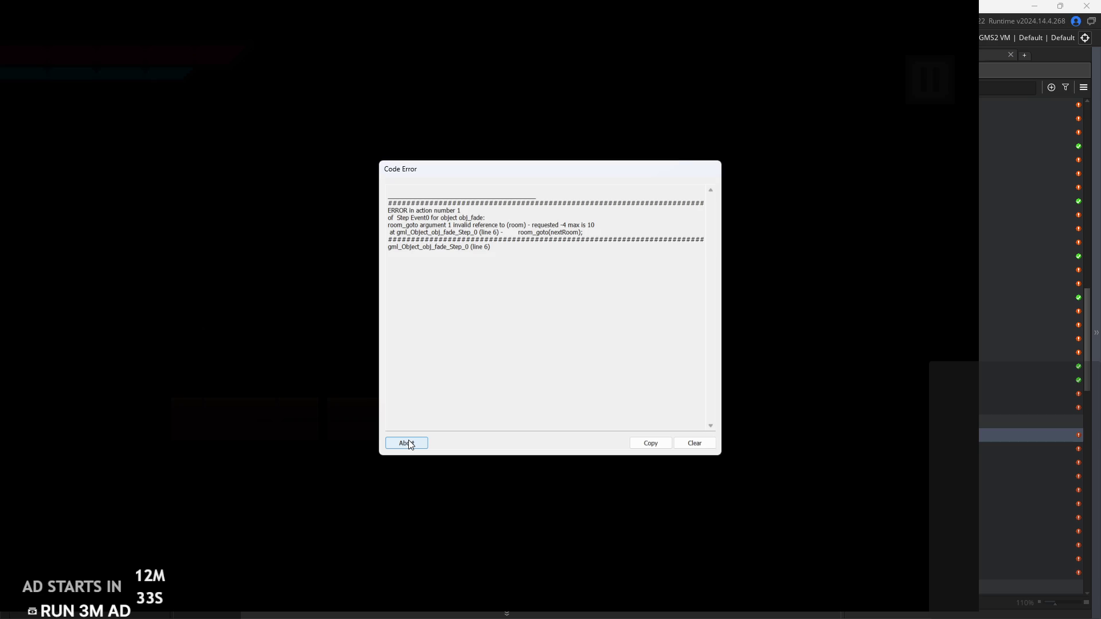
pyautogui.click(408, 443)
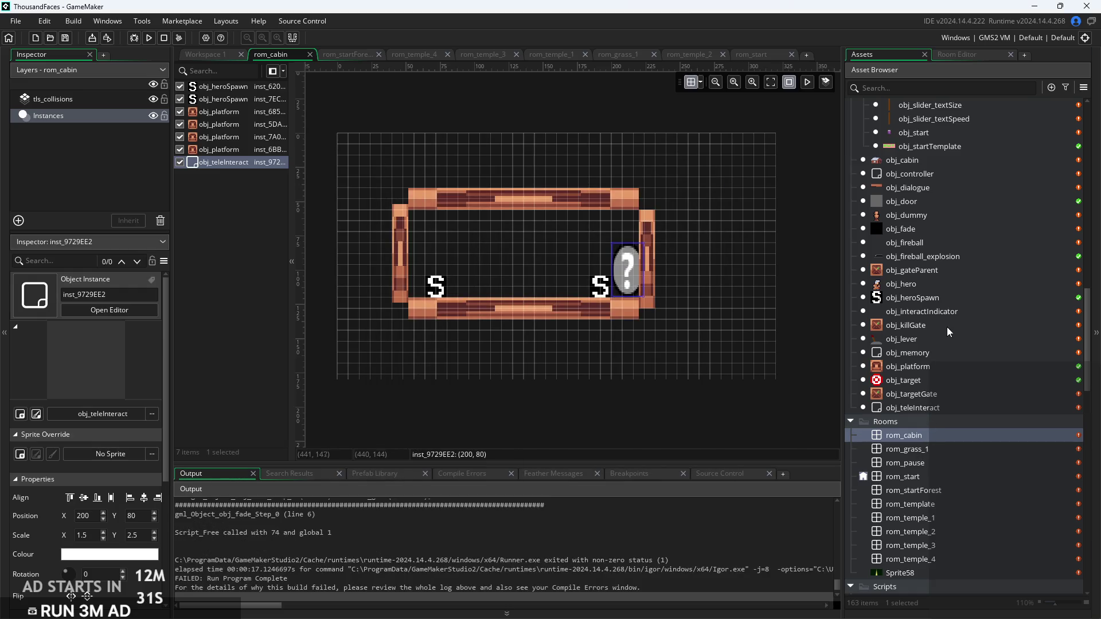
# Reopen rom_cabin and select the ? teleport instance
pyautogui.doubleClick(951, 312)
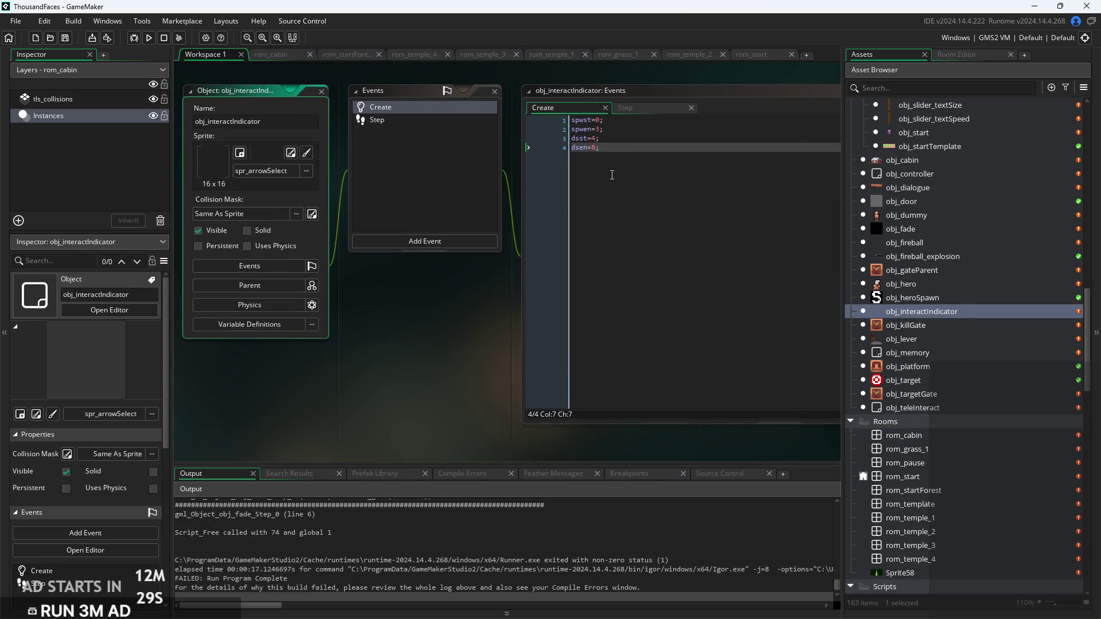
pyautogui.doubleClick(932, 437)
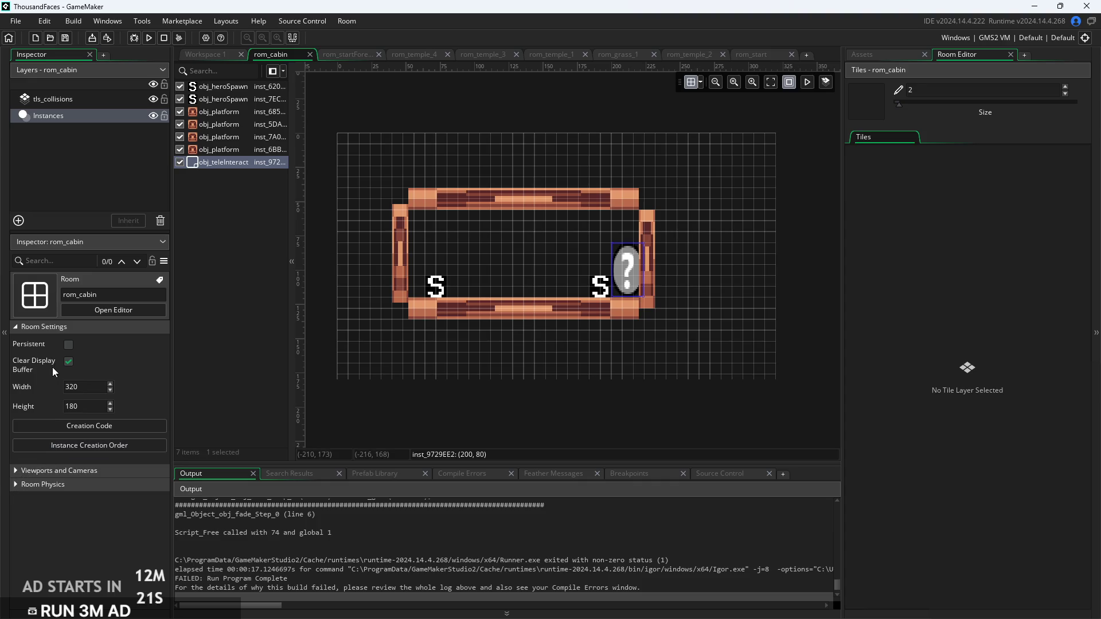
pyautogui.click(624, 276)
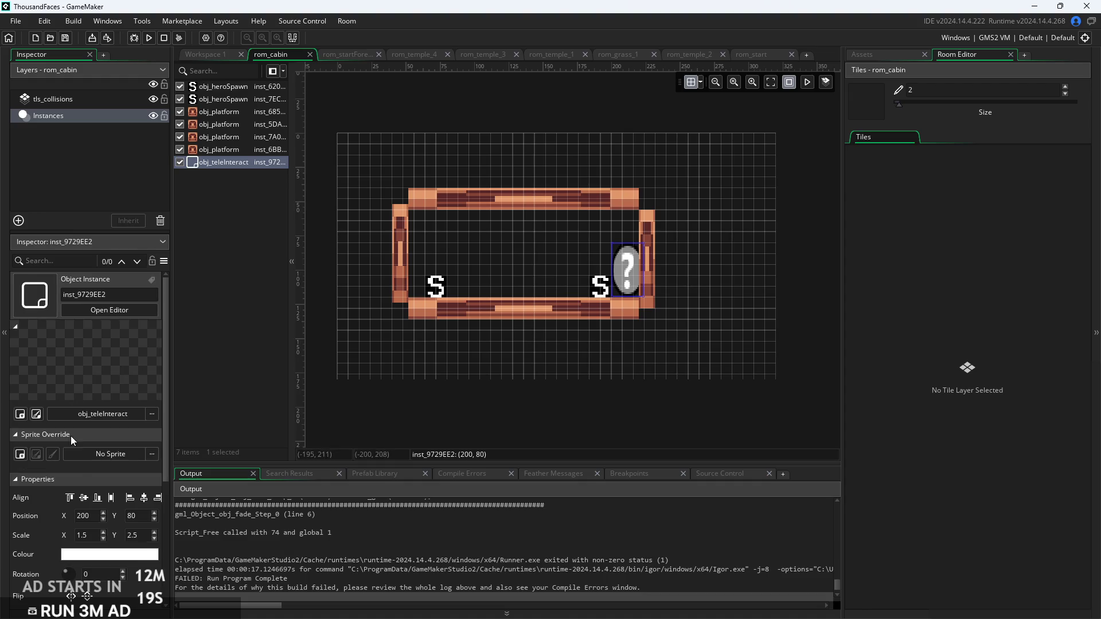
pyautogui.scroll(-3, 124, 401)
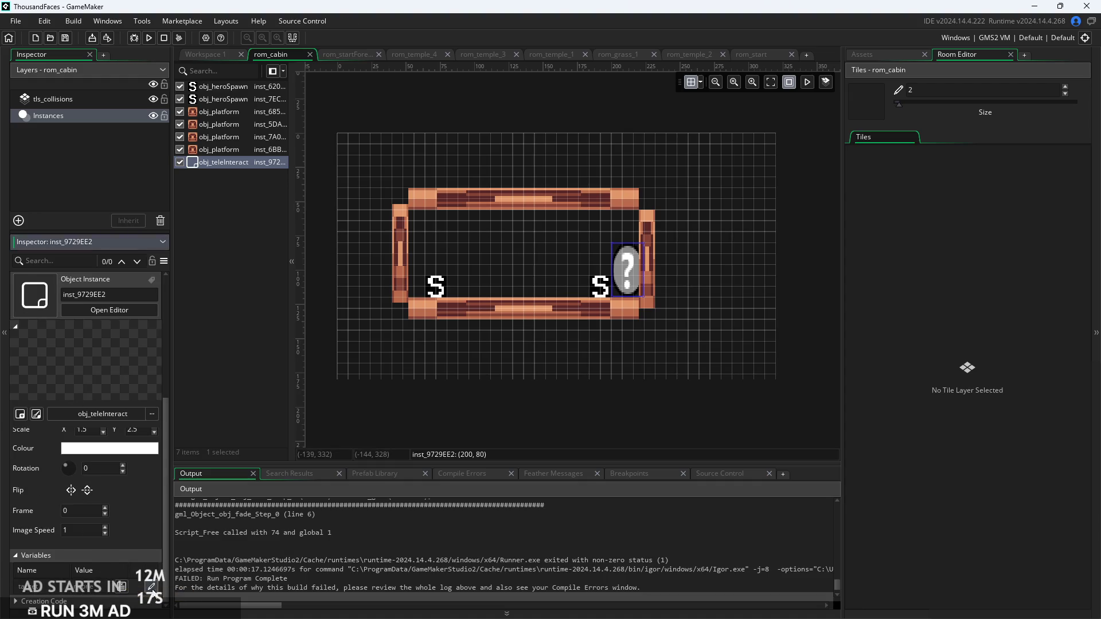
# Set the teleport instance's destination room variable to rom_startForest
pyautogui.click(122, 587)
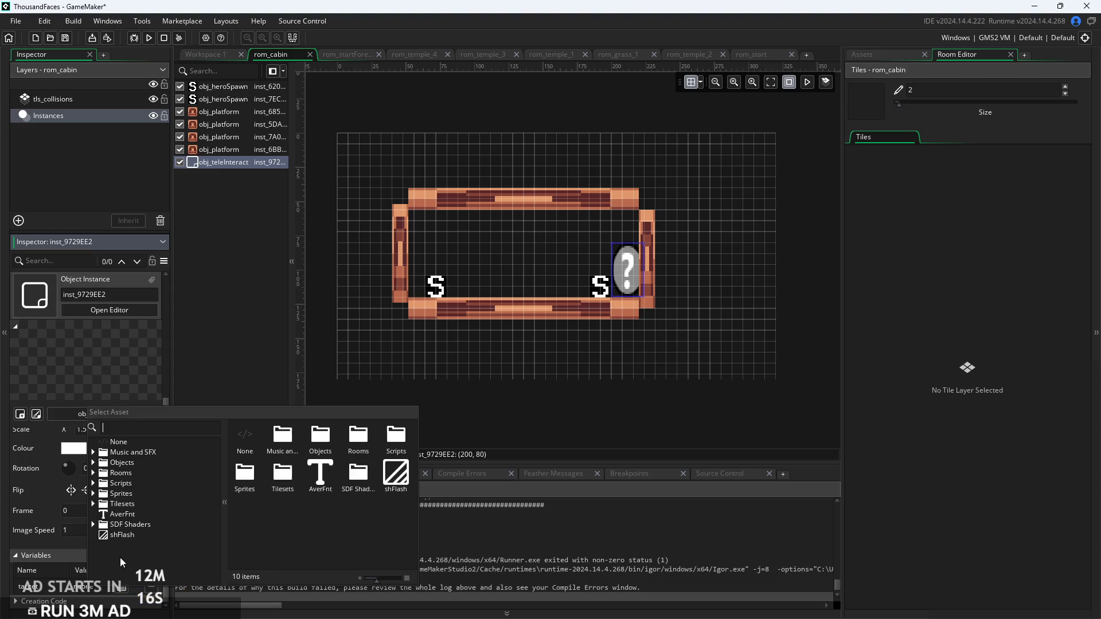
pyautogui.click(94, 473)
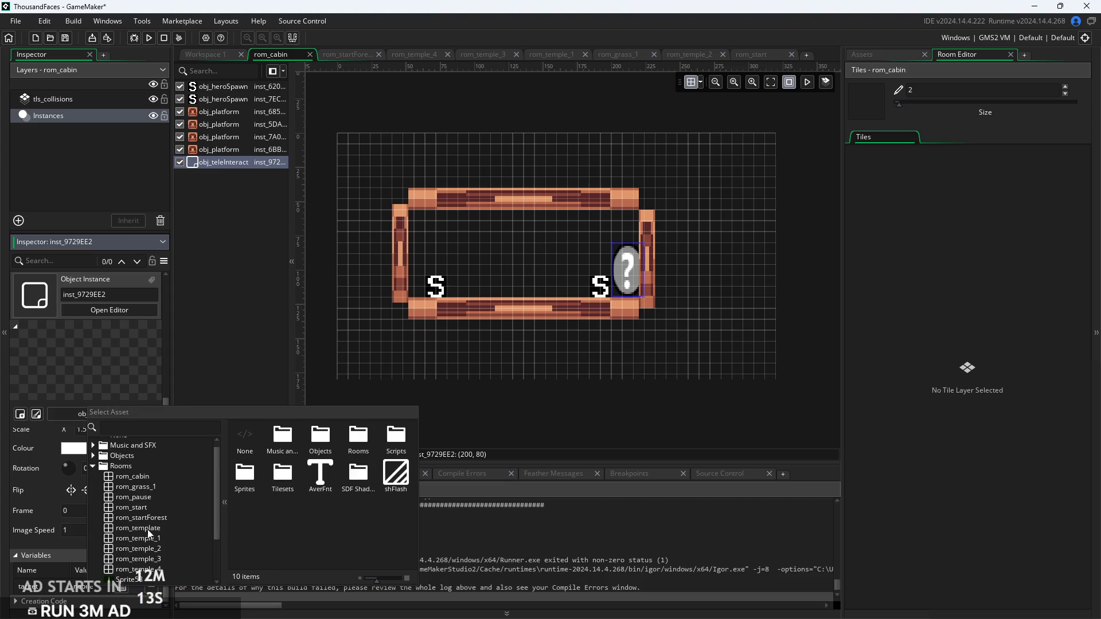
pyautogui.click(153, 521)
pyautogui.click(568, 405)
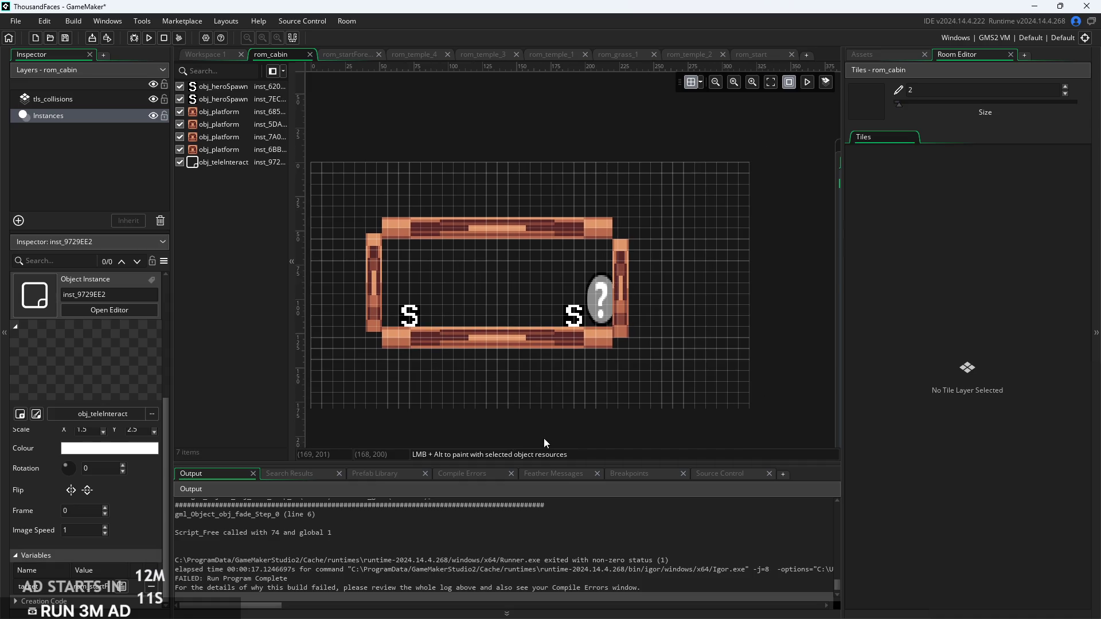
pyautogui.click(605, 304)
pyautogui.click(871, 57)
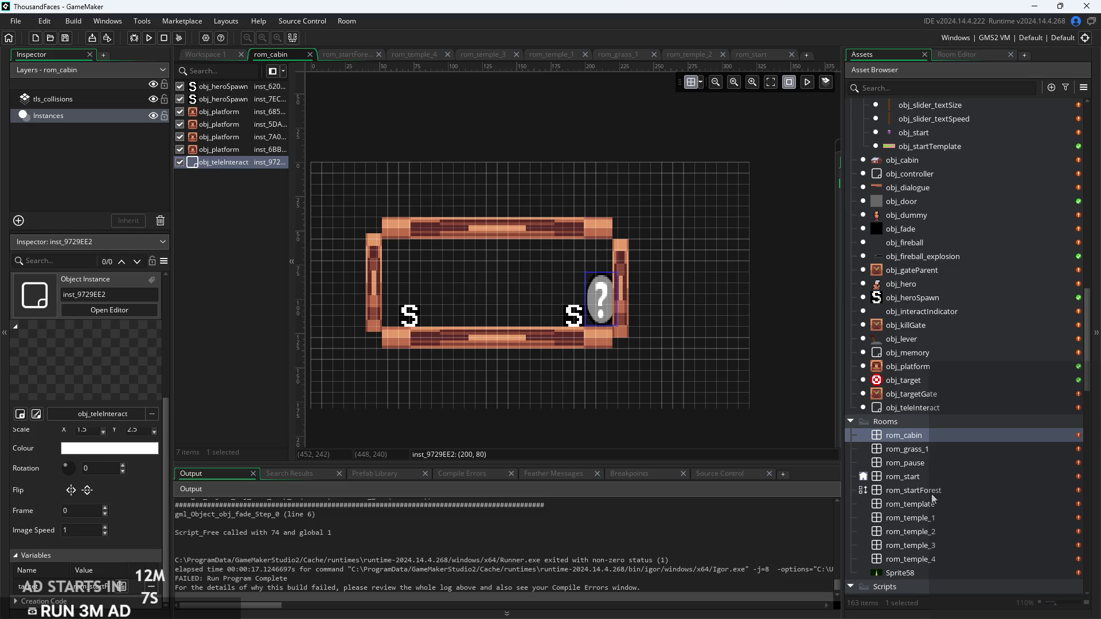
# In rom_startForest, try an interact indicator beside the cabin, then delete it
pyautogui.doubleClick(924, 490)
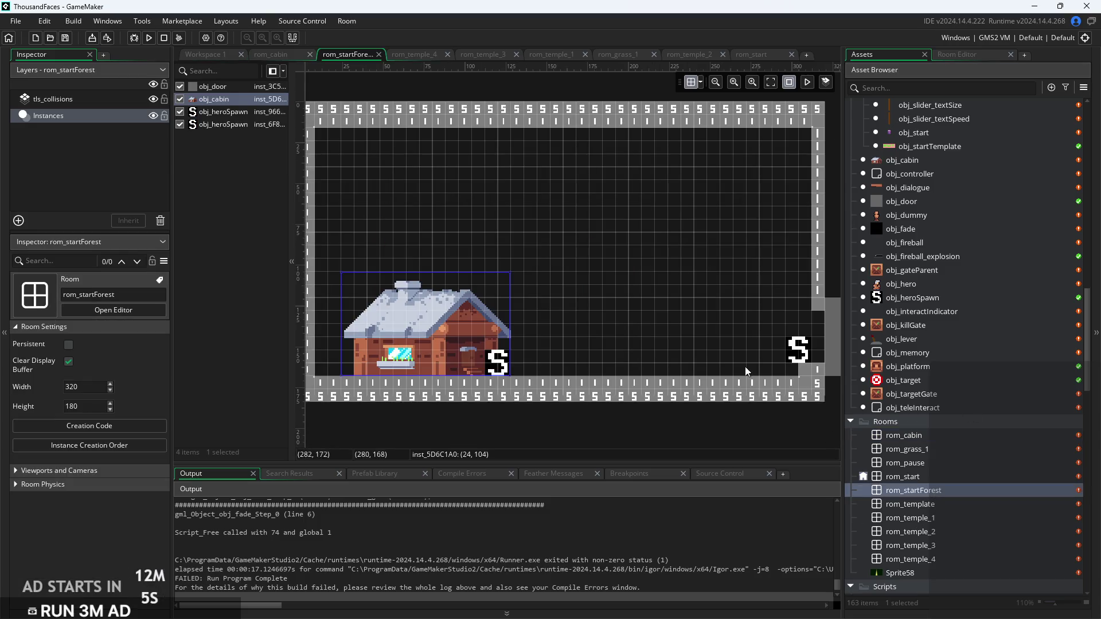
pyautogui.press('Escape')
pyautogui.moveTo(924, 315)
pyautogui.mouseDown()
pyautogui.moveTo(512, 397)
pyautogui.moveTo(461, 322)
pyautogui.moveTo(470, 341)
pyautogui.mouseUp()
pyautogui.scroll(3, 471, 342)
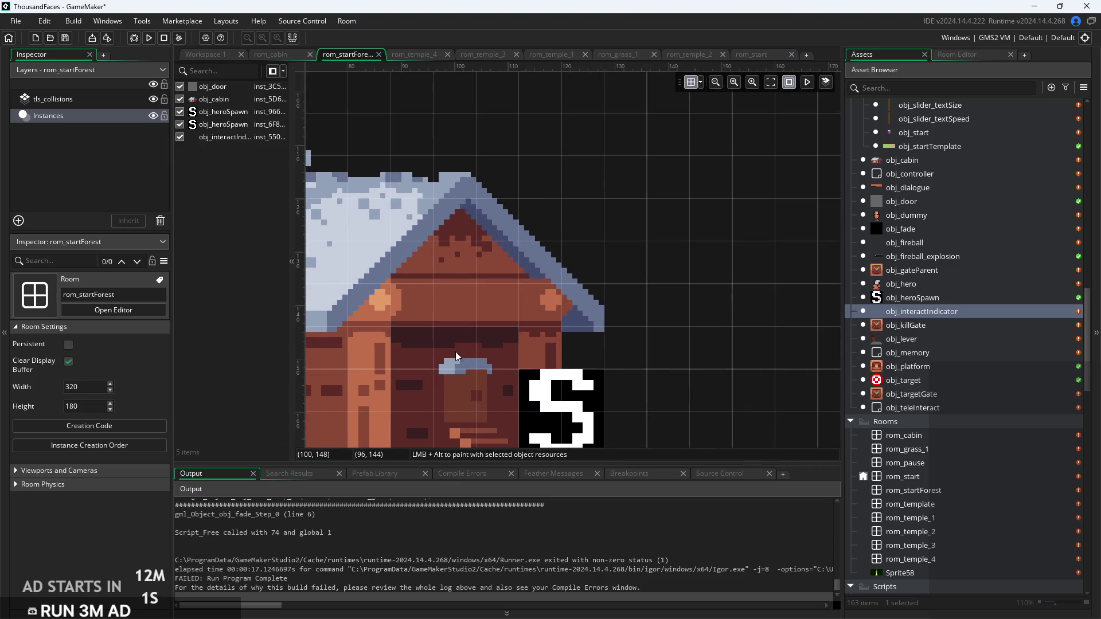
pyautogui.click(455, 352)
pyautogui.scroll(-1, 469, 381)
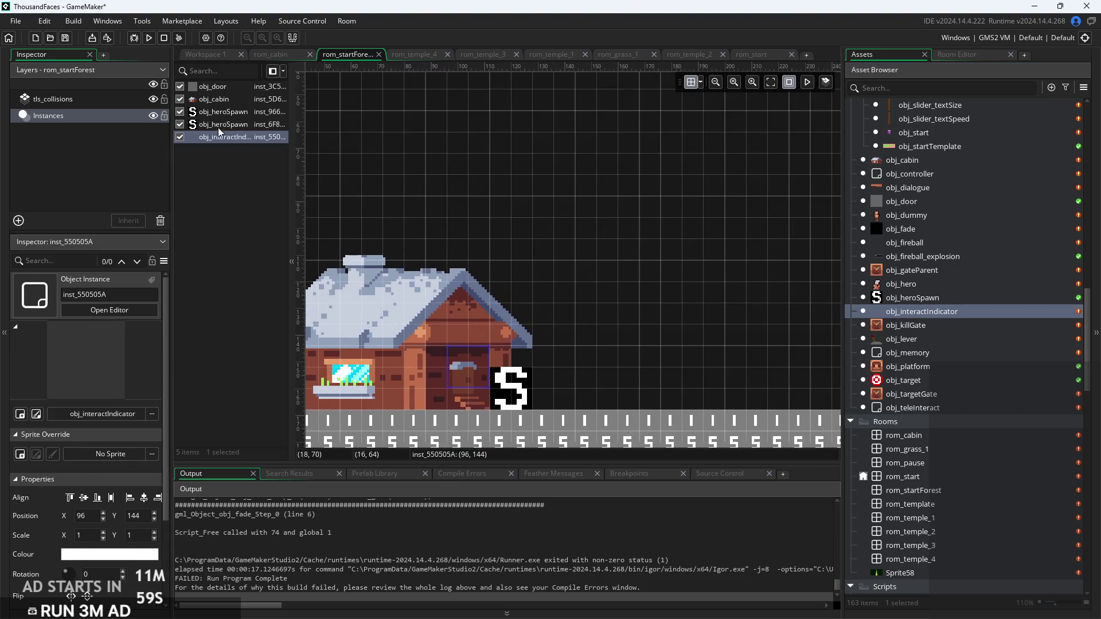
pyautogui.moveTo(222, 143)
pyautogui.mouseDown()
pyautogui.moveTo(225, 86)
pyautogui.moveTo(226, 99)
pyautogui.mouseUp()
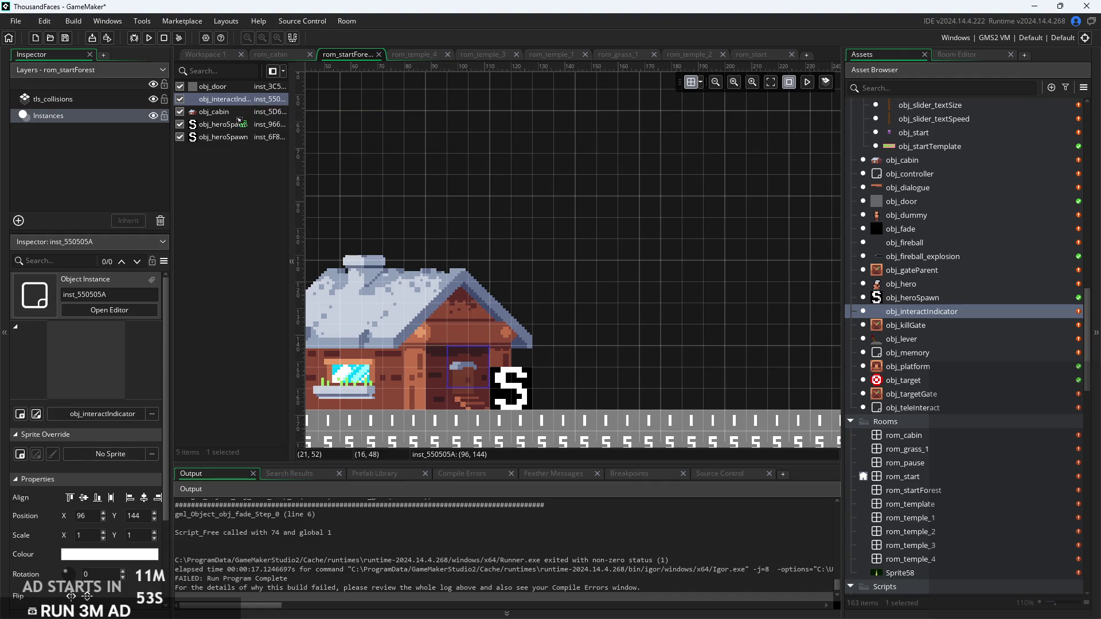
pyautogui.moveTo(239, 119); pyautogui.dragTo(238, 118)
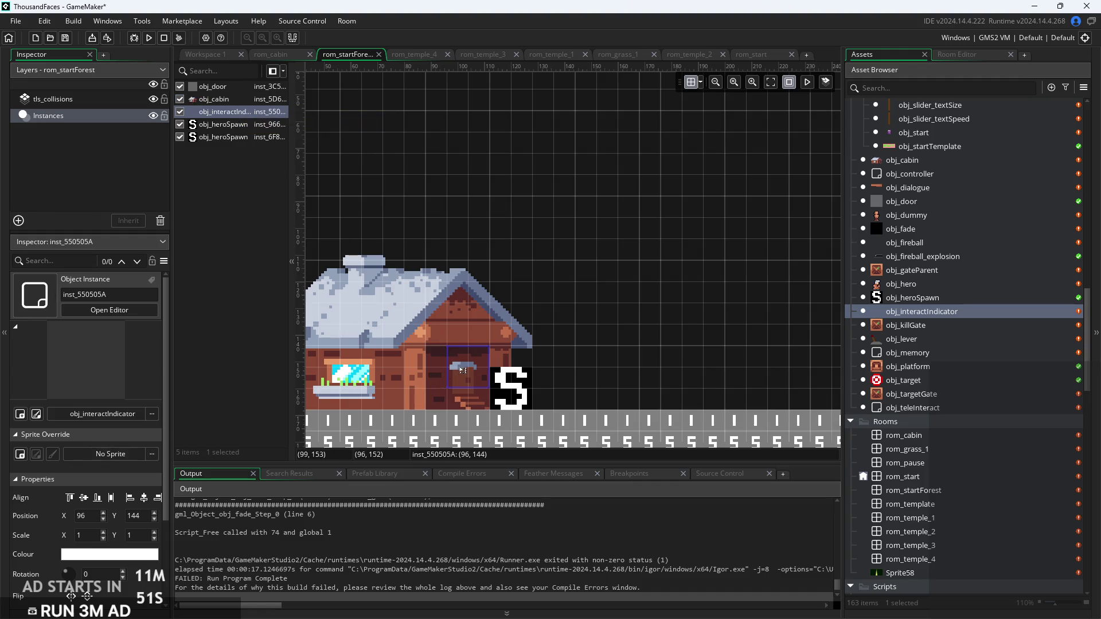
pyautogui.press('Delete')
# Place a teleport trigger over the cabin door, resting on the floor at Scale X 2
pyautogui.moveTo(952, 410)
pyautogui.mouseDown()
pyautogui.moveTo(434, 380)
pyautogui.moveTo(465, 357)
pyautogui.mouseUp()
pyautogui.moveTo(245, 138); pyautogui.dragTo(244, 99)
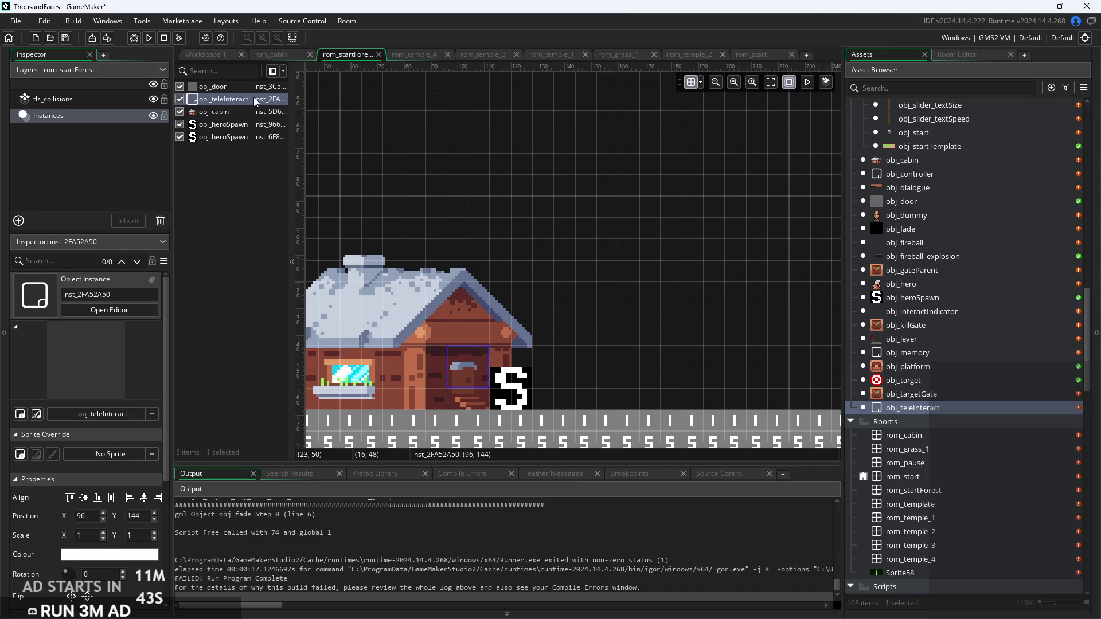
pyautogui.moveTo(248, 143); pyautogui.dragTo(249, 144)
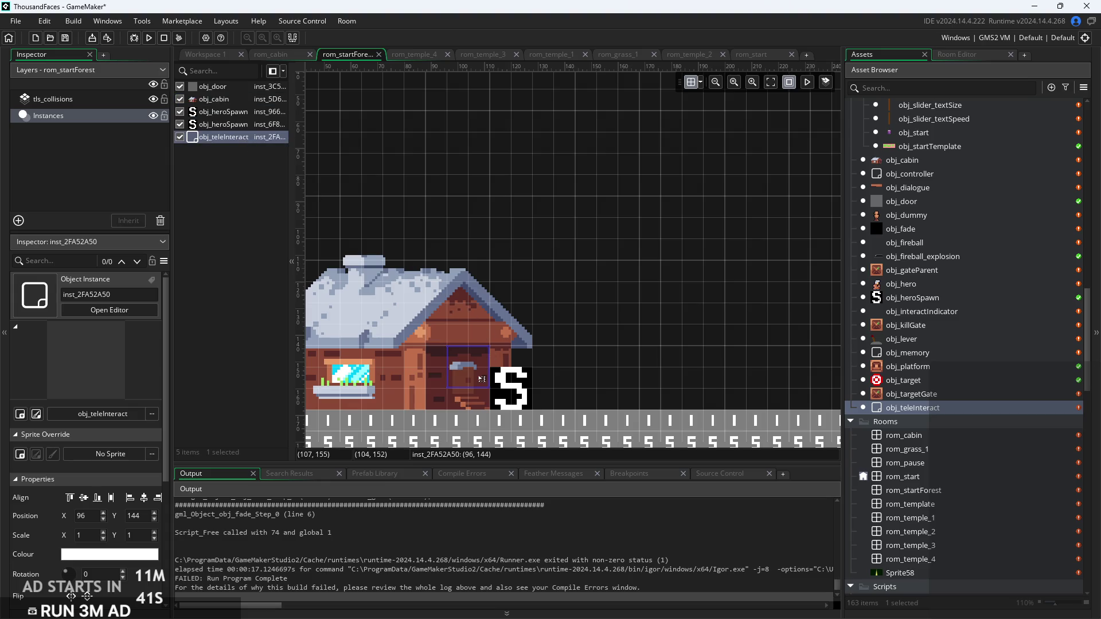
pyautogui.moveTo(482, 379); pyautogui.dragTo(561, 285)
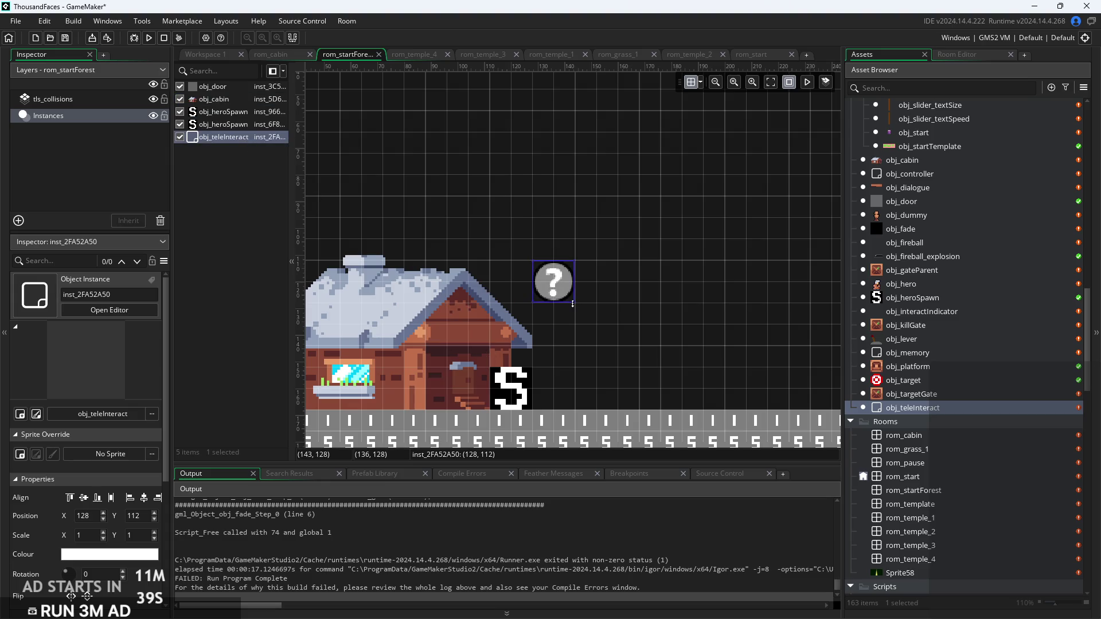
pyautogui.moveTo(576, 313)
pyautogui.mouseDown()
pyautogui.moveTo(556, 349)
pyautogui.moveTo(608, 369)
pyautogui.mouseUp()
pyautogui.moveTo(552, 327); pyautogui.dragTo(445, 361)
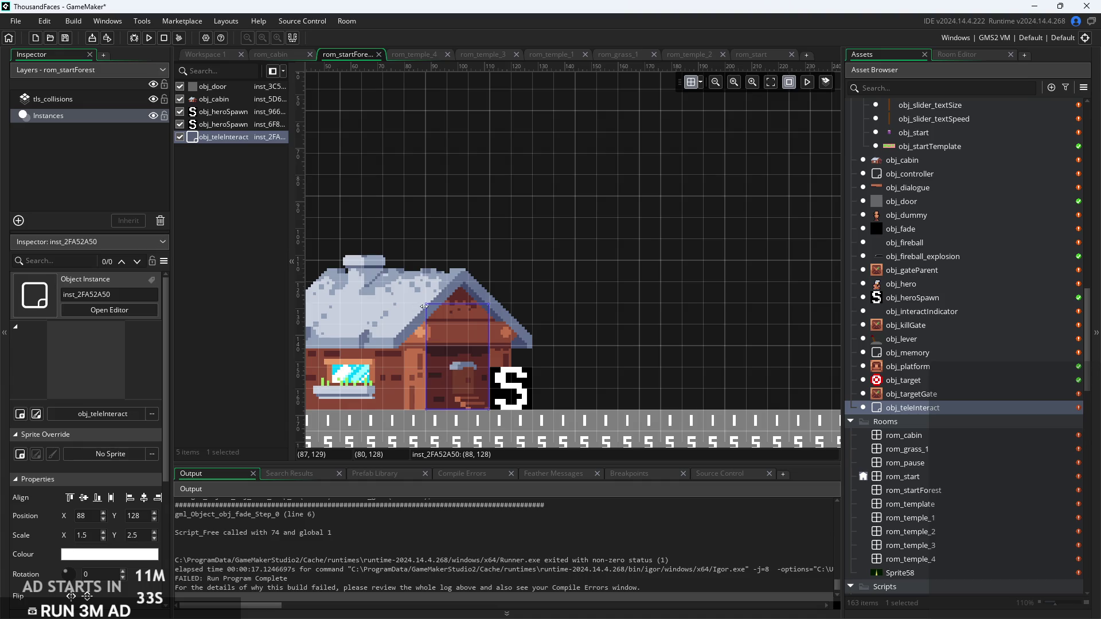
pyautogui.moveTo(426, 305); pyautogui.dragTo(426, 347)
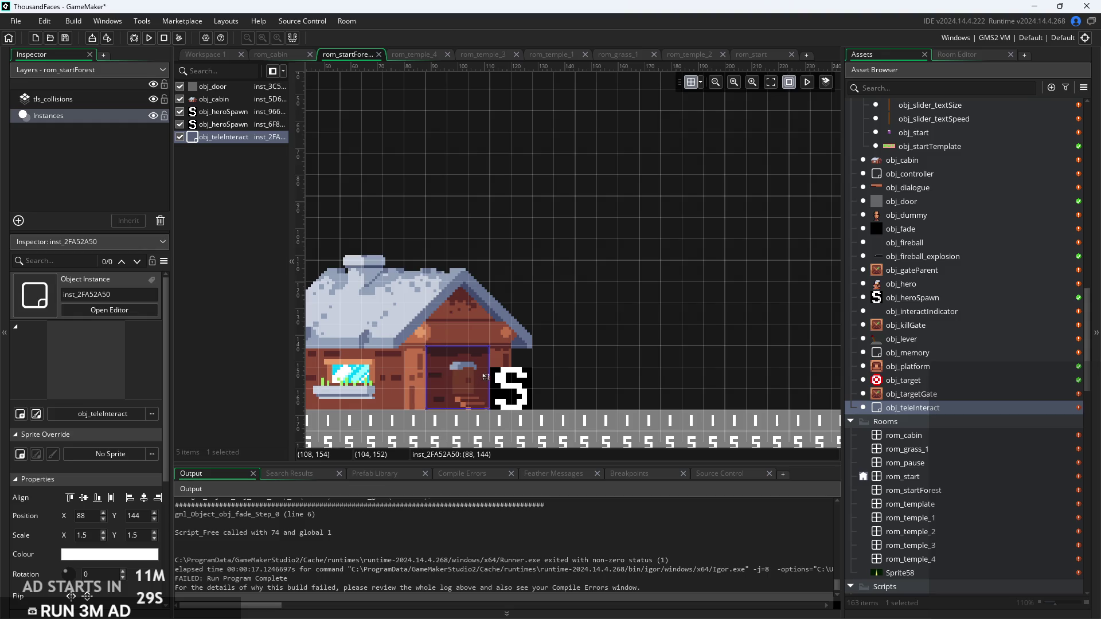
pyautogui.moveTo(497, 364); pyautogui.dragTo(508, 365)
# Move the hero spawn marker just right of the door and run the game
pyautogui.click(532, 396)
pyautogui.click(479, 373)
pyautogui.click(527, 396)
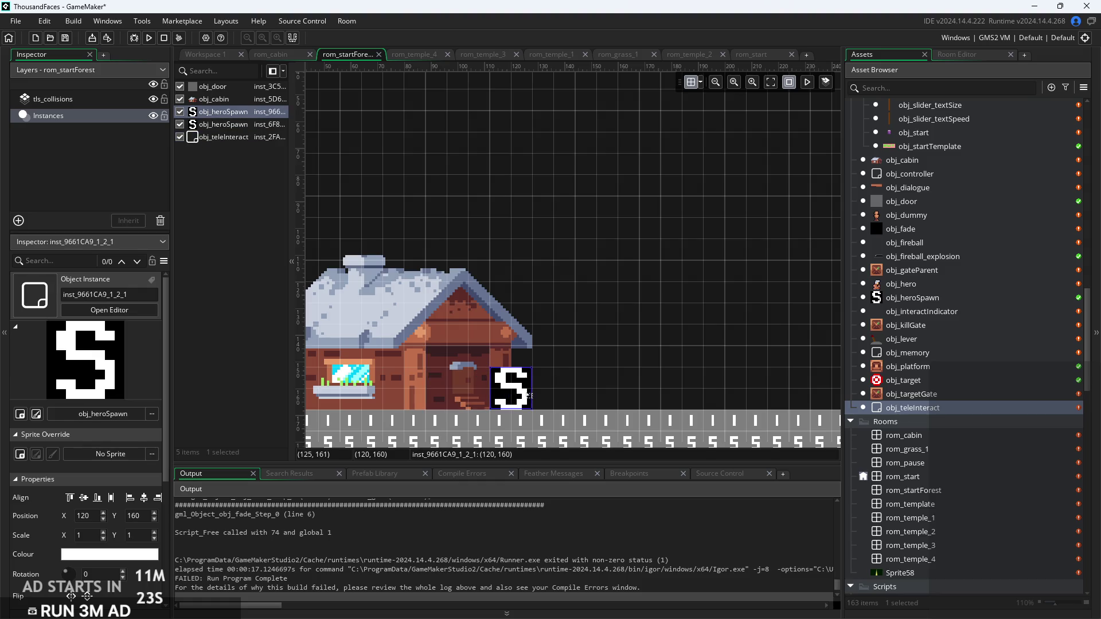
pyautogui.moveTo(536, 393); pyautogui.dragTo(559, 390)
pyautogui.click(479, 385)
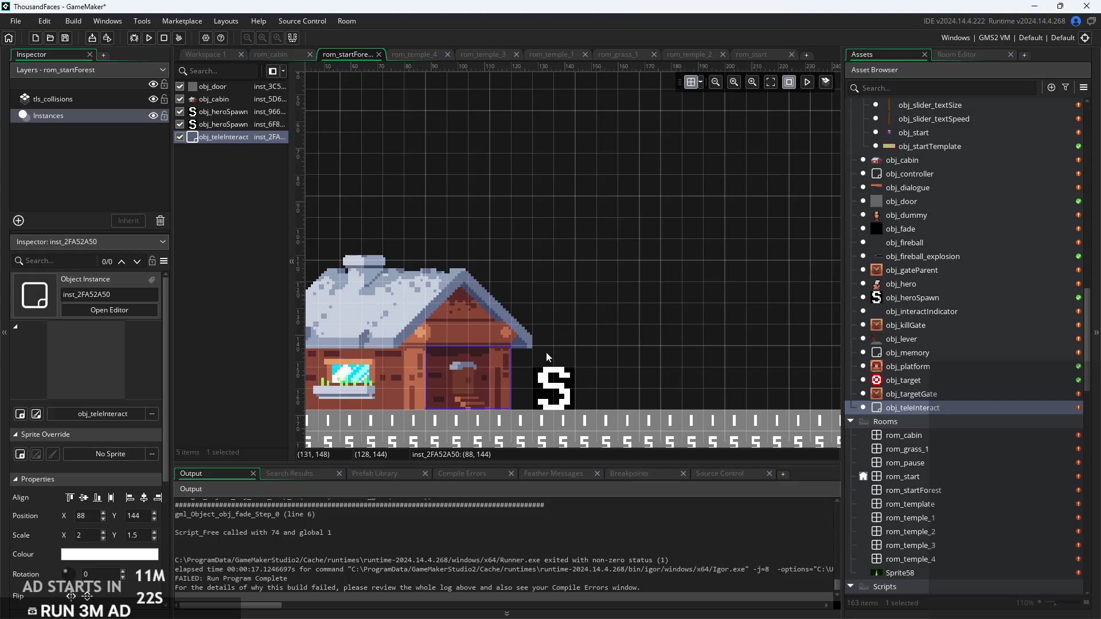
pyautogui.click(581, 327)
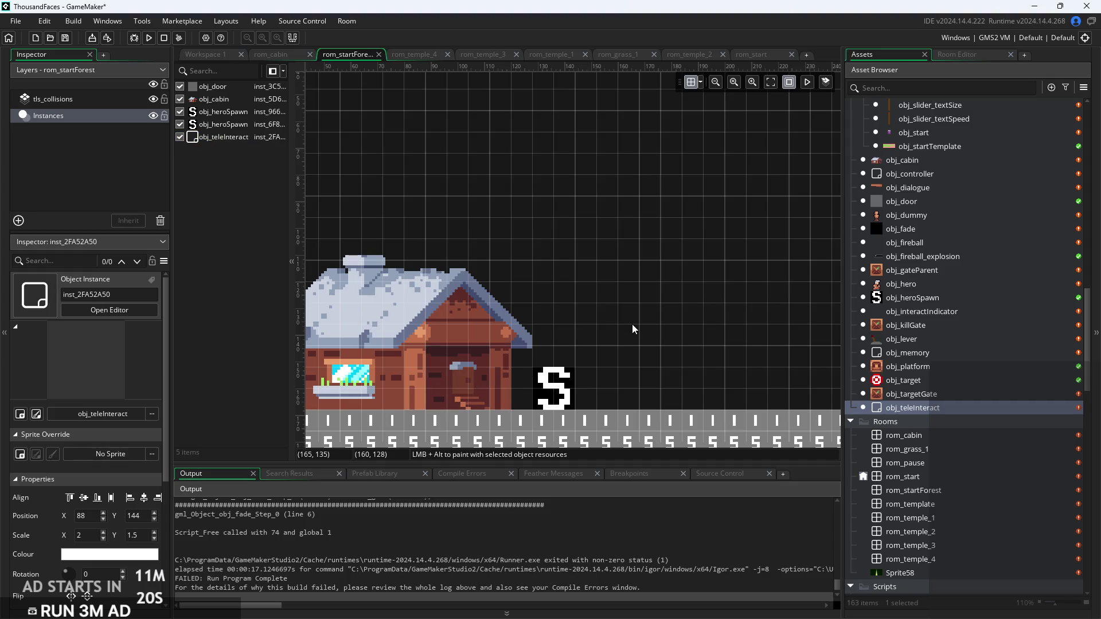
pyautogui.click(148, 38)
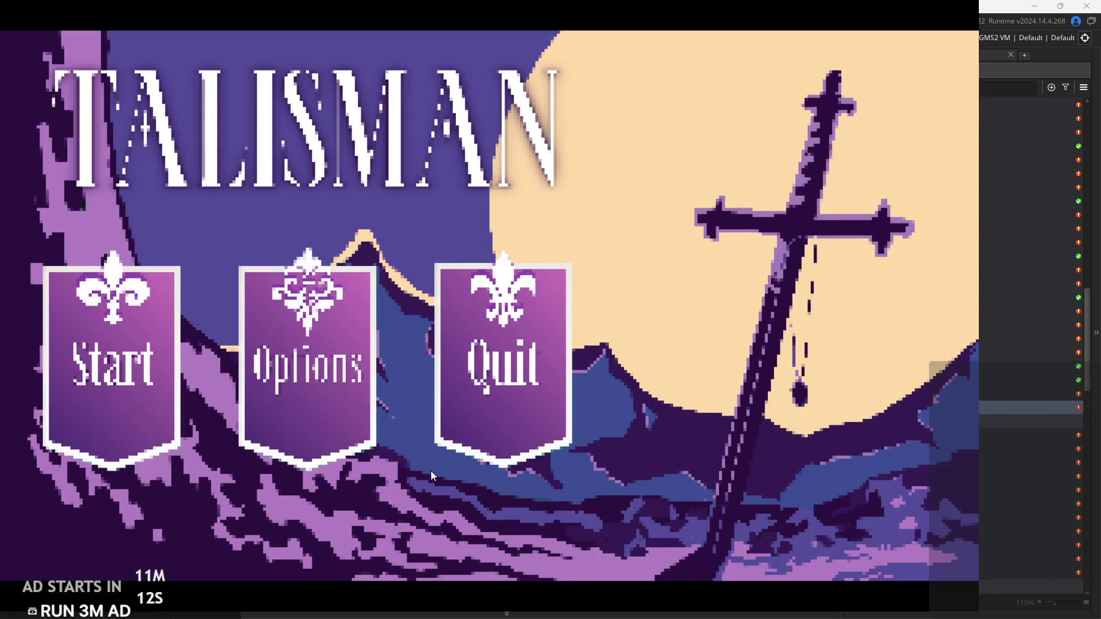
# Close the test game, point the forest door's target at rom_cabin, and run again
pyautogui.click(456, 396)
pyautogui.click(471, 380)
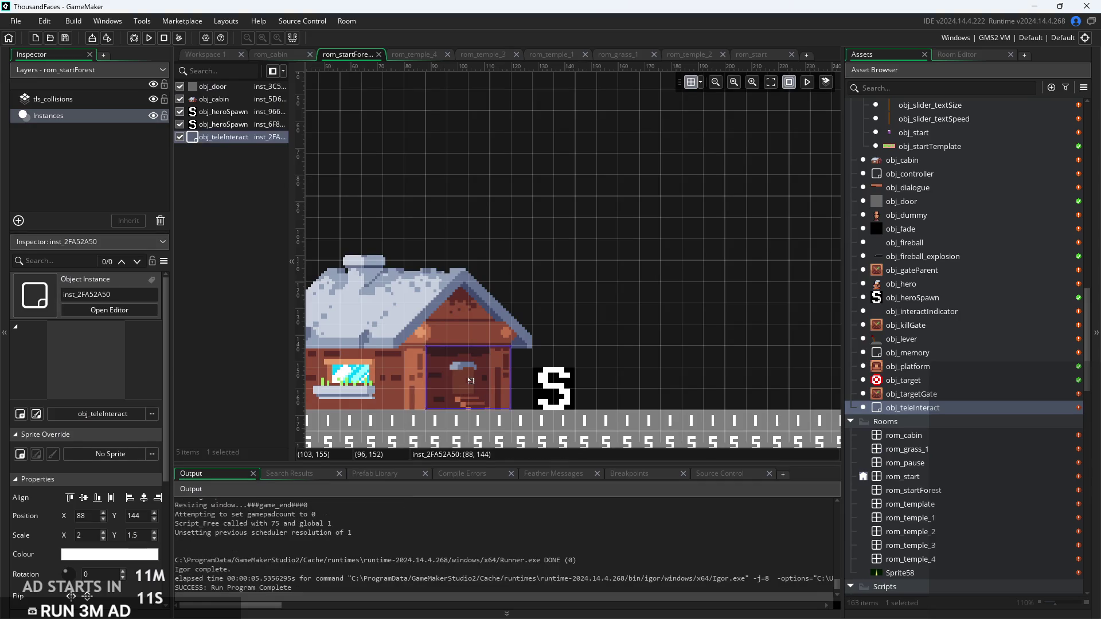
pyautogui.scroll(-4, 80, 471)
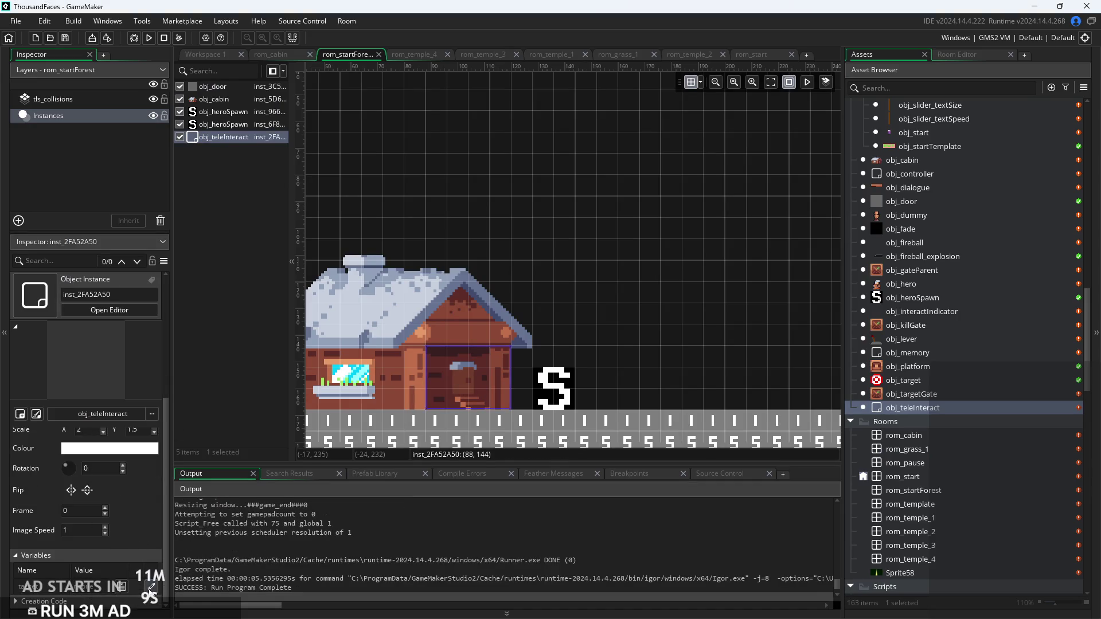
pyautogui.click(122, 586)
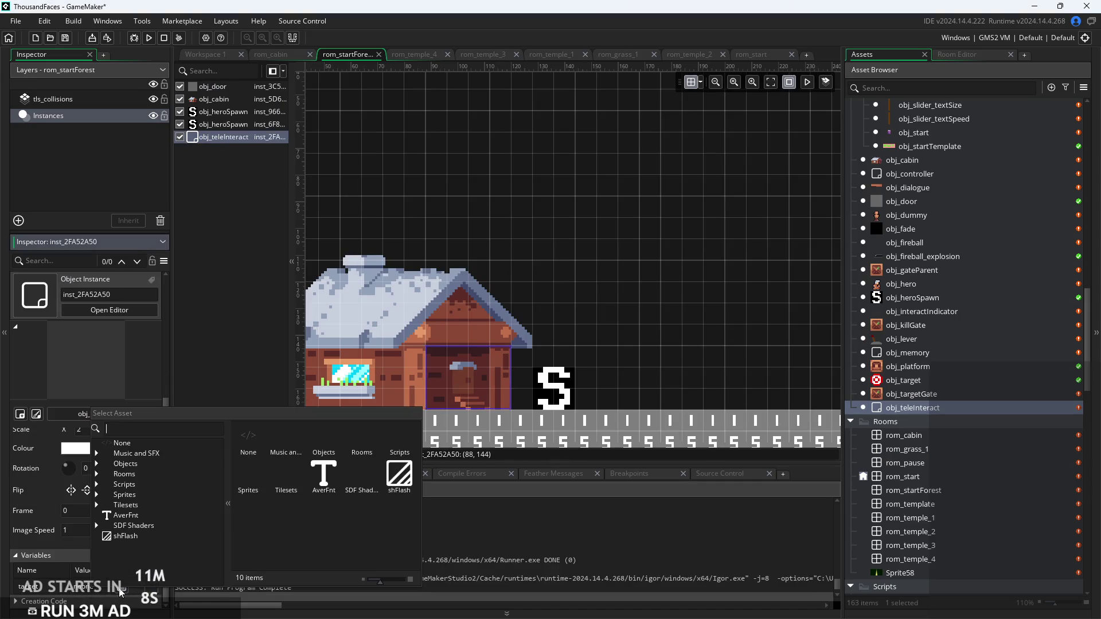
pyautogui.click(97, 475)
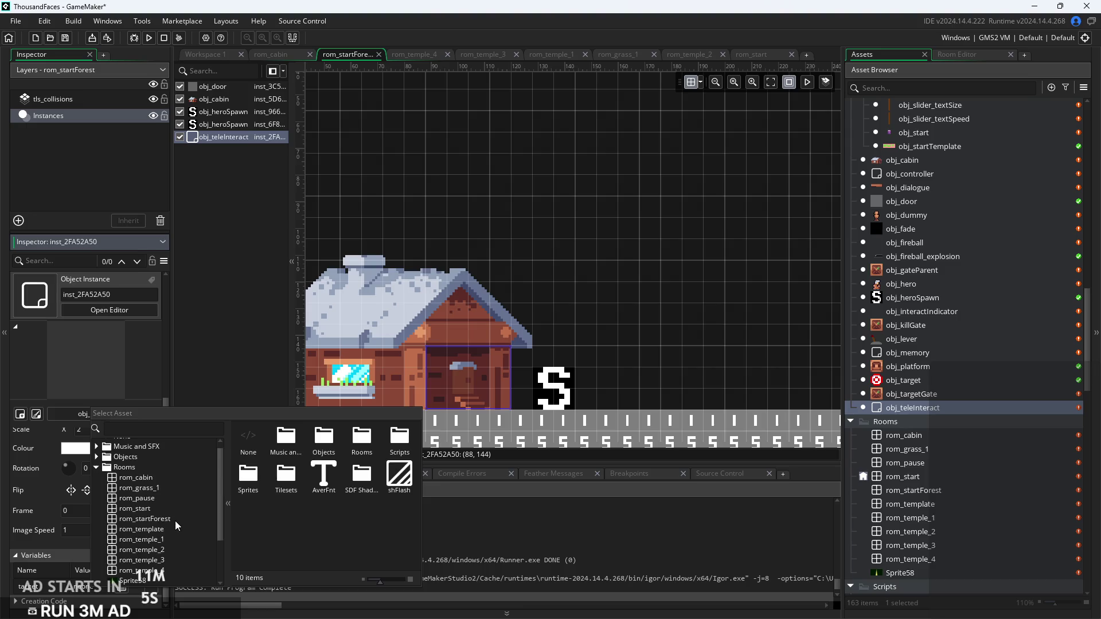
pyautogui.click(153, 478)
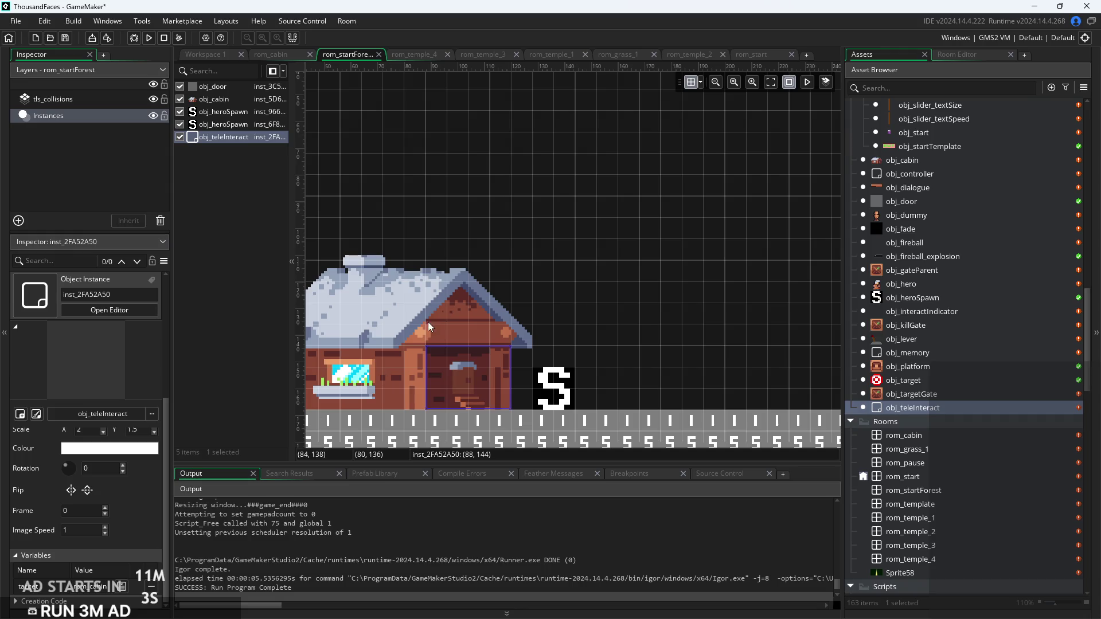
pyautogui.scroll(1, 510, 286)
pyautogui.click(148, 37)
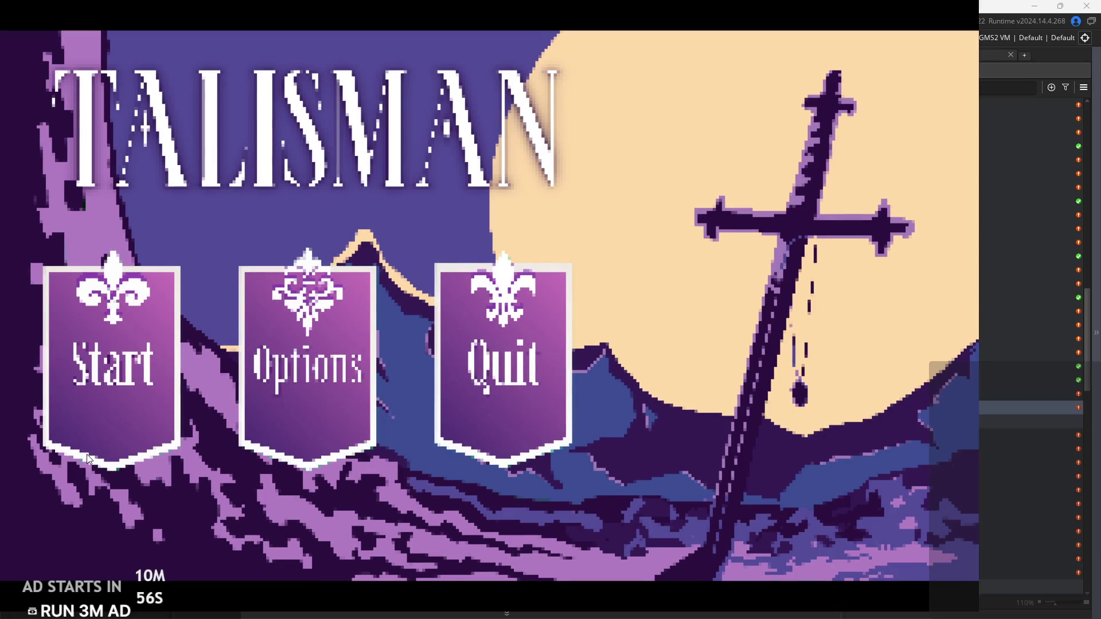
# Play from the title screen through the forest into the cabin door, then pause and exit
pyautogui.click(92, 450)
pyautogui.press('Right')
pyautogui.press('space')
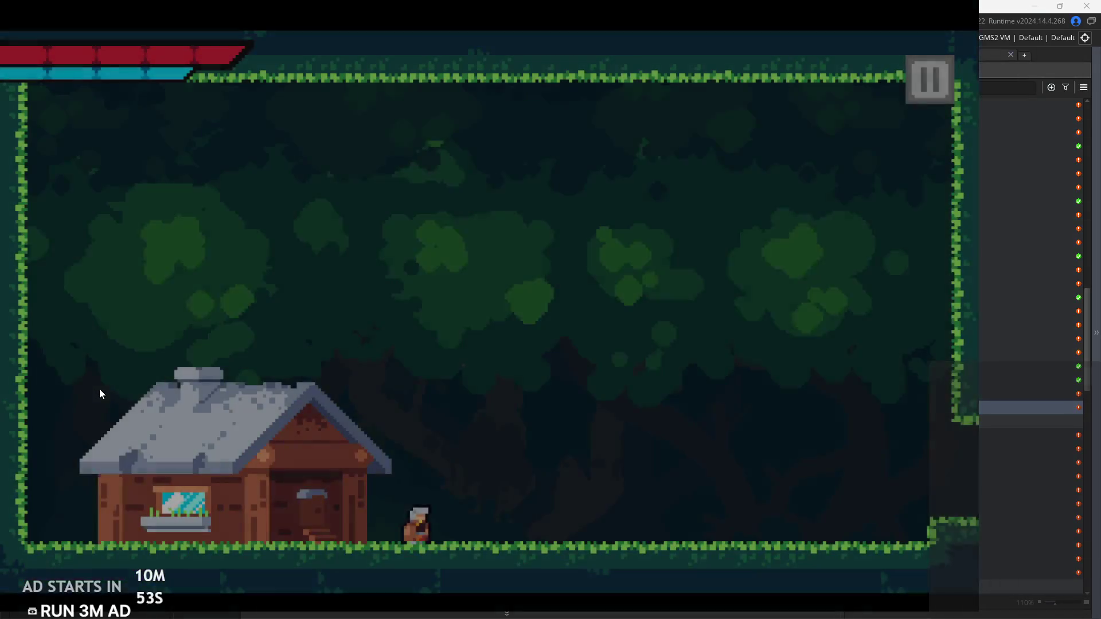
pyautogui.press('Left')
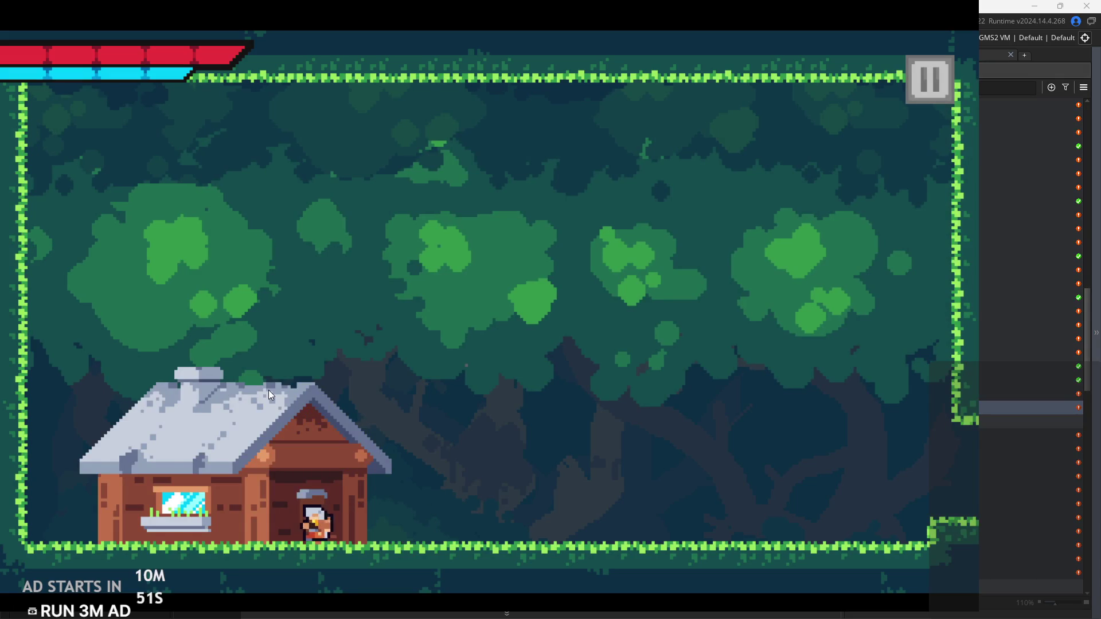
pyautogui.press('Up')
pyautogui.press('Right')
pyautogui.click(940, 92)
pyautogui.click(894, 542)
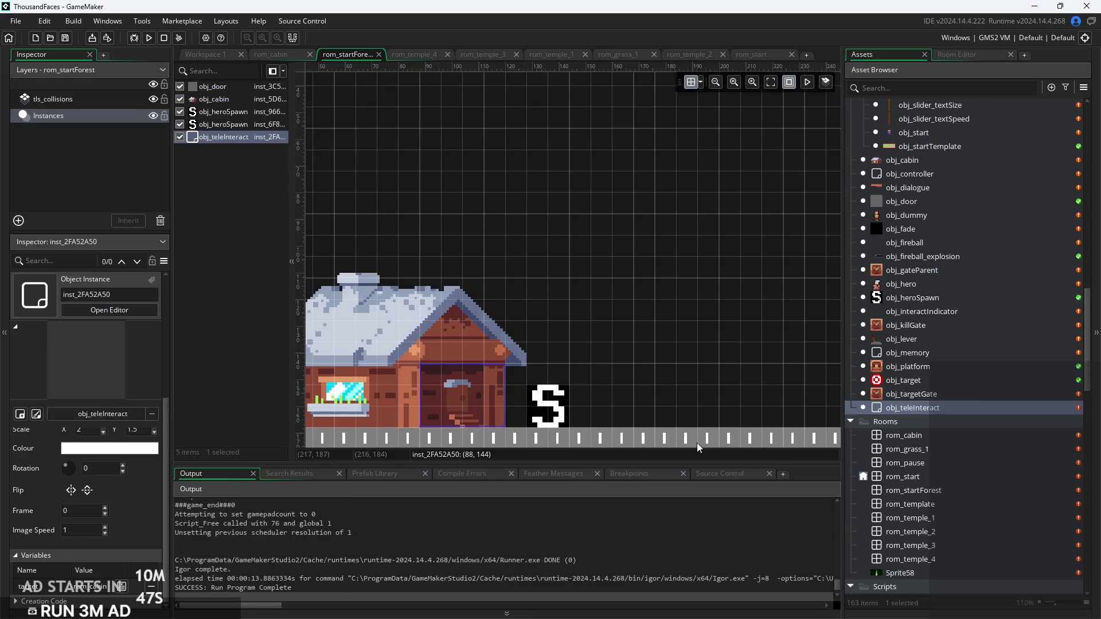
# Open obj_teleInteract and add an Integer variable definition named spawnNum
pyautogui.moveTo(630, 343); pyautogui.dragTo(720, 296)
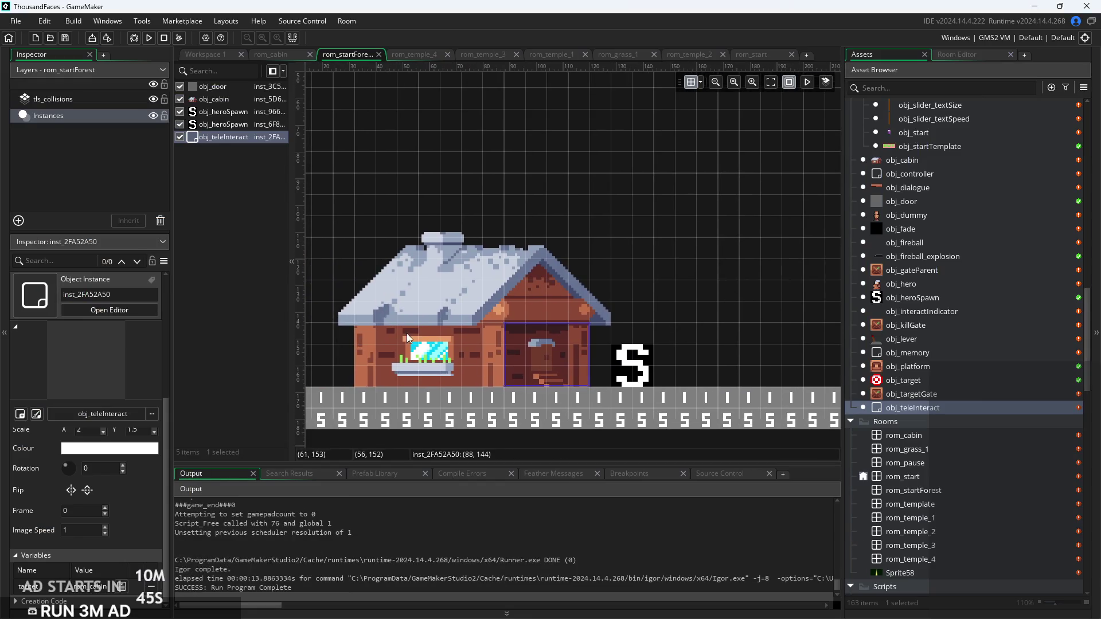
pyautogui.scroll(-3, 380, 215)
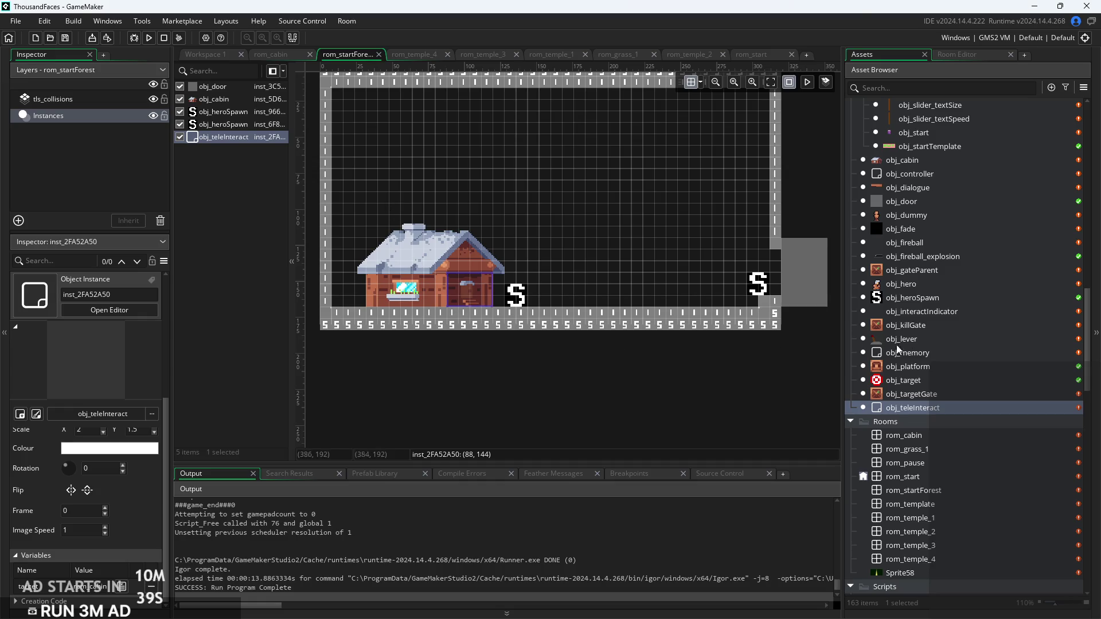
pyautogui.scroll(2, 918, 339)
pyautogui.doubleClick(954, 451)
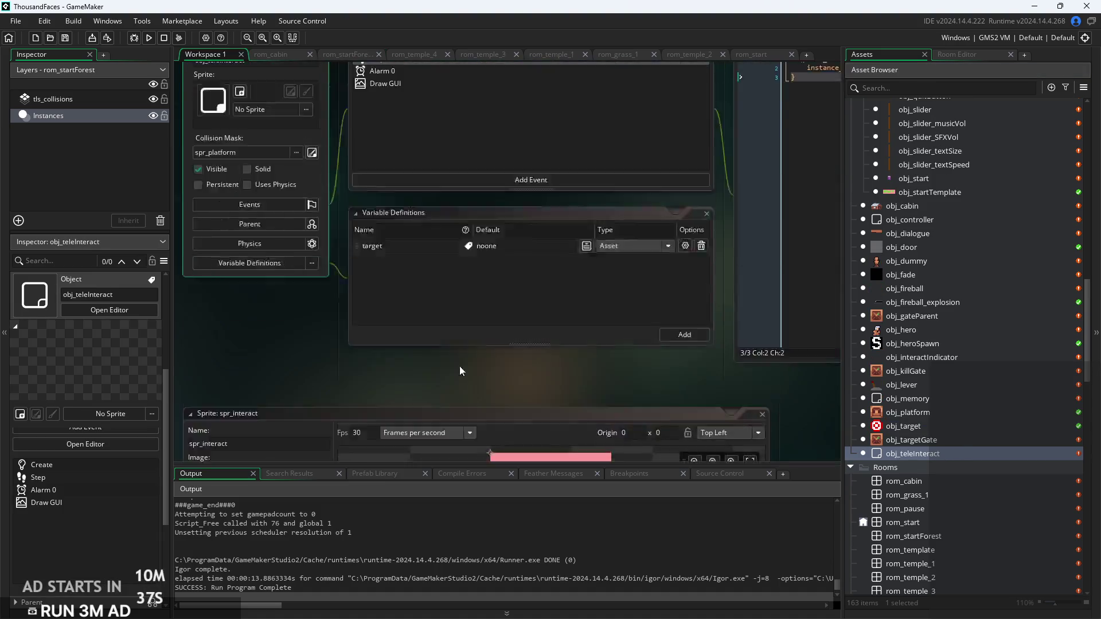
pyautogui.click(688, 398)
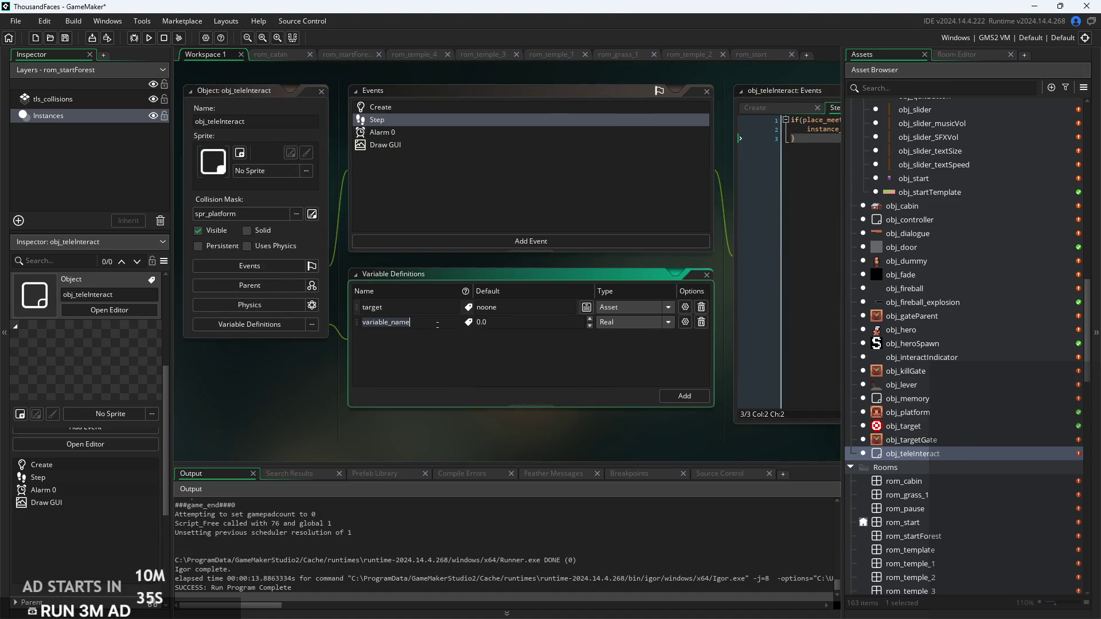
pyautogui.write('spawn')
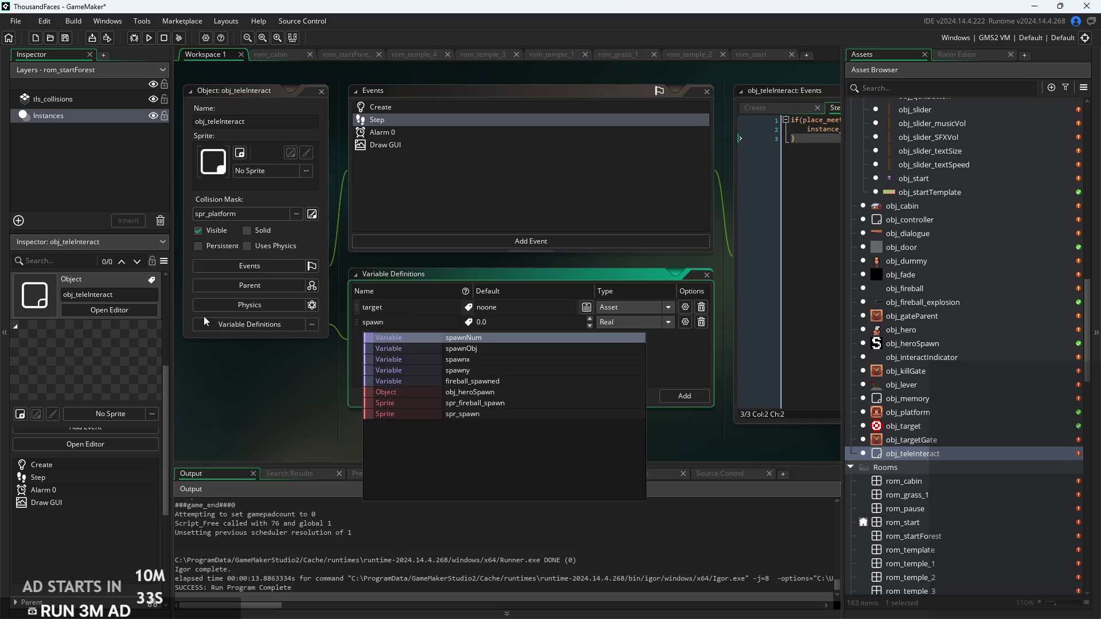
pyautogui.write('Num')
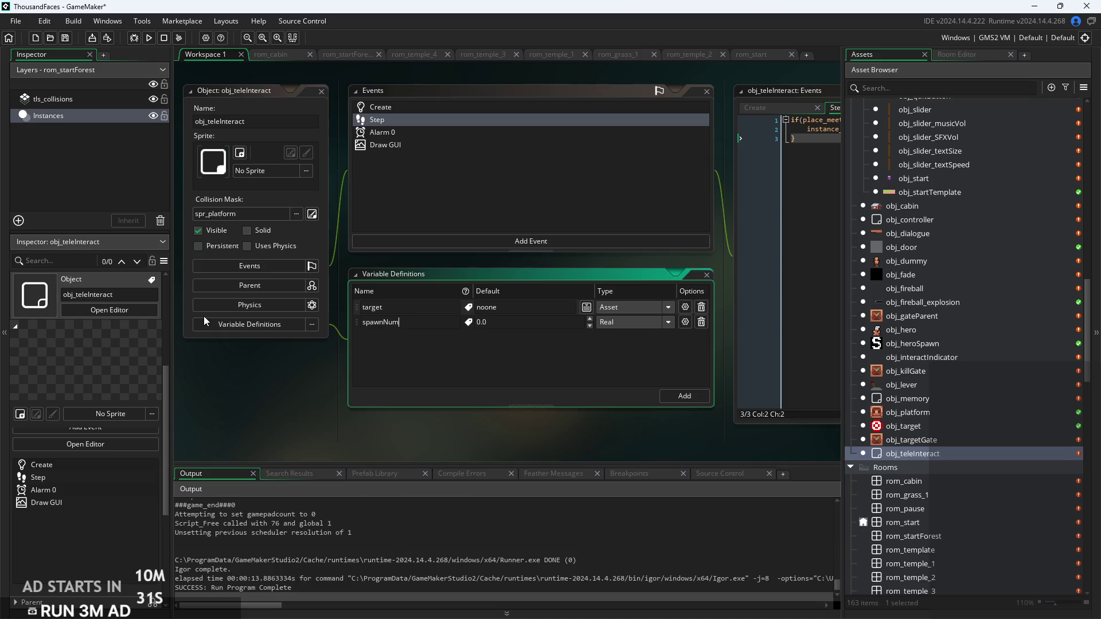
pyautogui.click(655, 322)
pyautogui.click(649, 350)
pyautogui.moveTo(551, 340); pyautogui.dragTo(509, 353)
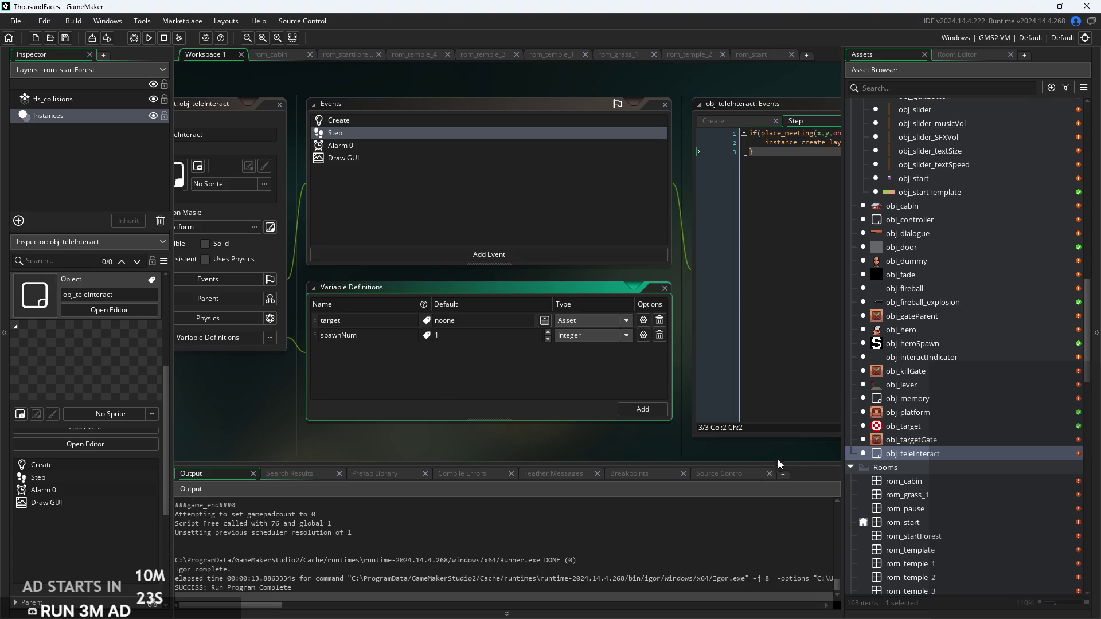
pyautogui.keyDown('ctrl'); pyautogui.scroll(5, 663, 236); pyautogui.keyUp('ctrl')
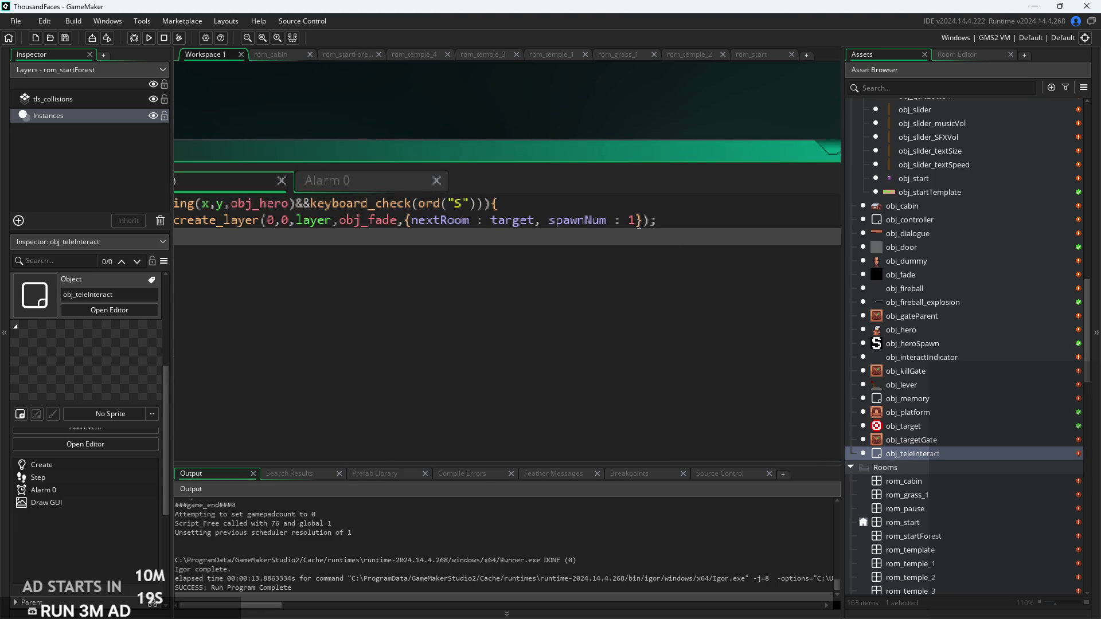
# In the Step code, replace the fixed 1 after spawnNum : with the spawnNum variable
pyautogui.doubleClick(632, 221)
pyautogui.write('soa')
pyautogui.press('BackSpace')
pyautogui.press('BackSpace')
pyautogui.write('pawn')
pyautogui.press('BackSpace')
pyautogui.write('b')
pyautogui.press('BackSpace')
pyautogui.write('nNuy')
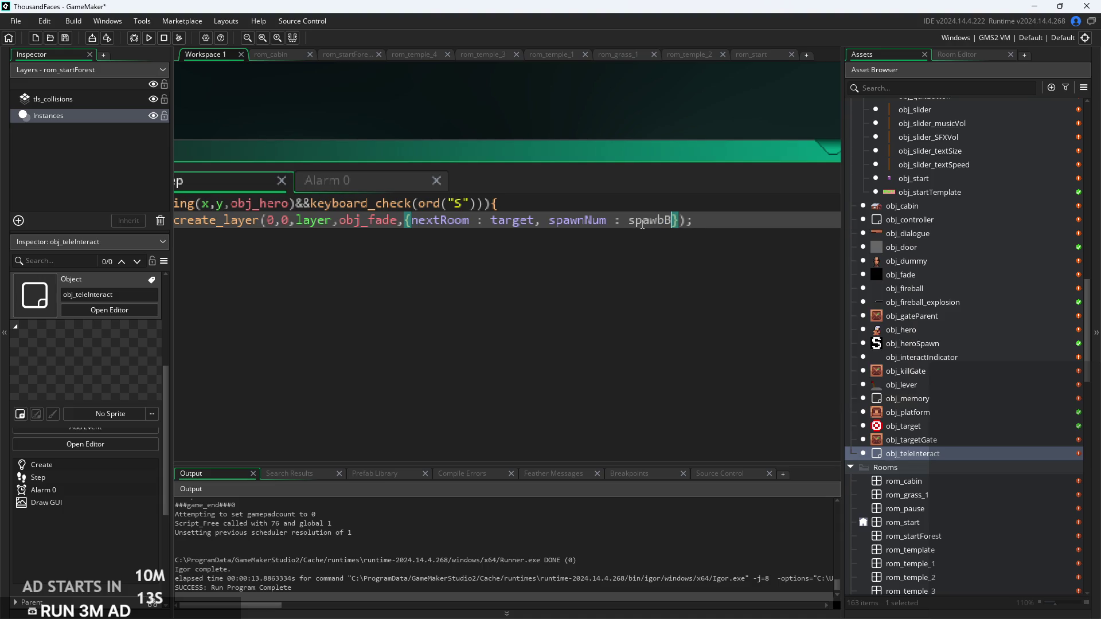
pyautogui.press('BackSpace')
pyautogui.write('m')
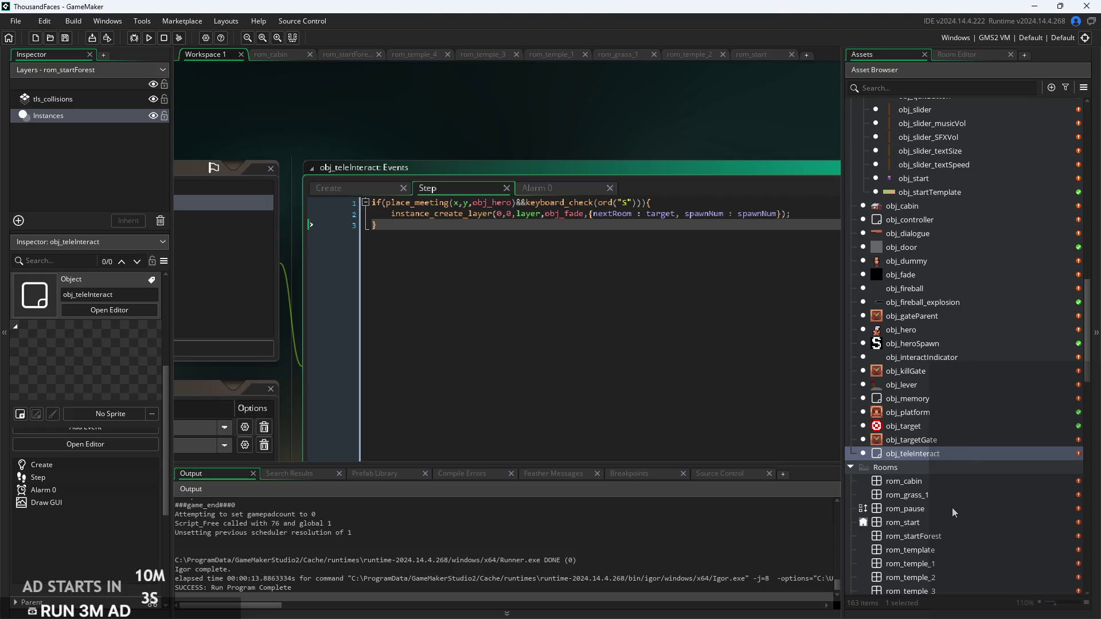
pyautogui.click(947, 482)
# Recheck the door trigger instances in rom_cabin and rom_startForest
pyautogui.doubleClick(947, 481)
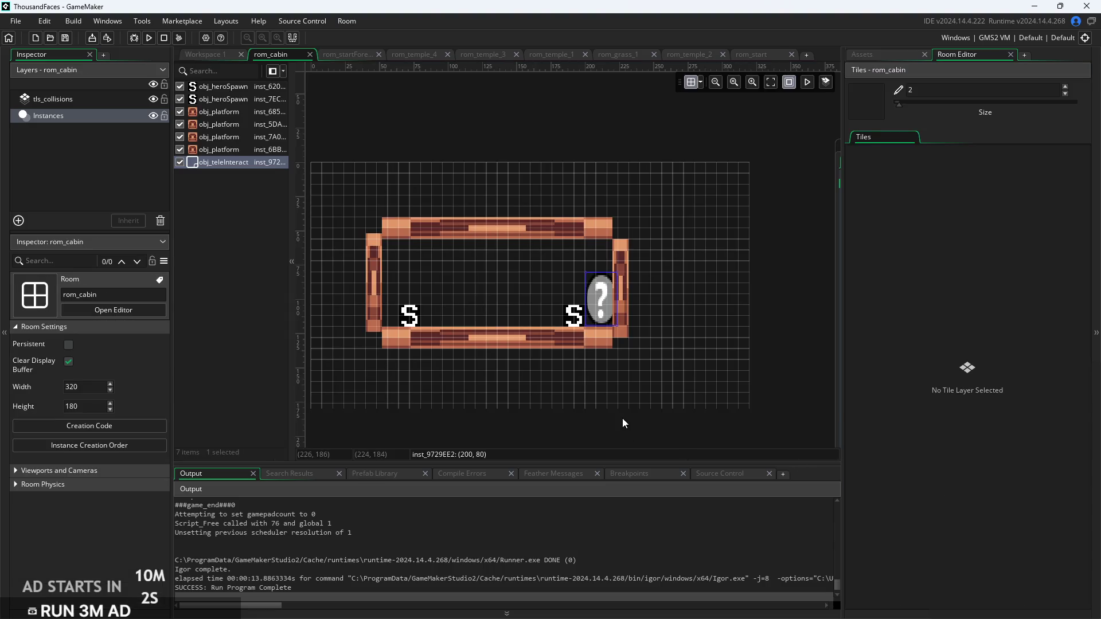
pyautogui.click(610, 313)
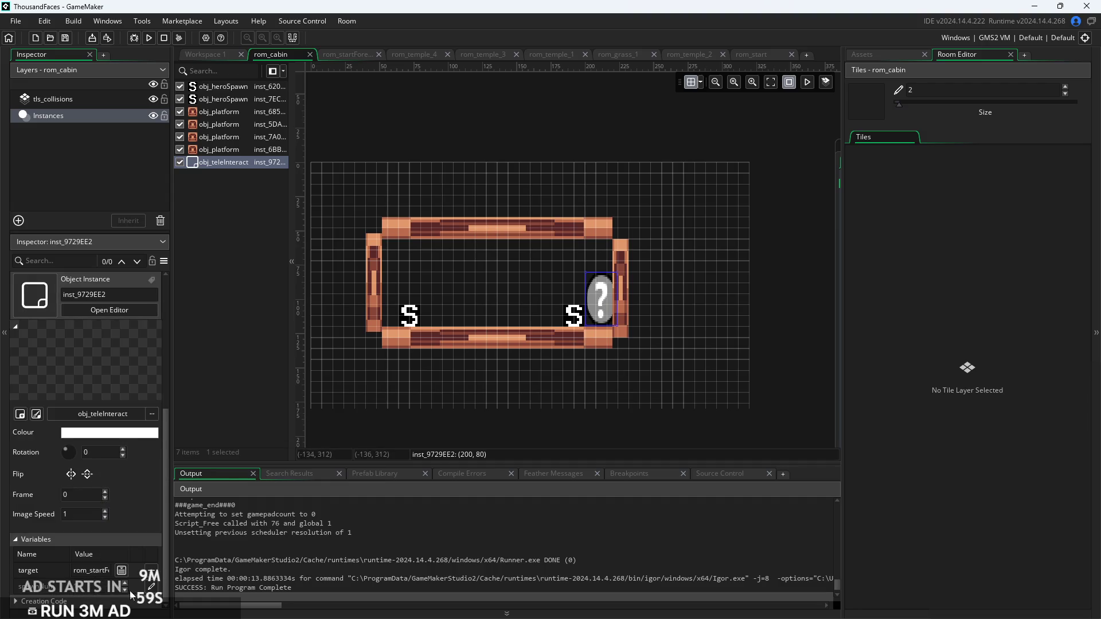
pyautogui.click(897, 54)
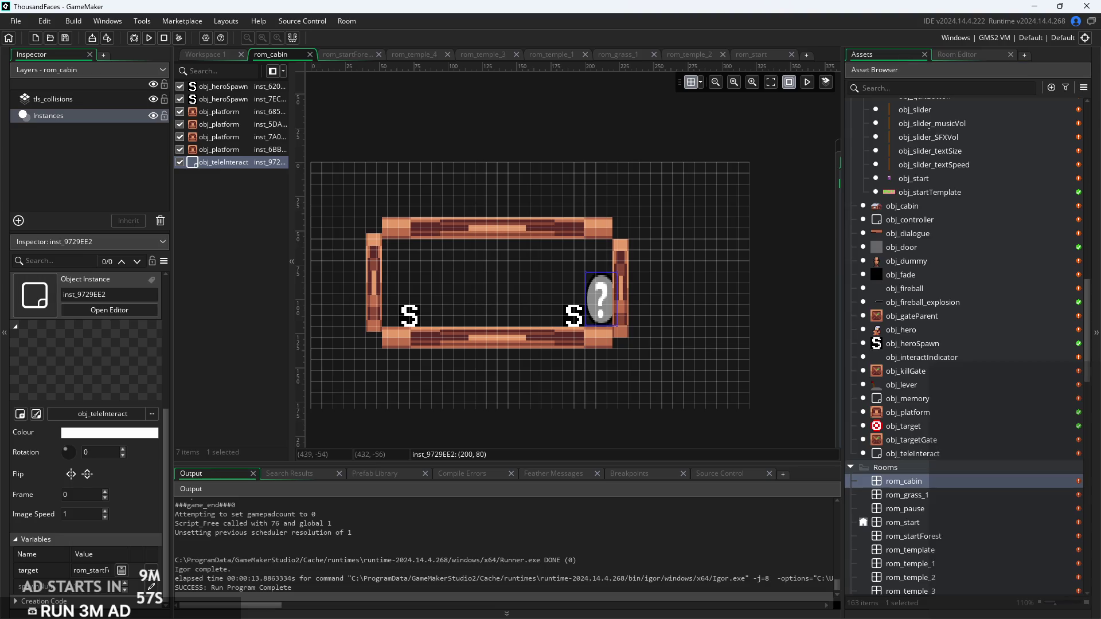
pyautogui.doubleClick(940, 535)
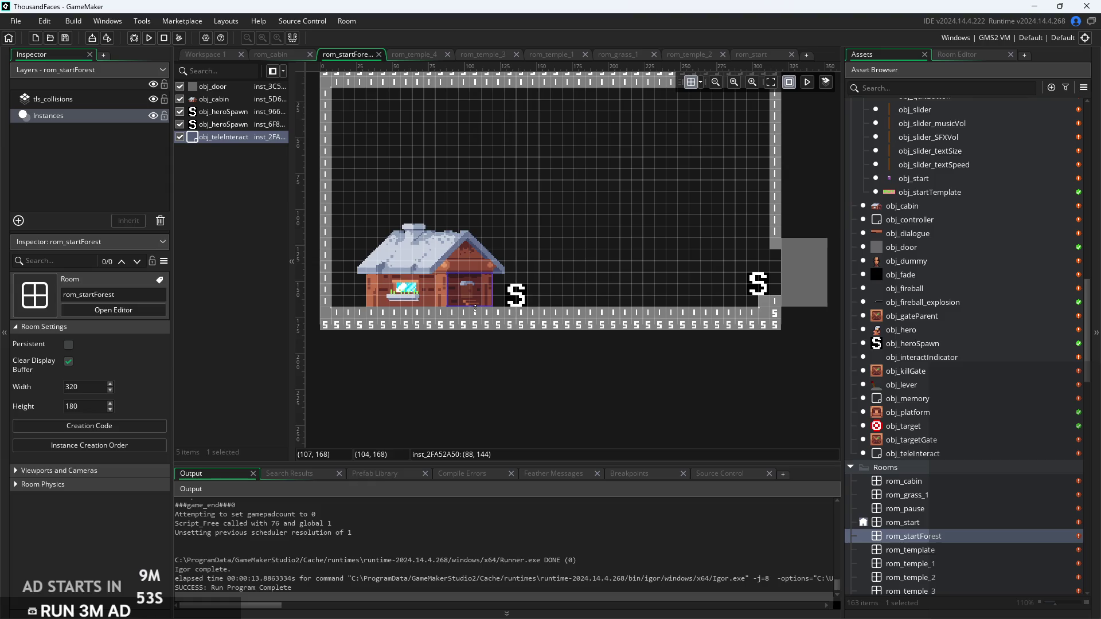
pyautogui.click(474, 304)
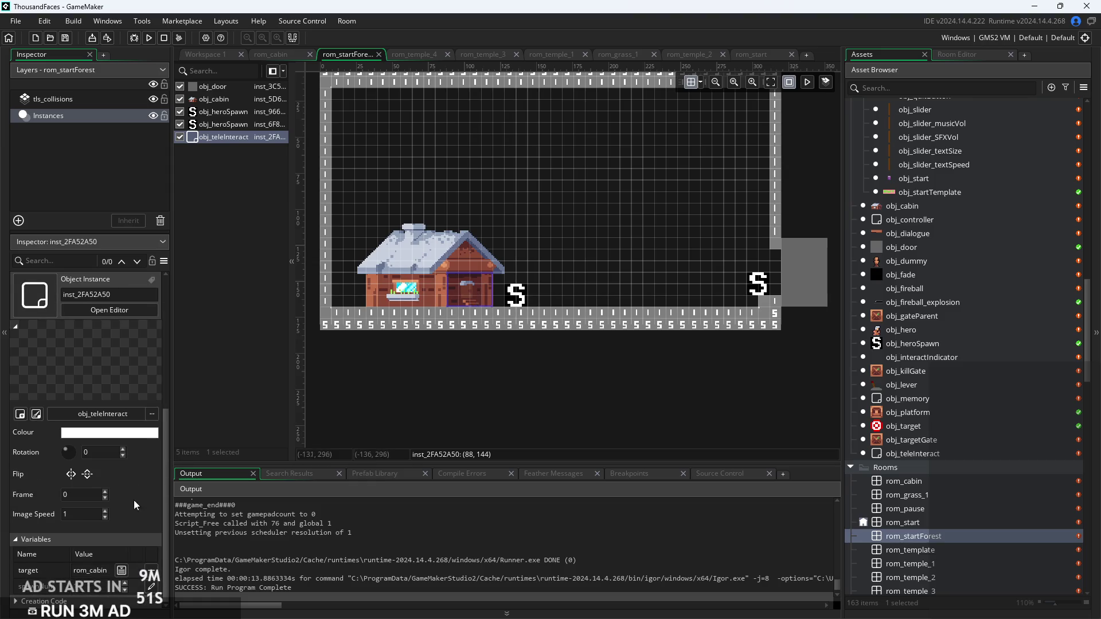
pyautogui.click(150, 586)
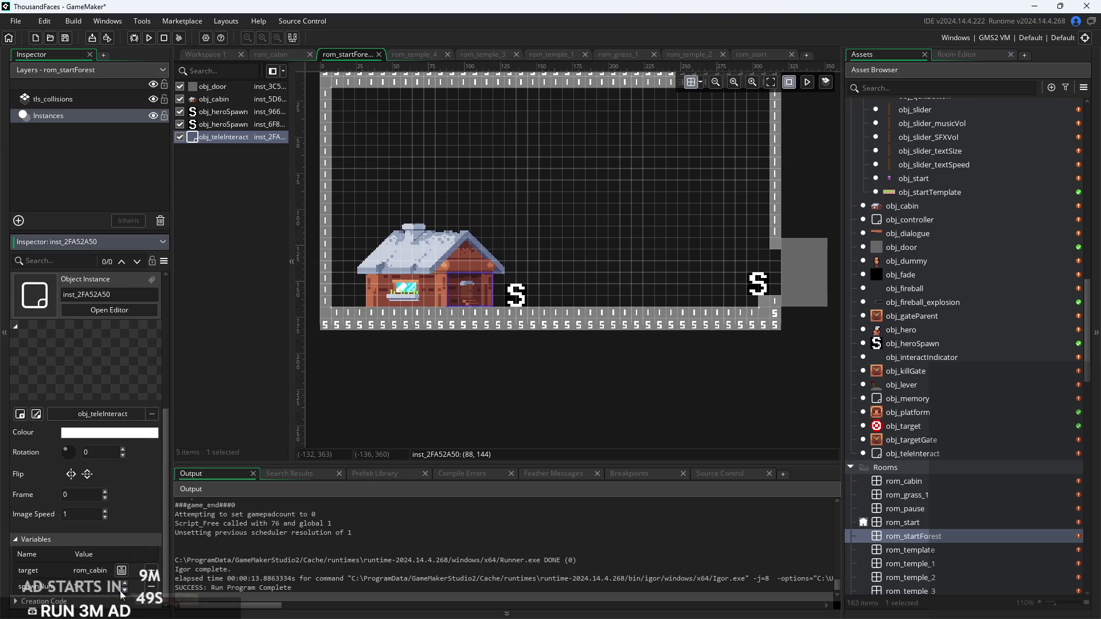
pyautogui.click(449, 397)
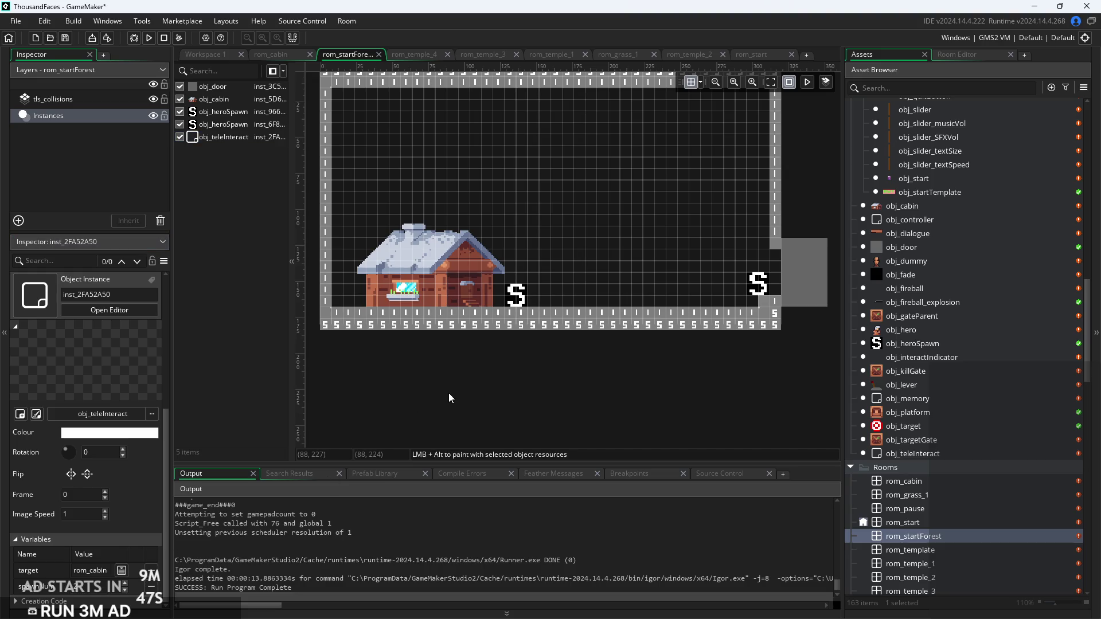
# Inspect the spawn marker near the rom_cabin exit, then build and run the game
pyautogui.doubleClick(917, 485)
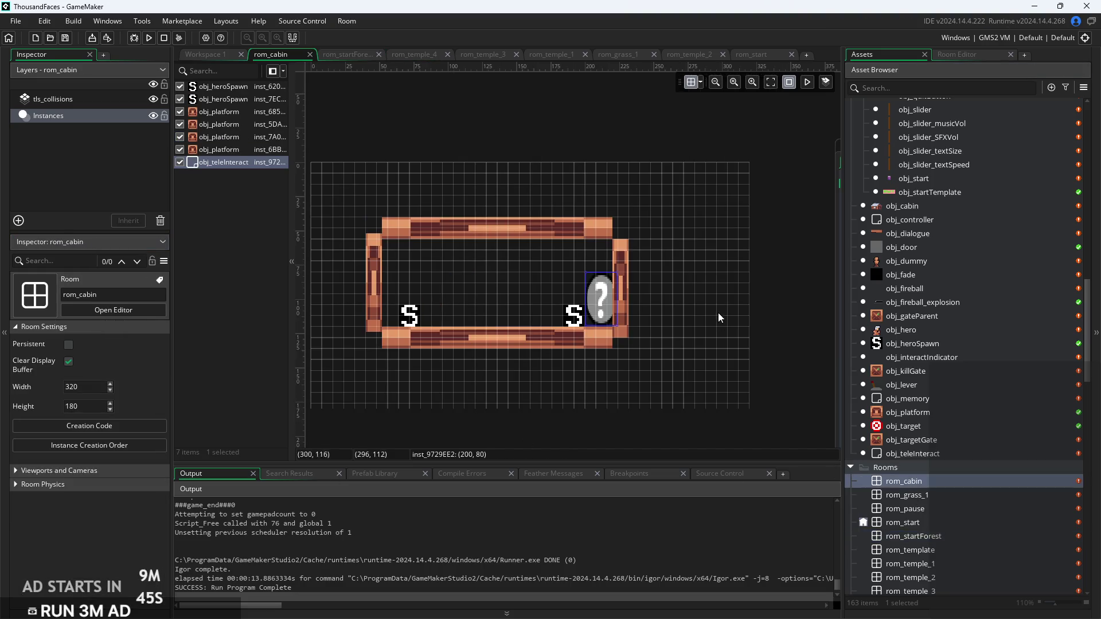
pyautogui.click(574, 320)
pyautogui.scroll(-3, 110, 506)
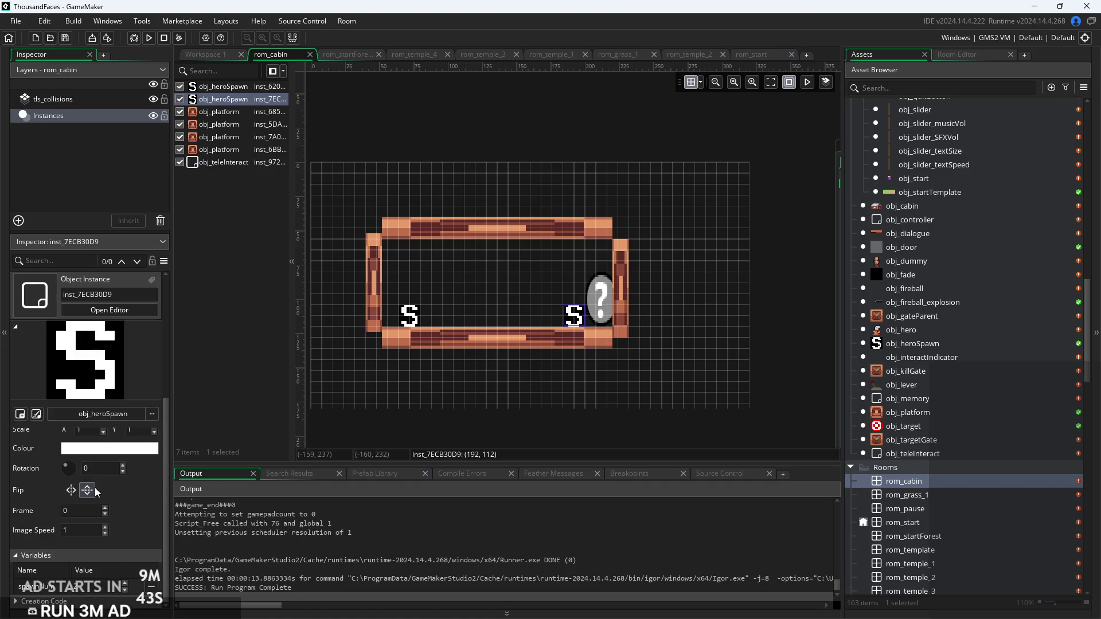
pyautogui.click(371, 399)
pyautogui.click(149, 38)
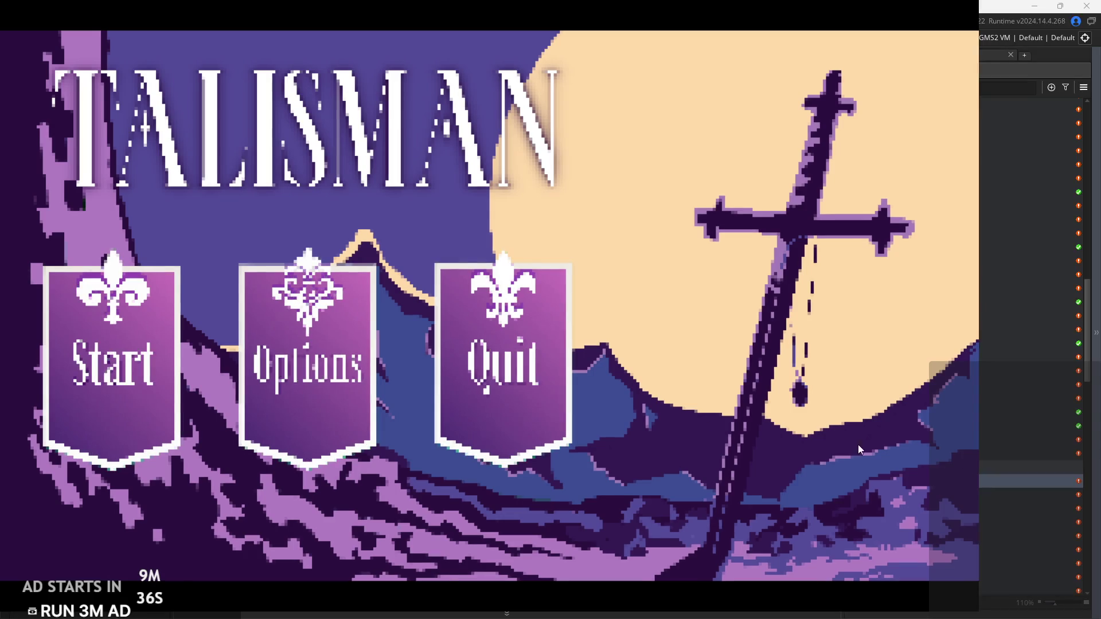
# Start the game and walk the hero around the cabin, hopping onto the table
pyautogui.click(93, 436)
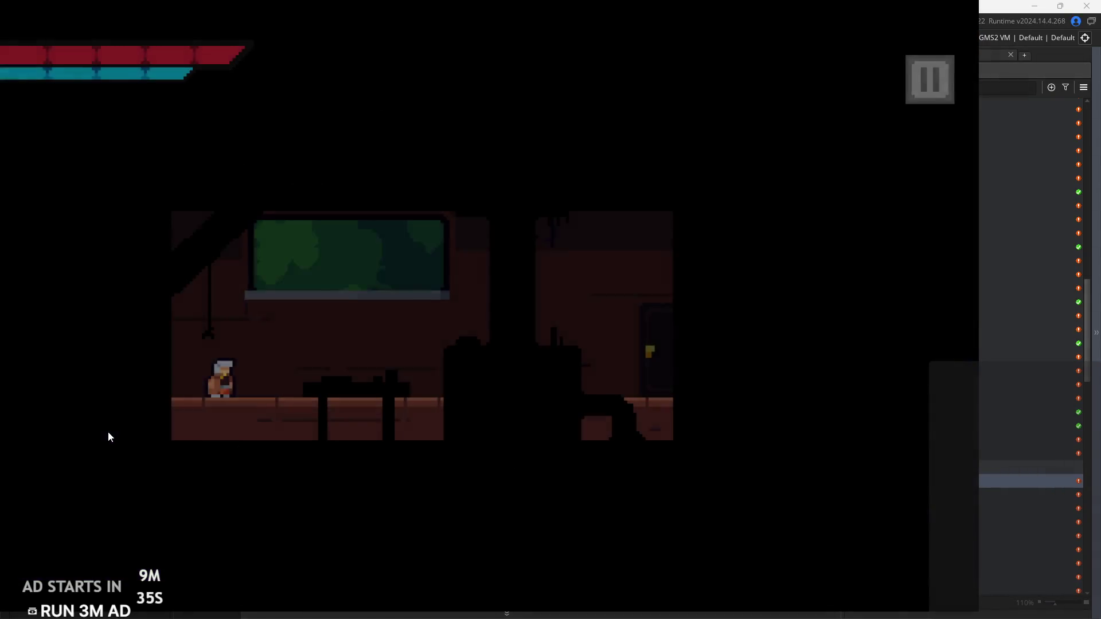
pyautogui.press('Right')
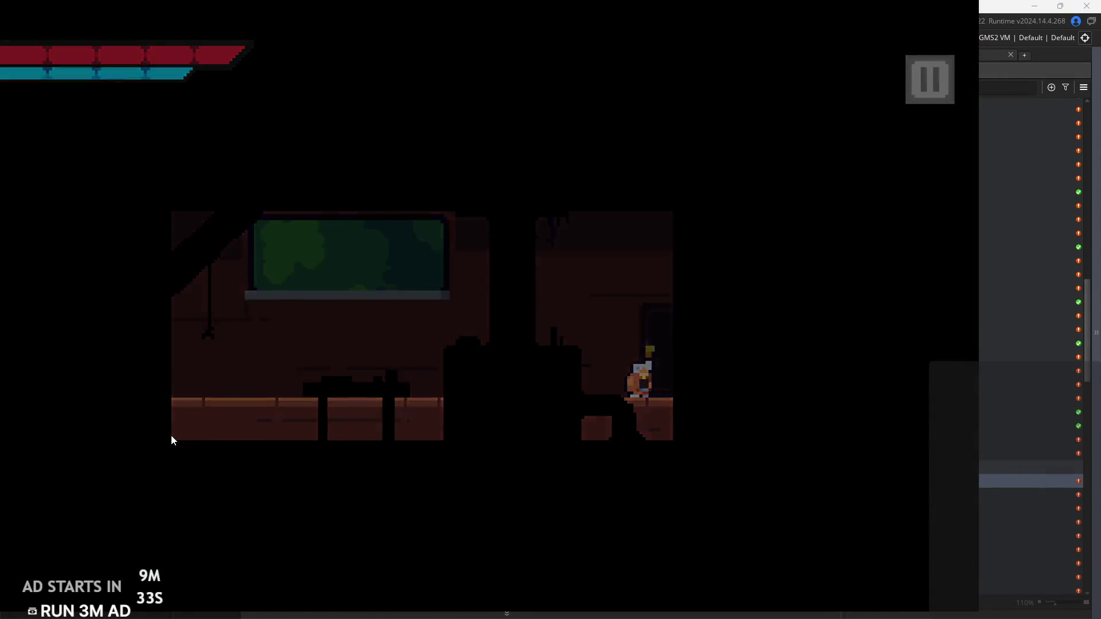
pyautogui.press('Left')
pyautogui.press('Up')
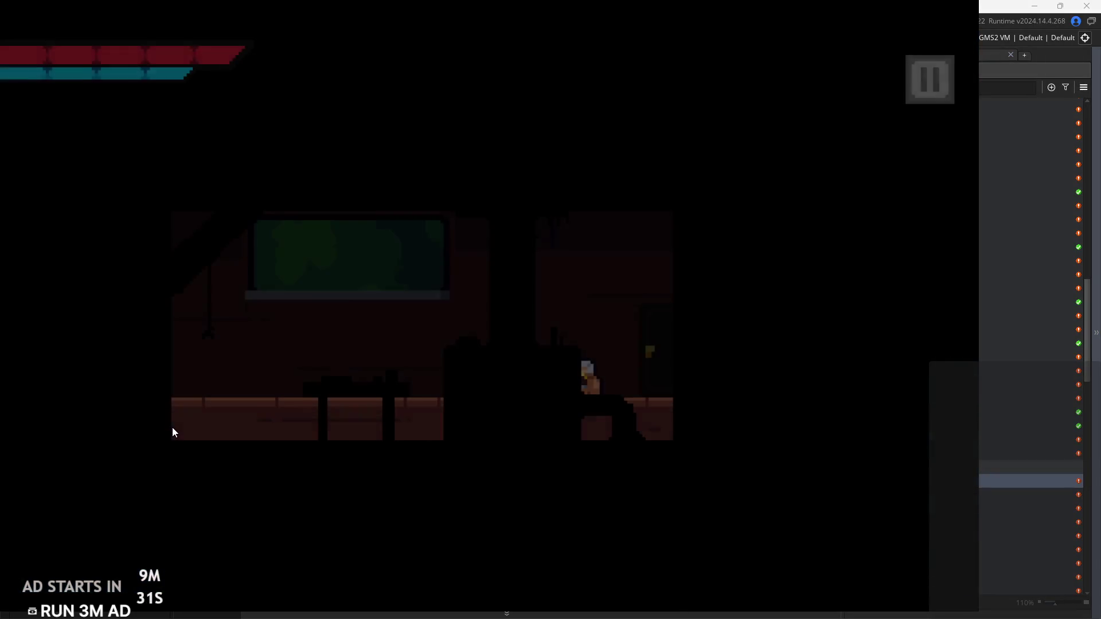
pyautogui.press('Left')
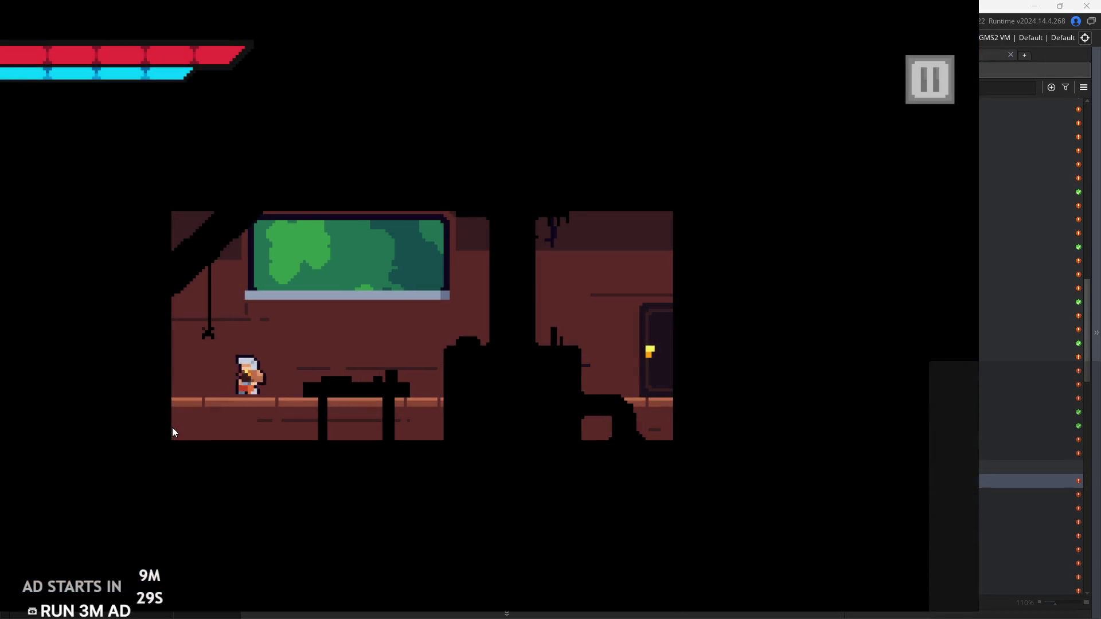
pyautogui.press('Right')
pyautogui.press('space')
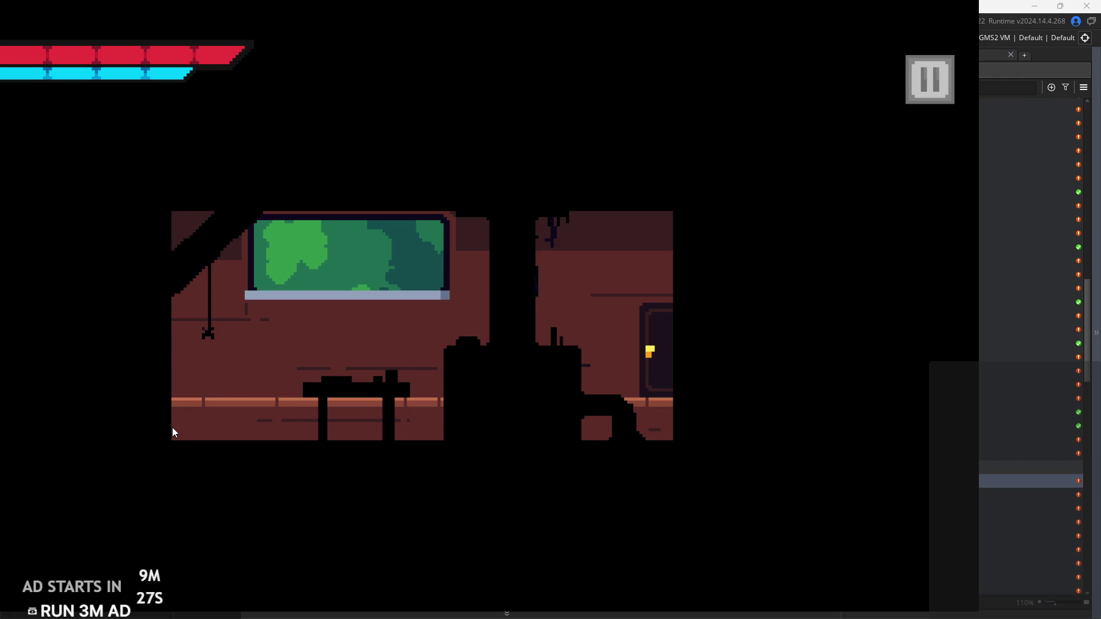
# Walk the hero through the doors between the cabin and the forest several times
pyautogui.press('Up')
pyautogui.press('Right')
pyautogui.press('Left')
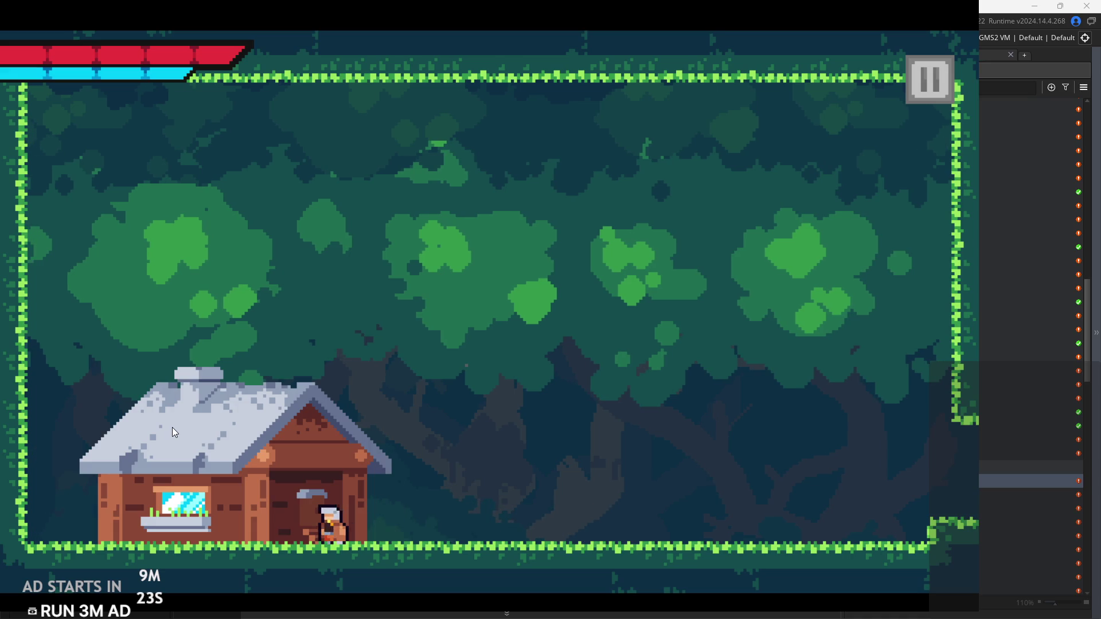
pyautogui.press('Up')
pyautogui.press('Right')
pyautogui.press('Up')
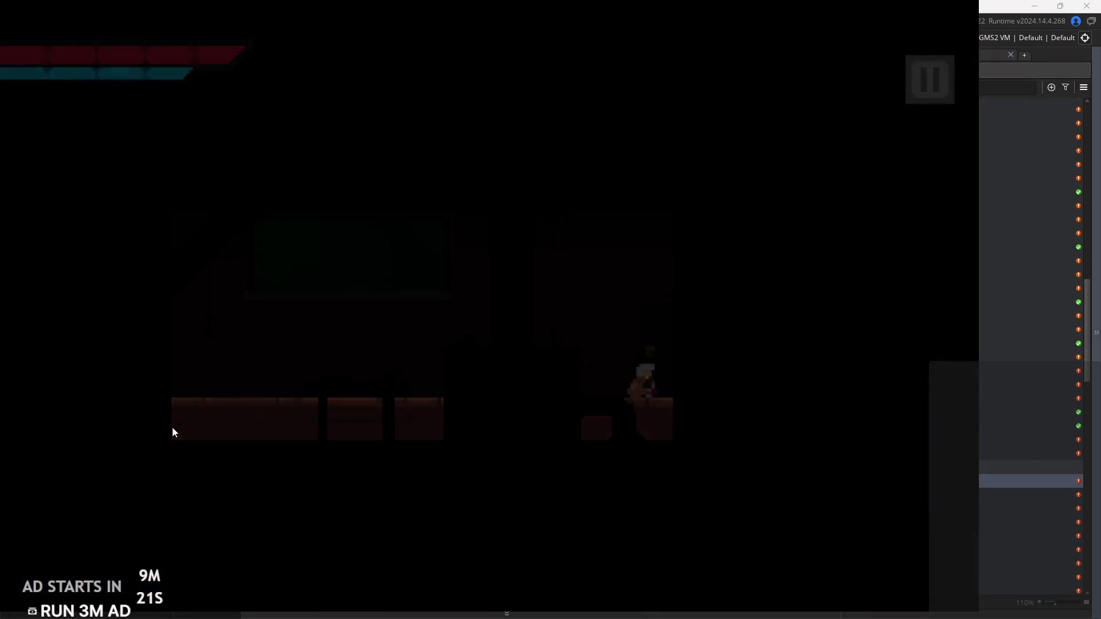
pyautogui.press('Left')
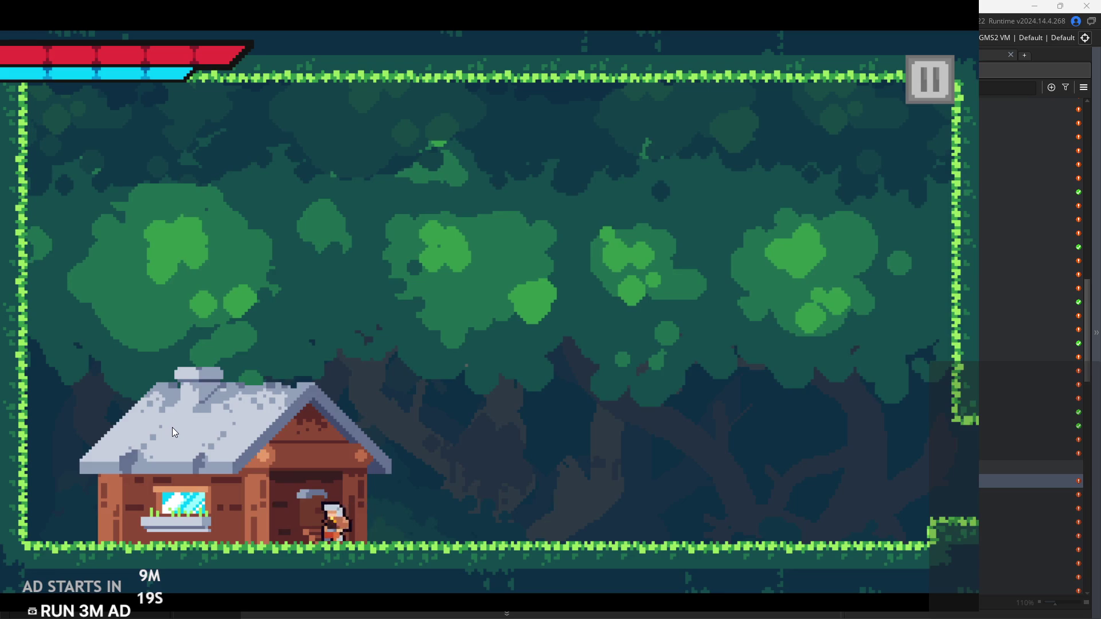
pyautogui.press('Up')
pyautogui.press('Right')
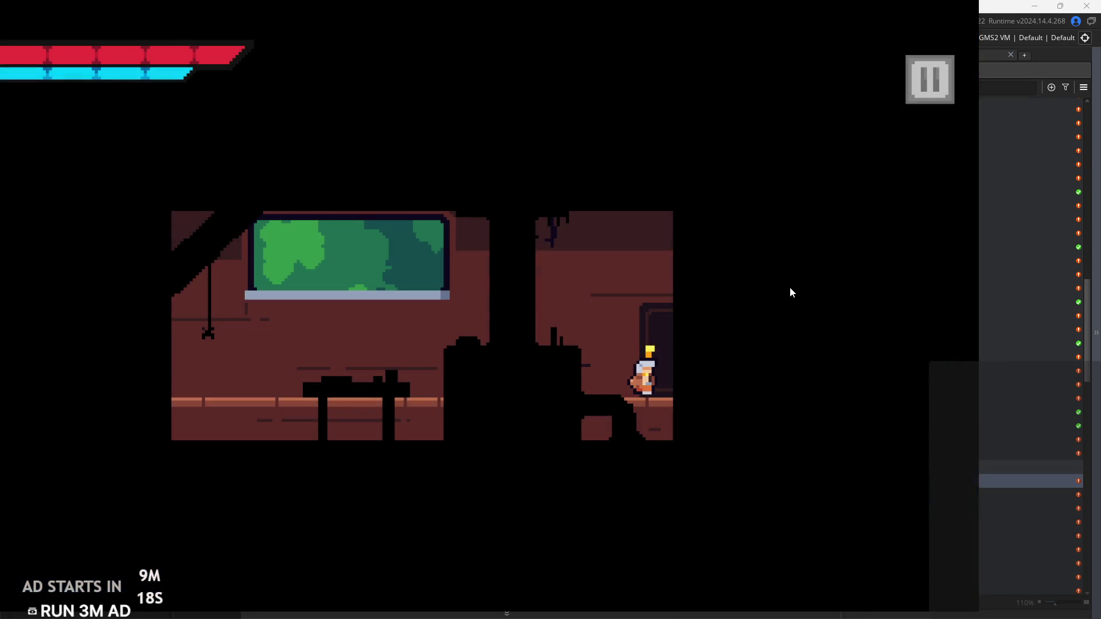
pyautogui.press('Up')
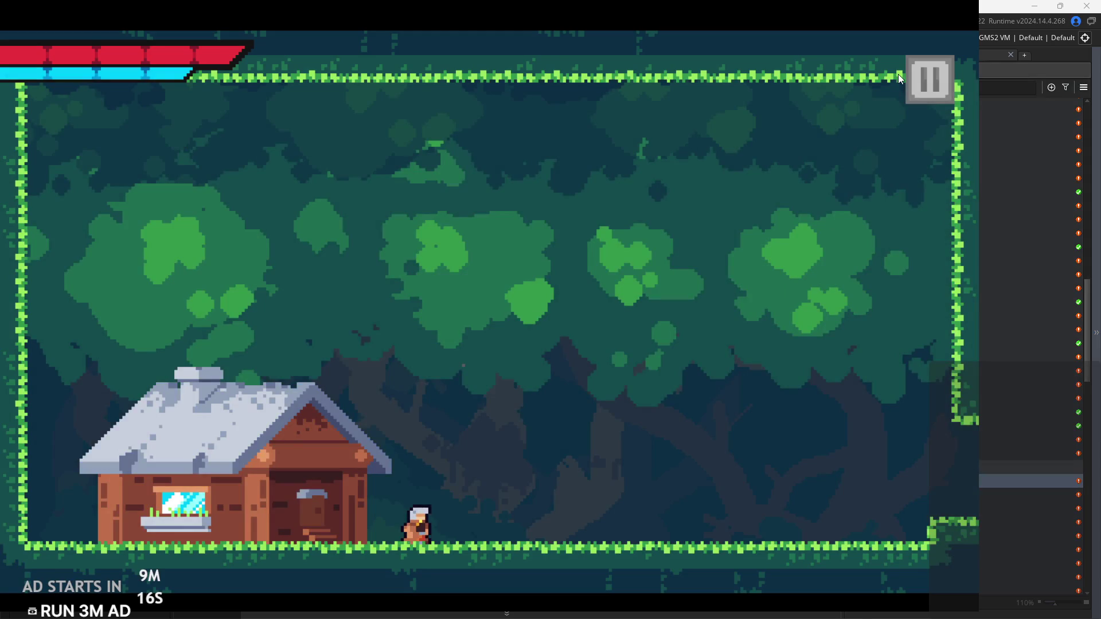
# Pause, enable Debug Stats, set Text Size to 0, keep Pause Button on Right Side on, resume
pyautogui.click(903, 72)
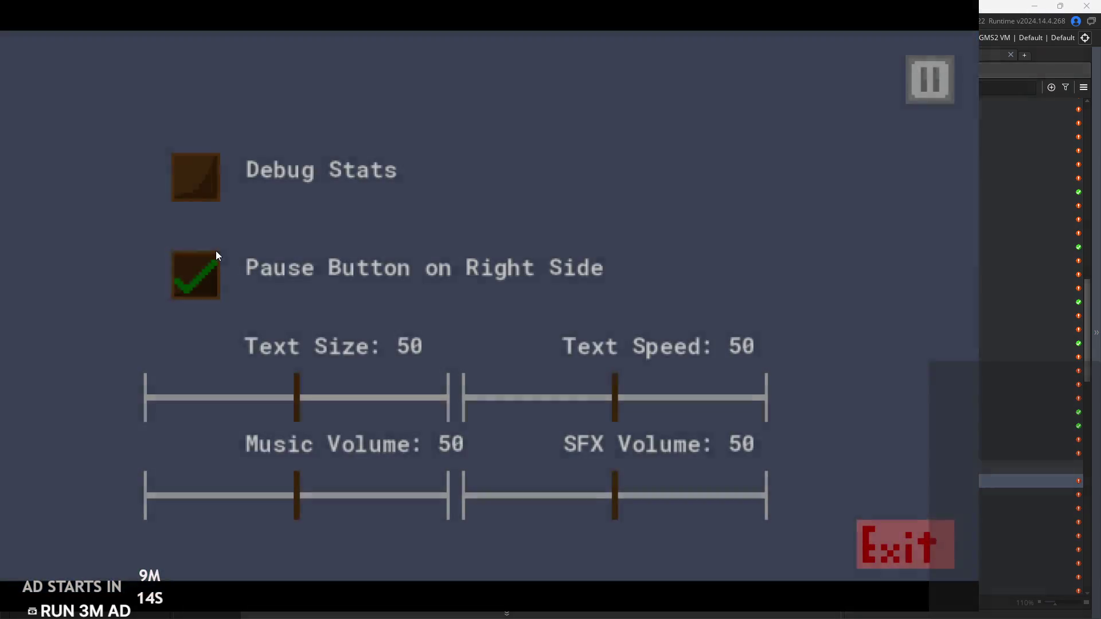
pyautogui.click(196, 182)
pyautogui.click(196, 269)
pyautogui.moveTo(304, 417); pyautogui.dragTo(34, 427)
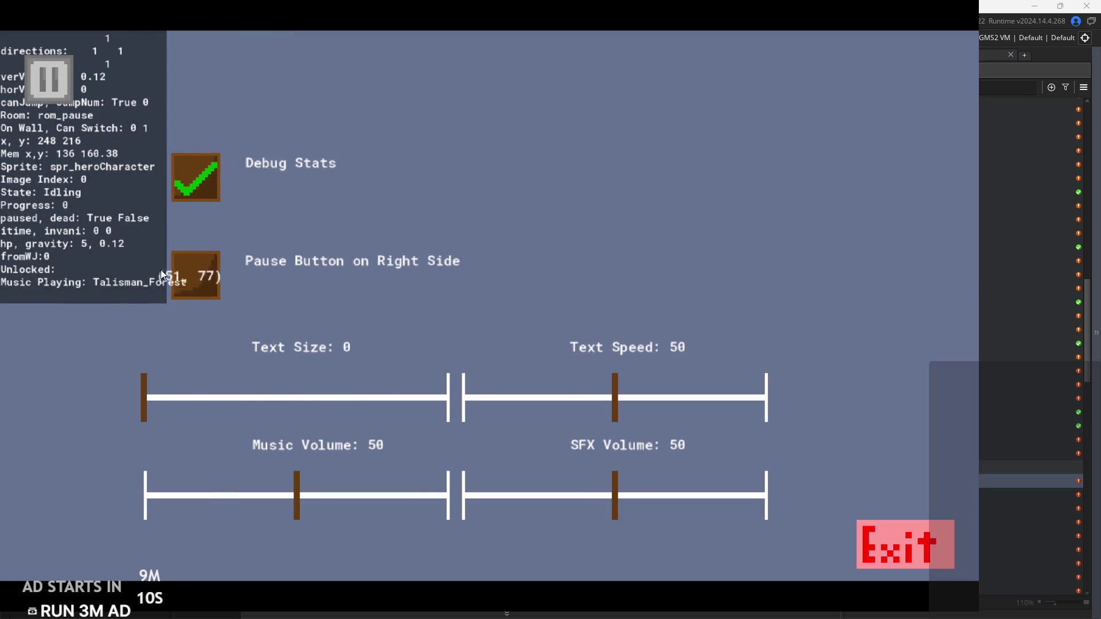
pyautogui.click(195, 274)
pyautogui.click(912, 84)
# Walk the hero into the cabin and back out to the forest, then pause and exit the game
pyautogui.press('Left')
pyautogui.press('Up')
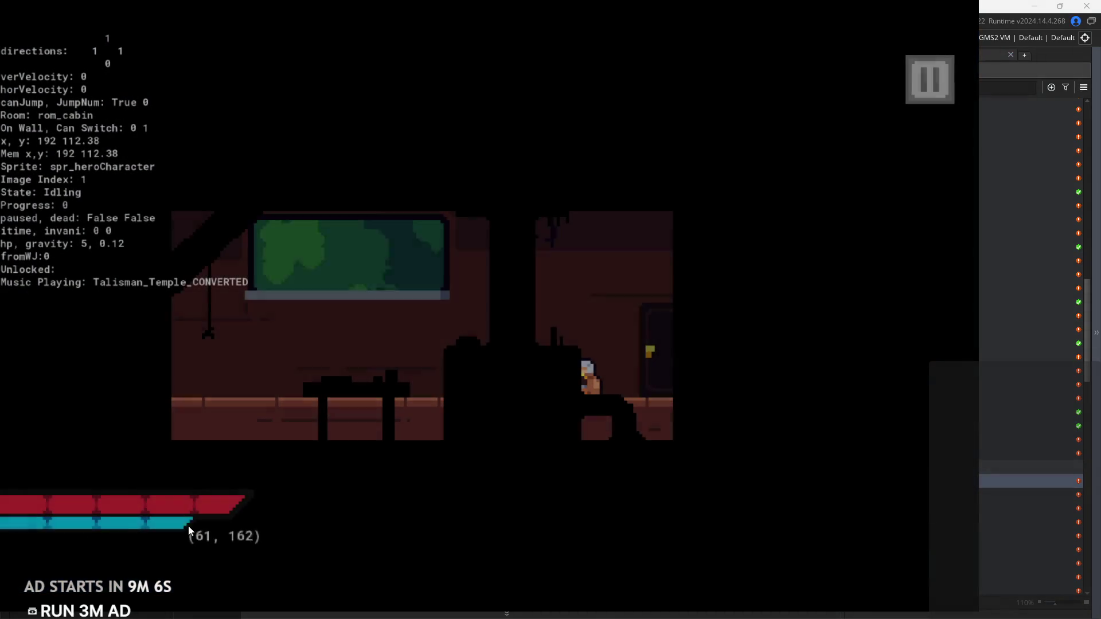
pyautogui.press('Right')
pyautogui.press('Up')
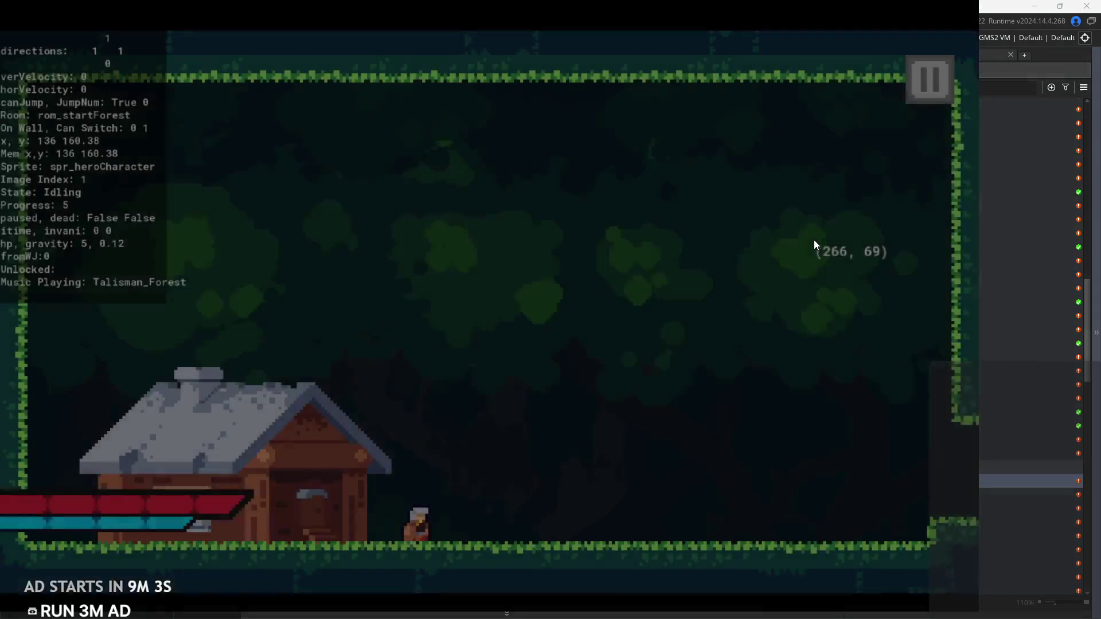
pyautogui.press('Left')
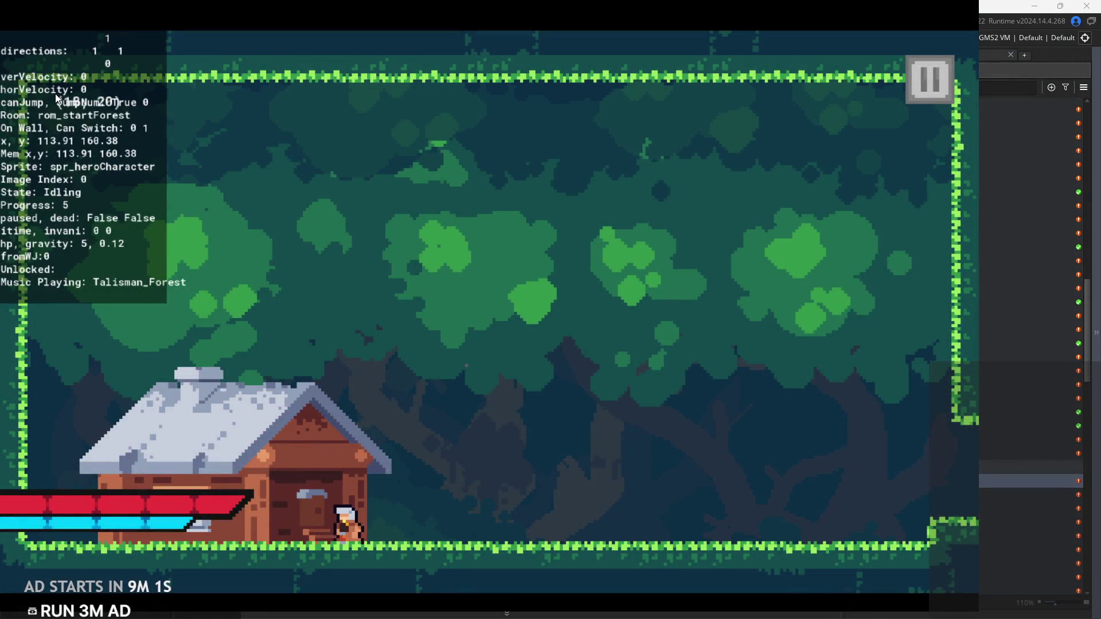
pyautogui.press('Left')
pyautogui.click(926, 91)
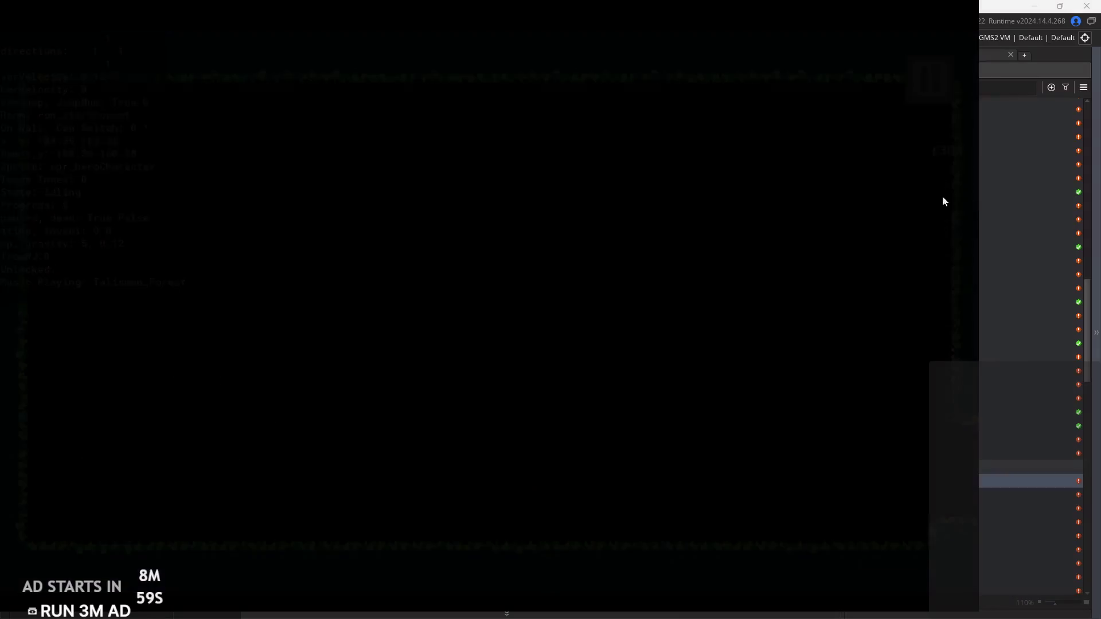
pyautogui.click(926, 544)
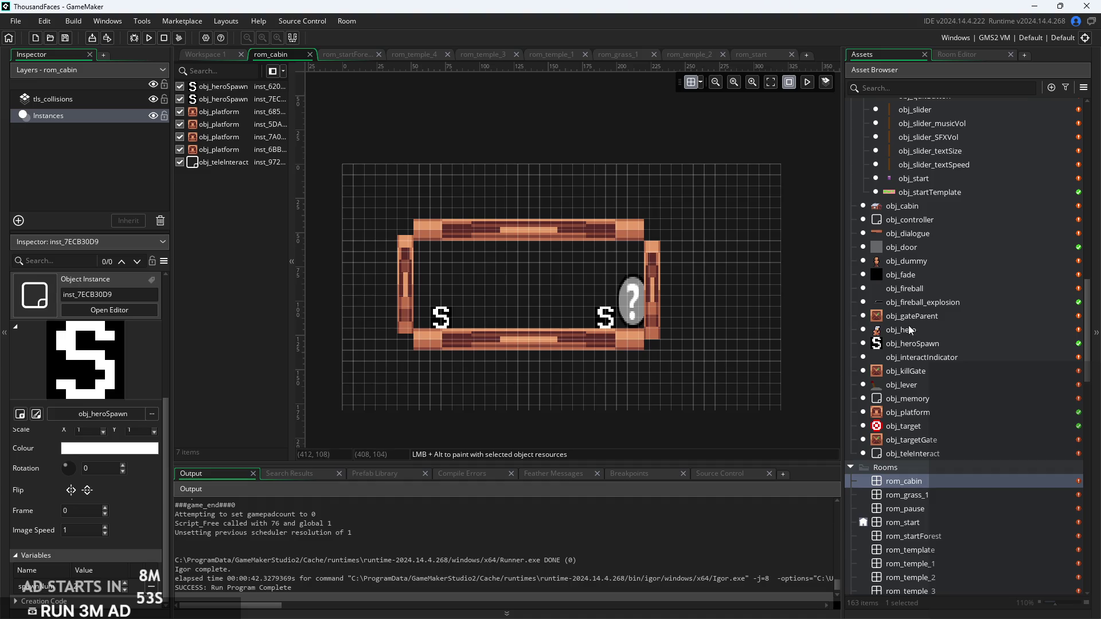
# Open obj_heroSpawn, then obj_fade with its Create, Step, Draw GUI and Draw GUI End code
pyautogui.doubleClick(922, 344)
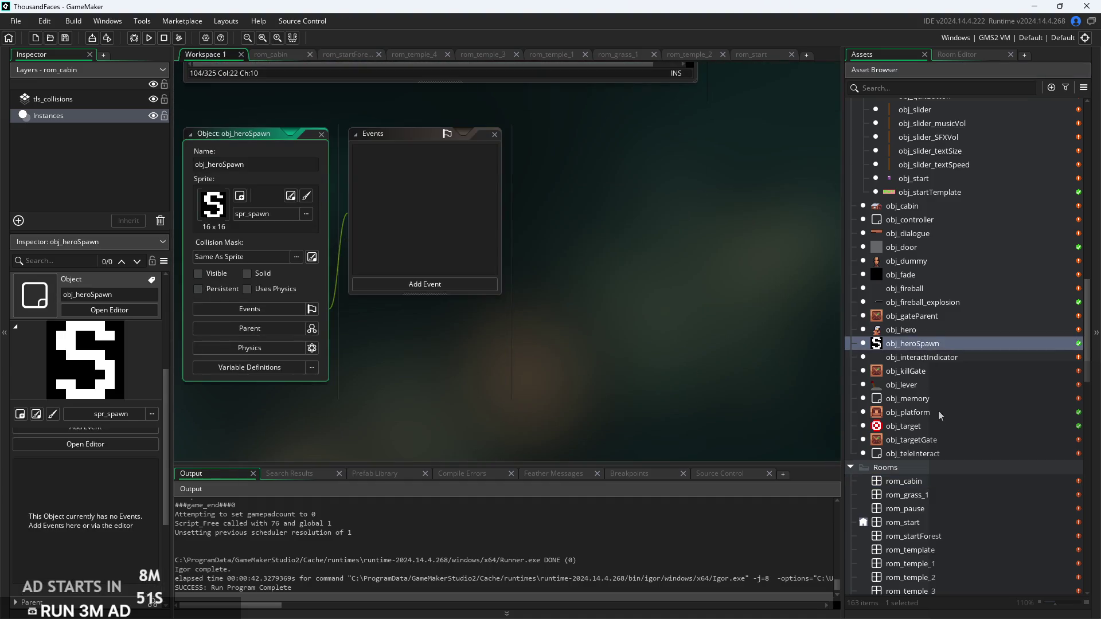
pyautogui.doubleClick(933, 274)
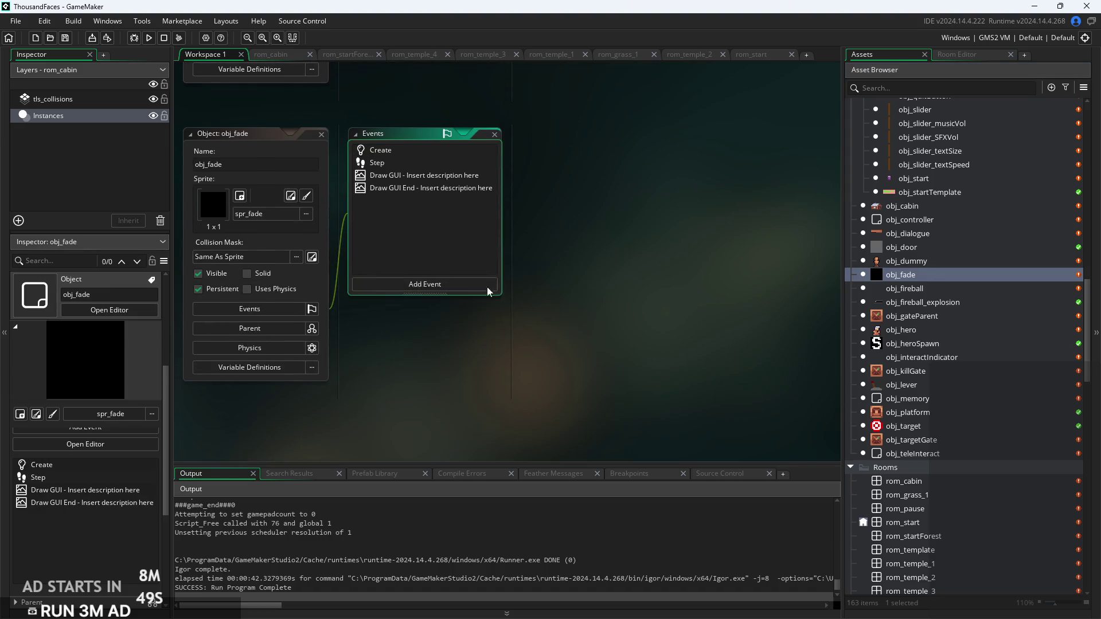
pyautogui.doubleClick(410, 151)
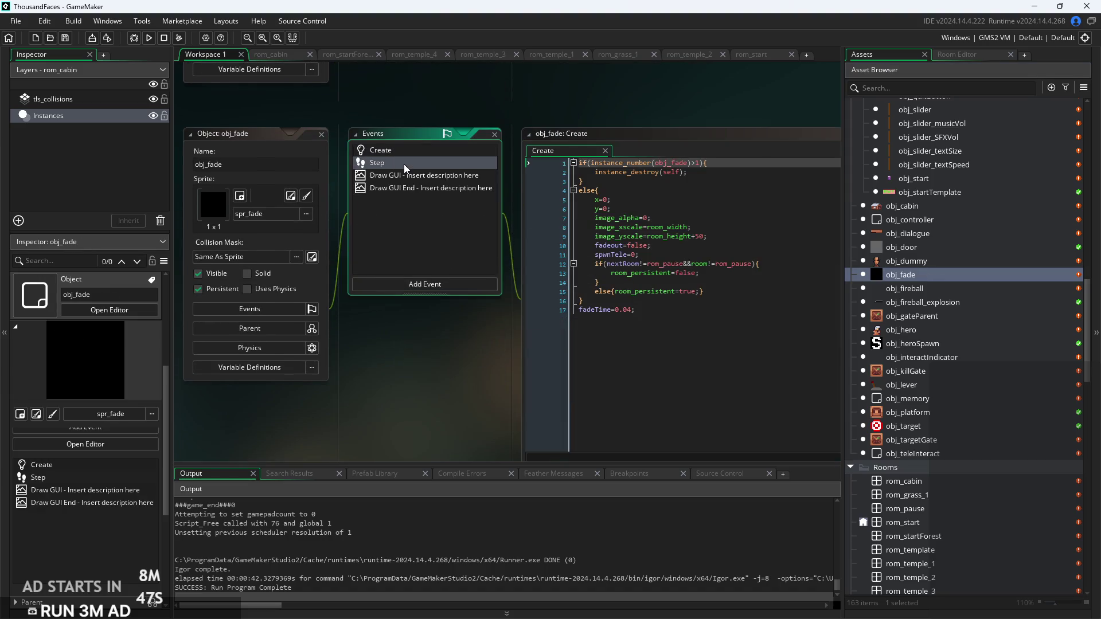
pyautogui.doubleClick(404, 164)
pyautogui.doubleClick(432, 176)
pyautogui.doubleClick(428, 188)
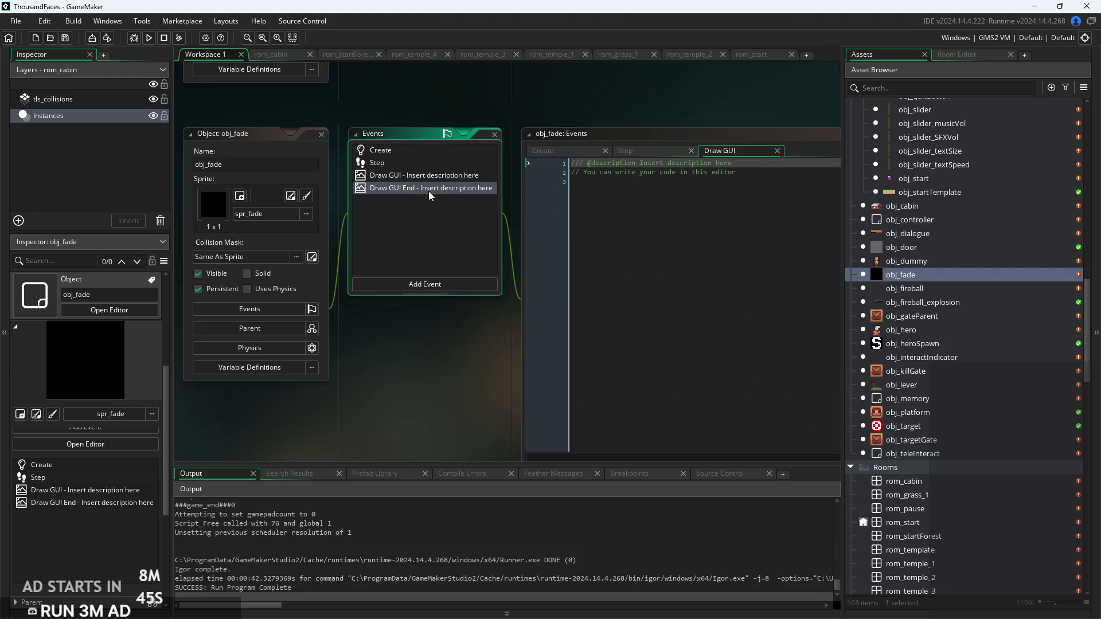
# Show the Step event, enlarge the code editor, and inspect the teleport and spawn lookup lines
pyautogui.click(572, 182)
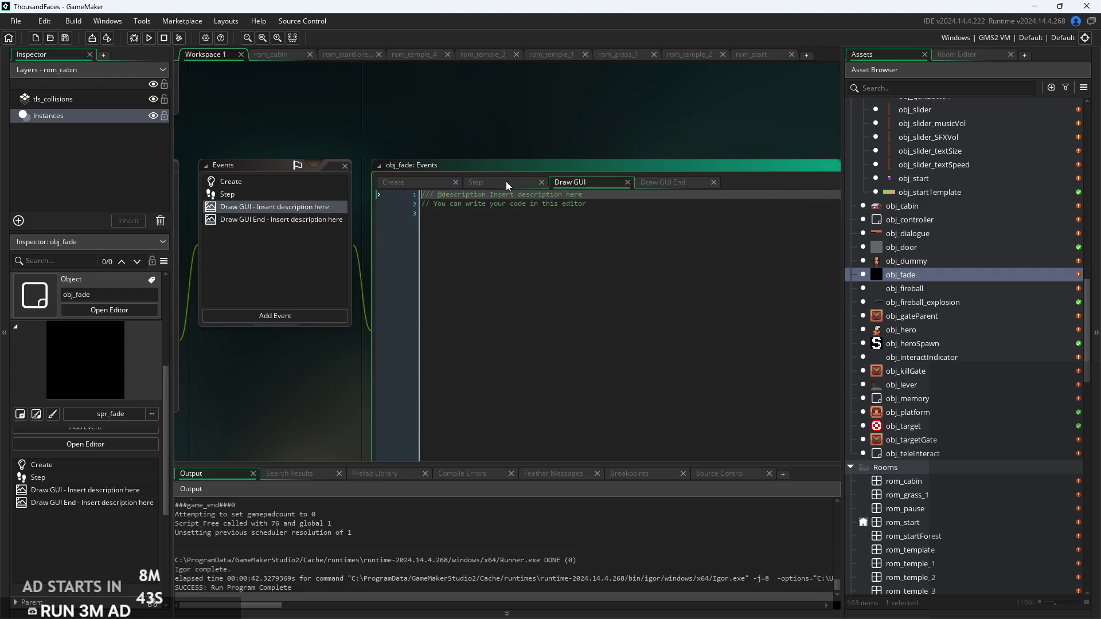
pyautogui.click(509, 181)
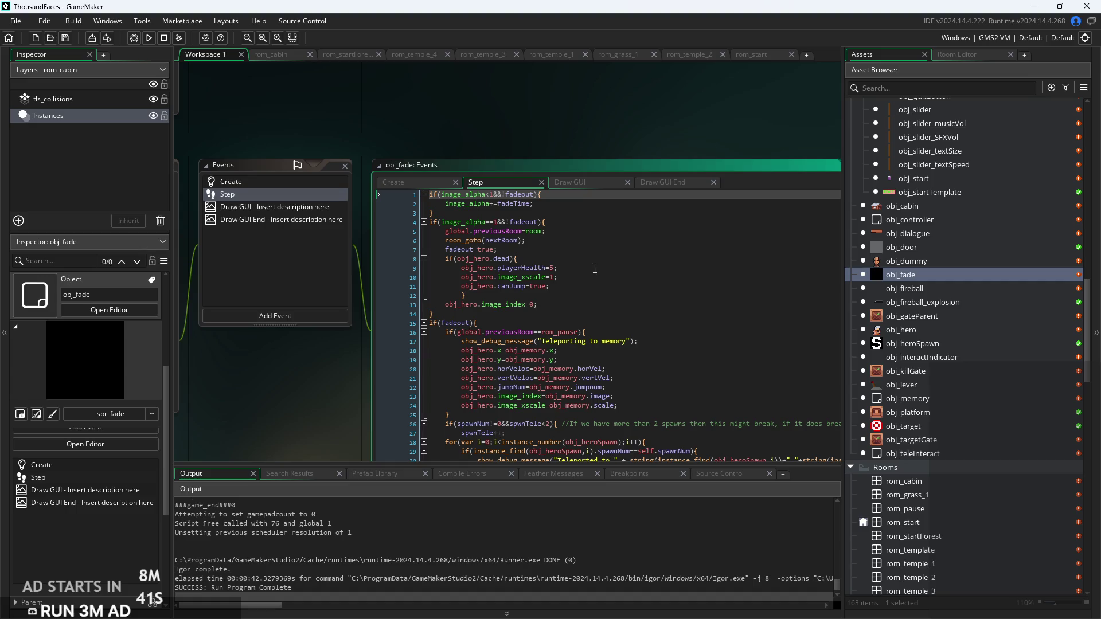
pyautogui.scroll(-3, 594, 266)
pyautogui.click(686, 291)
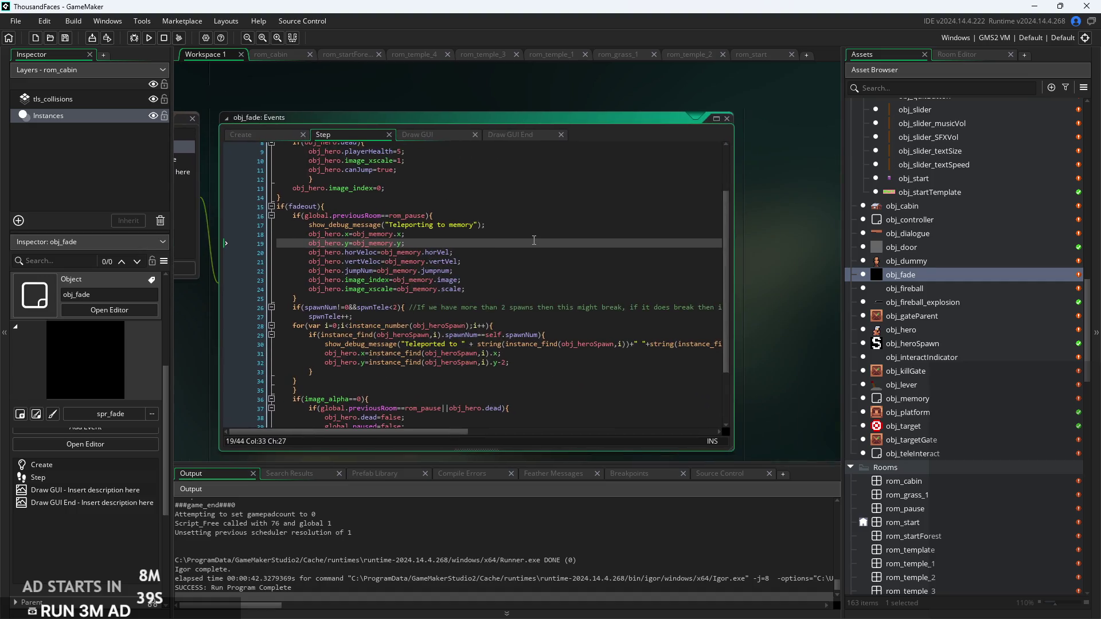
pyautogui.moveTo(737, 399); pyautogui.dragTo(590, 214)
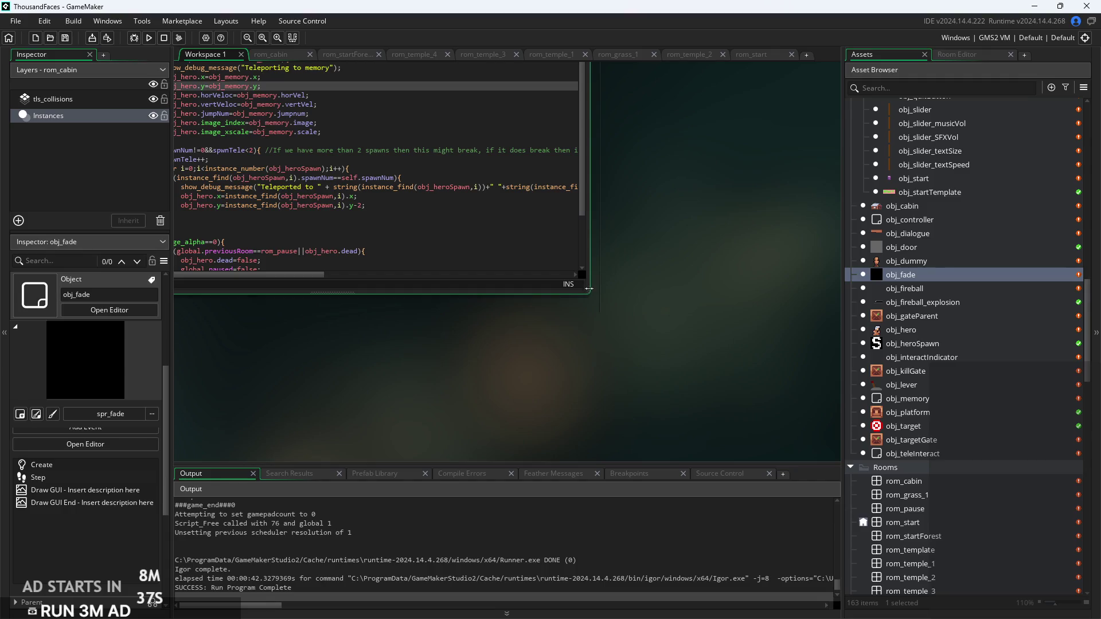
pyautogui.moveTo(589, 294)
pyautogui.mouseDown()
pyautogui.moveTo(737, 393)
pyautogui.moveTo(838, 401)
pyautogui.mouseUp()
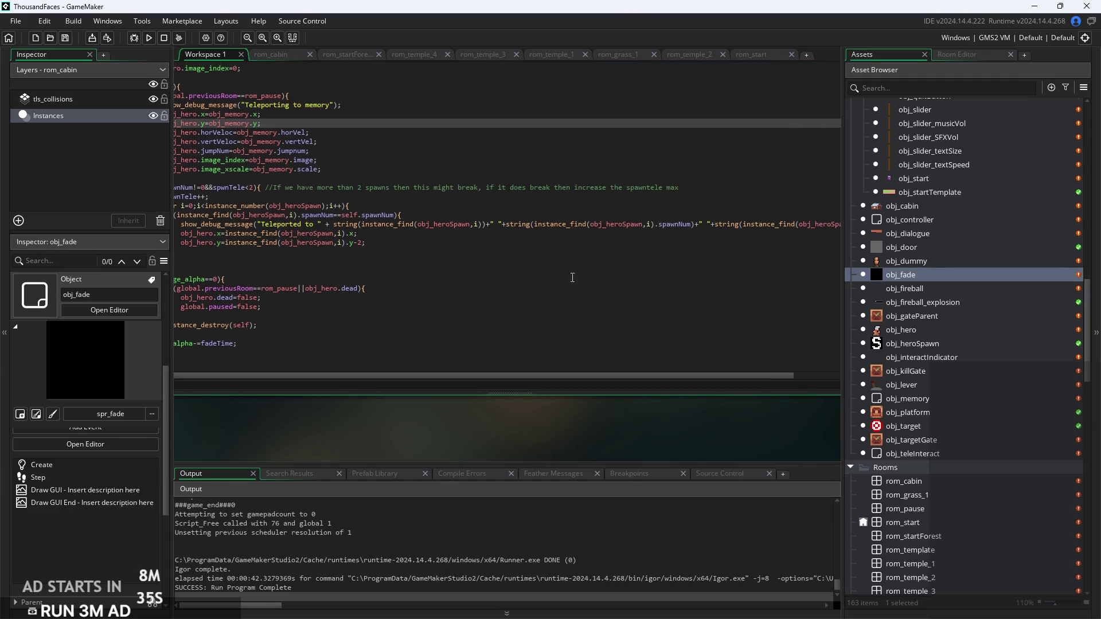
pyautogui.click(652, 272)
pyautogui.click(401, 140)
pyautogui.click(599, 211)
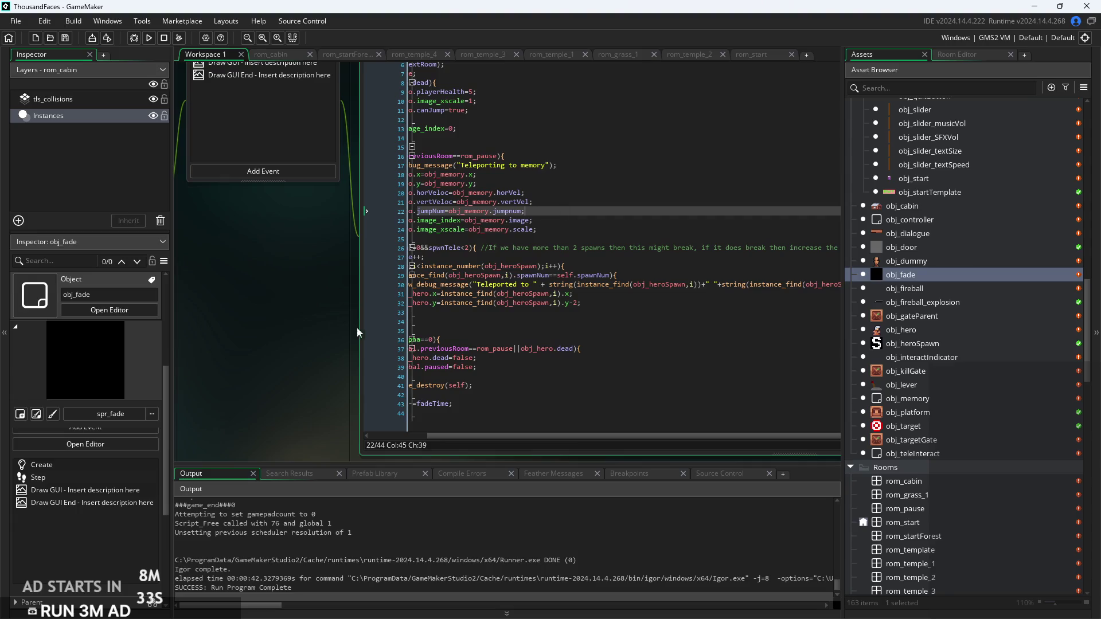
pyautogui.scroll(-15, 1017, 517)
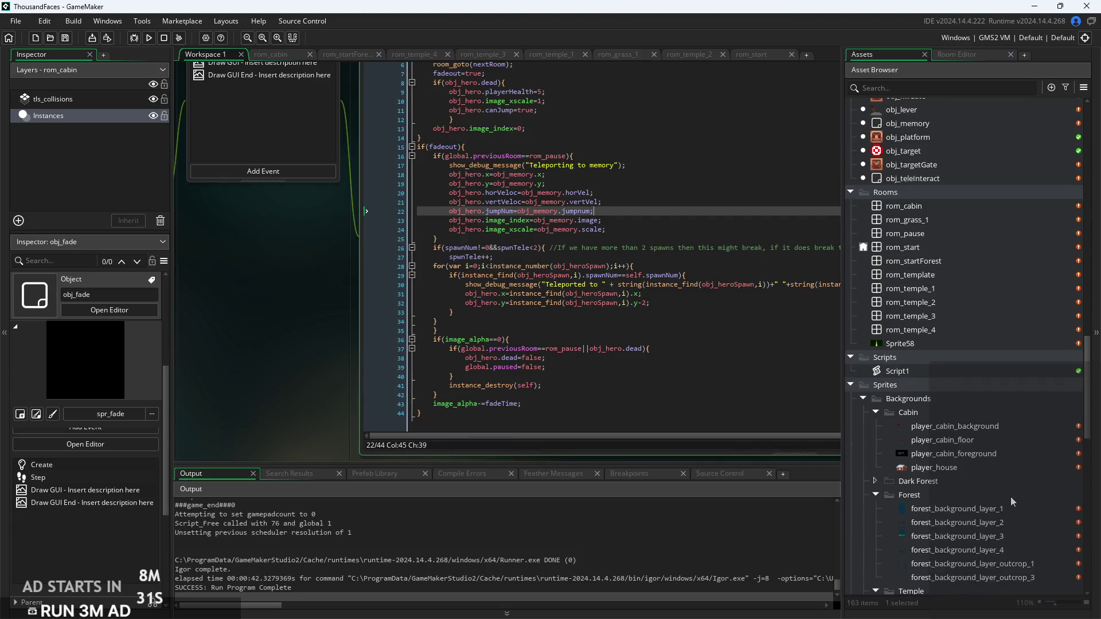
# Briefly expand and collapse the Player Animations, GUI and Settings sprite folders
pyautogui.scroll(-10, 1010, 497)
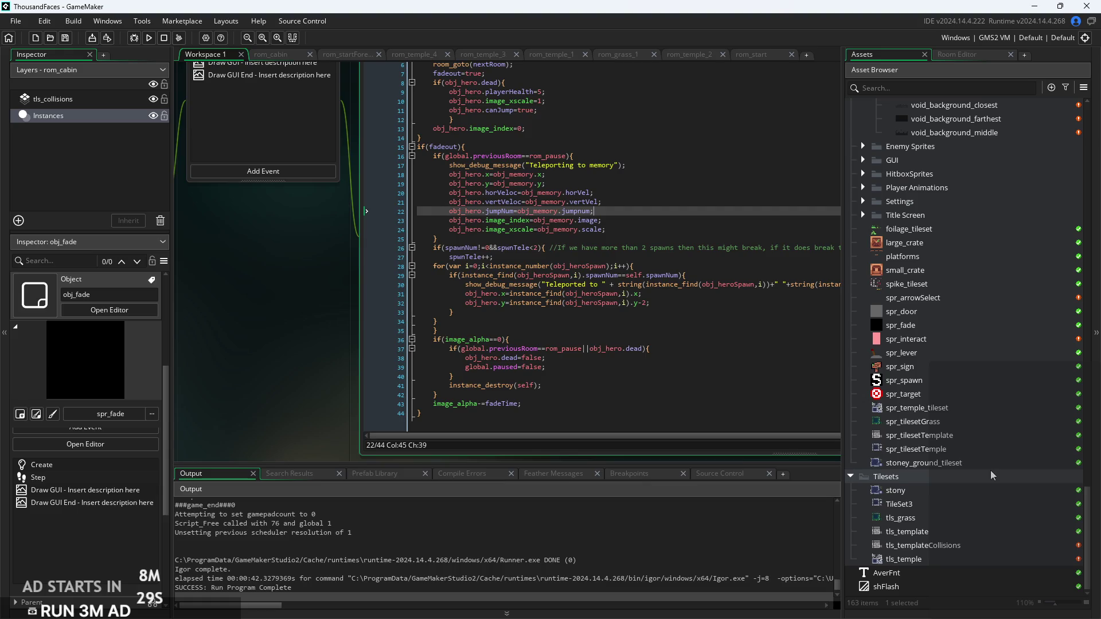
pyautogui.click(864, 189)
pyautogui.click(864, 187)
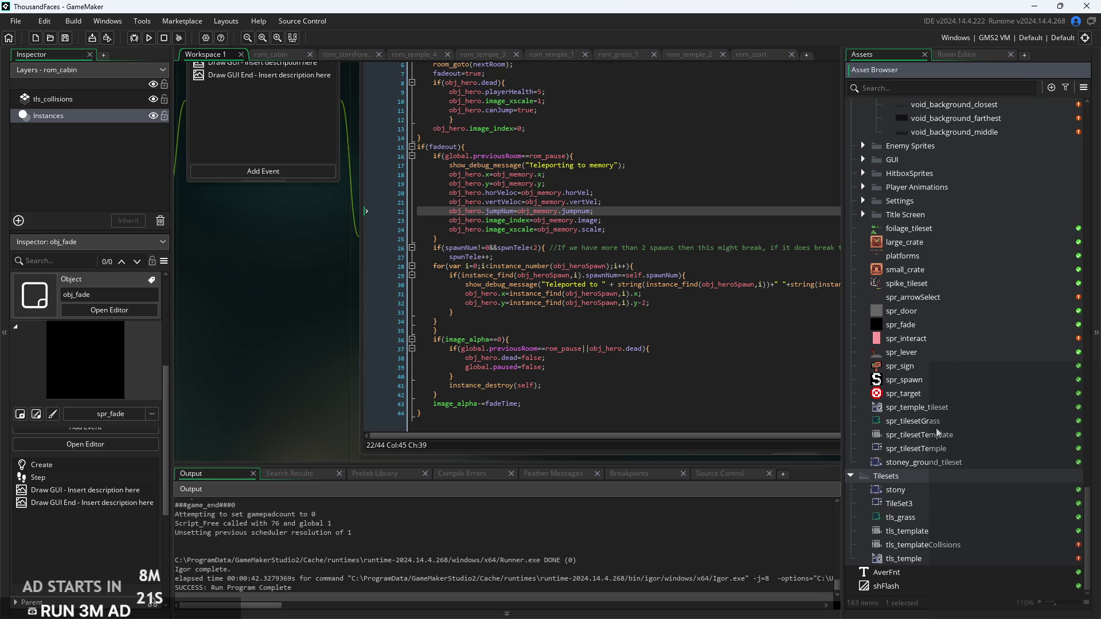
pyautogui.scroll(1, 936, 431)
pyautogui.scroll(2, 934, 425)
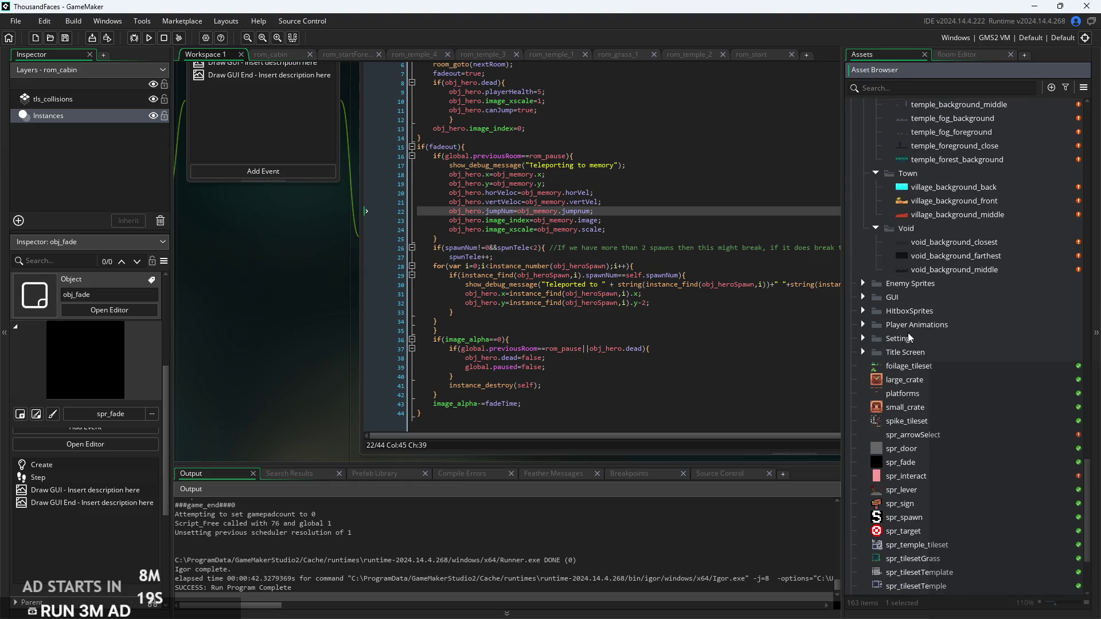
pyautogui.click(864, 297)
pyautogui.click(861, 297)
pyautogui.click(864, 325)
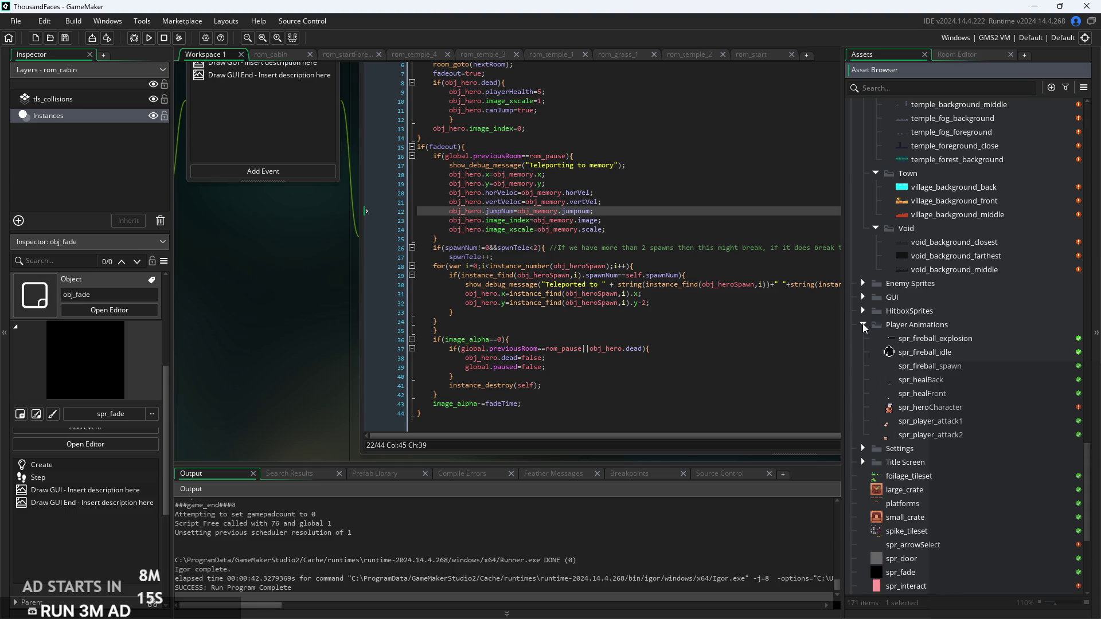
pyautogui.click(864, 326)
pyautogui.click(863, 339)
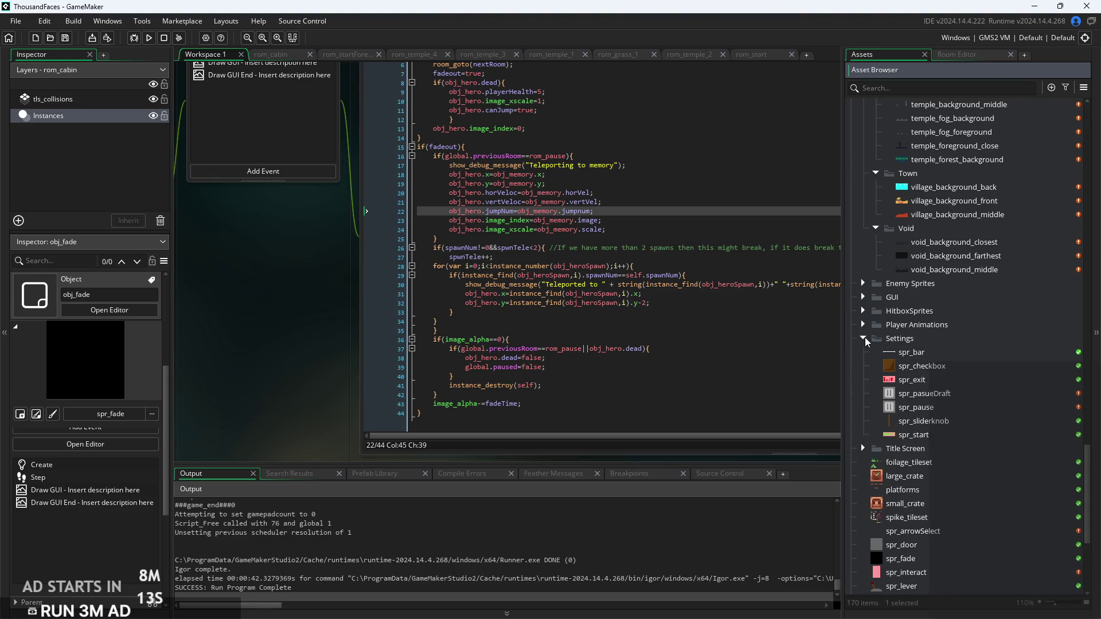
pyautogui.click(864, 339)
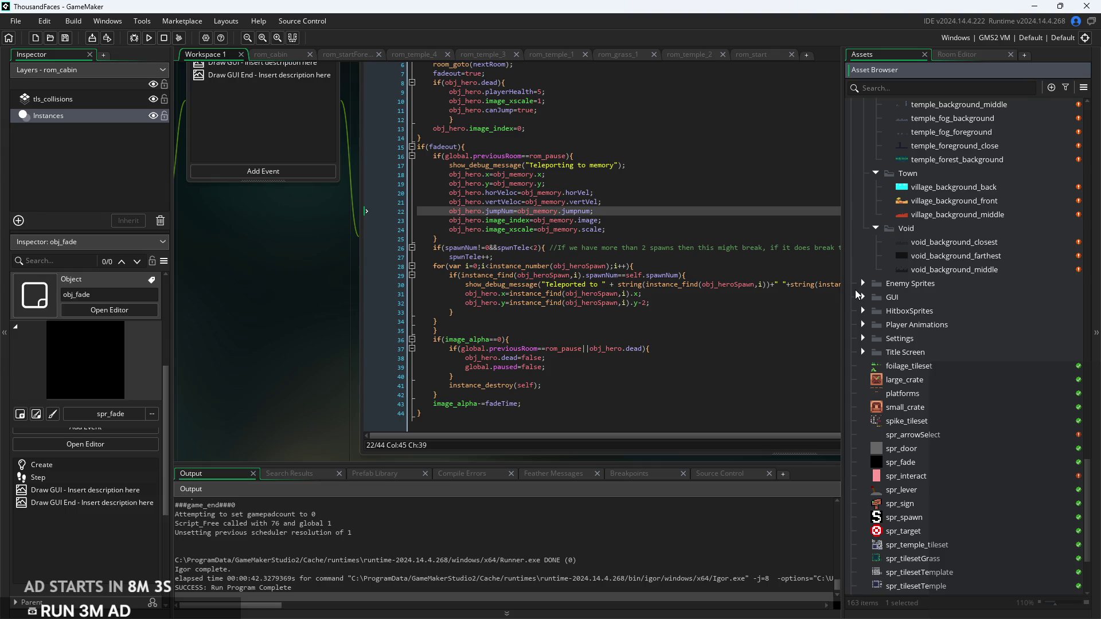
# Expand Title Screen, Settings, Player Animations, HitboxSprites, GUI and Enemy Sprites, then open spr_spawn
pyautogui.scroll(2, 914, 389)
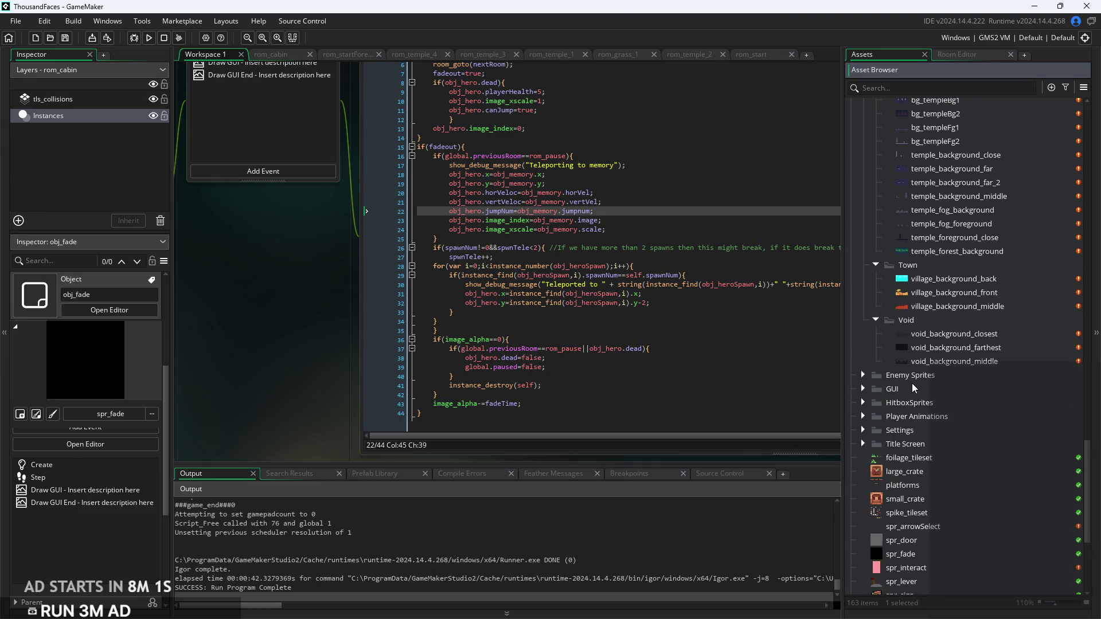
pyautogui.click(863, 444)
pyautogui.click(863, 430)
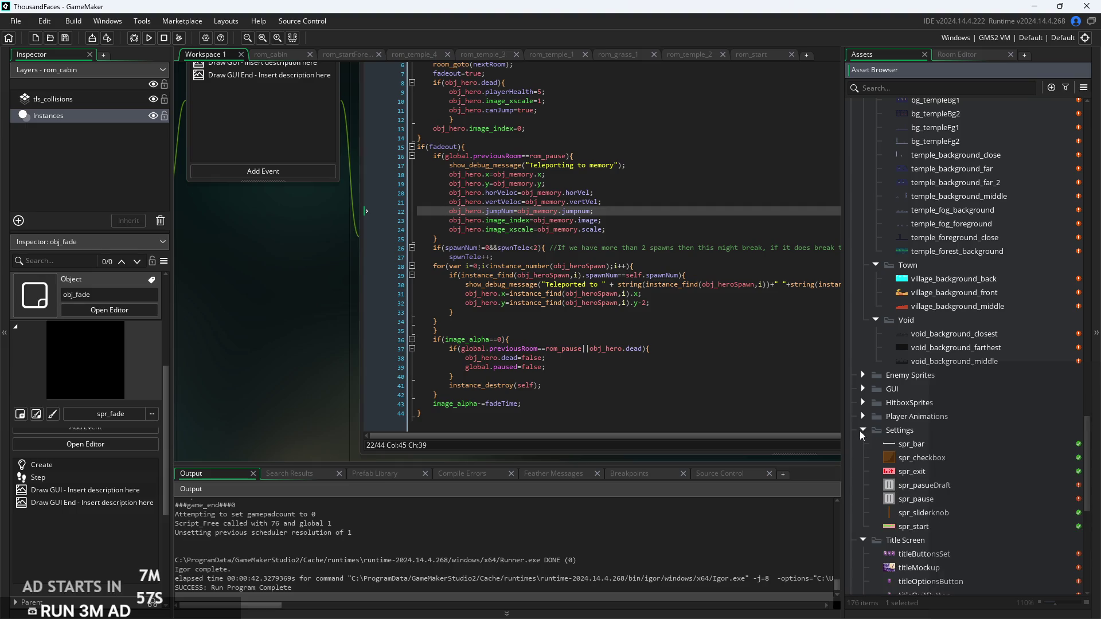
pyautogui.click(863, 416)
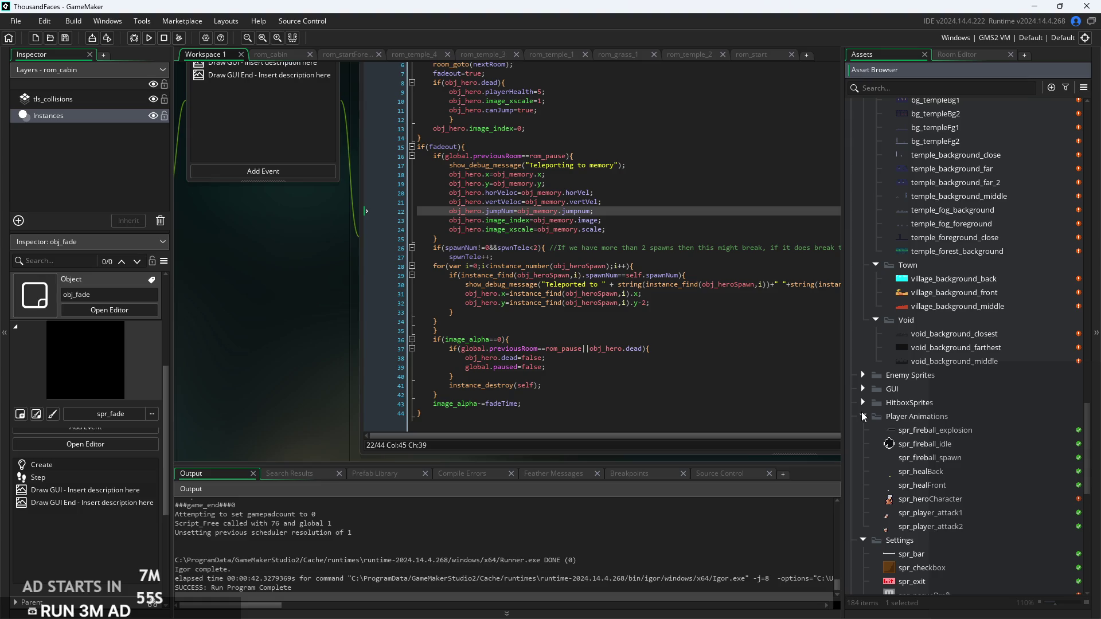
pyautogui.click(863, 403)
pyautogui.click(864, 389)
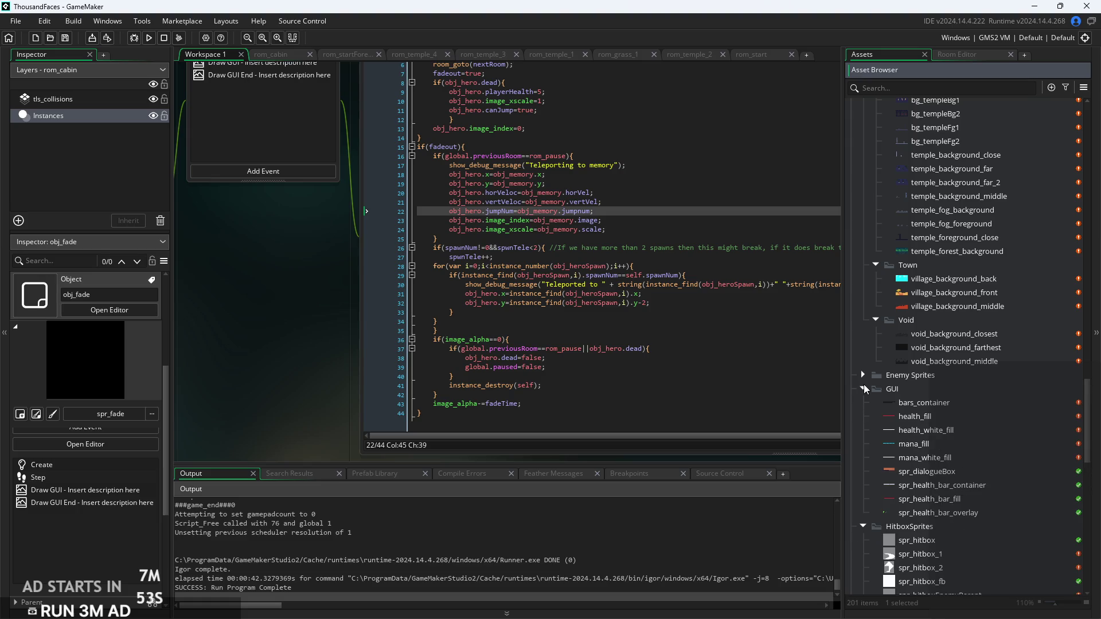
pyautogui.click(863, 375)
pyautogui.scroll(8, 980, 457)
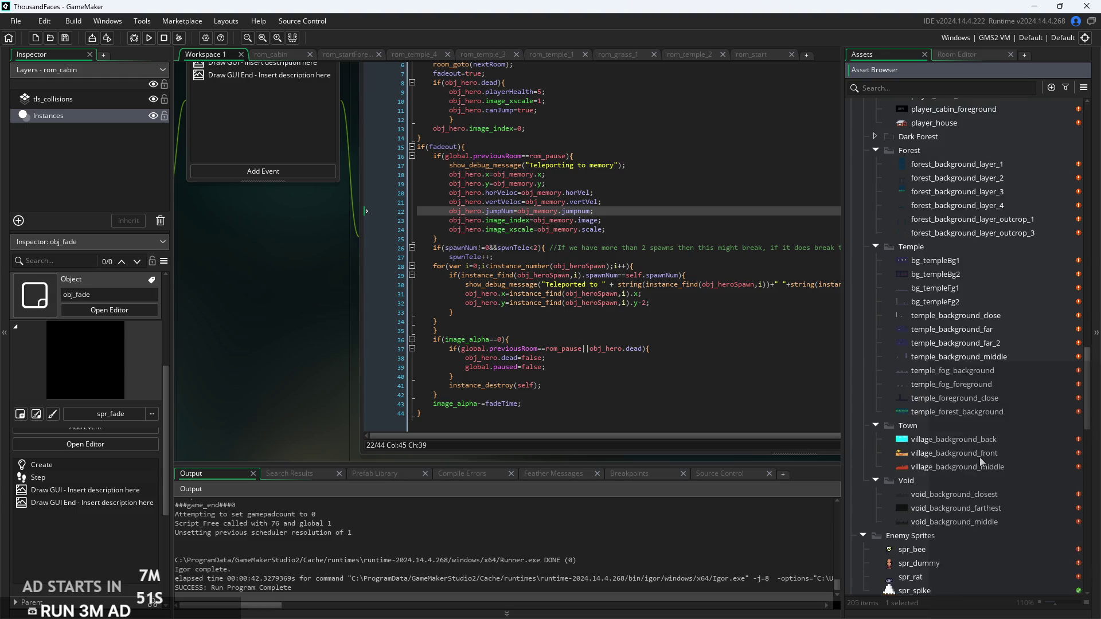
pyautogui.scroll(-10, 886, 288)
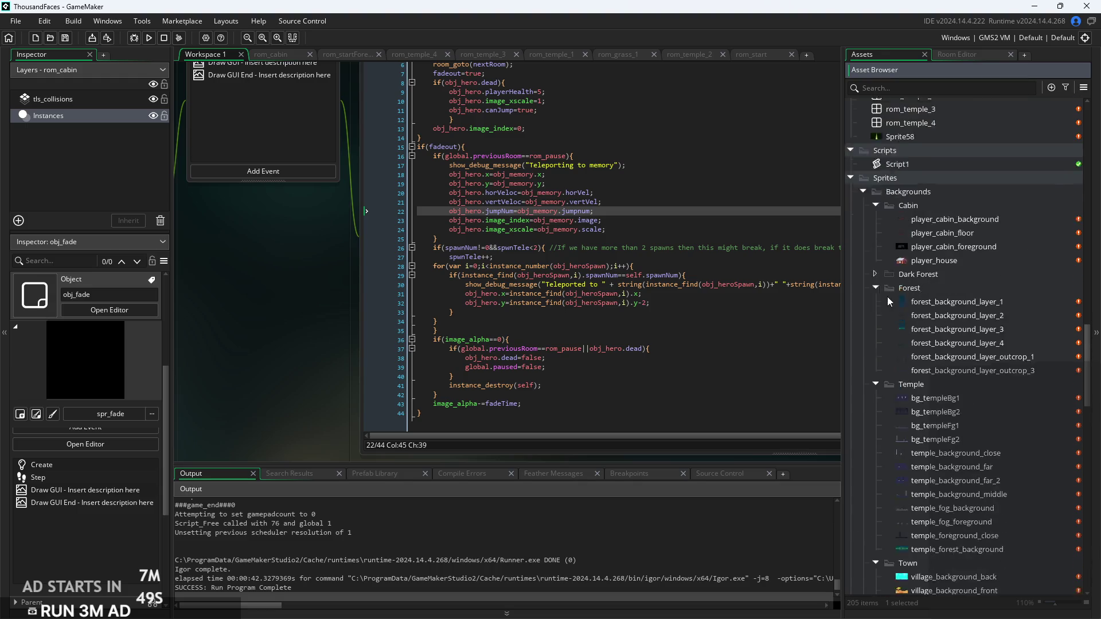
pyautogui.scroll(-10, 923, 485)
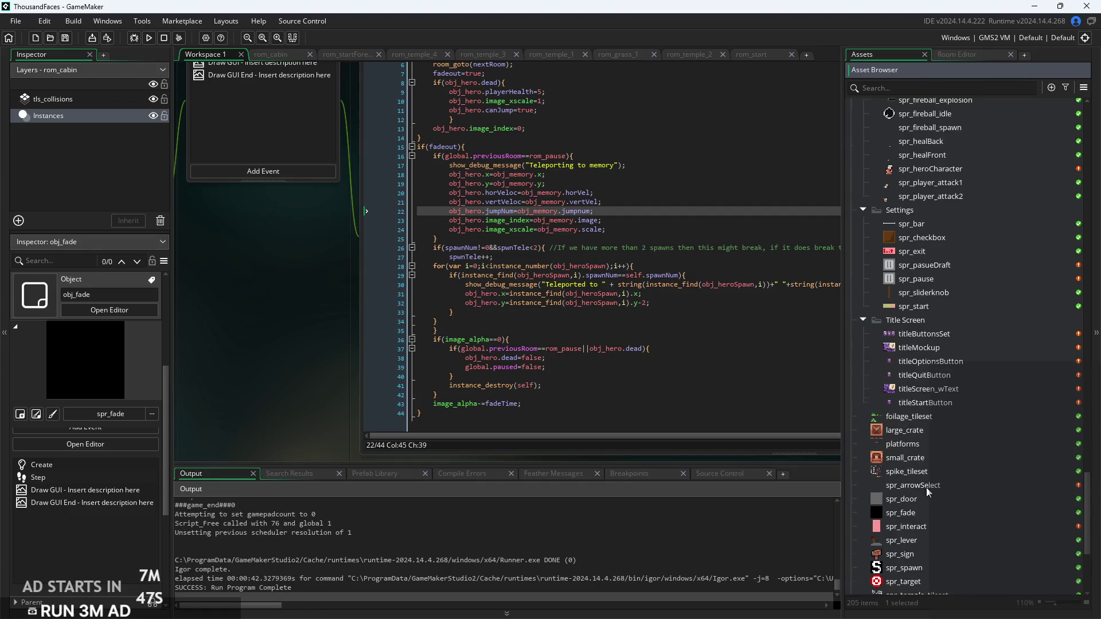
pyautogui.doubleClick(917, 385)
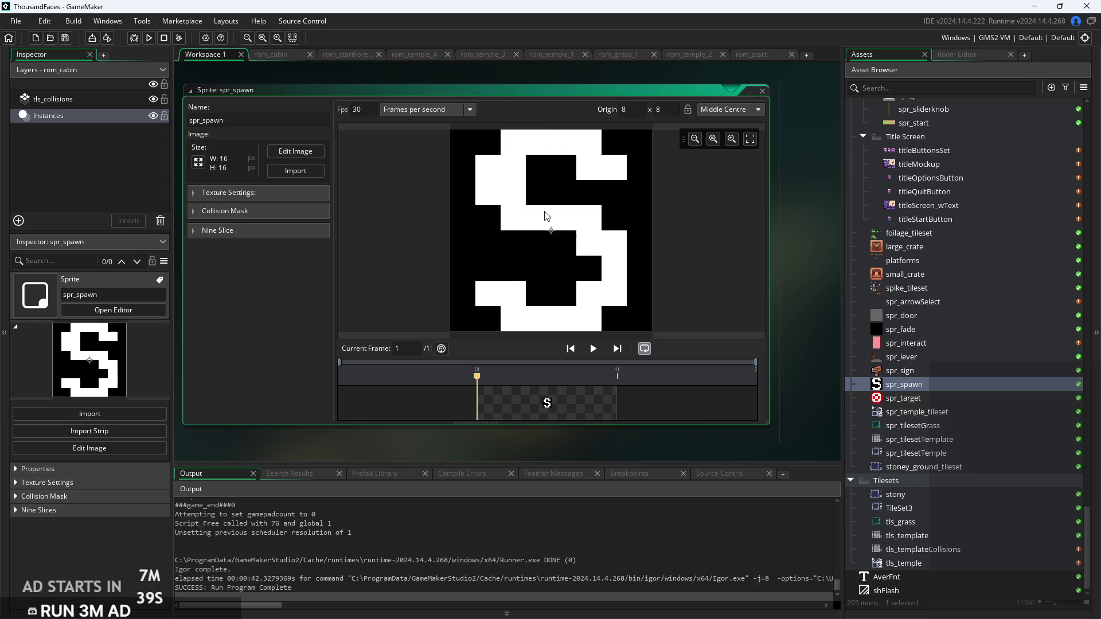
# Drag spr_spawn's origin to 4 x 10, then open the 36-frame spr_heroCharacter sprite
pyautogui.hscroll(1, 604, 210)
pyautogui.scroll(2, 601, 205)
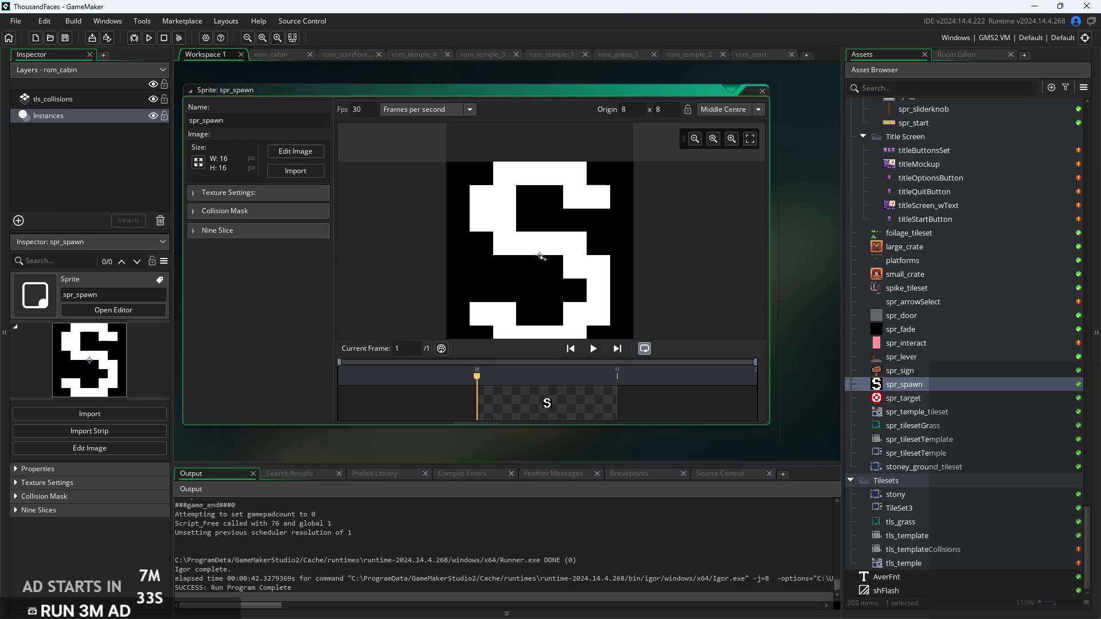
pyautogui.moveTo(539, 257)
pyautogui.mouseDown()
pyautogui.moveTo(488, 258)
pyautogui.moveTo(493, 281)
pyautogui.mouseUp()
pyautogui.scroll(5, 929, 376)
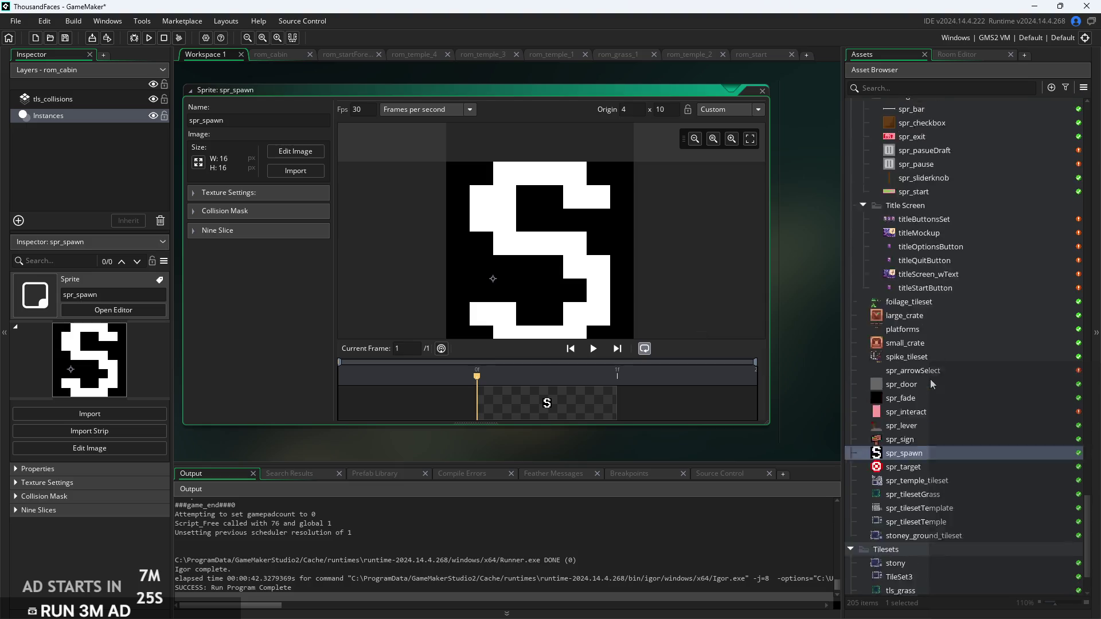
pyautogui.doubleClick(961, 189)
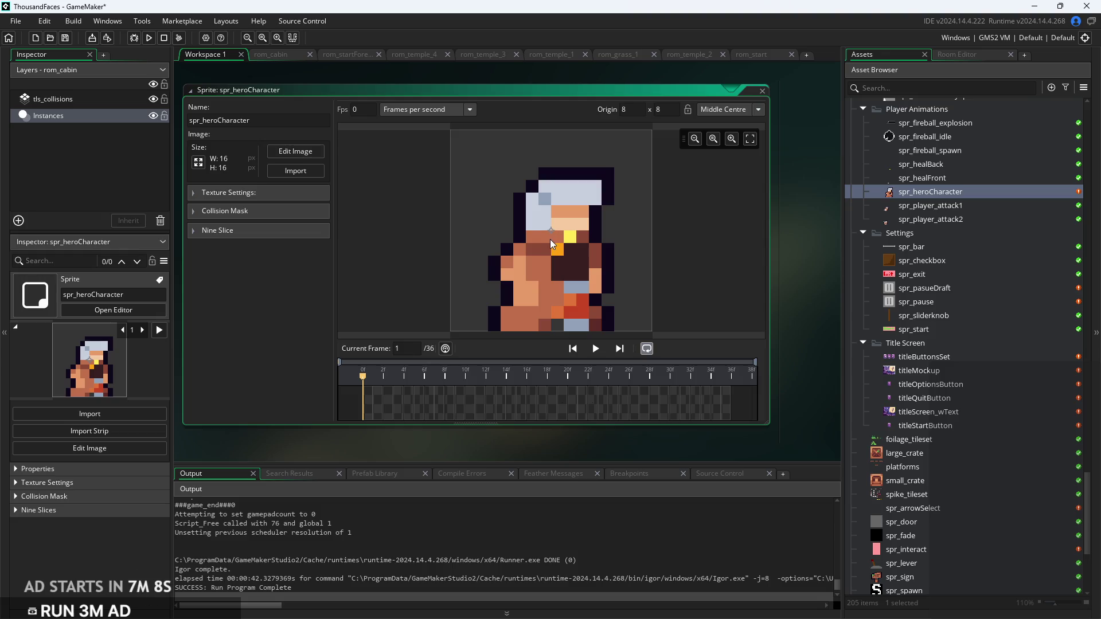
pyautogui.click(306, 154)
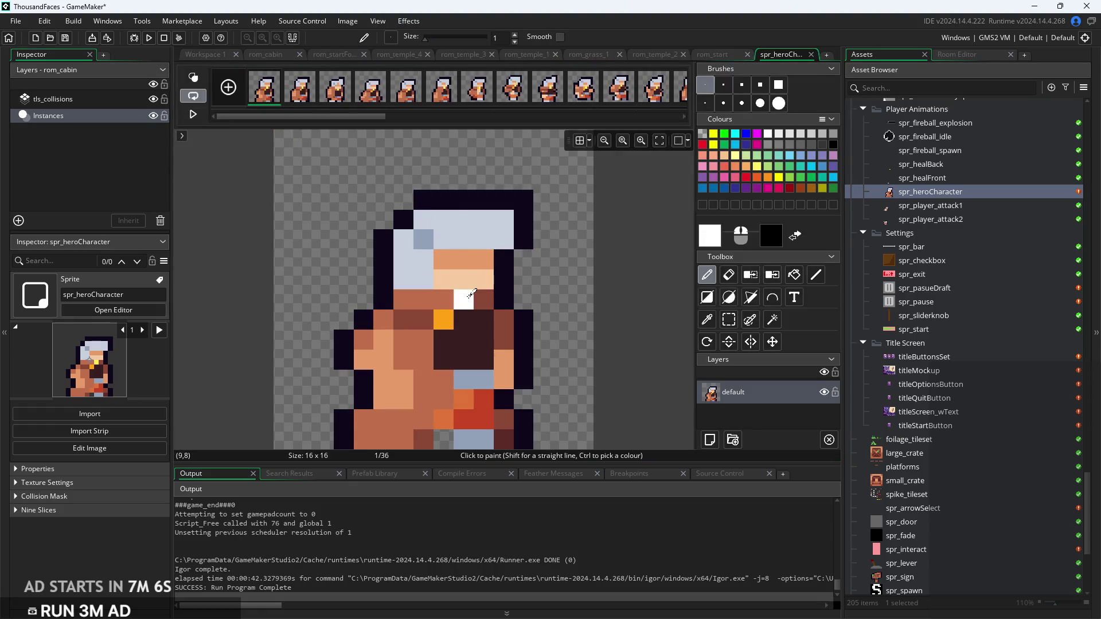
pyautogui.click(202, 54)
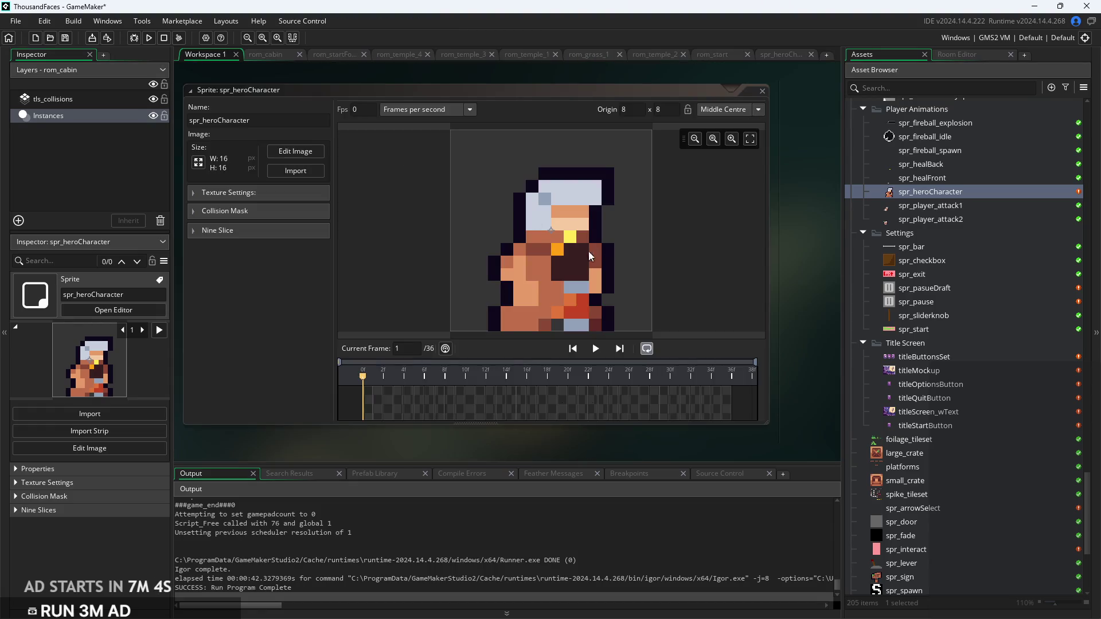
pyautogui.click(295, 151)
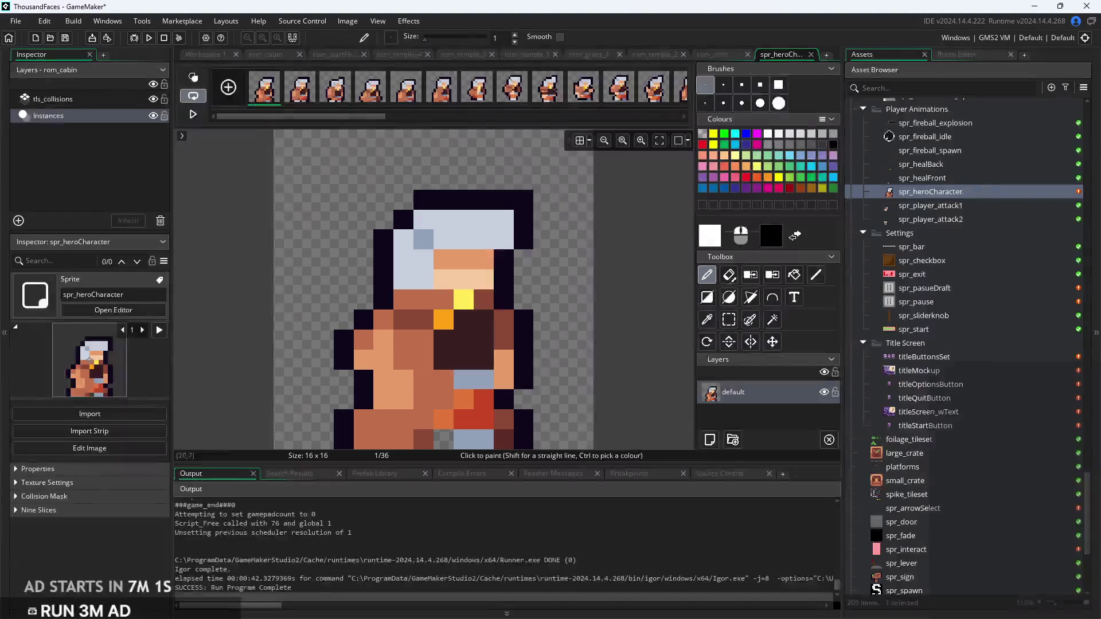
pyautogui.click(728, 319)
pyautogui.moveTo(441, 298); pyautogui.dragTo(439, 434)
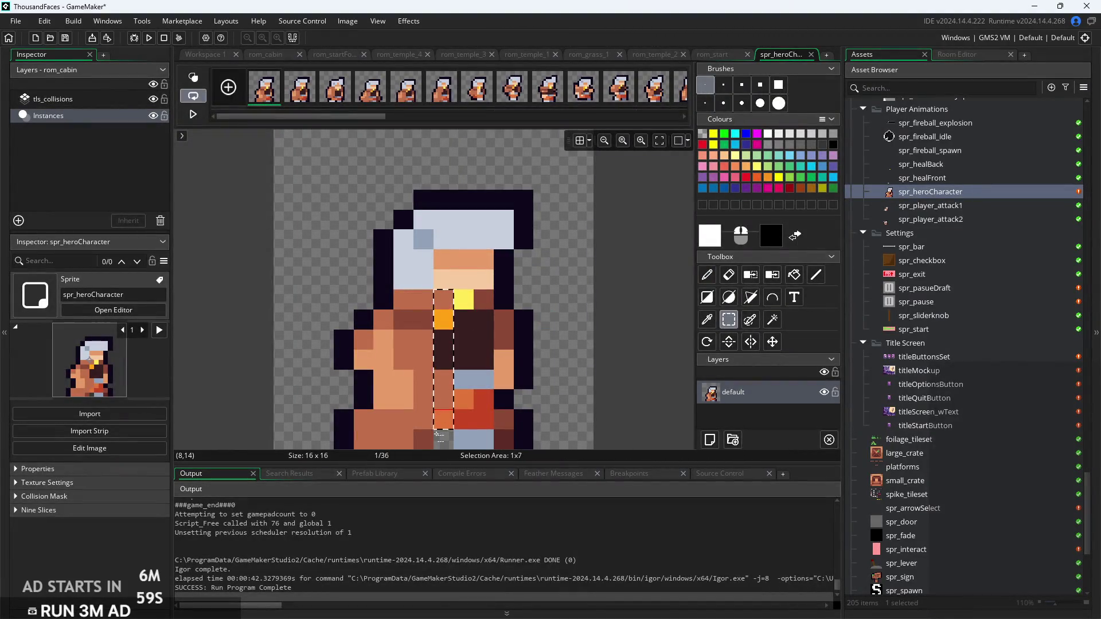
pyautogui.click(663, 363)
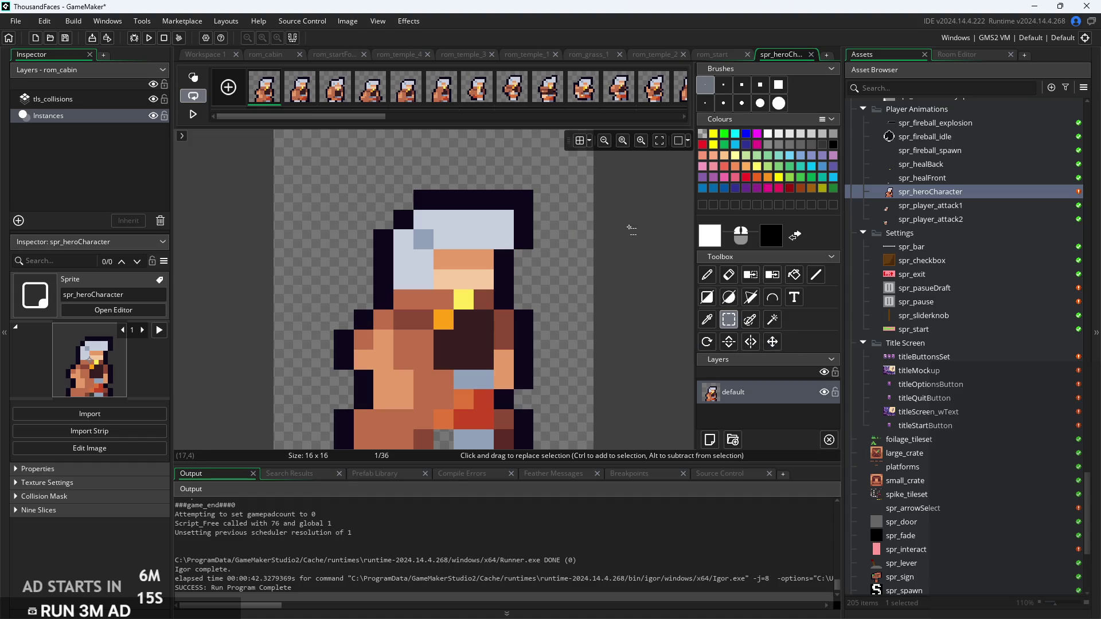
pyautogui.click(204, 55)
pyautogui.scroll(-3, 886, 435)
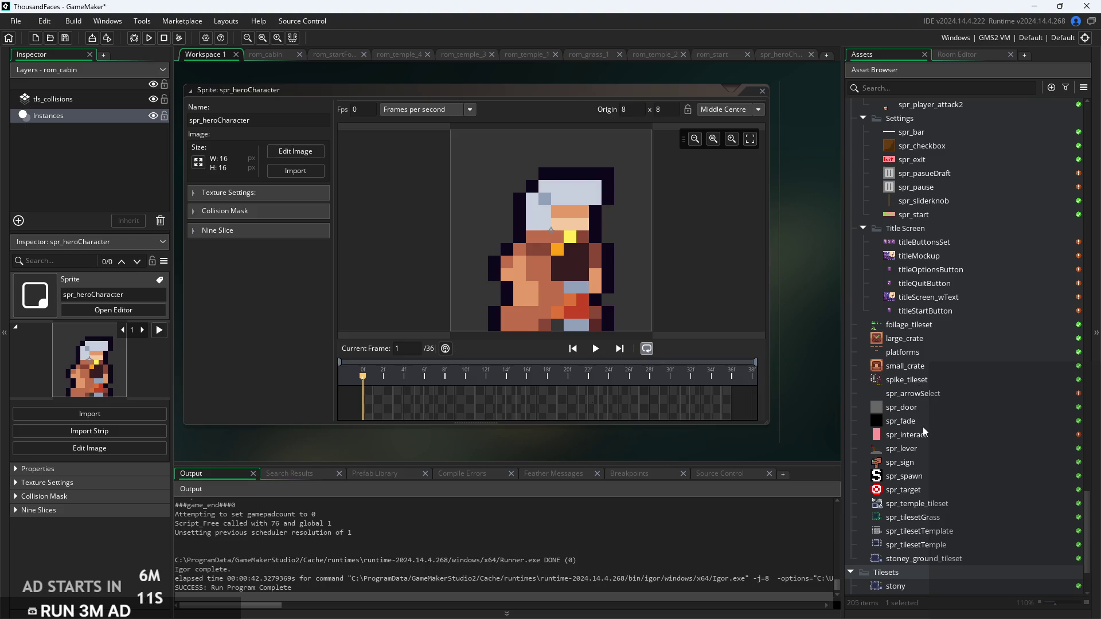
# Reopen spr_spawn, move its origin to Bottom Centre (8 x 16), and run the game
pyautogui.scroll(-2, 923, 459)
pyautogui.doubleClick(903, 381)
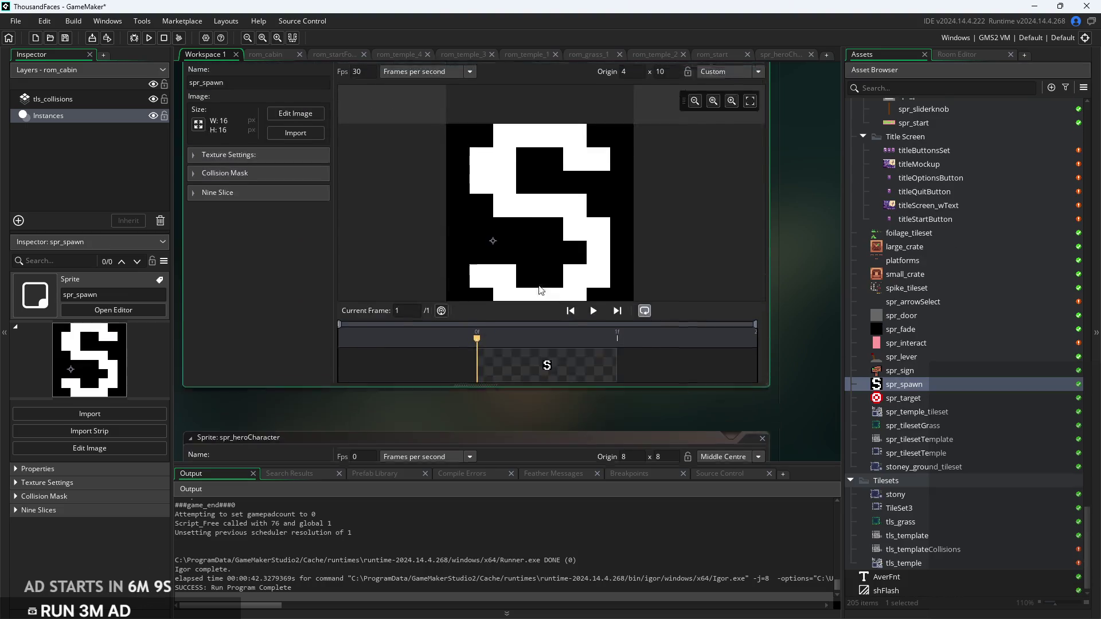
pyautogui.moveTo(493, 280)
pyautogui.mouseDown()
pyautogui.moveTo(545, 250)
pyautogui.moveTo(545, 342)
pyautogui.moveTo(597, 289)
pyautogui.moveTo(597, 257)
pyautogui.moveTo(550, 287)
pyautogui.mouseUp()
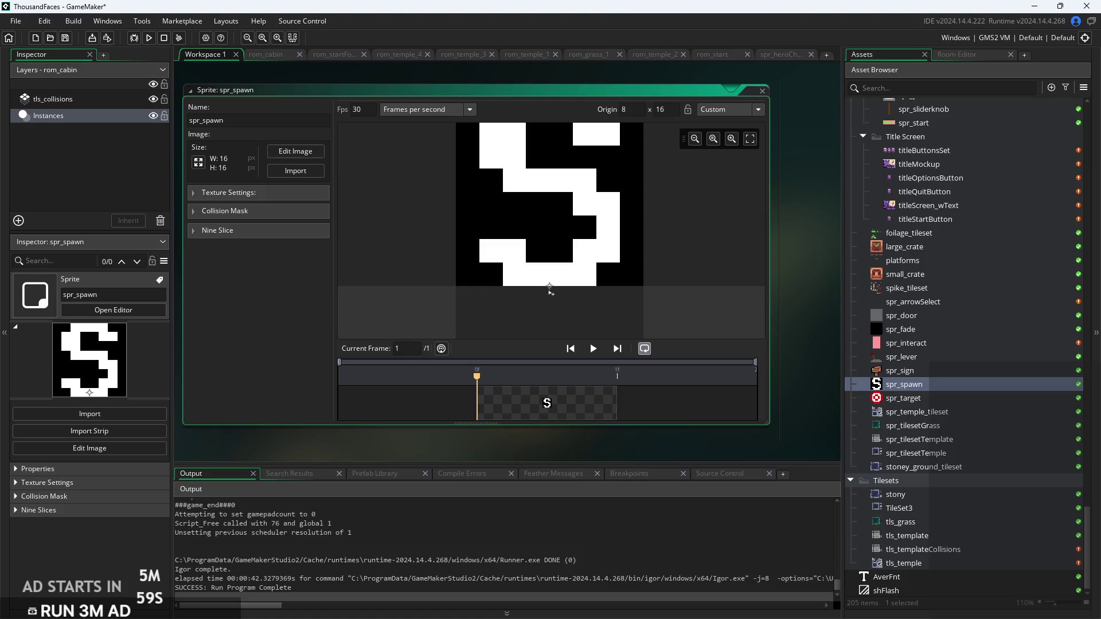
pyautogui.click(149, 38)
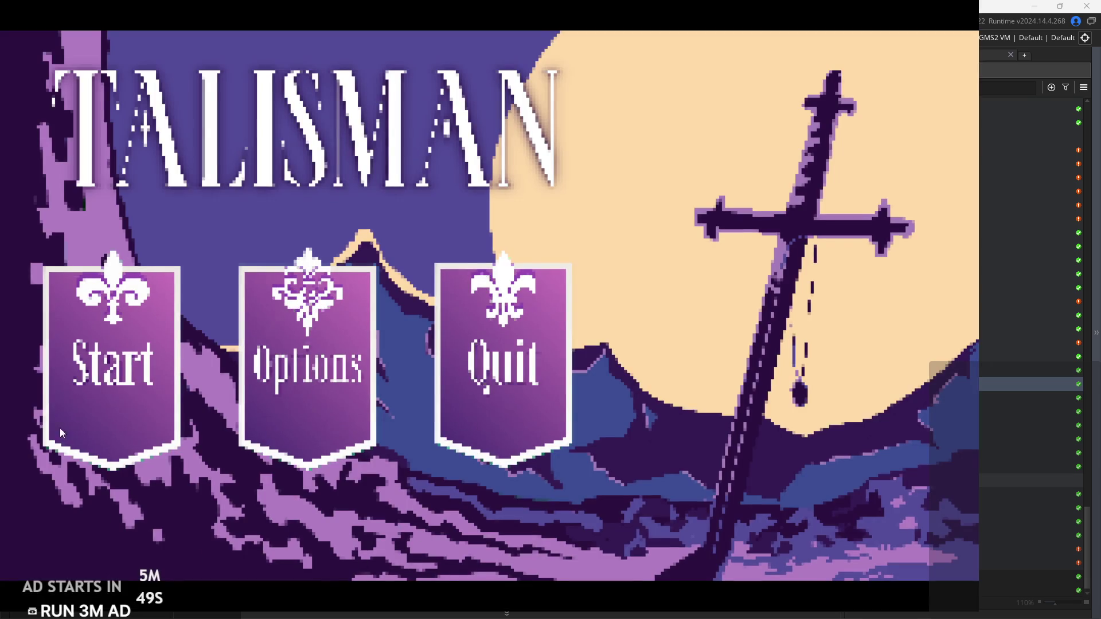
# Start the game from the title screen, then pause and exit the playtest
pyautogui.click(170, 434)
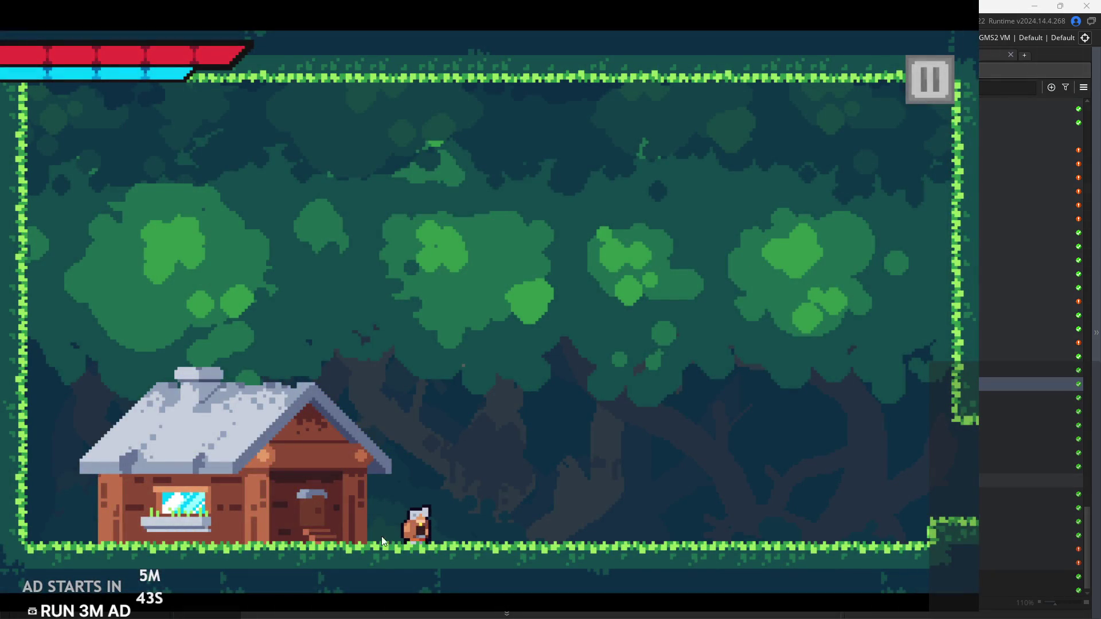
pyautogui.click(929, 79)
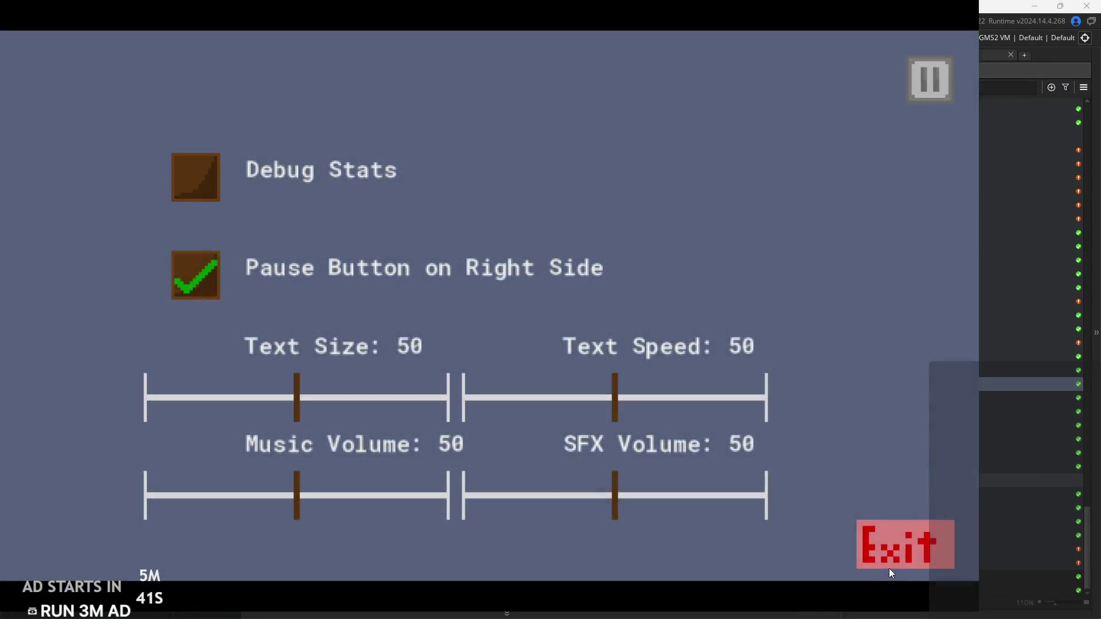
pyautogui.click(888, 555)
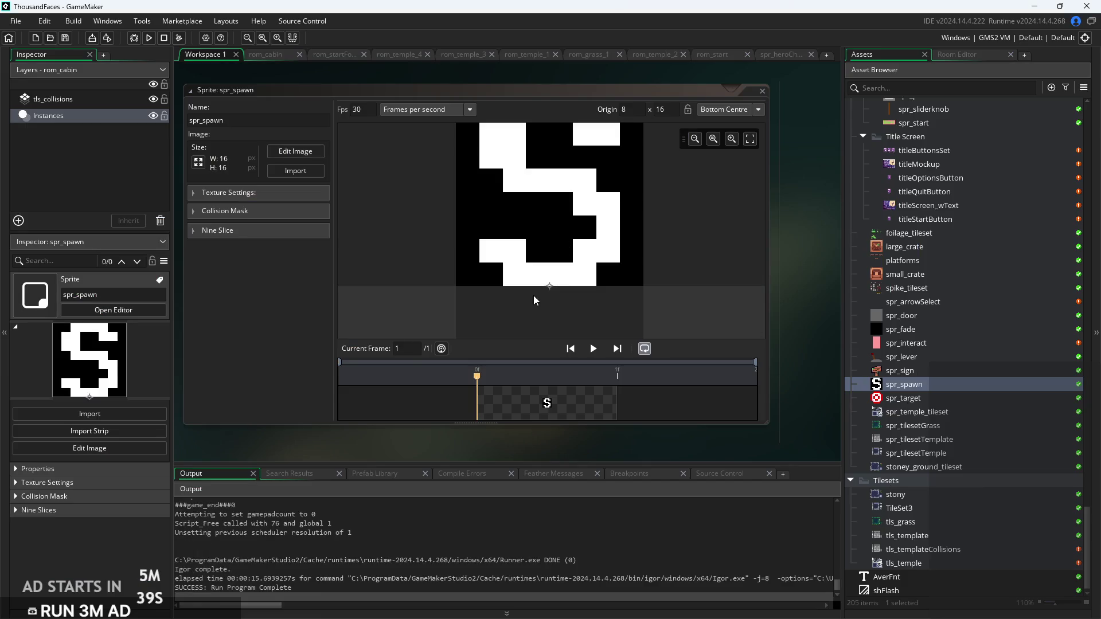
# Nudge spr_spawn's origin upward toward the middle and browse the Asset Browser
pyautogui.moveTo(546, 290); pyautogui.dragTo(552, 189)
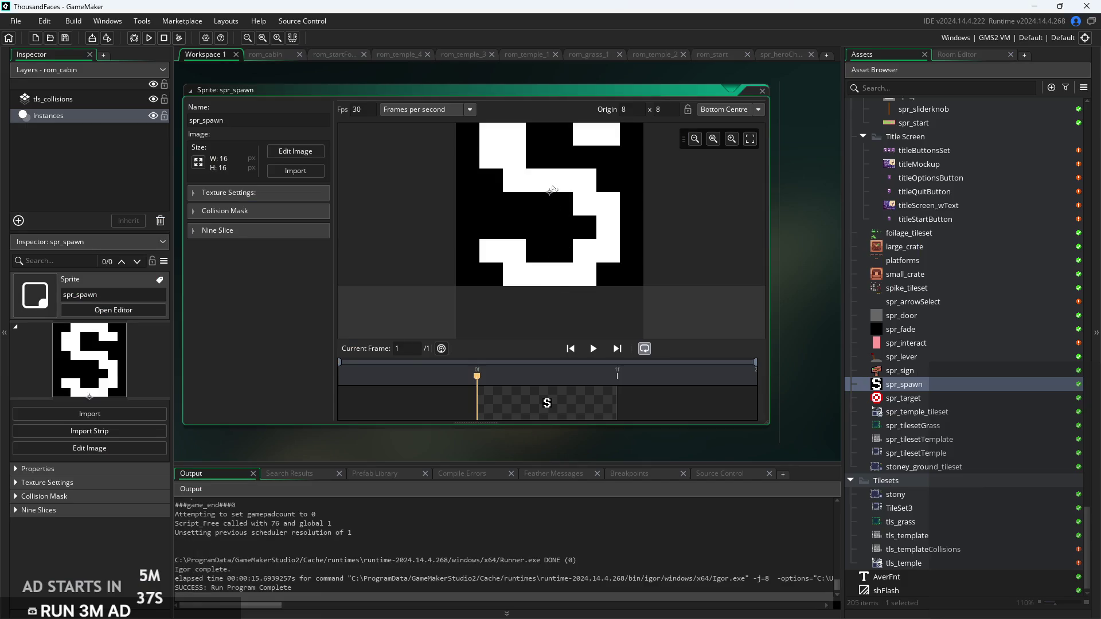
pyautogui.scroll(10, 922, 358)
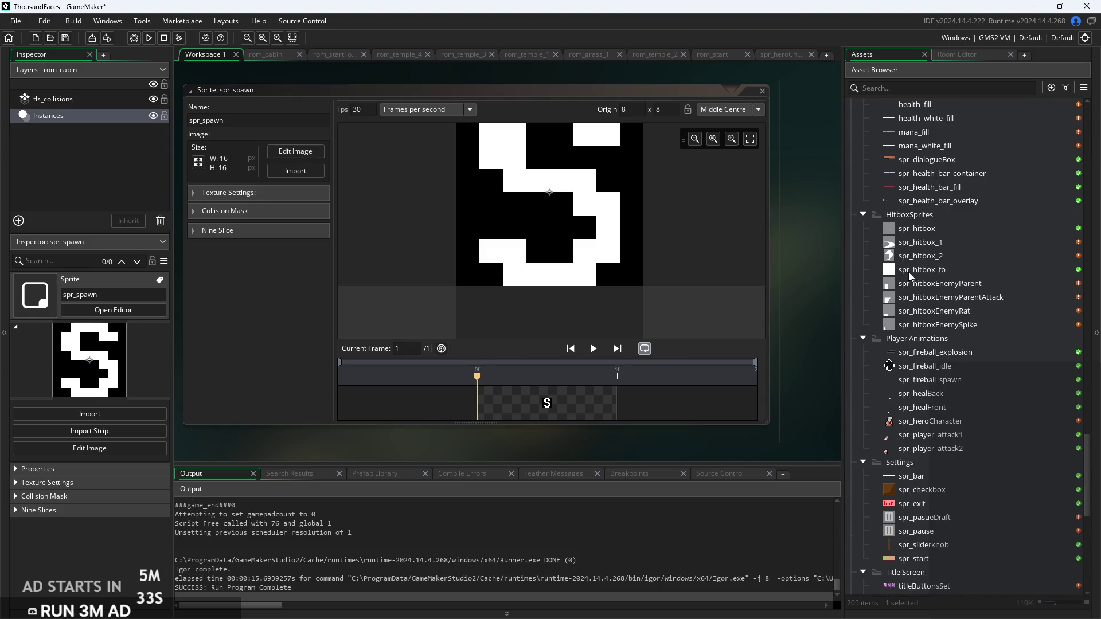
pyautogui.scroll(6, 918, 279)
pyautogui.scroll(12, 929, 264)
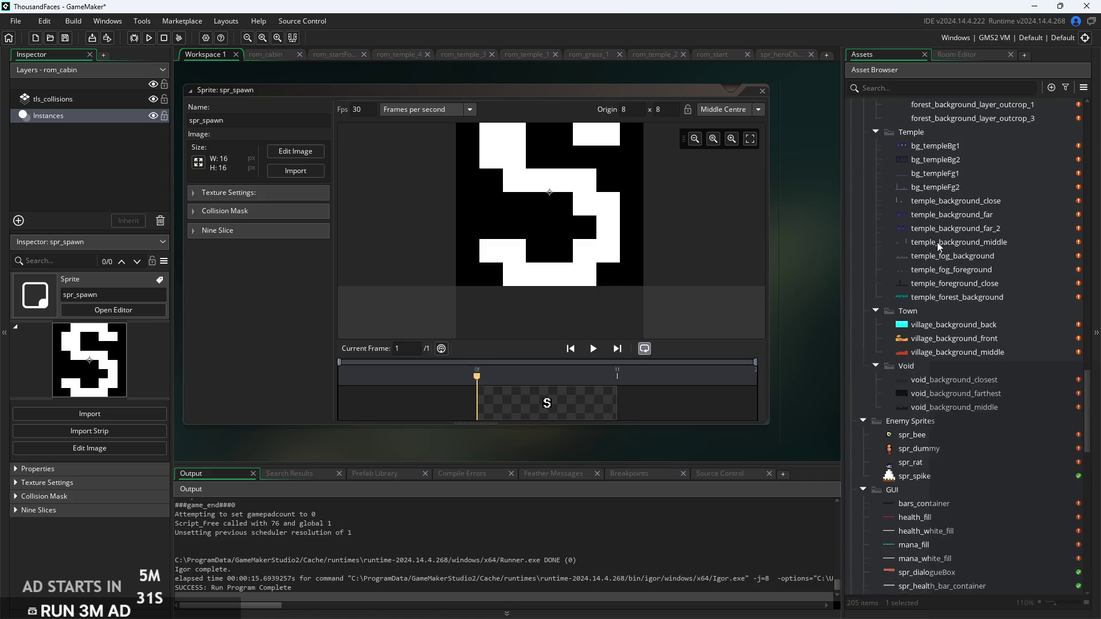
pyautogui.scroll(-15, 938, 260)
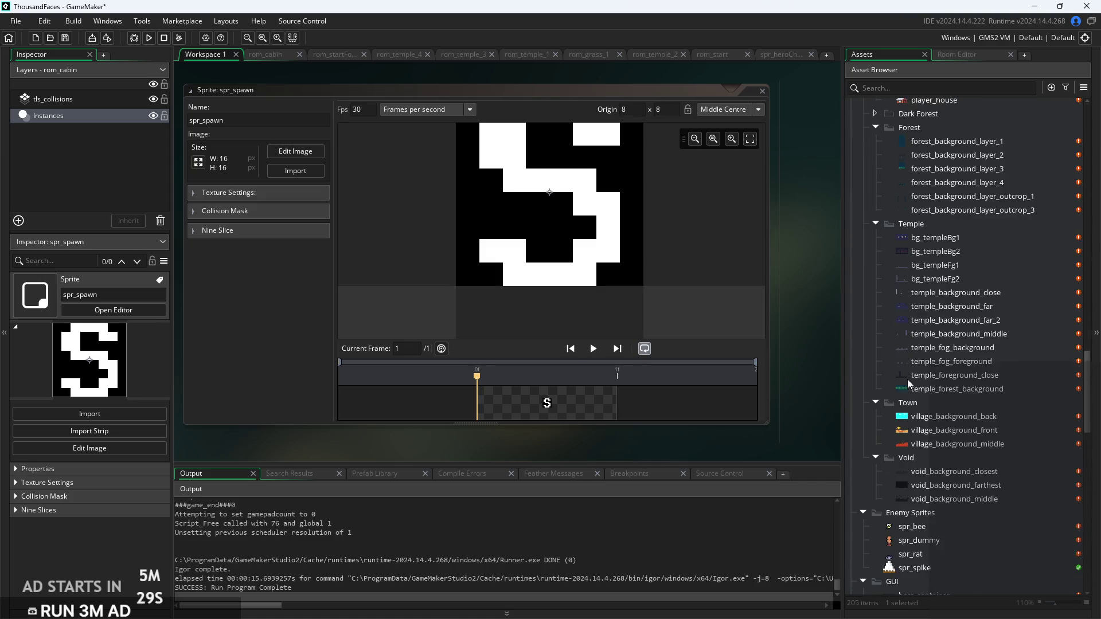
pyautogui.scroll(-8, 908, 370)
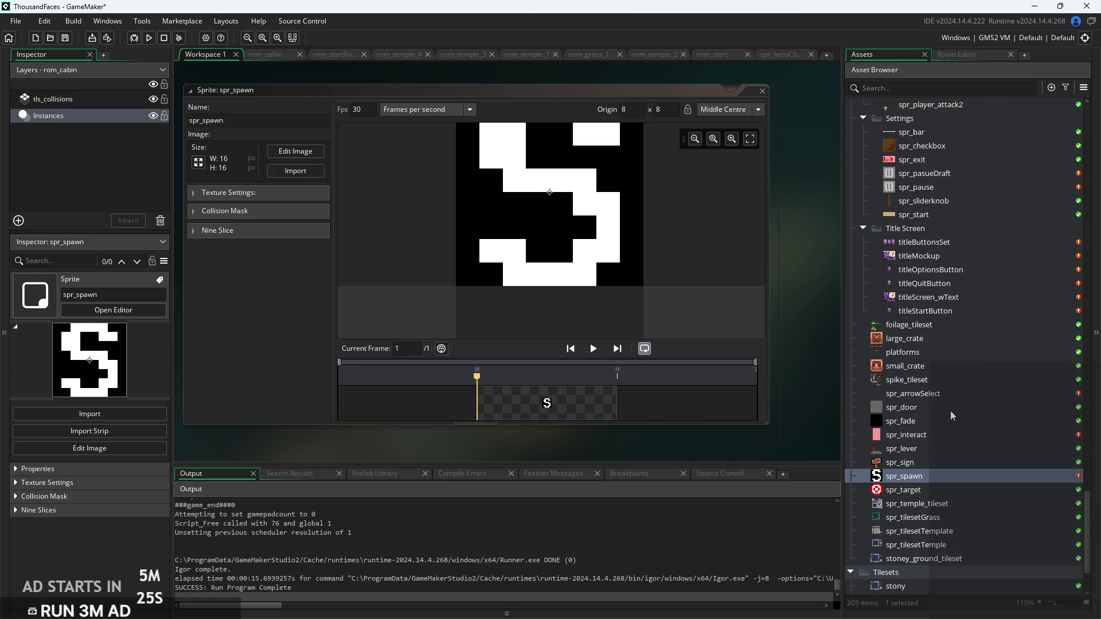
# Open the 1×1 black spr_fade sprite and scroll up to obj_fade in the Objects list
pyautogui.doubleClick(934, 423)
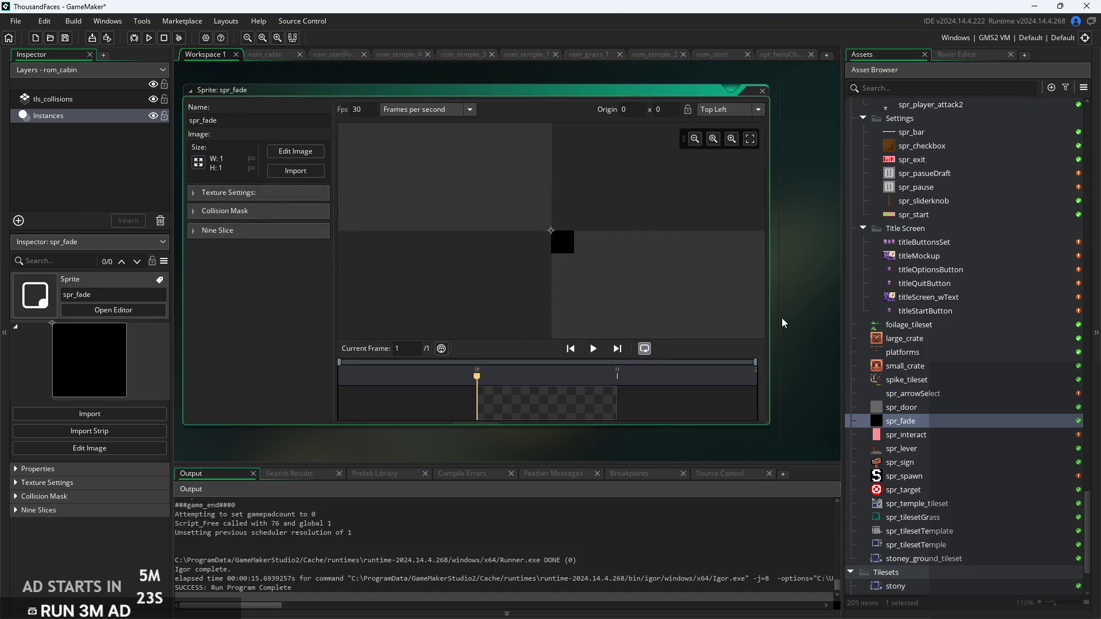
pyautogui.scroll(10, 976, 387)
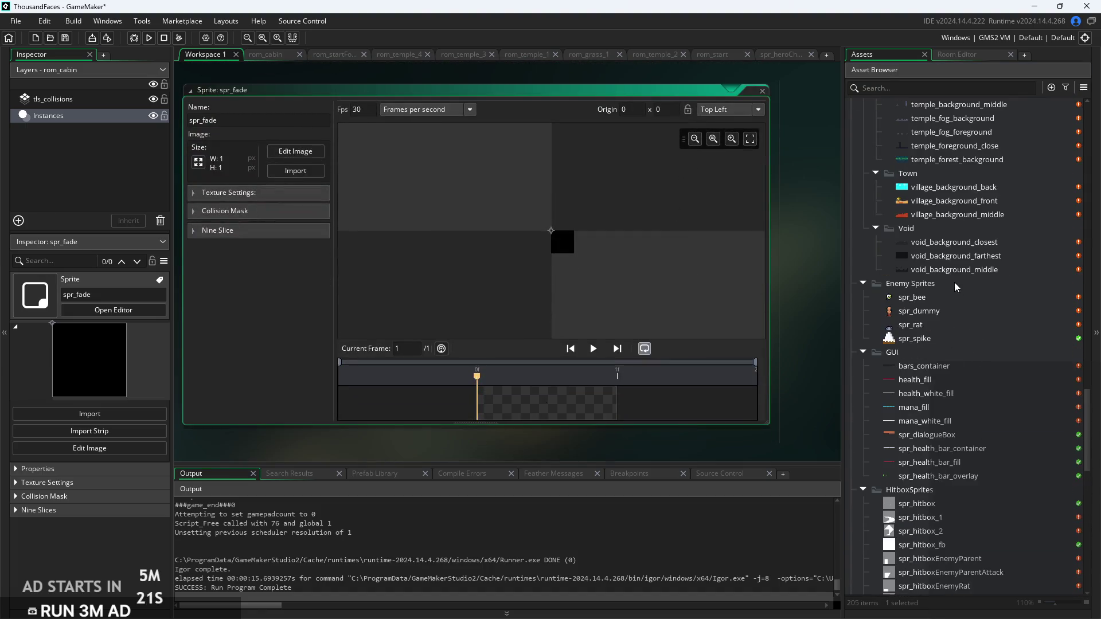
pyautogui.scroll(4, 954, 282)
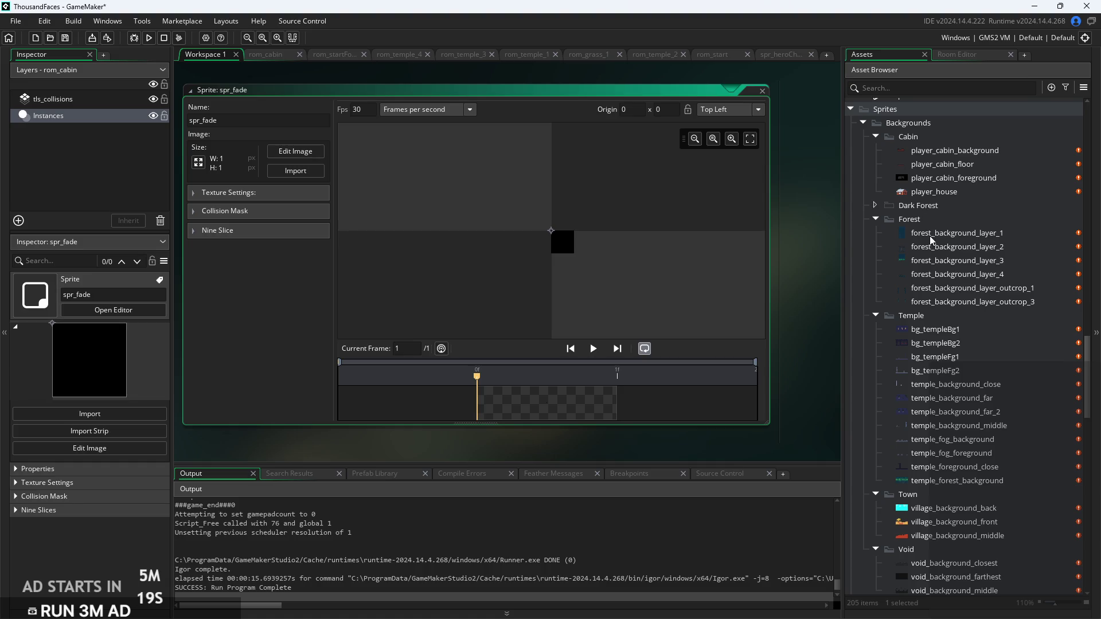
pyautogui.scroll(20, 930, 238)
pyautogui.scroll(3, 929, 243)
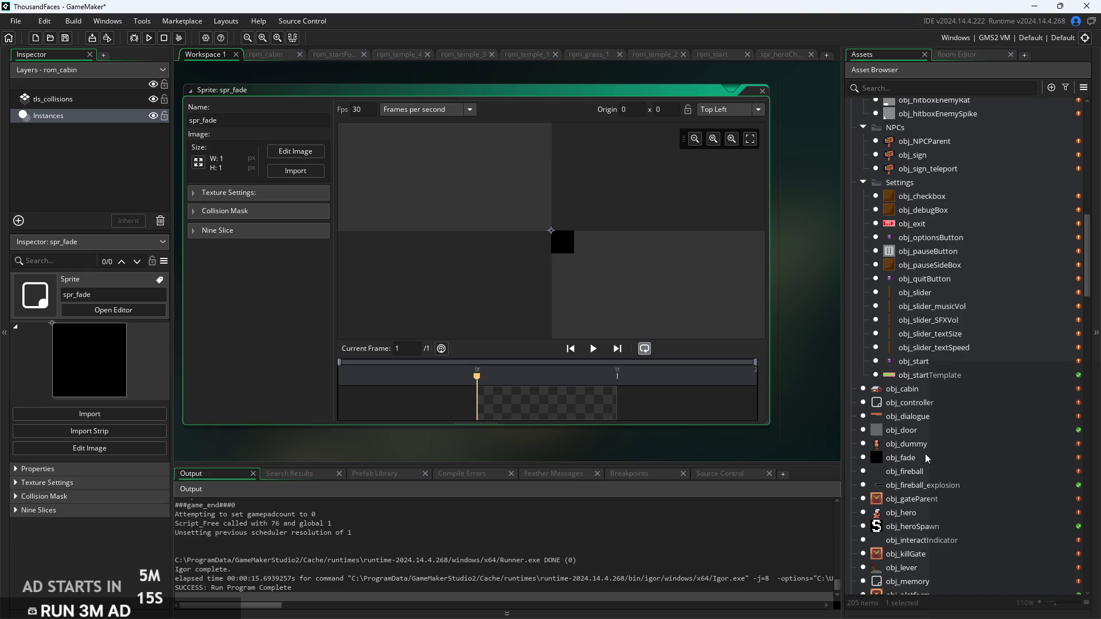
# Open obj_fade's Step code and delete the stray 'a' after the scale line
pyautogui.doubleClick(926, 458)
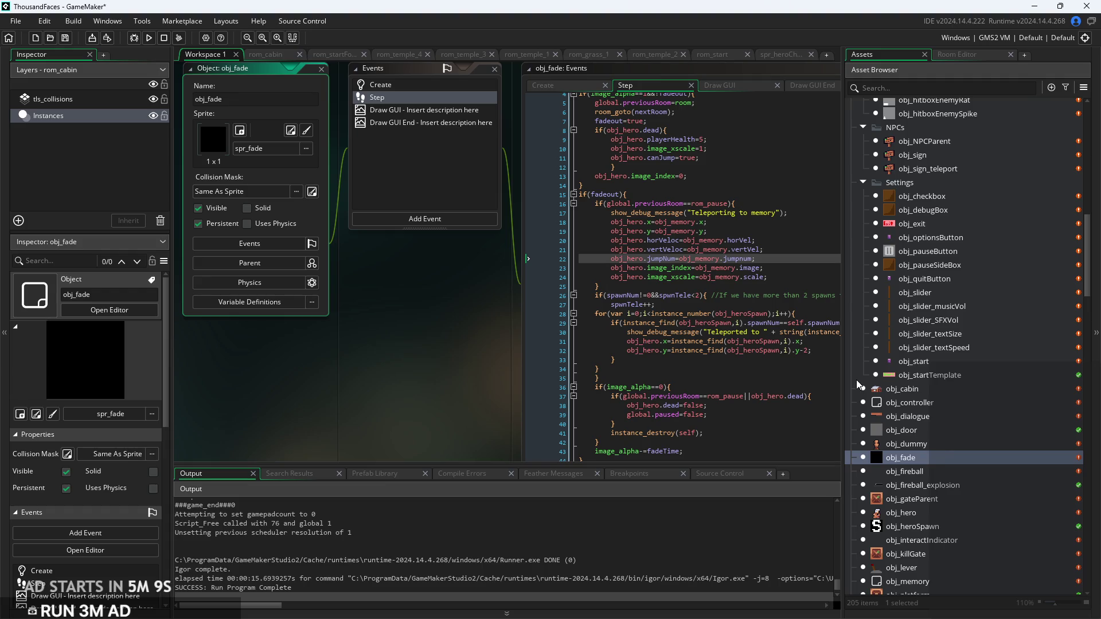
pyautogui.click(749, 332)
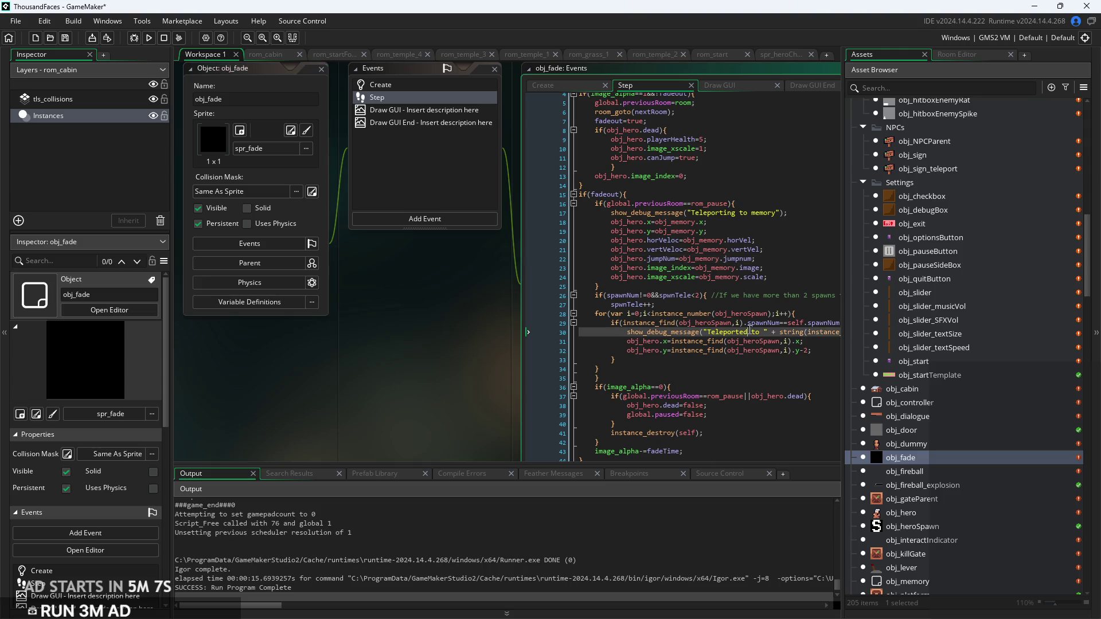
pyautogui.click(776, 278)
pyautogui.click(776, 286)
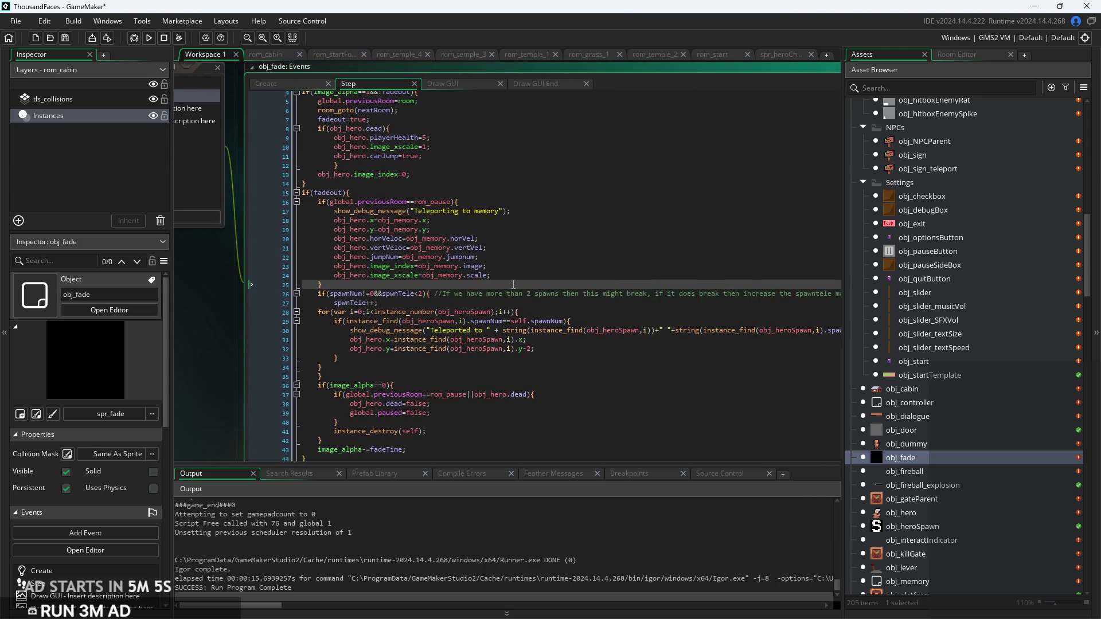
pyautogui.scroll(3, 493, 270)
pyautogui.write('a')
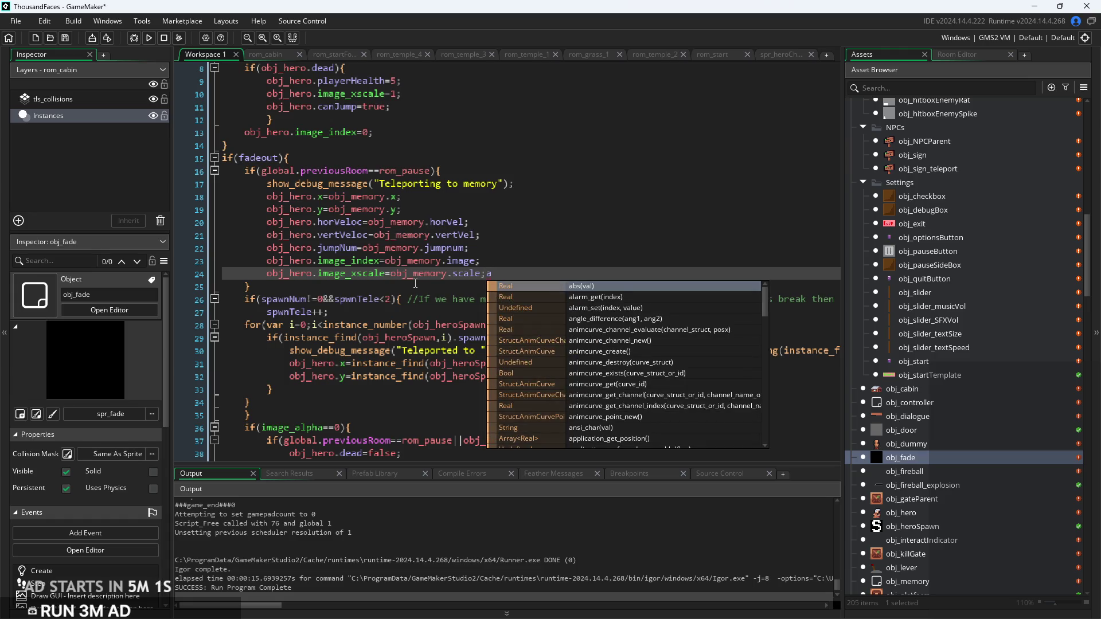
pyautogui.press('BackSpace')
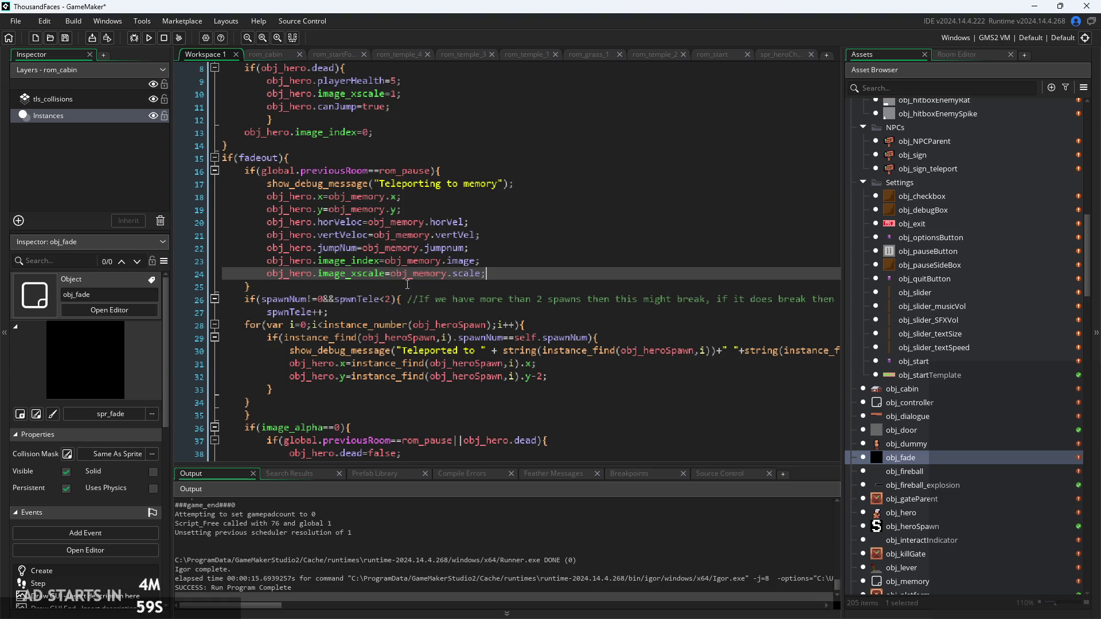
pyautogui.scroll(-1, 490, 311)
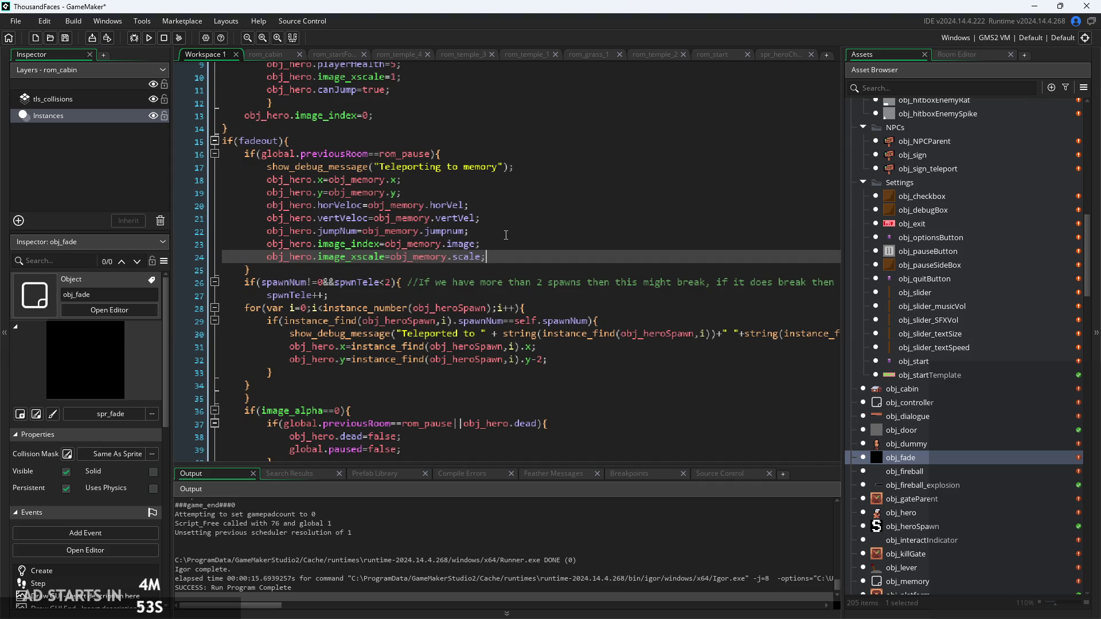
pyautogui.scroll(-5, 523, 260)
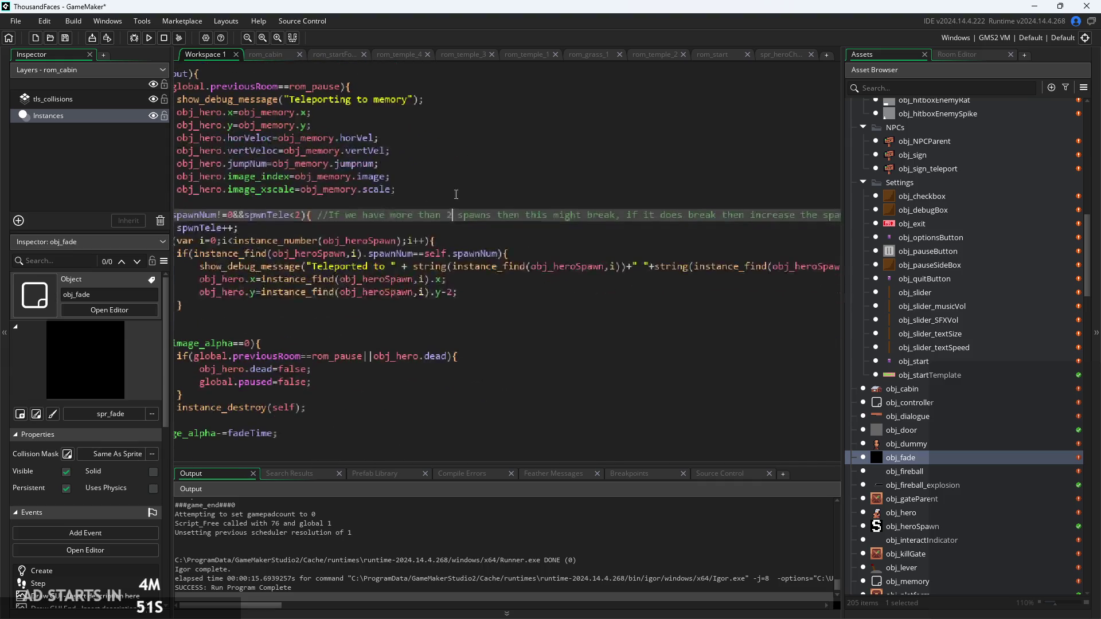
# Review the image_alpha check, the hero position lines 24 and 31, and line 32's instance_find
pyautogui.click(490, 317)
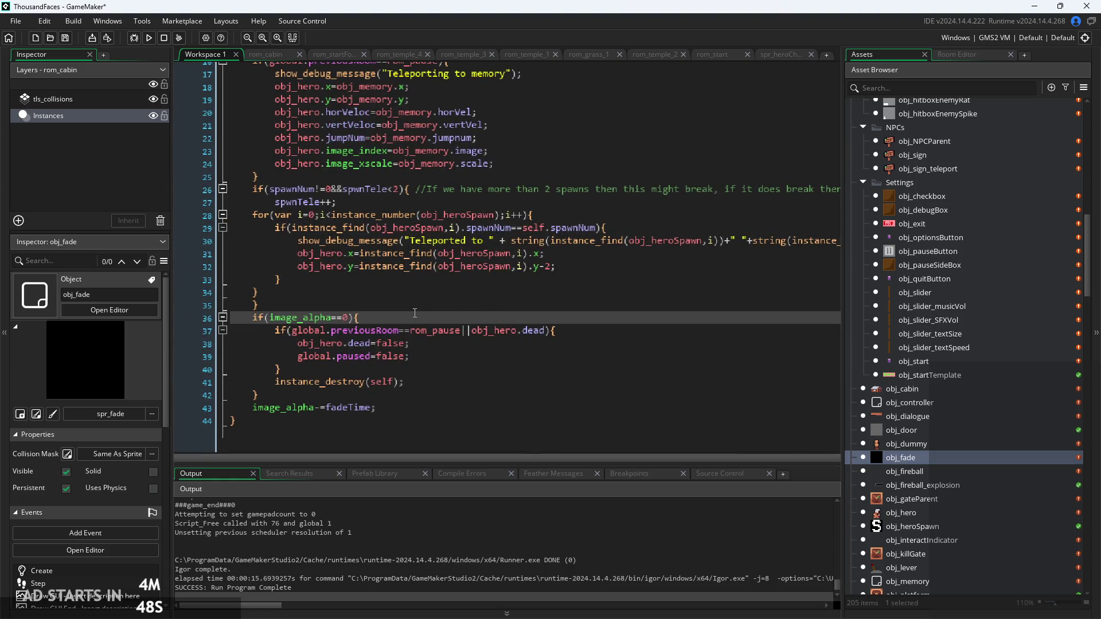
pyautogui.scroll(4, 415, 313)
pyautogui.scroll(2, 515, 288)
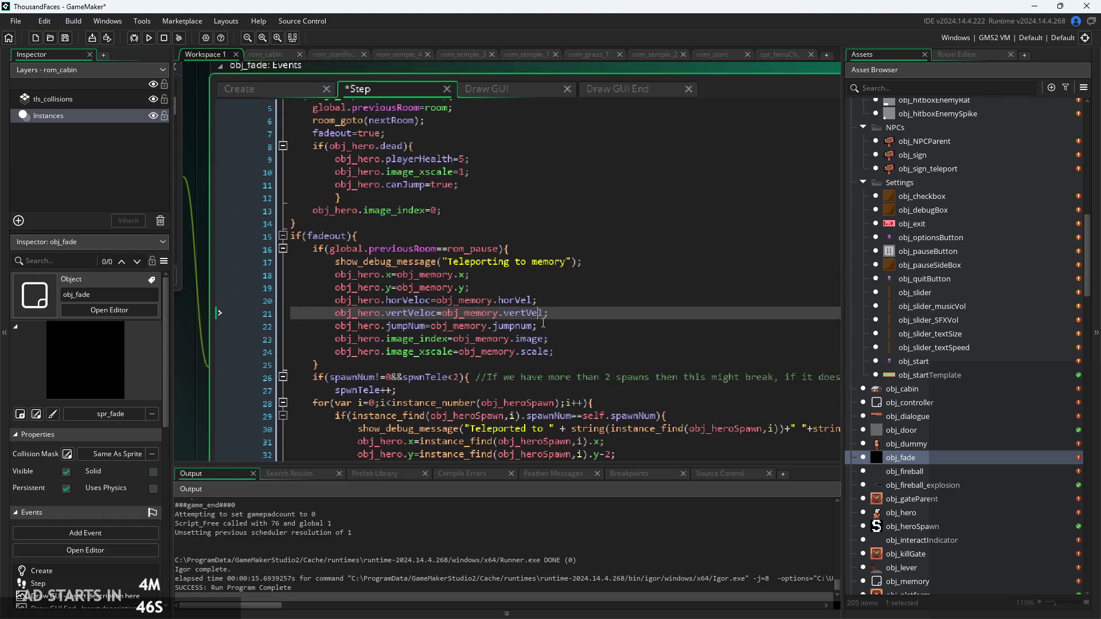
pyautogui.click(515, 288)
pyautogui.scroll(2, 515, 286)
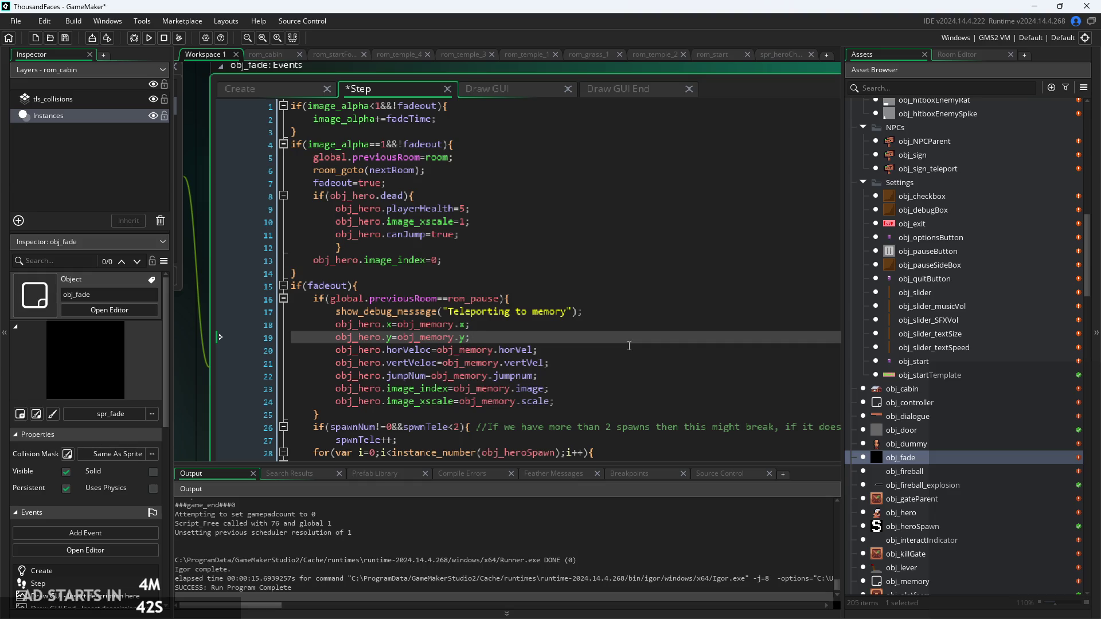
pyautogui.scroll(-4, 629, 346)
pyautogui.click(573, 273)
pyautogui.click(575, 288)
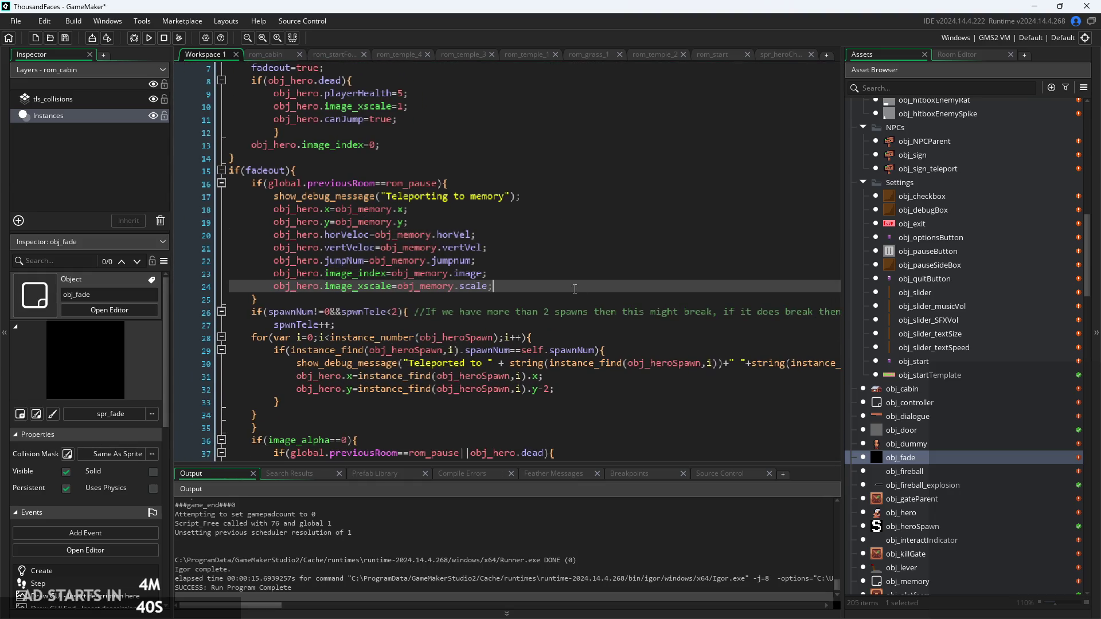
pyautogui.scroll(-4, 574, 288)
pyautogui.click(591, 277)
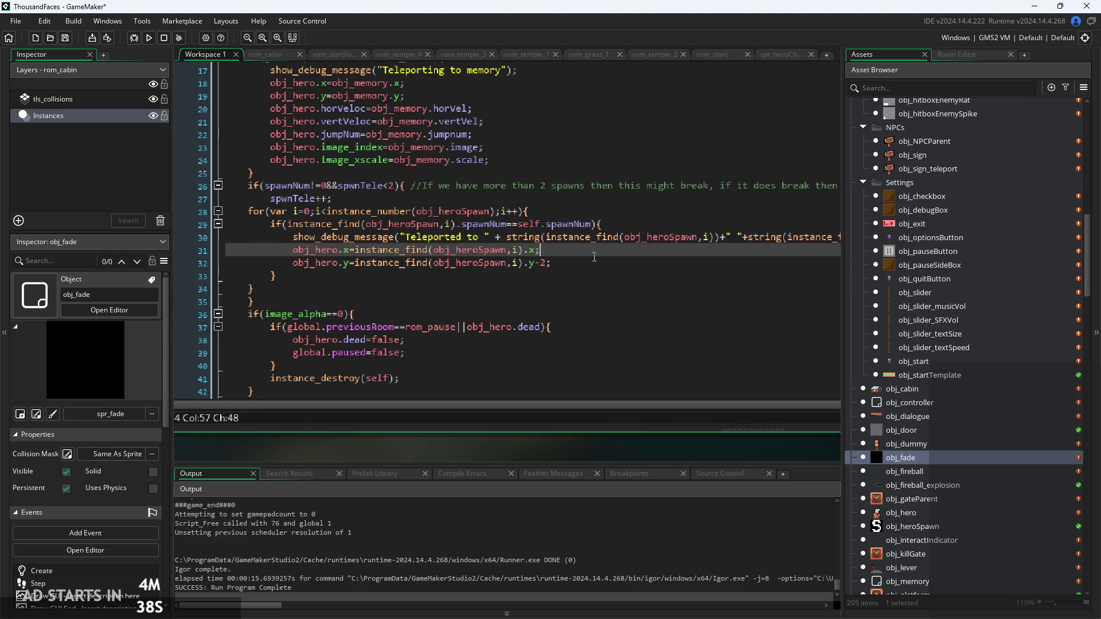
pyautogui.click(447, 263)
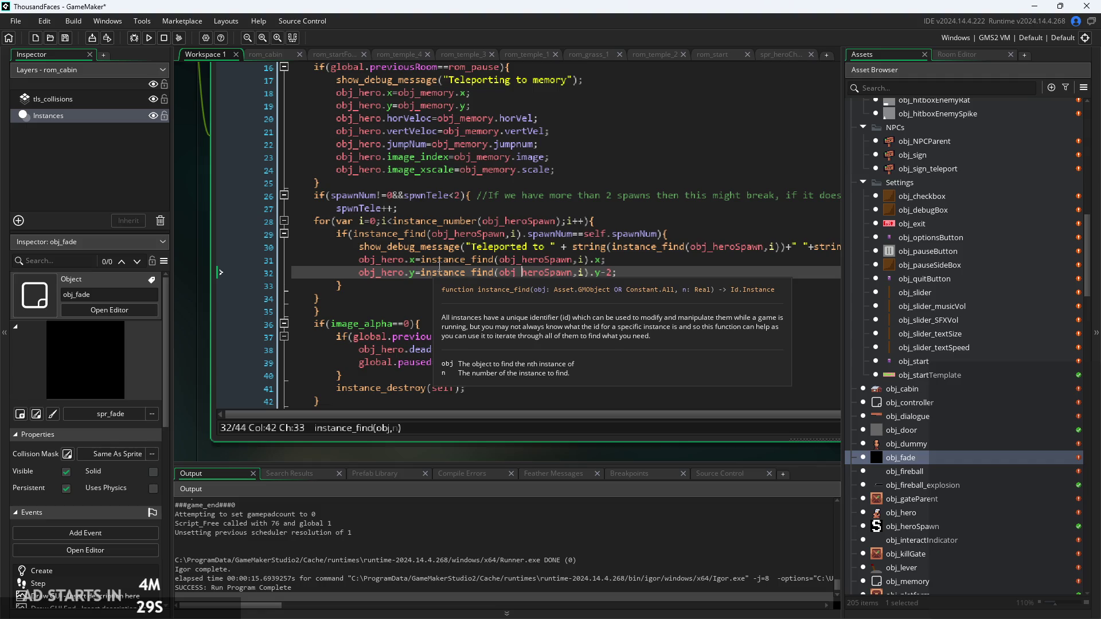
# Drop line 32's y offset so the hero uses the spawn's exact y, then run and start
pyautogui.click(615, 273)
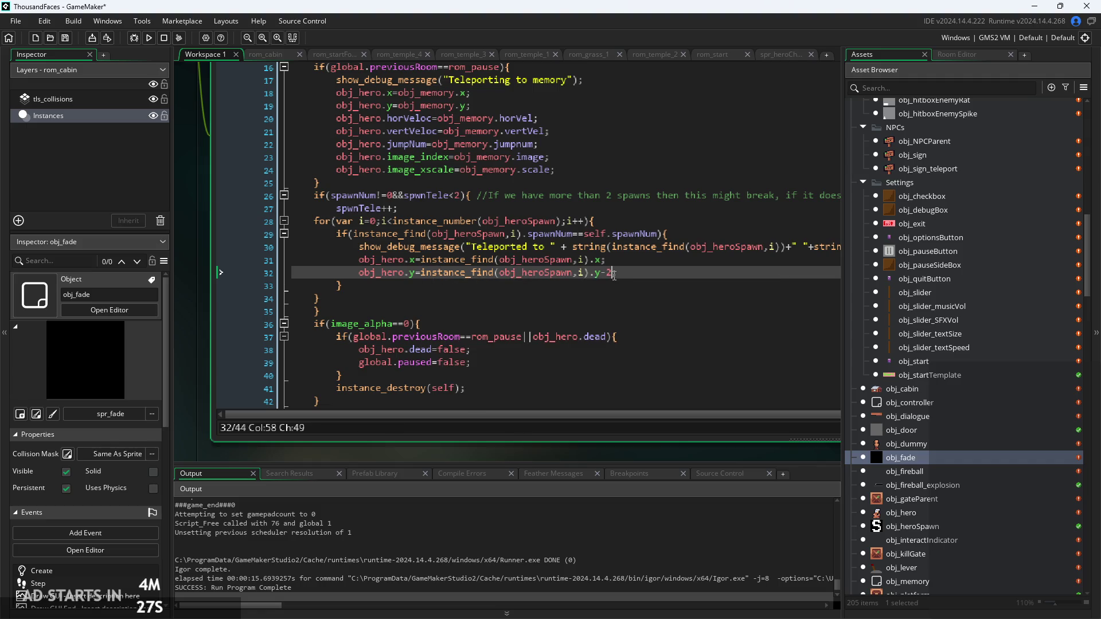
pyautogui.write('8')
pyautogui.press('BackSpace')
pyautogui.press('BackSpace')
pyautogui.press('F5')
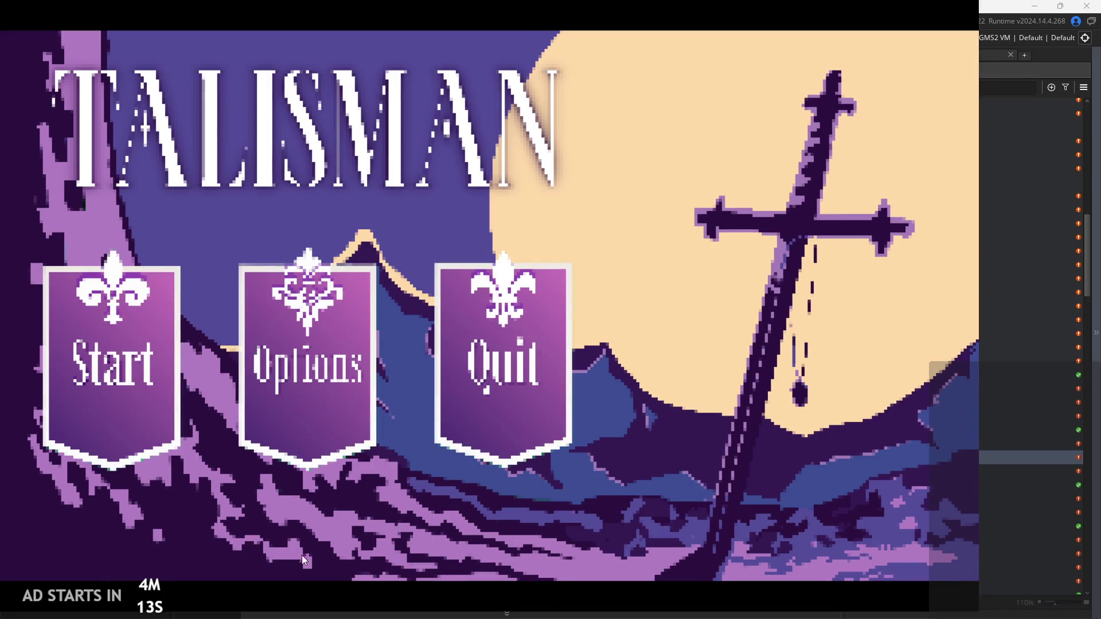
pyautogui.click(112, 395)
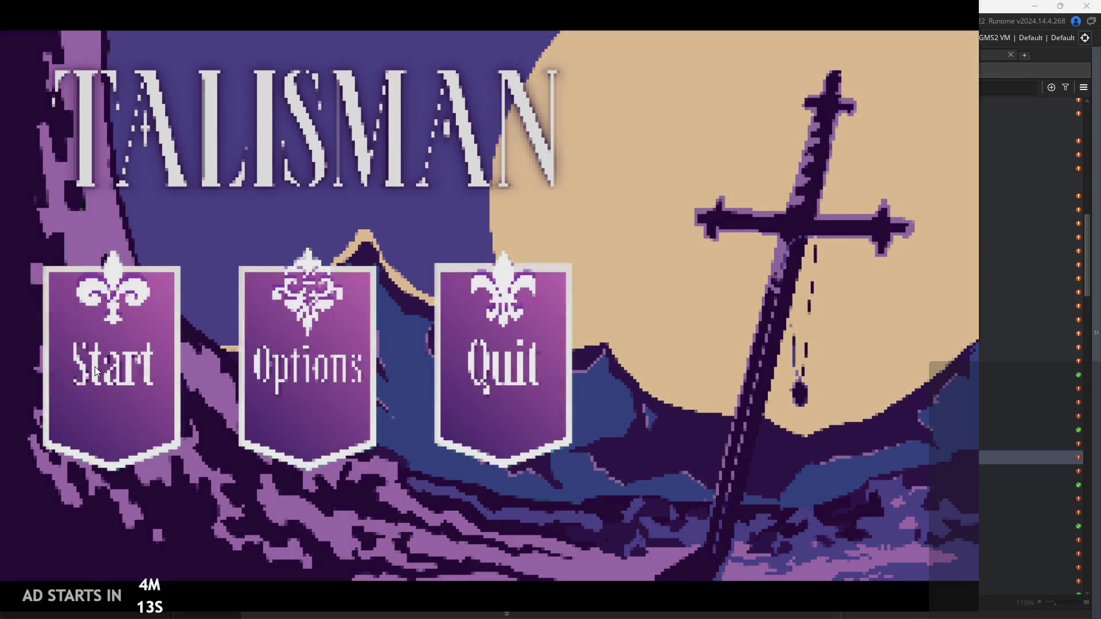
# Test the spawn, exit, append +4 to line 32's teleport y, and rebuild the game
pyautogui.press('Right')
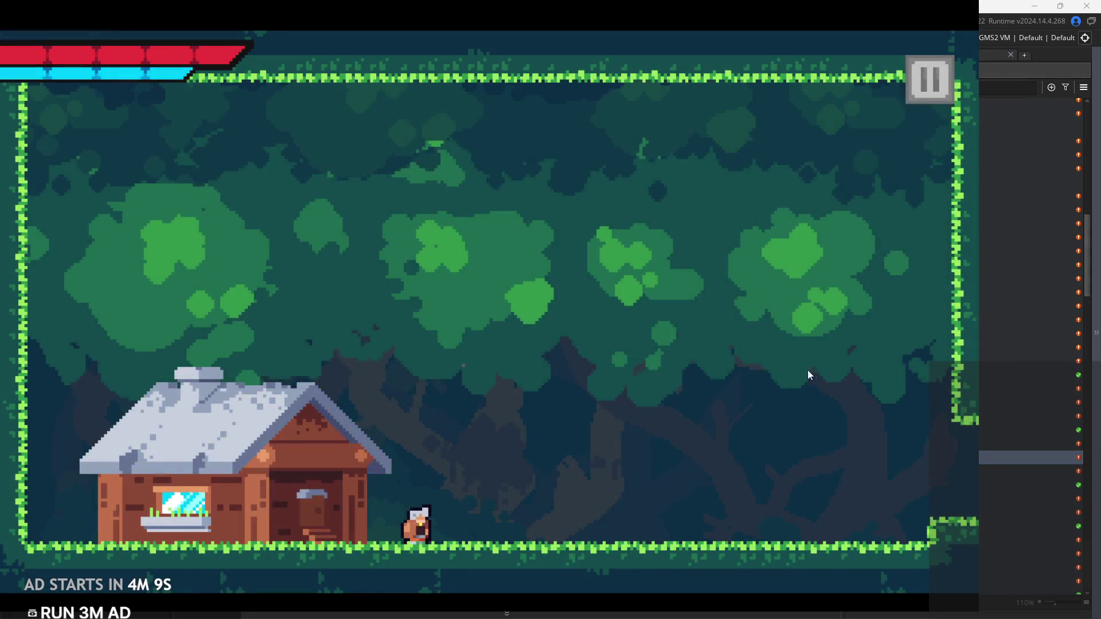
pyautogui.click(938, 70)
pyautogui.click(917, 531)
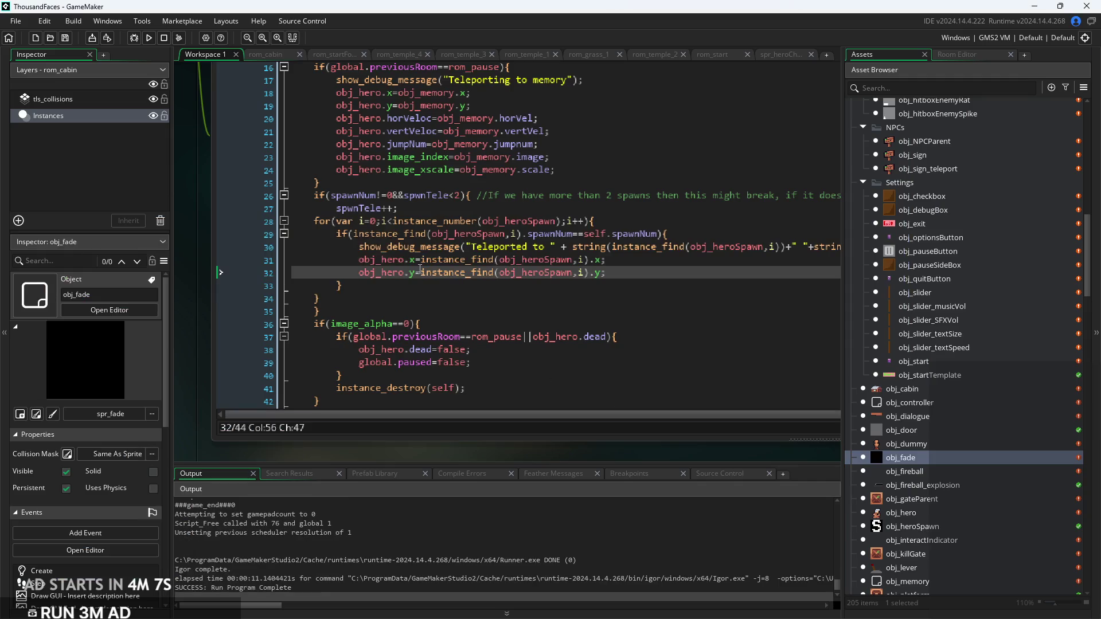
pyautogui.write('+4')
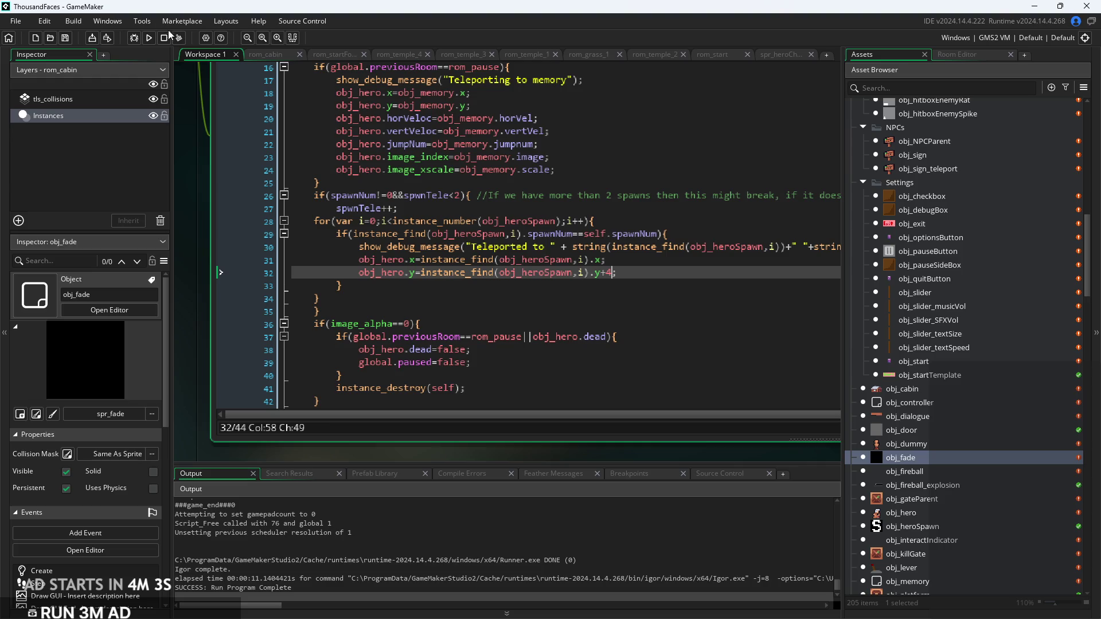
pyautogui.click(150, 38)
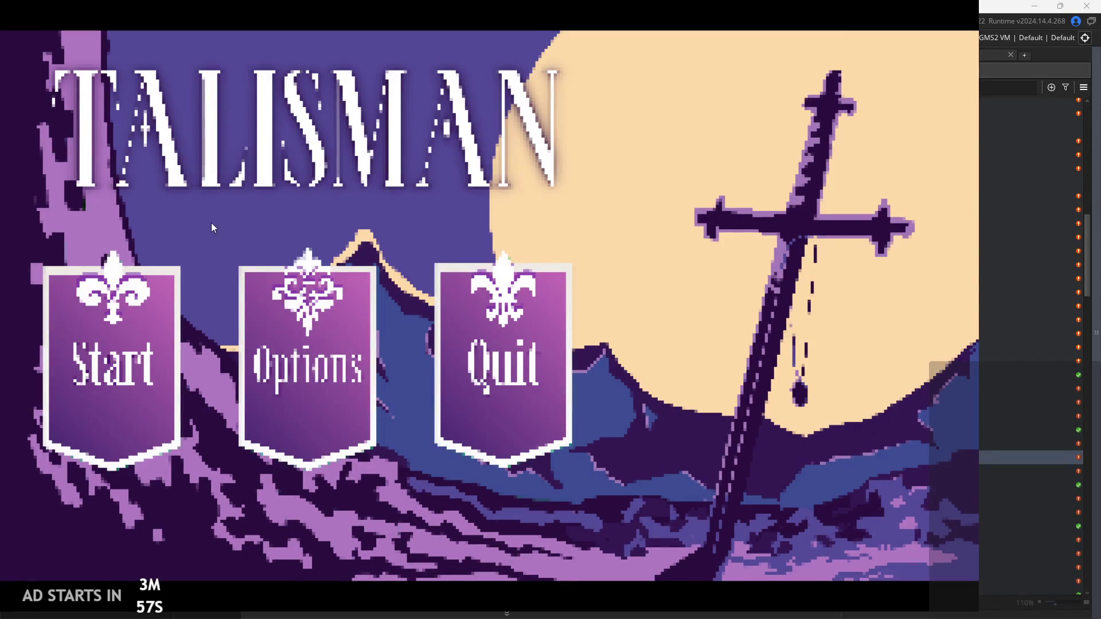
# Start the rebuilt game in the cabin, pause and resume, then close it with Escape
pyautogui.click(138, 374)
pyautogui.click(942, 97)
pyautogui.click(942, 72)
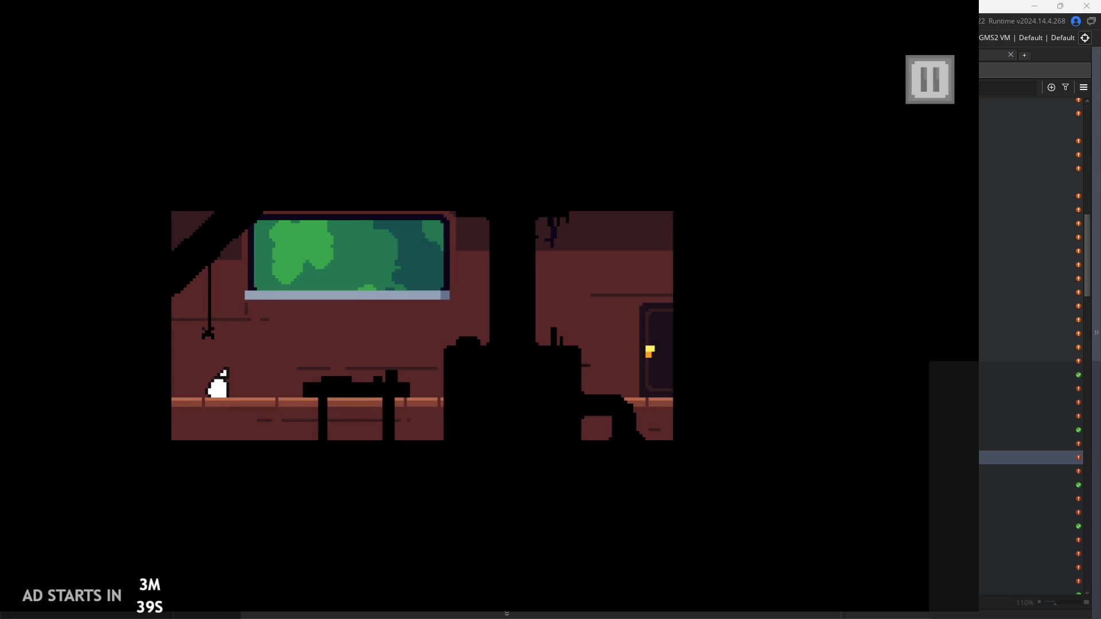
pyautogui.press('Escape')
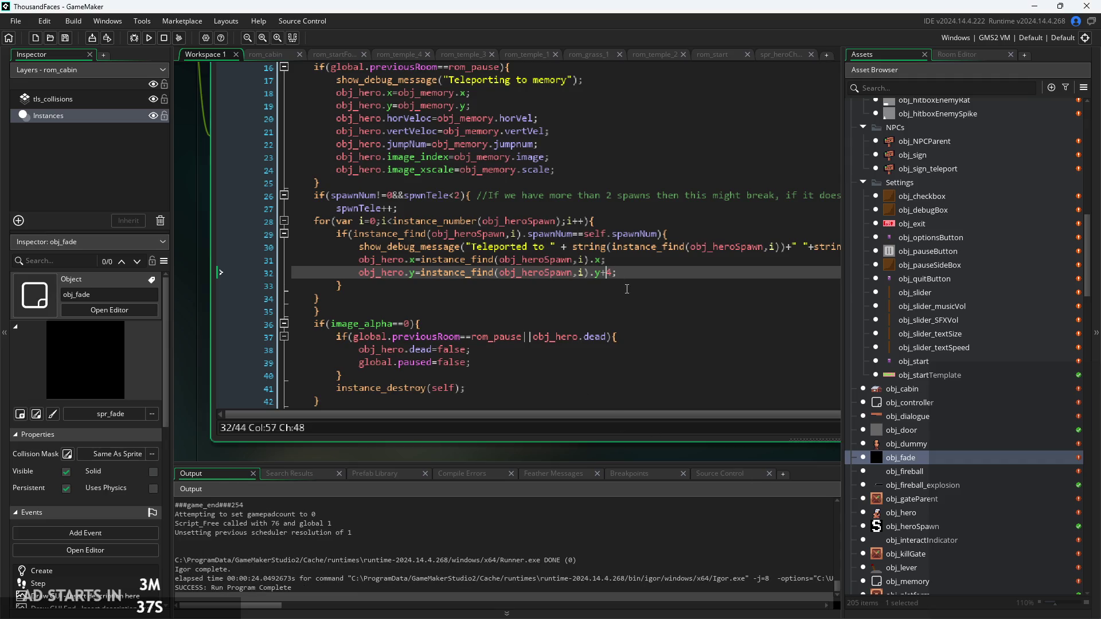
# Change the hero's y offset on line 32 from +4 to +1 and playtest jumping onto the table
pyautogui.press('Delete')
pyautogui.write('1')
pyautogui.click(148, 39)
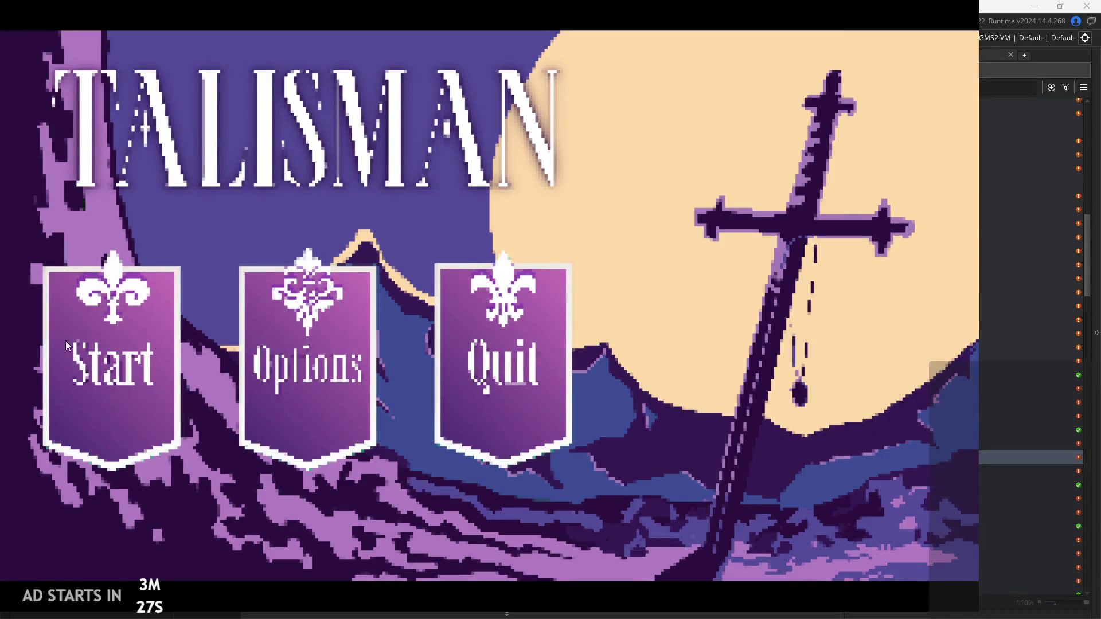
pyautogui.click(56, 362)
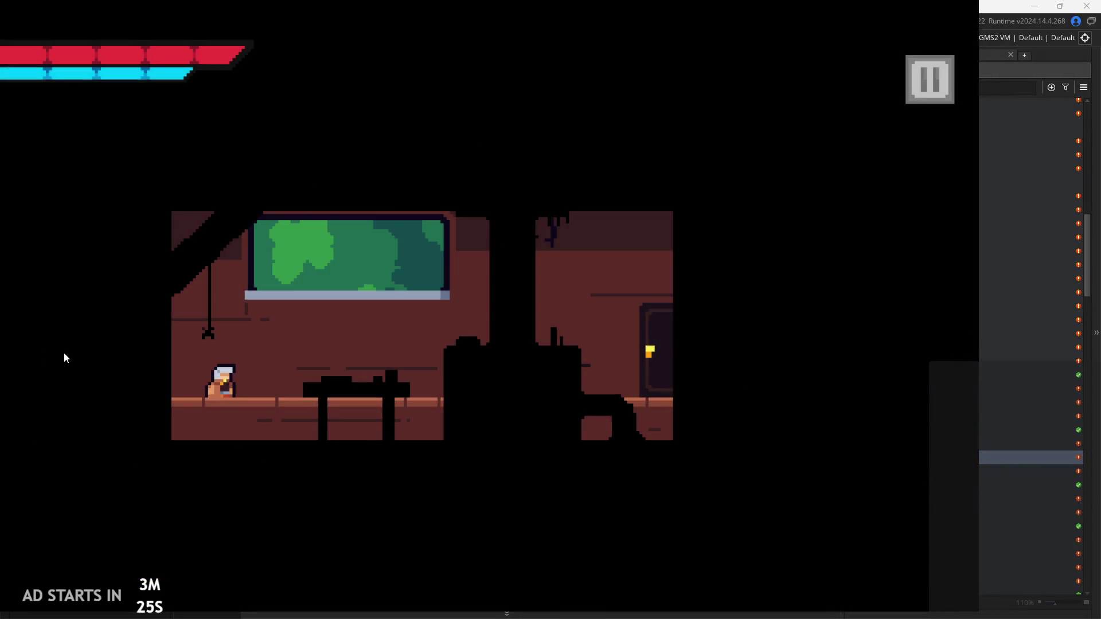
pyautogui.press('space')
pyautogui.press('d')
pyautogui.press('d')
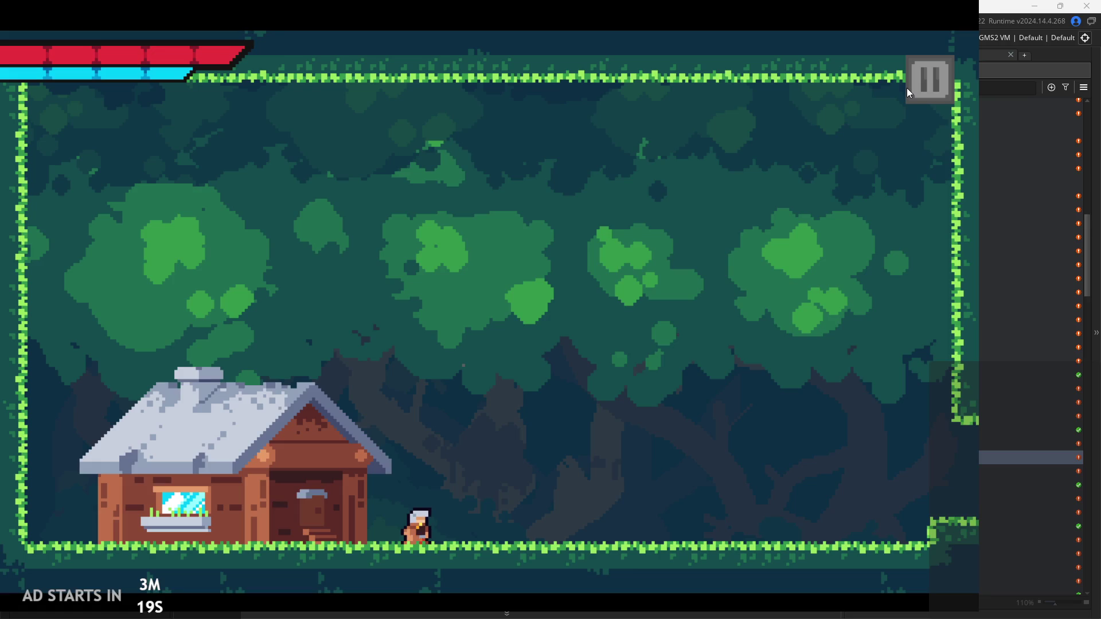
# Exit the game via the pause menu, then rebuild and start it from the title screen
pyautogui.click(931, 96)
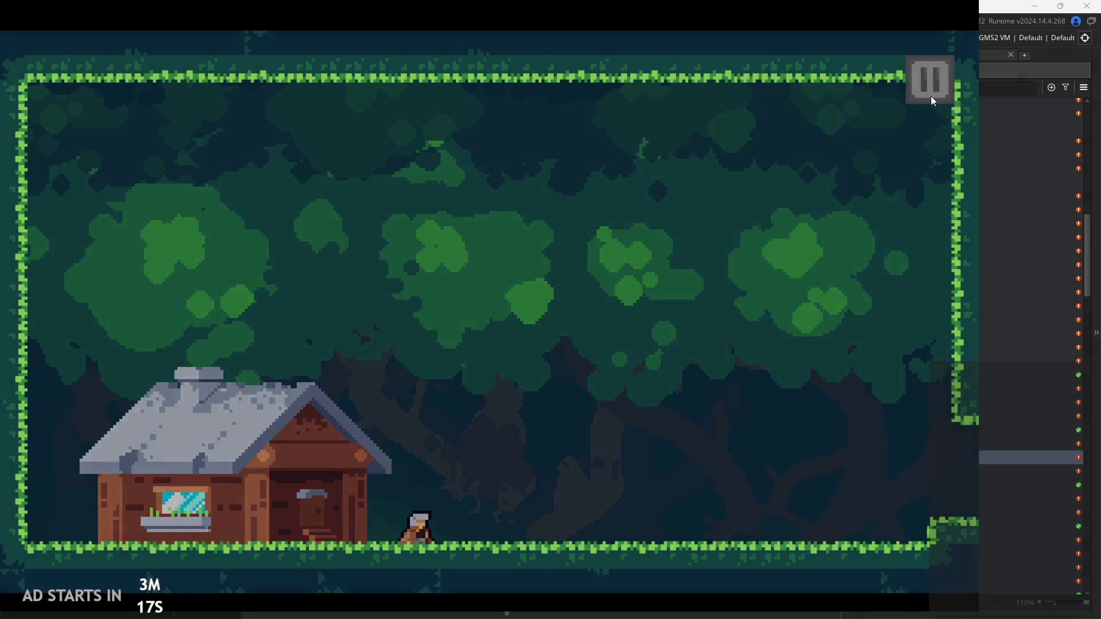
pyautogui.click(925, 541)
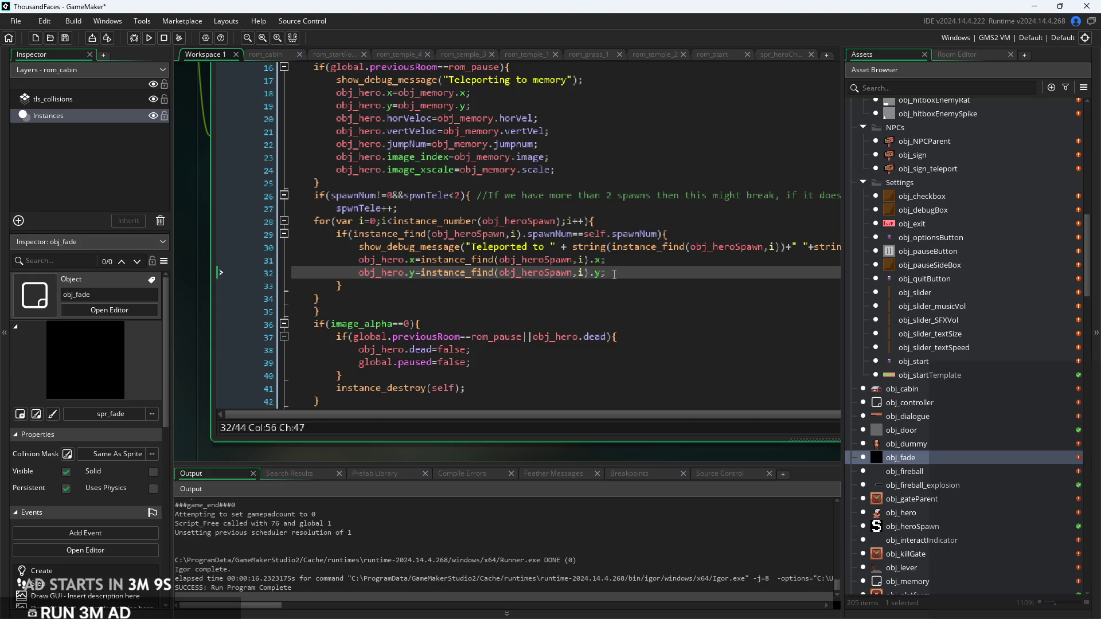
pyautogui.click(150, 35)
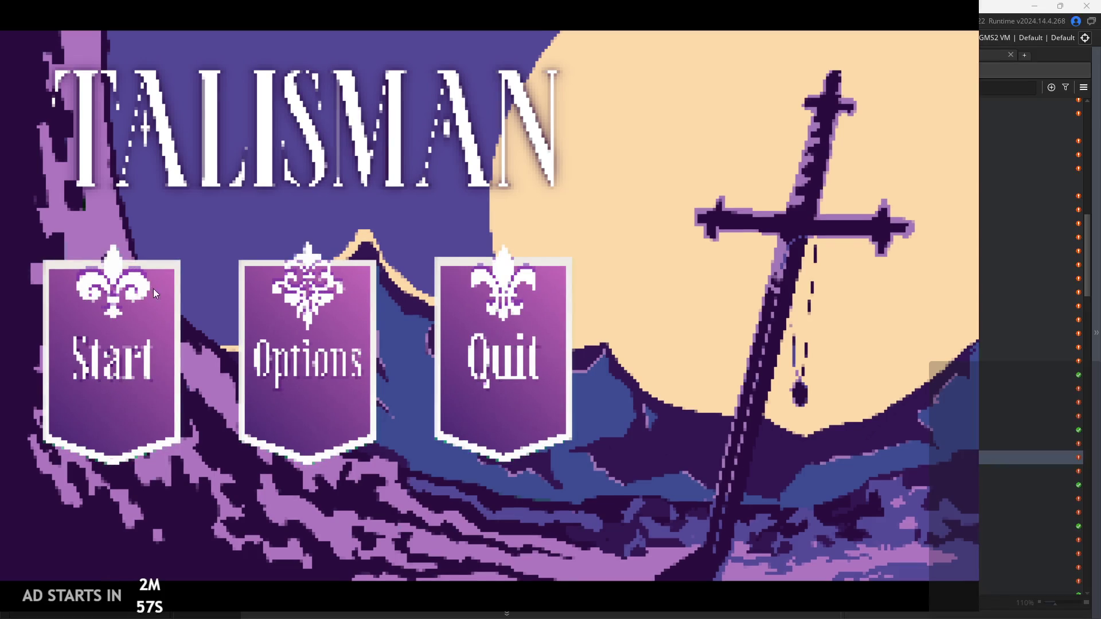
pyautogui.click(96, 363)
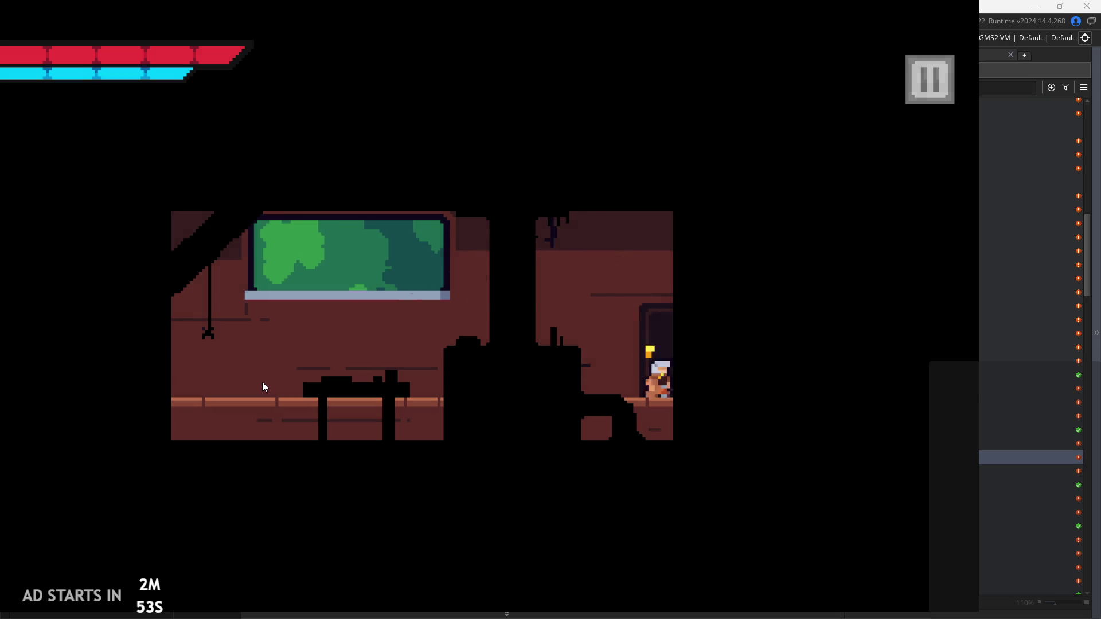
# Move back and forth through the forest room, then run right into the stone temple room
pyautogui.press('Right')
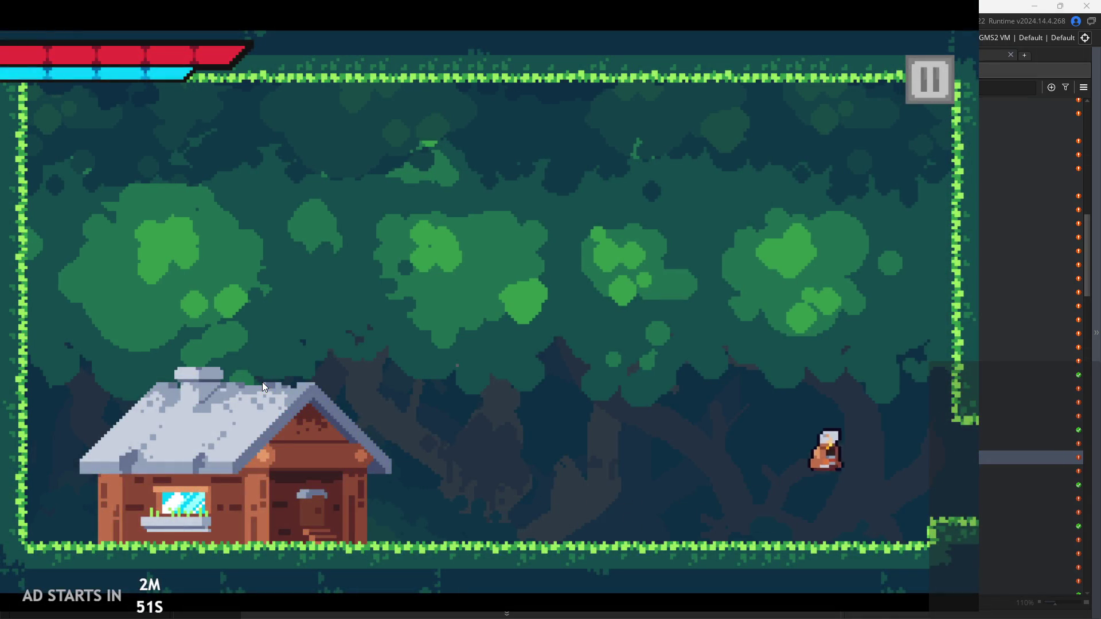
pyautogui.press('Left')
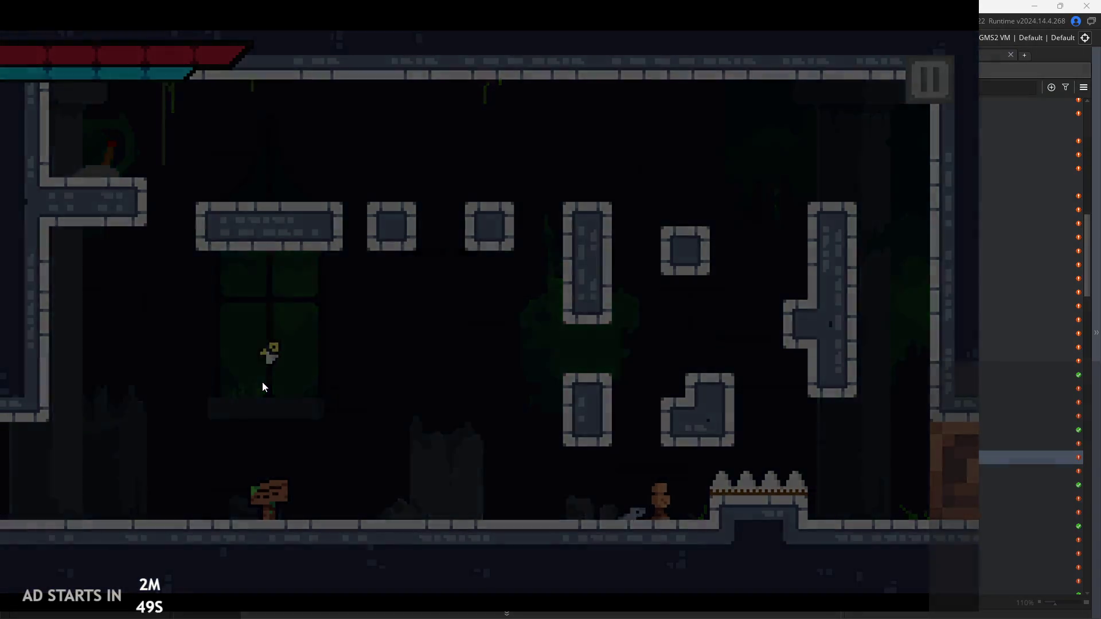
pyautogui.press('Left')
pyautogui.press('space')
pyautogui.press('Right')
pyautogui.press('space')
pyautogui.press('Right')
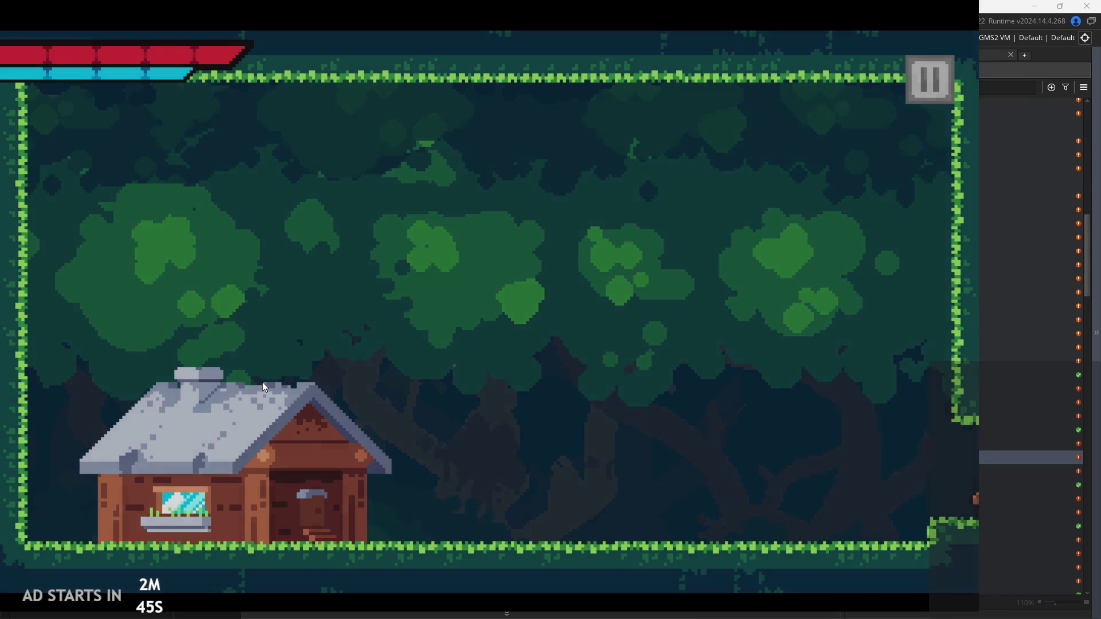
# Cross the temple, slash the enemy, die on the spikes, then walk to the sign after respawning
pyautogui.press('Right')
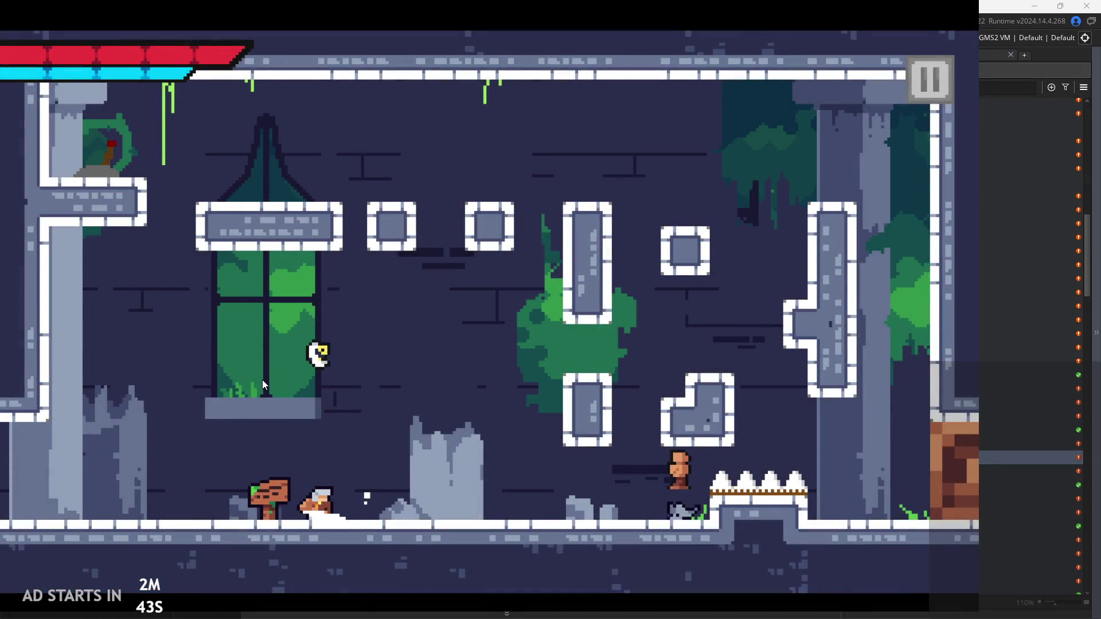
pyautogui.press('Right')
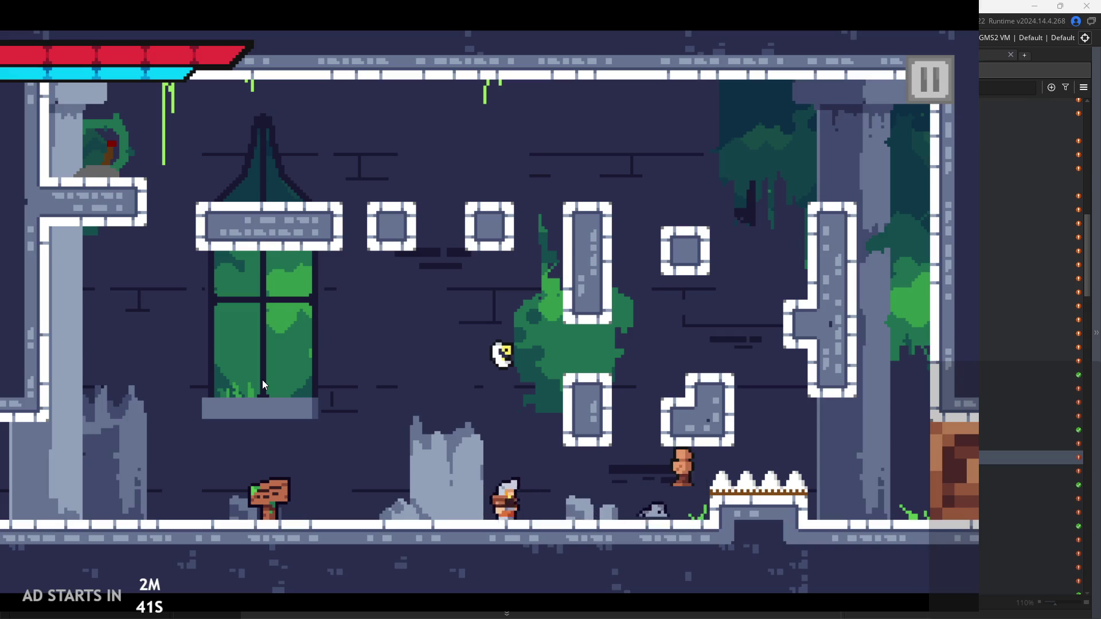
pyautogui.press('x')
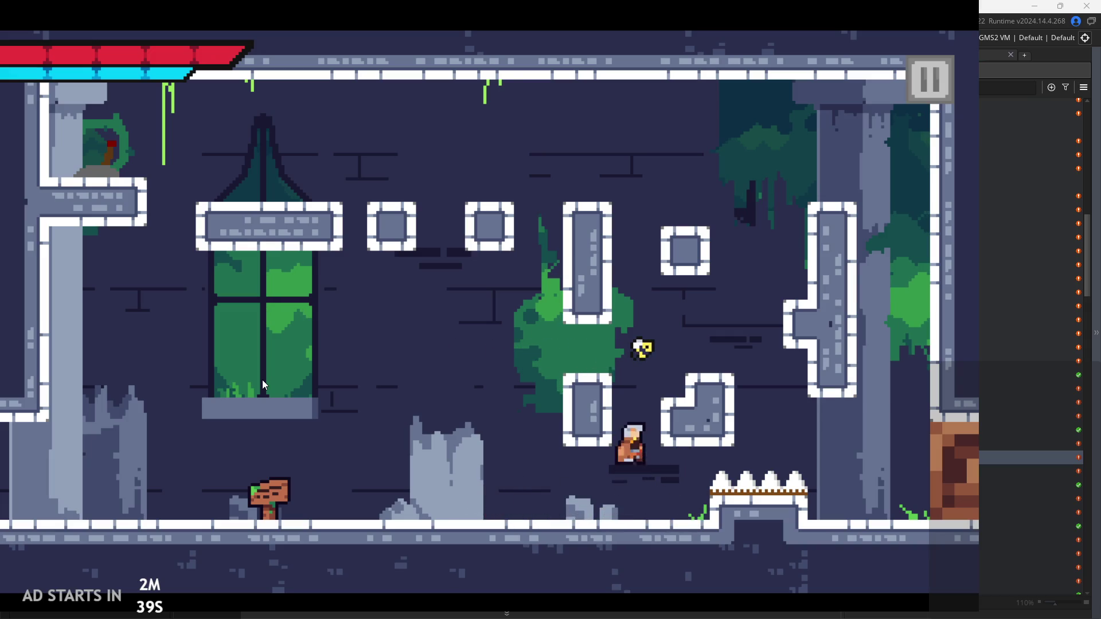
pyautogui.press('z')
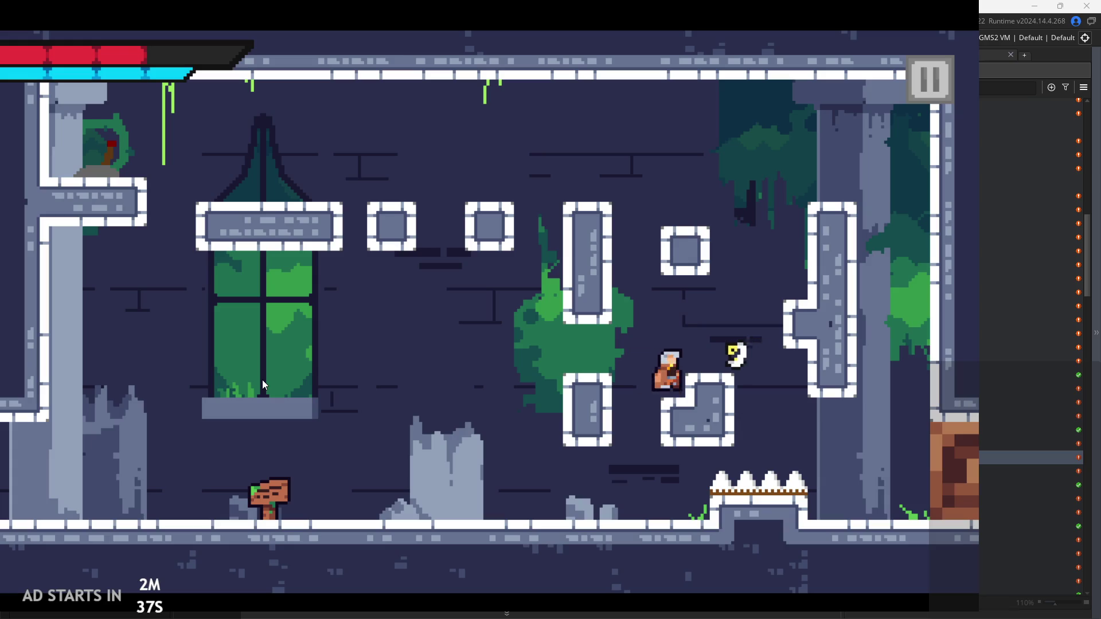
pyautogui.press('Right')
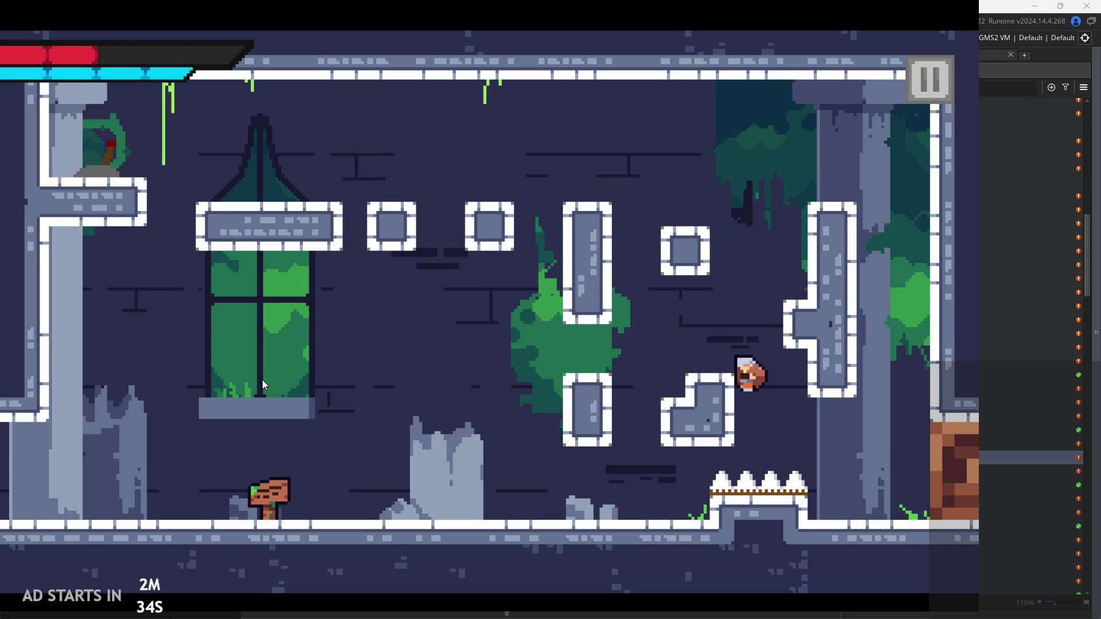
pyautogui.press('Right')
pyautogui.press('Left')
pyautogui.press('z')
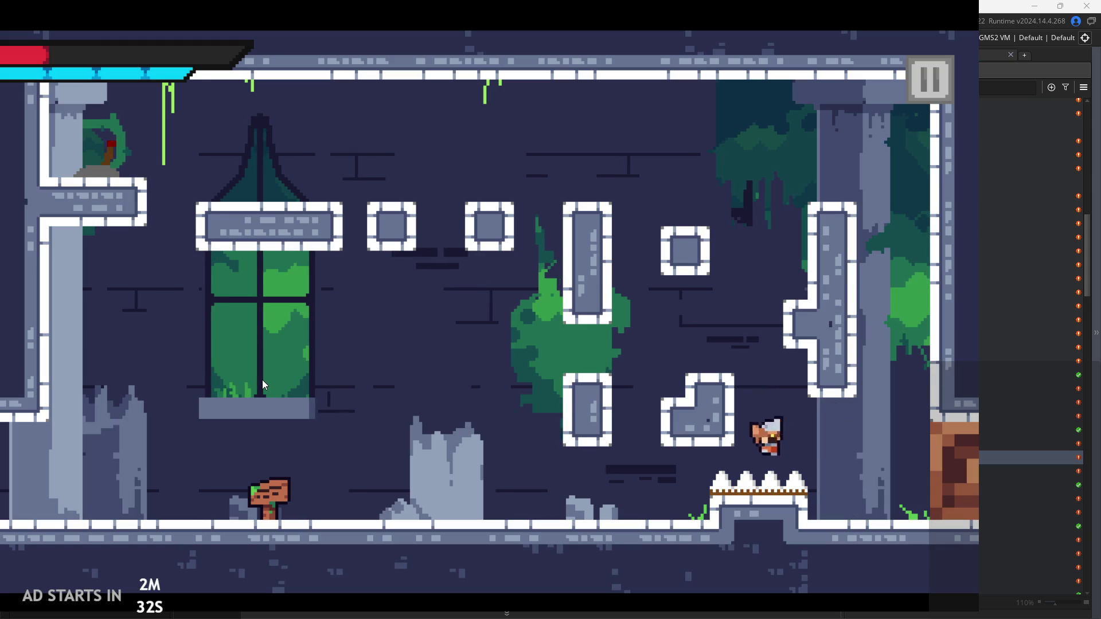
pyautogui.press('Right')
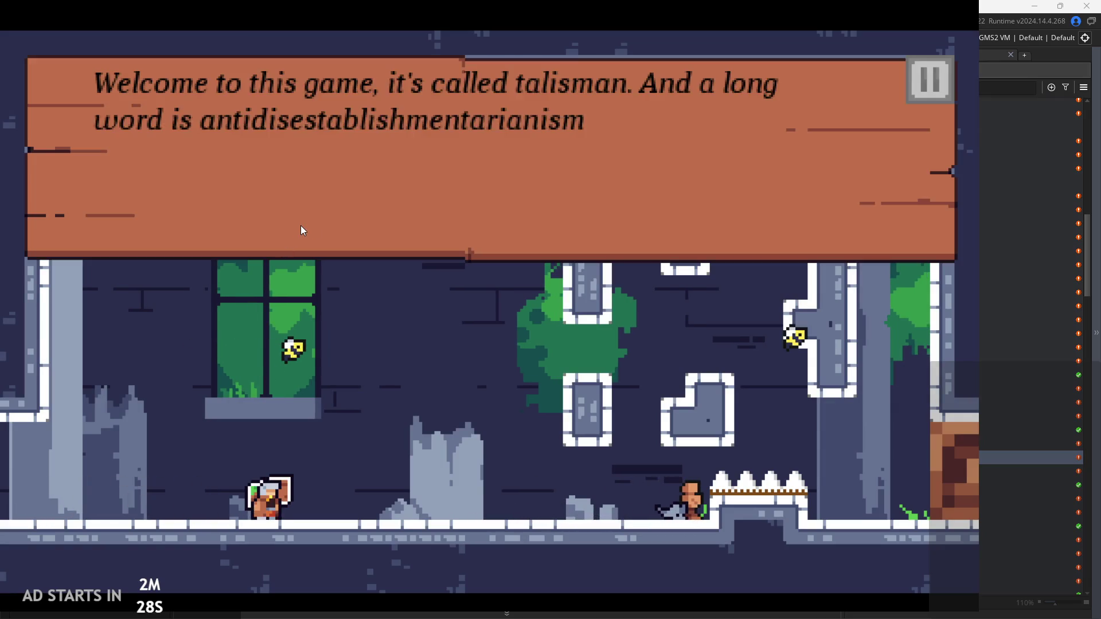
# Attack the enemy by the sign, wall-jump over the pillars, and run right into the next room
pyautogui.click(425, 254)
pyautogui.press('Right')
pyautogui.press('z')
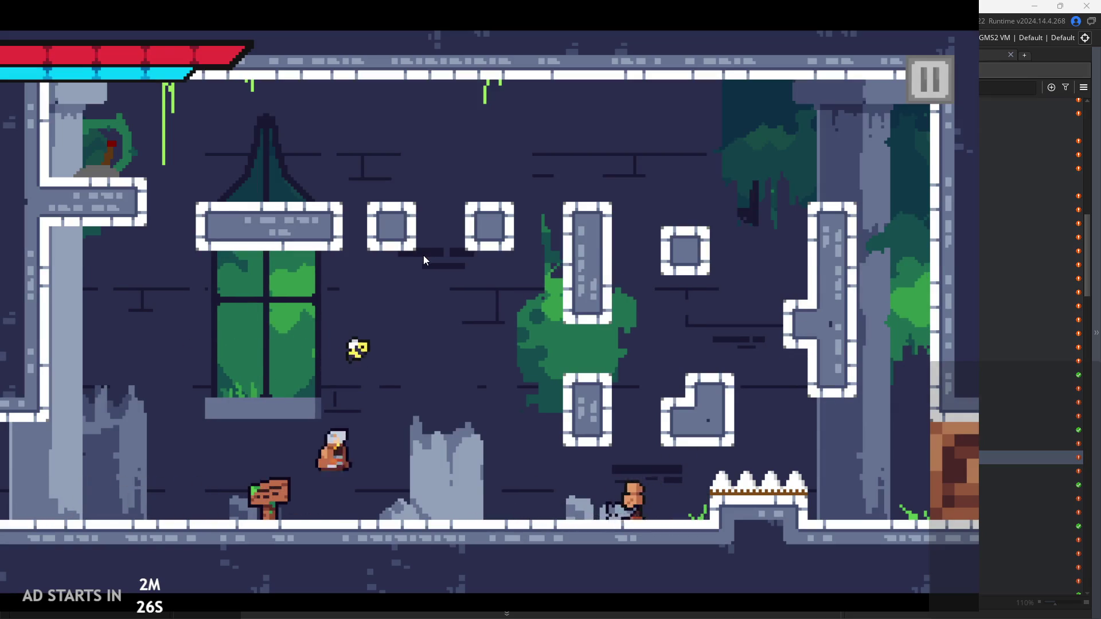
pyautogui.click(423, 256)
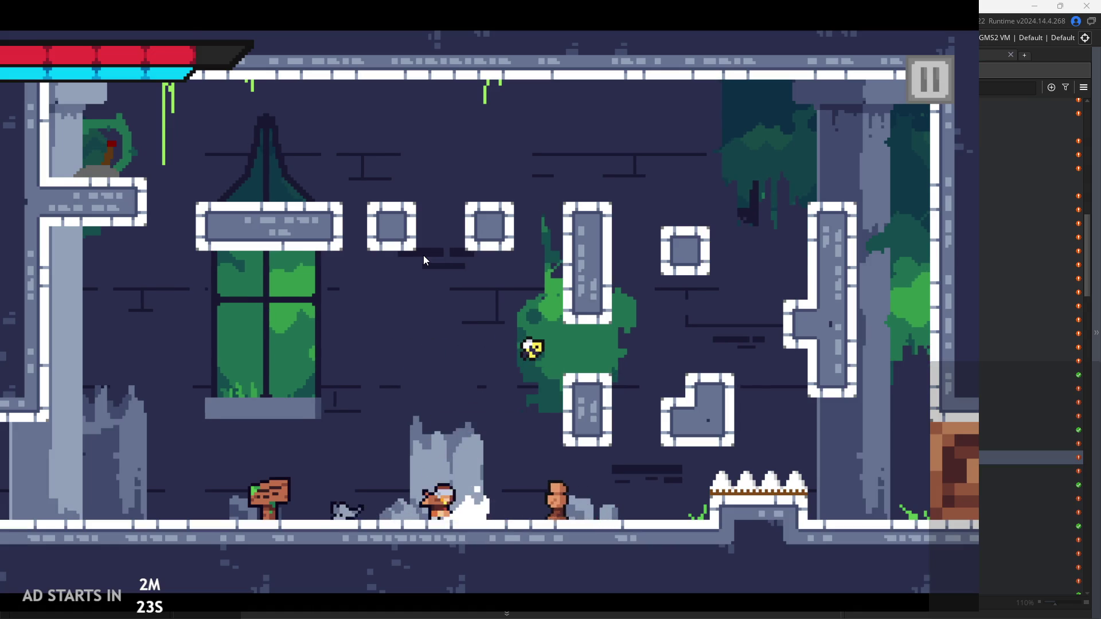
pyautogui.press('Right')
pyautogui.press('Right')
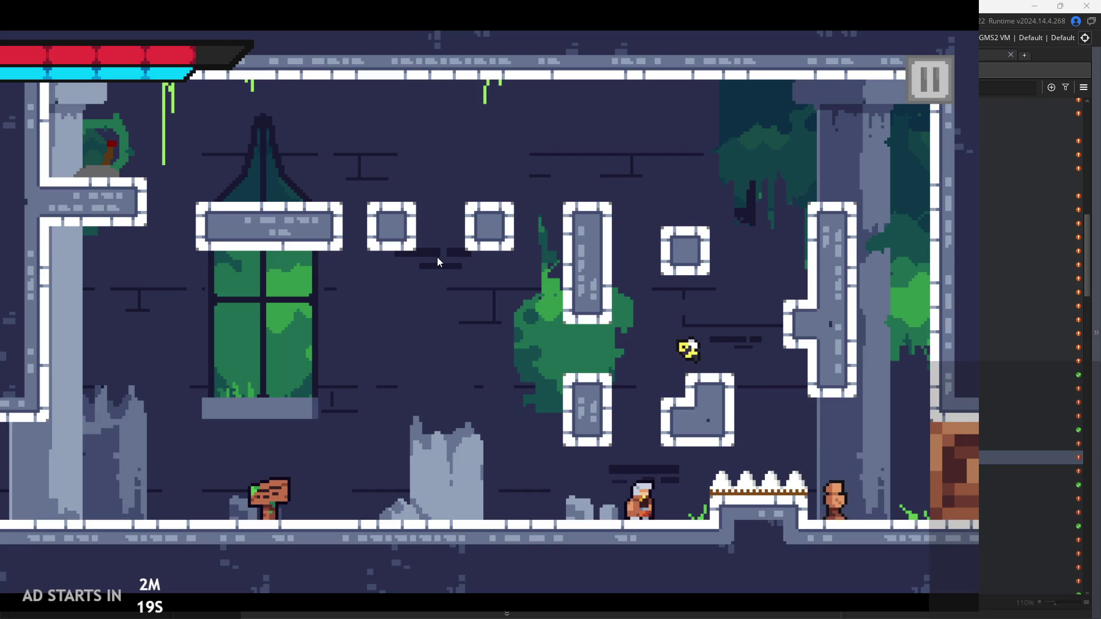
pyautogui.press('space')
pyautogui.press('Right')
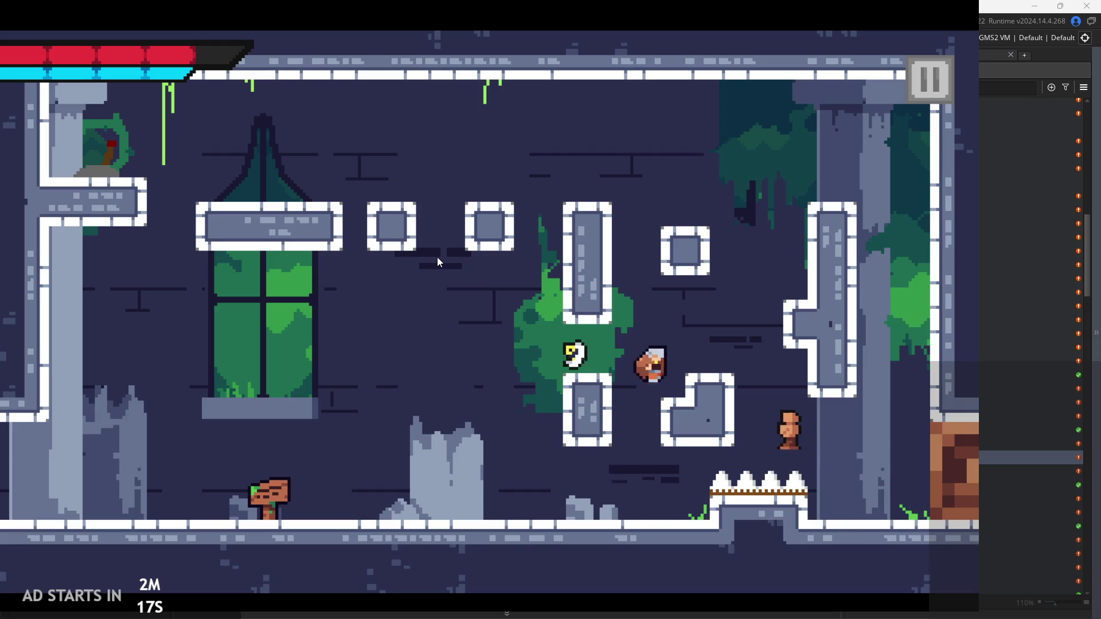
pyautogui.press('Left')
pyautogui.press('space')
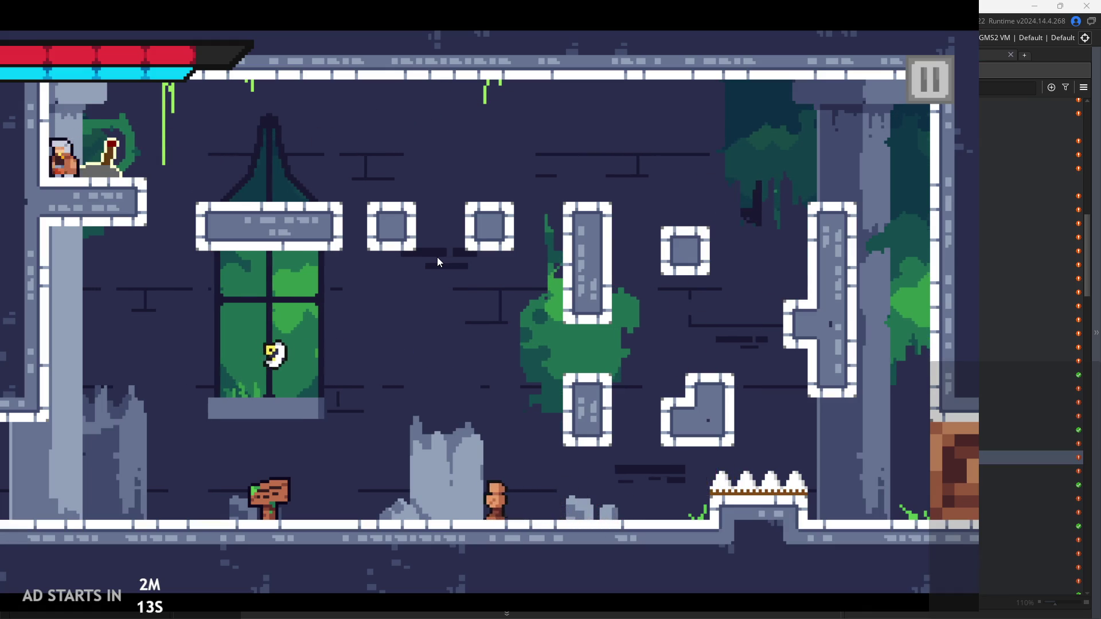
pyautogui.press('Right')
pyautogui.press('space')
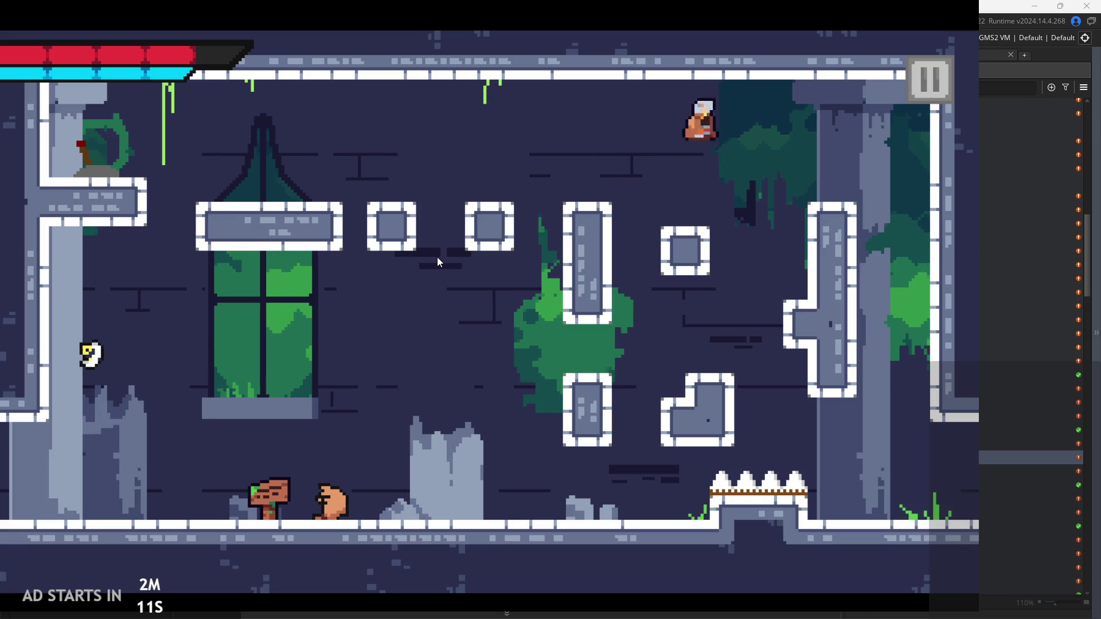
pyautogui.press('Right')
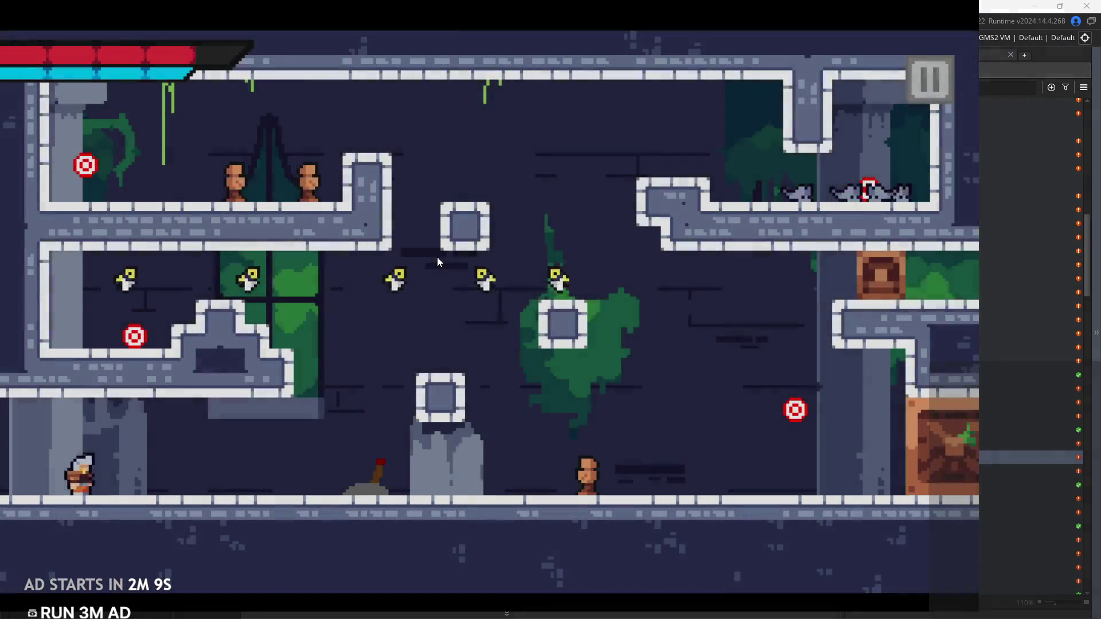
# Climb the new room's ledges and middle block up to the upper-right ledge
pyautogui.press('space')
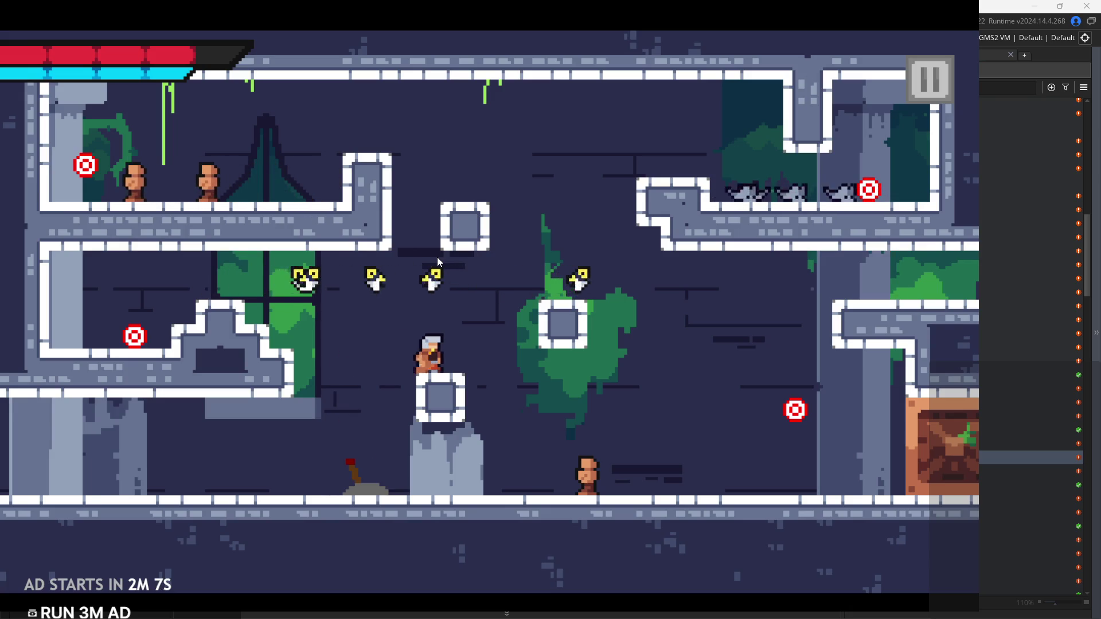
pyautogui.press('Left')
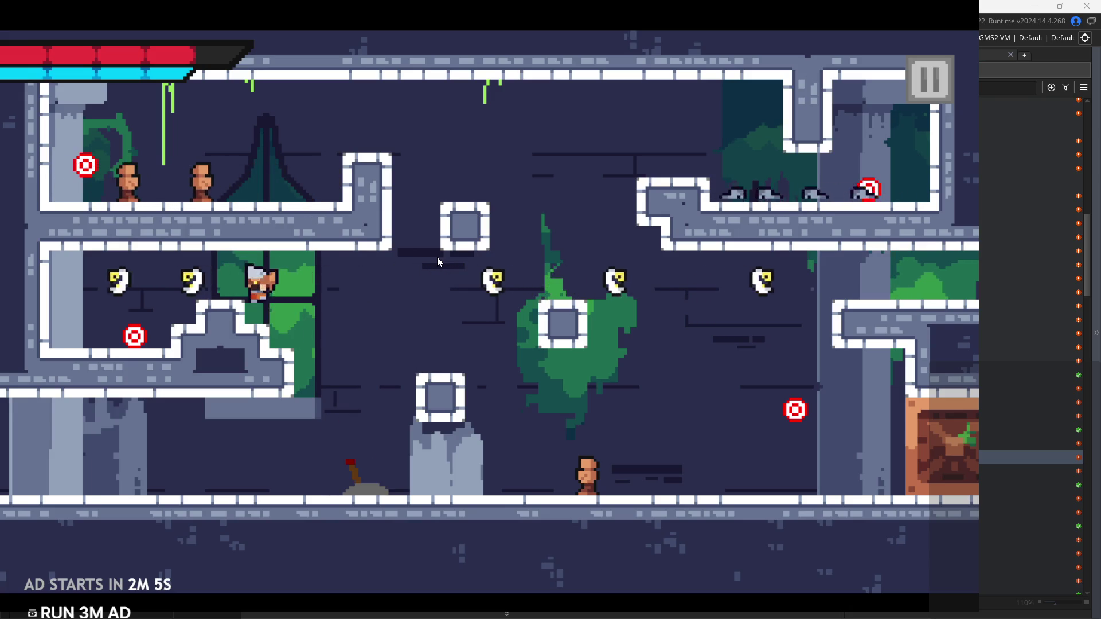
pyautogui.press('Left')
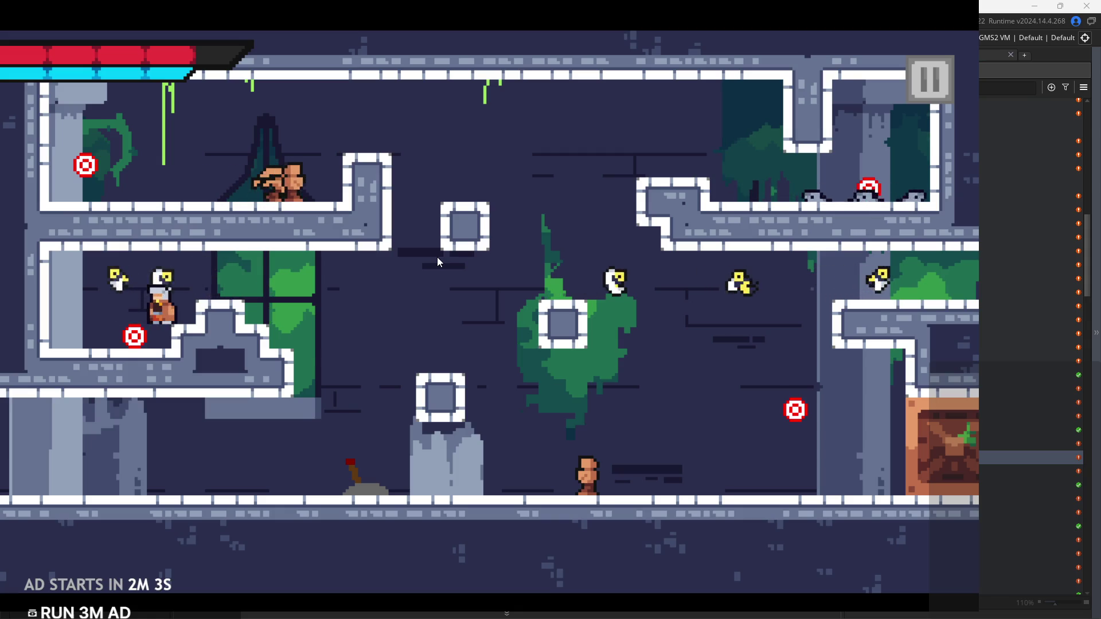
pyautogui.press('Right')
pyautogui.press('space')
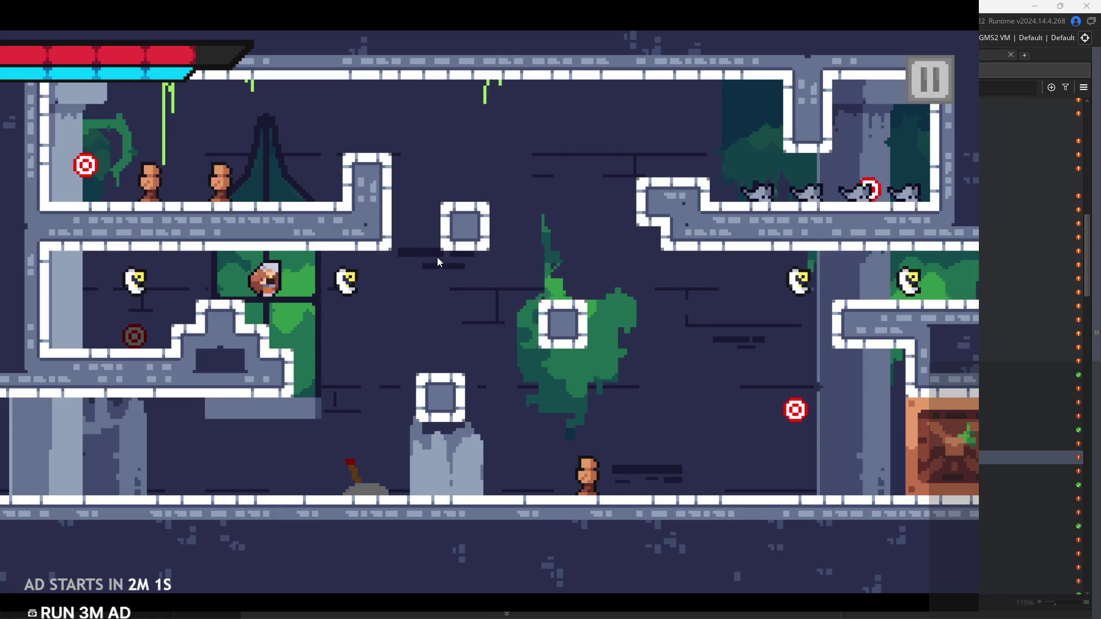
pyautogui.press('space')
pyautogui.press('Left')
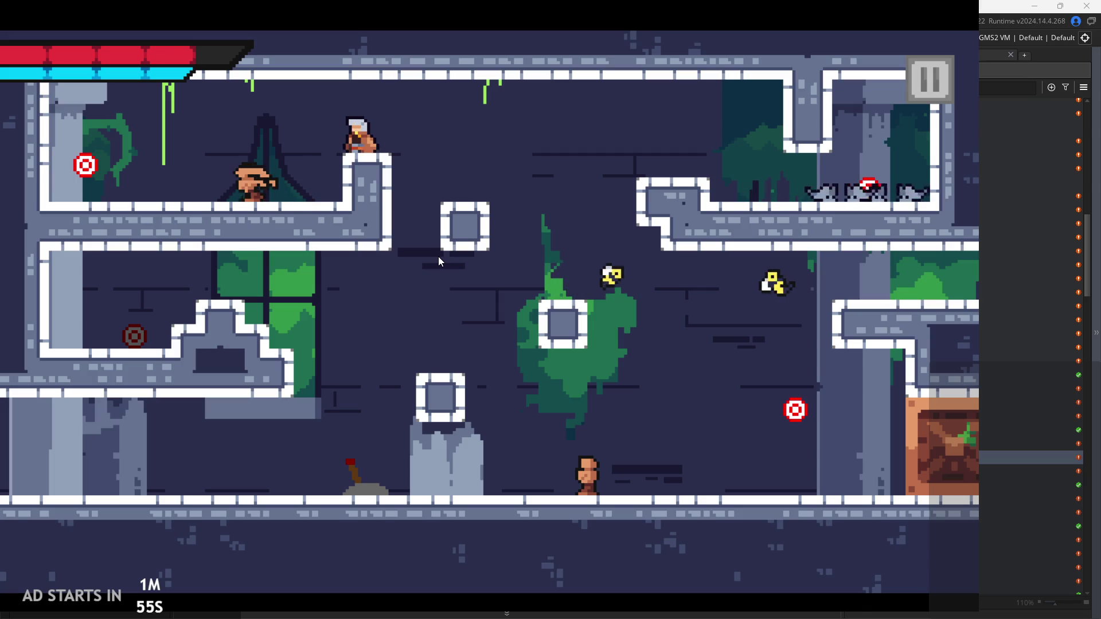
pyautogui.press('Left')
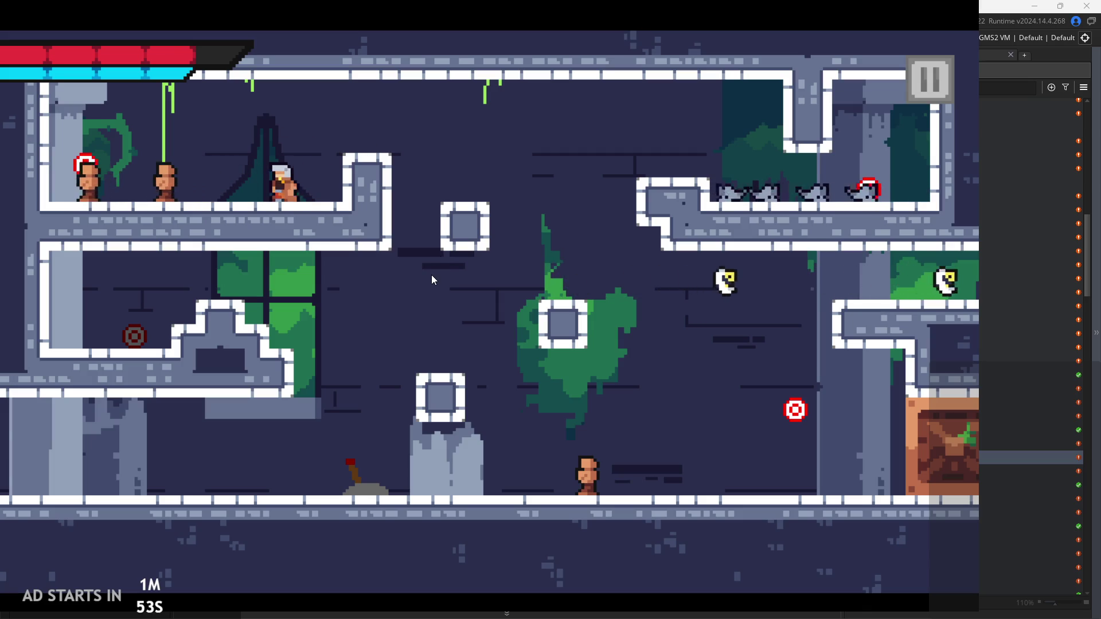
pyautogui.press('Left')
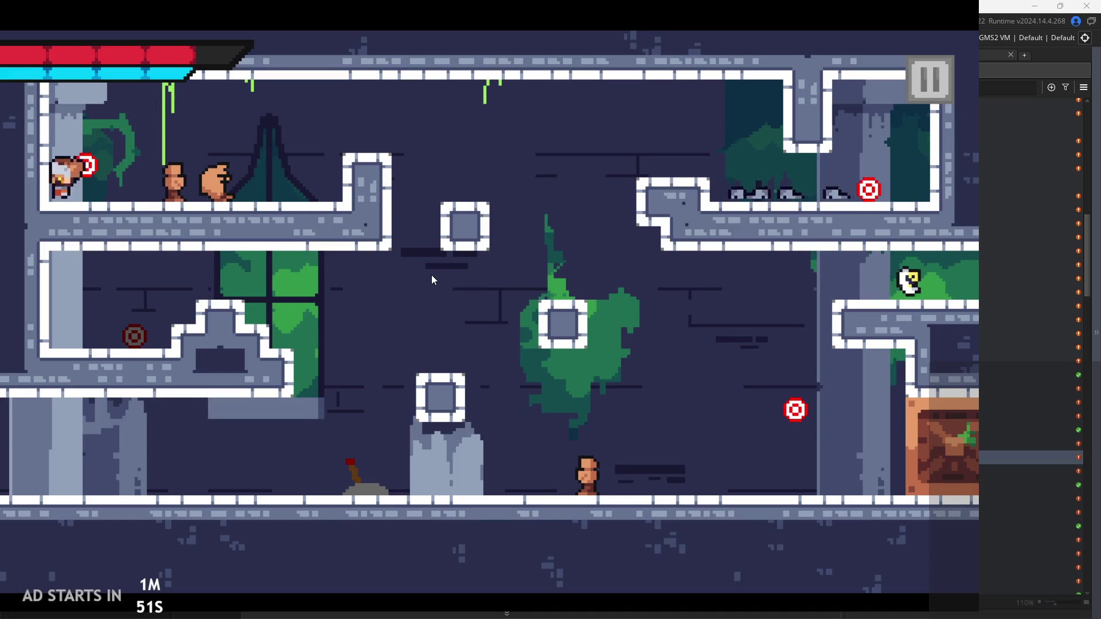
pyautogui.press('Right')
pyautogui.press('Up')
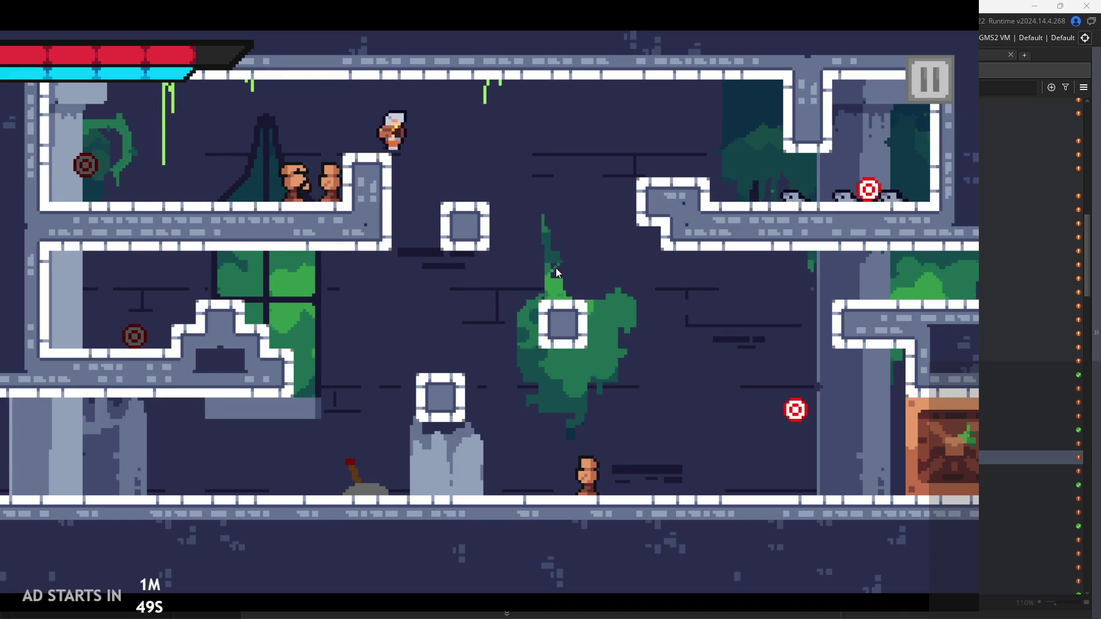
pyautogui.press('Right')
pyautogui.press('Up')
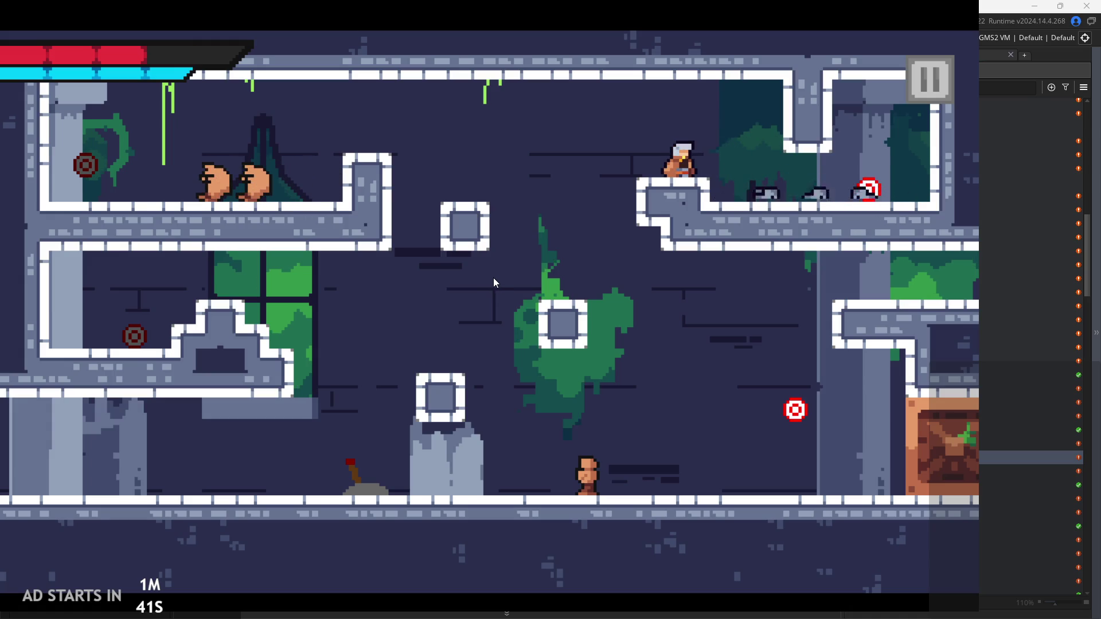
# Advance along the upper-right ledge, drop down to hit the red target, and exit right
pyautogui.press('Right')
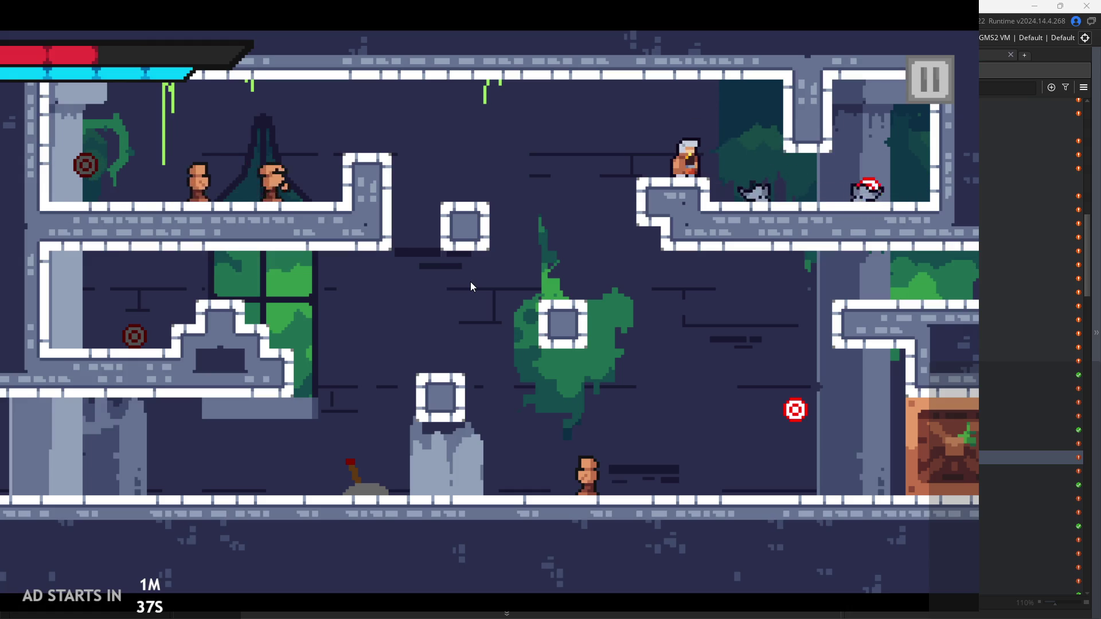
pyautogui.press('Right')
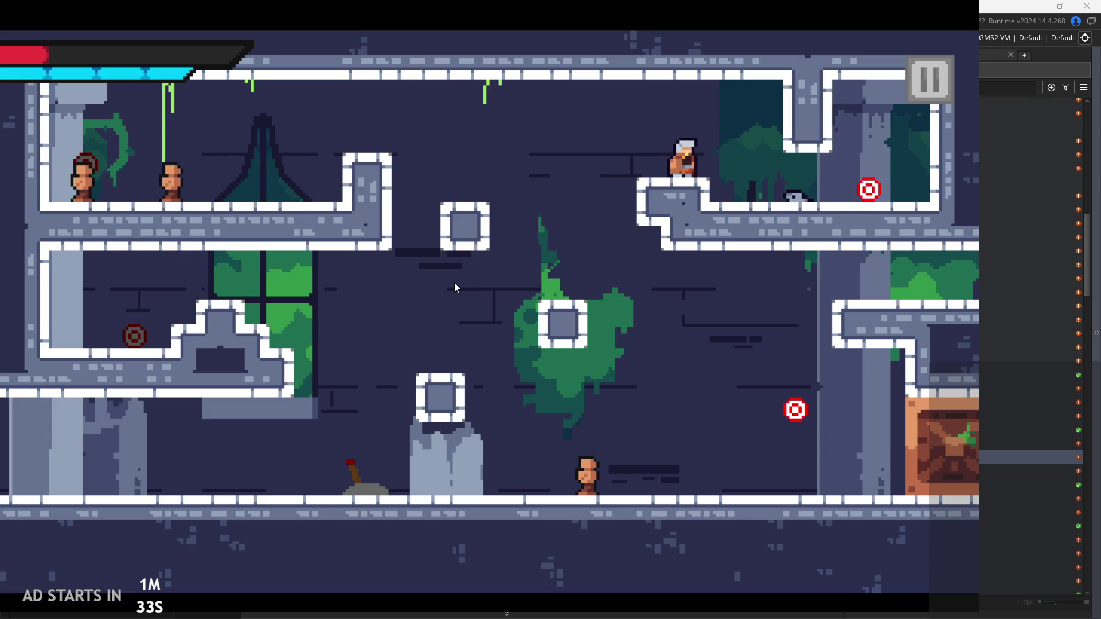
pyautogui.press('Right')
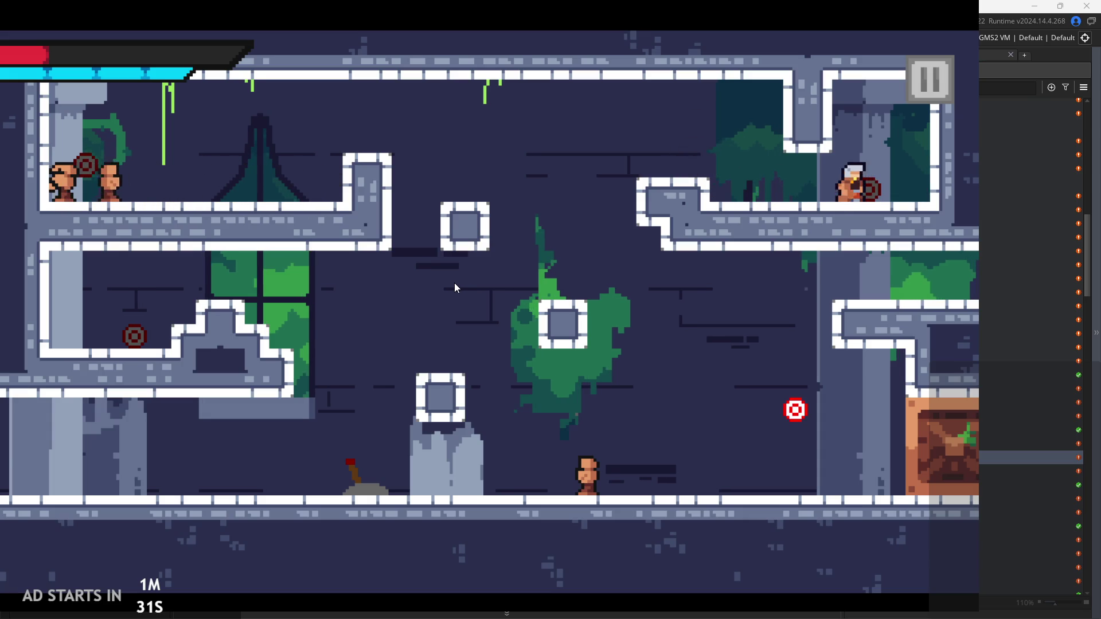
pyautogui.press('Left')
pyautogui.press('Right')
pyautogui.press('Right')
pyautogui.press('Left')
pyautogui.press('space')
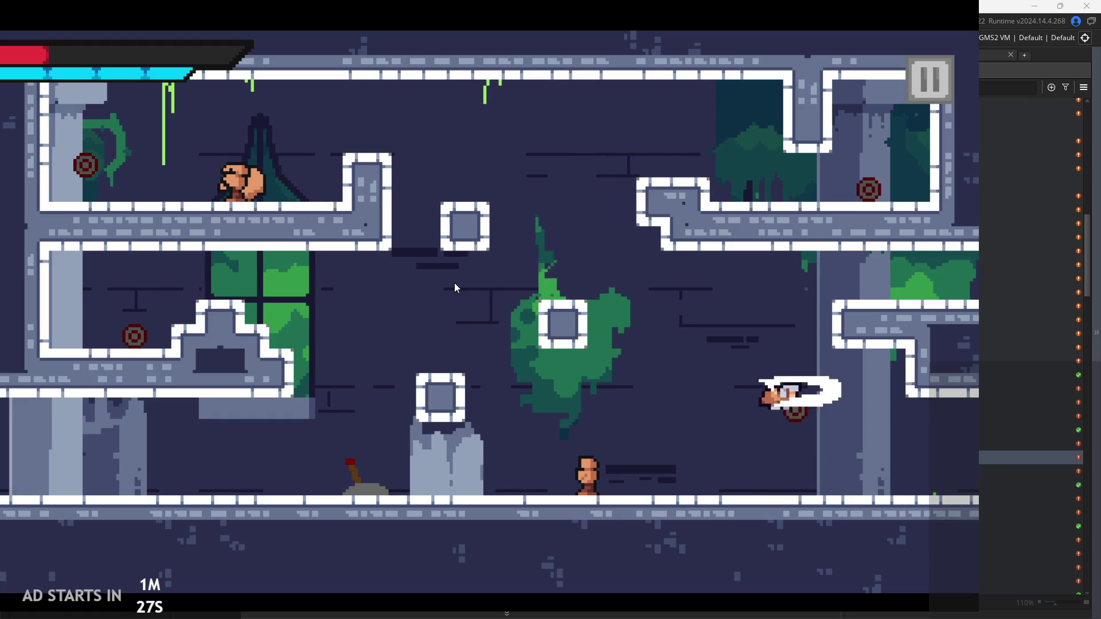
pyautogui.press('Right')
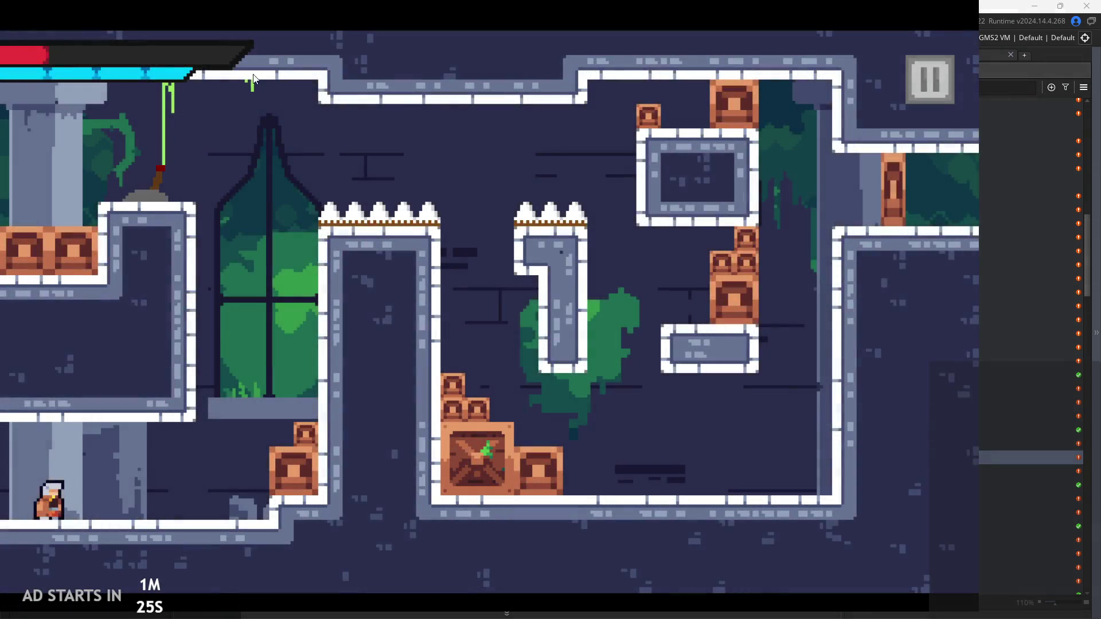
# Wall-jump up the narrow shaft, flip the lever, and leave through the right-side opening
pyautogui.press('Right')
pyautogui.press('space')
pyautogui.press('Left')
pyautogui.press('space')
pyautogui.press('Left')
pyautogui.press('Right')
pyautogui.press('Right')
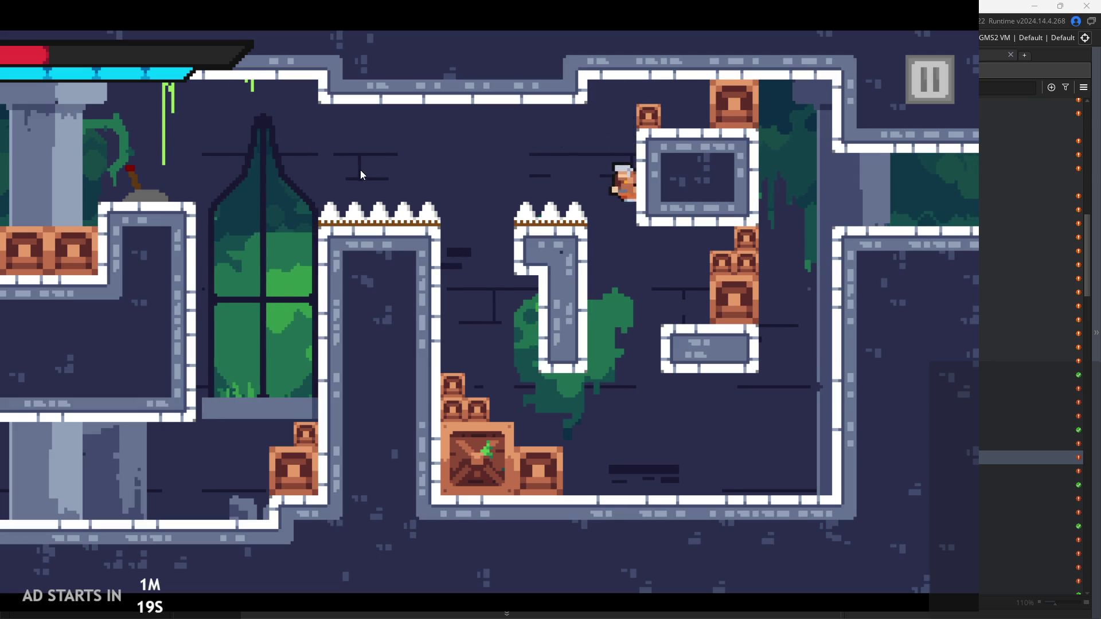
pyautogui.press('Right')
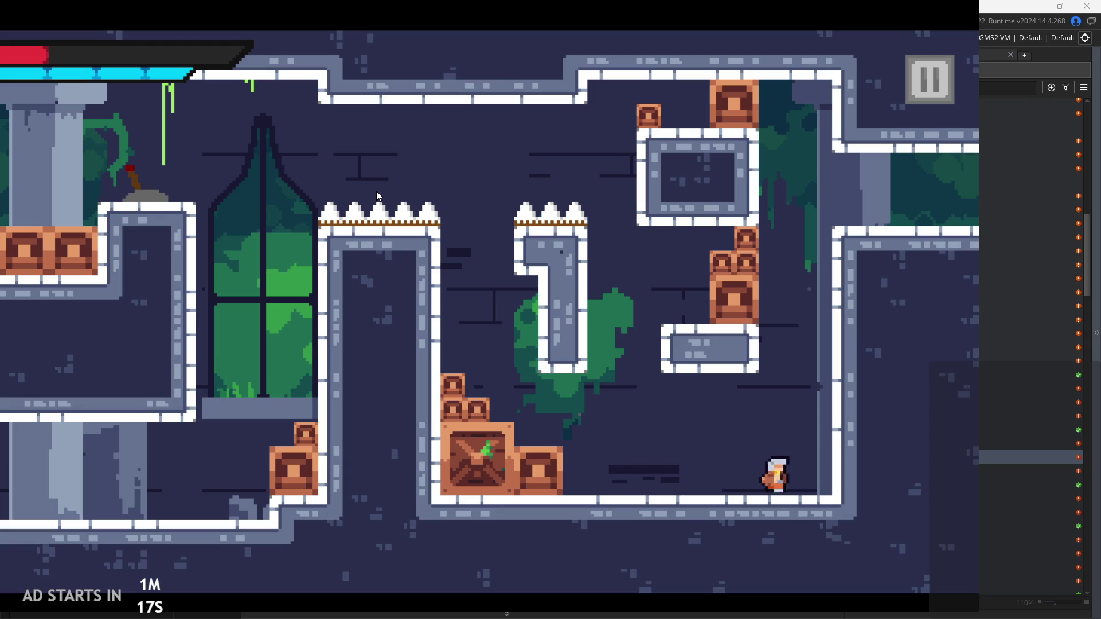
pyautogui.press('space')
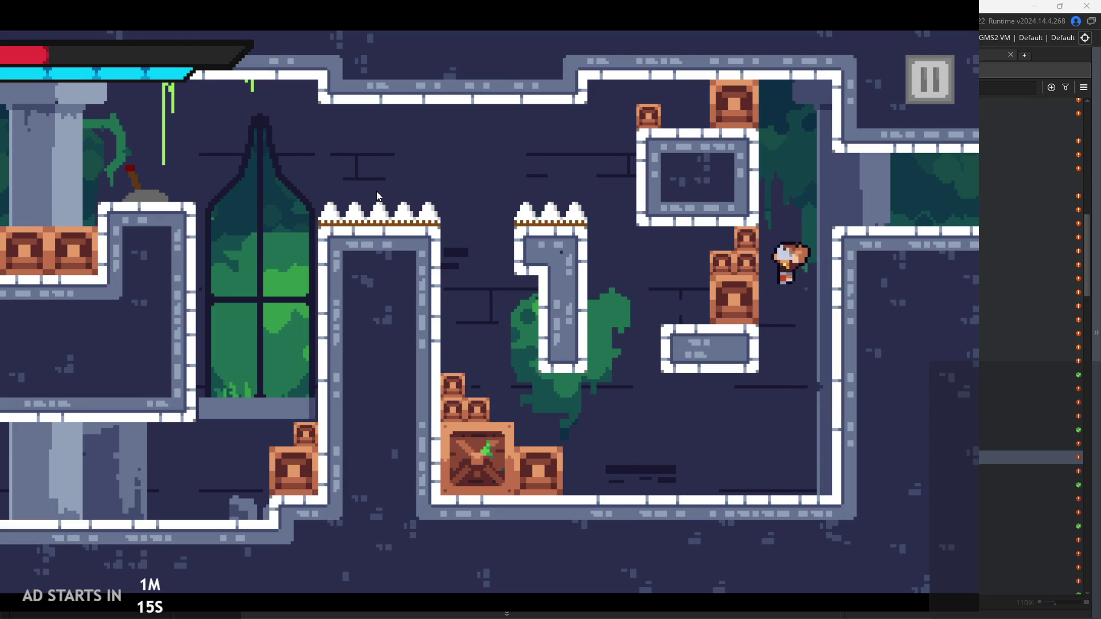
pyautogui.press('Right')
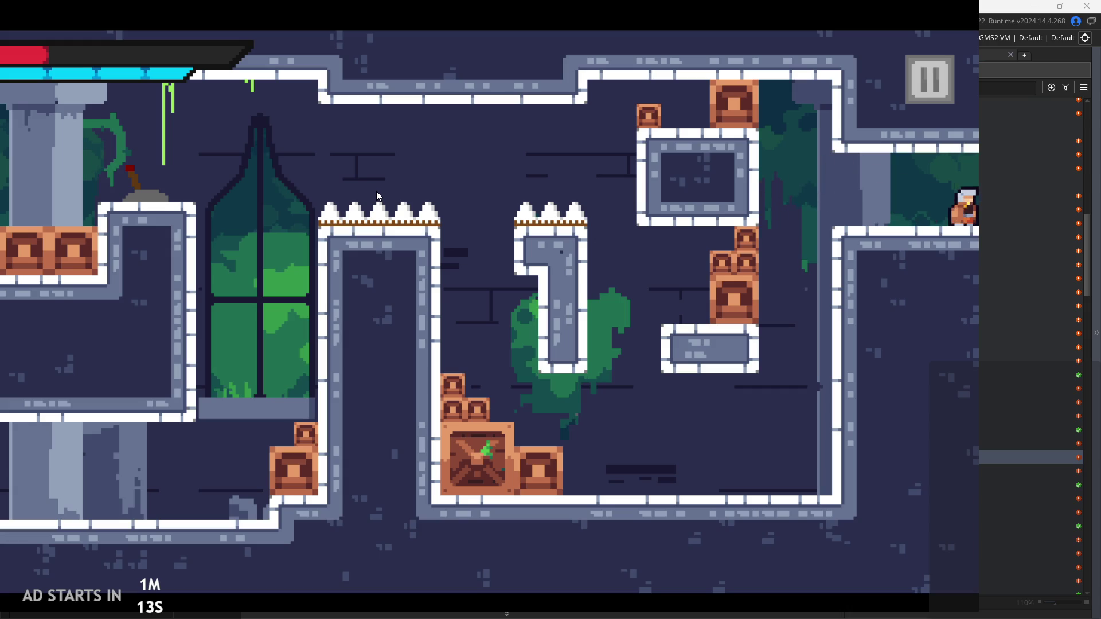
pyautogui.press('Right')
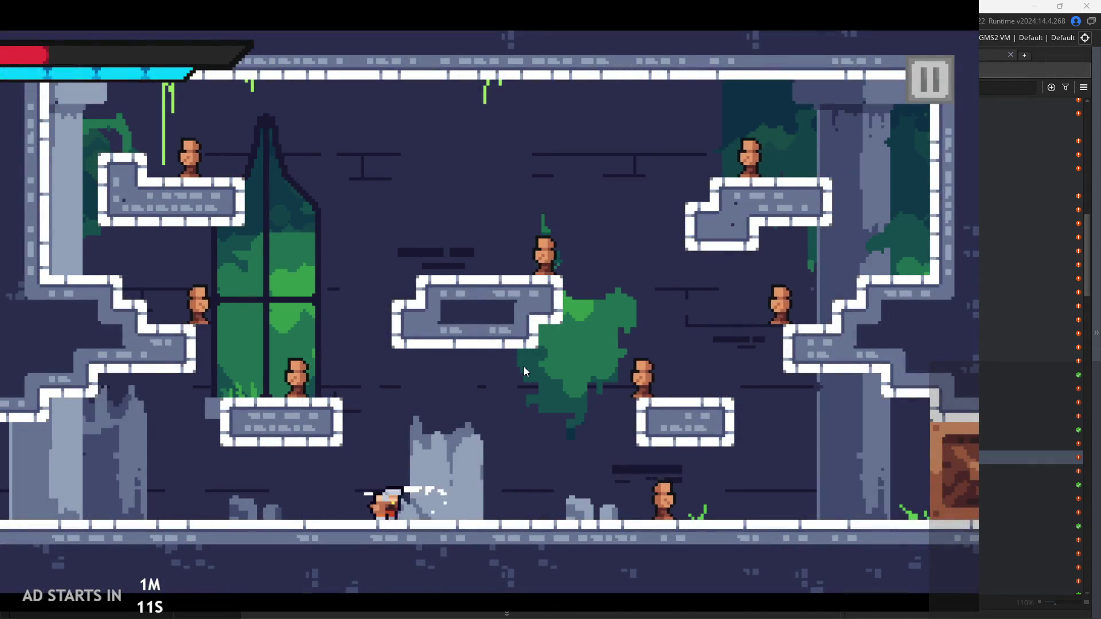
# Run back and forth along the enemy room's floor and jump toward the lower-right platform
pyautogui.press('Right')
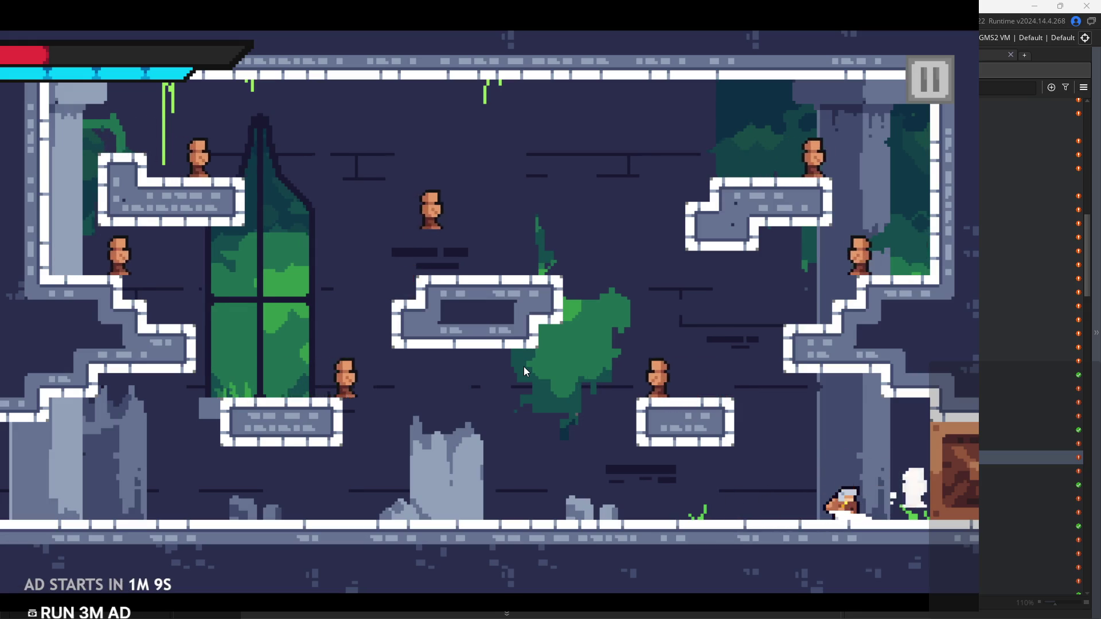
pyautogui.press('Left')
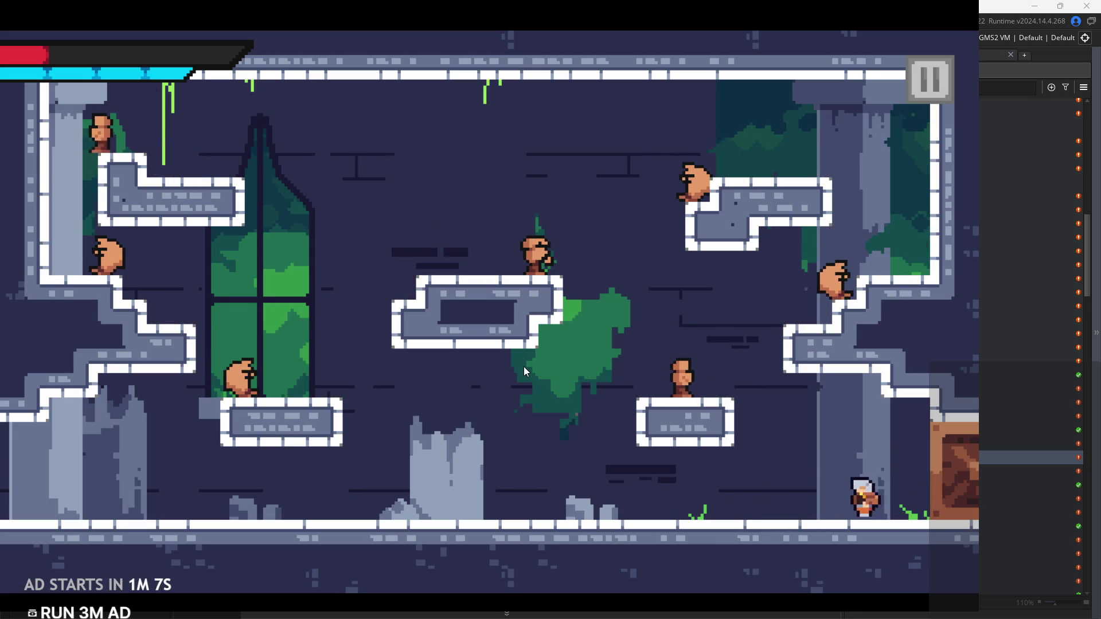
pyautogui.press('Right')
pyautogui.press('Up')
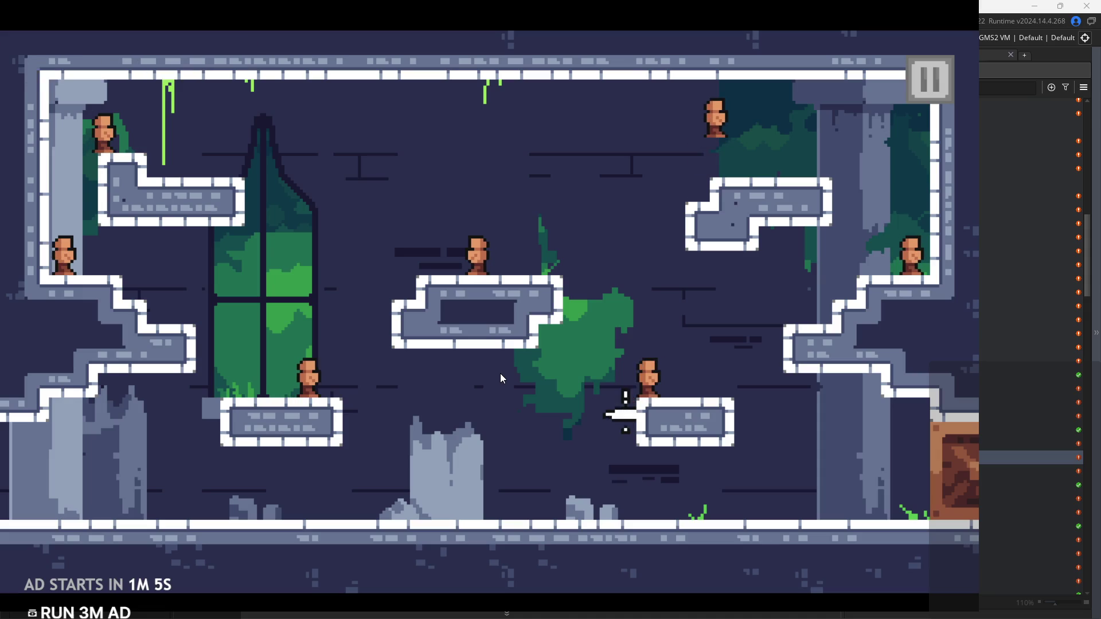
pyautogui.press('Right')
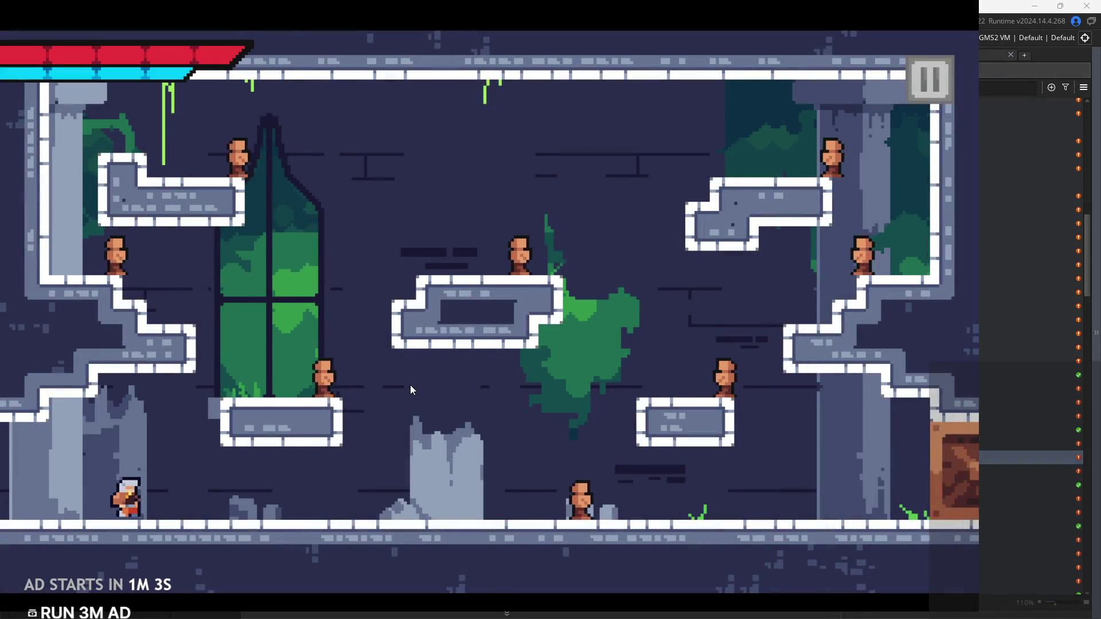
pyautogui.press('Right')
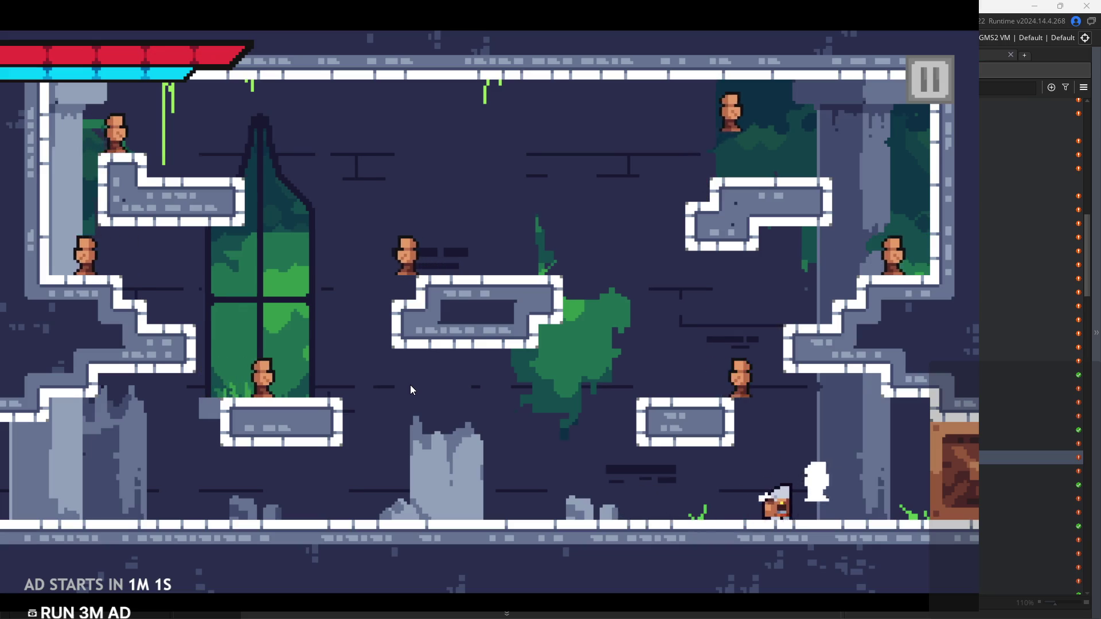
pyautogui.press('Left')
pyautogui.press('space')
pyautogui.press('Right')
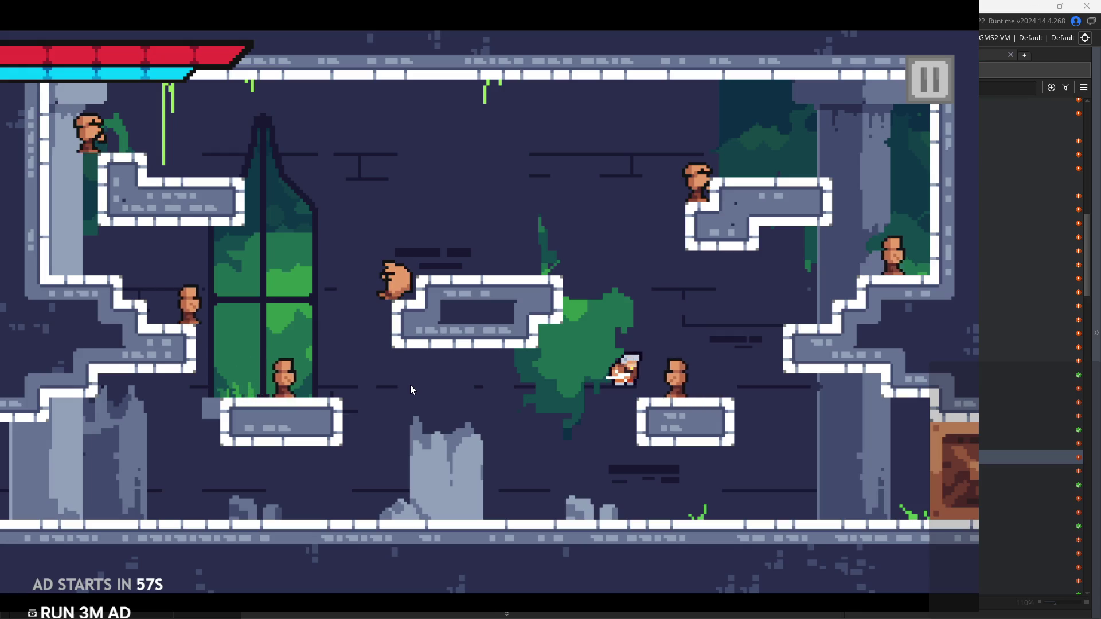
# Jump around the floor, then run right and strike an enemy
pyautogui.press('Left')
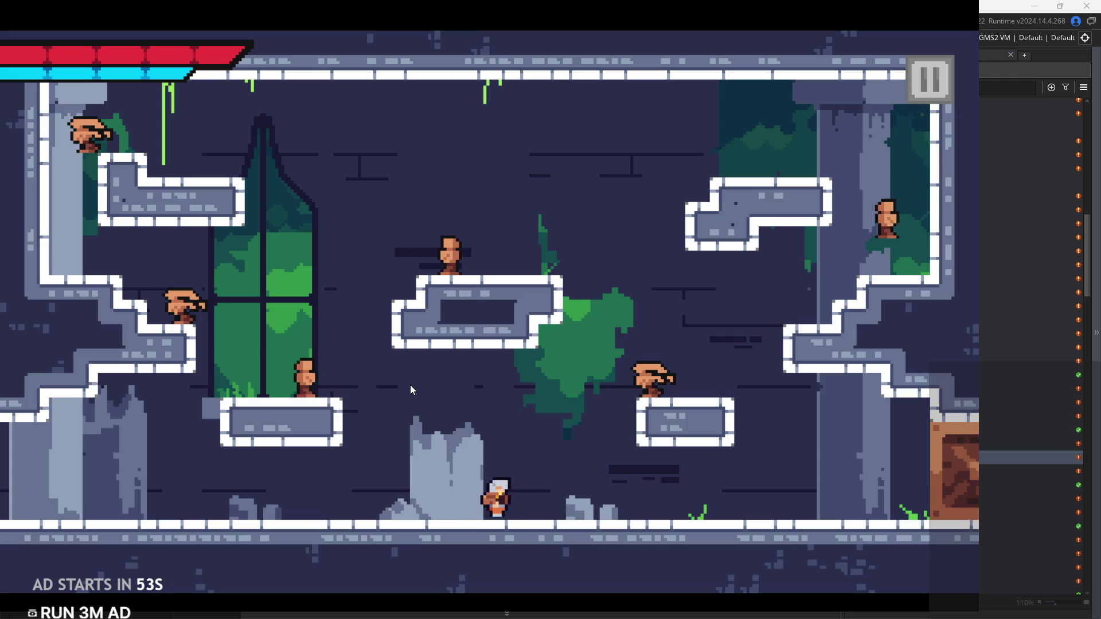
pyautogui.press('space')
pyautogui.press('Right')
pyautogui.press('space')
pyautogui.press('Right')
pyautogui.press('Left')
pyautogui.press('Right')
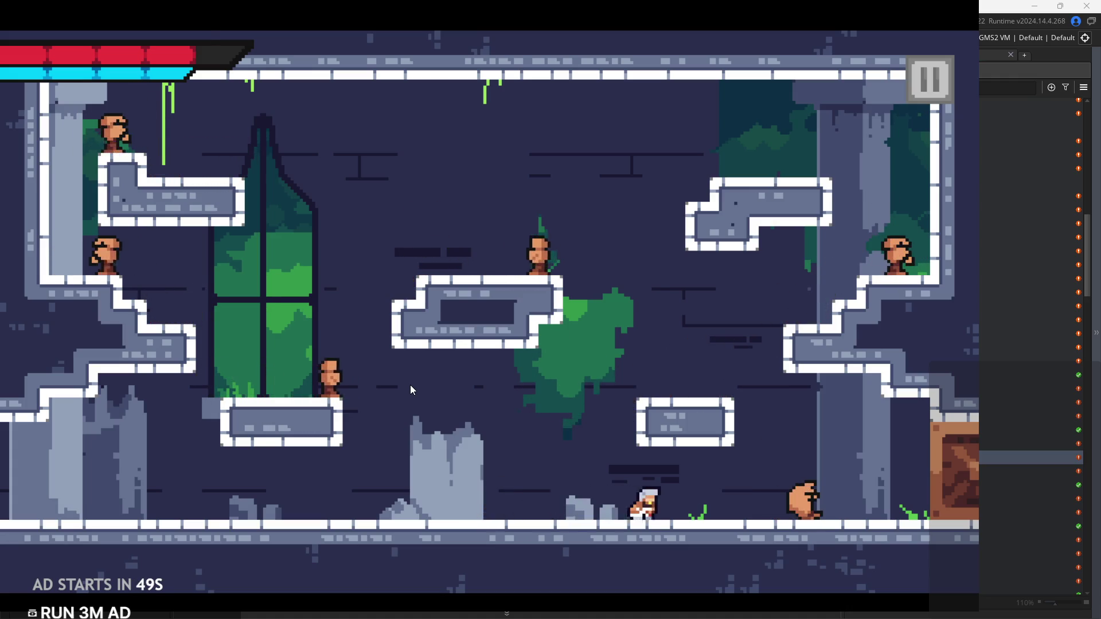
pyautogui.press('x')
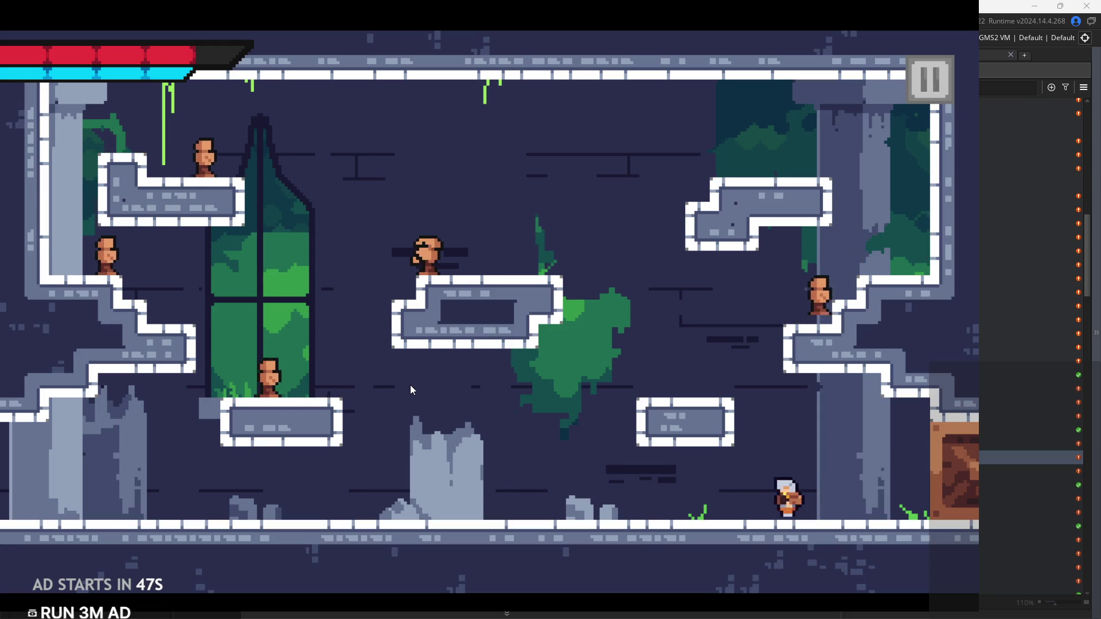
# Jump up onto the middle platform and walk left off it
pyautogui.press('Left')
pyautogui.press('space')
pyautogui.press('Right')
pyautogui.press('space')
pyautogui.press('Left')
pyautogui.press('Right')
pyautogui.press('space')
pyautogui.press('Left')
pyautogui.press('space')
pyautogui.press('Left')
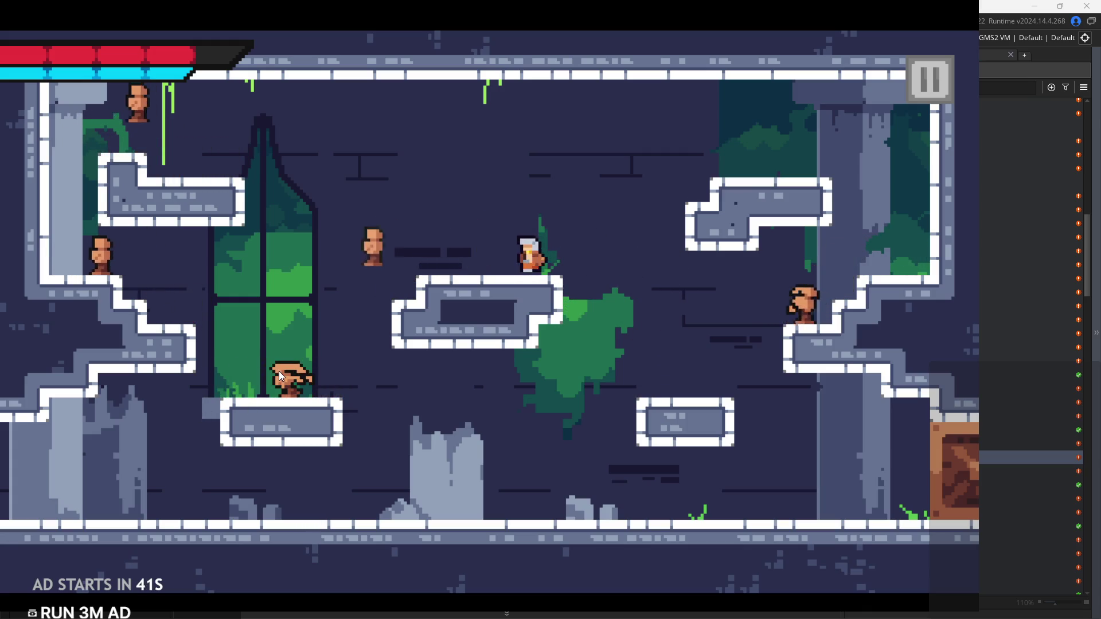
pyautogui.press('Left')
# Dash-slash left and right around the left stairs and platform
pyautogui.press('space')
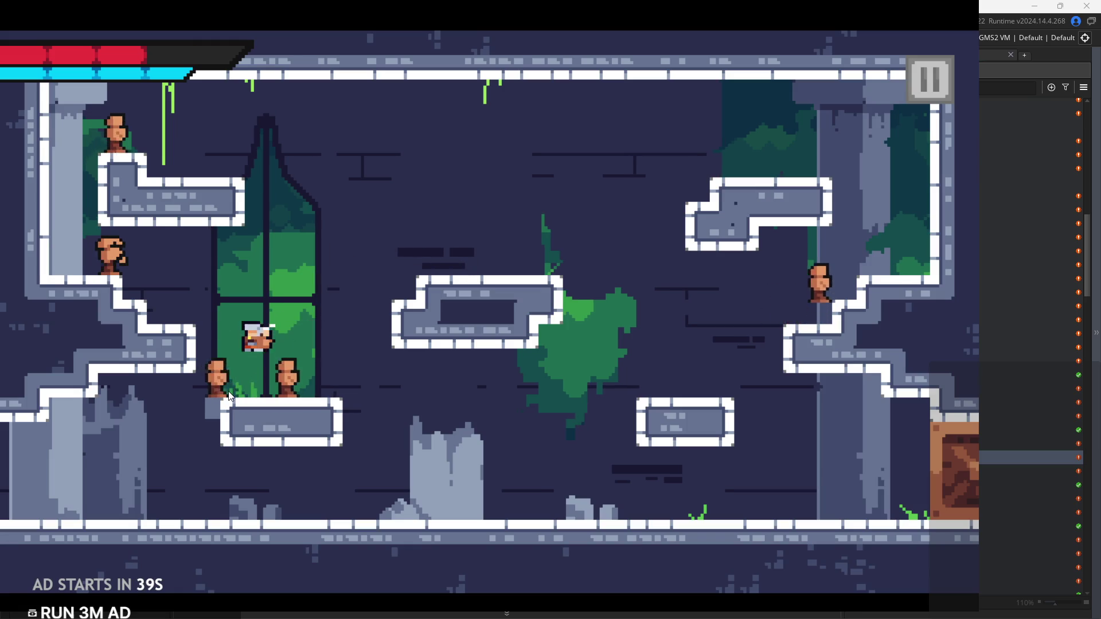
pyautogui.press('Right')
pyautogui.press('space')
pyautogui.press('space')
pyautogui.press('Left')
pyautogui.press('Left')
pyautogui.press('Right')
# Climb to the upper-left ledge, slash the enemy there, die, and respawn at full health
pyautogui.press('Left')
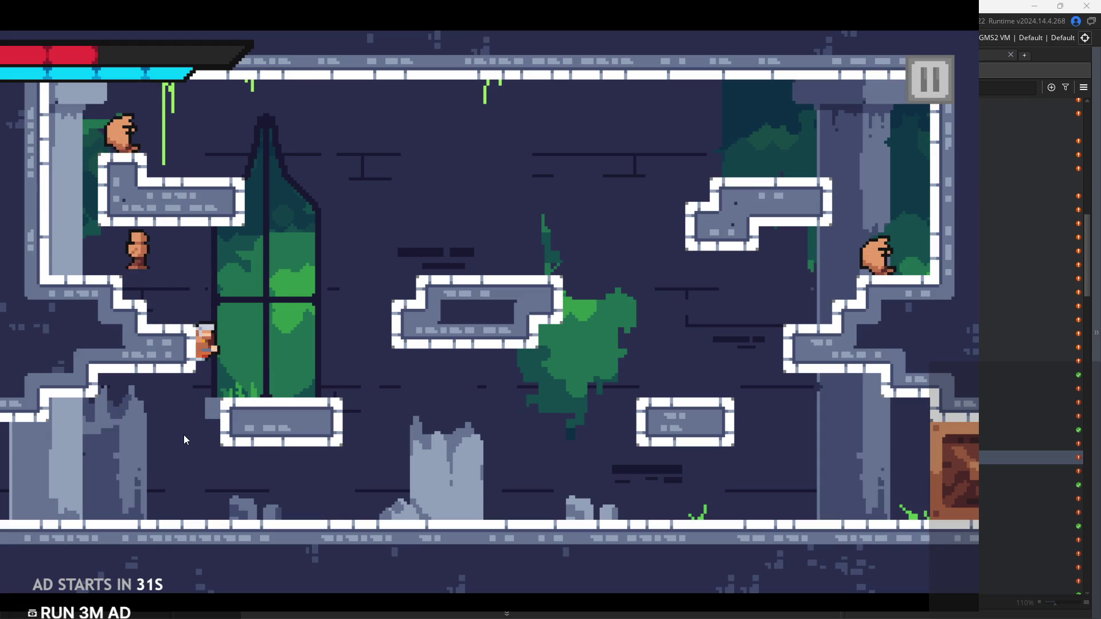
pyautogui.press('space')
pyautogui.press('space')
pyautogui.press('Left')
pyautogui.press('Left')
pyautogui.press('space')
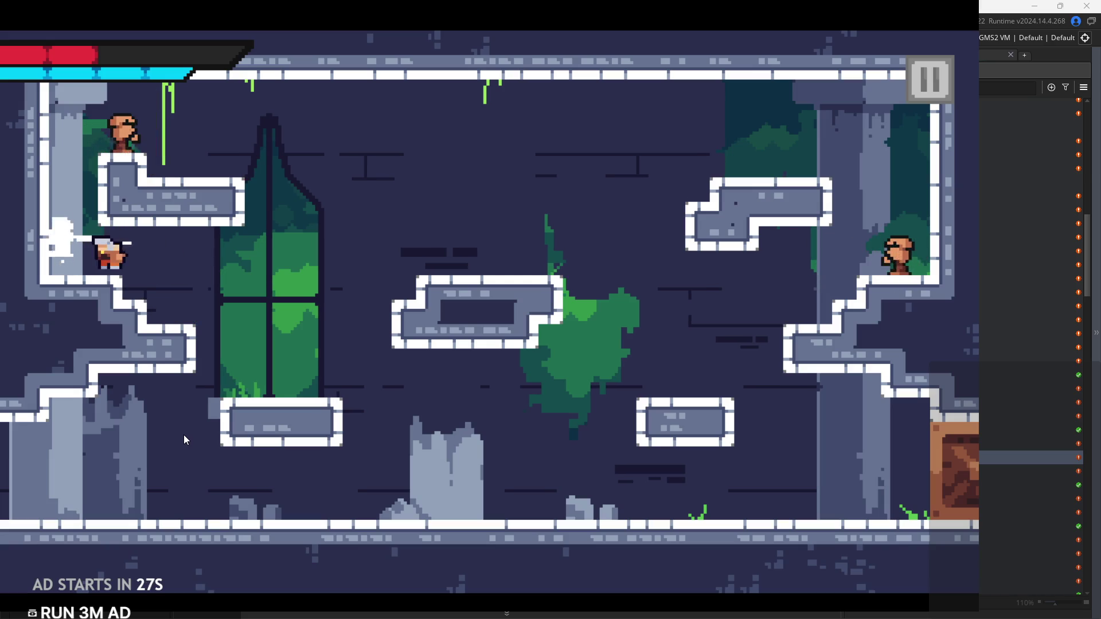
pyautogui.press('Left')
pyautogui.press('space')
pyautogui.press('space')
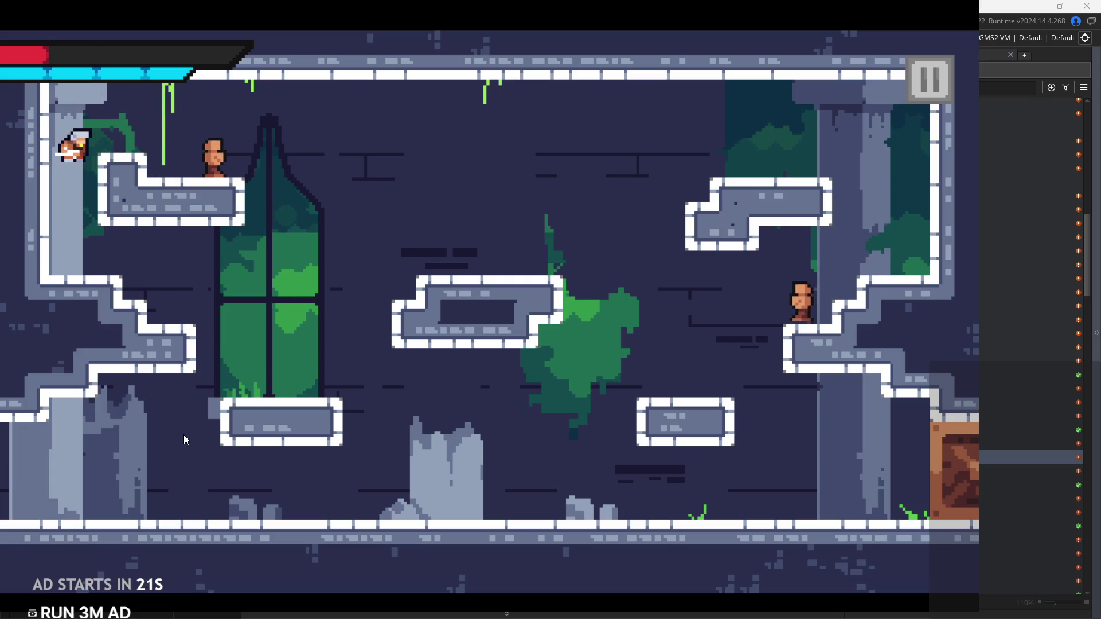
pyautogui.press('space')
pyautogui.press('space')
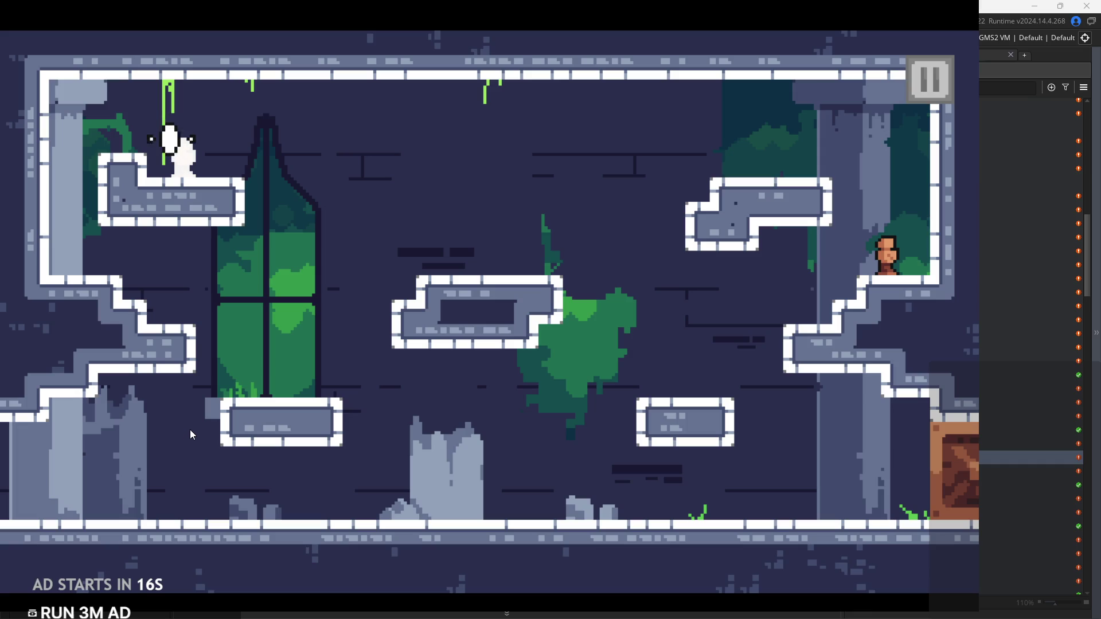
pyautogui.press('Right')
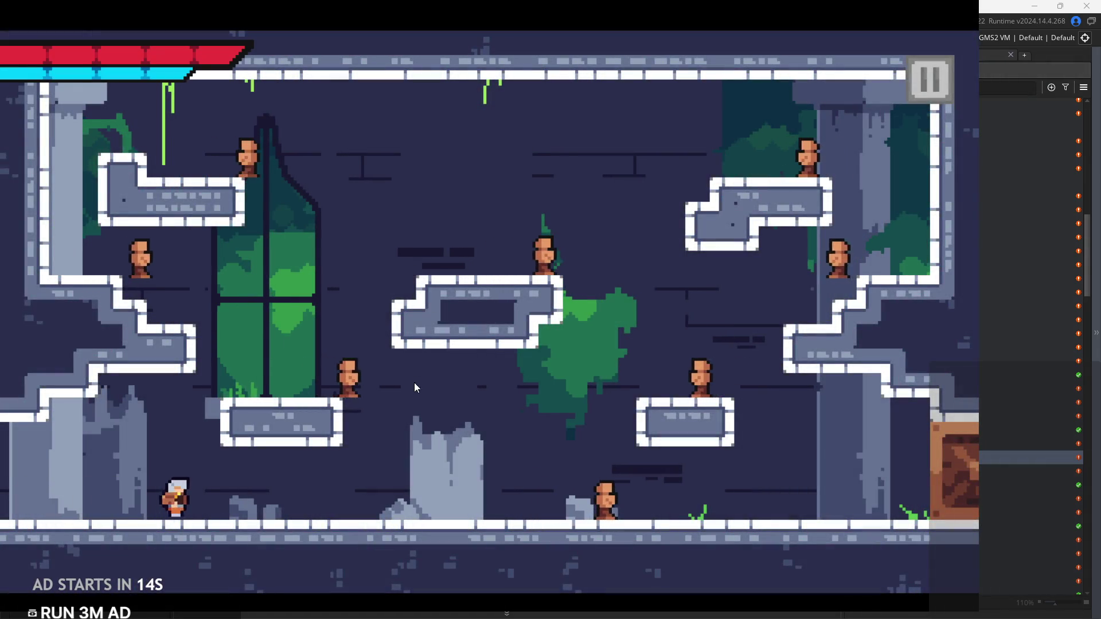
# Playtest the temple room, running, jumping across platforms and slashing enemies
pyautogui.press('Right')
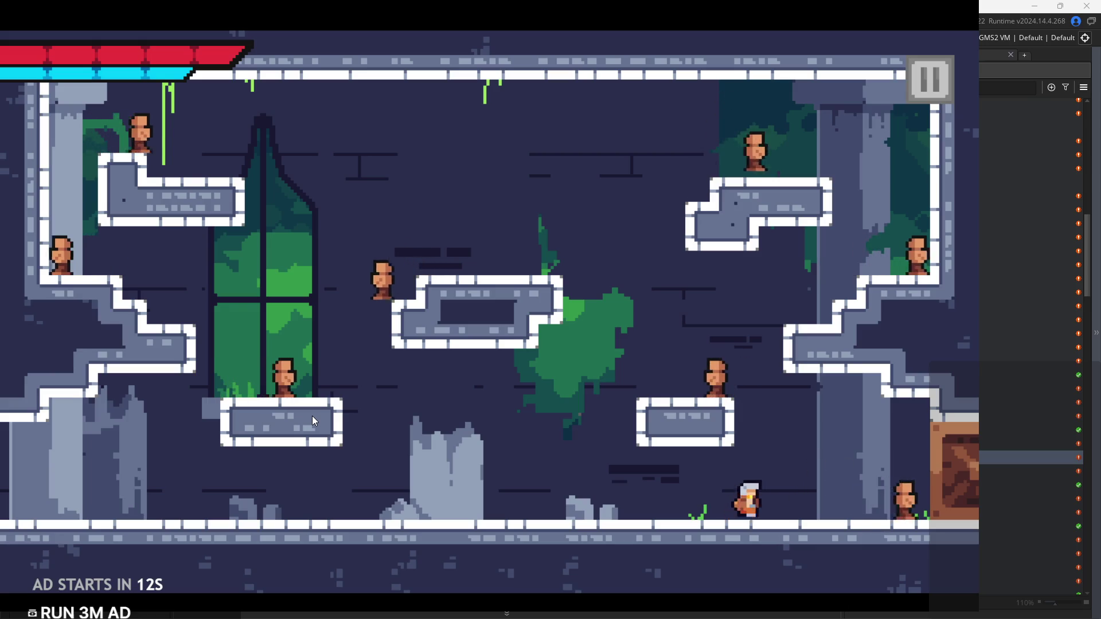
pyautogui.press('Right')
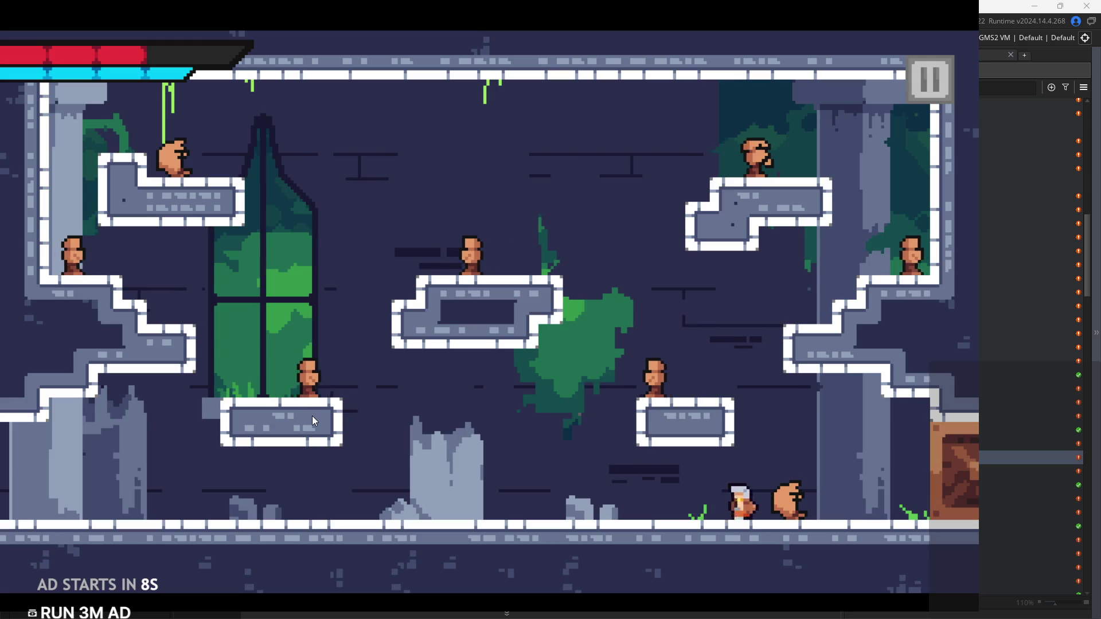
pyautogui.press('Right')
pyautogui.press('Left')
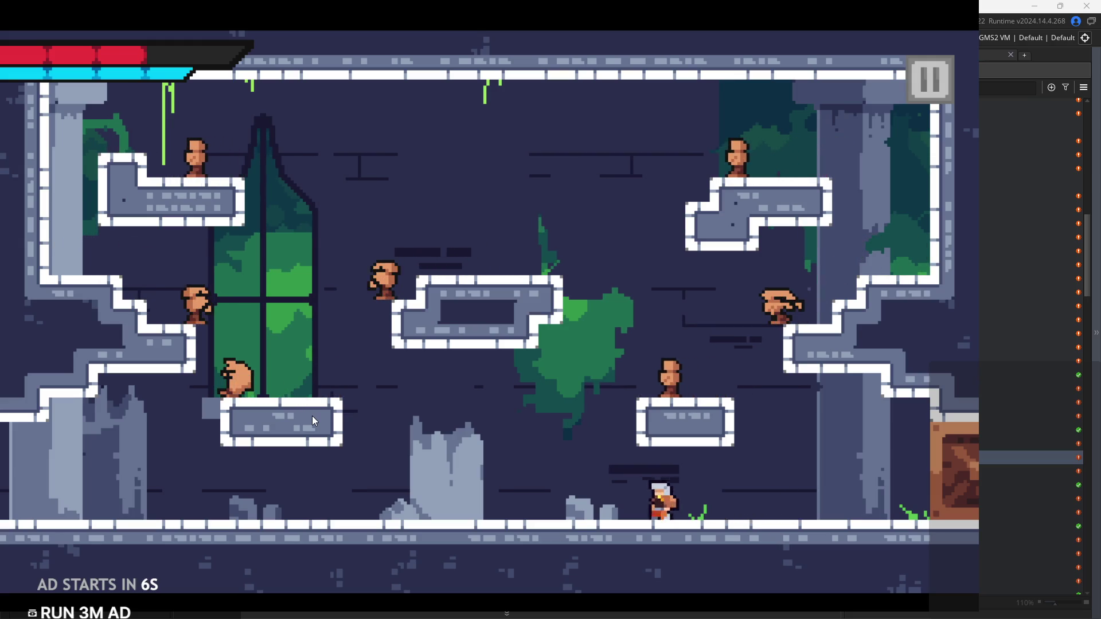
pyautogui.press('space')
pyautogui.press('space')
pyautogui.press('Right')
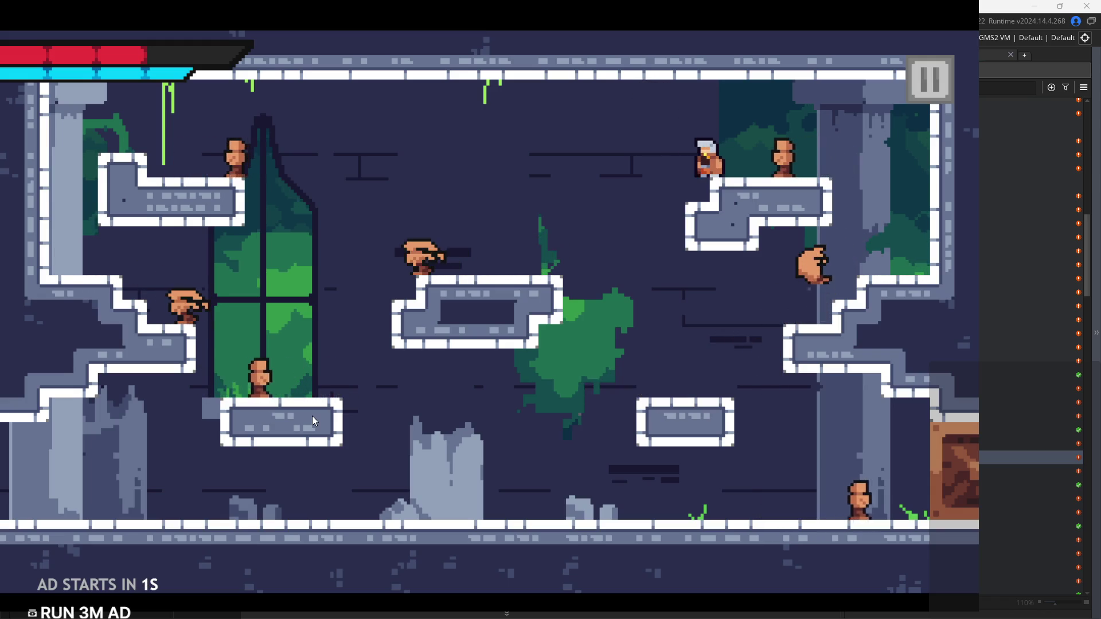
pyautogui.press('Left')
pyautogui.press('space')
pyautogui.press('Right')
pyautogui.press('Left')
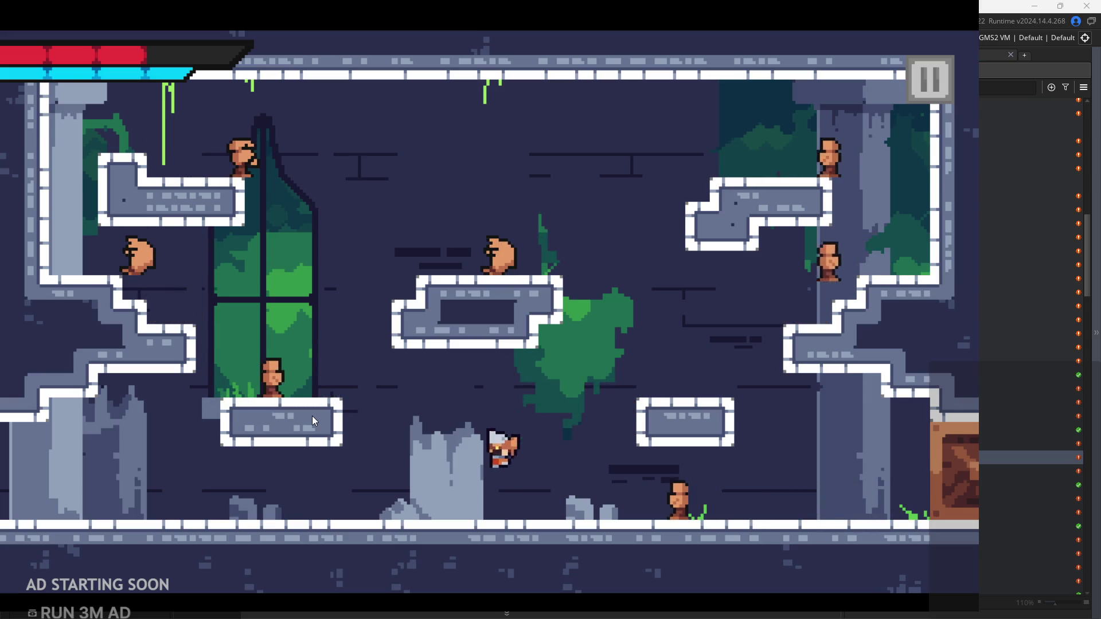
pyautogui.press('space')
pyautogui.press('Left')
pyautogui.press('Left')
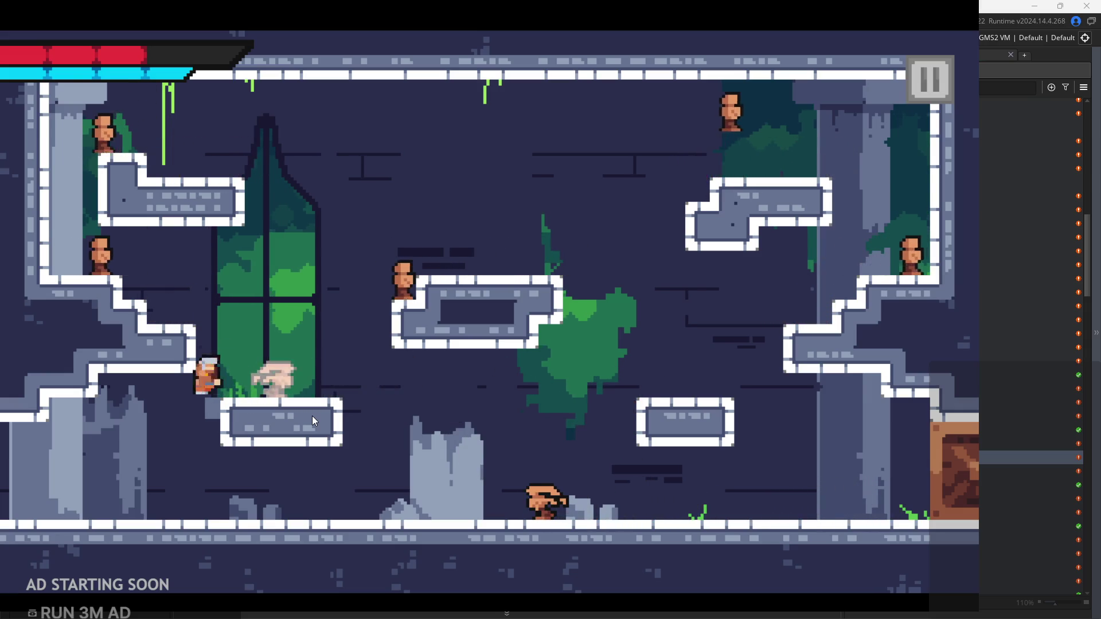
pyautogui.press('space')
pyautogui.press('Right')
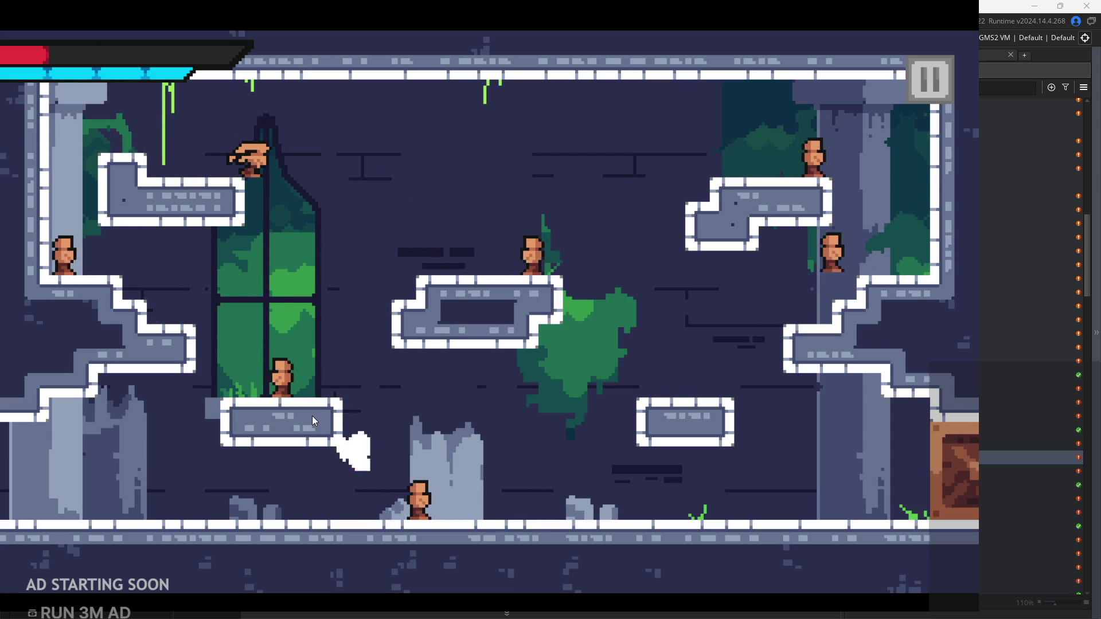
pyautogui.press('Right')
pyautogui.press('Right')
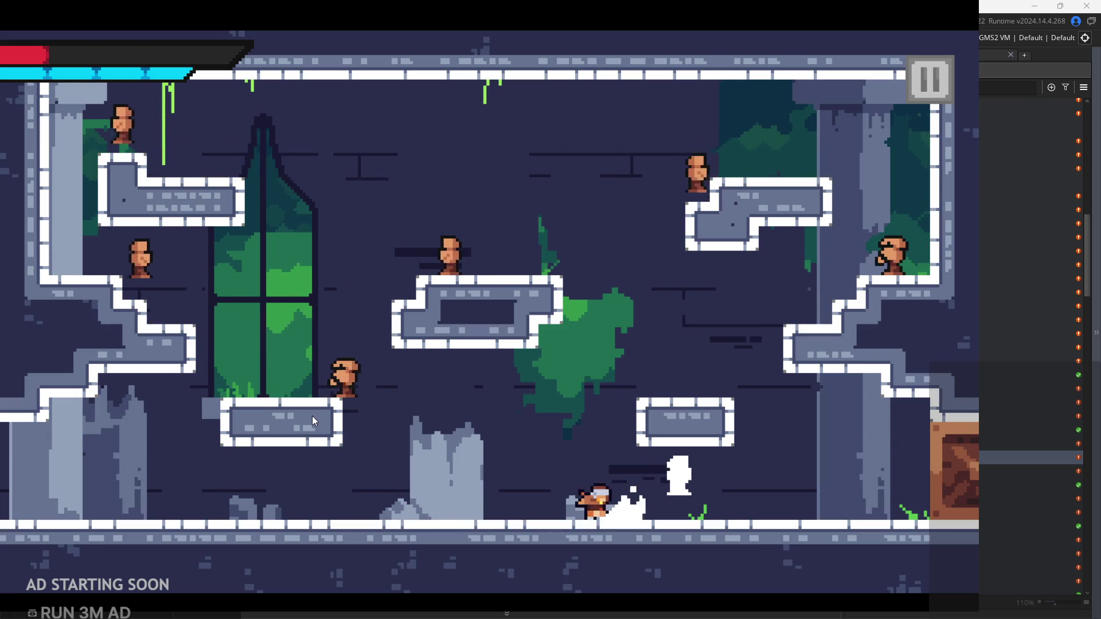
pyautogui.press('Left')
pyautogui.press('Left')
pyautogui.press('Right')
pyautogui.press('space')
pyautogui.press('Left')
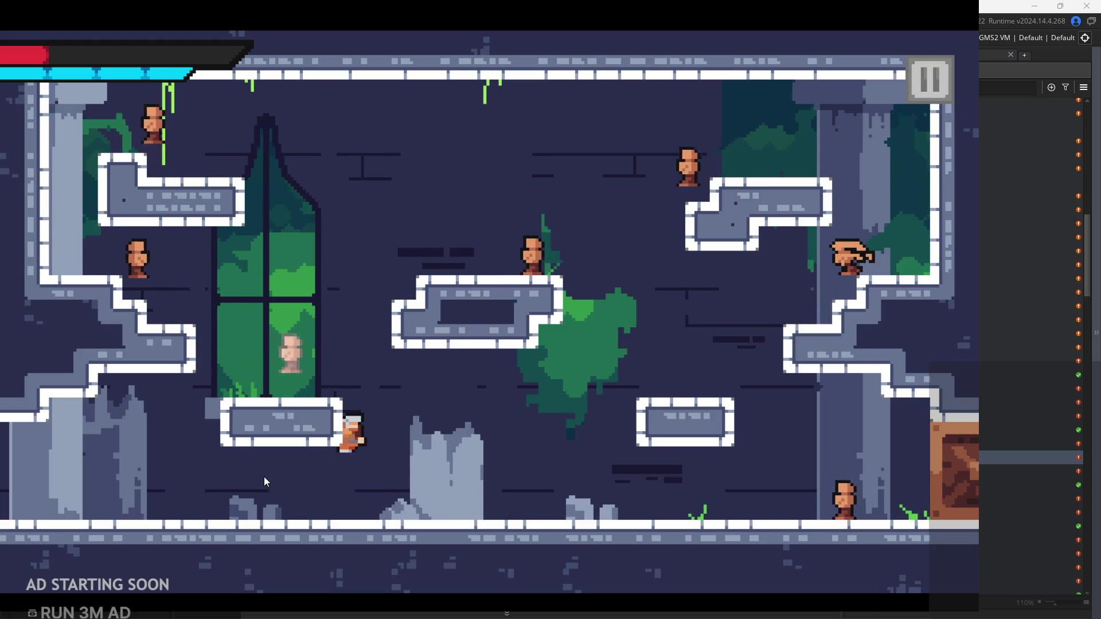
pyautogui.press('Right')
pyautogui.press('space')
pyautogui.press('Left')
pyautogui.press('space')
pyautogui.press('Left')
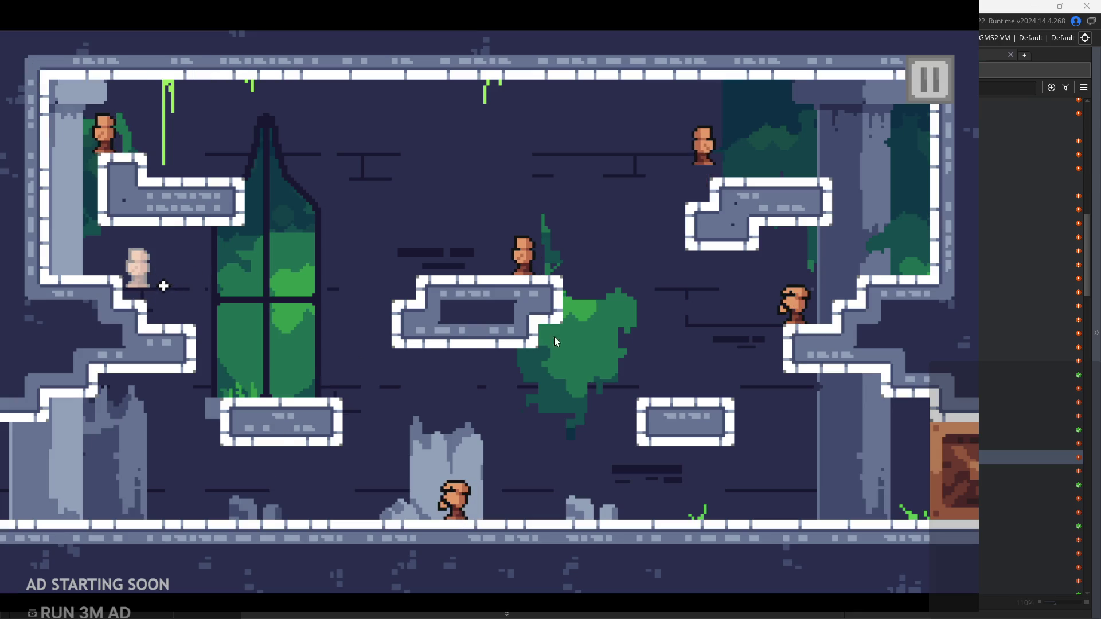
pyautogui.press('Right')
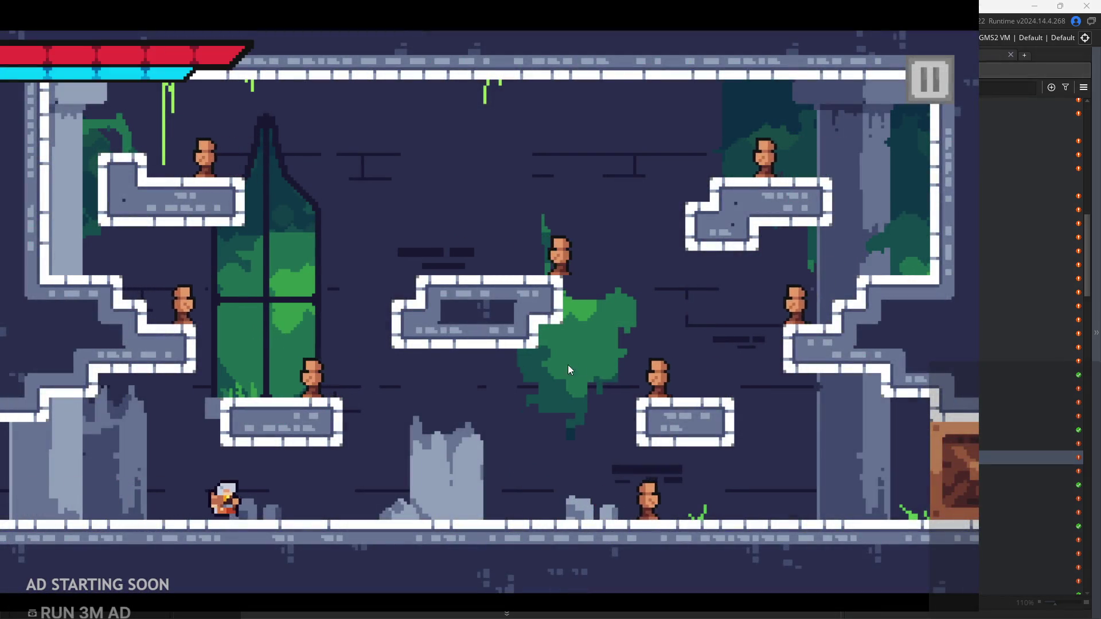
pyautogui.press('space')
pyautogui.press('x')
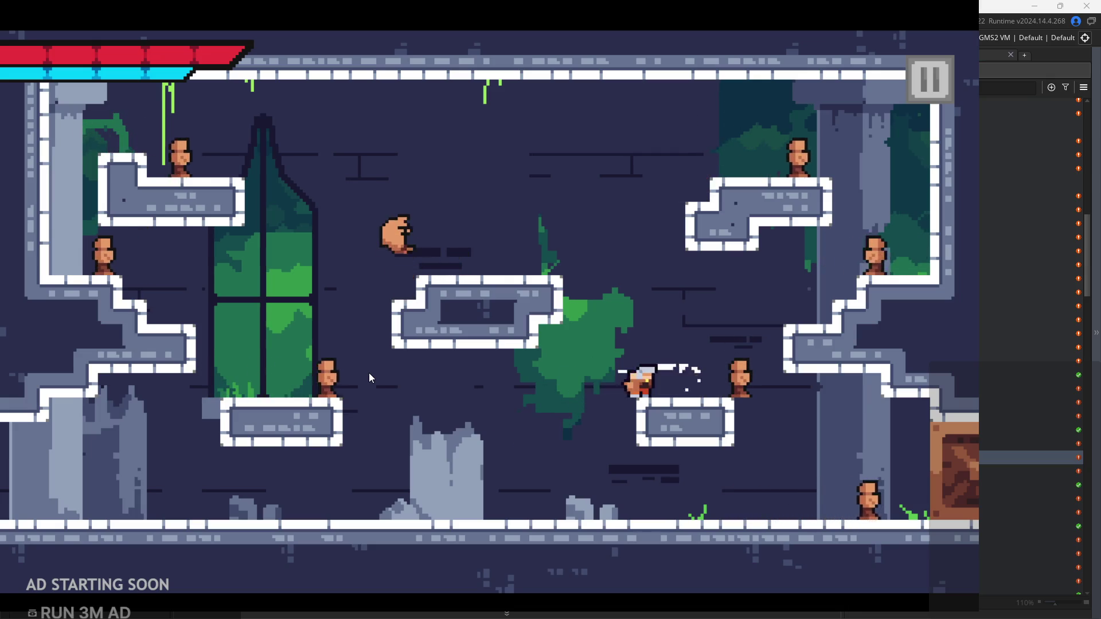
pyautogui.press('x')
pyautogui.press('Right')
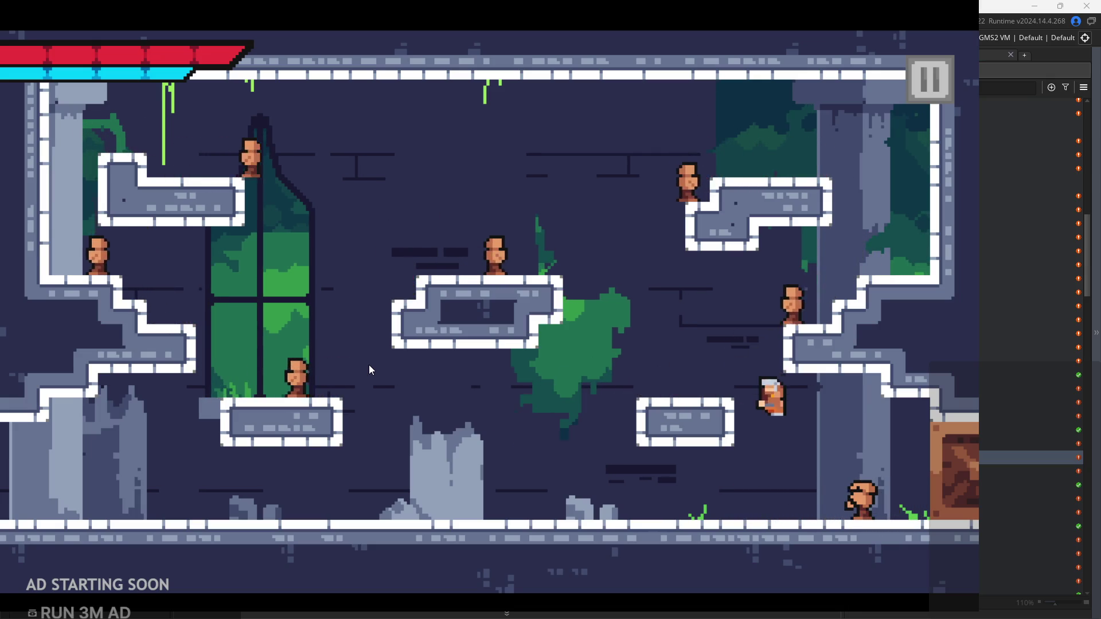
pyautogui.press('space')
pyautogui.press('Right')
pyautogui.press('x')
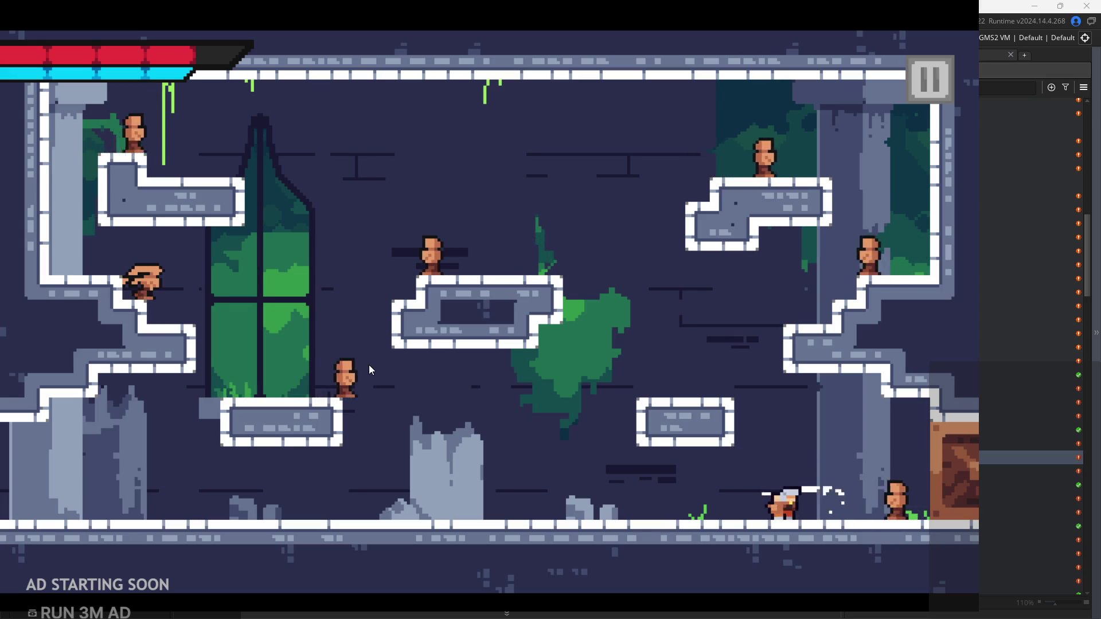
pyautogui.press('x')
pyautogui.press('Left')
pyautogui.press('space')
pyautogui.press('Right')
pyautogui.press('Left')
pyautogui.press('space')
pyautogui.press('space')
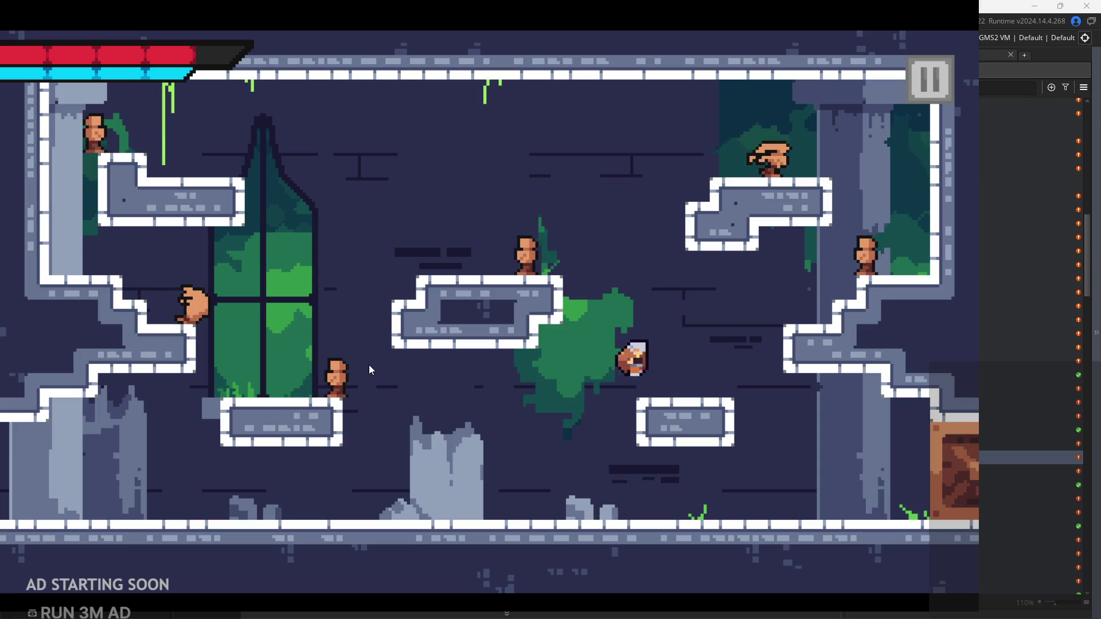
pyautogui.press('Left')
pyautogui.press('Left')
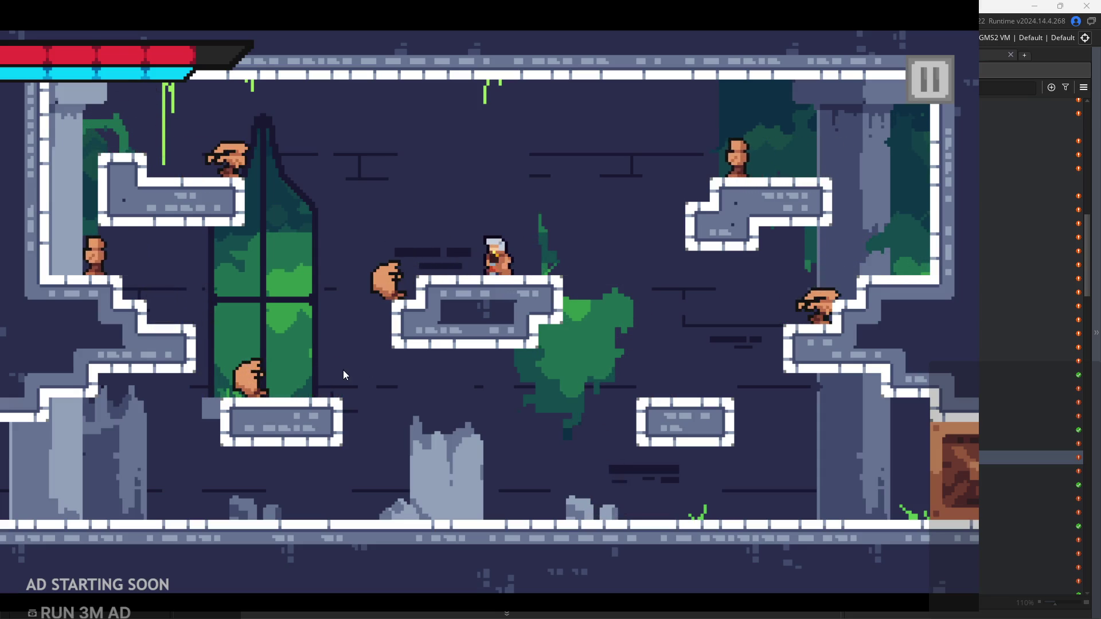
pyautogui.press('x')
pyautogui.press('x')
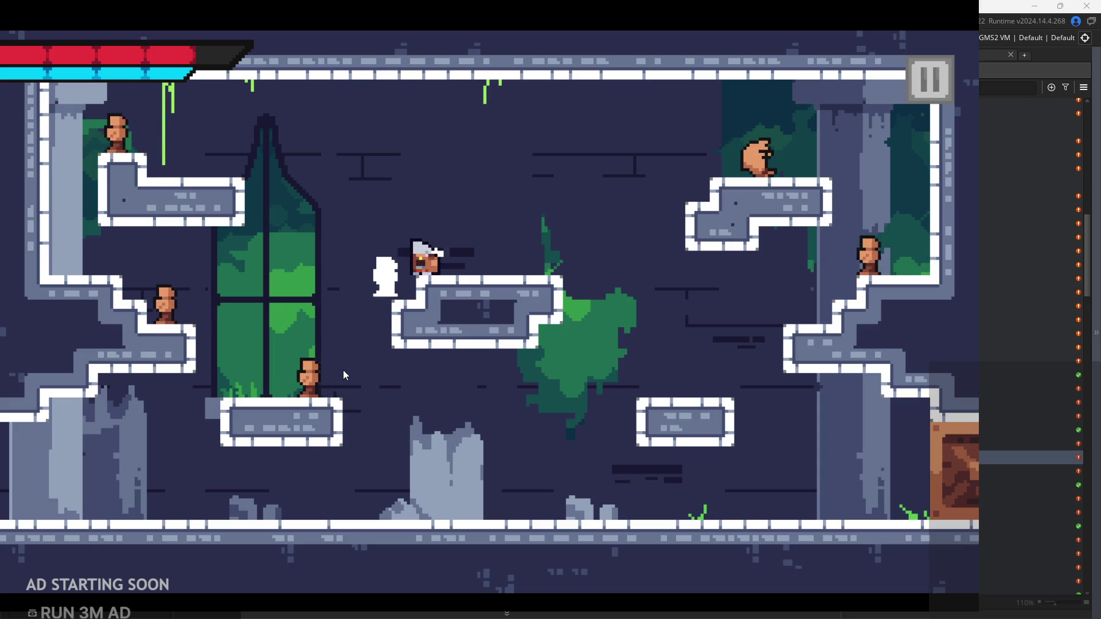
pyautogui.press('Right')
pyautogui.press('space')
pyautogui.press('Right')
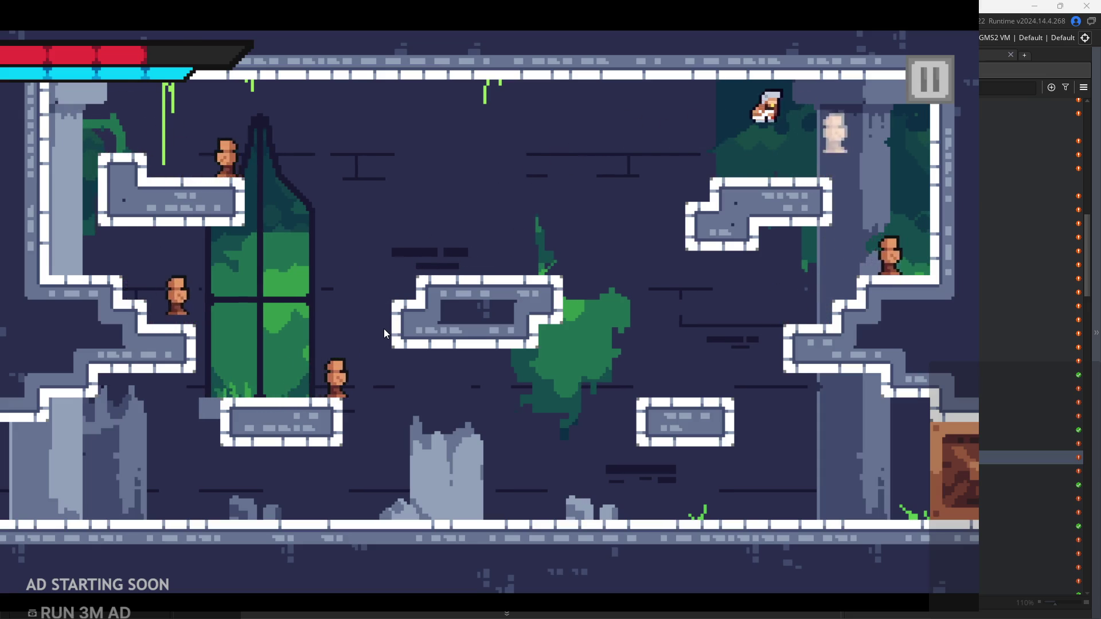
pyautogui.press('Right')
pyautogui.press('Left')
pyautogui.press('space')
pyautogui.press('Left')
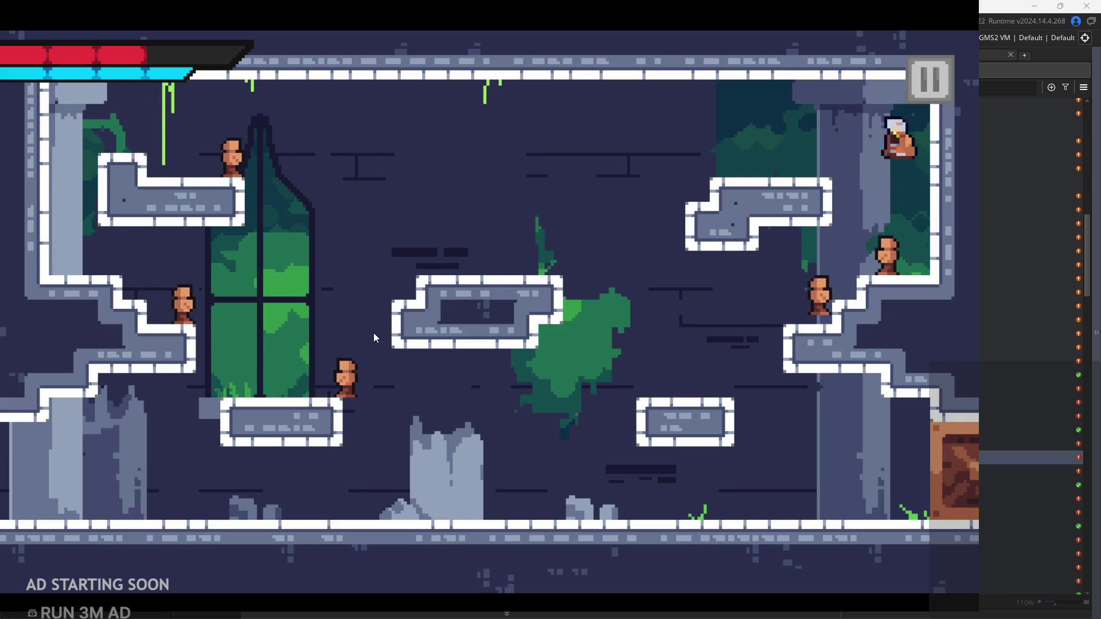
pyautogui.press('Left')
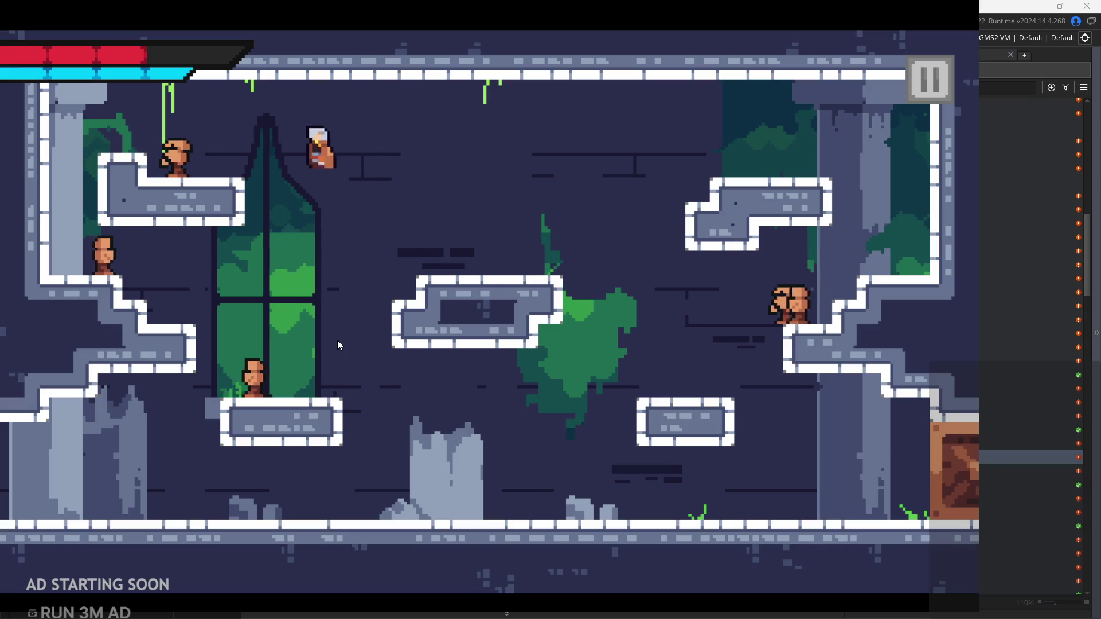
pyautogui.press('Right')
pyautogui.press('space')
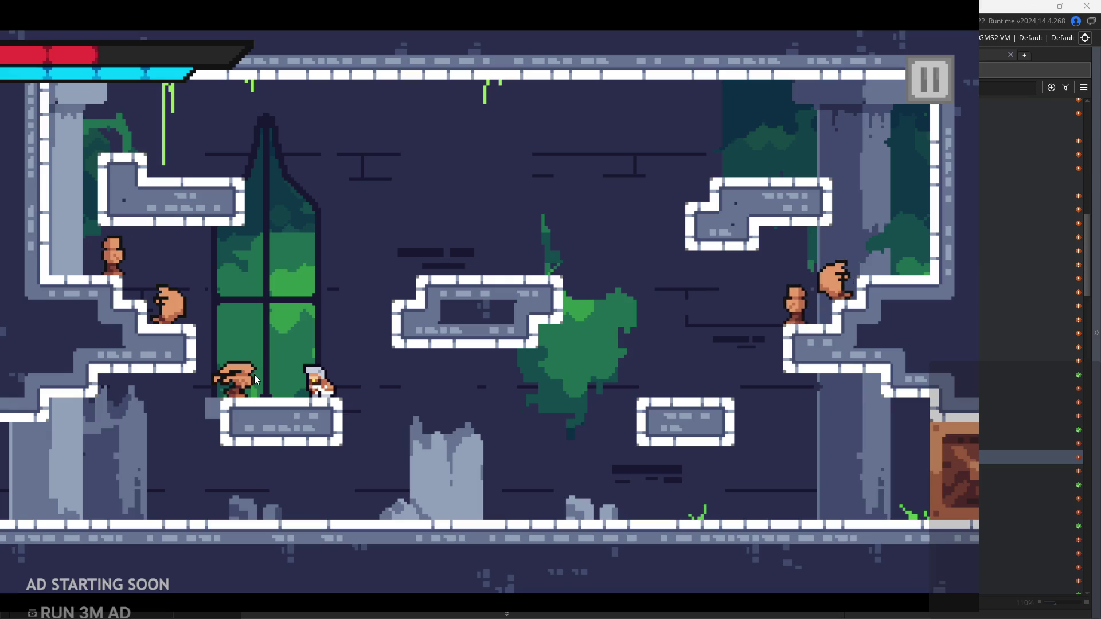
pyautogui.press('Left')
pyautogui.press('Right')
pyautogui.press('space')
pyautogui.press('Left')
pyautogui.press('space')
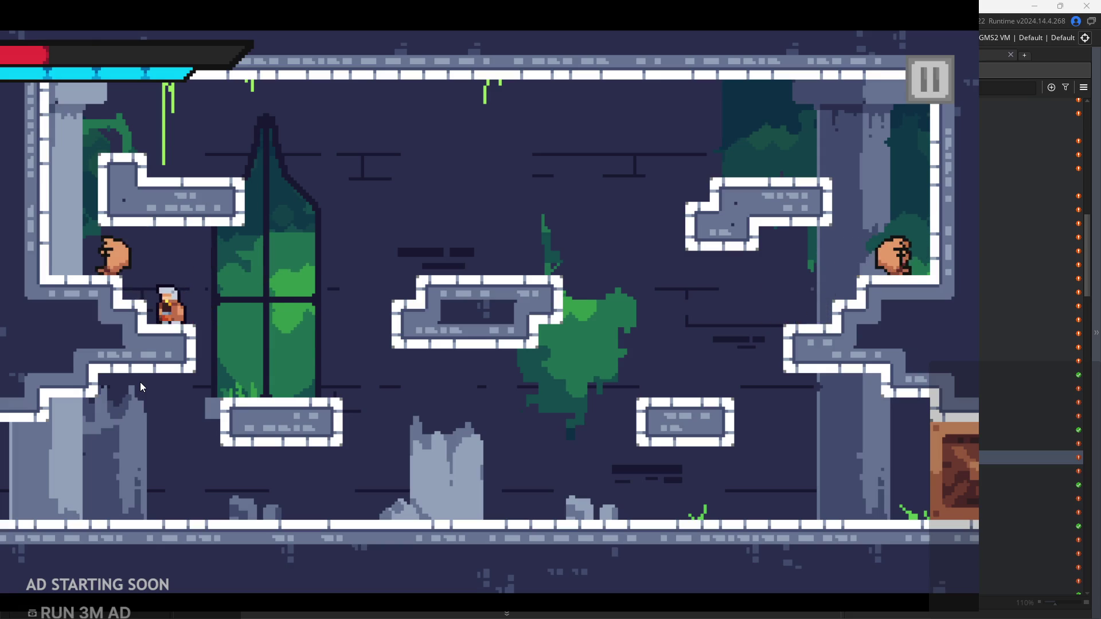
pyautogui.press('Left')
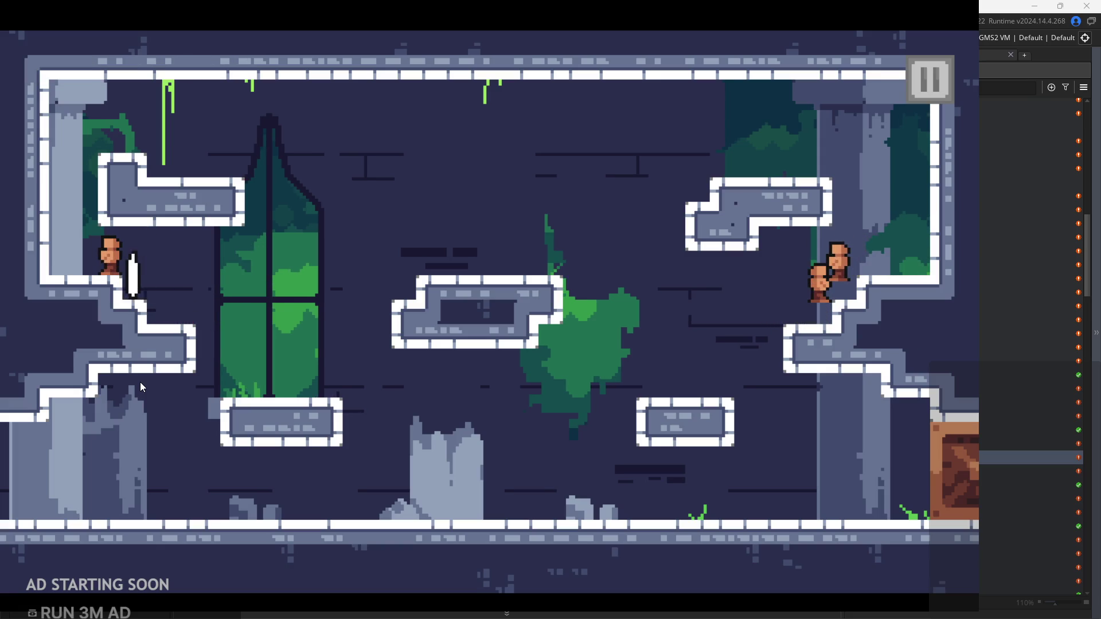
pyautogui.press('Right')
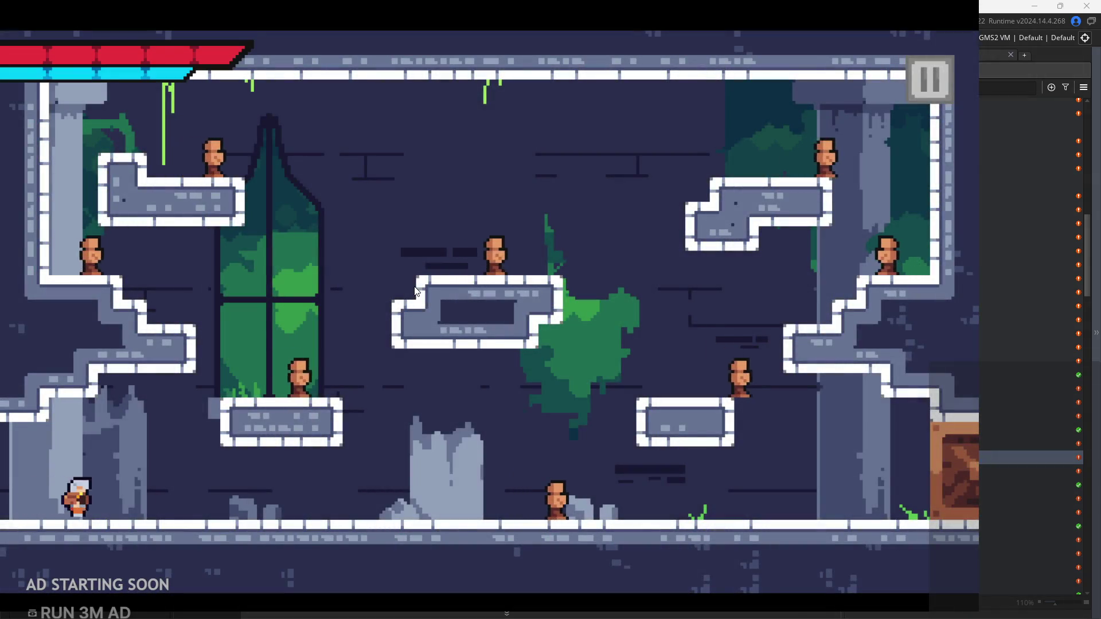
pyautogui.press('Right')
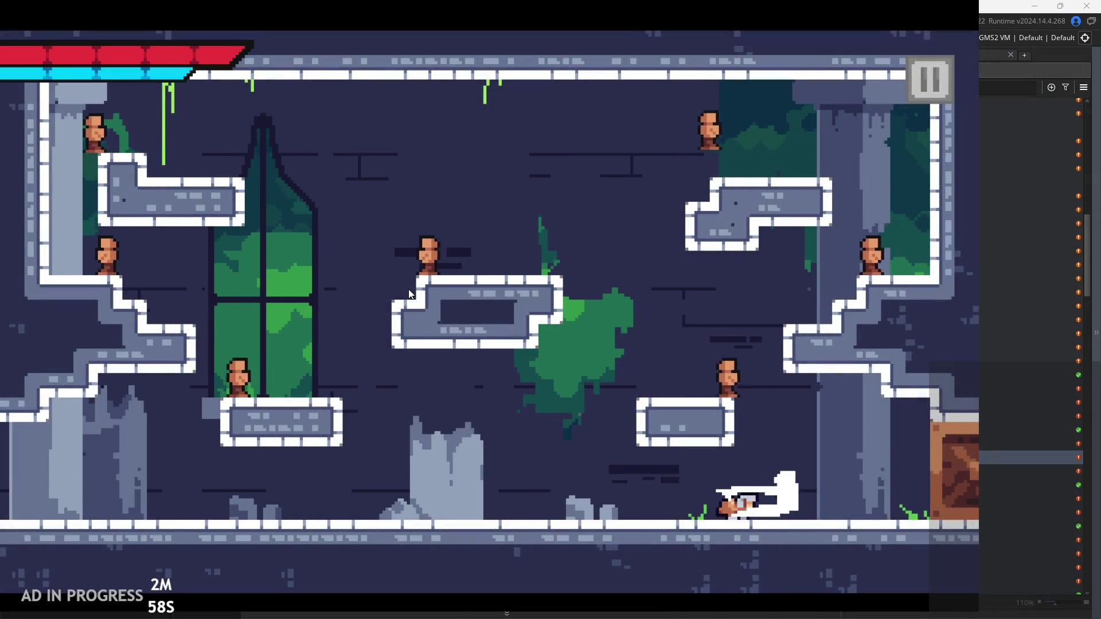
pyautogui.press('Left')
pyautogui.press('Left')
pyautogui.press('space')
pyautogui.press('space')
pyautogui.press('Left')
pyautogui.press('Right')
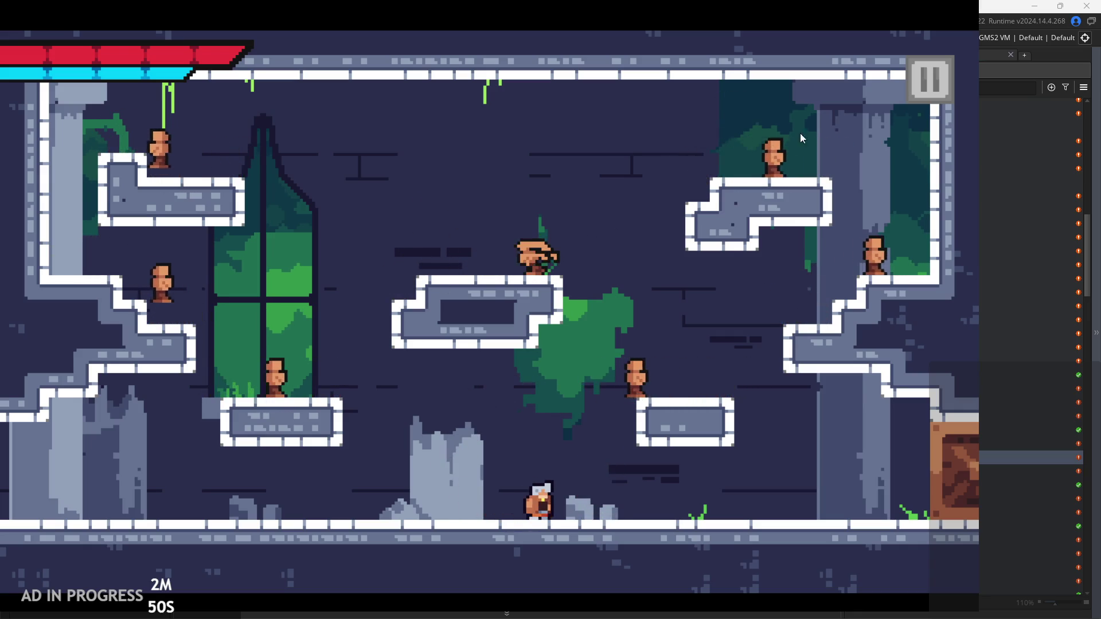
# Pause and exit the playtest, then open rom_temple_4 from the Rooms folder
pyautogui.click(940, 80)
pyautogui.click(874, 551)
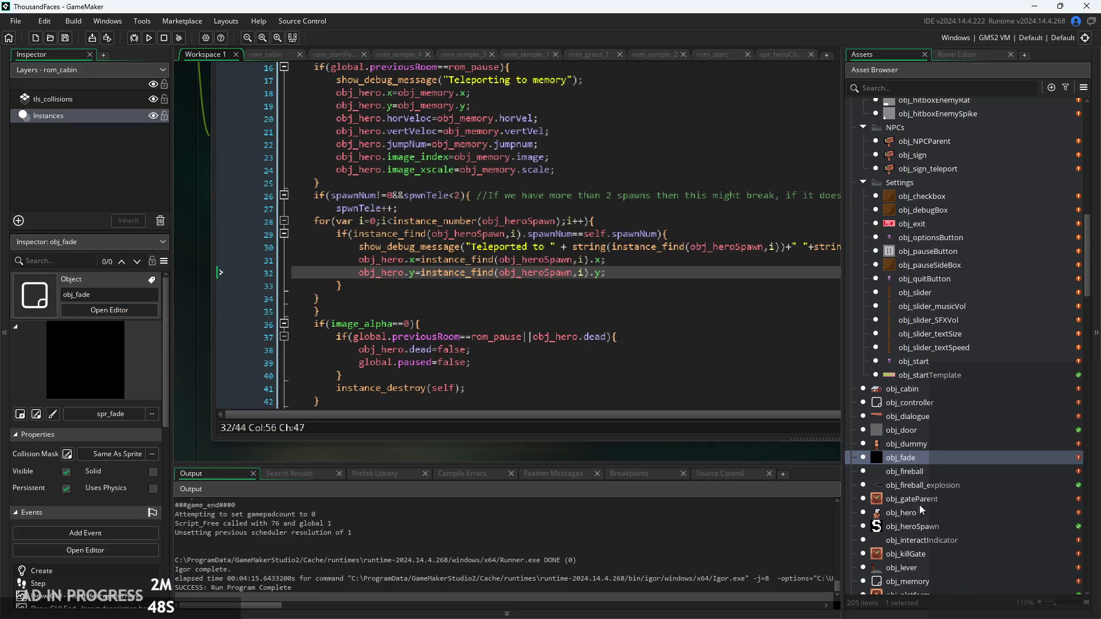
pyautogui.scroll(-3, 935, 512)
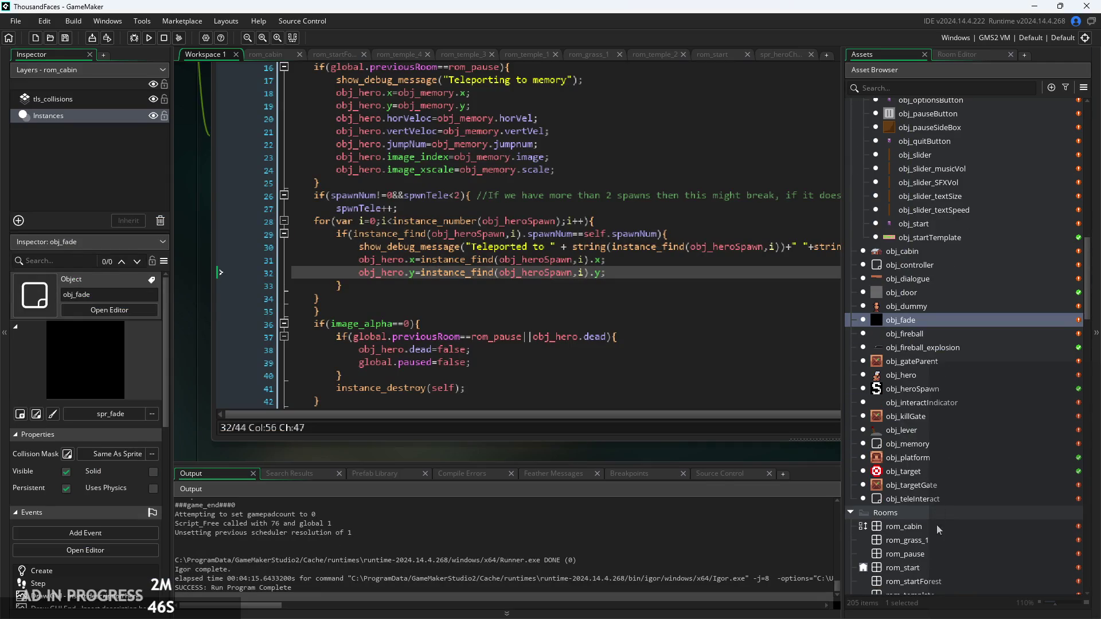
pyautogui.scroll(-2, 937, 525)
pyautogui.scroll(-2, 946, 447)
pyautogui.doubleClick(955, 473)
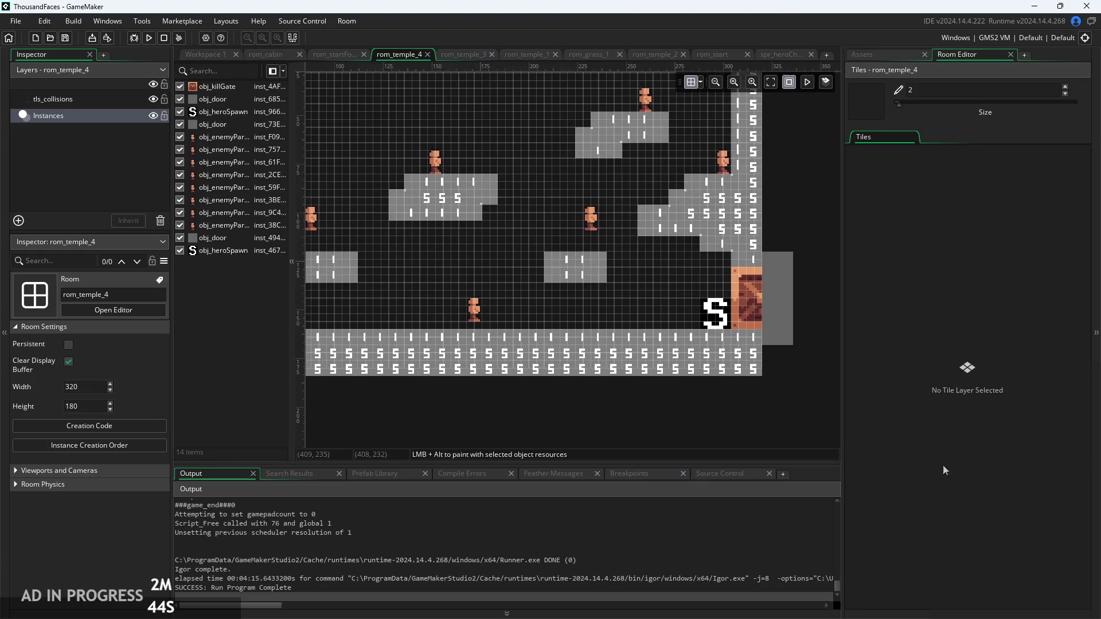
# Delete the two enemy instances near the top of the room, then reselect tls_collisions
pyautogui.moveTo(533, 280); pyautogui.dragTo(665, 299)
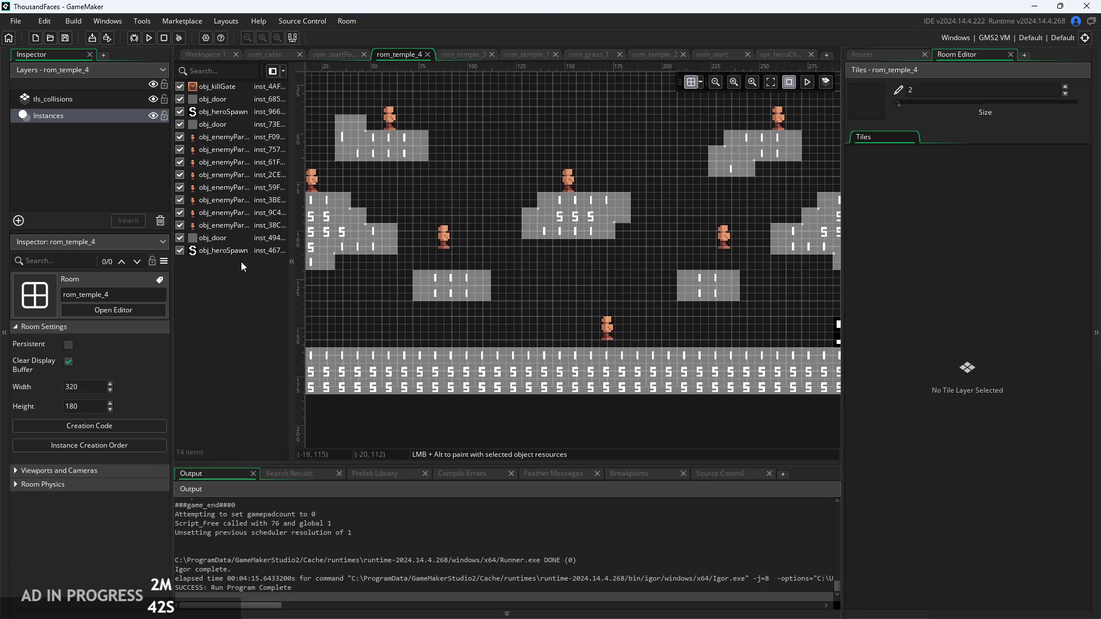
pyautogui.click(109, 116)
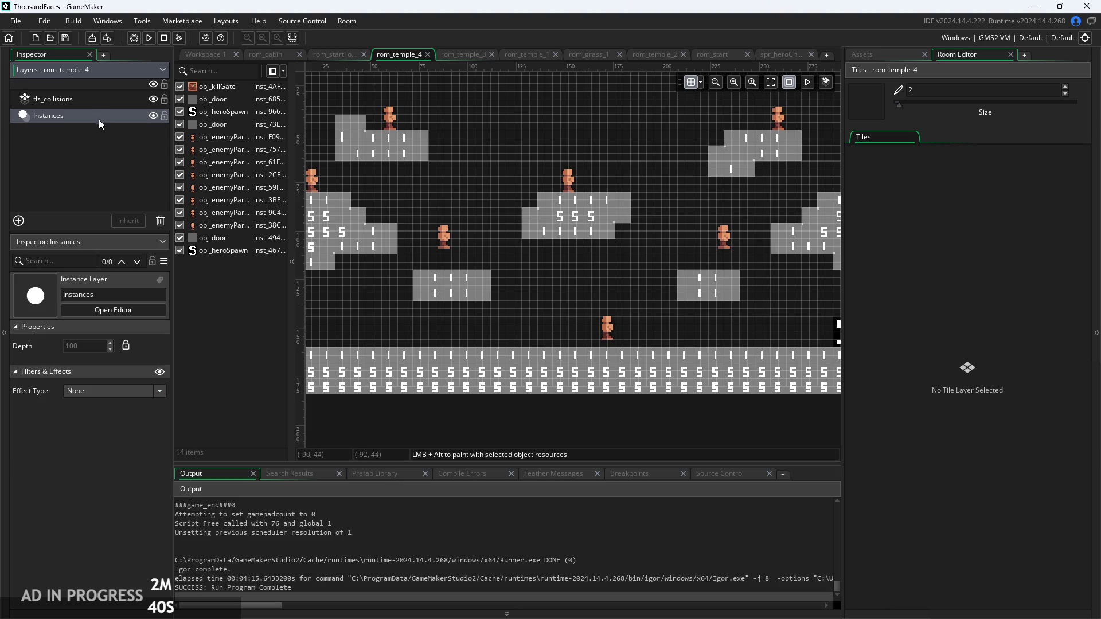
pyautogui.click(86, 99)
pyautogui.scroll(-2, 594, 233)
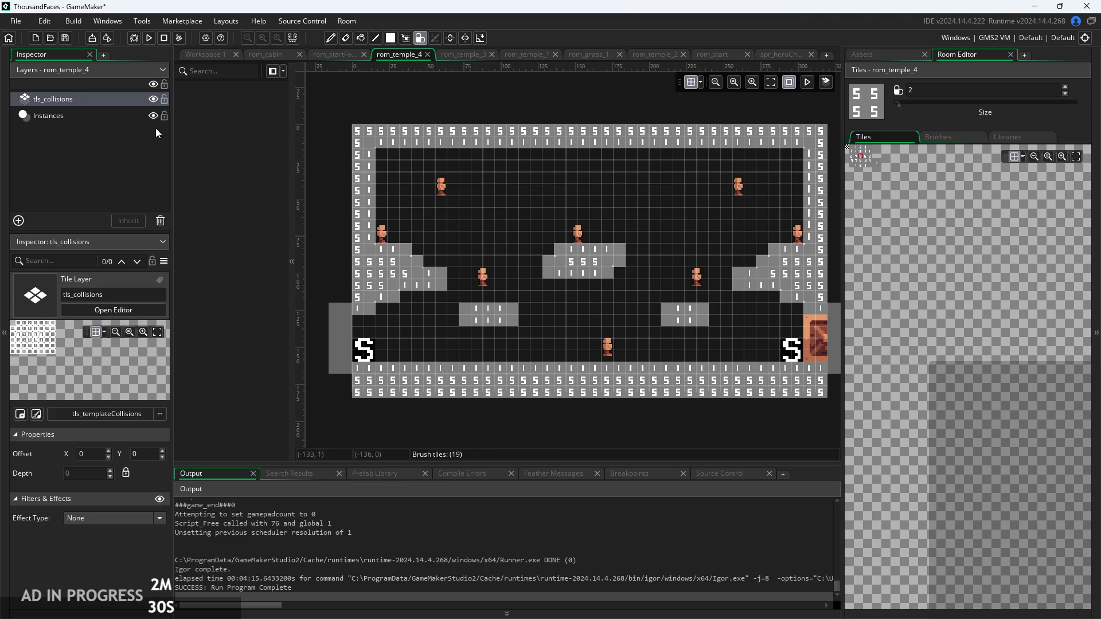
pyautogui.click(113, 116)
pyautogui.click(443, 186)
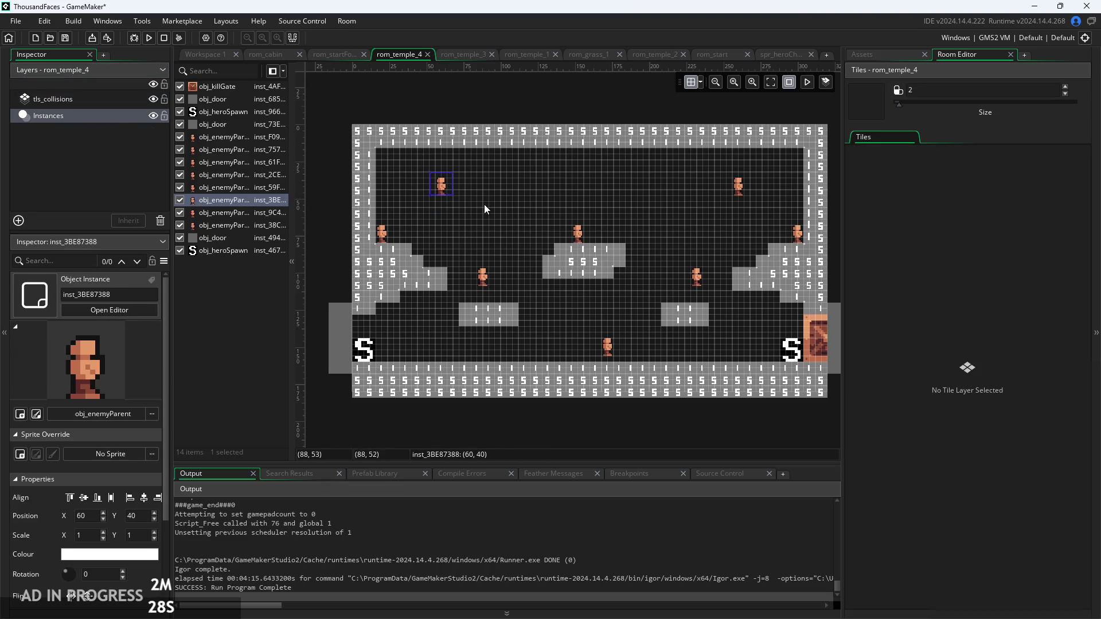
pyautogui.press('Delete')
pyautogui.click(738, 185)
pyautogui.press('Delete')
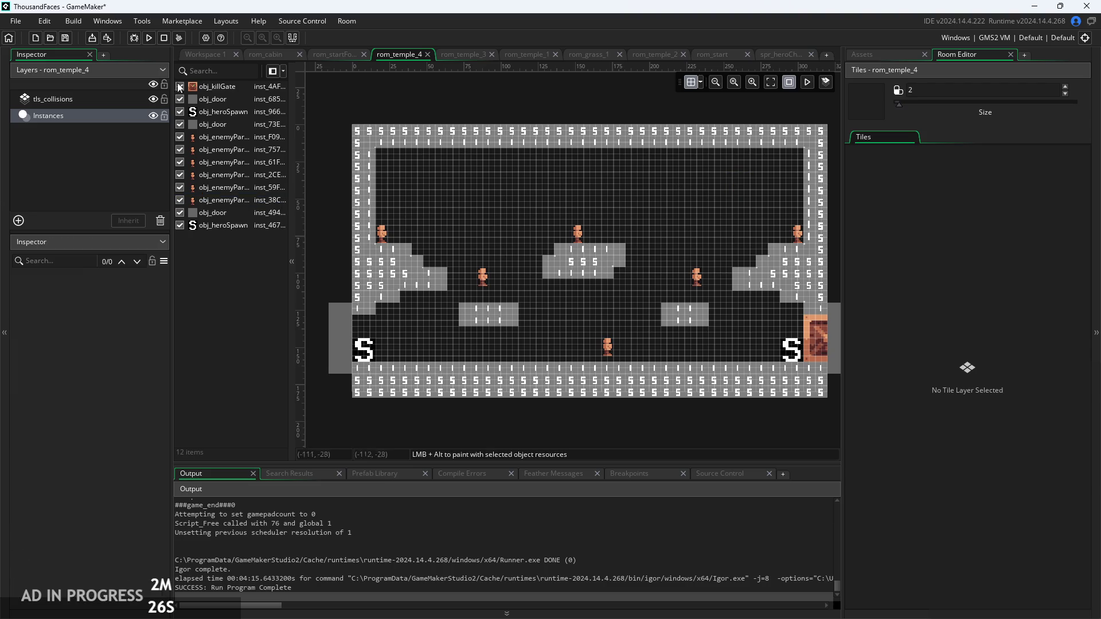
pyautogui.click(88, 103)
pyautogui.click(94, 112)
pyautogui.click(92, 99)
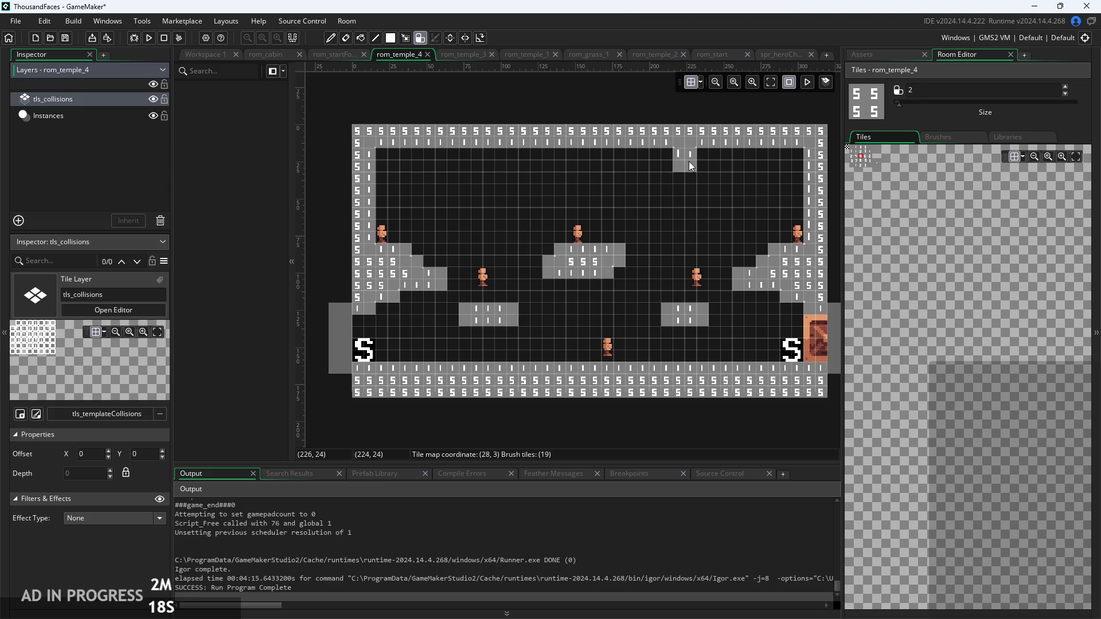
# Paint stepped collision-tile wedges down from the ceiling where both pillars meet it
pyautogui.moveTo(690, 162); pyautogui.dragTo(692, 197)
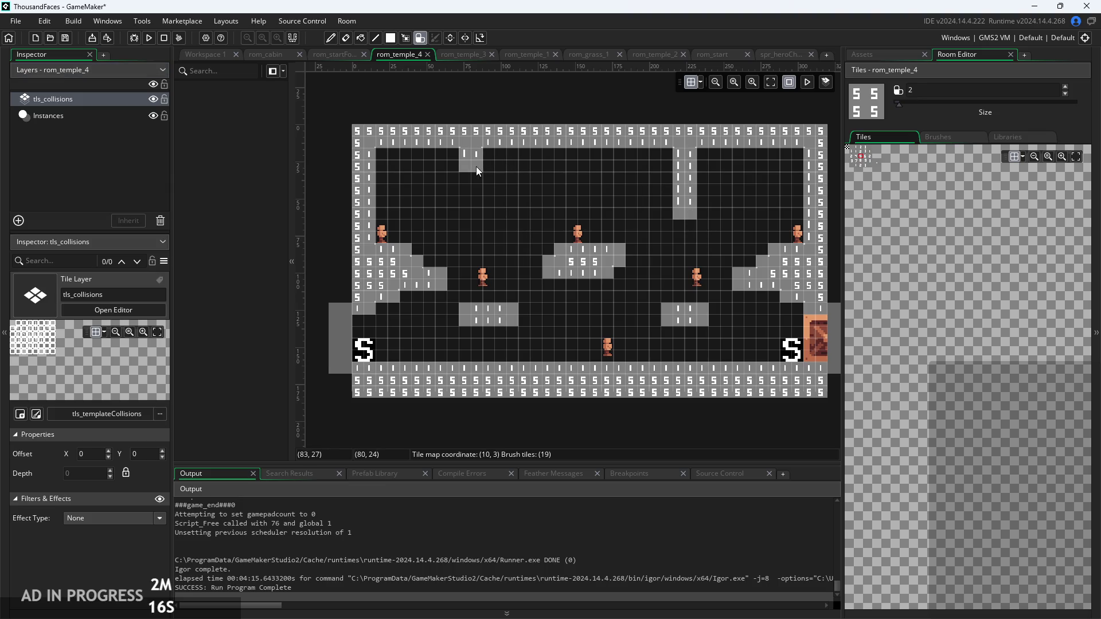
pyautogui.moveTo(497, 221); pyautogui.dragTo(539, 213)
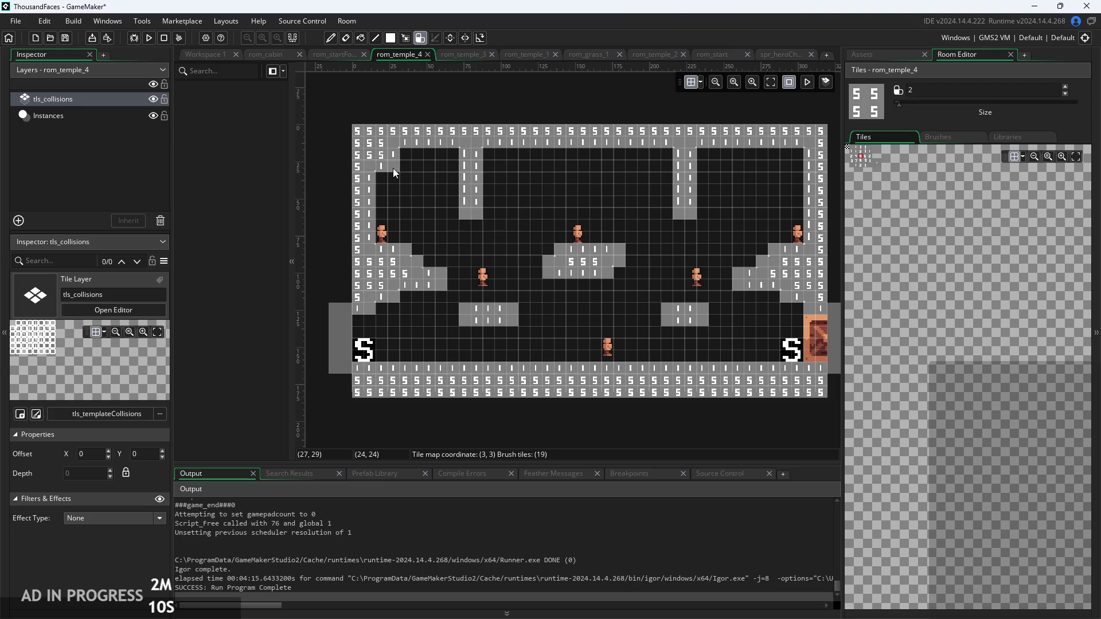
pyautogui.moveTo(403, 171); pyautogui.dragTo(394, 168)
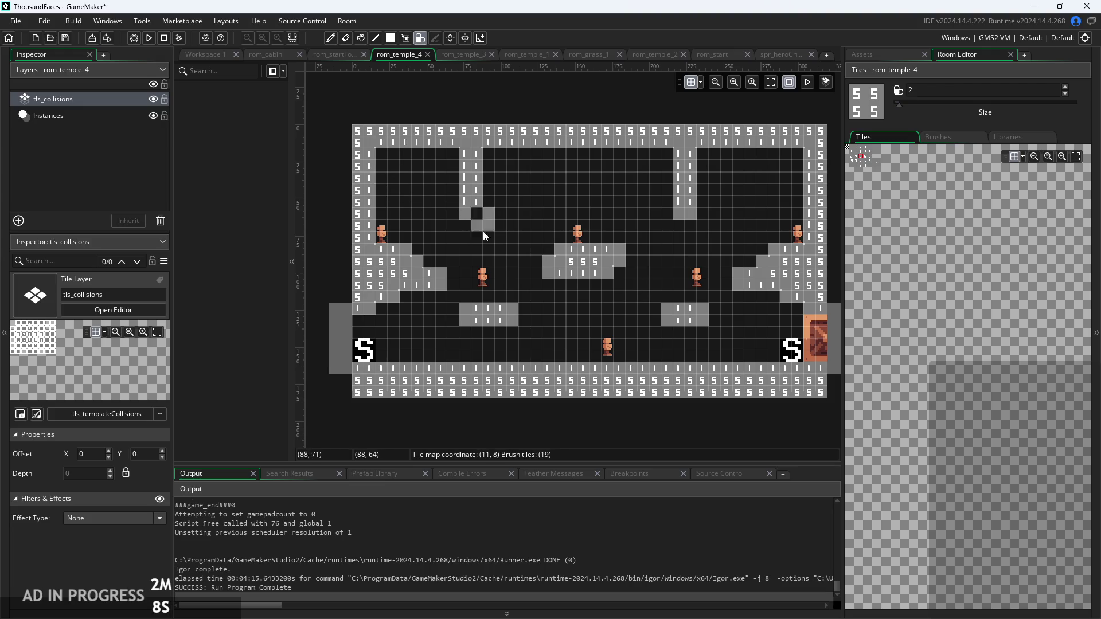
pyautogui.moveTo(800, 148); pyautogui.dragTo(815, 168)
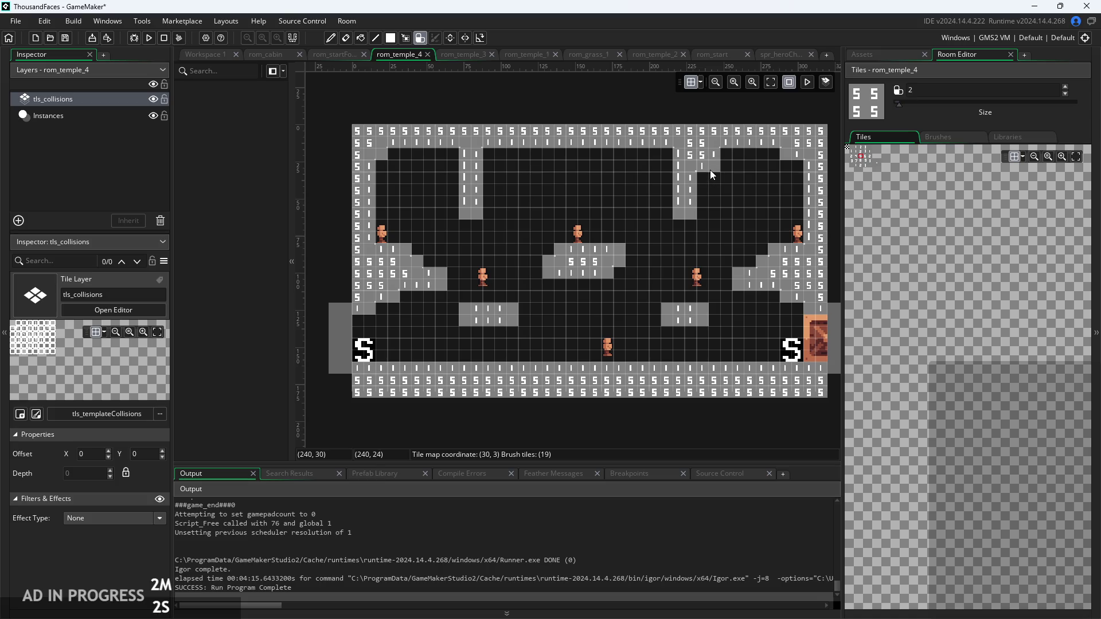
pyautogui.moveTo(691, 187); pyautogui.dragTo(678, 188)
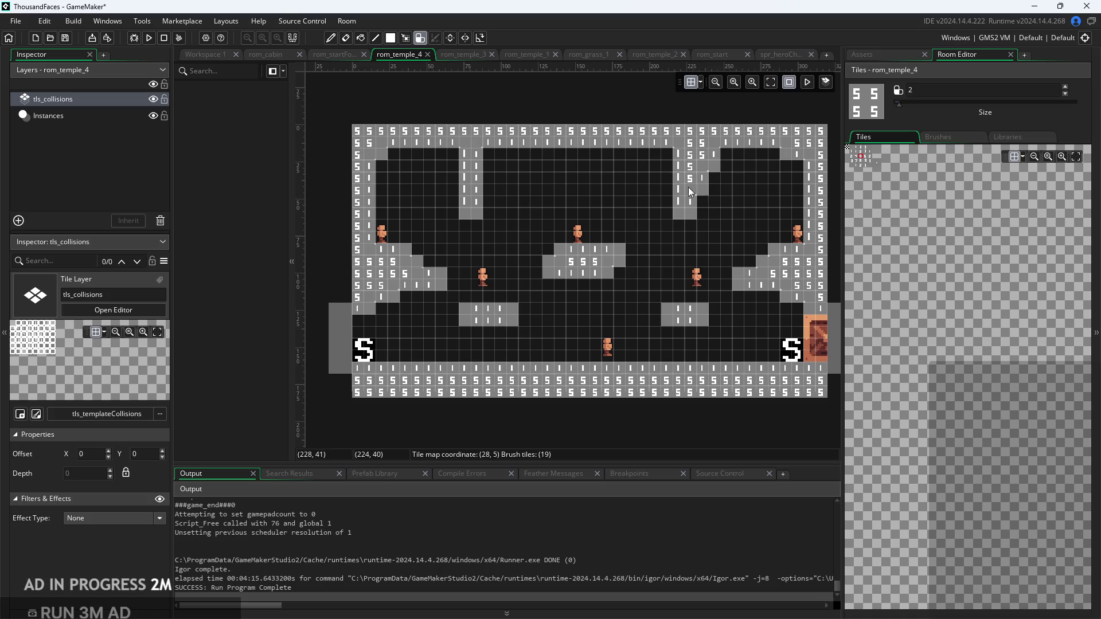
pyautogui.click(471, 166)
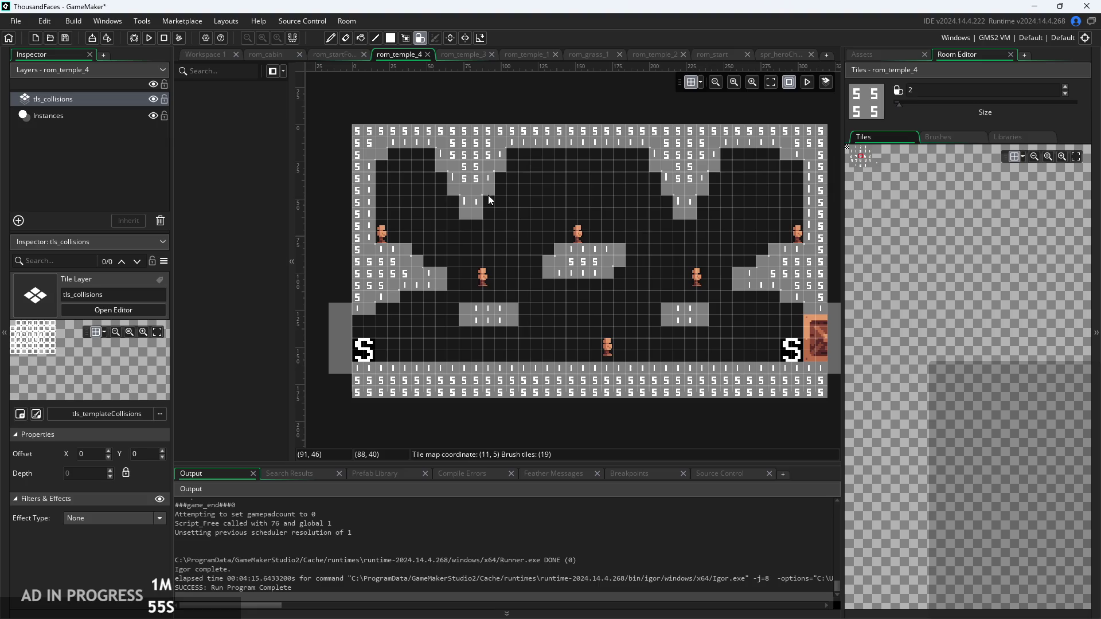
pyautogui.click(115, 116)
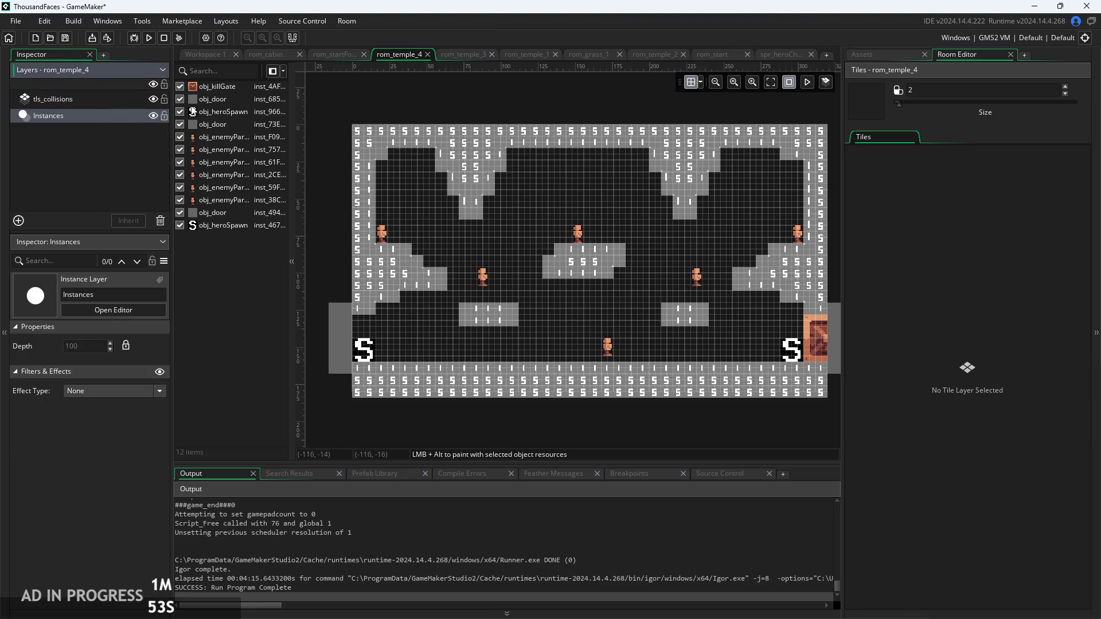
# Place an obj_enemySpike instance from Objects > Enemies under the right ceiling stalactite
pyautogui.click(886, 53)
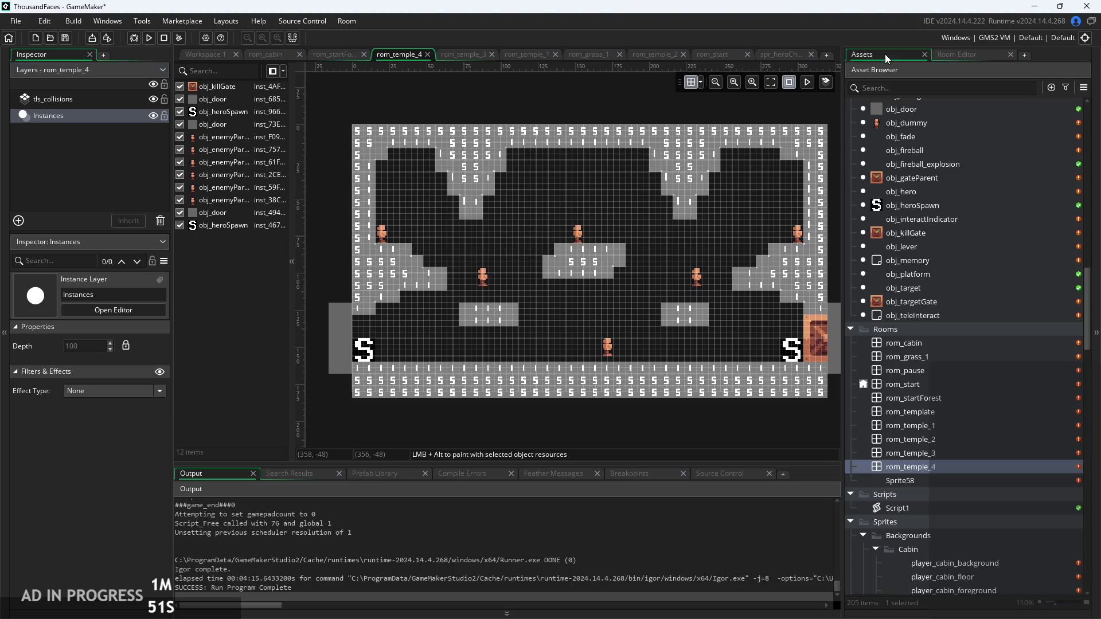
pyautogui.scroll(3, 941, 343)
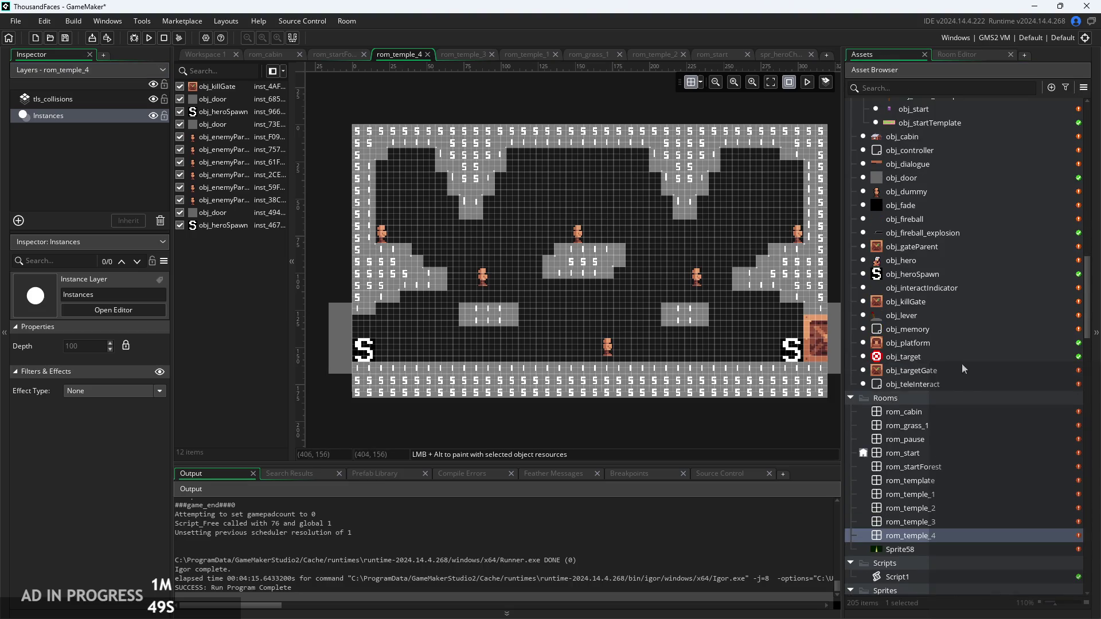
pyautogui.scroll(1, 948, 450)
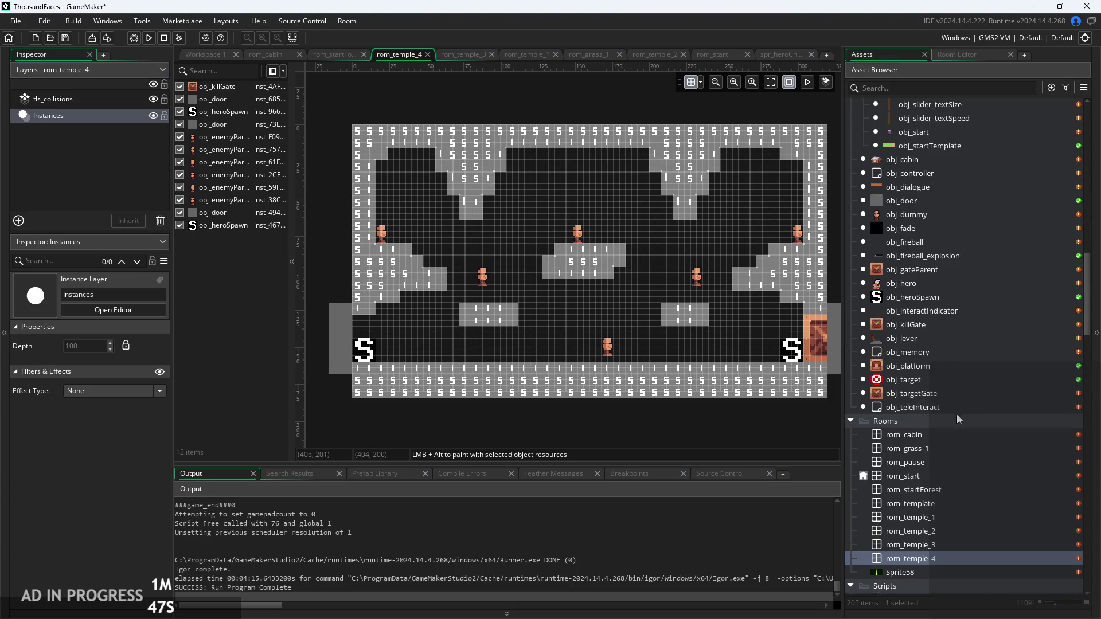
pyautogui.scroll(-5, 935, 300)
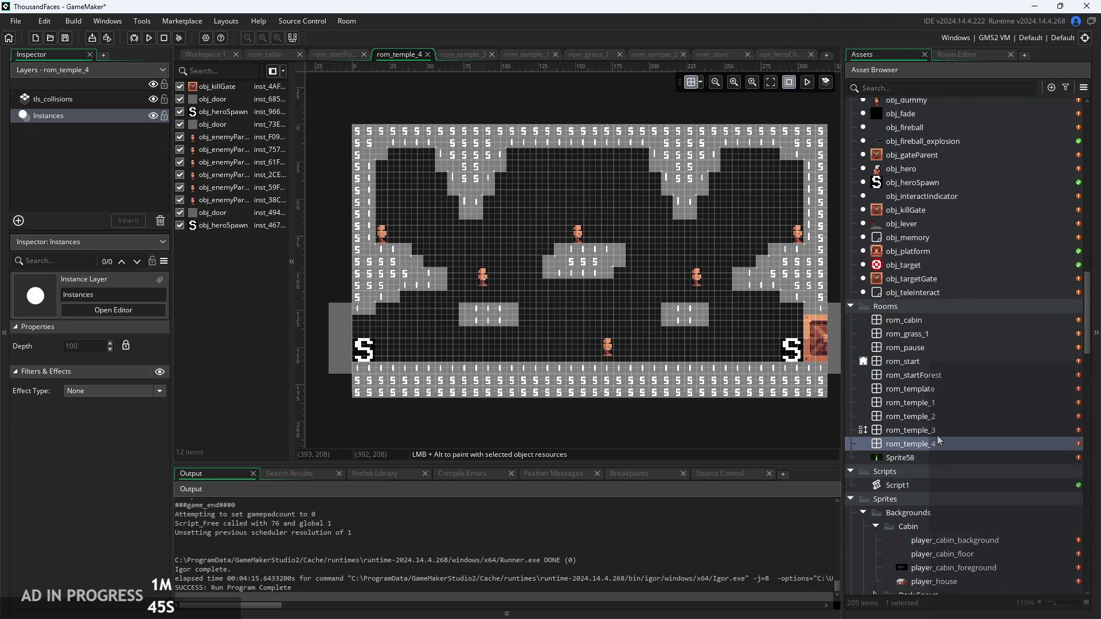
pyautogui.scroll(19, 925, 380)
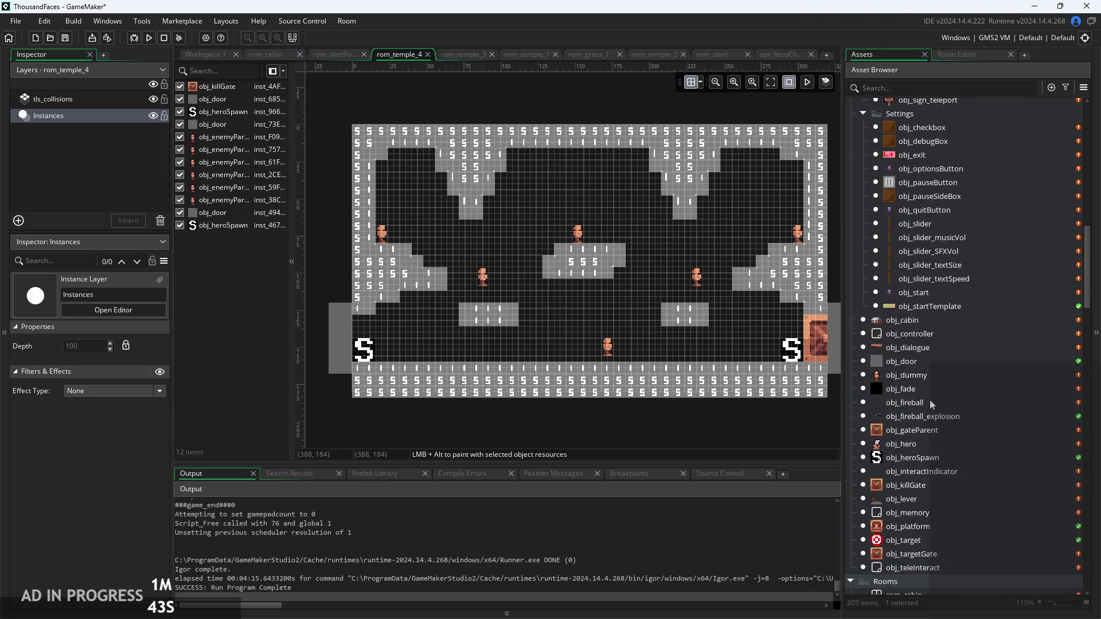
pyautogui.scroll(11, 895, 319)
pyautogui.click(912, 321)
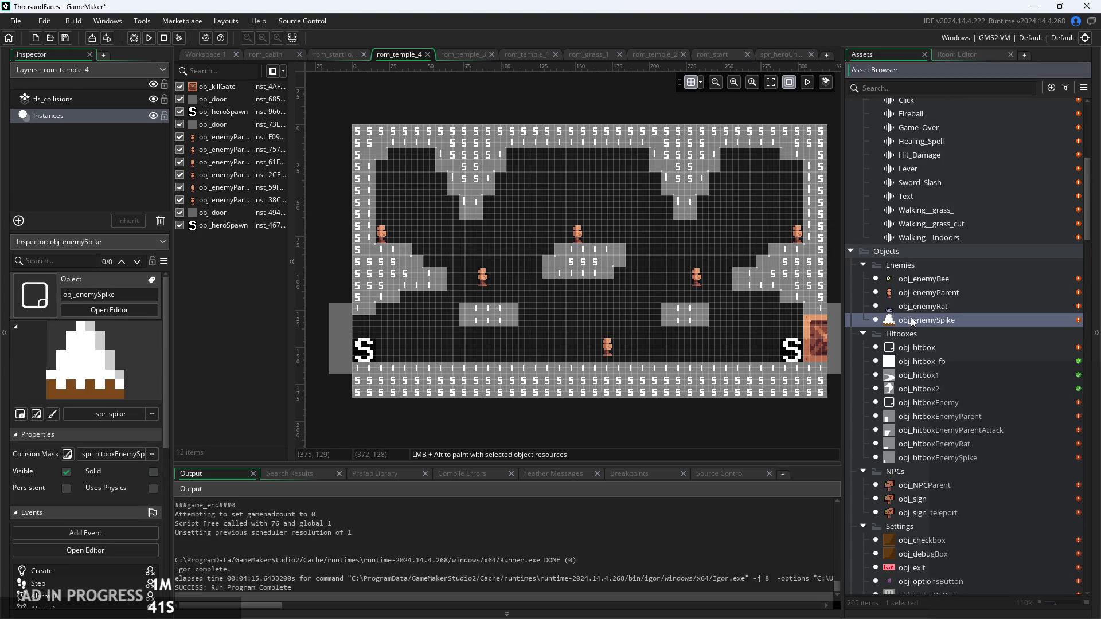
pyautogui.moveTo(709, 202); pyautogui.dragTo(709, 202)
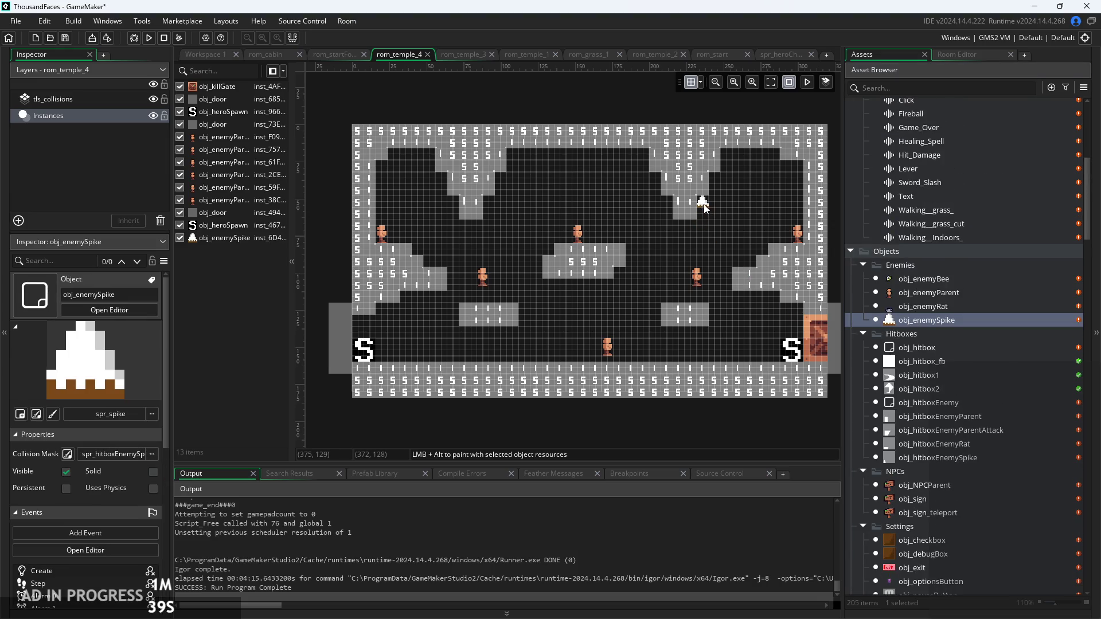
# Rotate the spike to 180 and add downward copies along the right stalactite's underside
pyautogui.scroll(3, 707, 205)
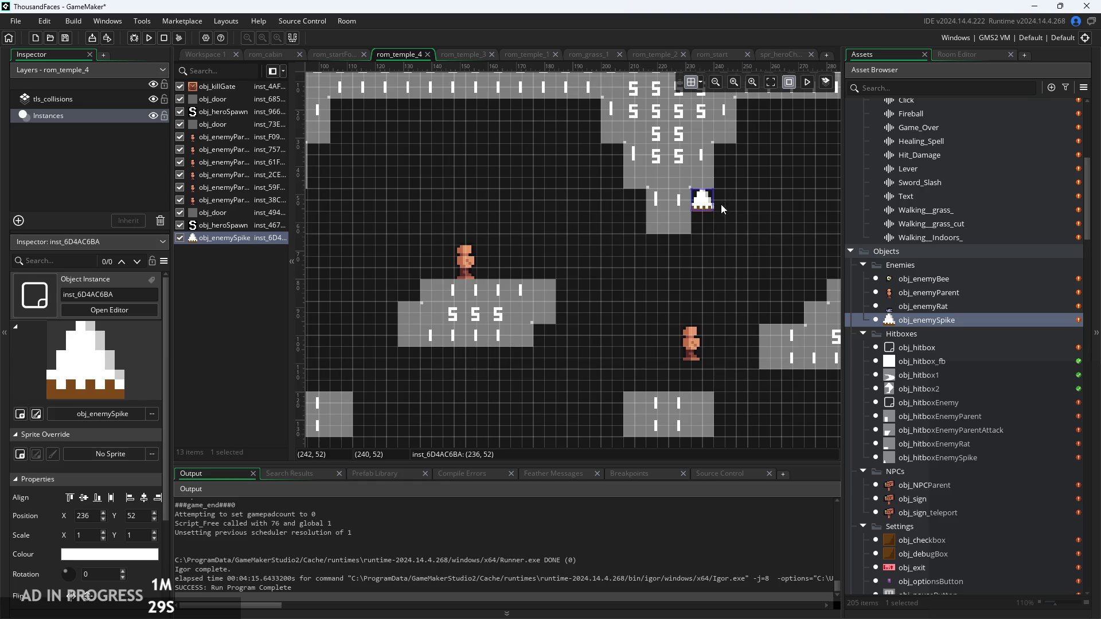
pyautogui.moveTo(715, 207); pyautogui.dragTo(680, 221)
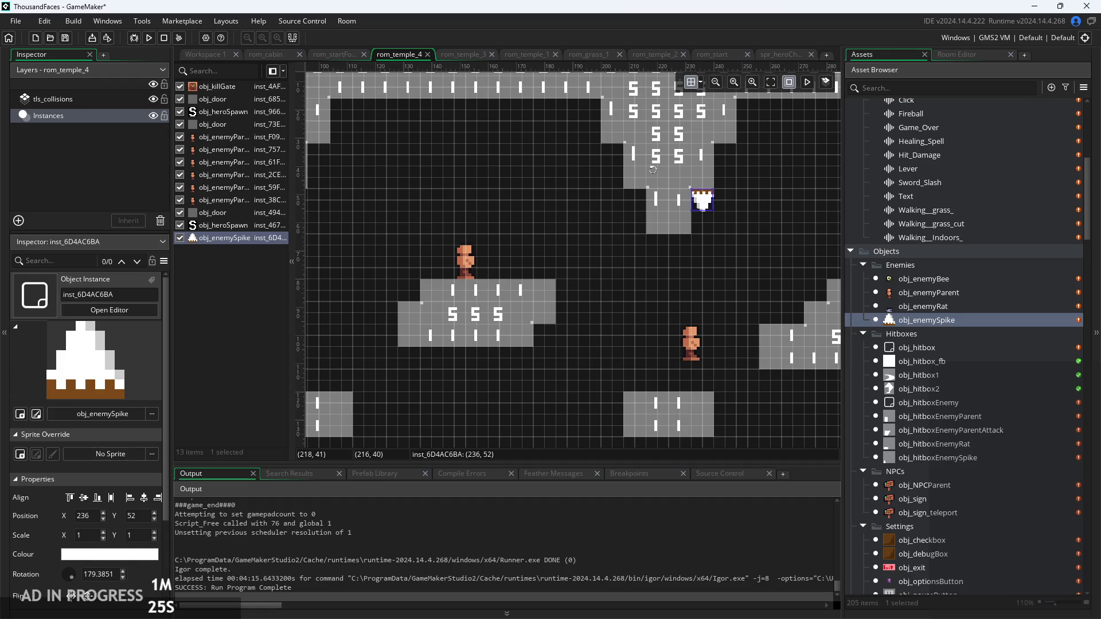
pyautogui.click(101, 574)
pyautogui.write('180')
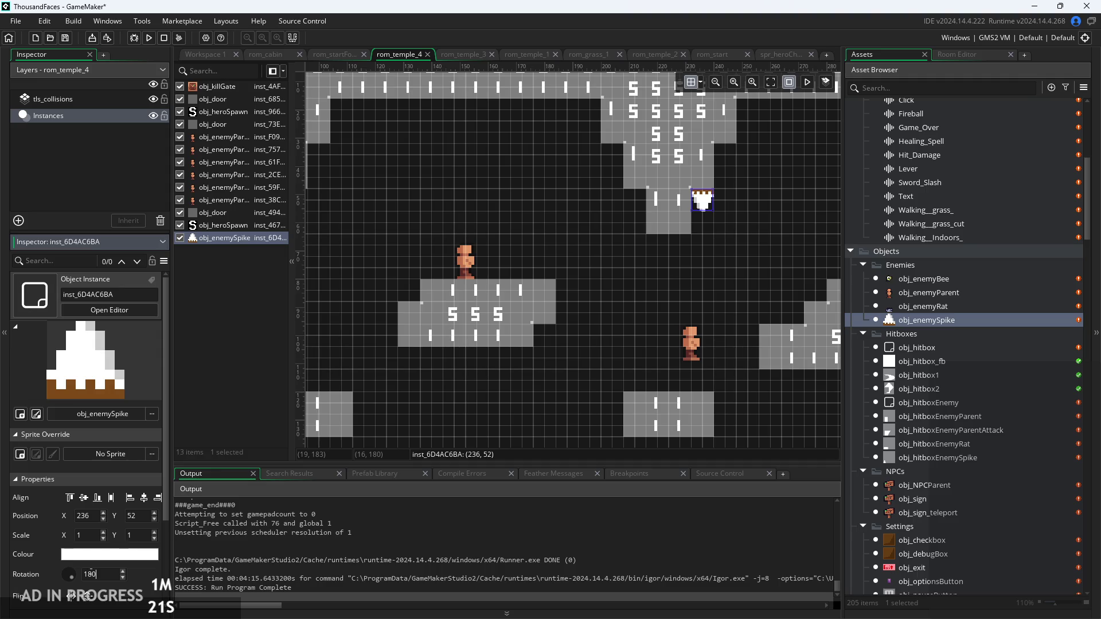
pyautogui.click(702, 203)
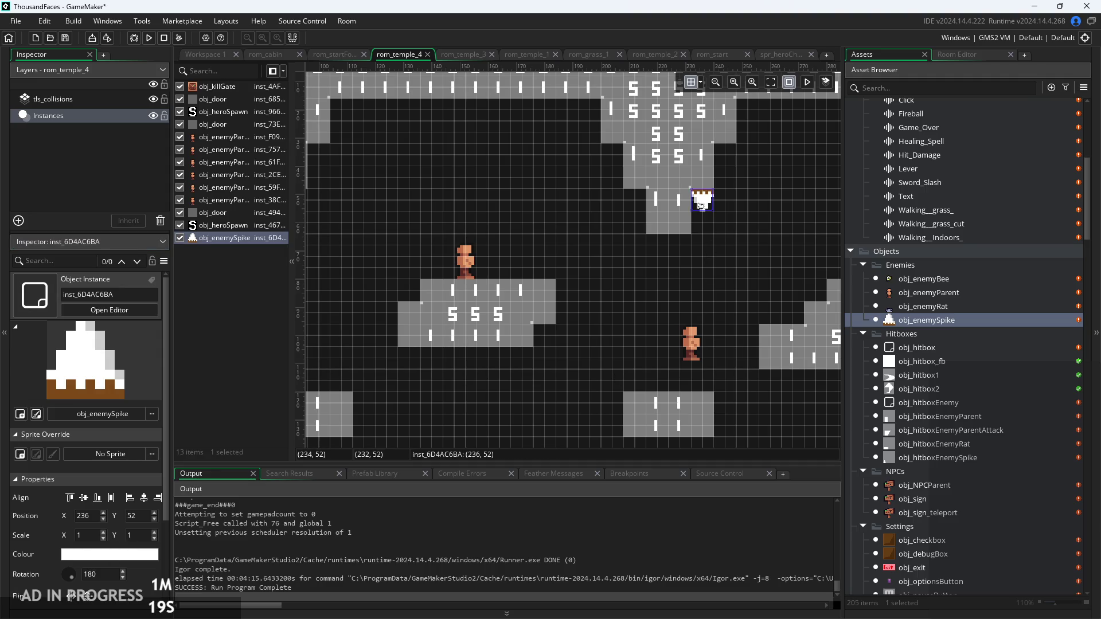
pyautogui.moveTo(708, 213)
pyautogui.mouseDown()
pyautogui.moveTo(684, 251)
pyautogui.moveTo(688, 268)
pyautogui.moveTo(661, 248)
pyautogui.moveTo(672, 262)
pyautogui.moveTo(612, 167)
pyautogui.moveTo(613, 158)
pyautogui.moveTo(628, 178)
pyautogui.moveTo(597, 116)
pyautogui.moveTo(585, 114)
pyautogui.moveTo(758, 133)
pyautogui.moveTo(747, 111)
pyautogui.mouseUp()
pyautogui.keyDown('alt'); pyautogui.click(635, 209); pyautogui.keyUp('alt')
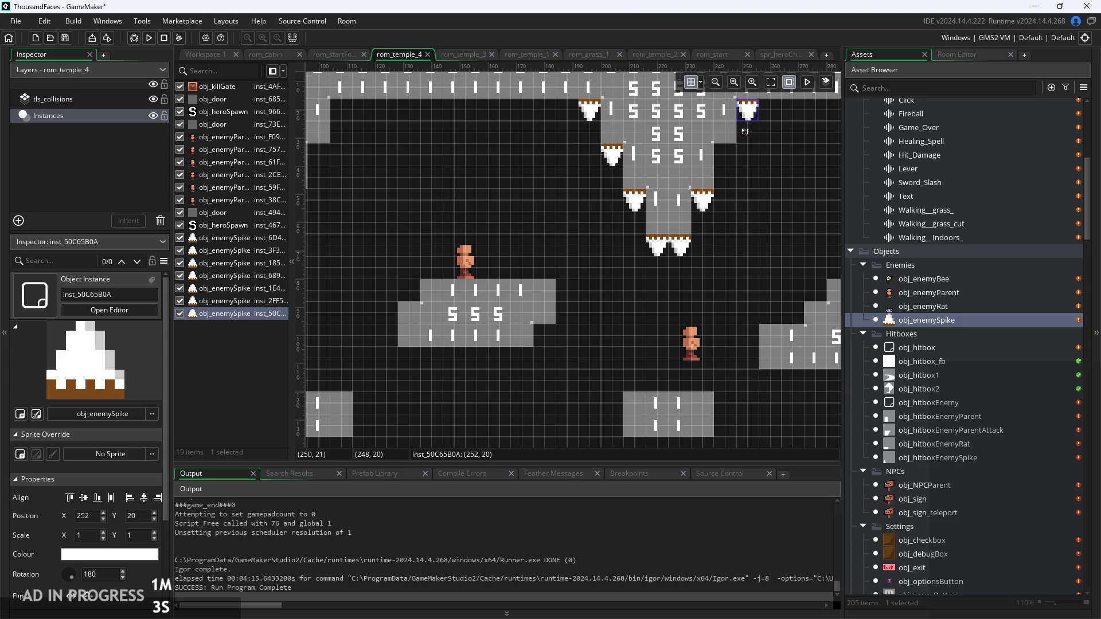
pyautogui.click(752, 183)
pyautogui.scroll(-1, 752, 184)
# Copy the group of spikes onto the left stalactite and fill remaining gaps with spikes
pyautogui.moveTo(591, 141)
pyautogui.mouseDown()
pyautogui.moveTo(632, 159)
pyautogui.moveTo(739, 243)
pyautogui.moveTo(739, 263)
pyautogui.moveTo(609, 239)
pyautogui.moveTo(362, 231)
pyautogui.mouseUp()
pyautogui.hotkey('ctrl', 'c')
pyautogui.hotkey('ctrl', 'v')
pyautogui.click(487, 235)
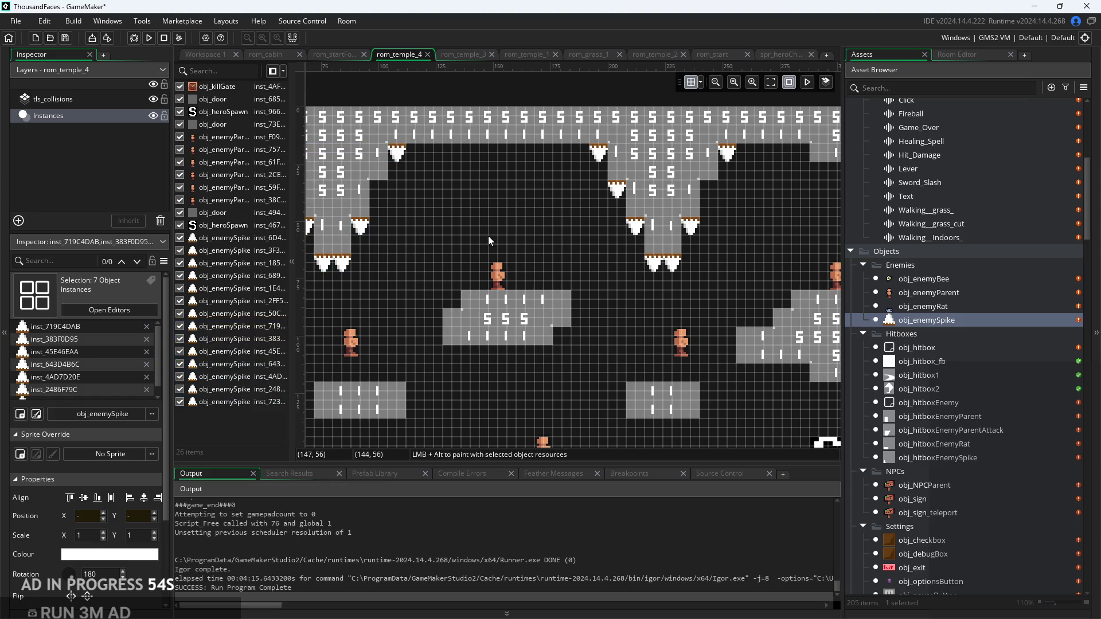
pyautogui.moveTo(491, 243); pyautogui.dragTo(649, 246)
pyautogui.hscroll(3, 465, 234)
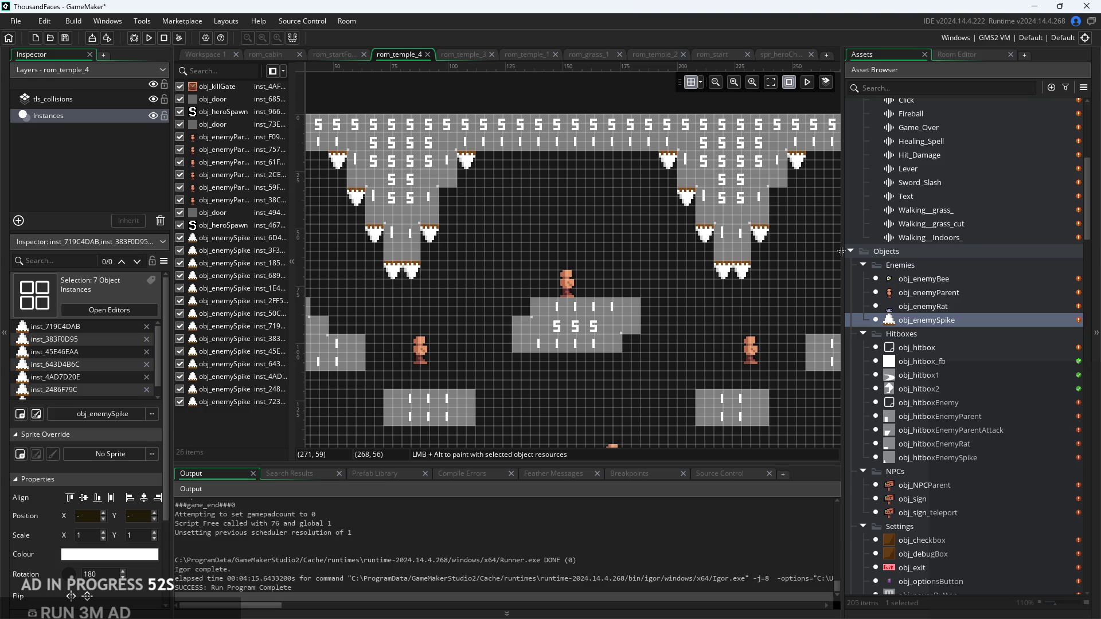
pyautogui.keyDown('alt'); pyautogui.click(436, 240); pyautogui.keyUp('alt')
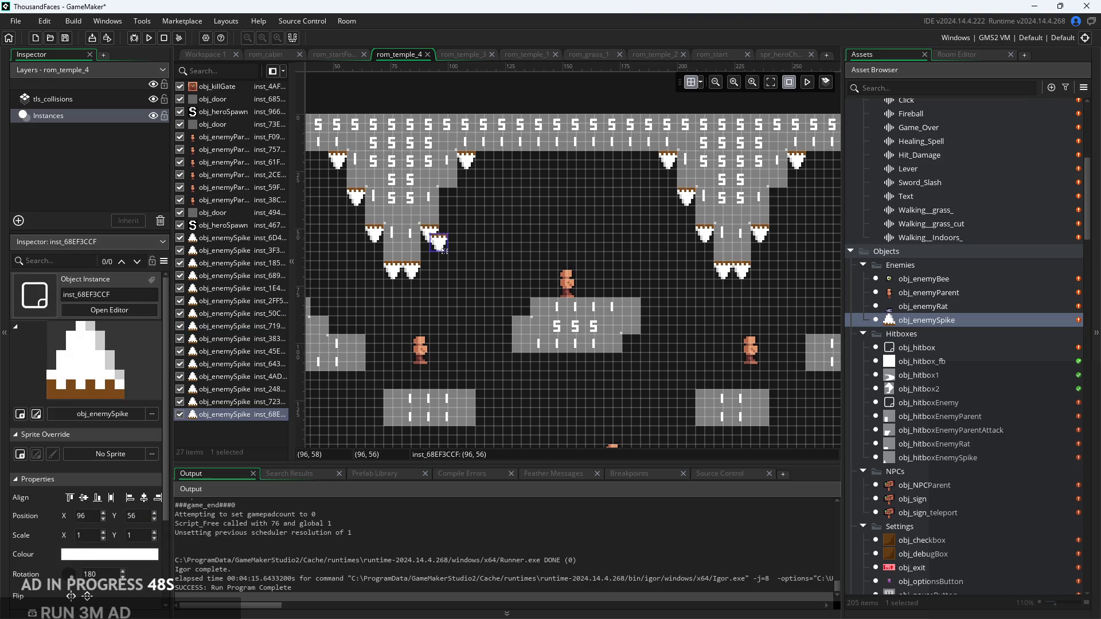
pyautogui.keyDown('alt'); pyautogui.click(451, 200); pyautogui.keyUp('alt')
pyautogui.moveTo(448, 248)
pyautogui.mouseDown()
pyautogui.moveTo(756, 230)
pyautogui.moveTo(788, 199)
pyautogui.mouseUp()
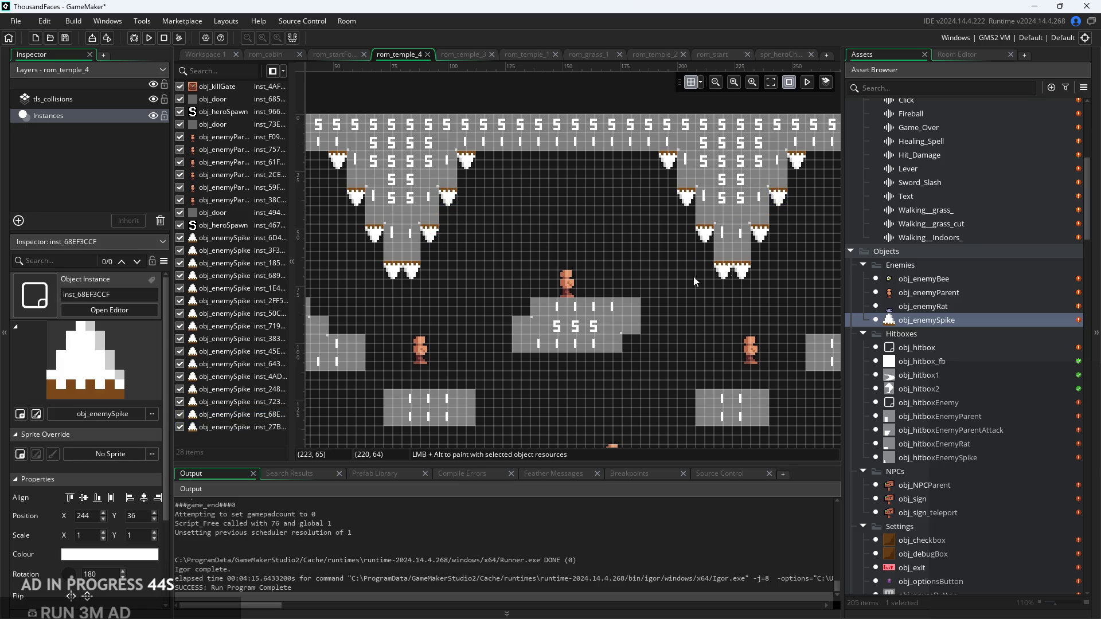
pyautogui.scroll(-2, 728, 268)
# Launch the game playtest, start from the title screen, and walk the hero right into the castle room
pyautogui.click(150, 39)
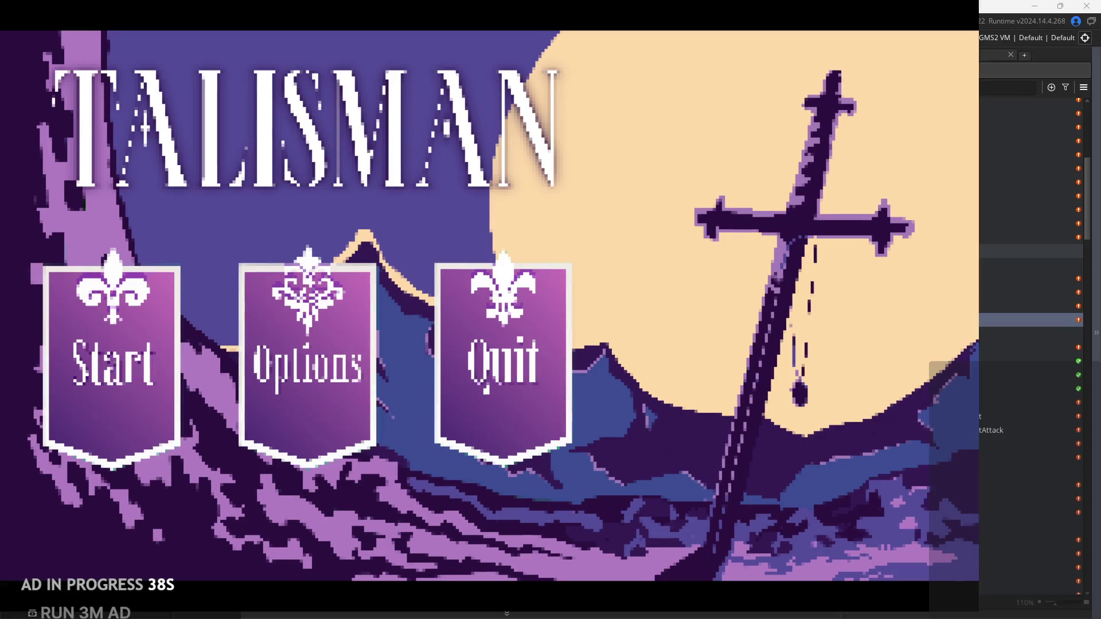
pyautogui.click(70, 318)
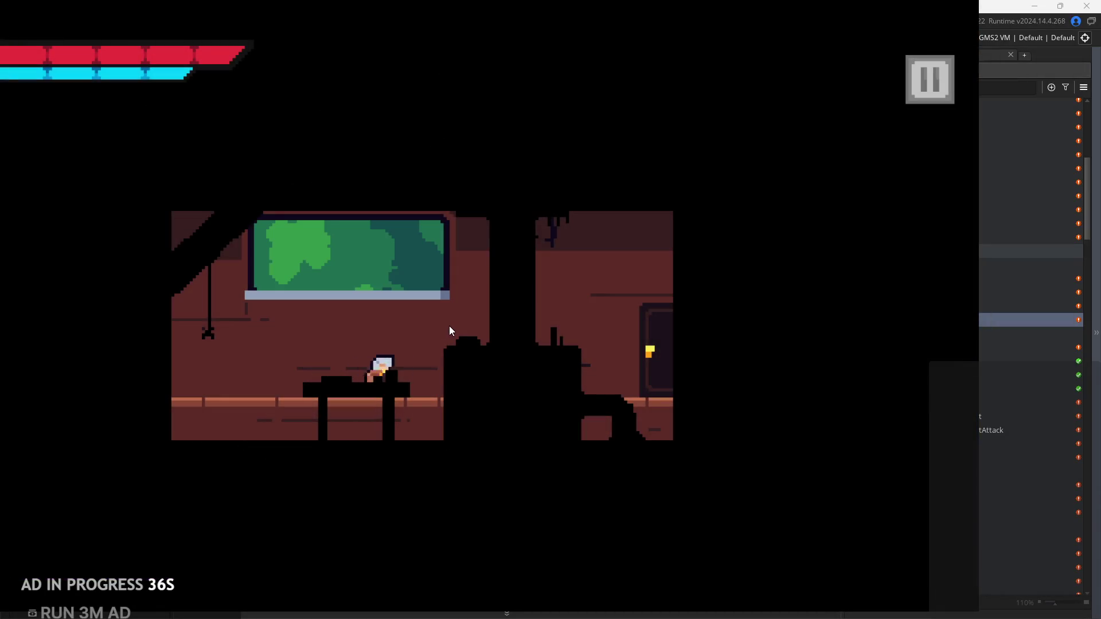
pyautogui.press('Right')
pyautogui.press('space')
pyautogui.press('Right')
pyautogui.press('space')
# Jump the hero over the rubble toward the right wall, then onto the upper left ledge
pyautogui.press('Left')
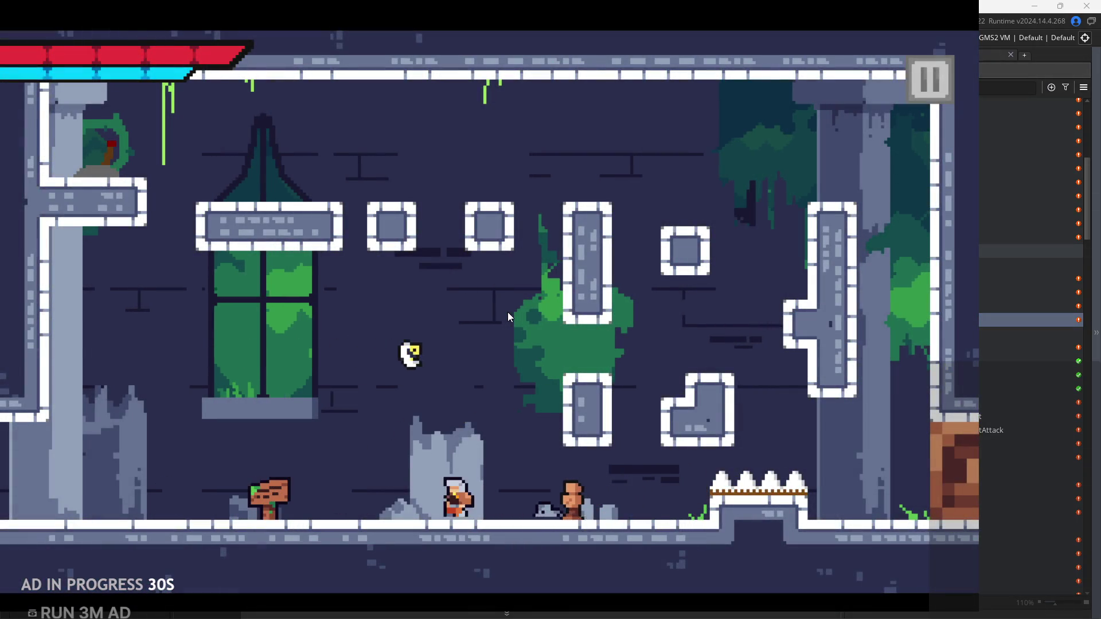
pyautogui.press('Right')
pyautogui.press('space')
pyautogui.press('space')
pyautogui.press('Right')
pyautogui.press('space')
pyautogui.press('space')
pyautogui.press('Left')
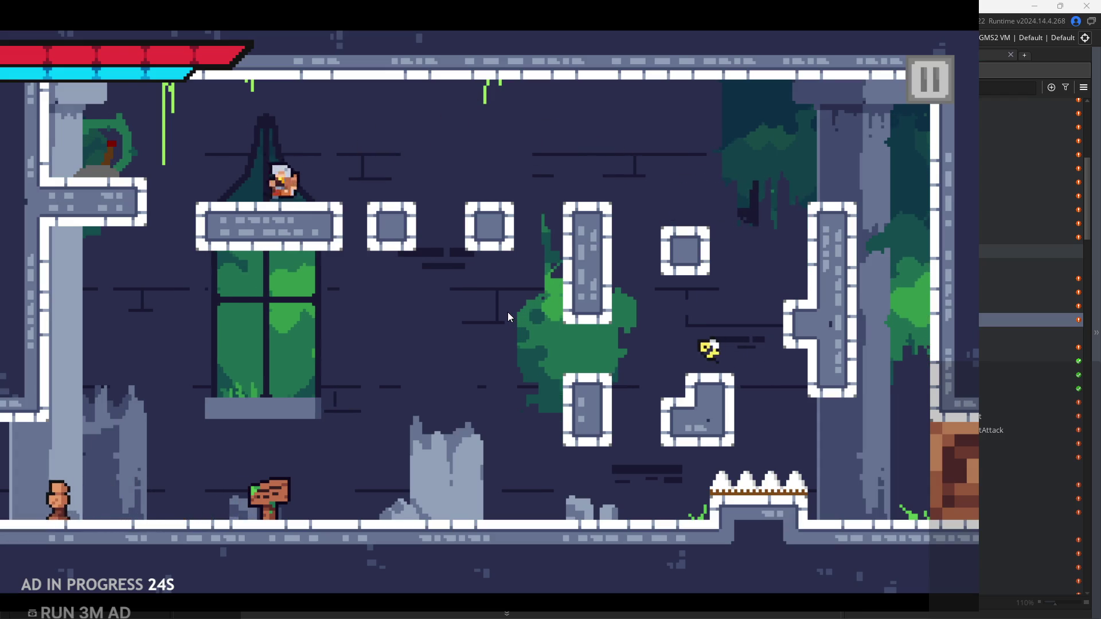
pyautogui.press('space')
# Jump high across the room and wall-jump off the right wall into the next room
pyautogui.press('Right')
pyautogui.press('space')
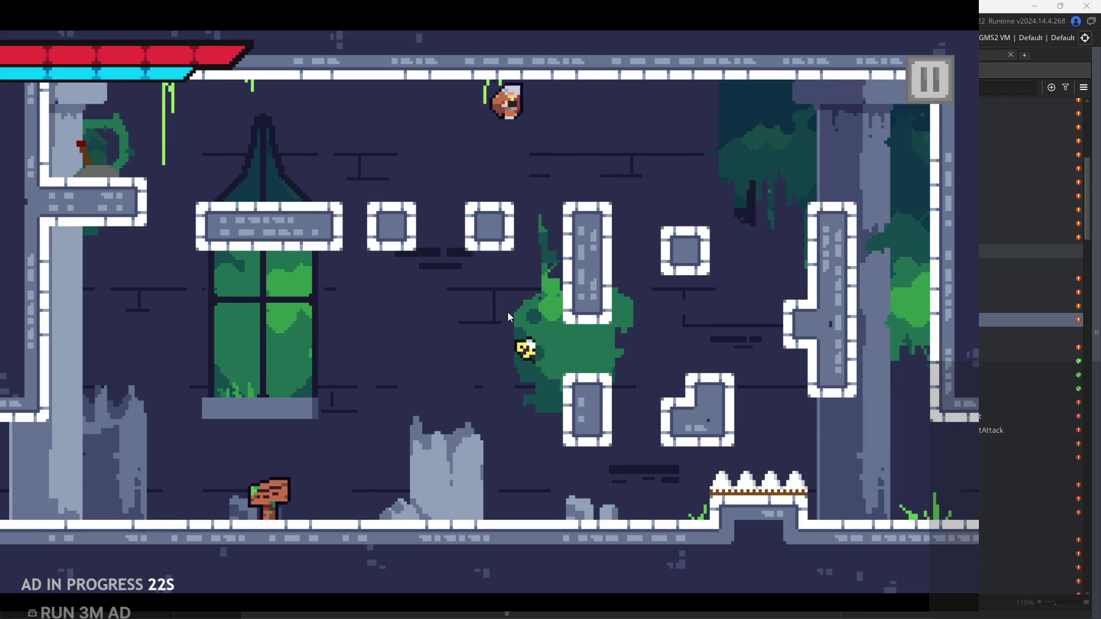
pyautogui.press('space')
pyautogui.press('Right')
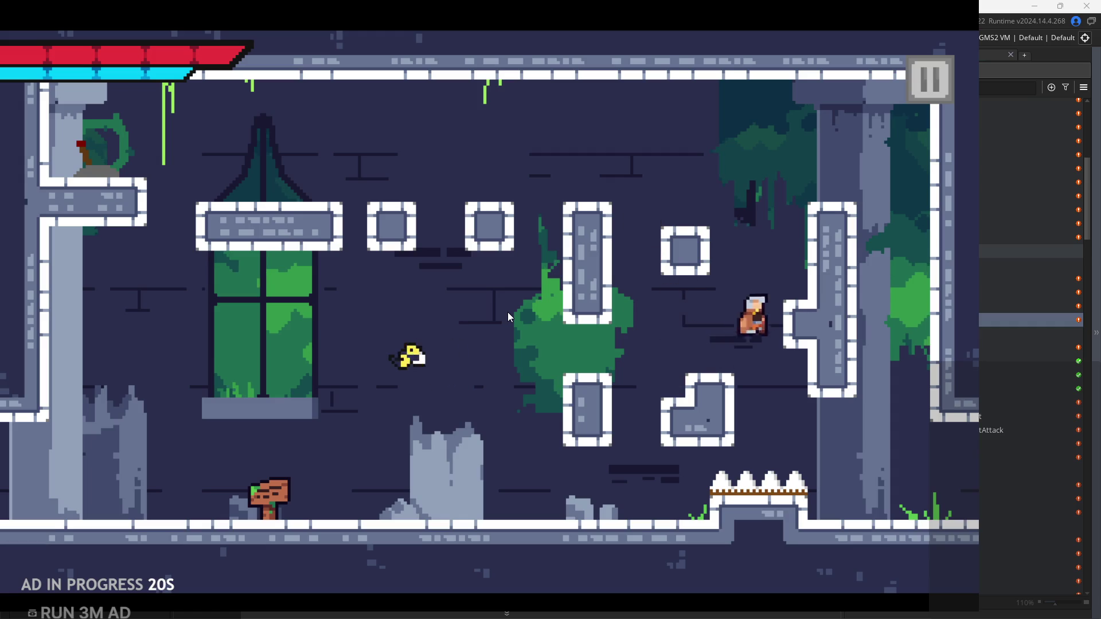
pyautogui.press('space')
pyautogui.press('space')
pyautogui.press('Right')
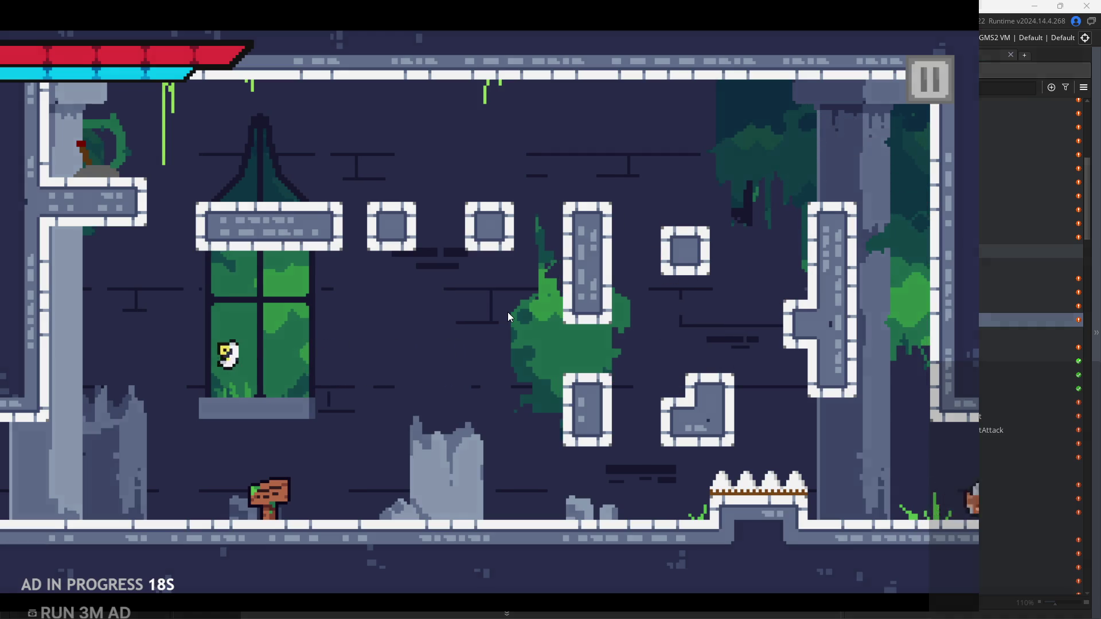
# Run through the new room onto the small block, then jump left and drop off the ledge
pyautogui.press('Right')
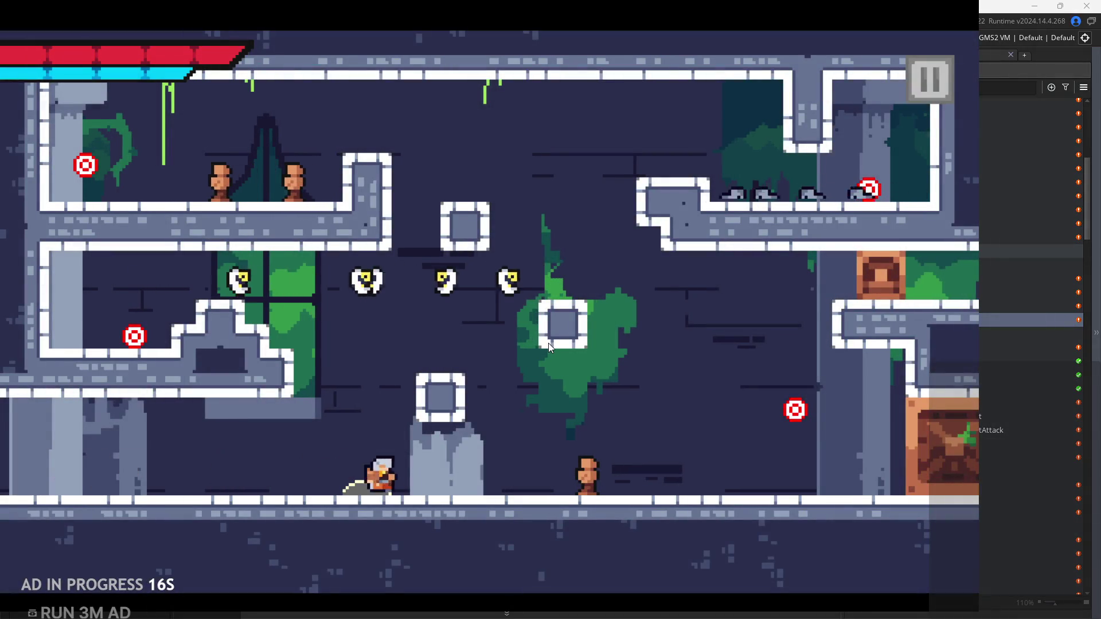
pyautogui.press('space')
pyautogui.press('Right')
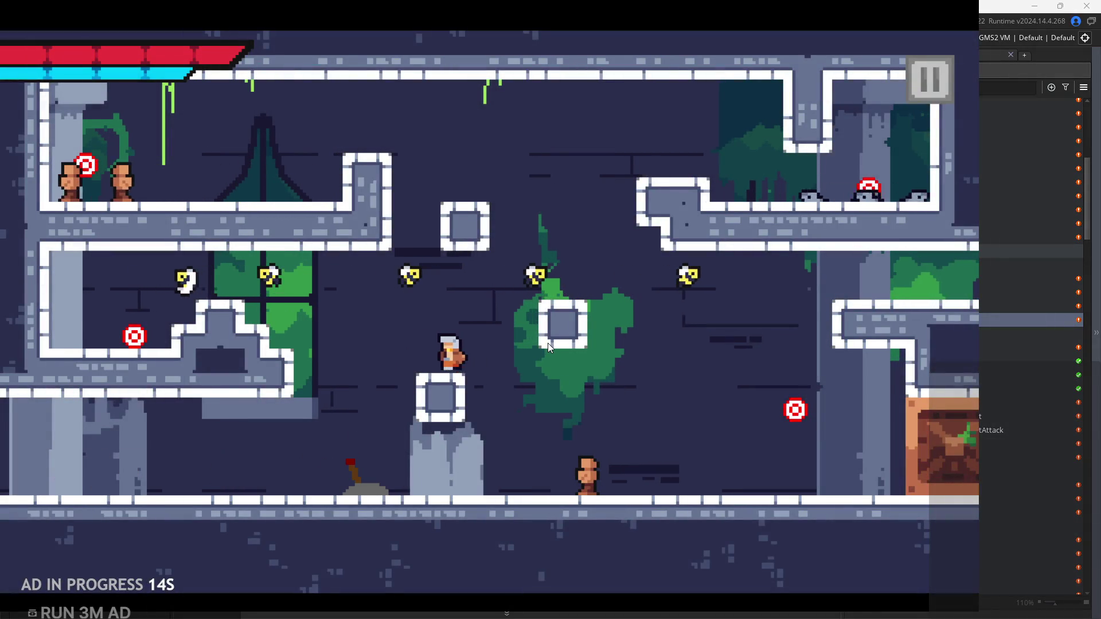
pyautogui.press('space')
pyautogui.press('Left')
pyautogui.press('space')
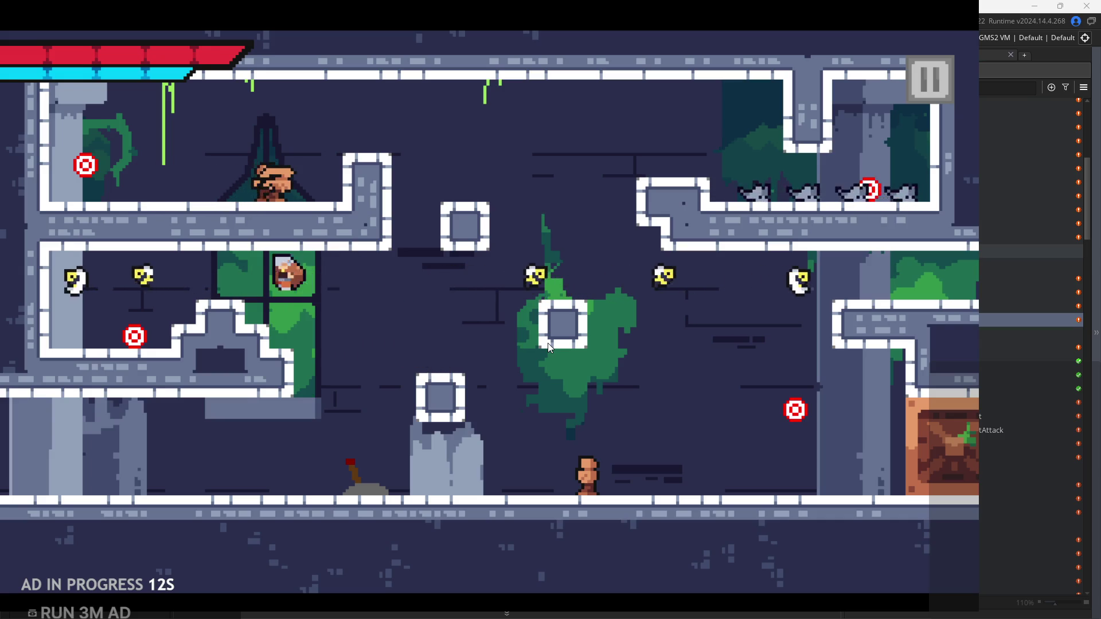
pyautogui.press('Left')
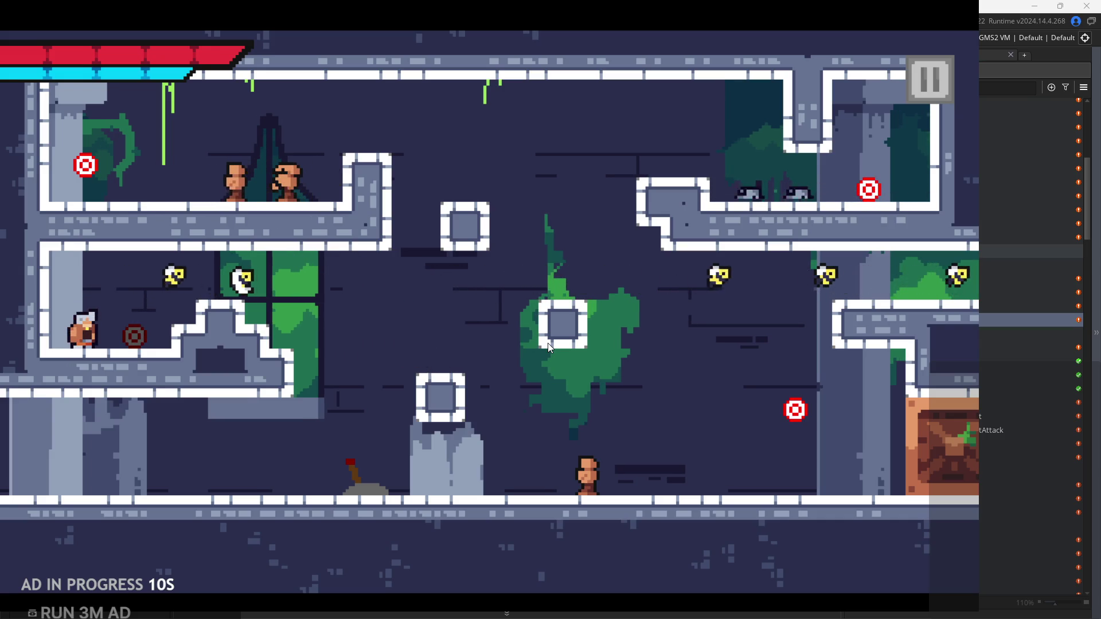
# Climb the stair ledge and hop between blocks up to the upper-right ledge
pyautogui.press('Right')
pyautogui.press('space')
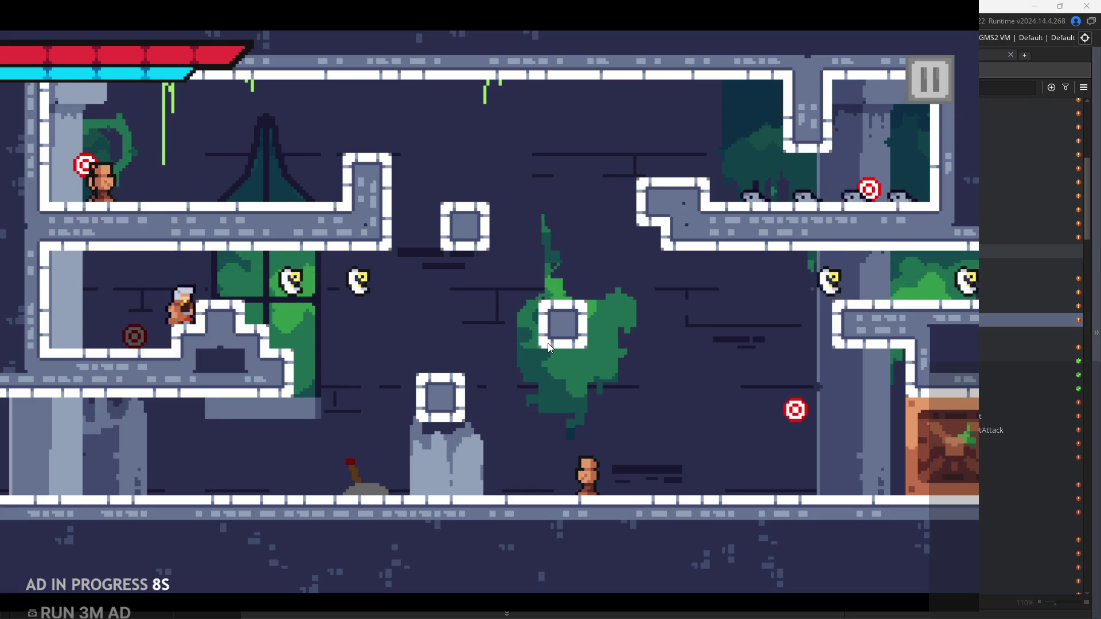
pyautogui.press('Right')
pyautogui.press('space')
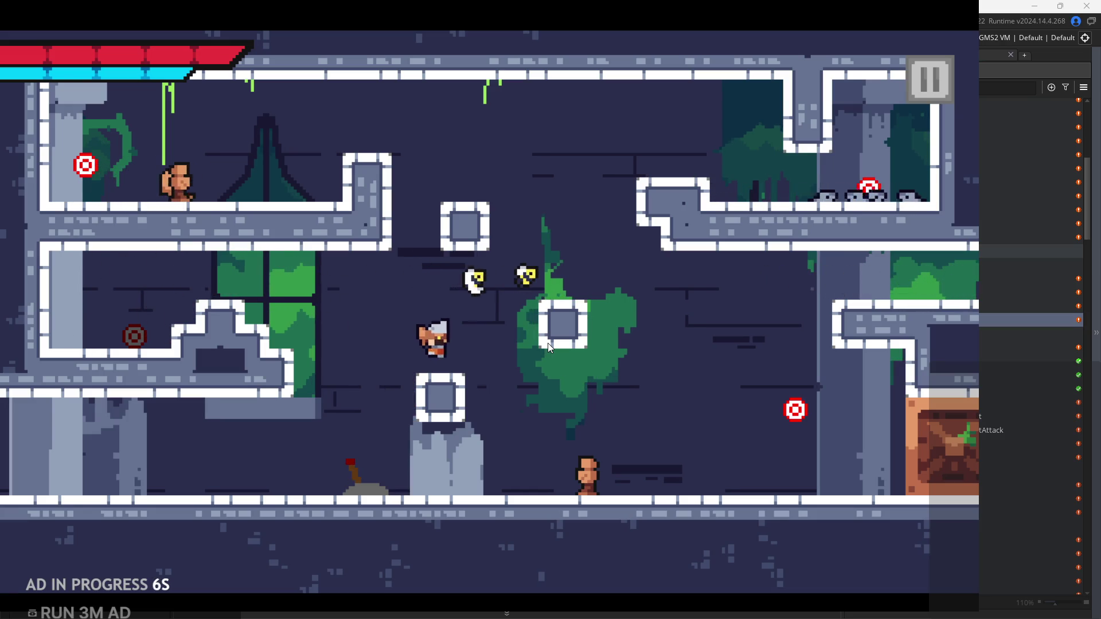
pyautogui.press('Right')
pyautogui.press('space')
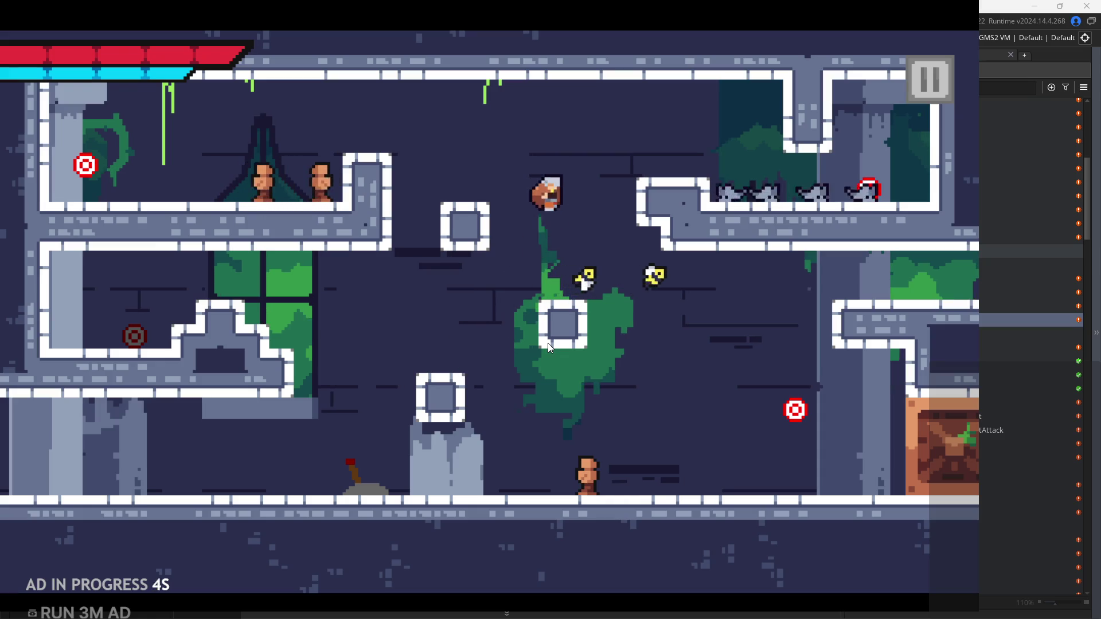
pyautogui.press('Left')
pyautogui.press('space')
pyautogui.press('Right')
pyautogui.press('Right')
pyautogui.press('space')
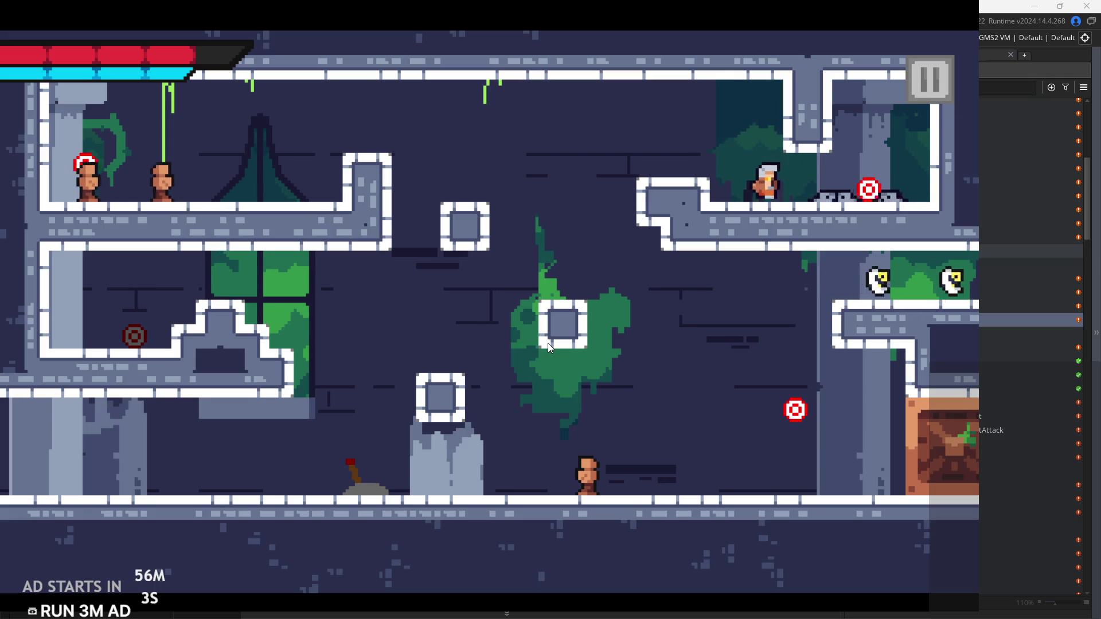
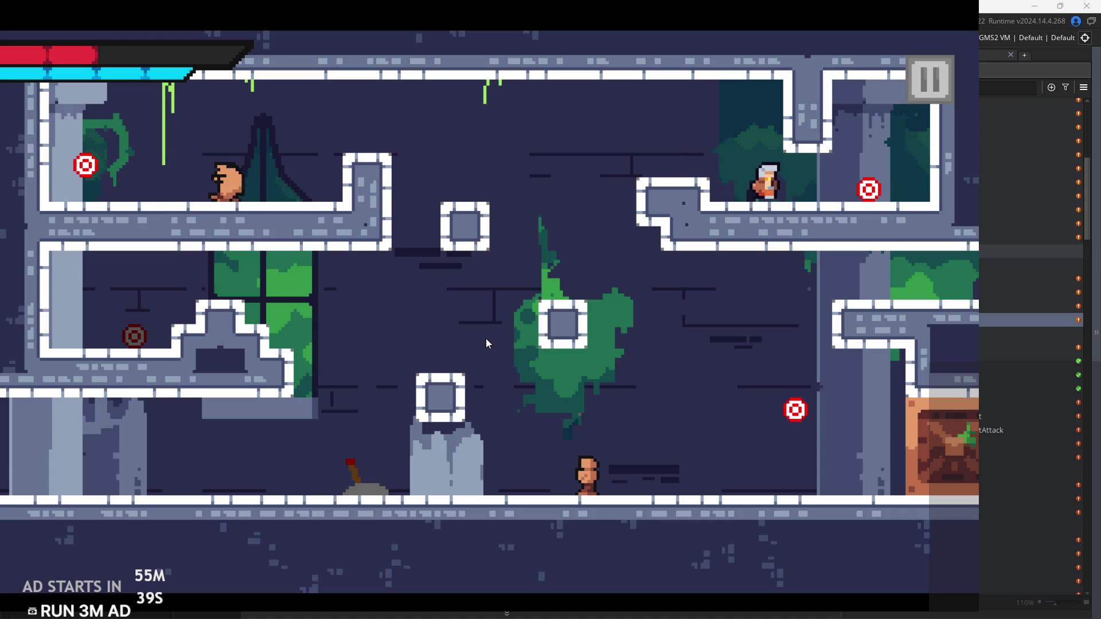
# Jump toward the room's middle, attack the nearby enemy, and land on the pillar block
pyautogui.press('Right')
pyautogui.press('Left')
pyautogui.press('space')
pyautogui.press('Right')
pyautogui.press('Left')
pyautogui.press('x')
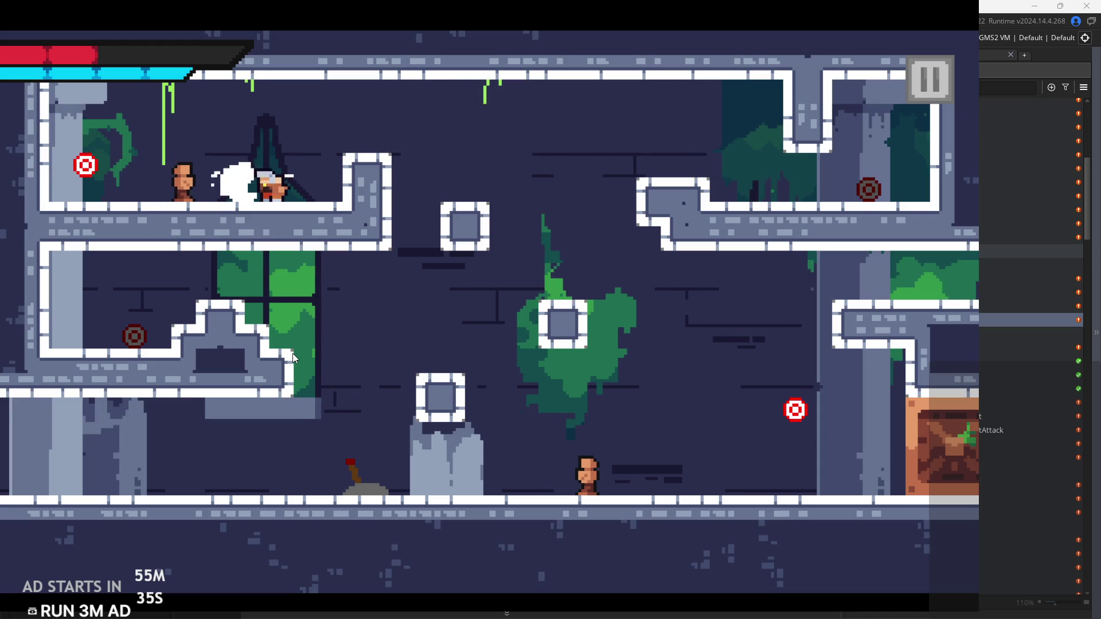
pyautogui.press('space')
pyautogui.press('Right')
pyautogui.press('Left')
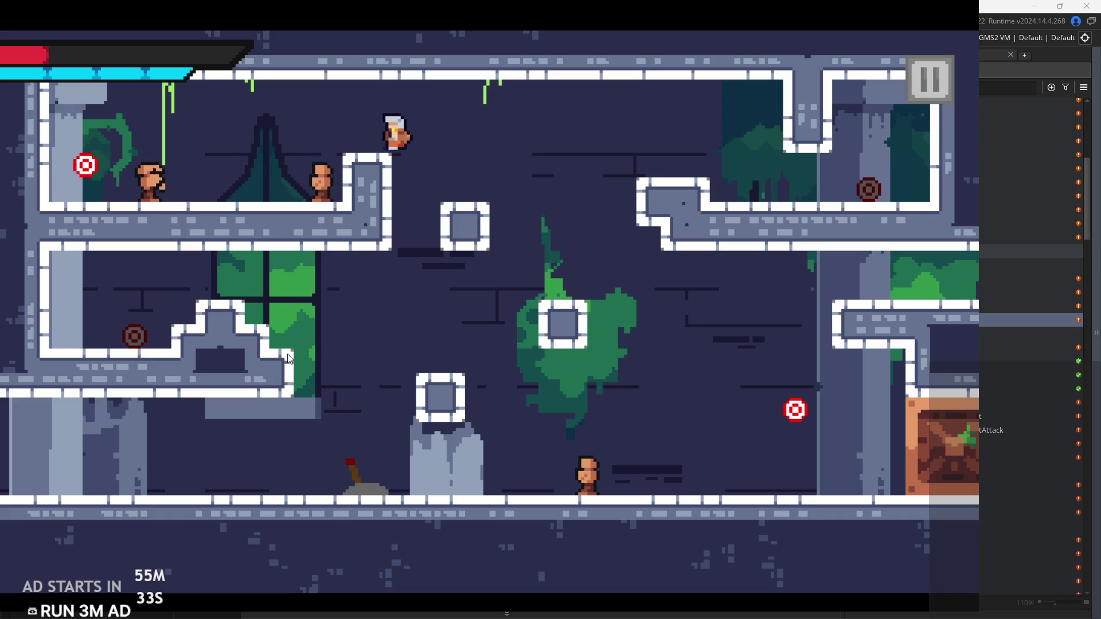
# Run along the upper ledge, leap across the room, and reach the right exit
pyautogui.press('Left')
pyautogui.press('space')
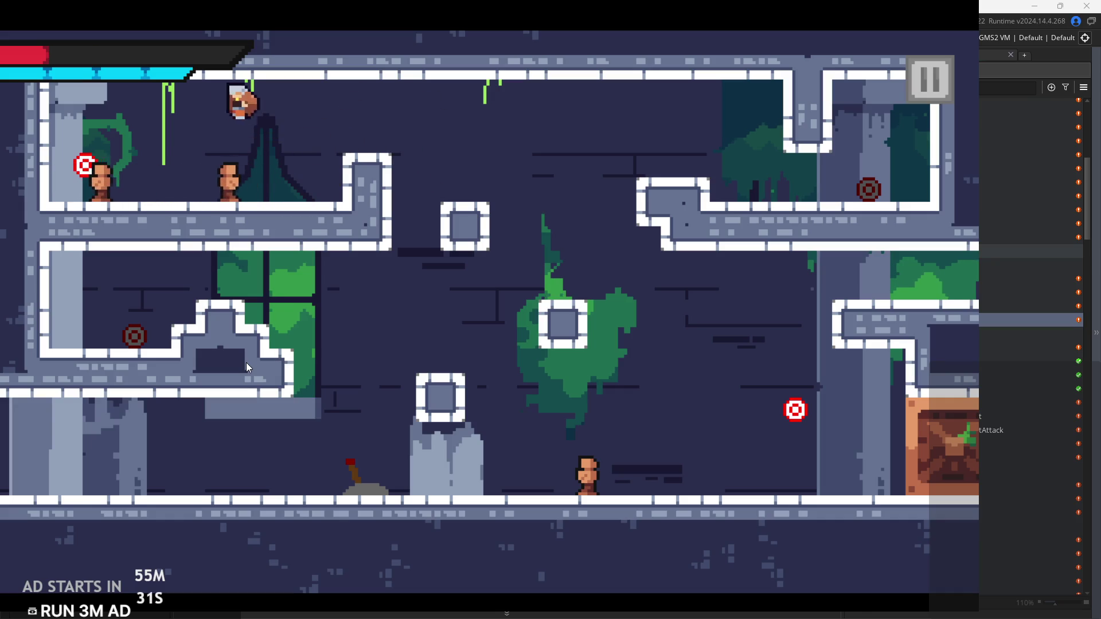
pyautogui.press('Right')
pyautogui.press('space')
pyautogui.press('Right')
pyautogui.press('space')
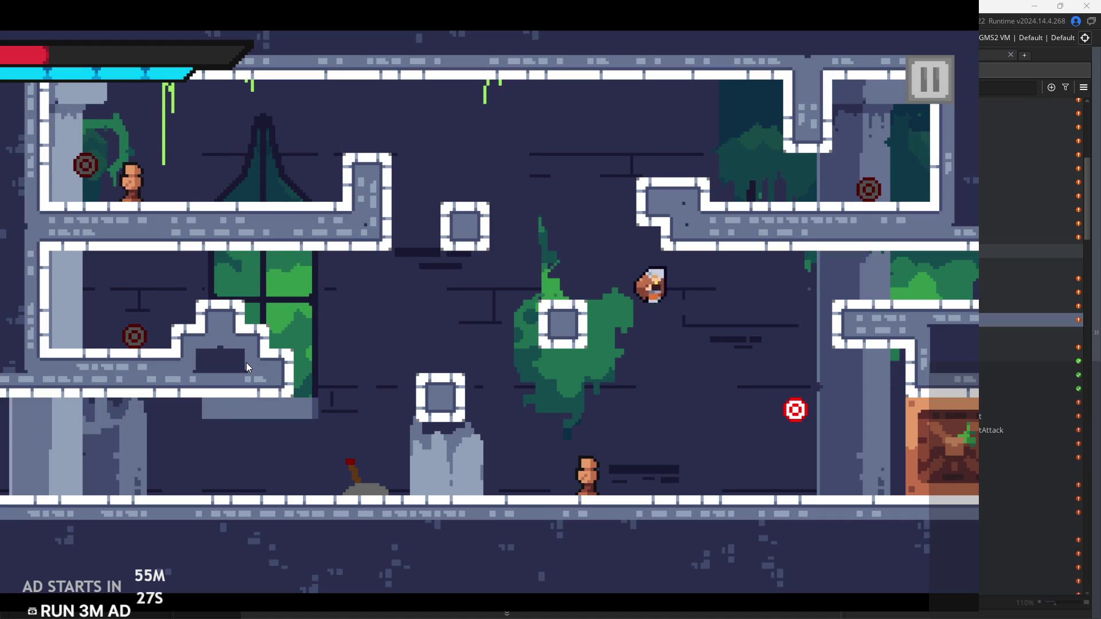
pyautogui.press('Right')
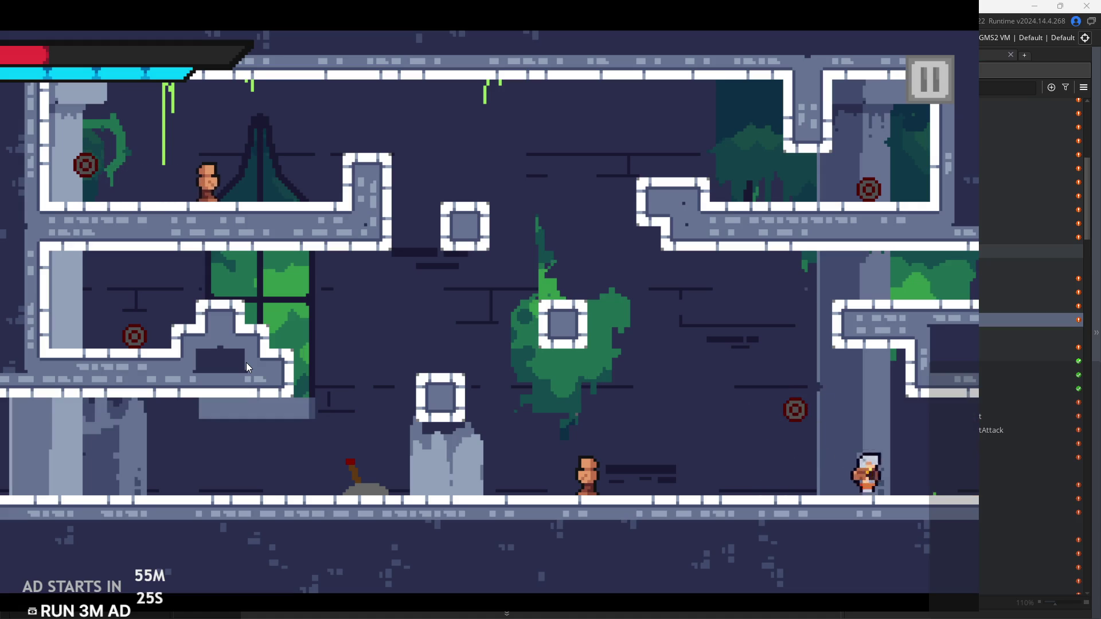
# In the next room, wall-jump to flip the lever, then climb out the right passage
pyautogui.press('Right')
pyautogui.press('space')
pyautogui.press('Right')
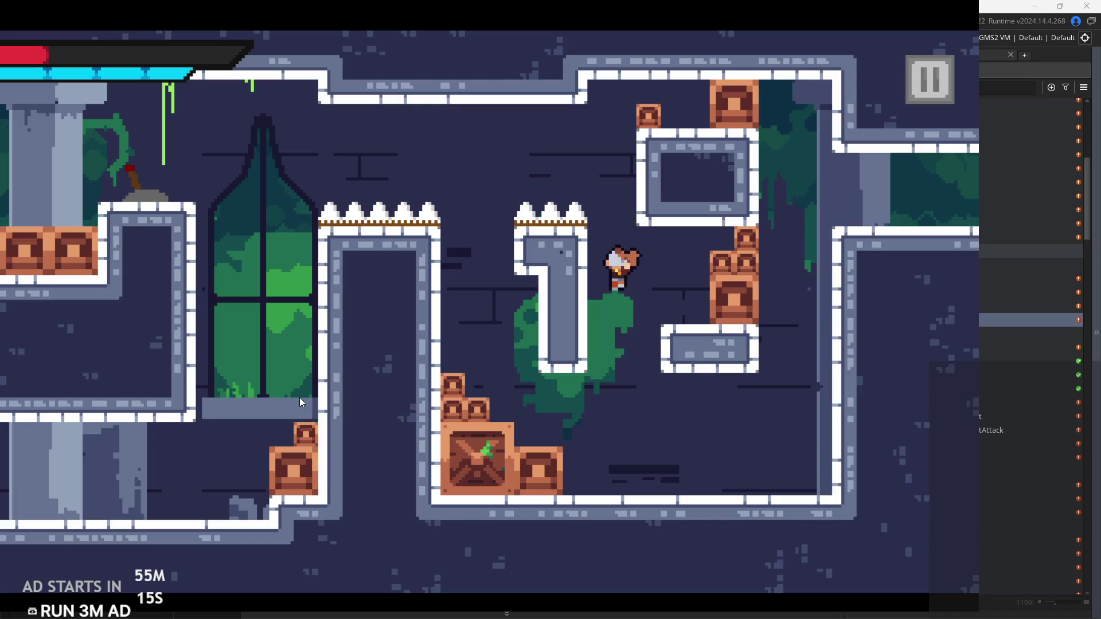
pyautogui.press('Right')
pyautogui.press('space')
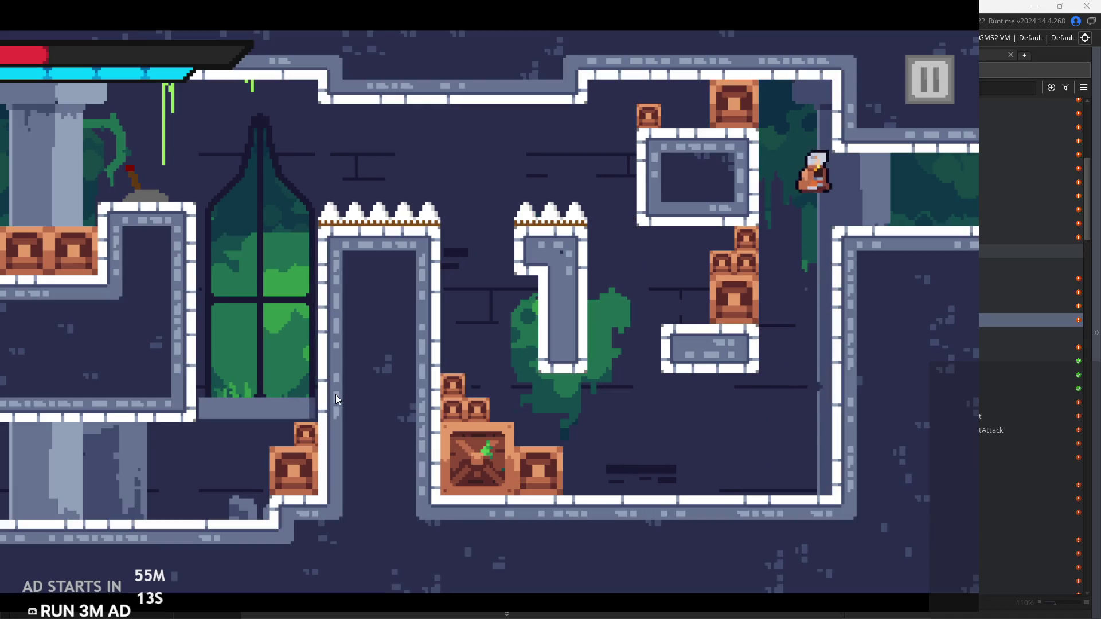
pyautogui.press('Right')
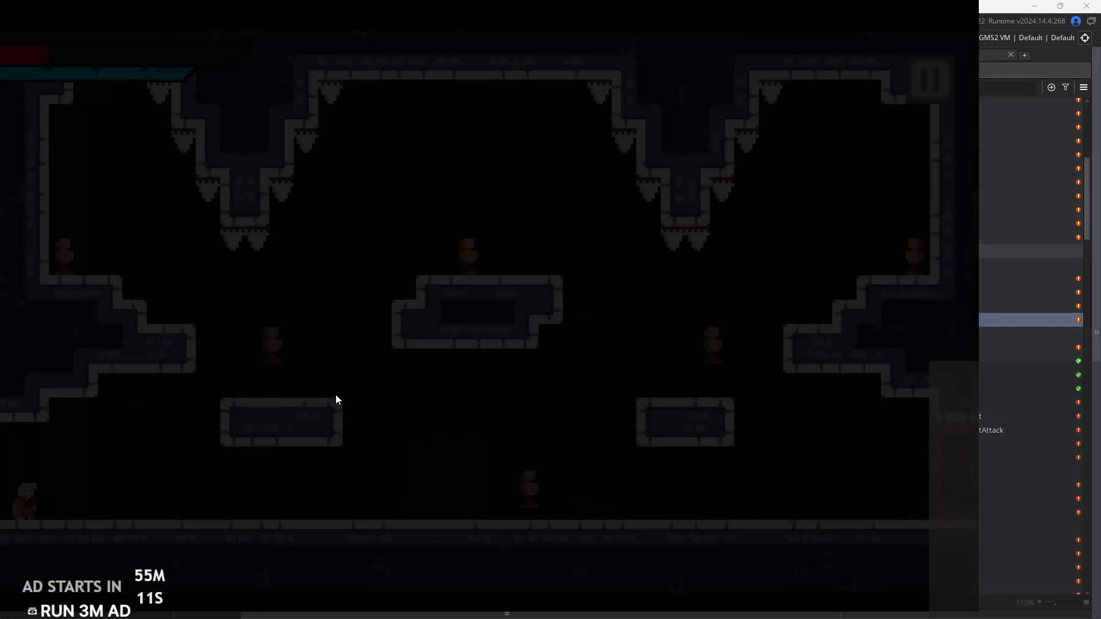
# Jump from the bottom-left spawn up into the ceiling spikes and run right after respawning
pyautogui.press('Right')
pyautogui.press('space')
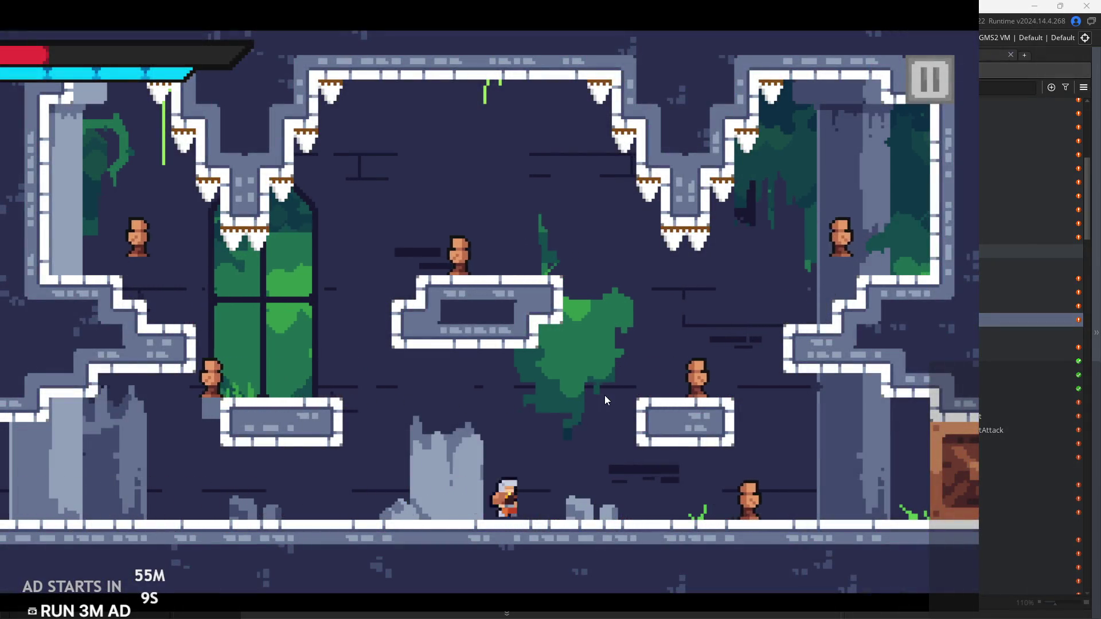
pyautogui.press('Right')
pyautogui.press('Left')
pyautogui.press('space')
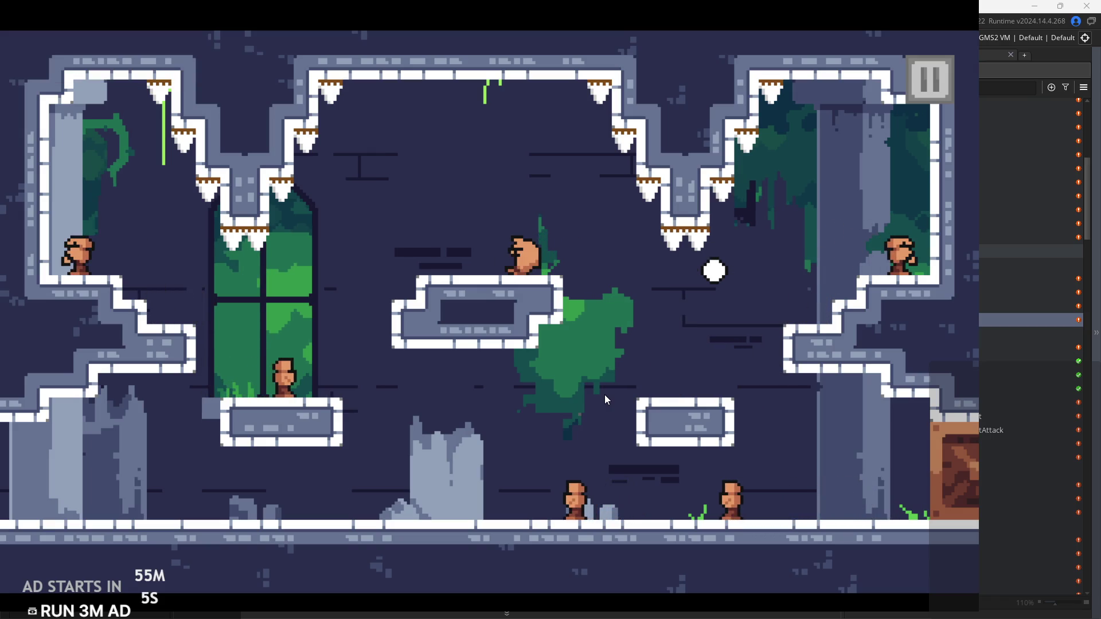
pyautogui.press('Right')
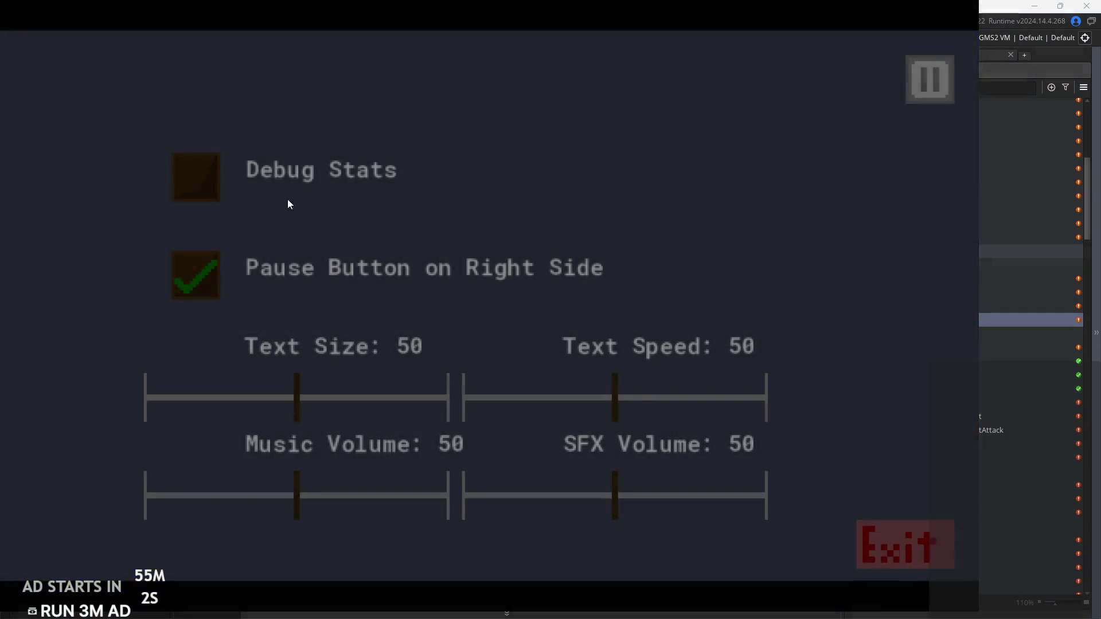
# Enable Debug Stats, set Text Size to 0, and resume the game
pyautogui.click(198, 198)
pyautogui.moveTo(306, 402); pyautogui.dragTo(143, 401)
pyautogui.click(930, 75)
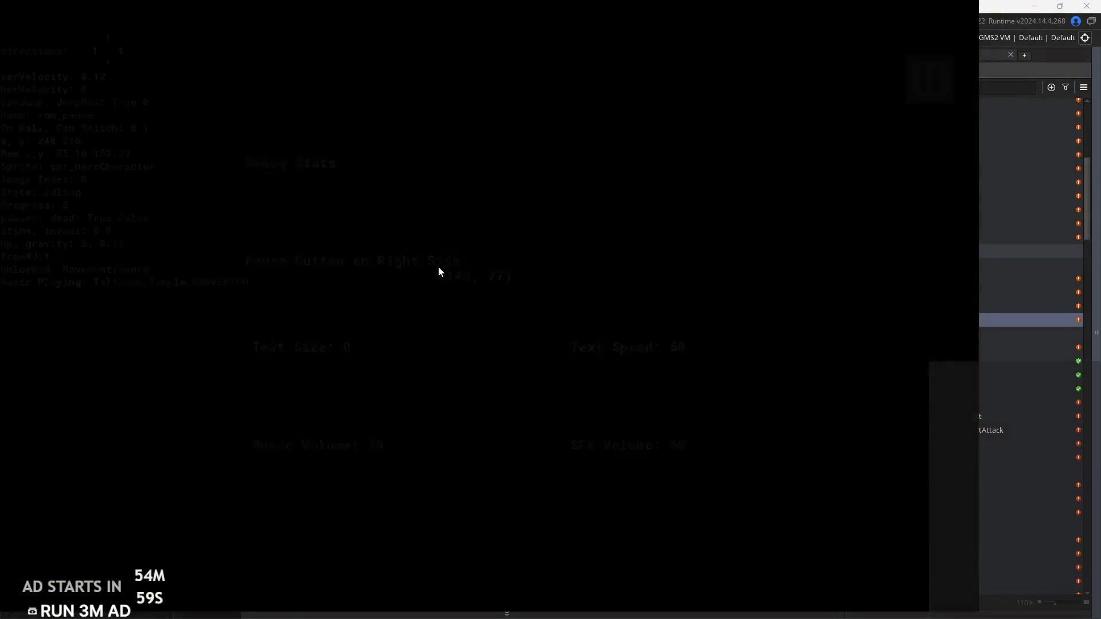
# Run and attack across the floor to check the enemy labels, then pause again
pyautogui.press('Right')
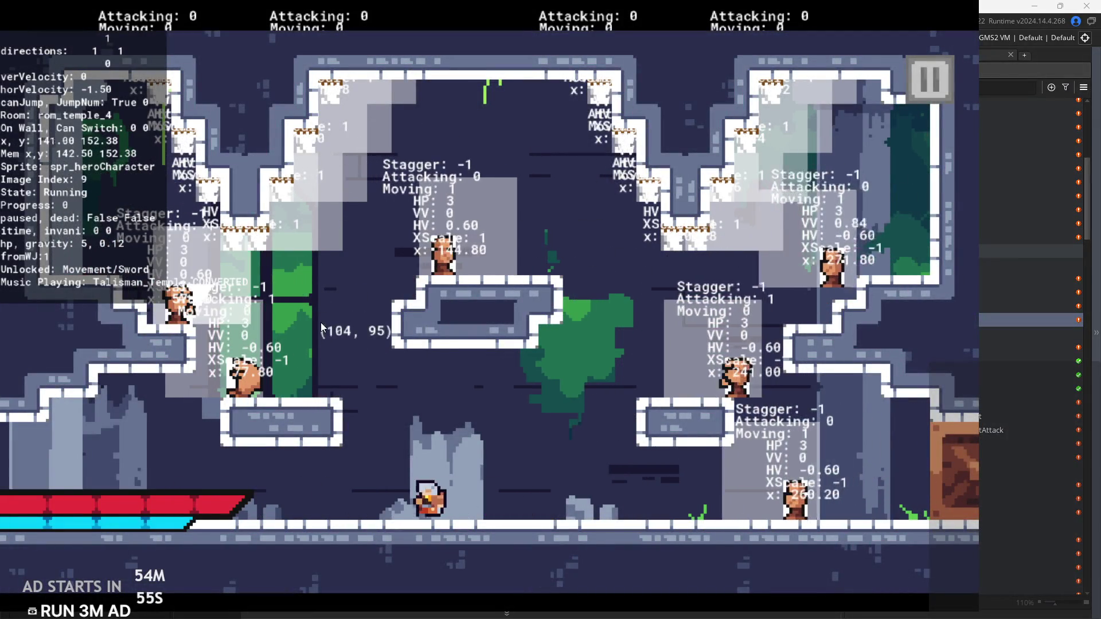
pyautogui.press('Right')
pyautogui.press('Right')
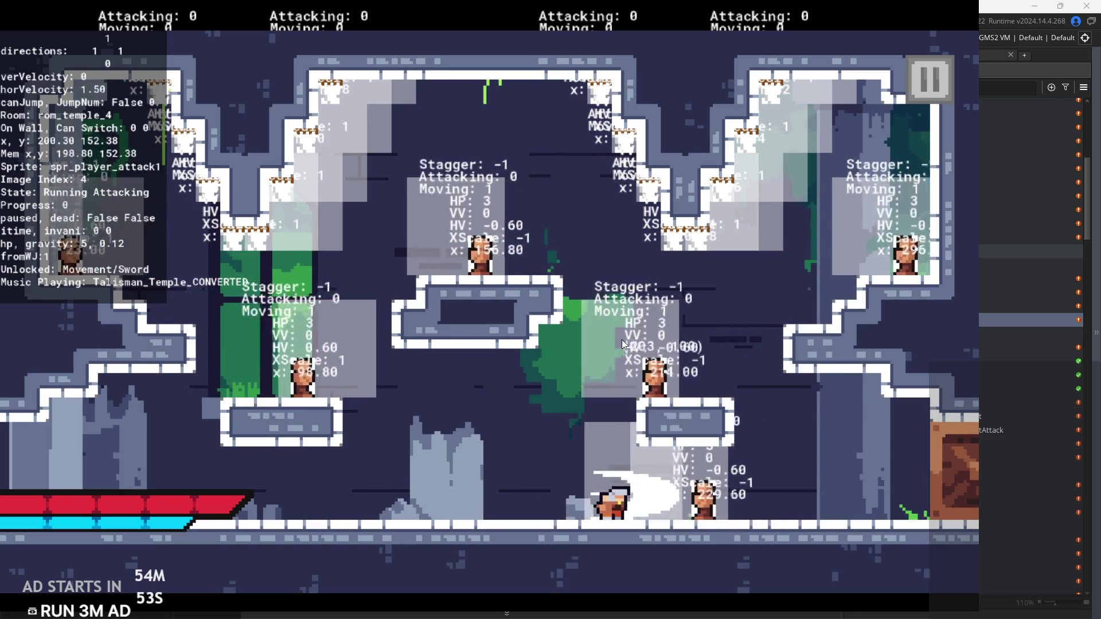
pyautogui.press('x')
pyautogui.press('Right')
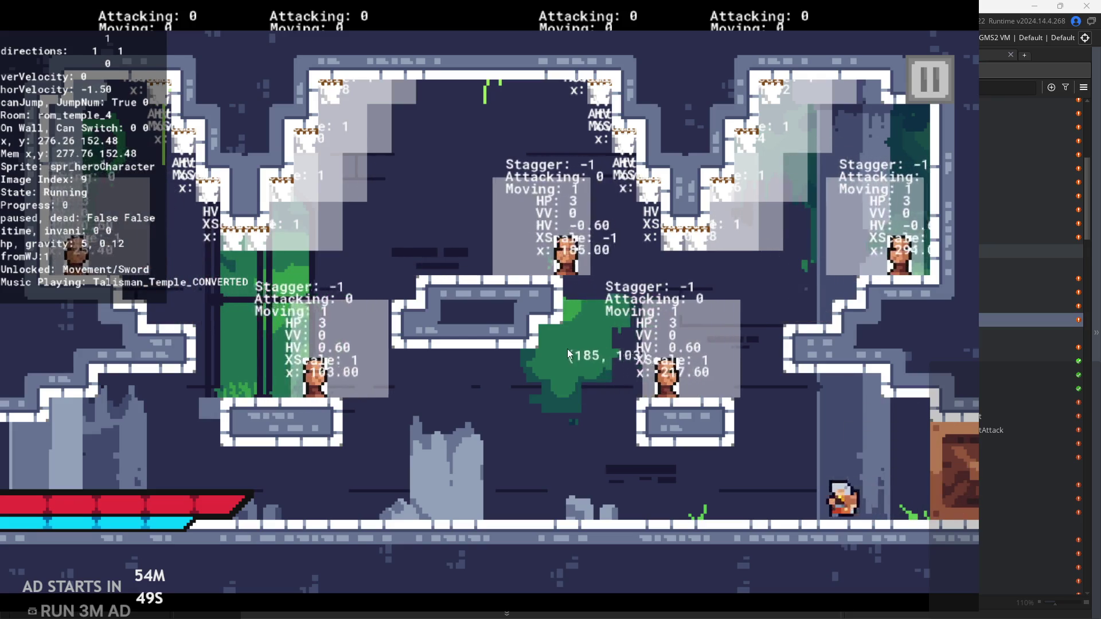
pyautogui.click(924, 91)
# Quit the game and open obj_hitboxEnemySpike's Create event code
pyautogui.click(869, 544)
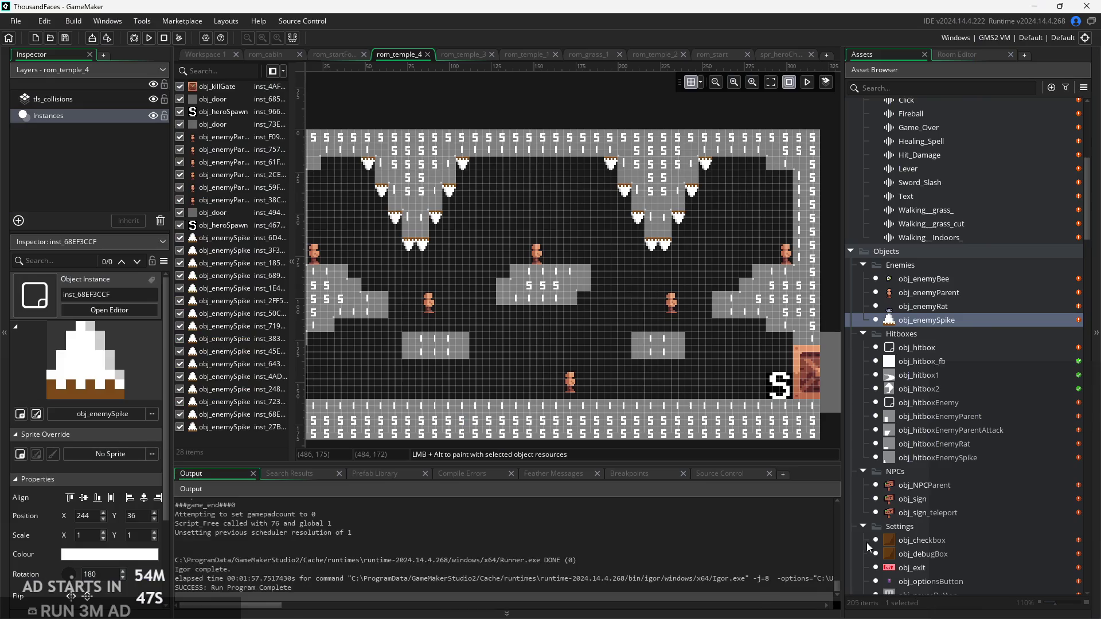
pyautogui.doubleClick(955, 318)
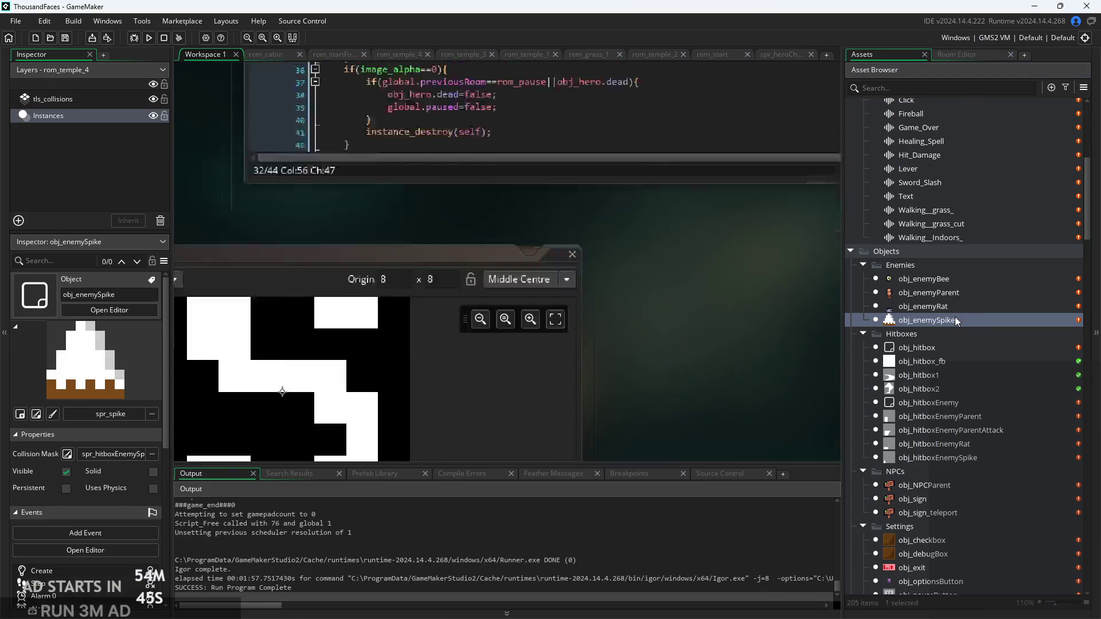
pyautogui.click(934, 404)
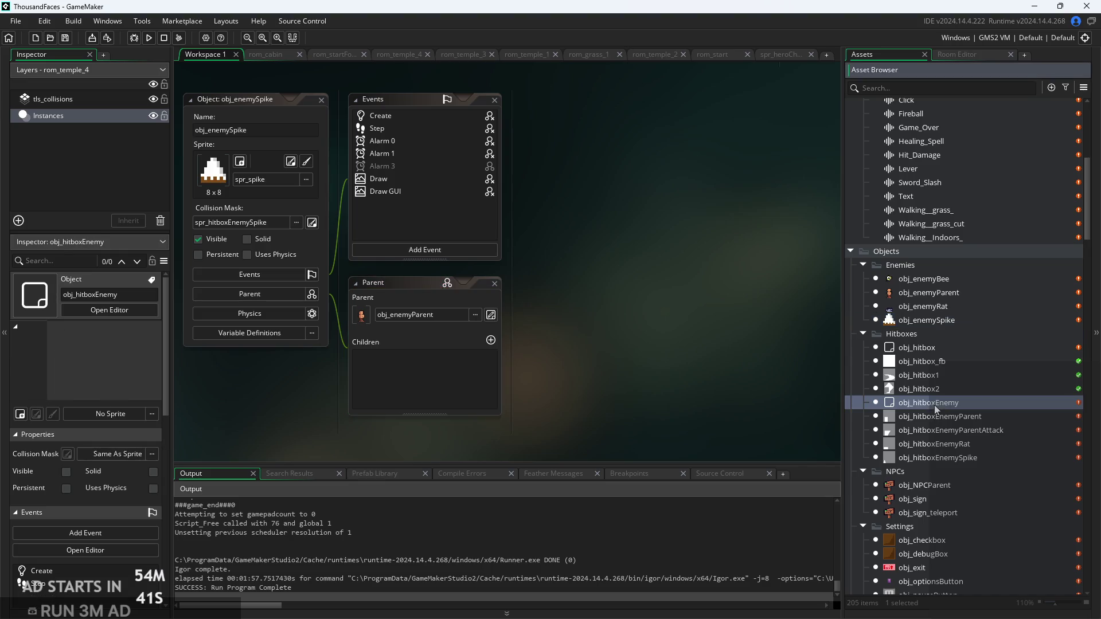
pyautogui.doubleClick(952, 458)
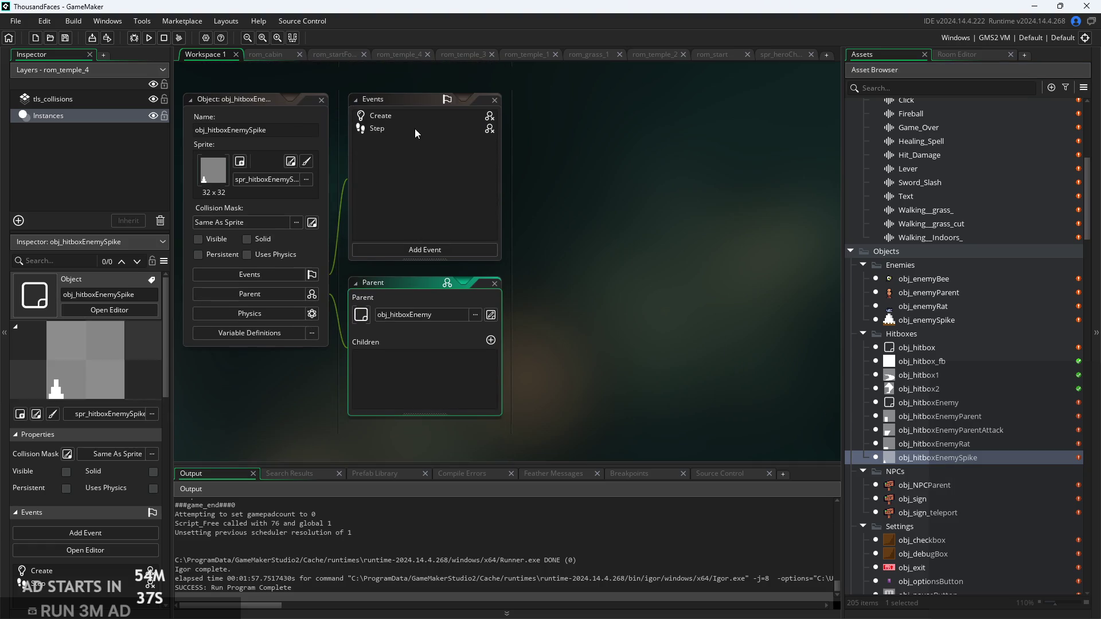
pyautogui.doubleClick(414, 129)
pyautogui.doubleClick(432, 117)
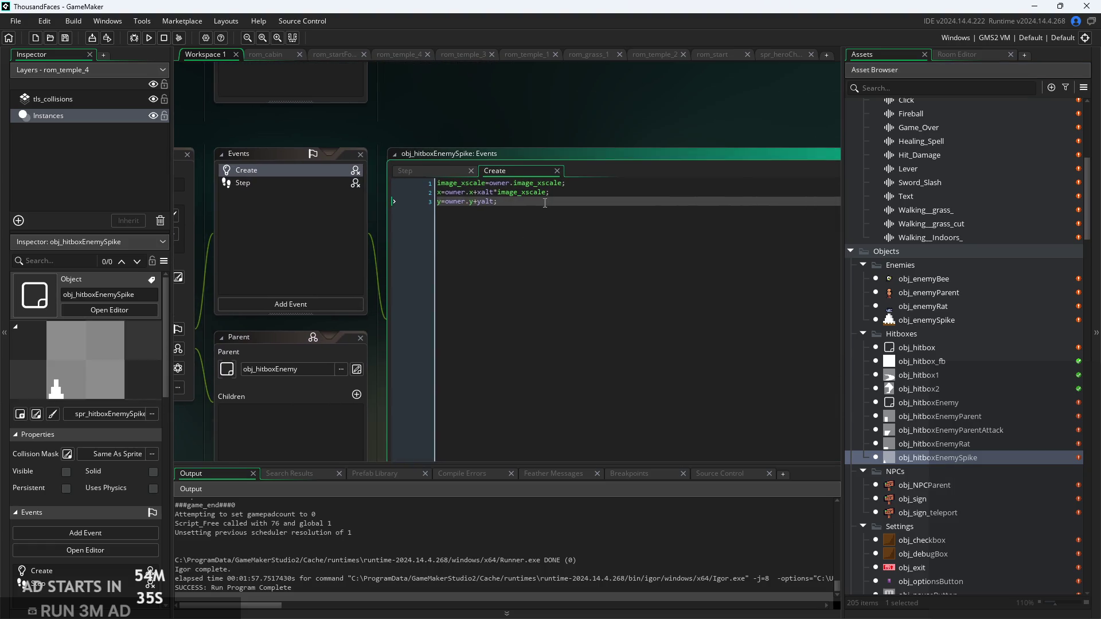
# Add image_angle=owner.image_angle; as line 4 and run a new build
pyautogui.press('Return')
pyautogui.write('rot')
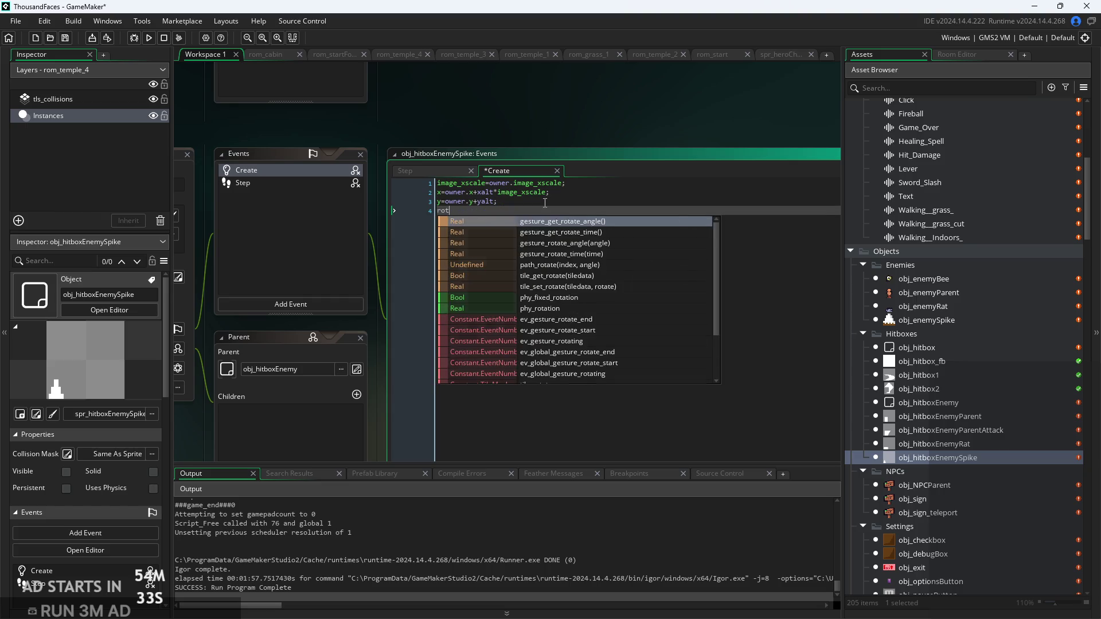
pyautogui.press('BackSpace')
pyautogui.press('BackSpace')
pyautogui.press('BackSpace')
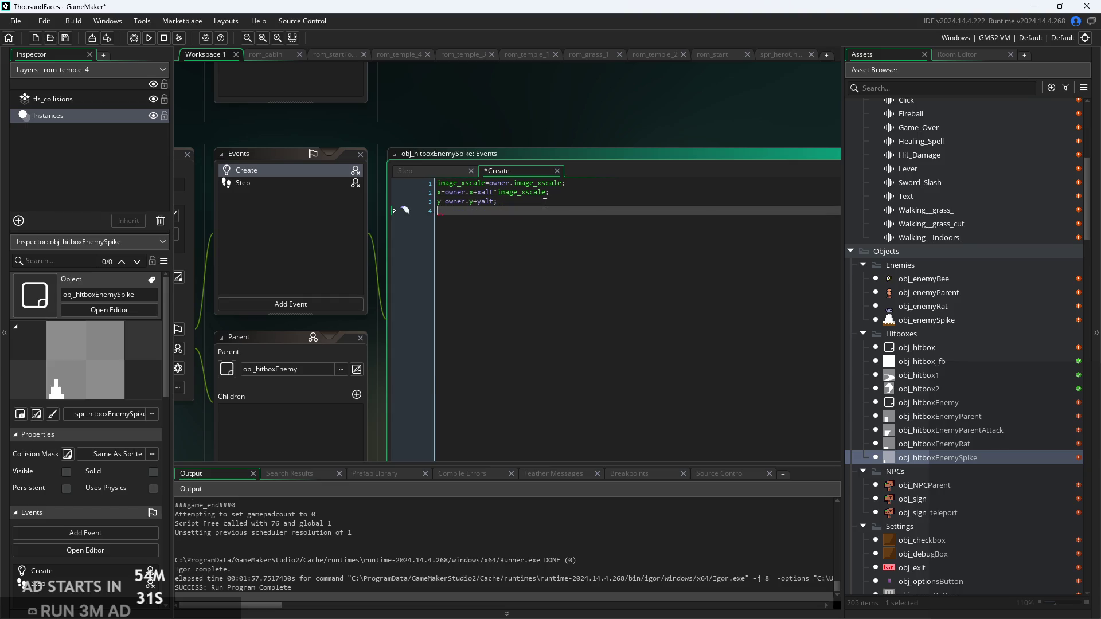
pyautogui.write('ang')
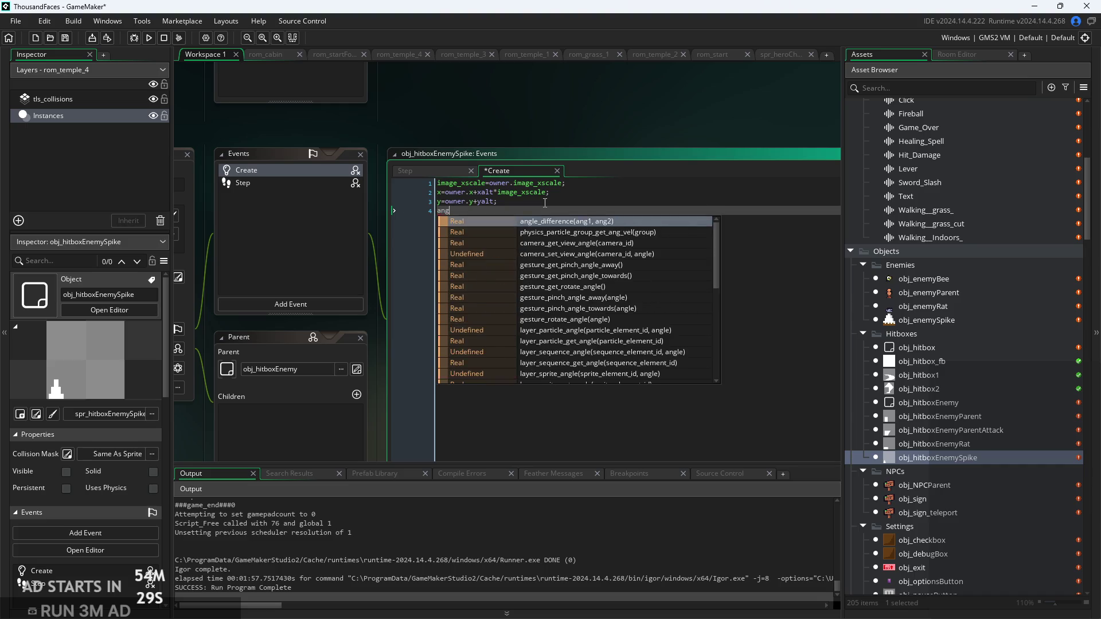
pyautogui.write('k=')
pyautogui.press('BackSpace')
pyautogui.press('BackSpace')
pyautogui.press('BackSpace')
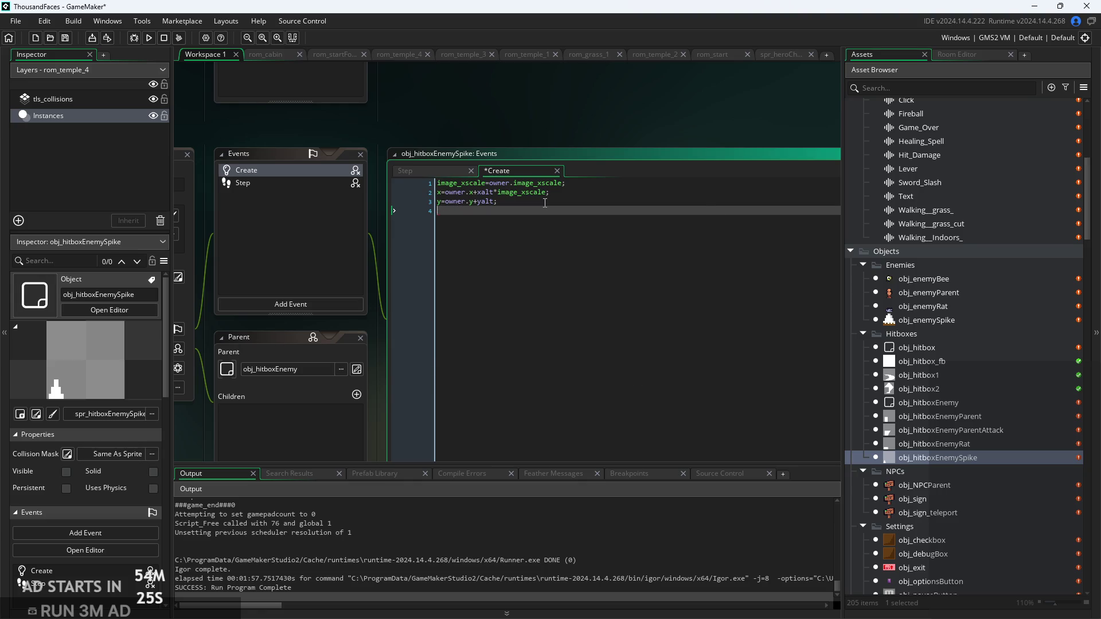
pyautogui.write('image_')
pyautogui.write('ang')
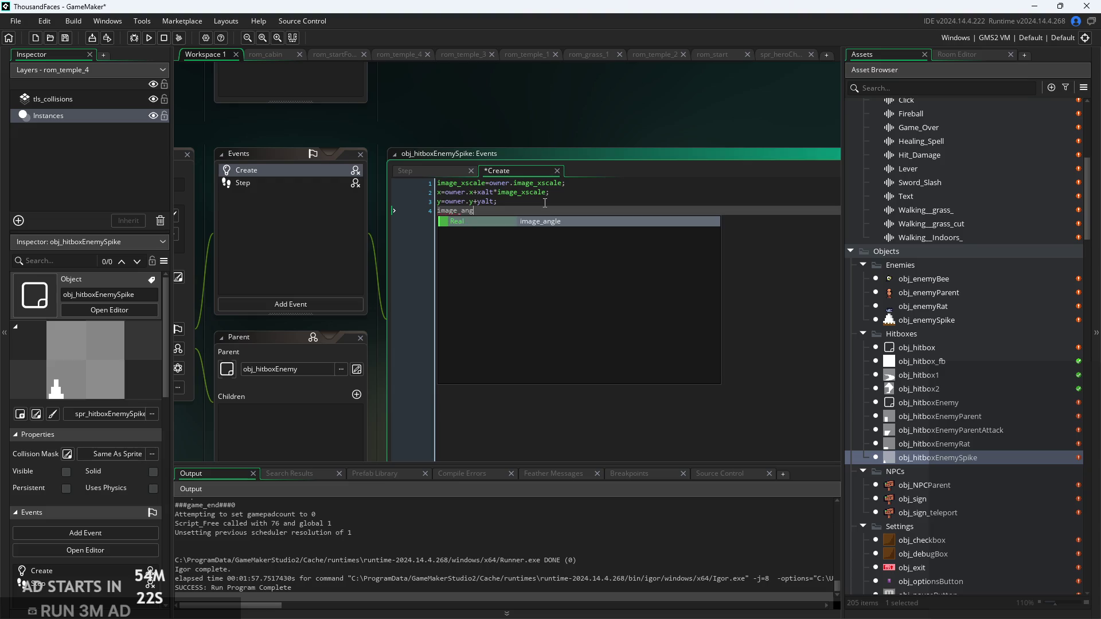
pyautogui.press('Return')
pyautogui.write('owner.i')
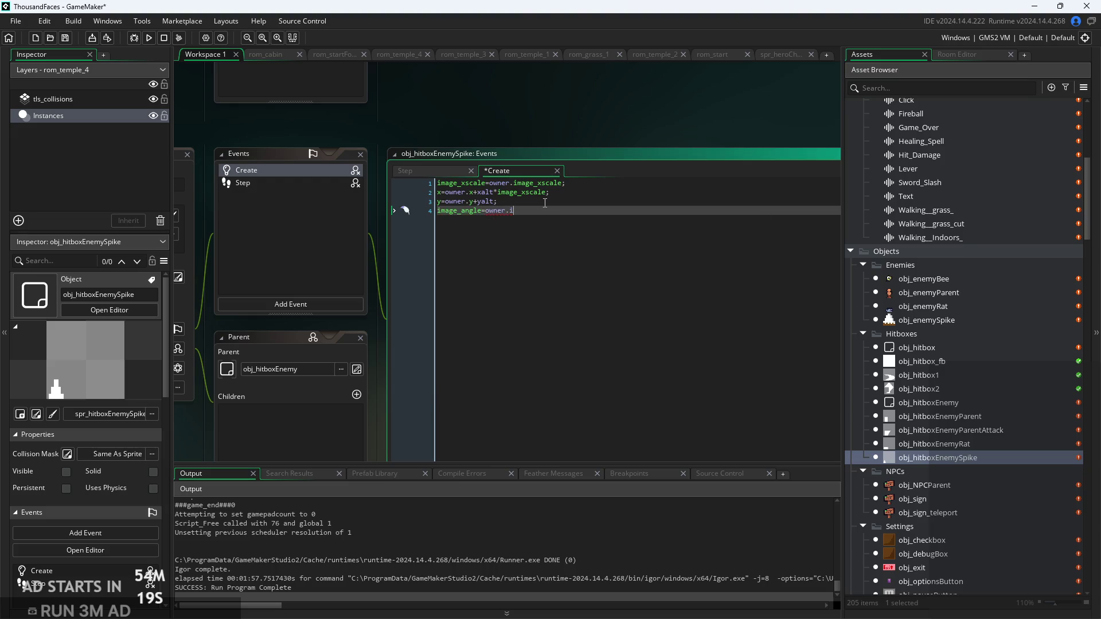
pyautogui.write('mag')
pyautogui.press('Return')
pyautogui.scroll(2, 545, 203)
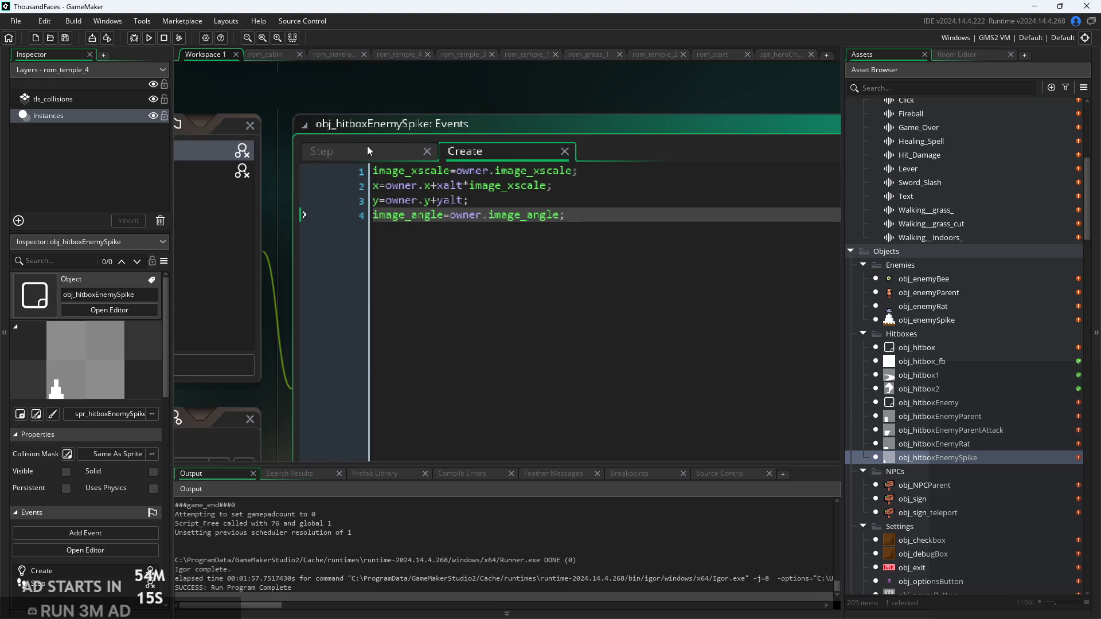
pyautogui.click(149, 39)
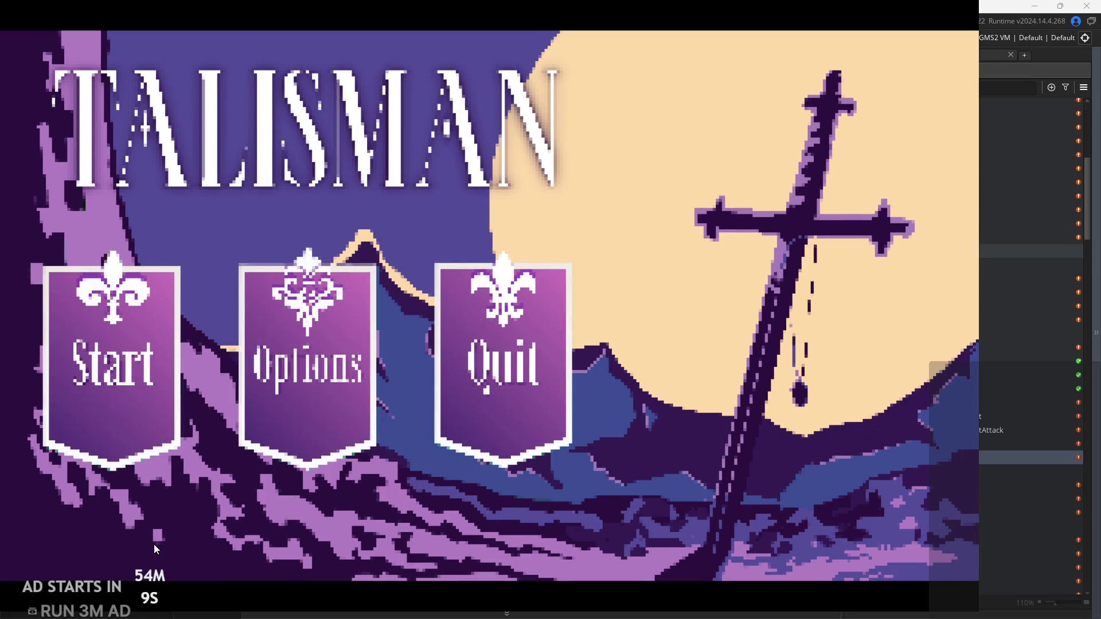
# Start the game from the title screen and run through the forest room
pyautogui.click(68, 400)
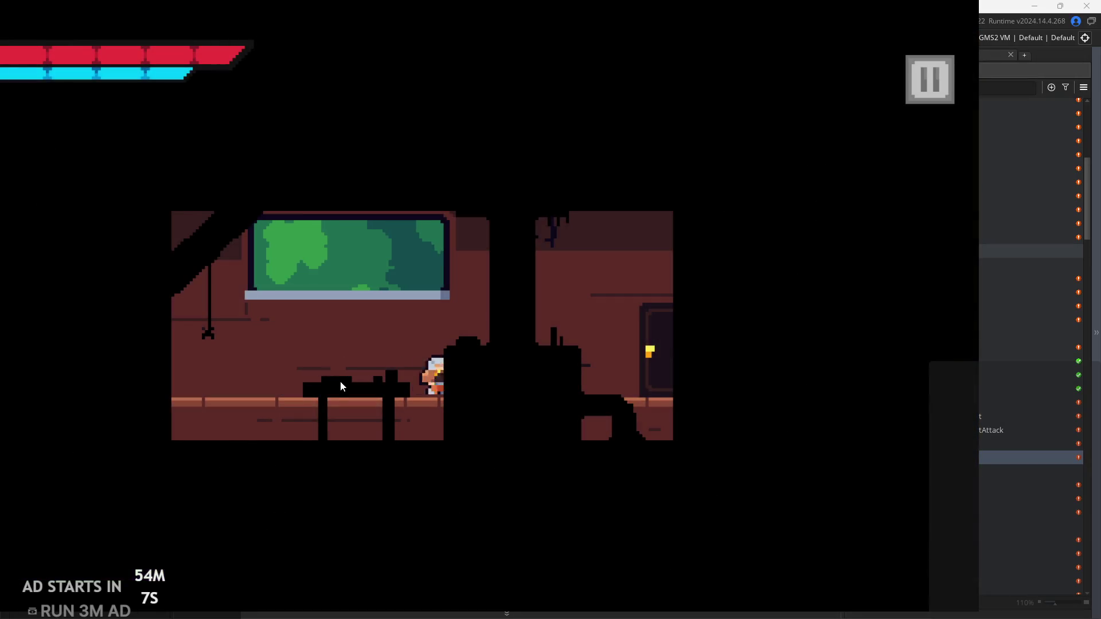
pyautogui.press('Right')
pyautogui.press('space')
pyautogui.press('space')
pyautogui.press('Left')
# Cross the stone ruins room, flip the wall lever, and reach the right exit
pyautogui.press('space')
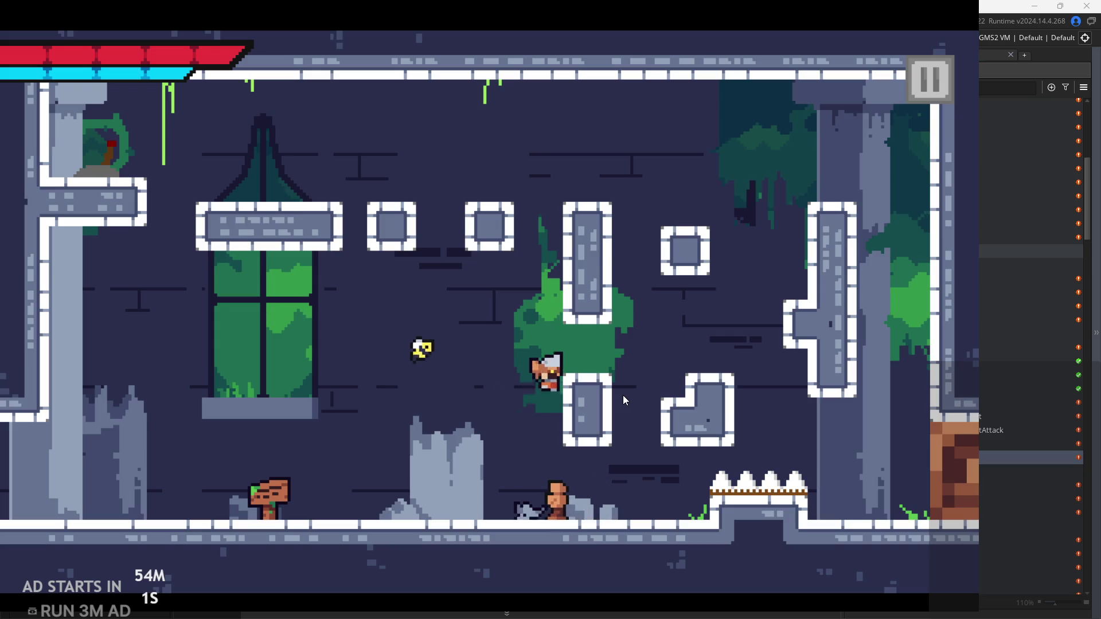
pyautogui.press('Right')
pyautogui.press('space')
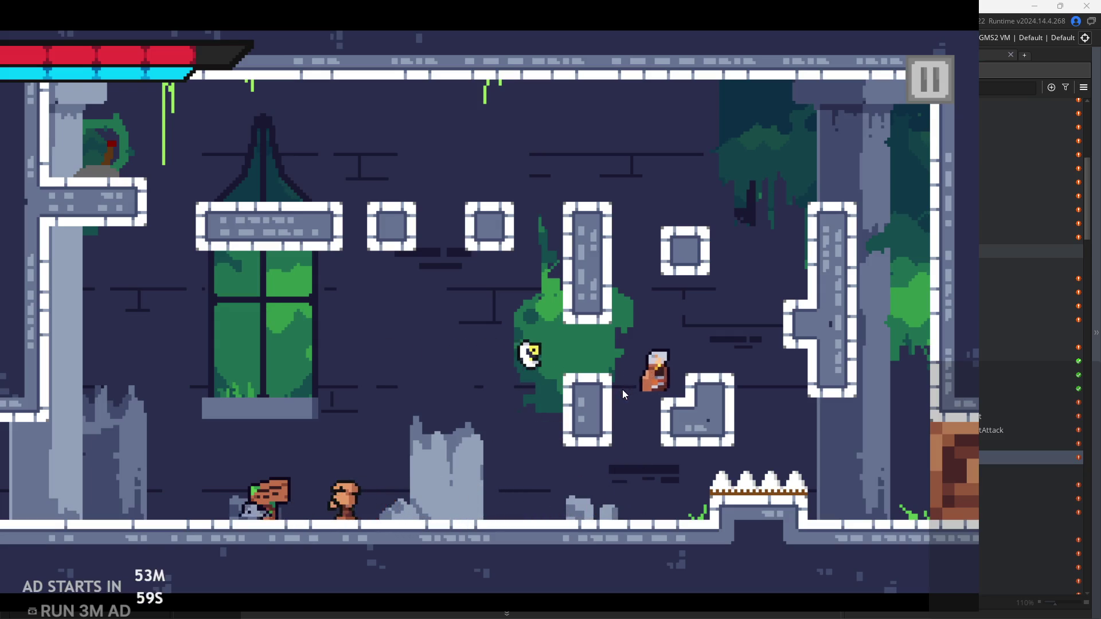
pyautogui.press('space')
pyautogui.press('Left')
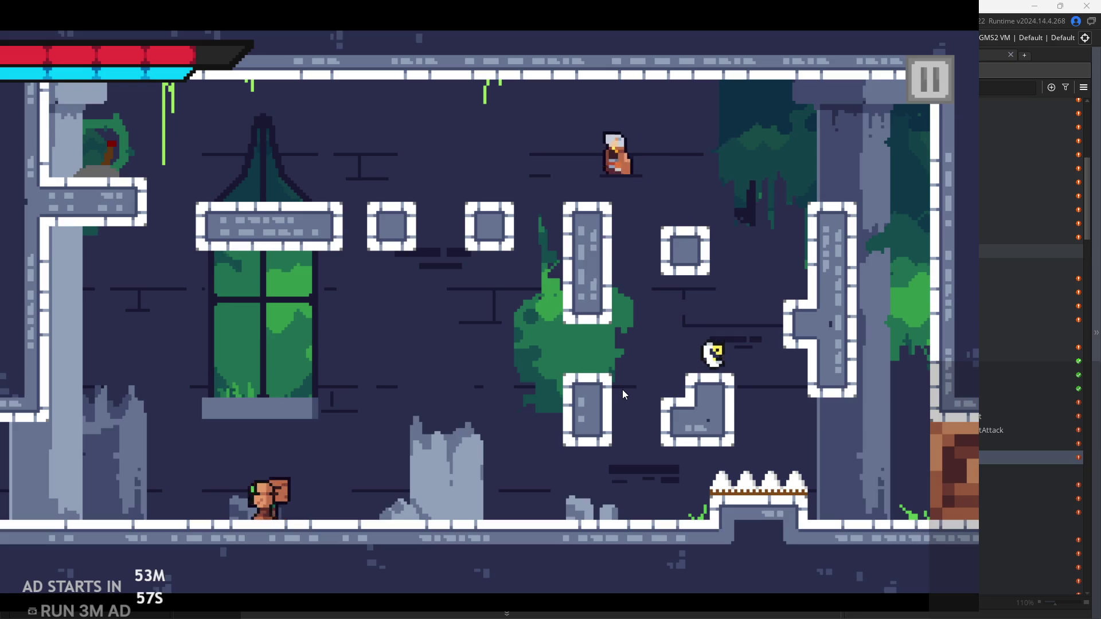
pyautogui.press('Left')
pyautogui.press('x')
pyautogui.press('Right')
pyautogui.press('Right')
pyautogui.press('space')
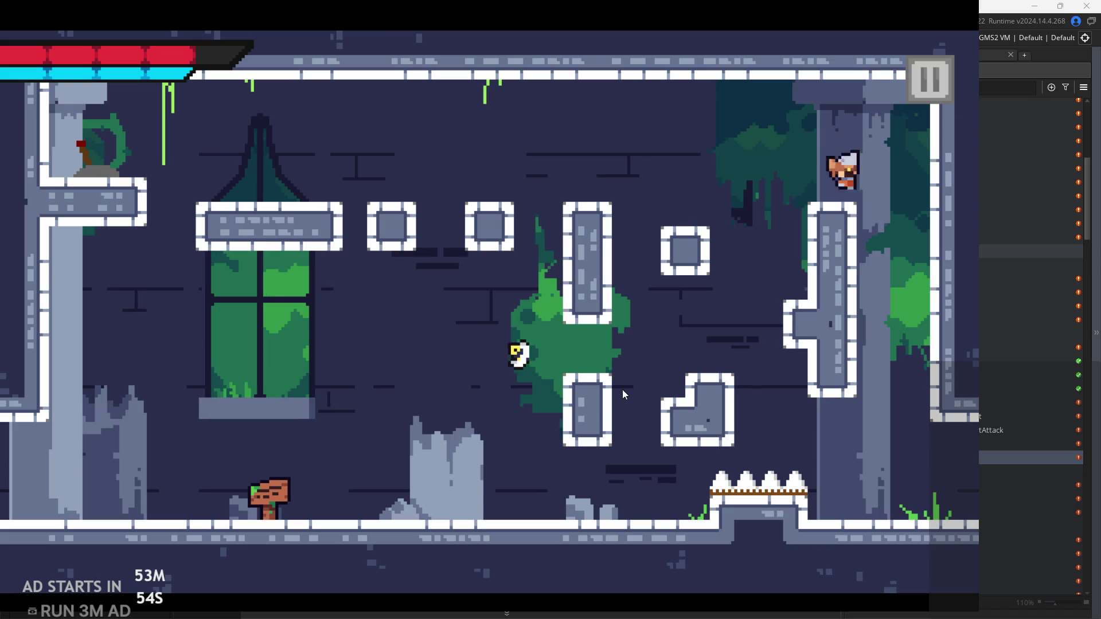
pyautogui.press('Right')
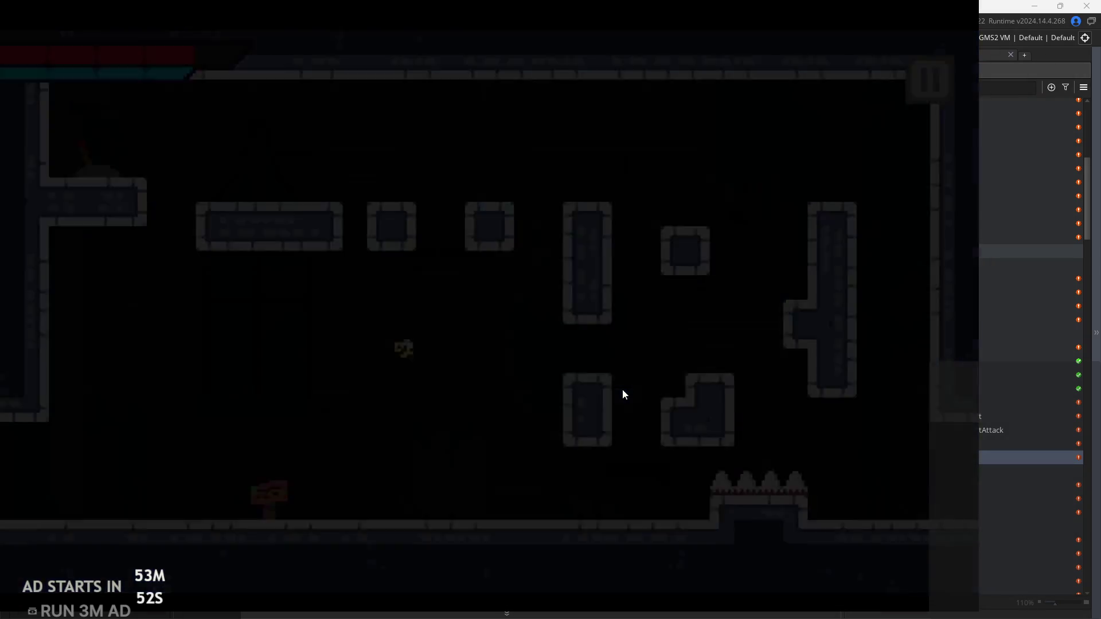
# Run into the next room and land on top of the stone block
pyautogui.press('Right')
pyautogui.press('space')
pyautogui.press('space')
pyautogui.press('Right')
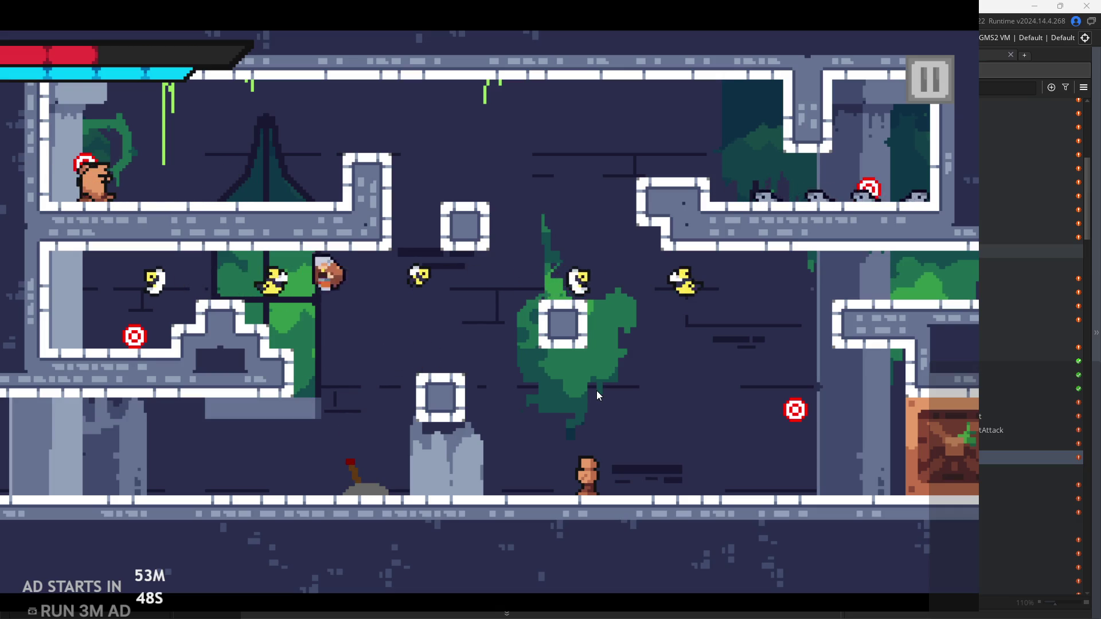
pyautogui.press('space')
pyautogui.press('Left')
pyautogui.press('Right')
pyautogui.press('space')
# Jump off the stone block and strike the lower-left target
pyautogui.press('Left')
pyautogui.press('space')
pyautogui.press('space')
pyautogui.press('Left')
pyautogui.press('Right')
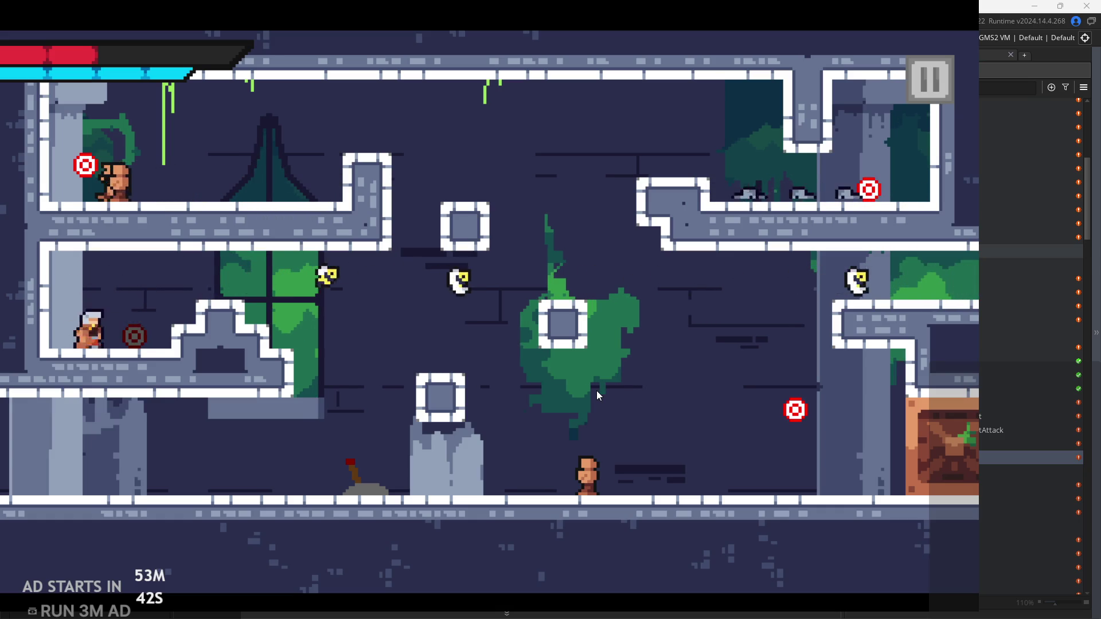
pyautogui.press('space')
pyautogui.press('Right')
# Climb via the middle block to the upper-left ledge and strike the left target
pyautogui.press('space')
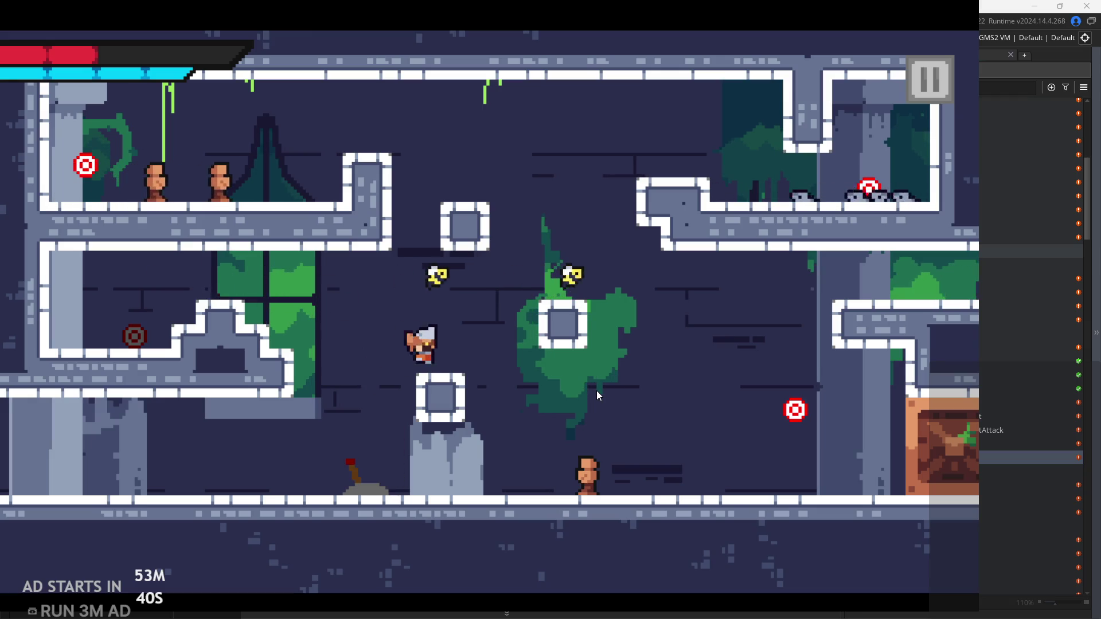
pyautogui.press('Right')
pyautogui.press('space')
pyautogui.press('space')
pyautogui.press('Left')
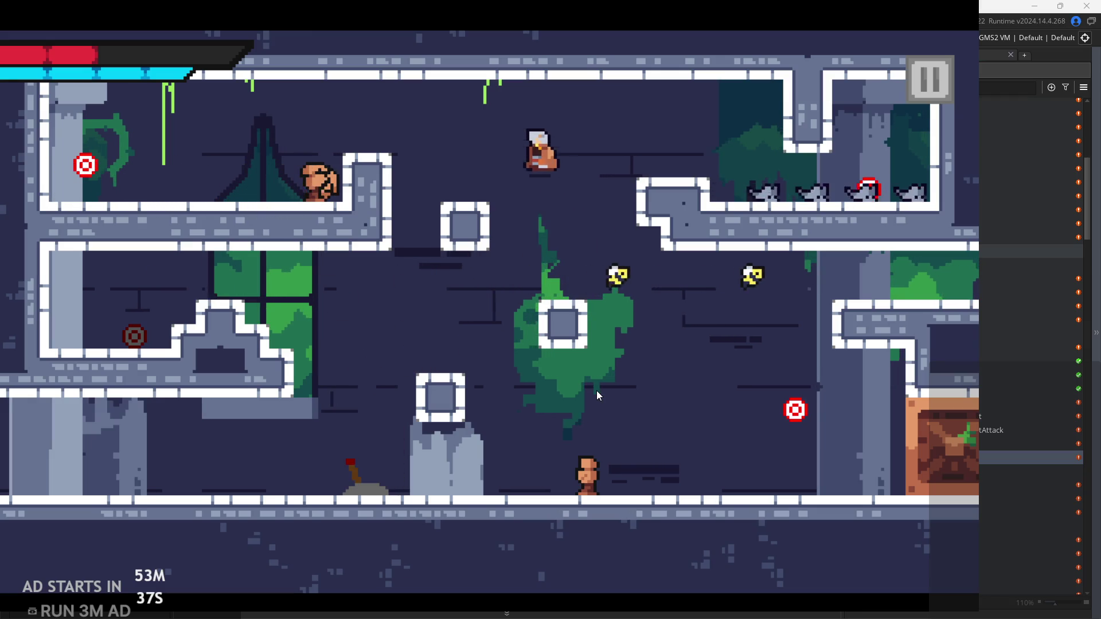
pyautogui.press('Left')
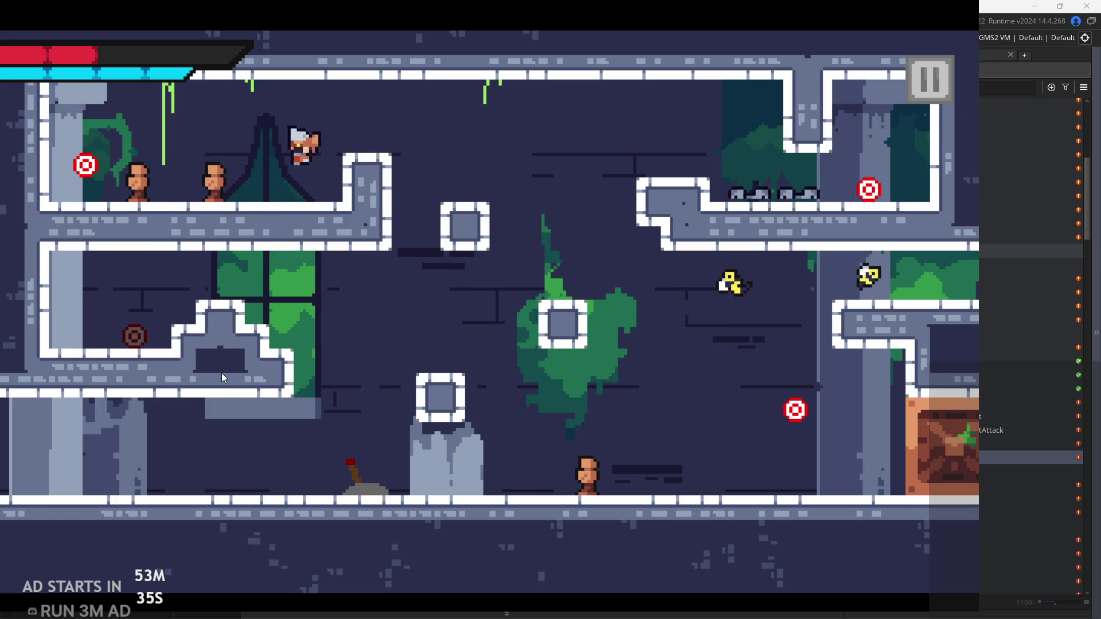
pyautogui.press('Left')
pyautogui.press('space')
pyautogui.press('Left')
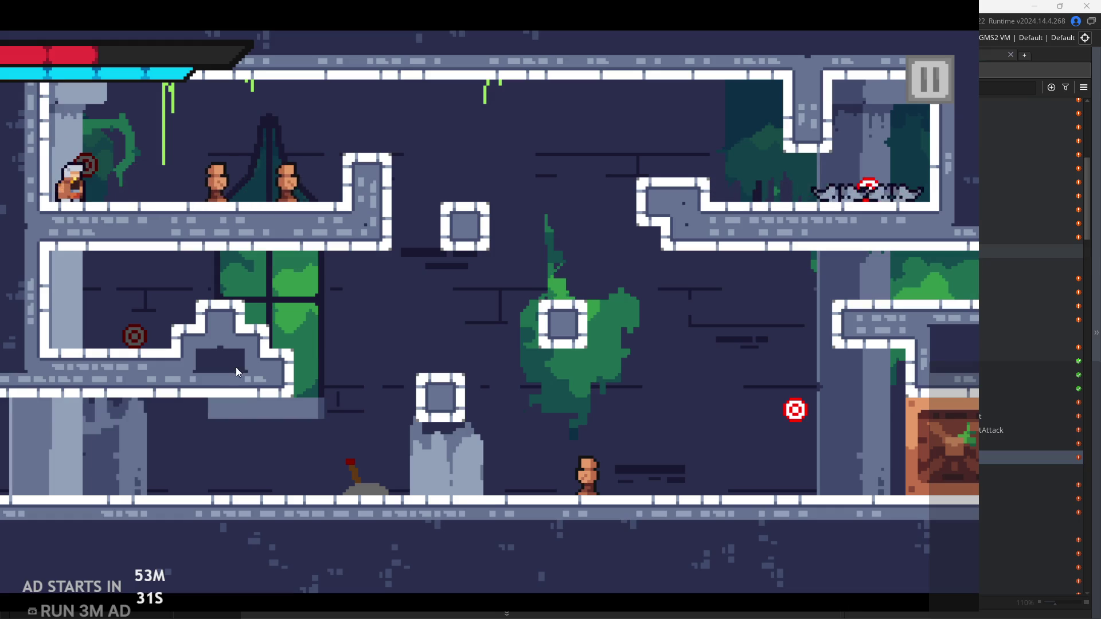
# Cross to the upper-right ledge, slash the enemies there, and drop to the floor
pyautogui.press('Right')
pyautogui.press('Right')
pyautogui.press('space')
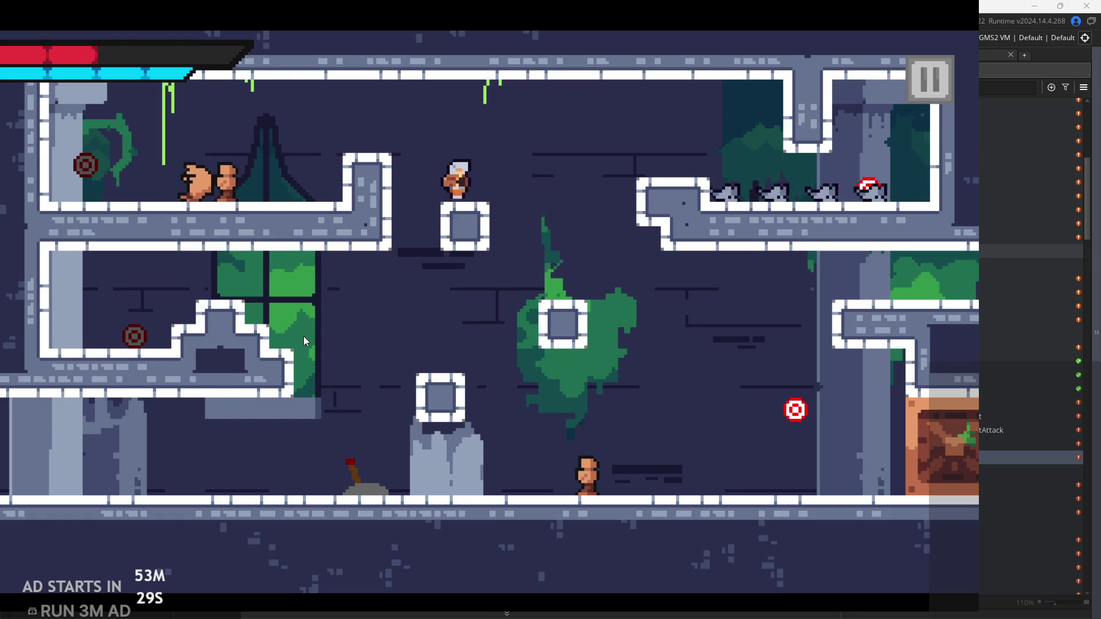
pyautogui.press('space')
pyautogui.press('Right')
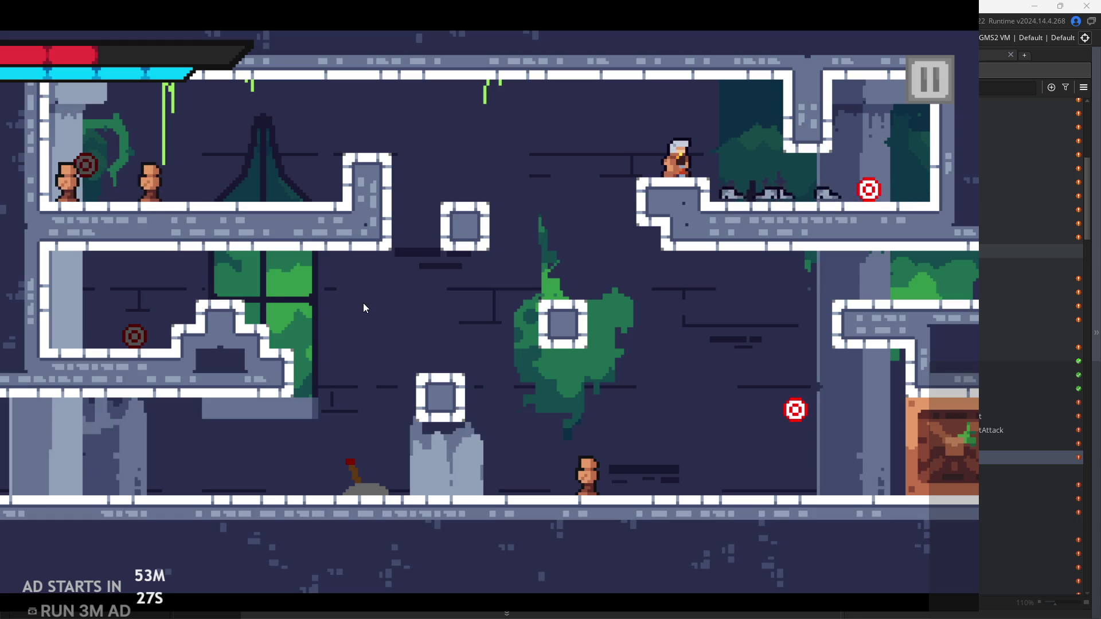
pyautogui.press('Right')
pyautogui.press('x')
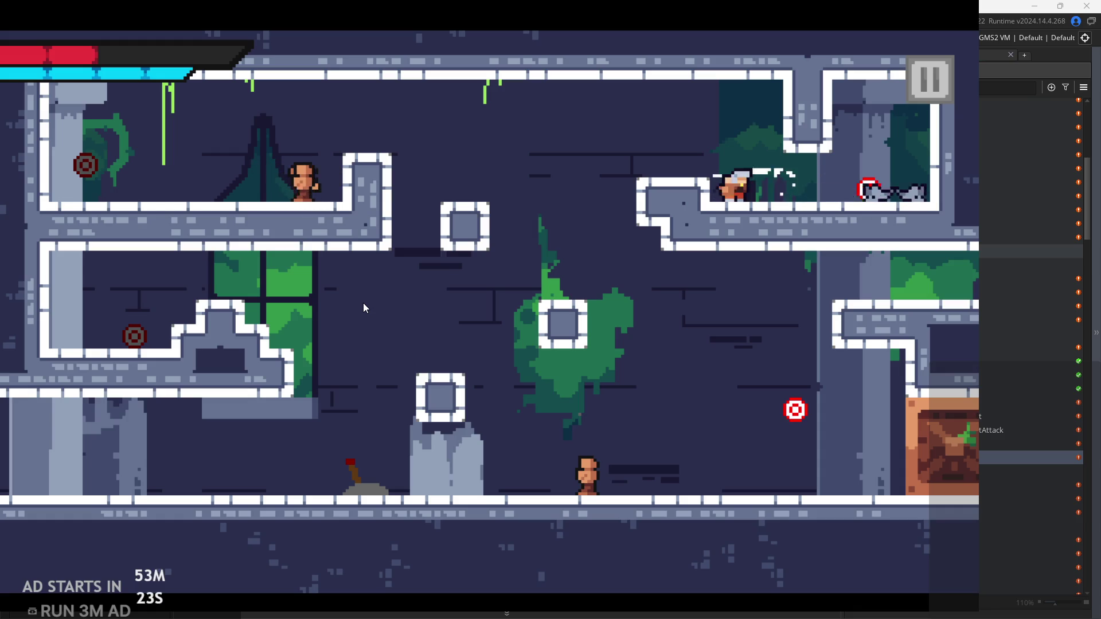
pyautogui.press('Left')
pyautogui.press('space')
pyautogui.press('Right')
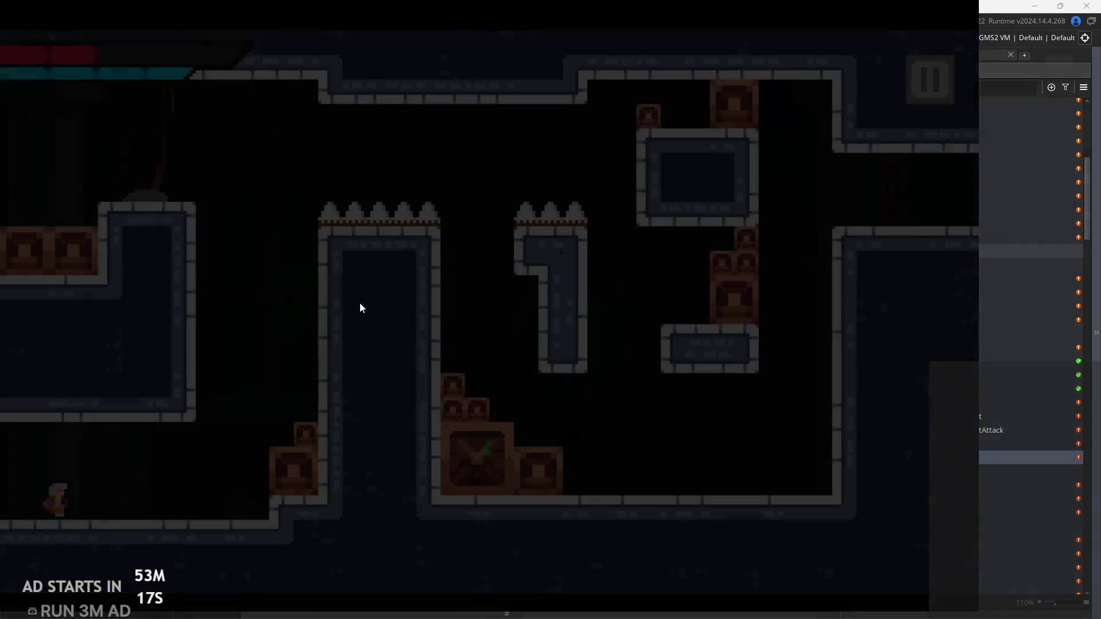
# In the window-wall room, reach the upper-left ledge and flip the lever to open the gate
pyautogui.press('space')
pyautogui.press('space')
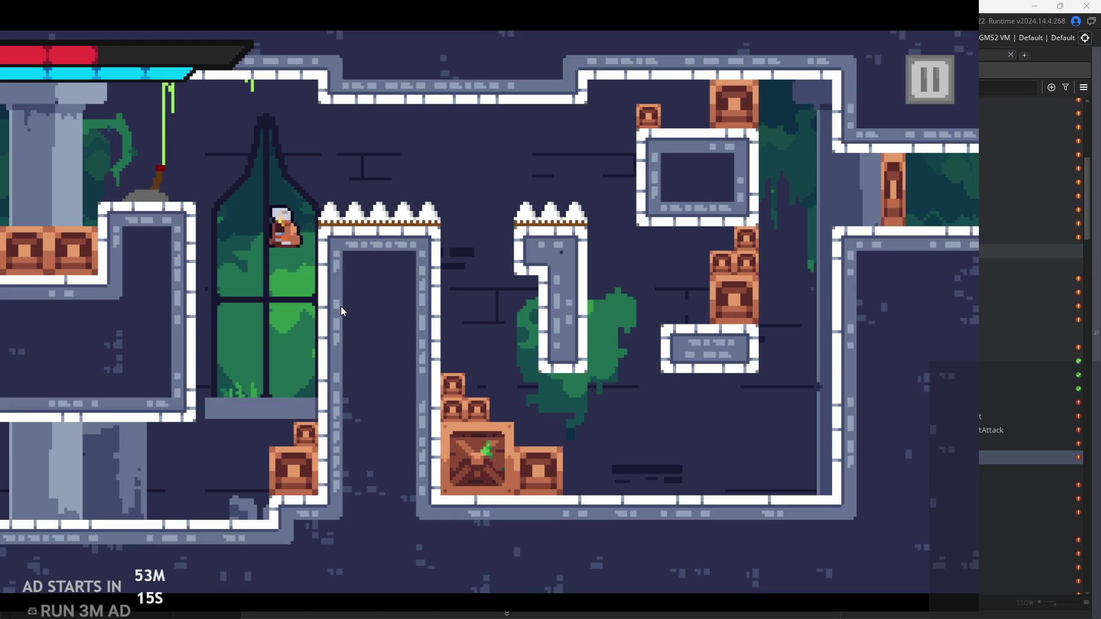
pyautogui.press('Left')
pyautogui.press('x')
pyautogui.press('space')
pyautogui.press('Right')
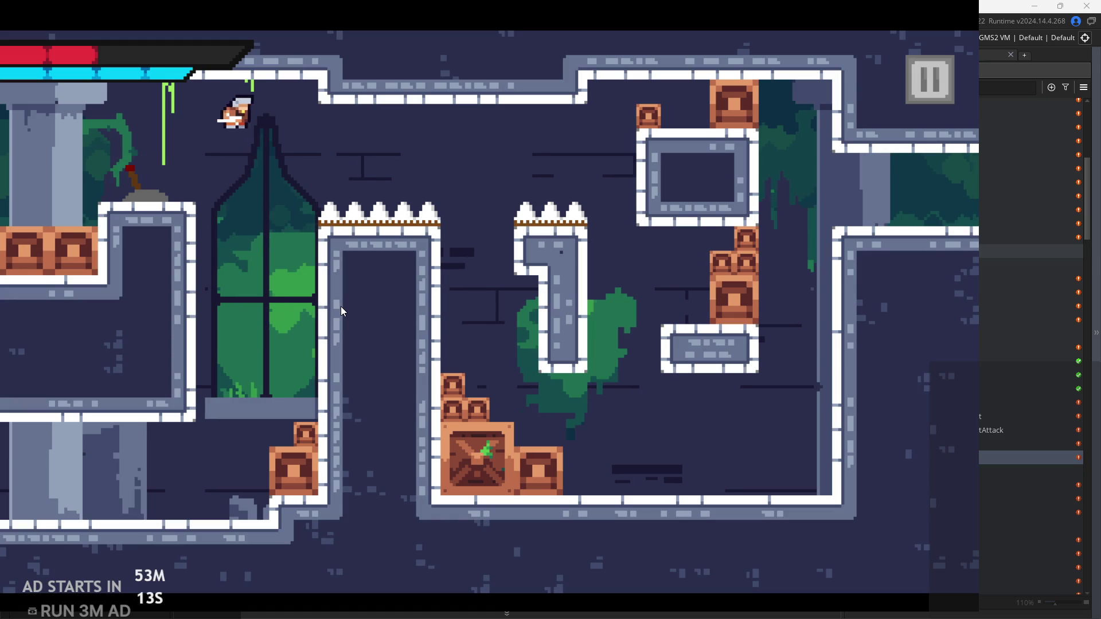
pyautogui.press('Left')
pyautogui.press('Left')
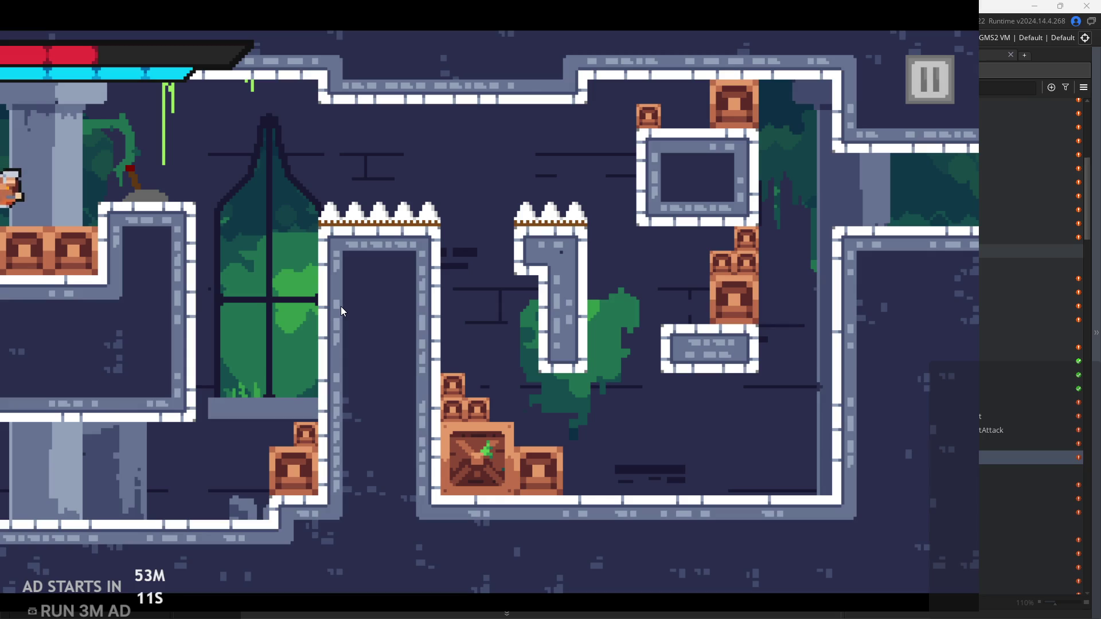
# Climb out the top-right opening into the enemy room, then pause and enable Debug Stats
pyautogui.press('space')
pyautogui.press('Right')
pyautogui.press('Right')
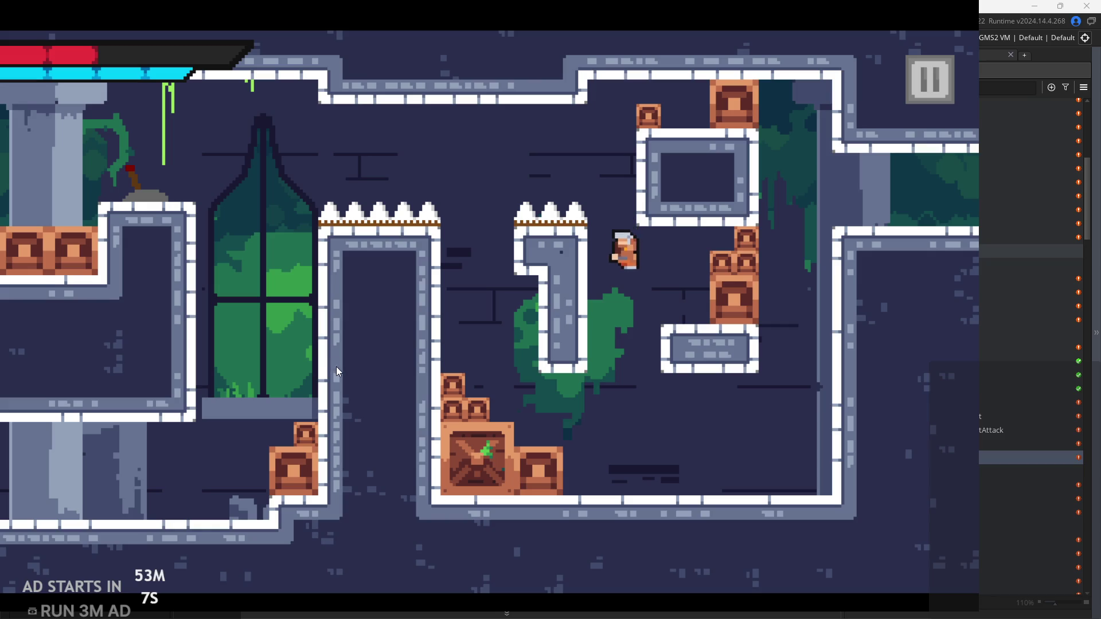
pyautogui.press('Right')
pyautogui.press('space')
pyautogui.press('space')
pyautogui.press('space')
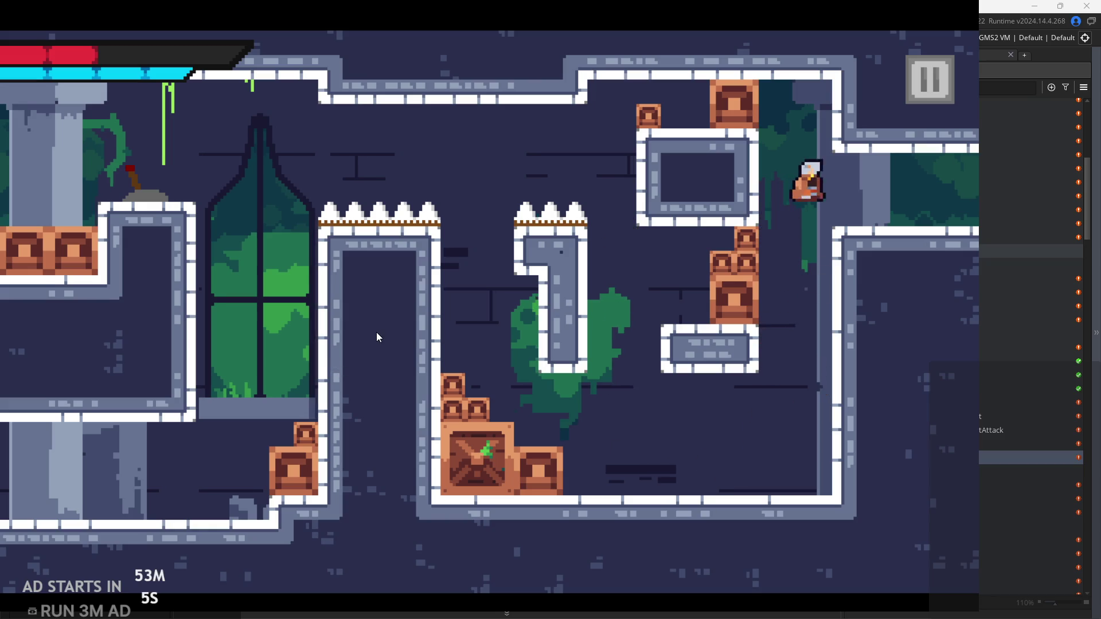
pyautogui.press('Right')
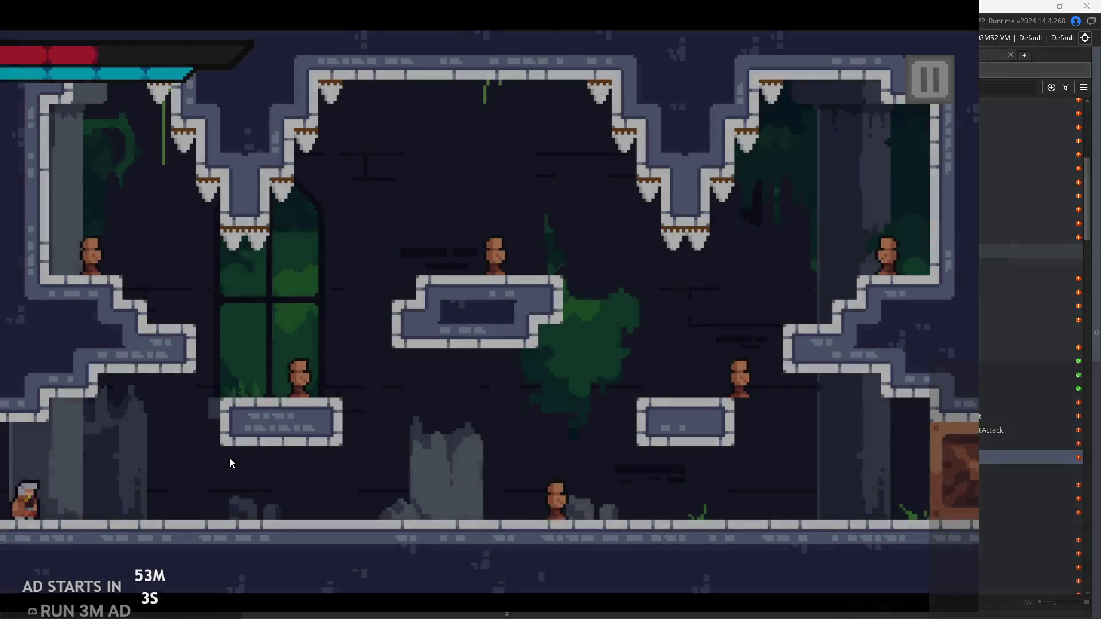
pyautogui.press('Right')
pyautogui.click(930, 79)
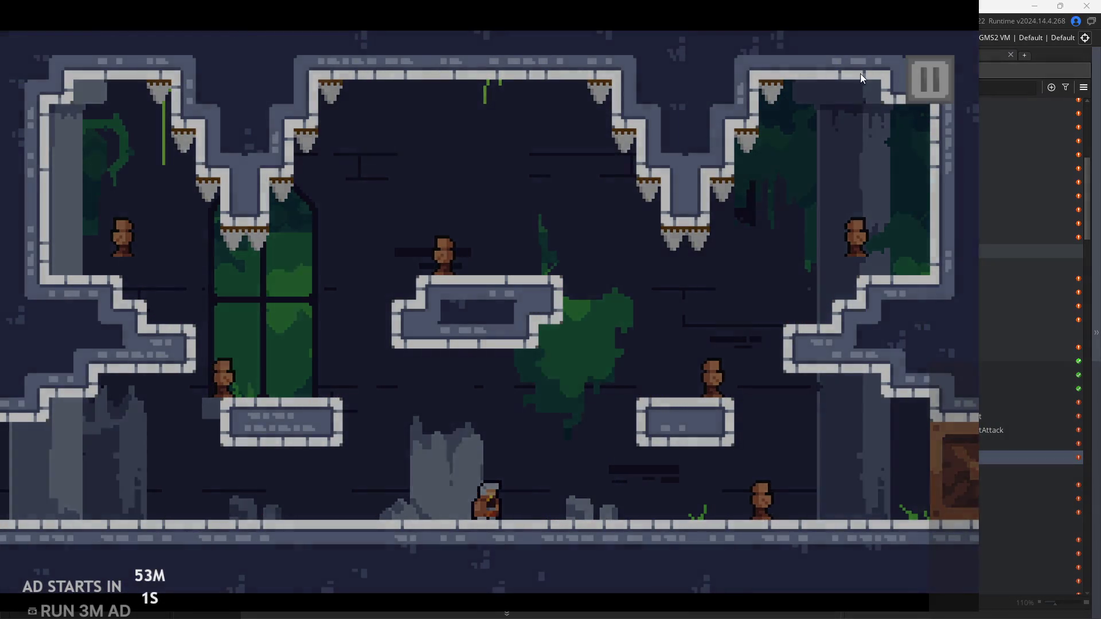
pyautogui.click(198, 177)
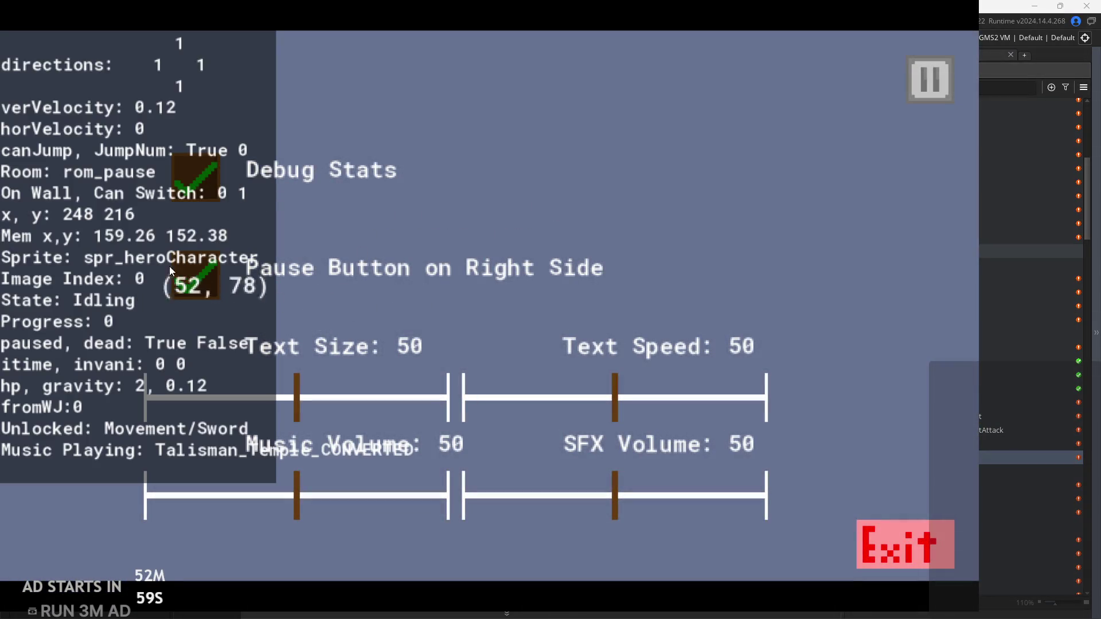
# Adjust the game's pause options, lowering debug Text Size from 50 to 0, then resume play
pyautogui.click(207, 273)
pyautogui.click(195, 288)
pyautogui.click(195, 287)
pyautogui.click(196, 285)
pyautogui.press('Escape')
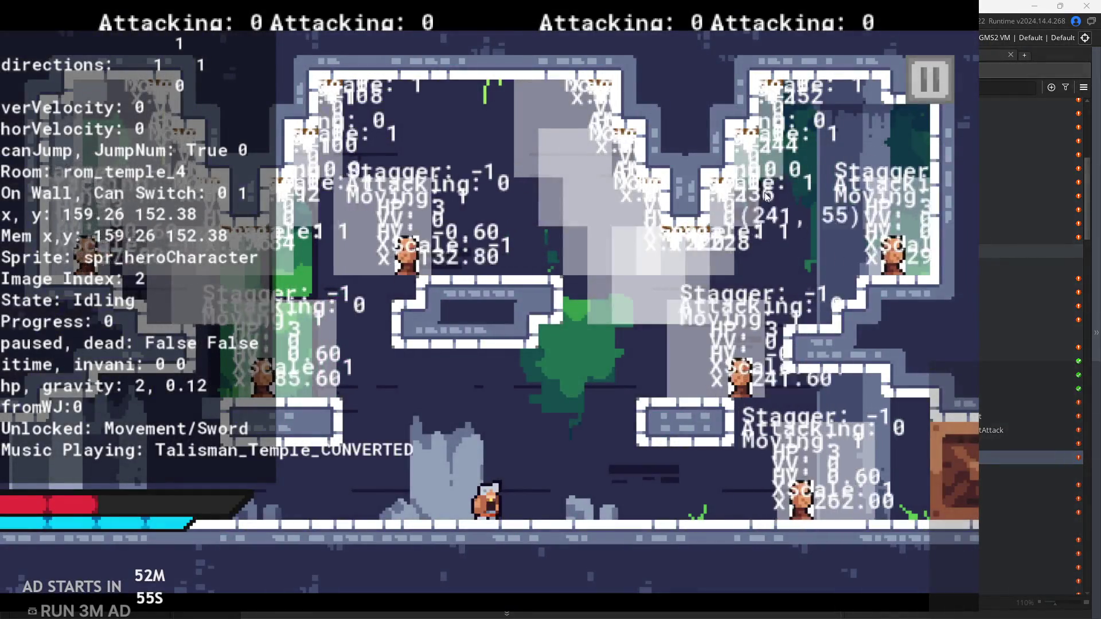
pyautogui.click(930, 78)
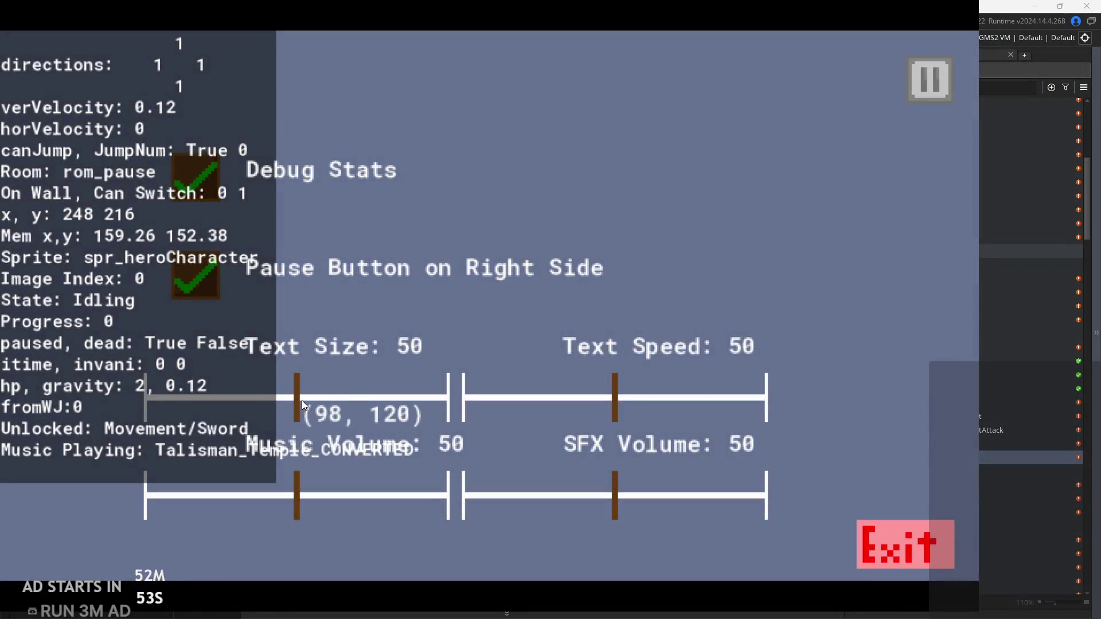
pyautogui.moveTo(304, 404); pyautogui.dragTo(28, 413)
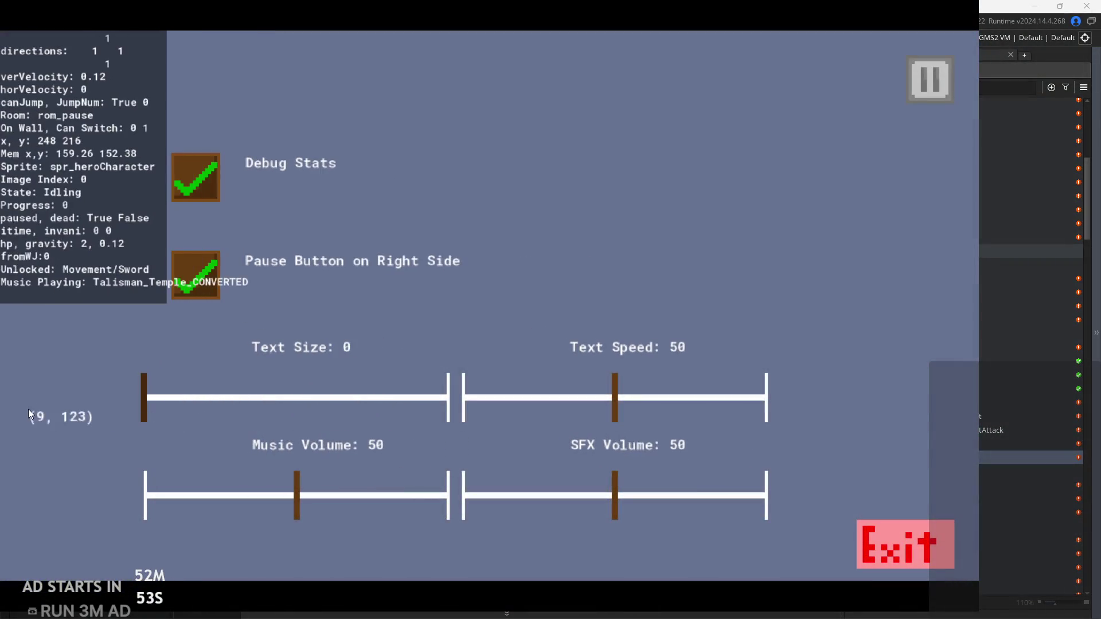
pyautogui.click(917, 97)
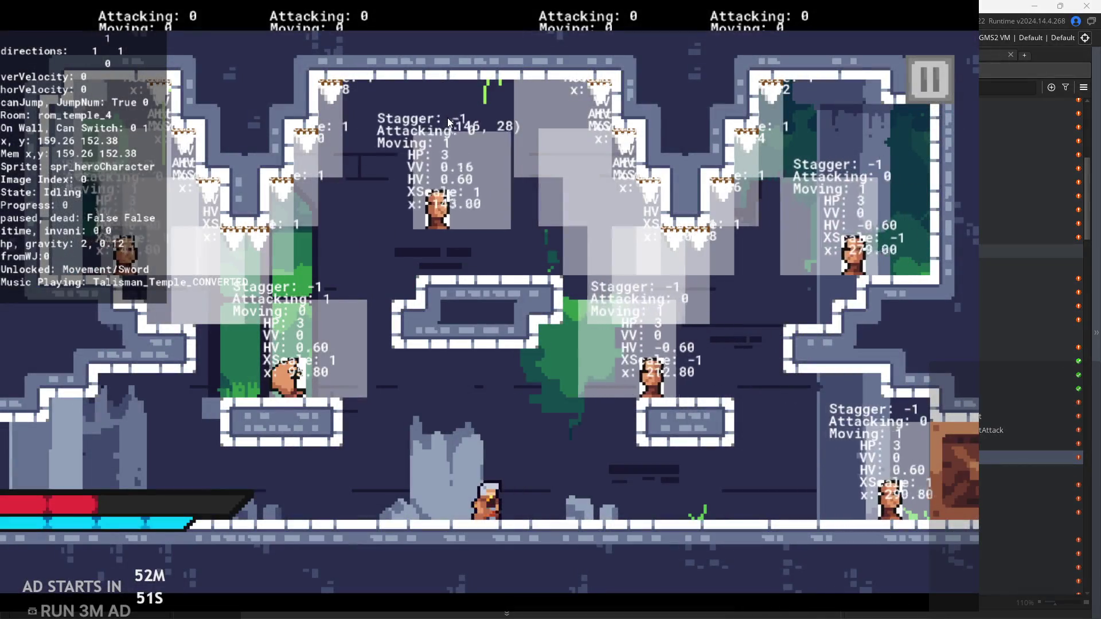
# Fight the floor enemies, then jump onto the right platform and sword the enemies there
pyautogui.press('Left')
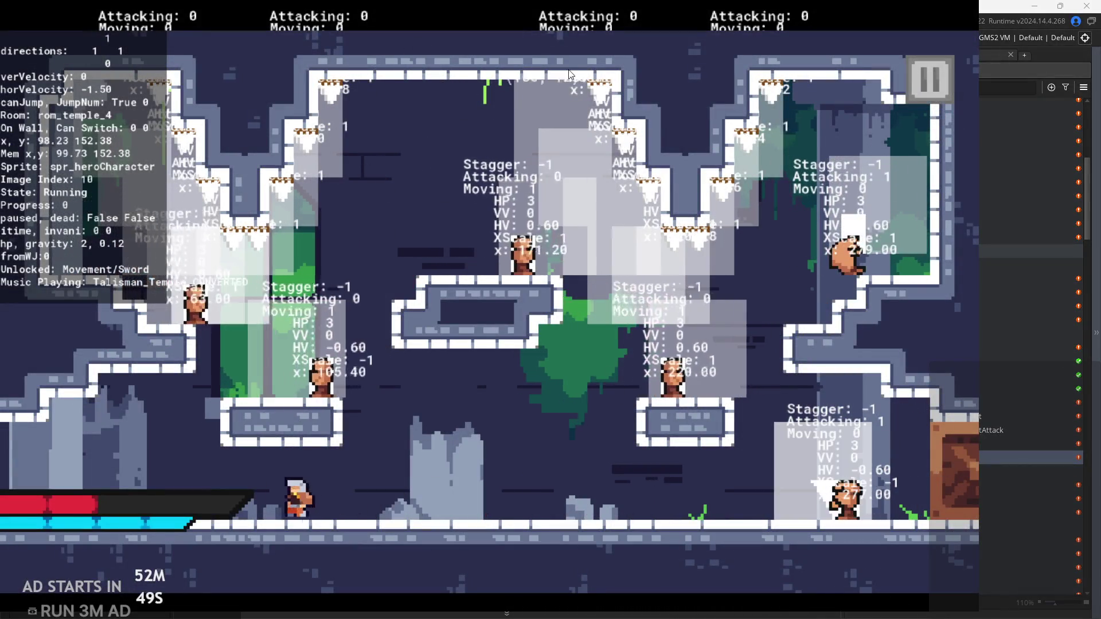
pyautogui.press('Right')
pyautogui.press('x')
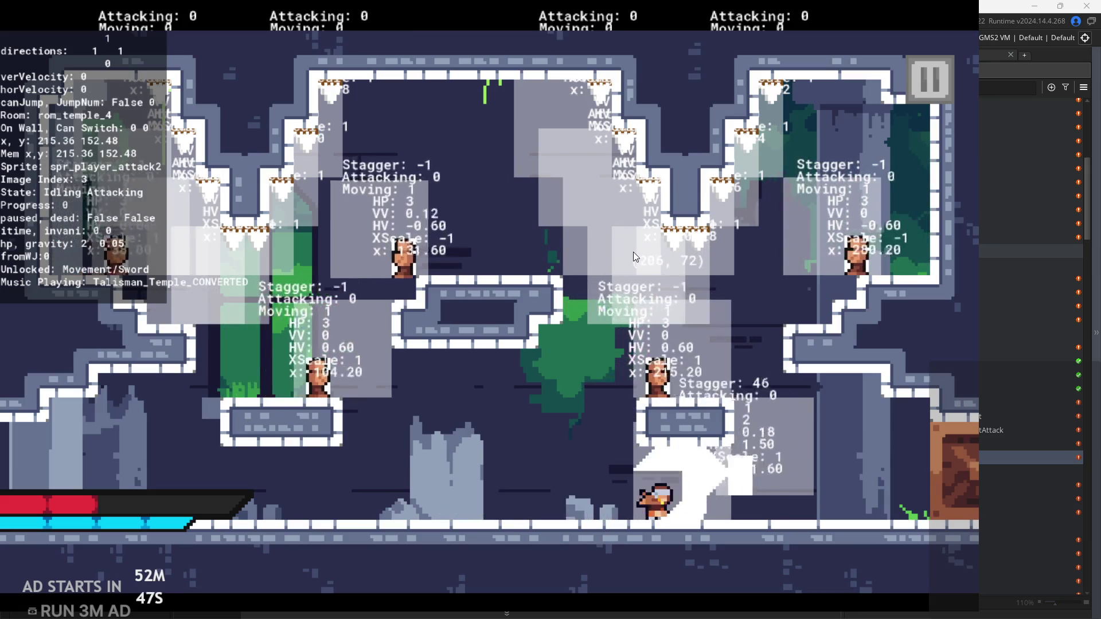
pyautogui.press('x')
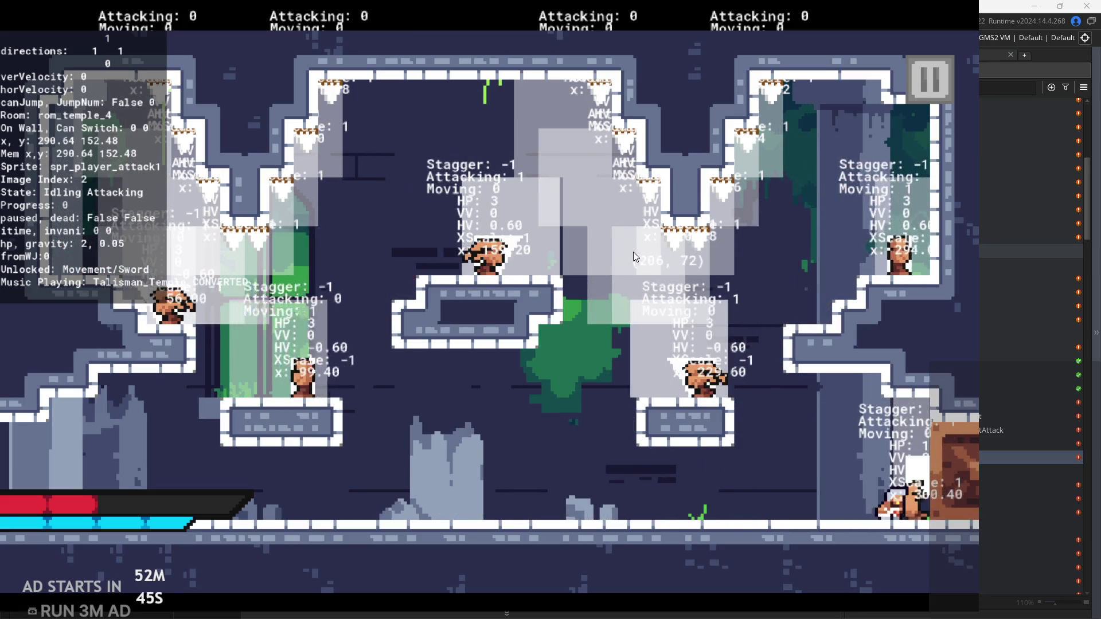
pyautogui.press('Left')
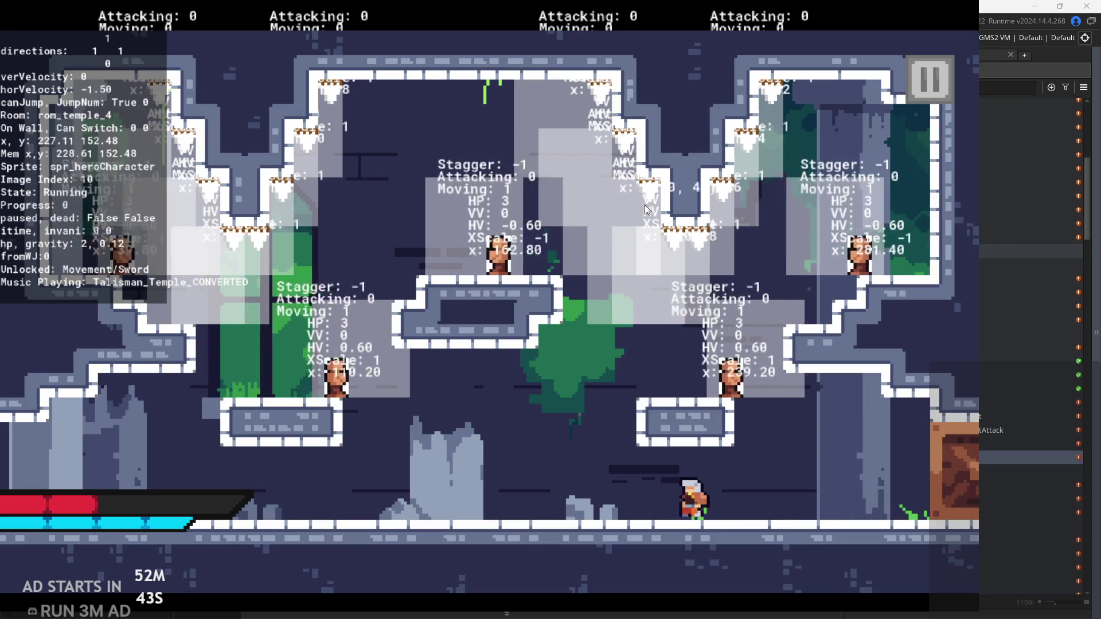
pyautogui.press('Right')
pyautogui.press('z')
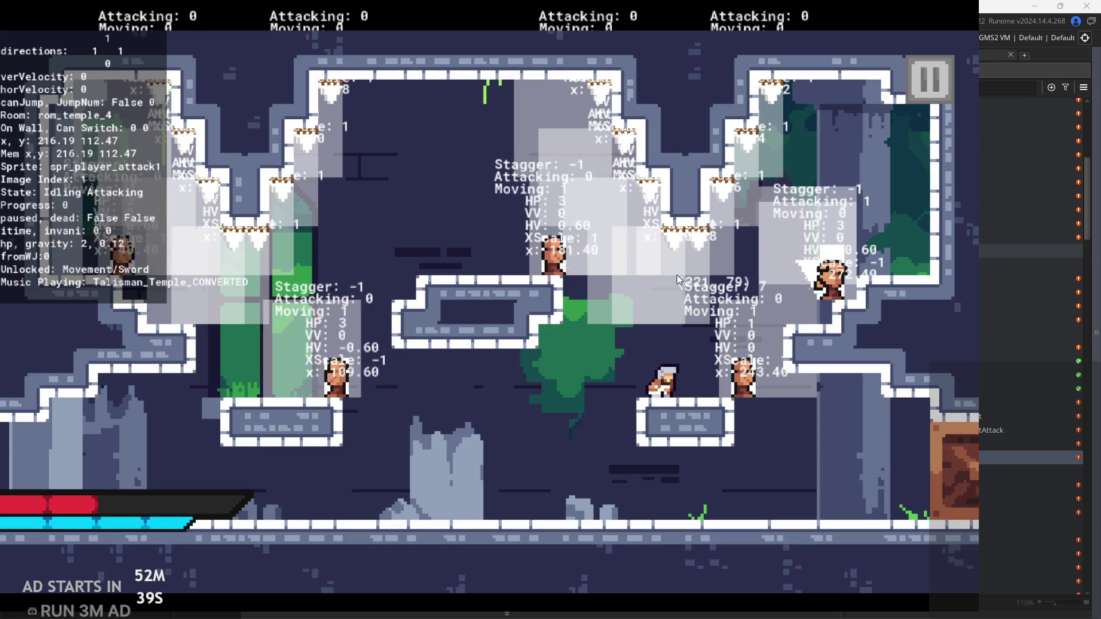
pyautogui.press('Right')
pyautogui.press('z')
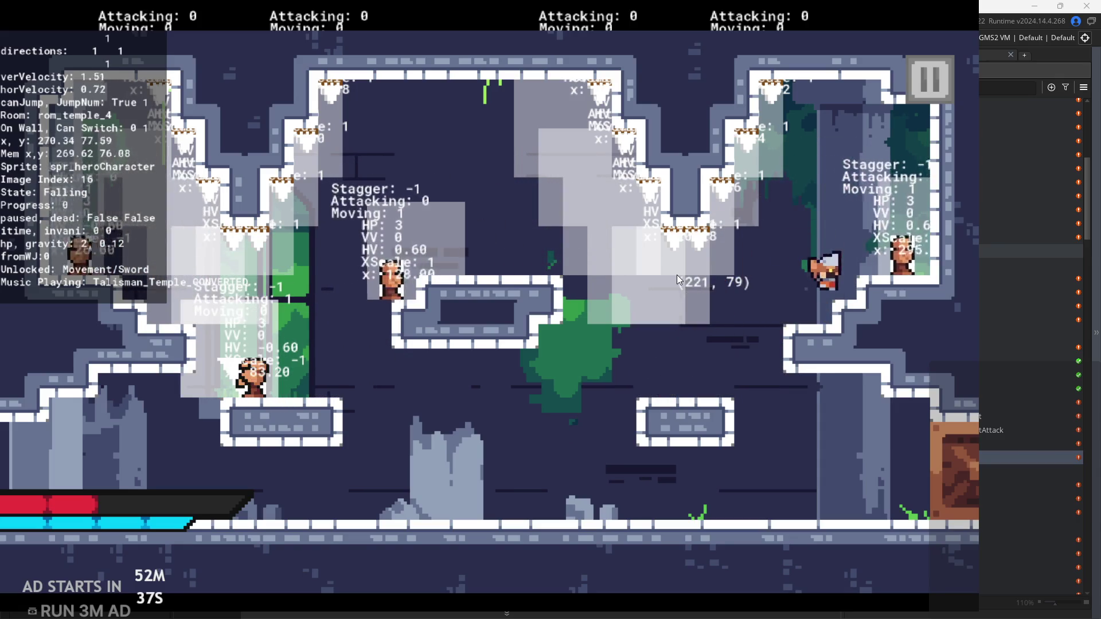
pyautogui.press('x')
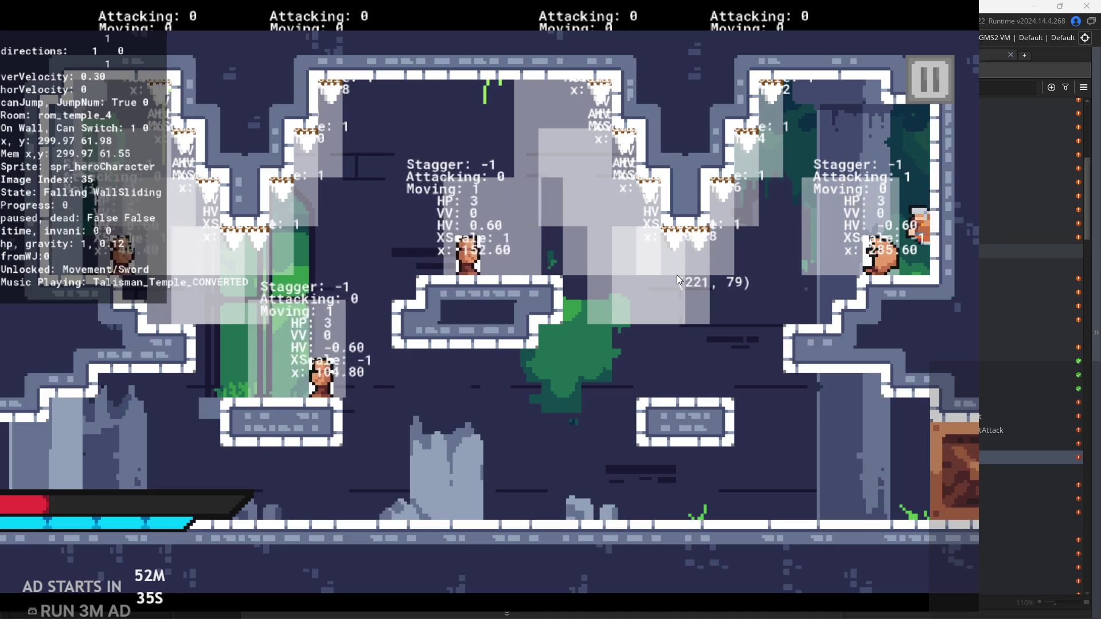
pyautogui.press('x')
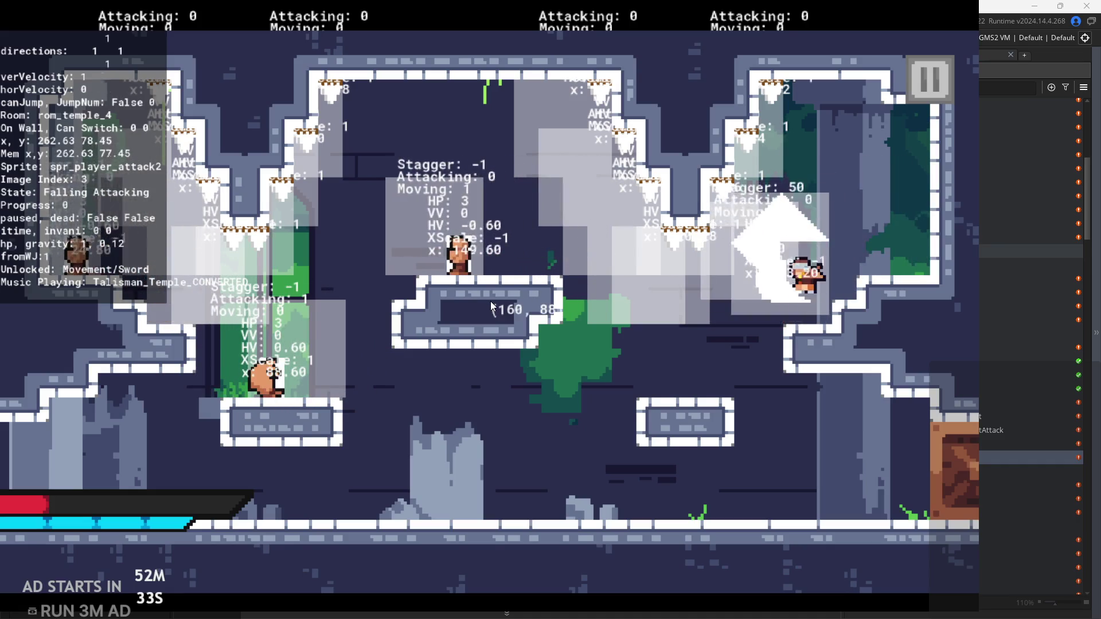
# Clear the left-ledge enemies, leap up left, run back right, and pause the game
pyautogui.press('Left')
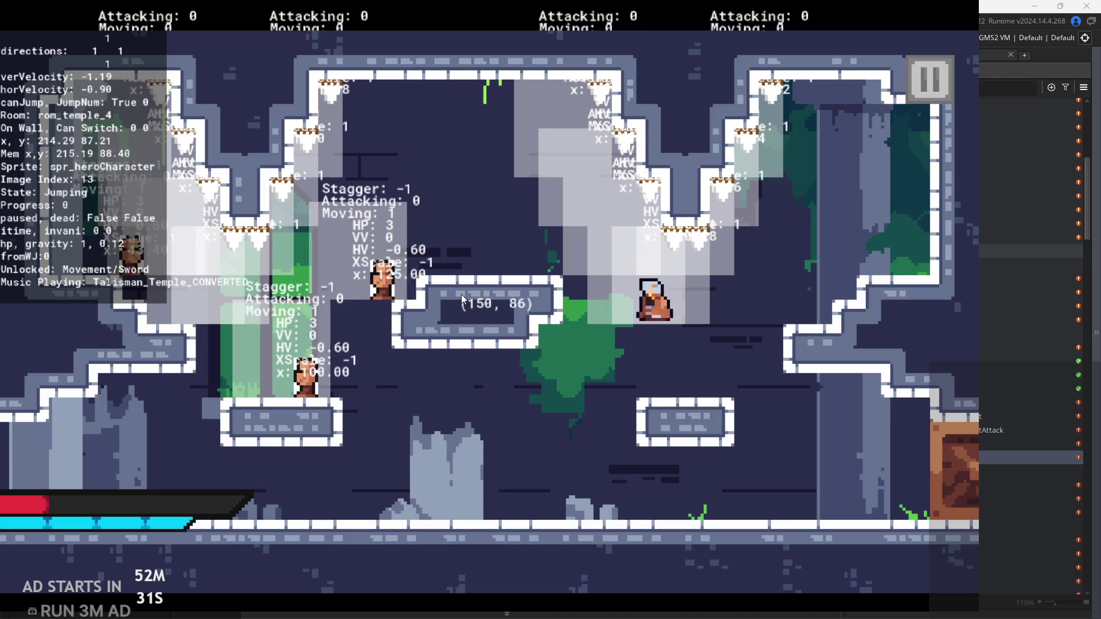
pyautogui.press('x')
pyautogui.press('x')
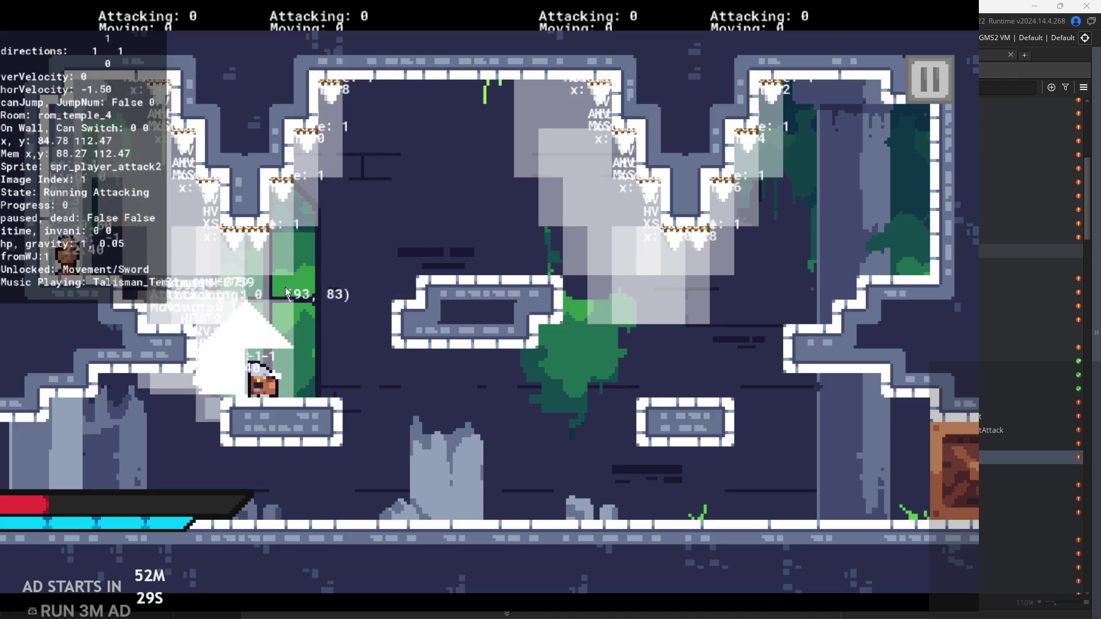
pyautogui.press('Left')
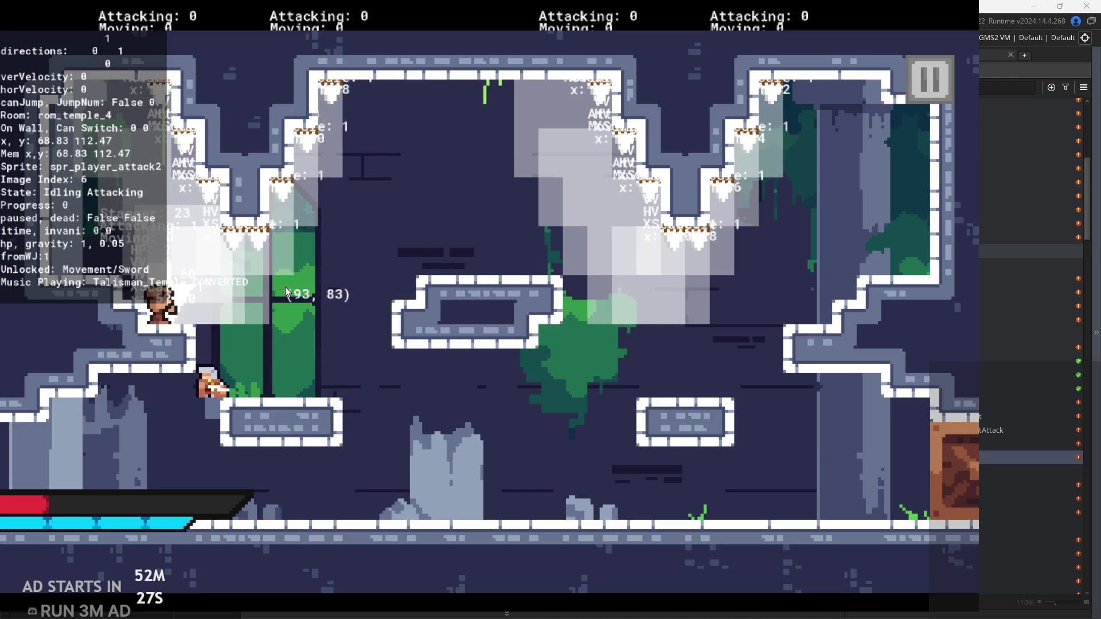
pyautogui.press('z')
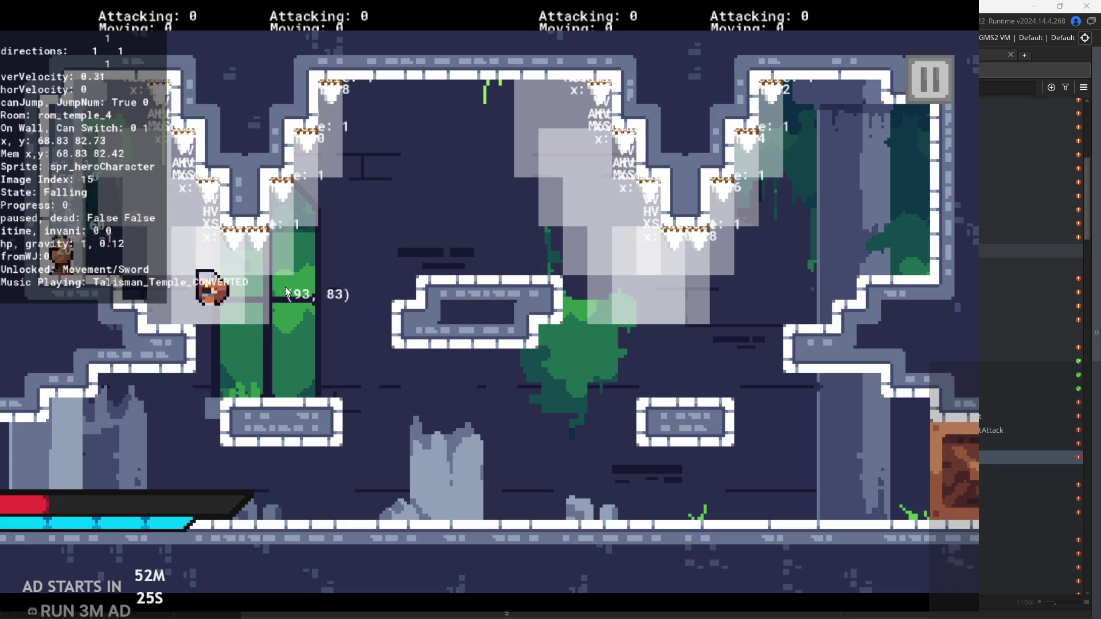
pyautogui.press('z')
pyautogui.press('Left')
pyautogui.press('Right')
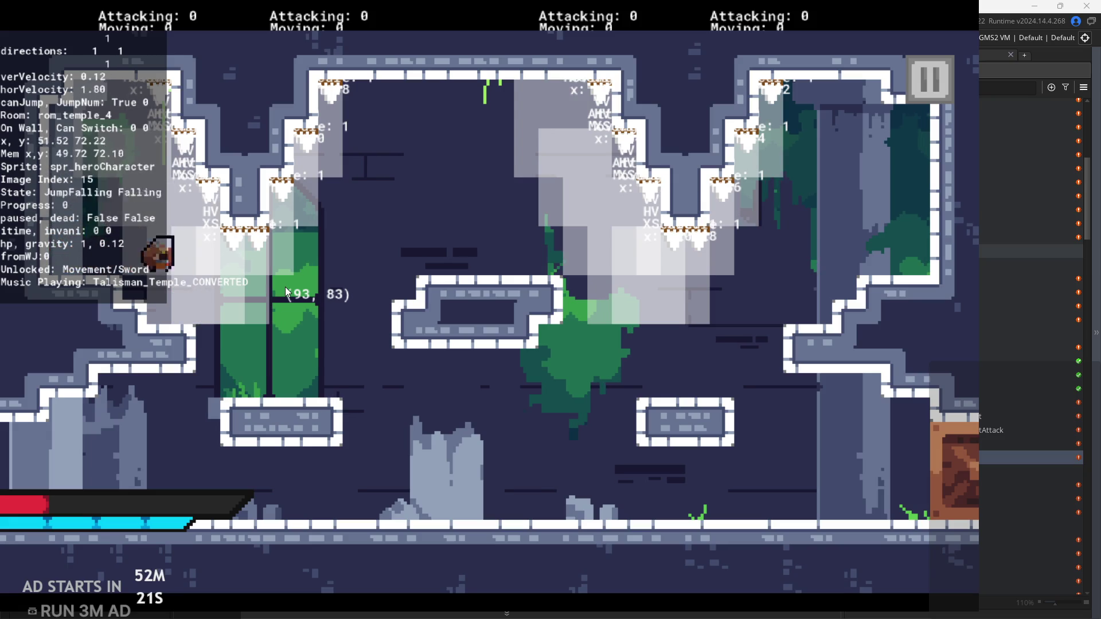
pyautogui.press('Left')
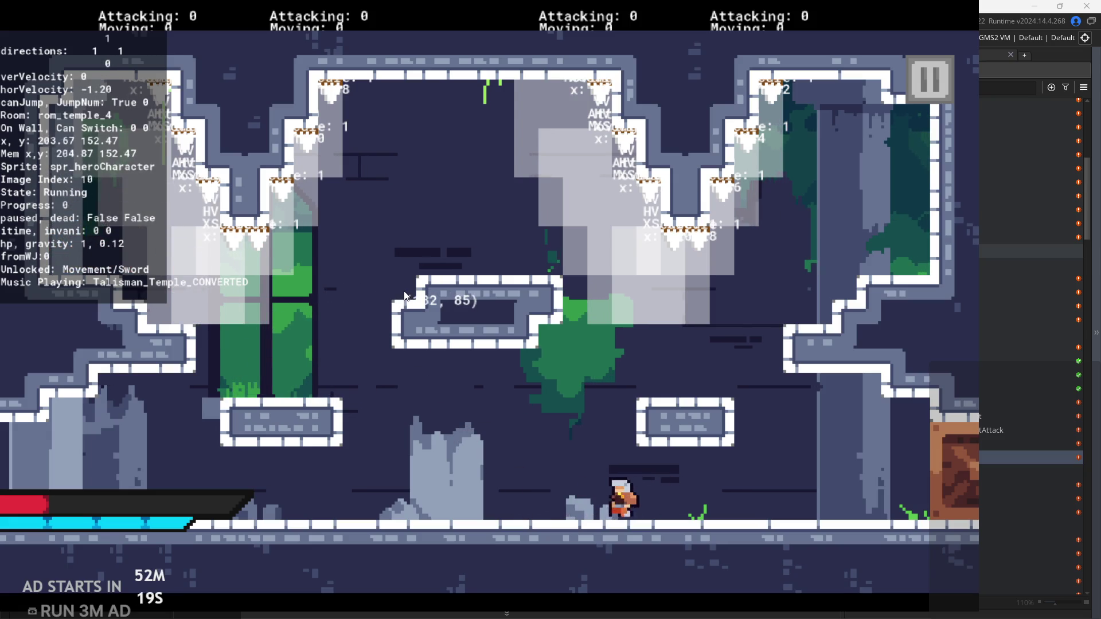
pyautogui.press('Right')
pyautogui.press('z')
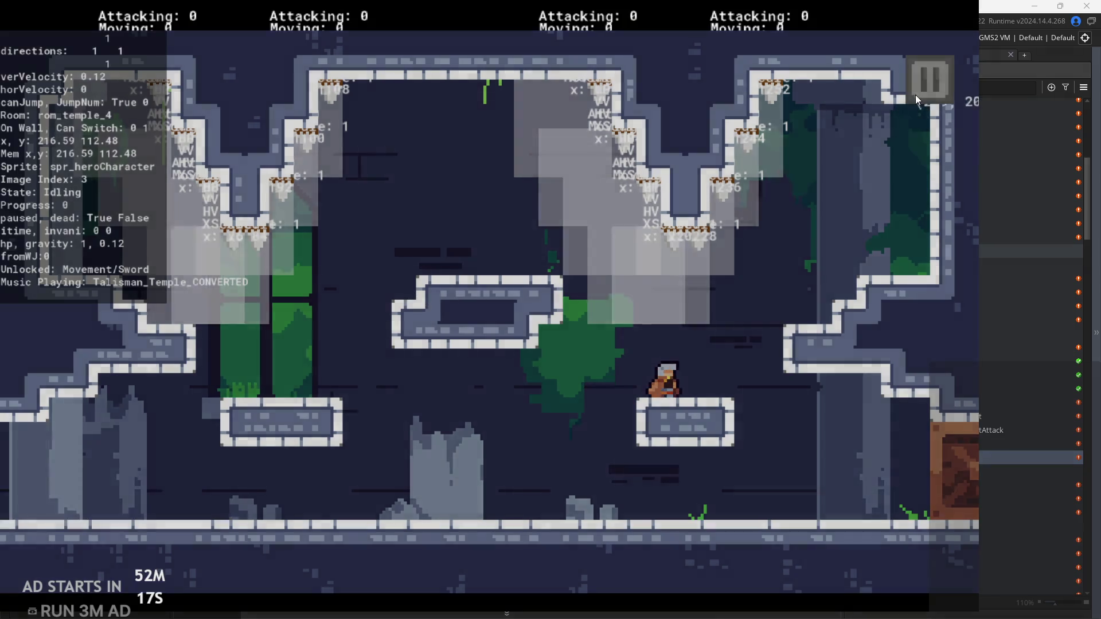
pyautogui.click(917, 92)
# Quit the game and add an empty first line in obj_killGate's Step event code
pyautogui.click(879, 531)
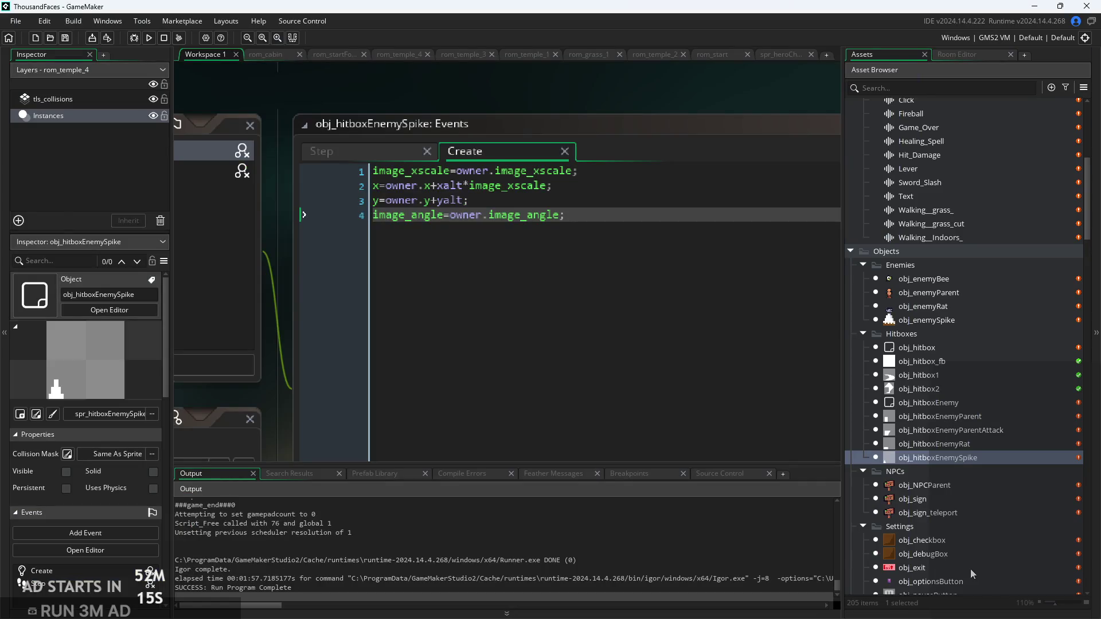
pyautogui.scroll(-5, 945, 504)
pyautogui.scroll(-3, 915, 470)
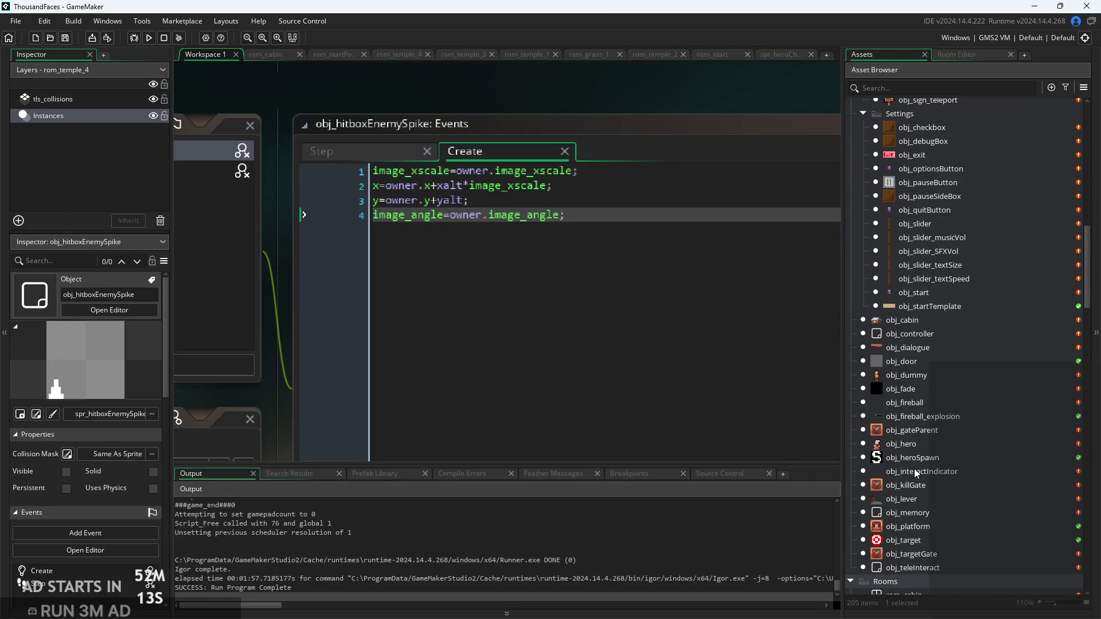
pyautogui.doubleClick(936, 486)
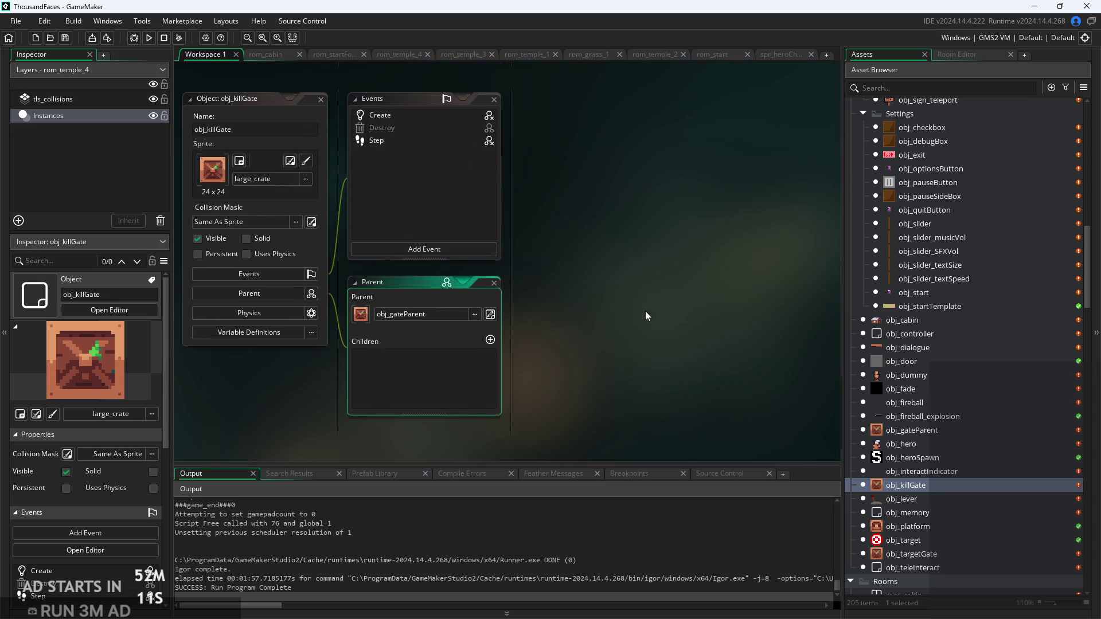
pyautogui.click(418, 142)
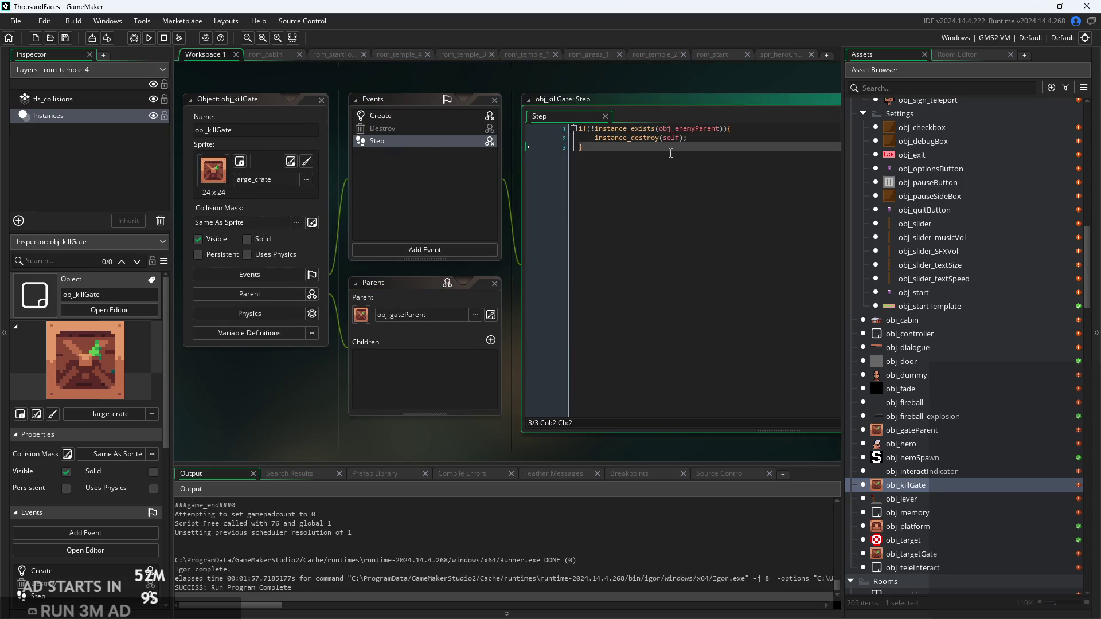
pyautogui.keyDown('ctrl'); pyautogui.scroll(3, 589, 282); pyautogui.keyUp('ctrl')
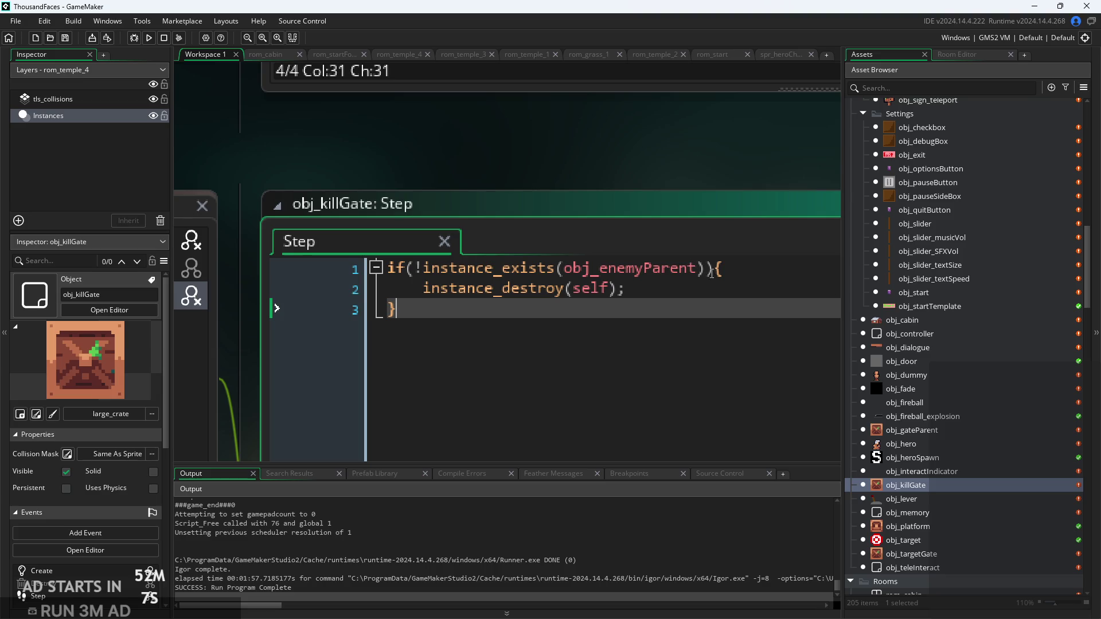
pyautogui.click(707, 268)
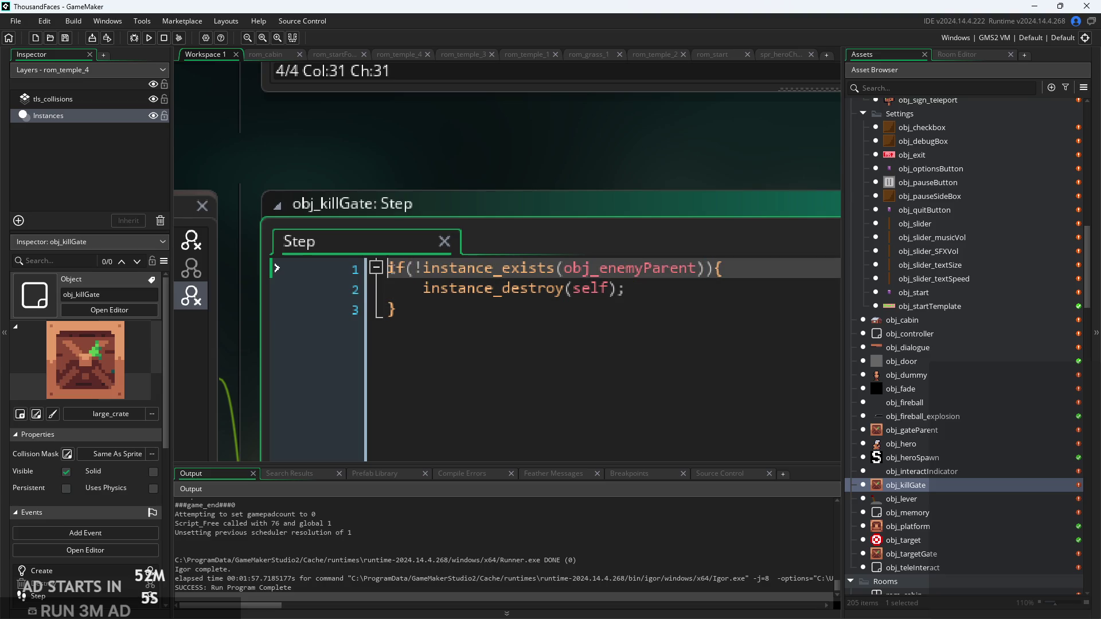
pyautogui.press('Return')
pyautogui.press('Up')
# Start a for( line, trying then removing an instance_count completion, and open obj_fade
pyautogui.write('(')
pyautogui.write('ins')
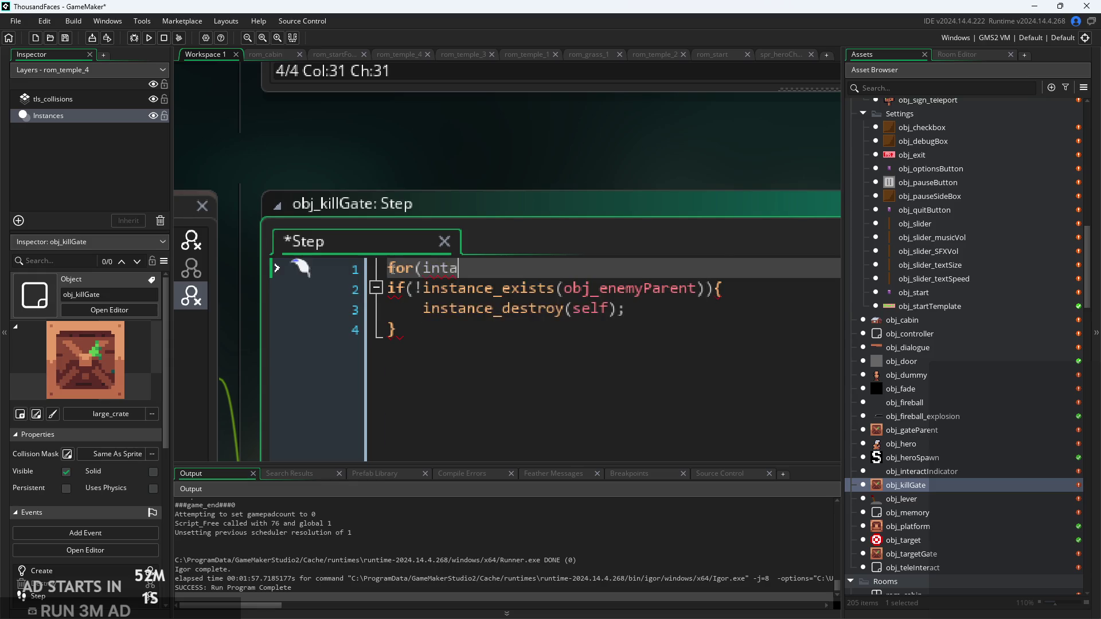
pyautogui.press('BackSpace')
pyautogui.press('BackSpace')
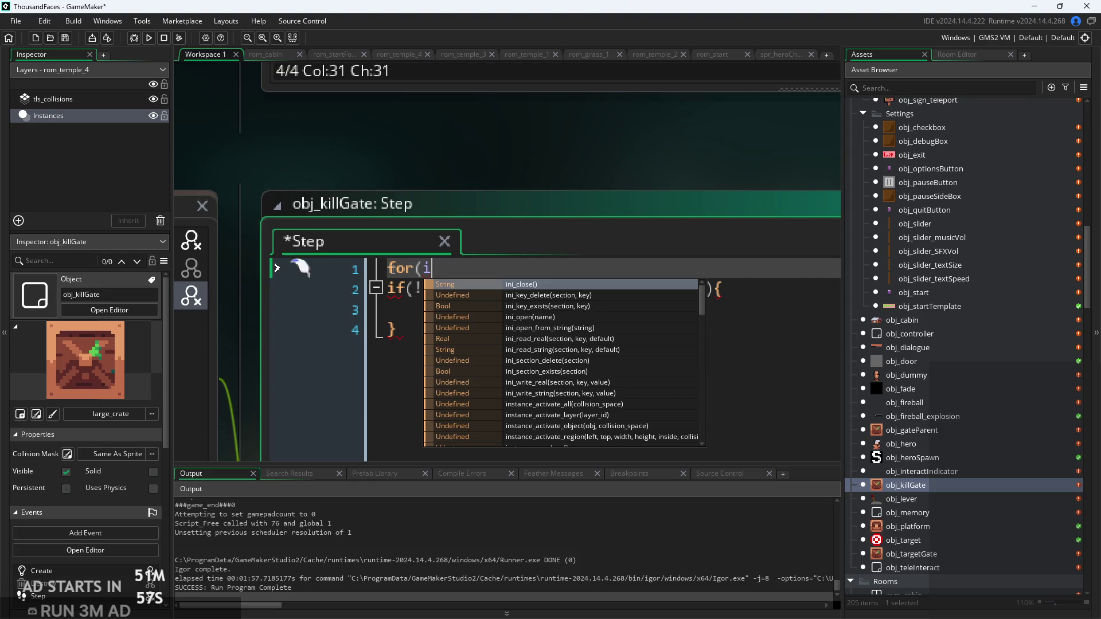
pyautogui.write('nstance_co')
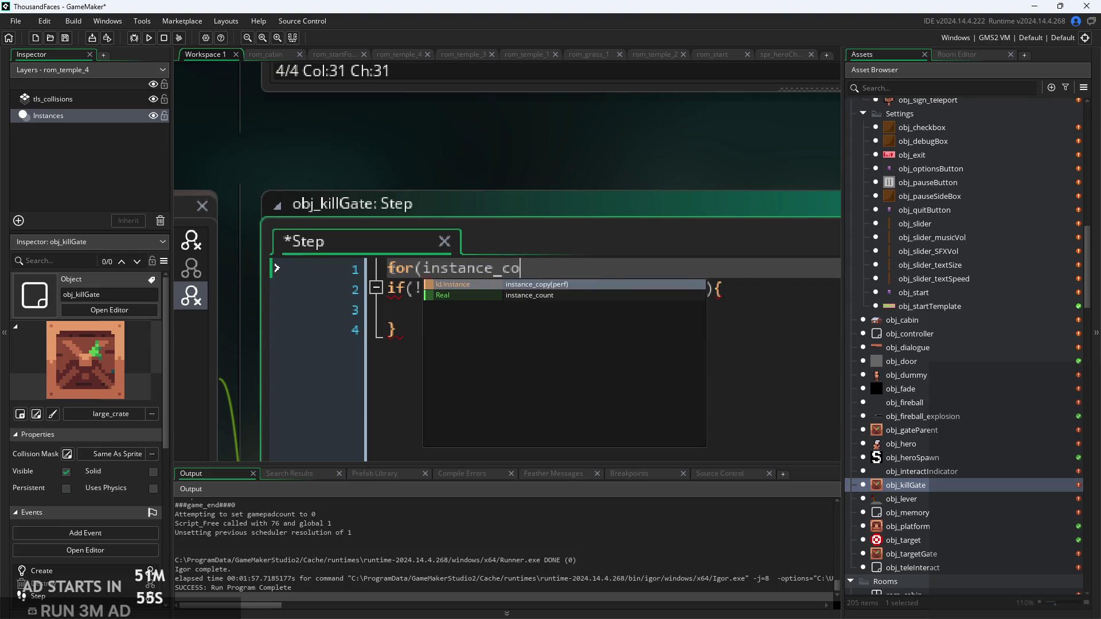
pyautogui.press('Down')
pyautogui.press('Return')
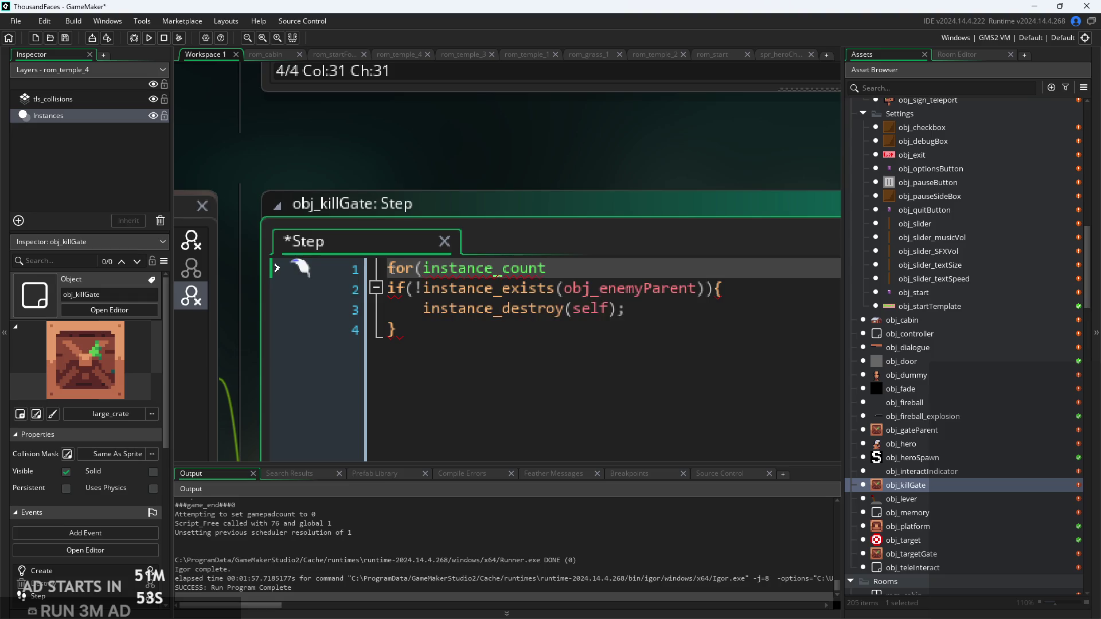
pyautogui.moveTo(431, 263)
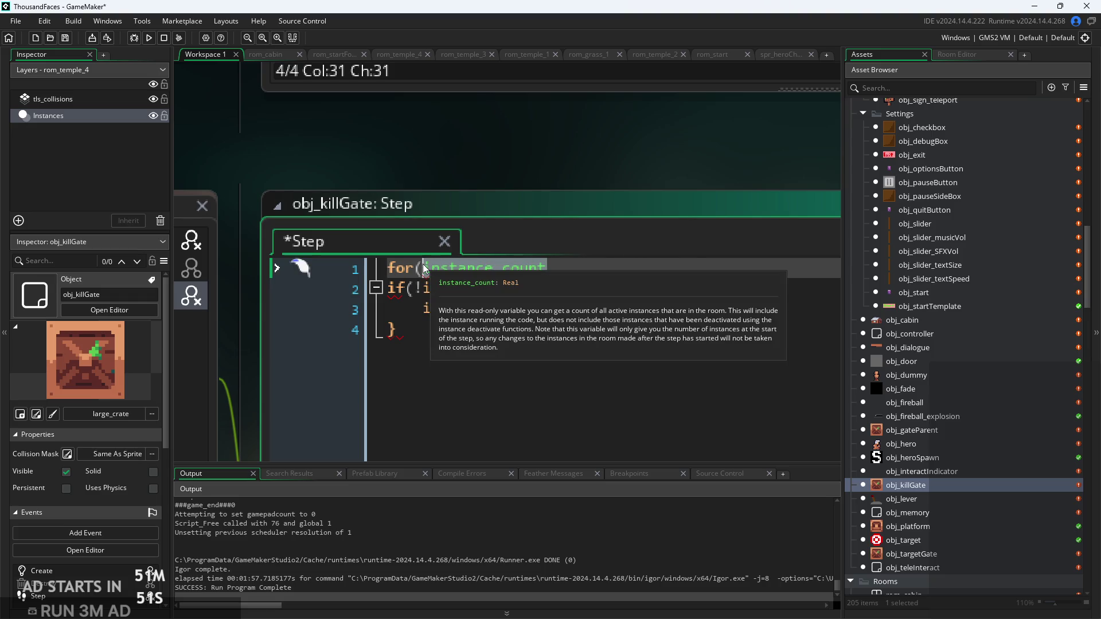
pyautogui.hotkey('ctrl', 'BackSpace')
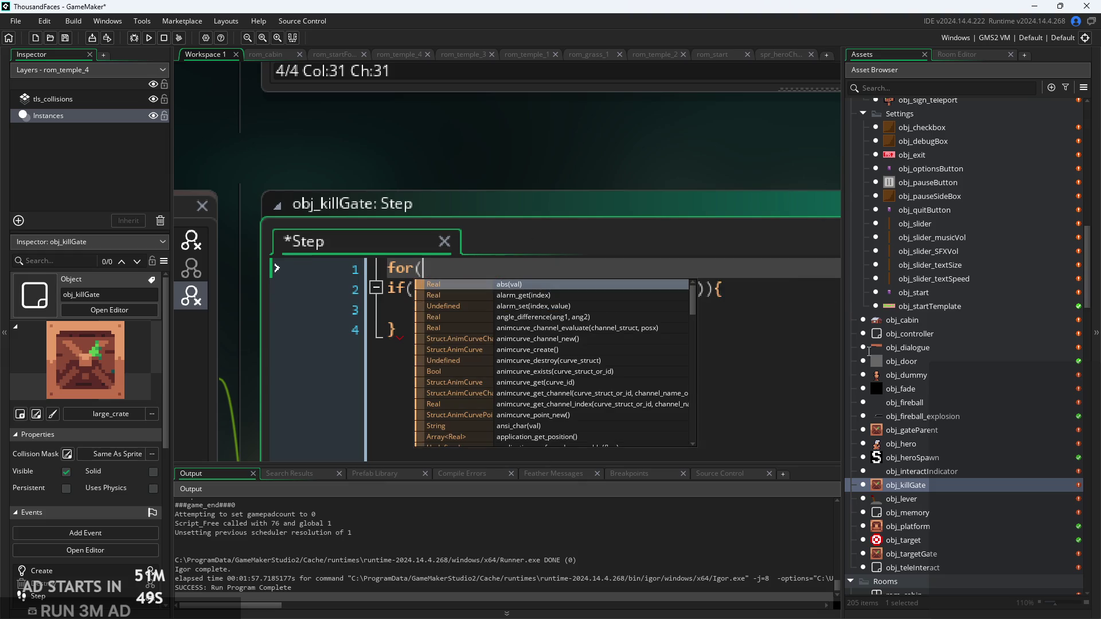
pyautogui.doubleClick(918, 389)
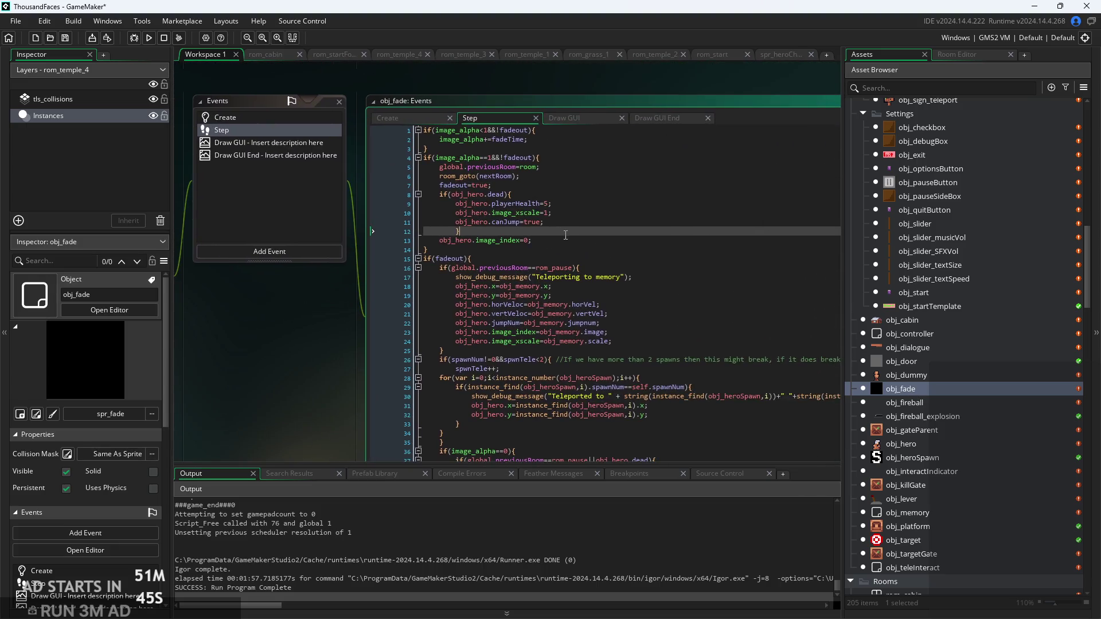
# Review obj_fade's Step and Create event code
pyautogui.scroll(3, 521, 140)
pyautogui.click(655, 362)
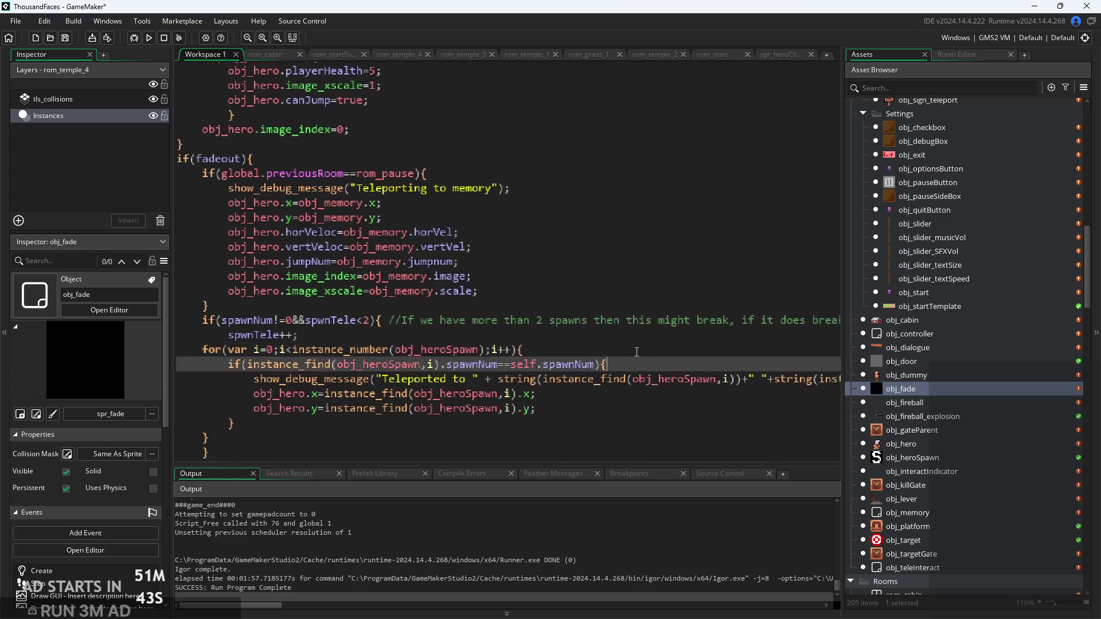
pyautogui.scroll(-2, 655, 289)
pyautogui.press('Down')
pyautogui.press('Down')
pyautogui.press('Down')
pyautogui.scroll(3, 553, 147)
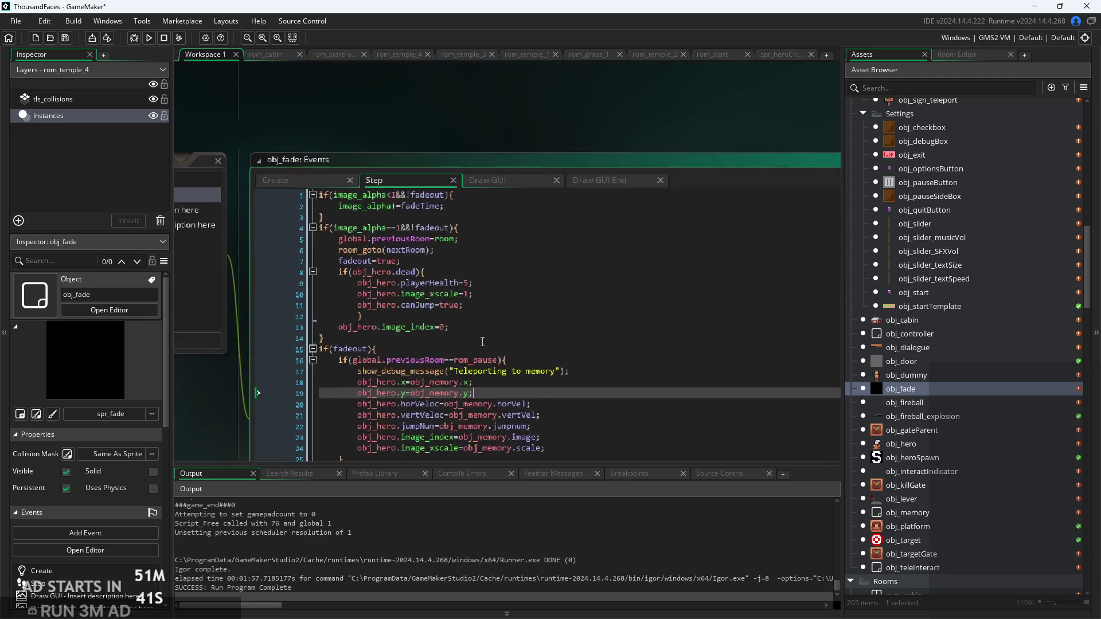
pyautogui.click(298, 181)
pyautogui.click(472, 296)
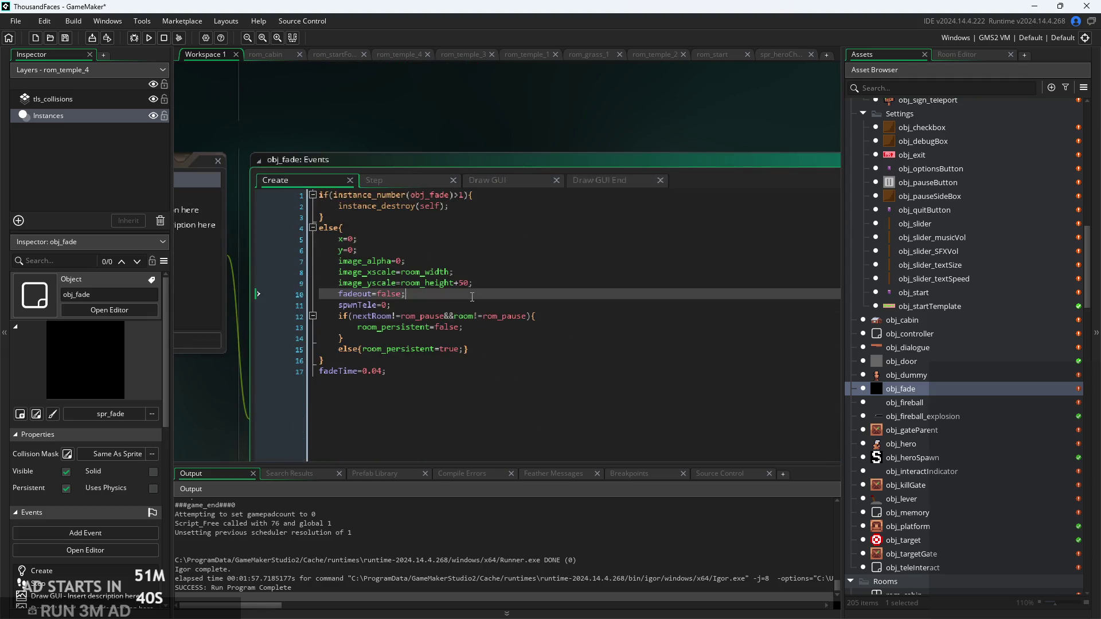
pyautogui.click(415, 180)
pyautogui.click(401, 270)
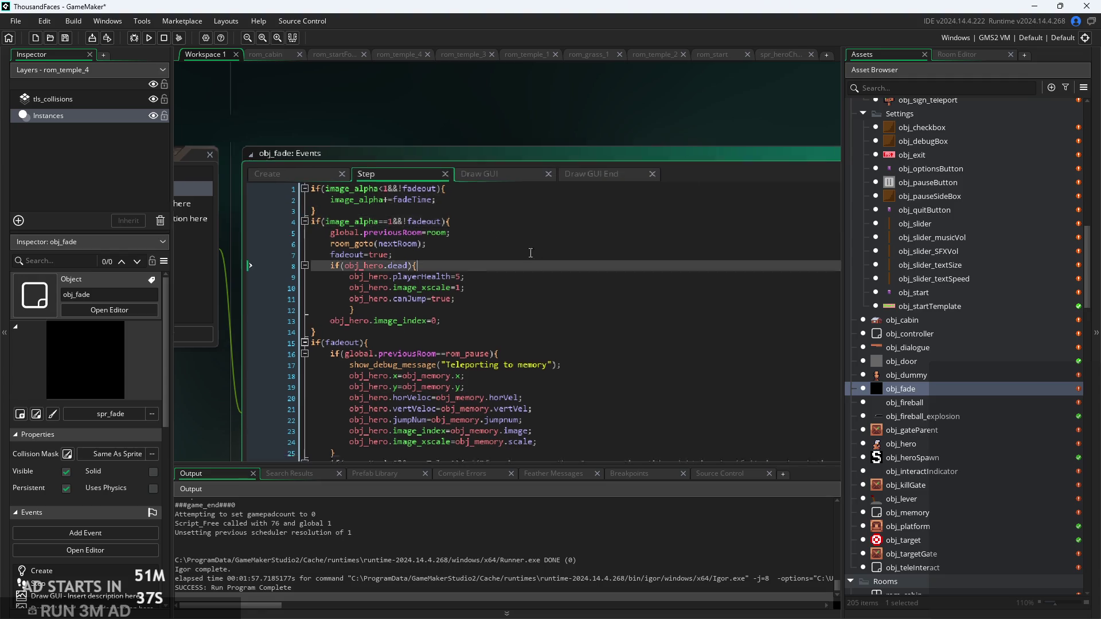
# Locate the obj_heroSpawn for-loop in obj_fade's Step code
pyautogui.scroll(1, 419, 257)
pyautogui.click(413, 257)
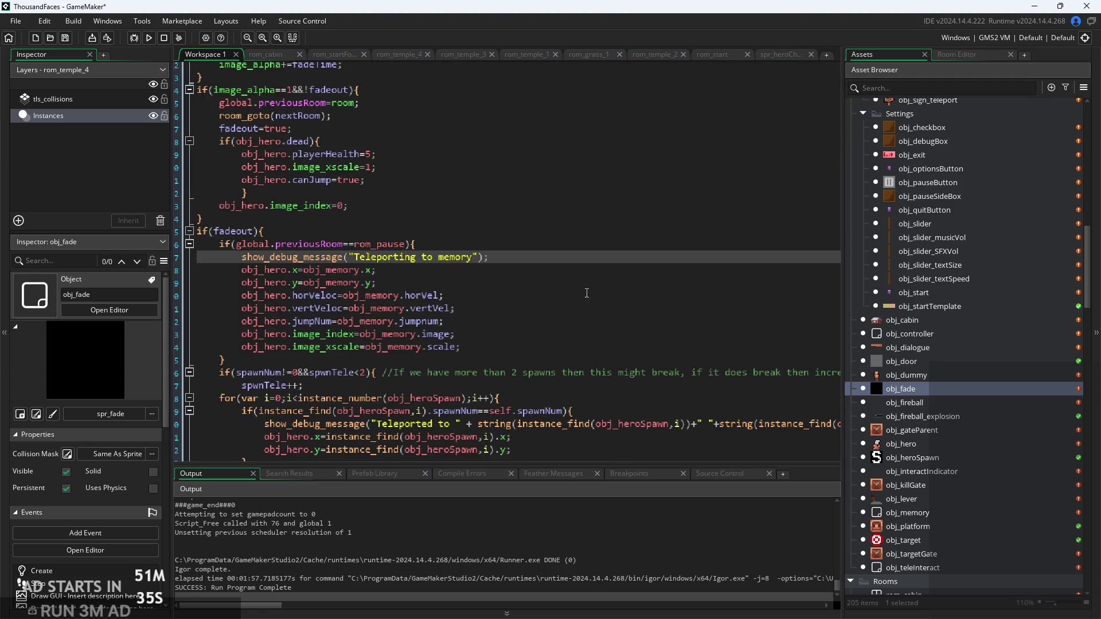
pyautogui.click(576, 334)
pyautogui.click(585, 378)
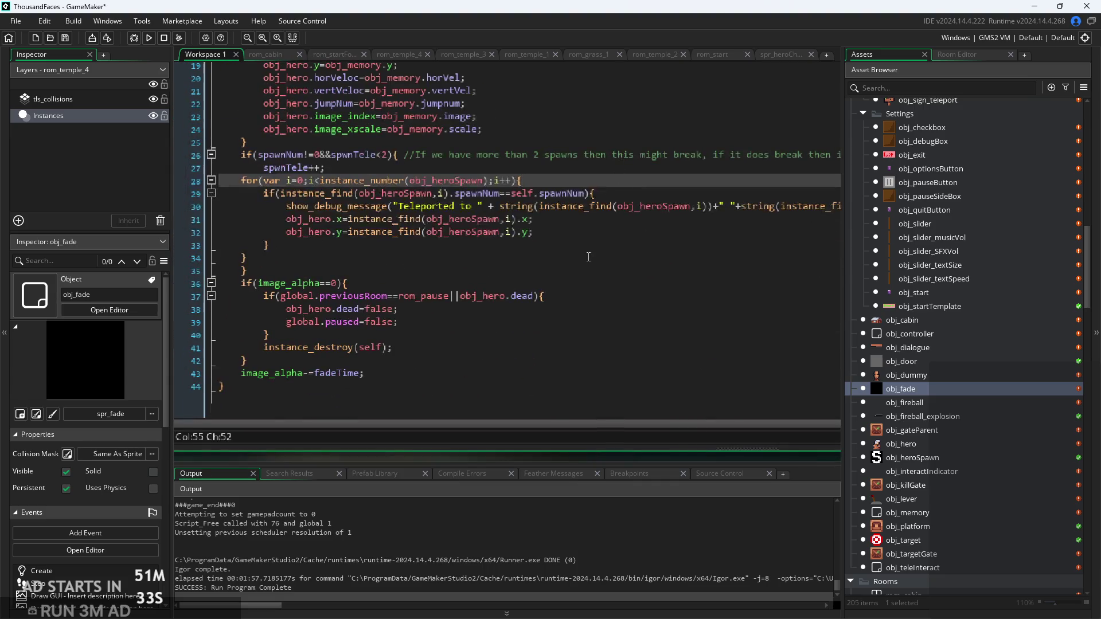
pyautogui.click(588, 256)
pyautogui.scroll(3, 453, 234)
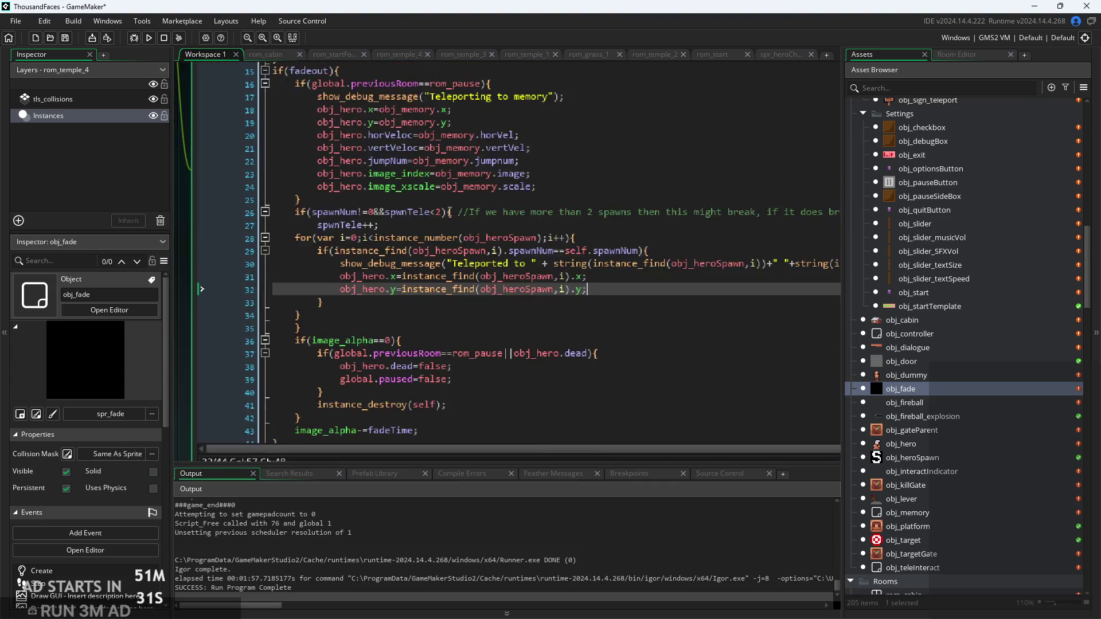
pyautogui.click(505, 250)
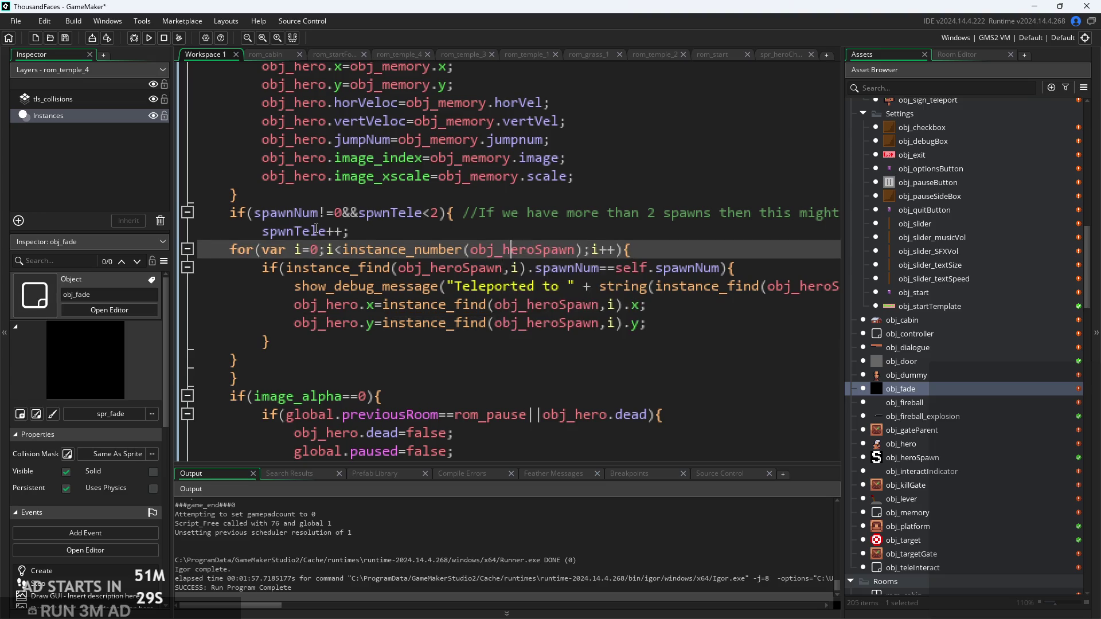
# Copy obj_fade's for and if lines and paste them over obj_killGate's unfinished for(
pyautogui.moveTo(227, 250)
pyautogui.mouseDown()
pyautogui.moveTo(769, 286)
pyautogui.moveTo(769, 267)
pyautogui.mouseUp()
pyautogui.hotkey('ctrl', 'c')
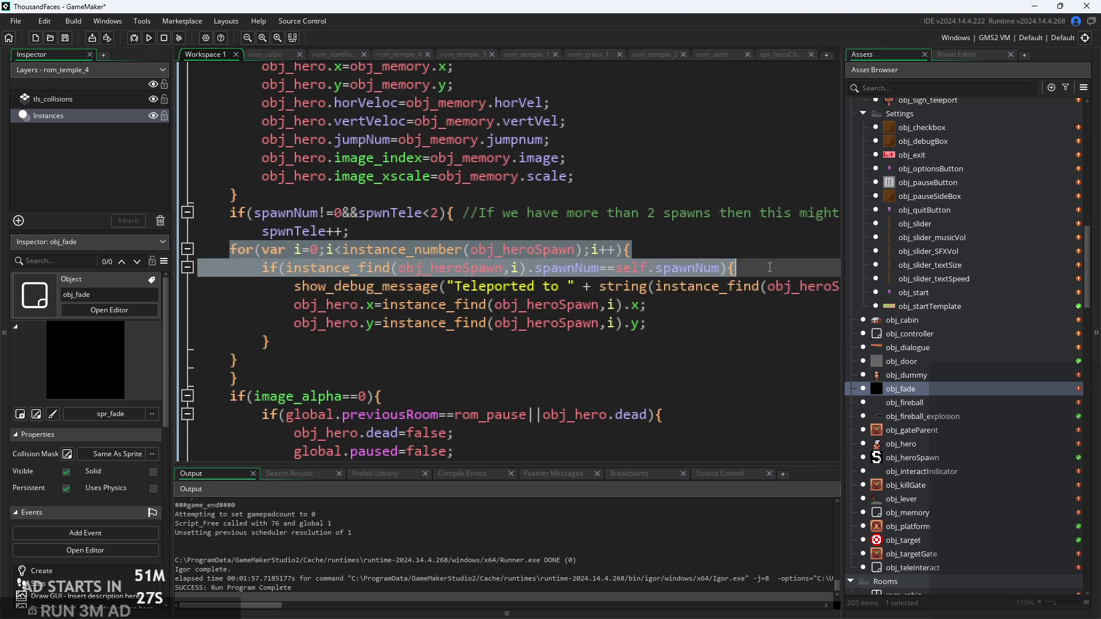
pyautogui.click(777, 266)
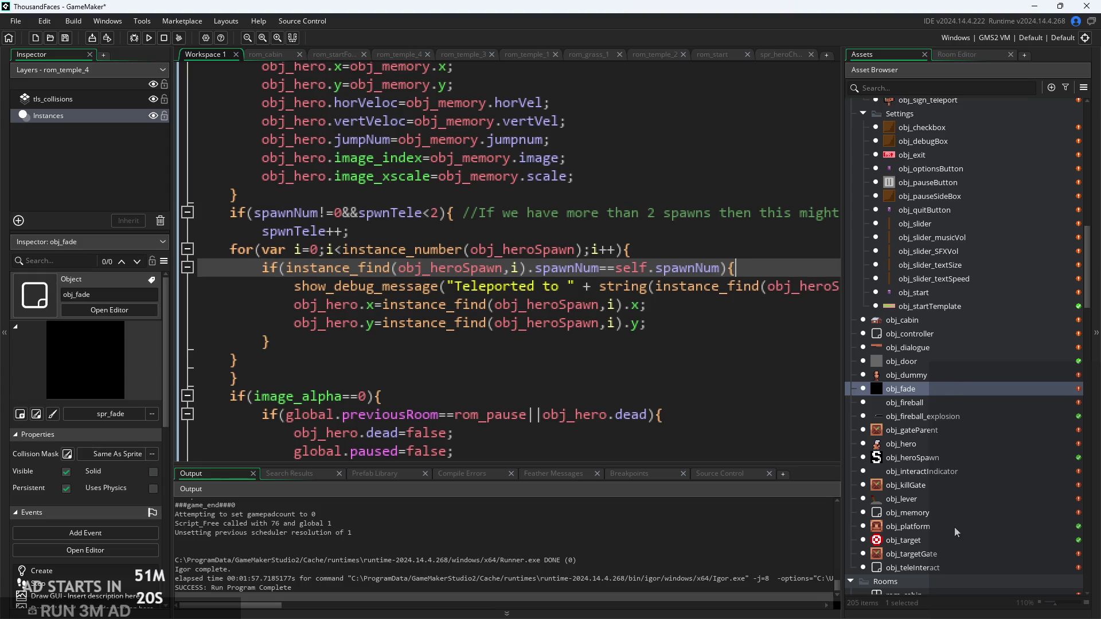
pyautogui.doubleClick(924, 487)
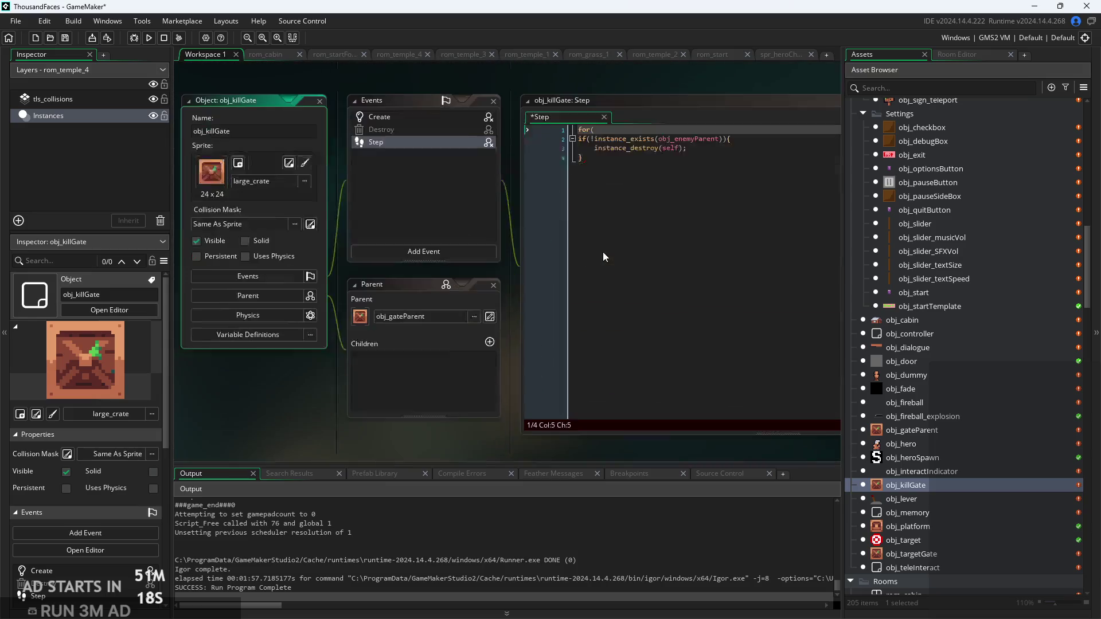
pyautogui.click(508, 164)
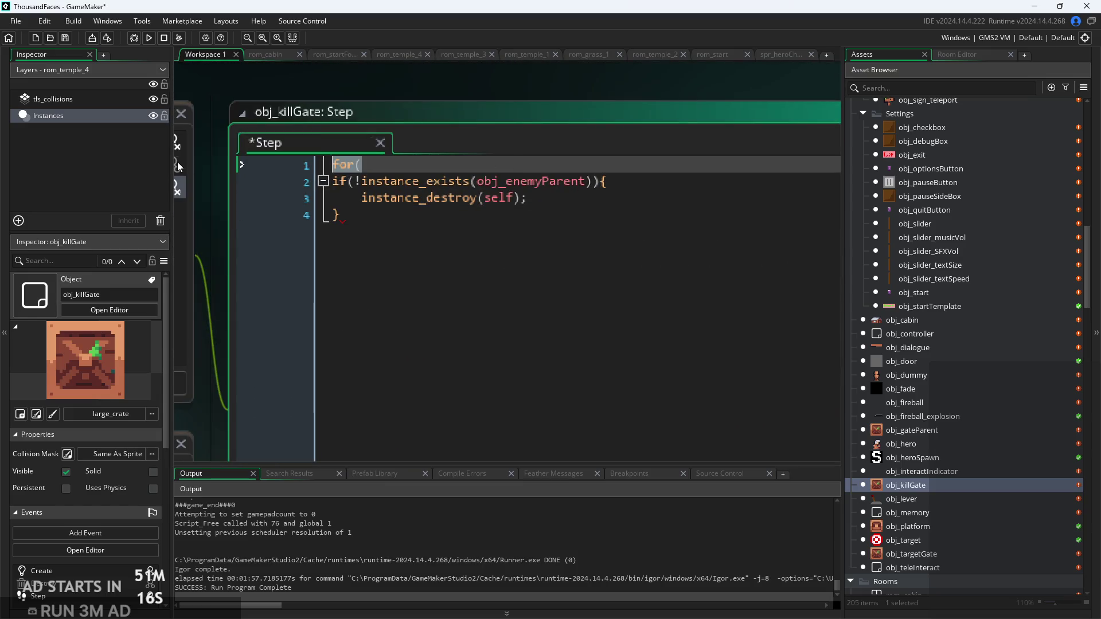
pyautogui.hotkey('ctrl', 'v')
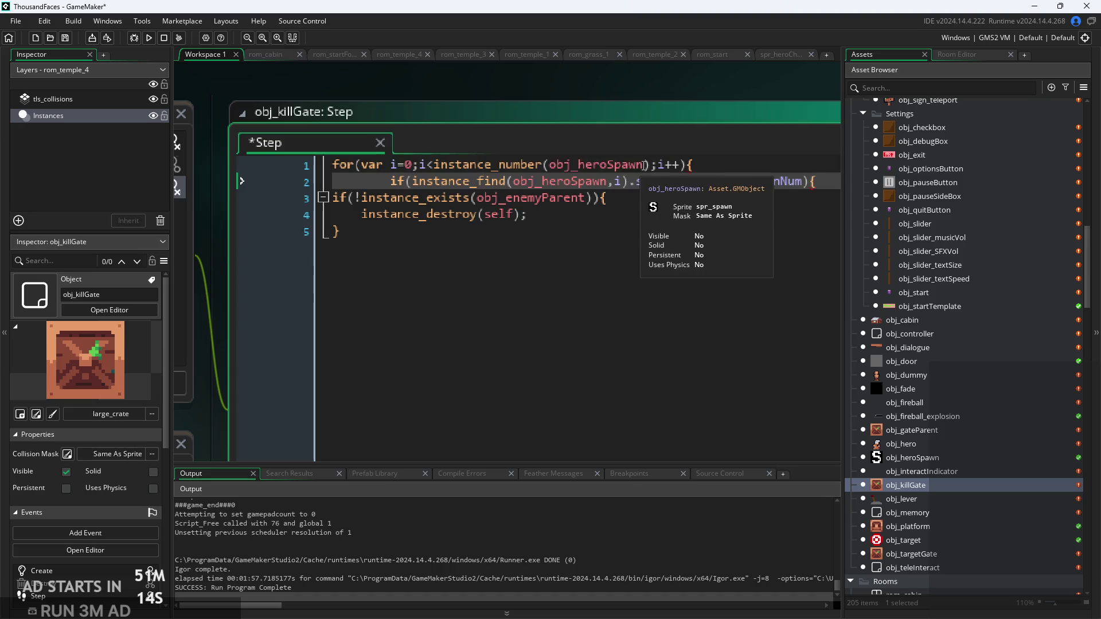
# Change the loop object to obj_enemyParent and paste instance_destroy(self) inside the if
pyautogui.moveTo(643, 165); pyautogui.dragTo(579, 165)
pyautogui.write('ene')
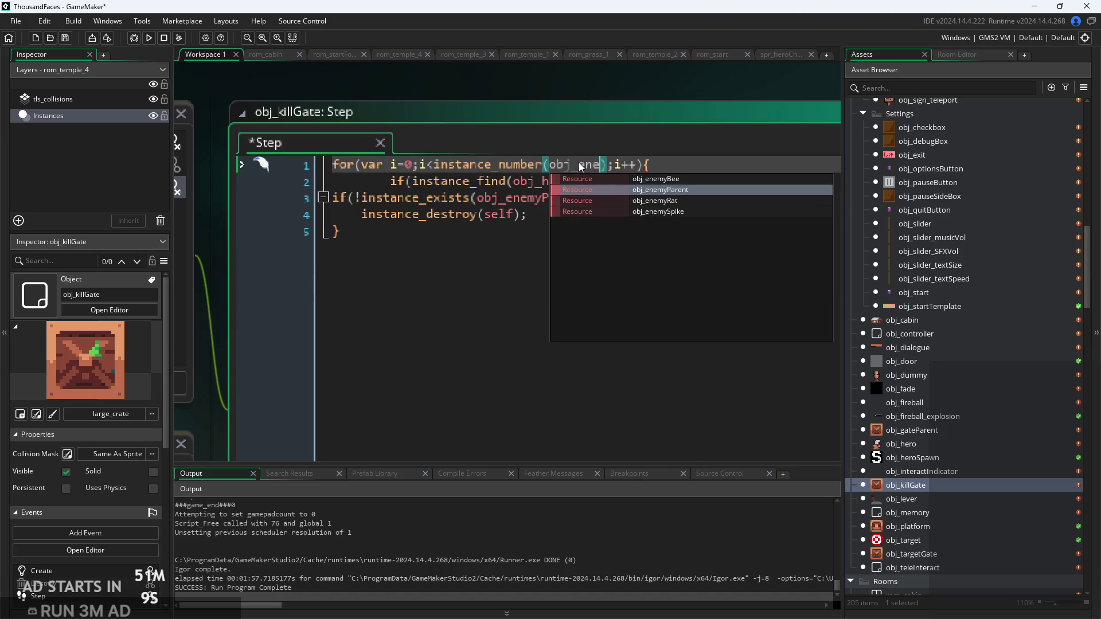
pyautogui.press('Return')
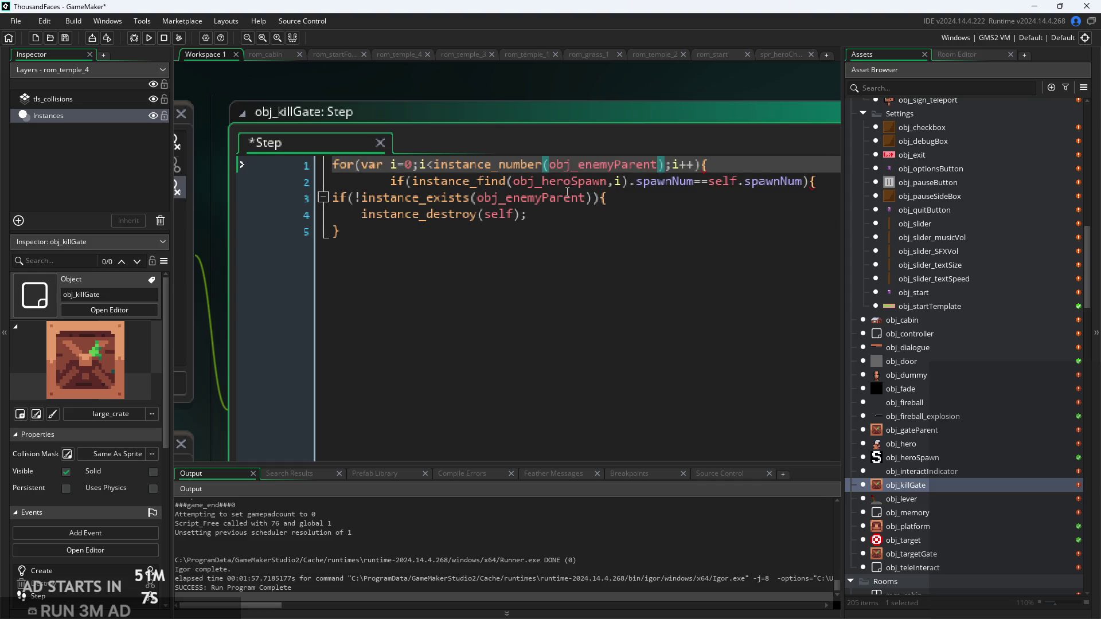
pyautogui.click(823, 187)
pyautogui.press('Return')
pyautogui.press('Return')
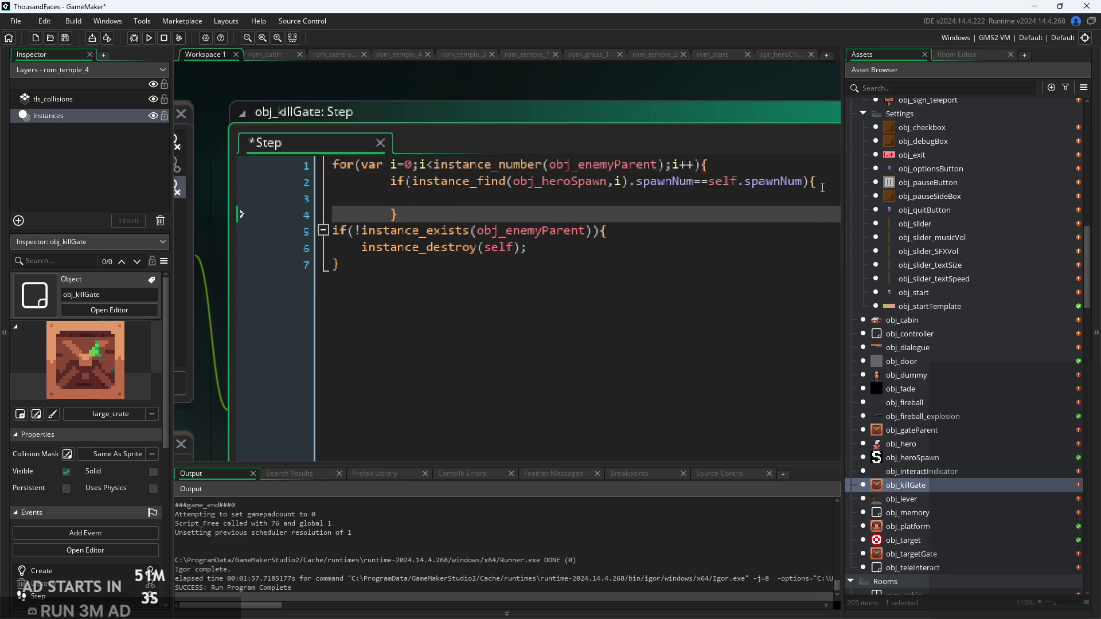
pyautogui.moveTo(452, 275); pyautogui.dragTo(335, 230)
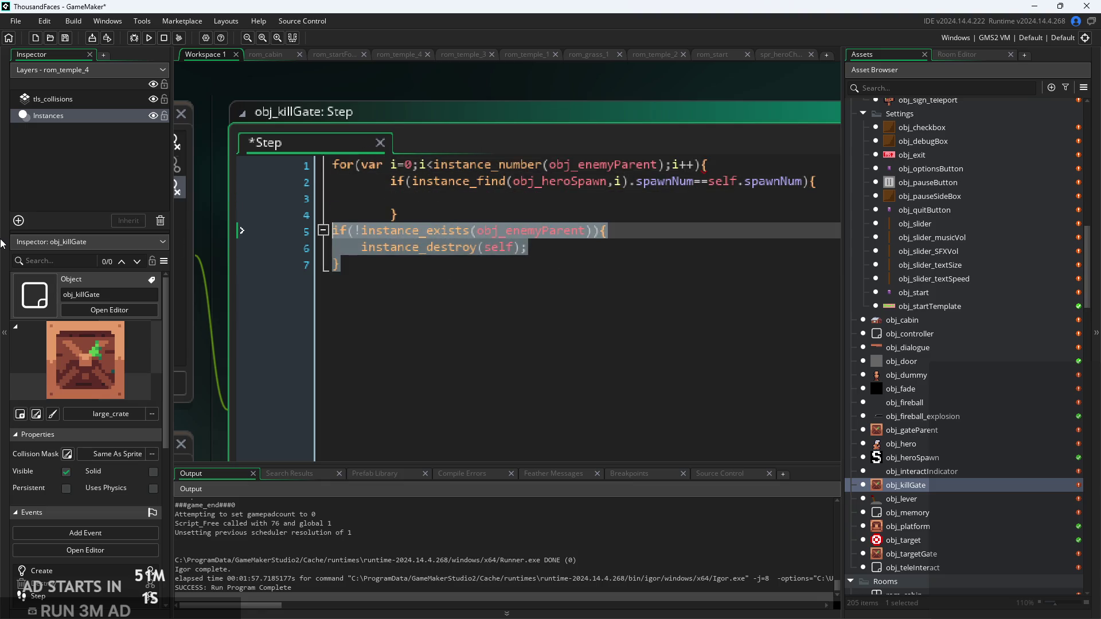
pyautogui.moveTo(527, 247); pyautogui.dragTo(360, 238)
pyautogui.hotkey('ctrl', 'c')
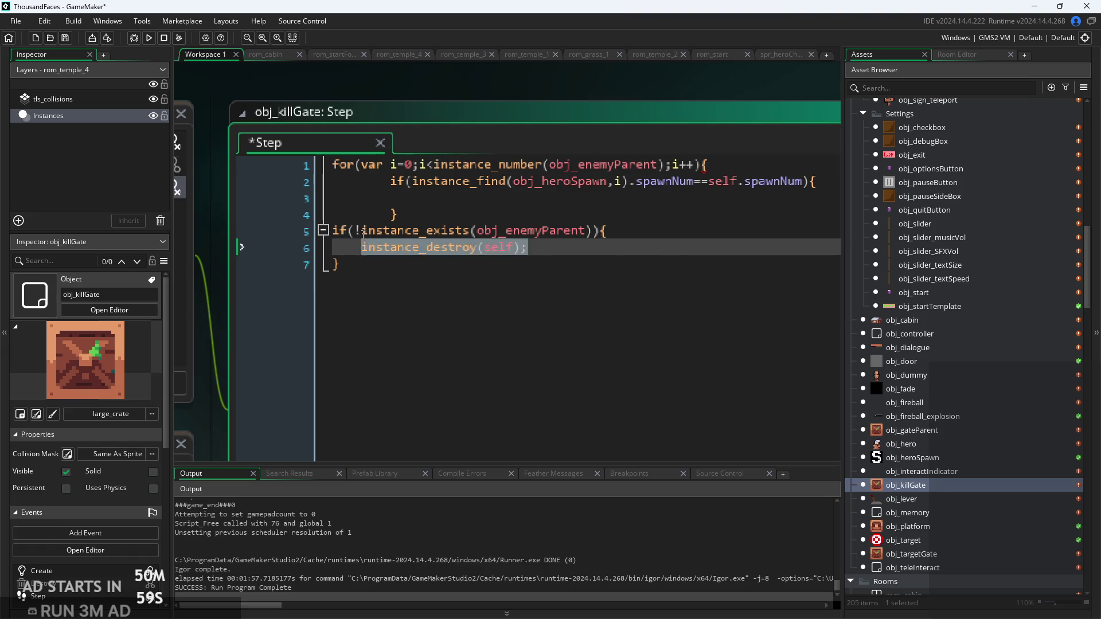
pyautogui.click(526, 203)
pyautogui.hotkey('ctrl', 'v')
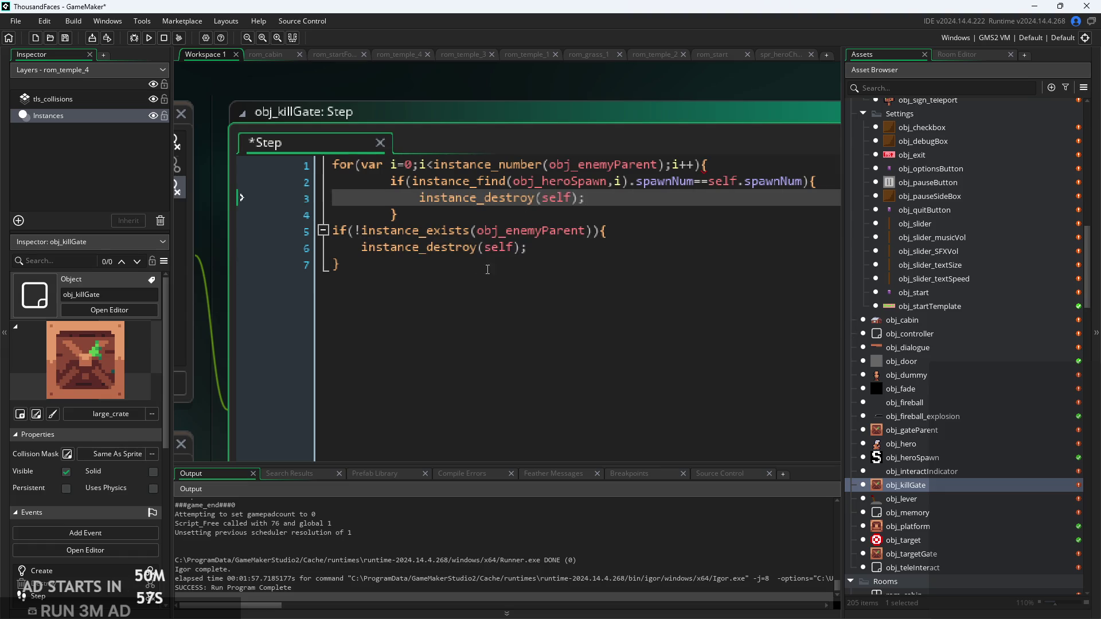
# Delete the old instance_exists check and add an empty line above the loop
pyautogui.moveTo(494, 267); pyautogui.dragTo(321, 230)
pyautogui.press('BackSpace')
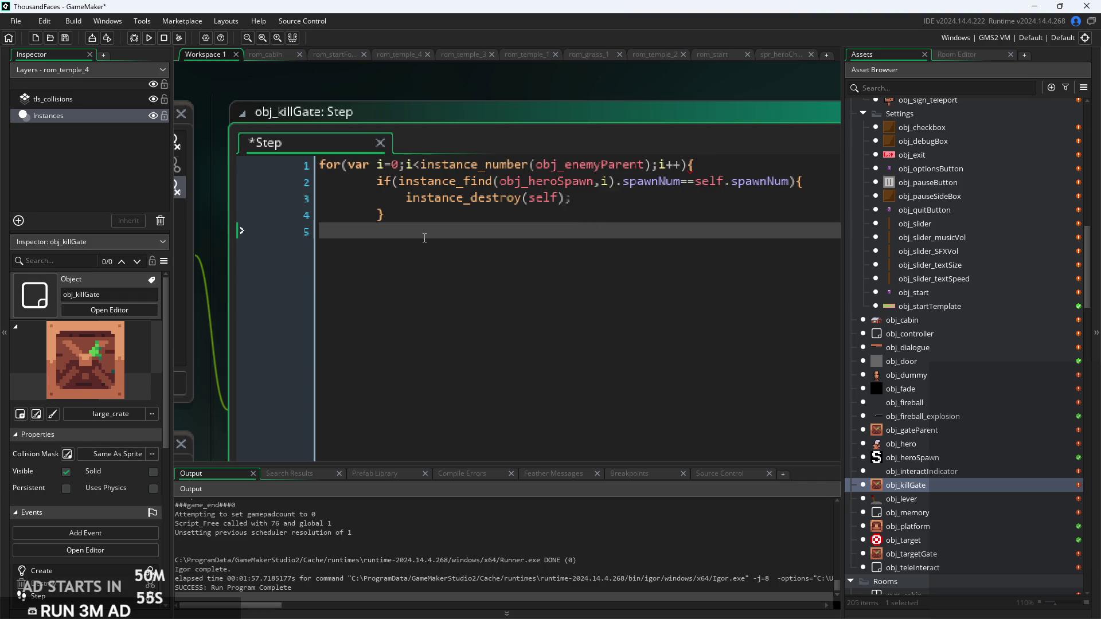
pyautogui.click(321, 165)
pyautogui.press('Return')
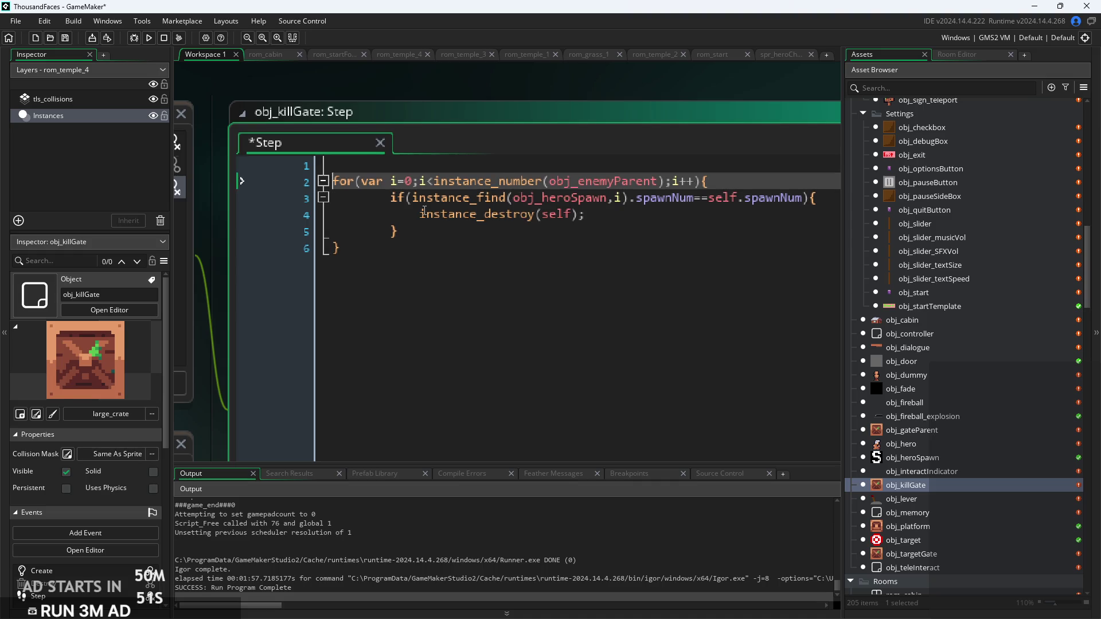
# Declare var kill = true on line 1 and delete the spawnNum comparison
pyautogui.write('var kill')
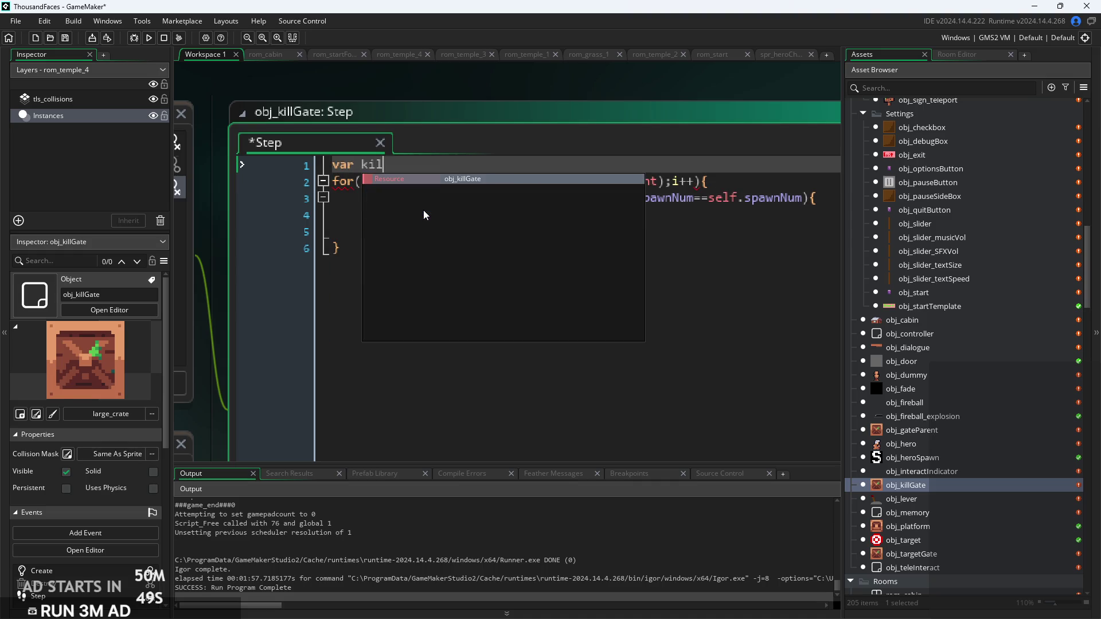
pyautogui.write(' = true;')
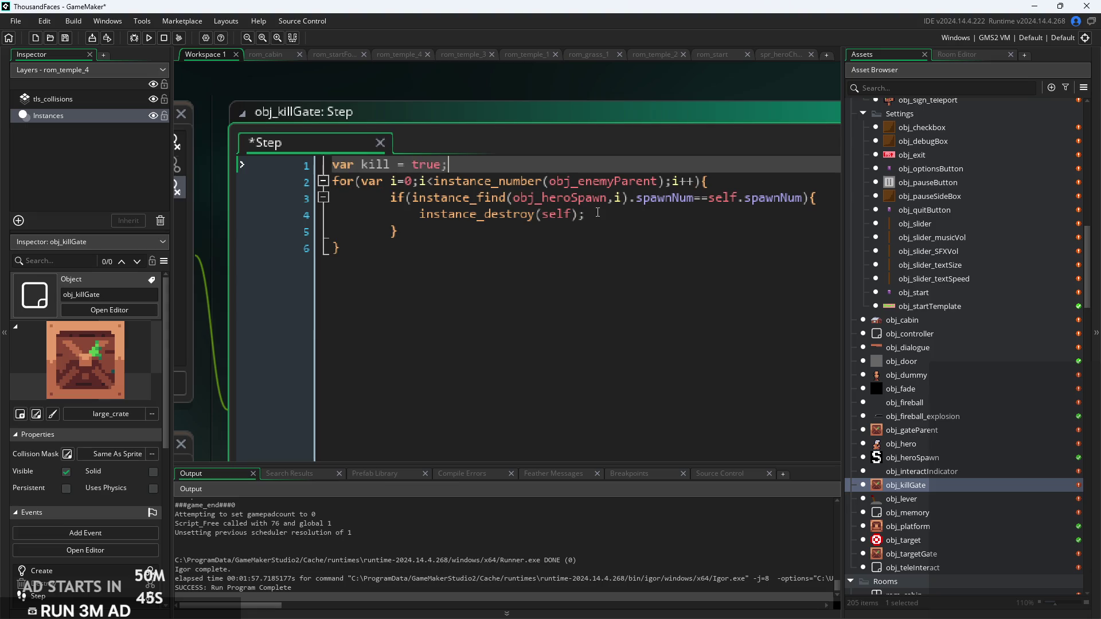
pyautogui.click(617, 214)
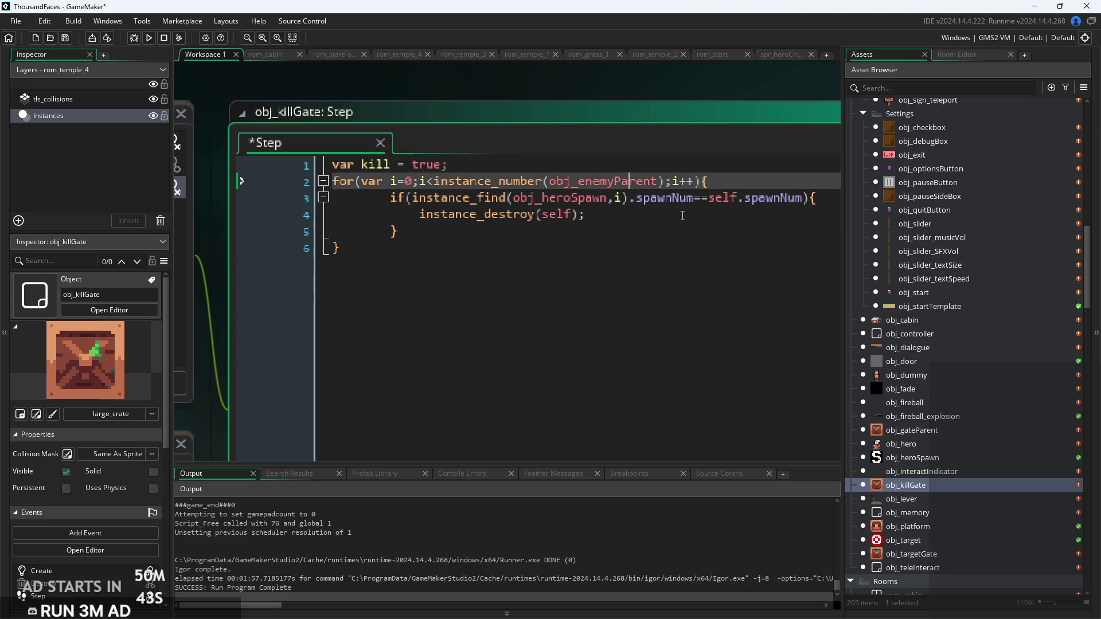
pyautogui.moveTo(585, 214)
pyautogui.mouseDown()
pyautogui.moveTo(769, 202)
pyautogui.moveTo(634, 204)
pyautogui.mouseUp()
pyautogui.click(821, 197)
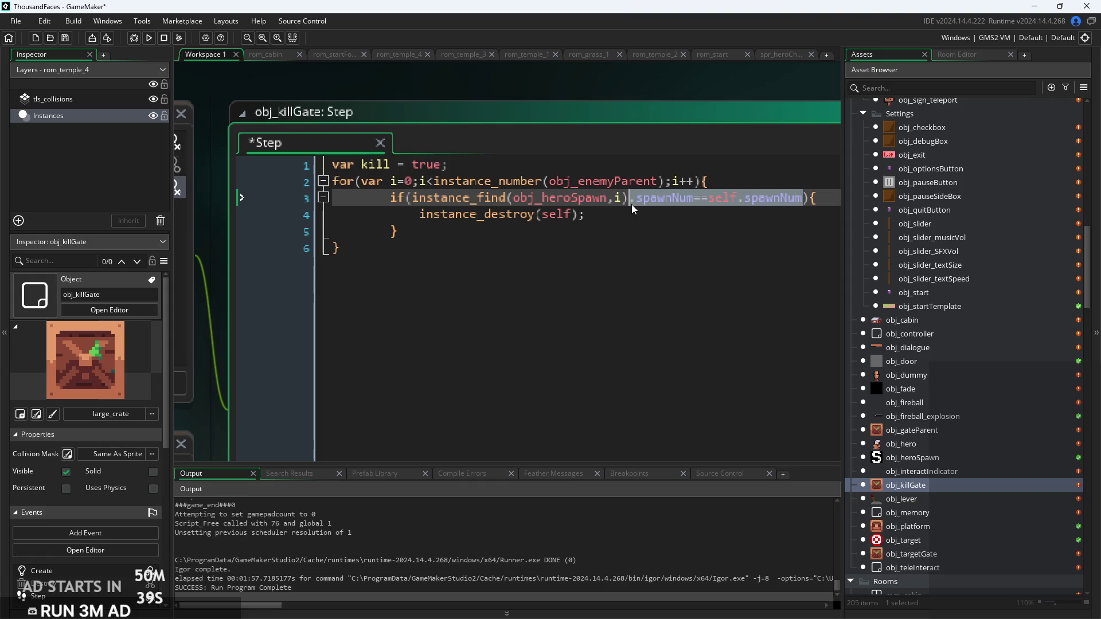
pyautogui.press('Delete')
# Make the if test instance_find(obj_enemyParent,i) and remove its instance_destroy call
pyautogui.scroll(2, 567, 193)
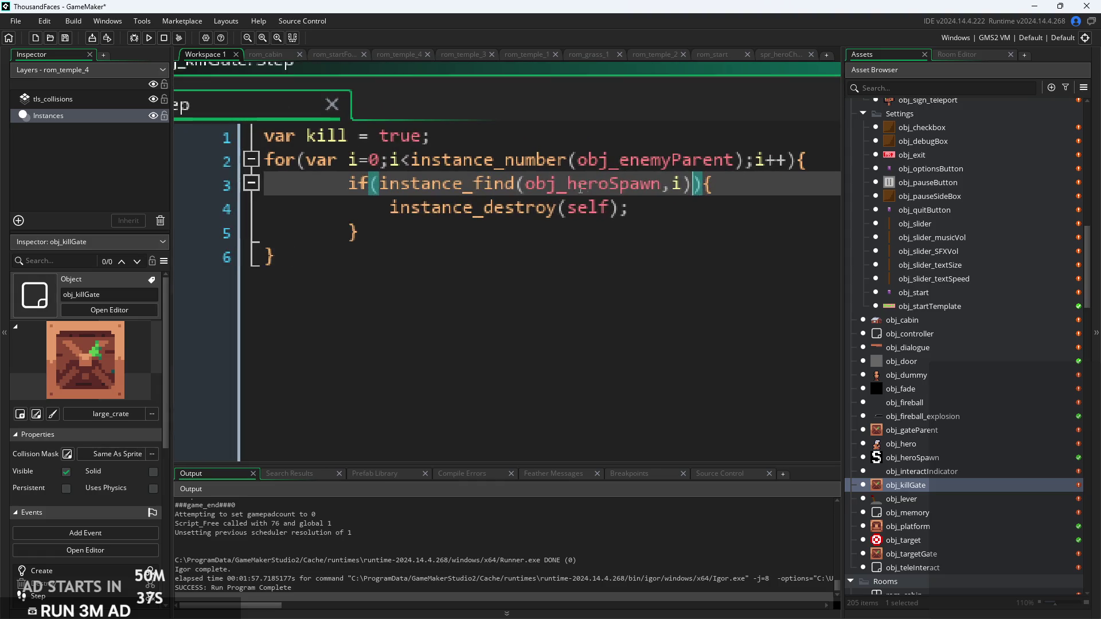
pyautogui.click(568, 193)
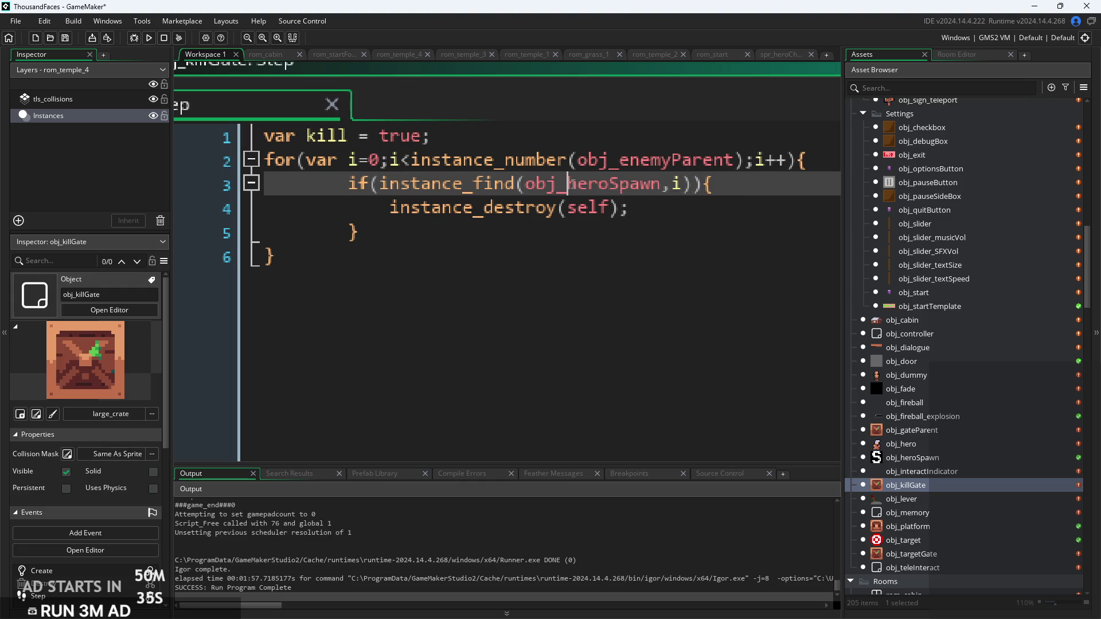
pyautogui.moveTo(569, 184); pyautogui.dragTo(652, 194)
pyautogui.click(656, 194)
pyautogui.keyDown('shift'); pyautogui.click(570, 196); pyautogui.keyUp('shift')
pyautogui.write('enem')
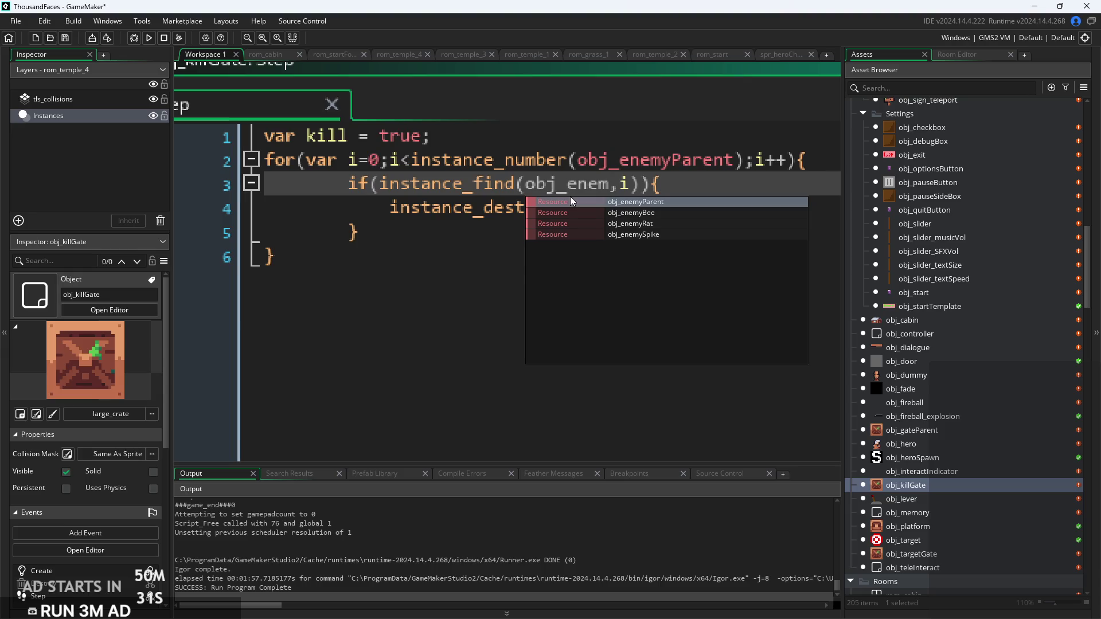
pyautogui.press('Return')
pyautogui.click(705, 195)
pyautogui.click(716, 194)
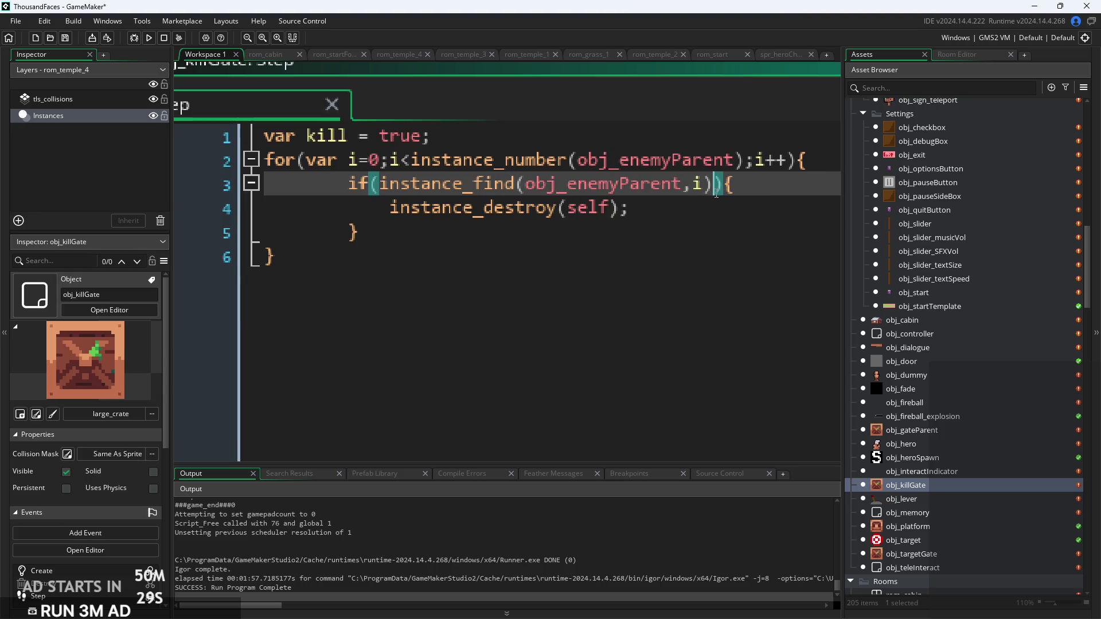
pyautogui.moveTo(648, 201); pyautogui.dragTo(383, 204)
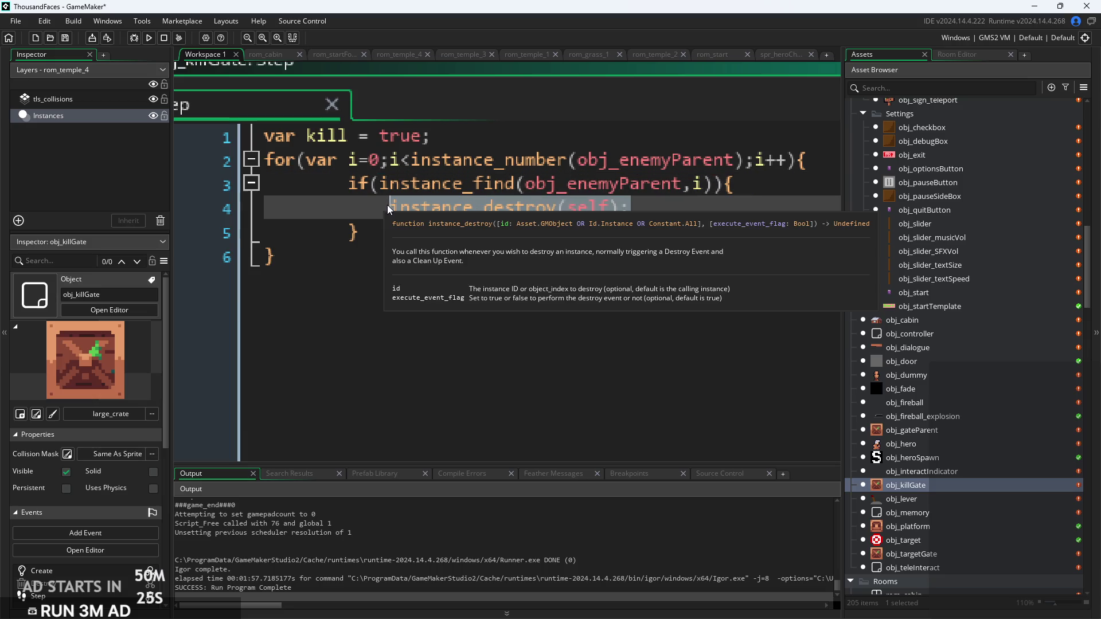
pyautogui.press('Delete')
# Add if(kill){instance_destroy(self);} after the loop
pyautogui.click(394, 248)
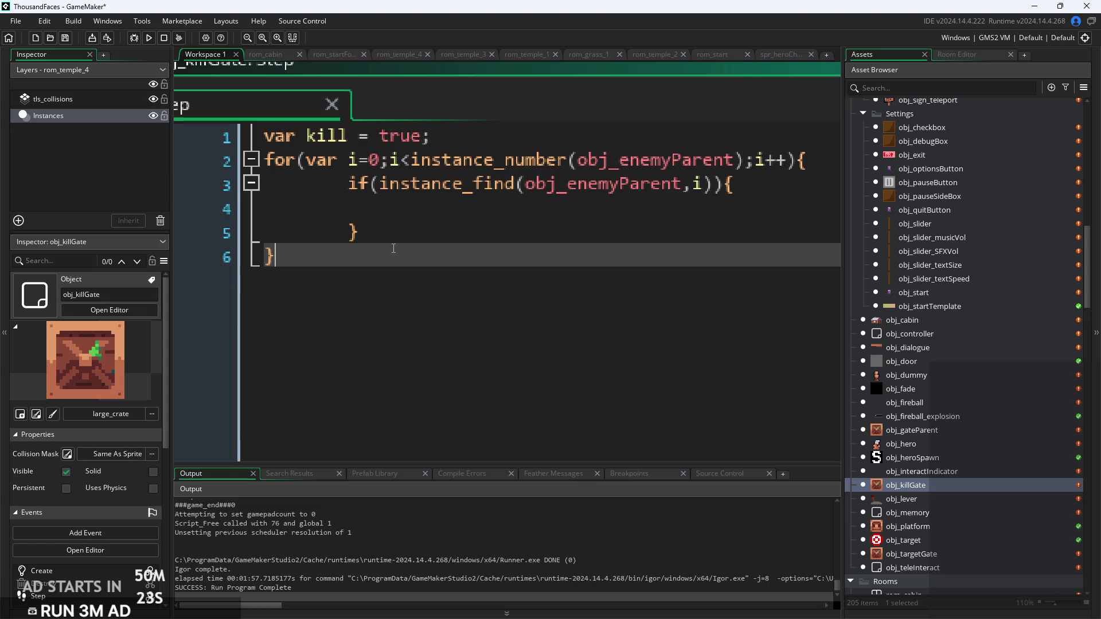
pyautogui.press('Return')
pyautogui.write('if(kill){')
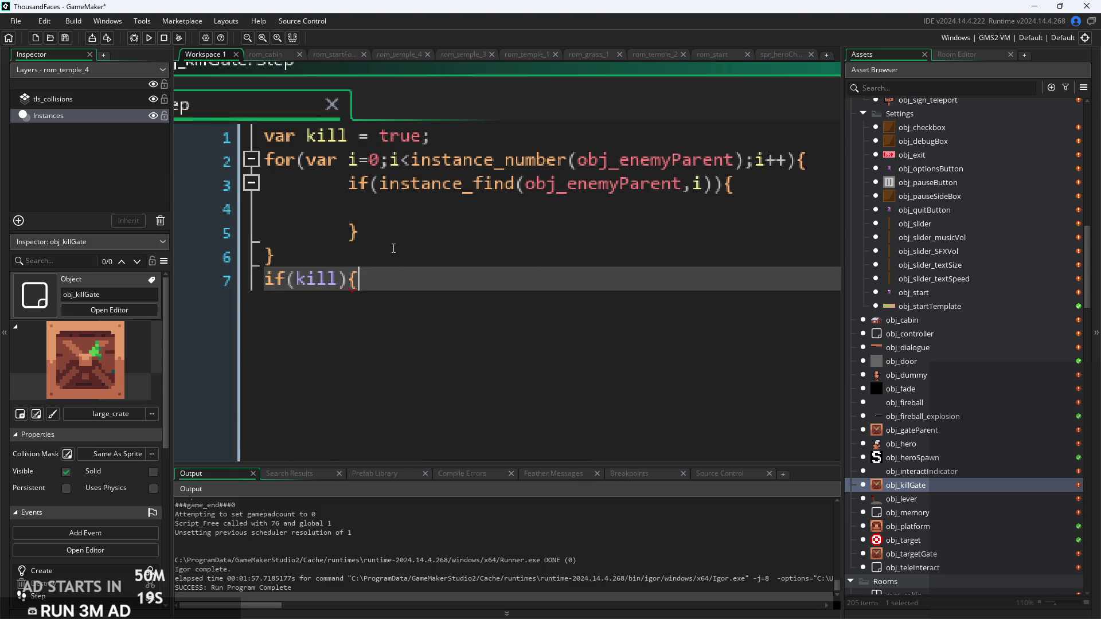
pyautogui.hotkey('ctrl', 'v')
pyautogui.write('}')
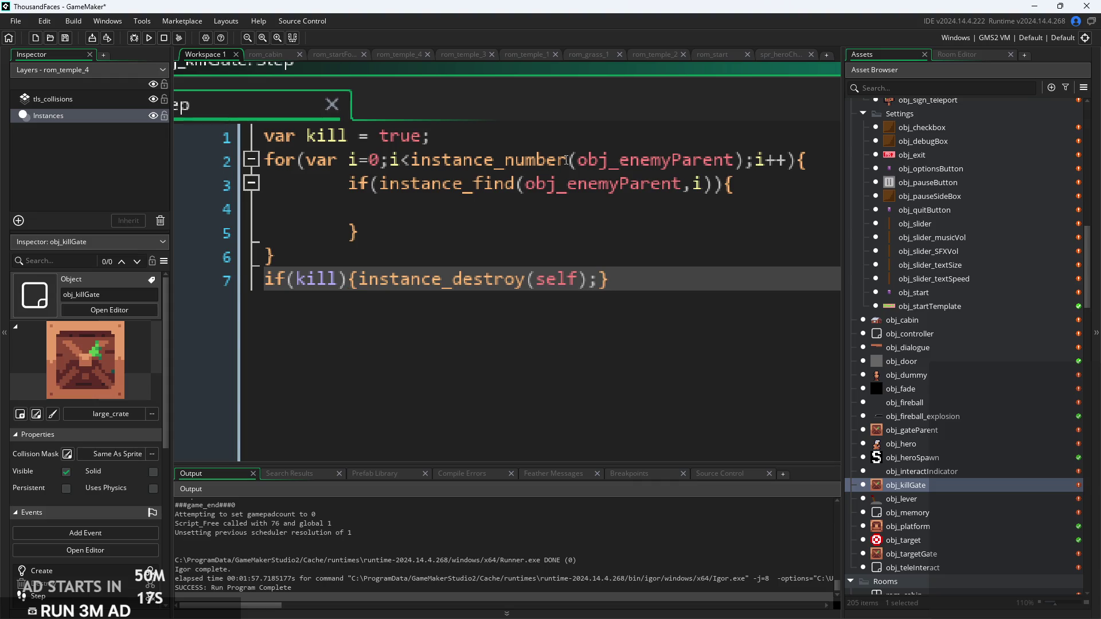
pyautogui.click(349, 183)
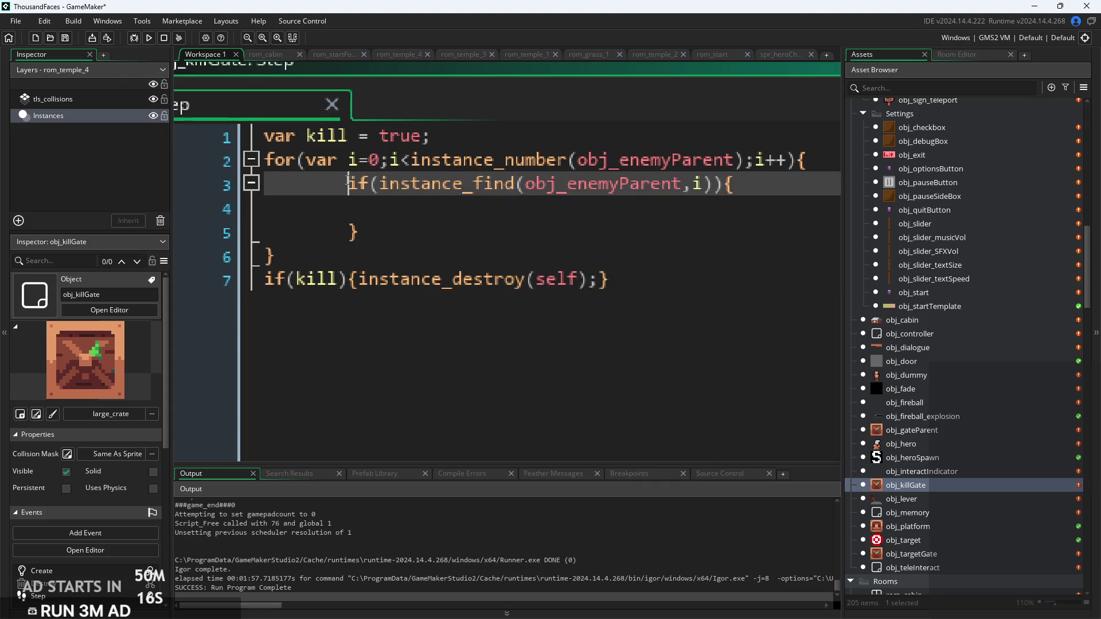
pyautogui.click(521, 207)
pyautogui.click(693, 185)
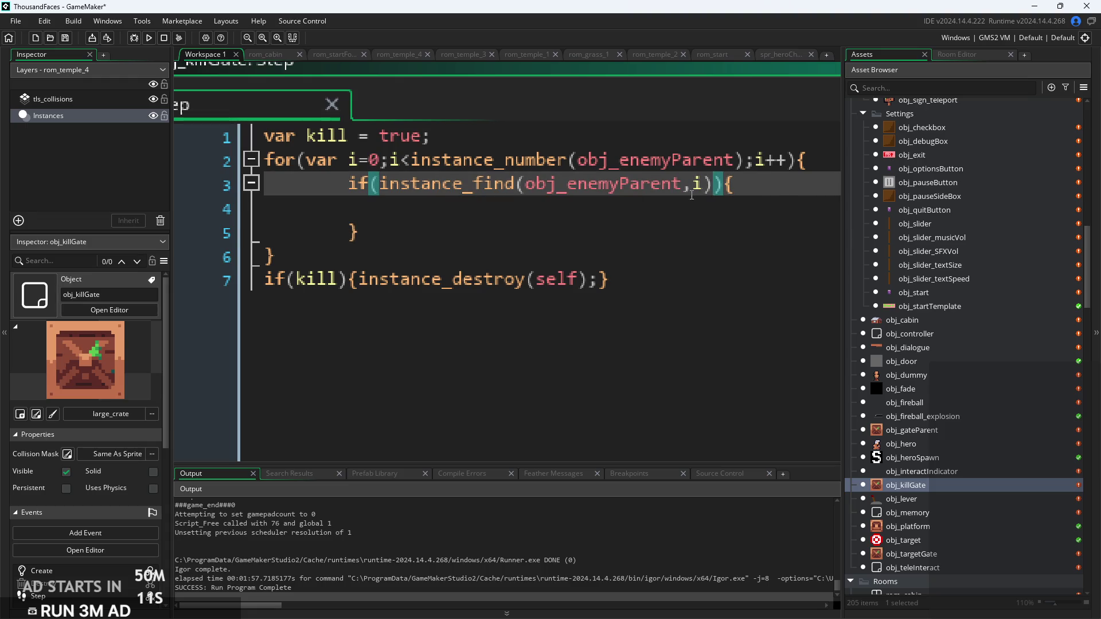
pyautogui.click(639, 201)
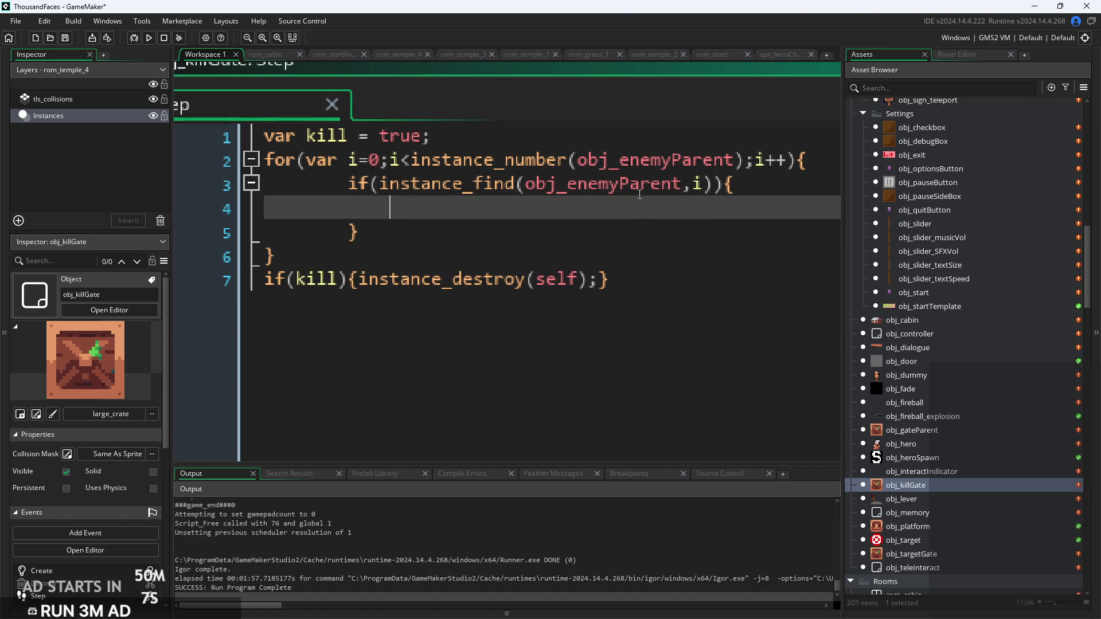
# Write kill=false inside the if and delete the stray && from its condition
pyautogui.write('kill=false;')
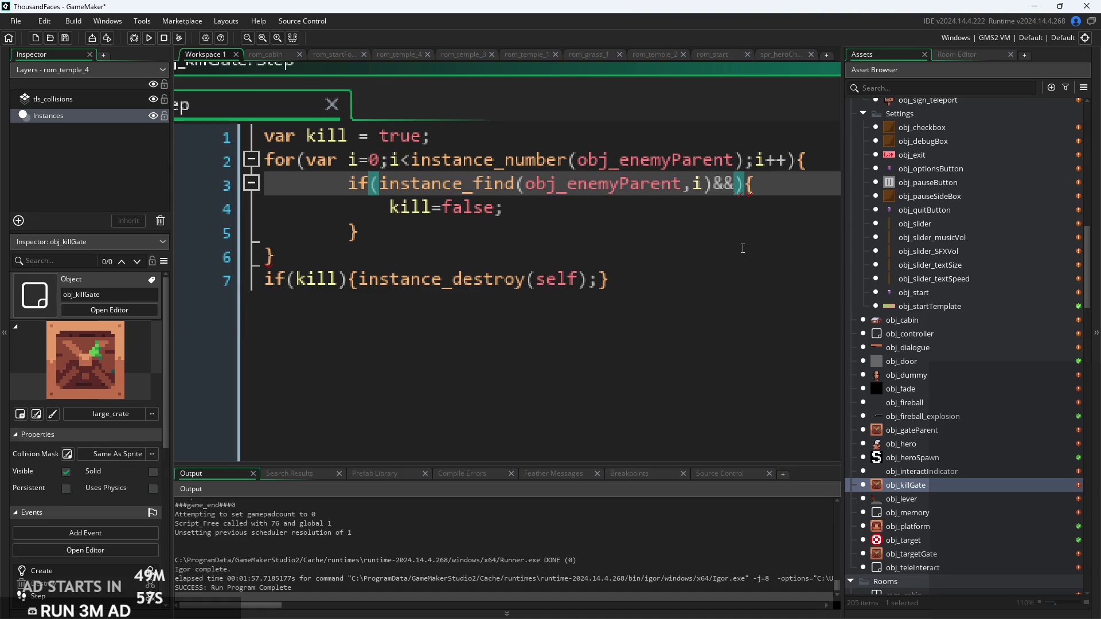
pyautogui.hotkey('ctrl', 'space')
pyautogui.press('BackSpace')
pyautogui.press('BackSpace')
pyautogui.press('BackSpace')
pyautogui.press('BackSpace')
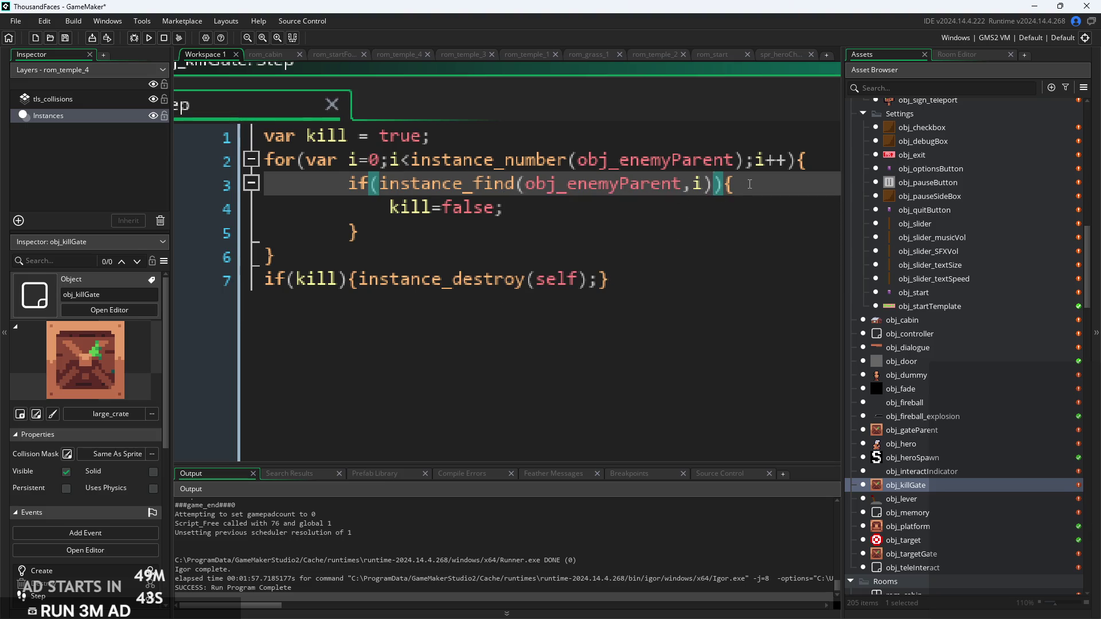
pyautogui.scroll(3, 749, 183)
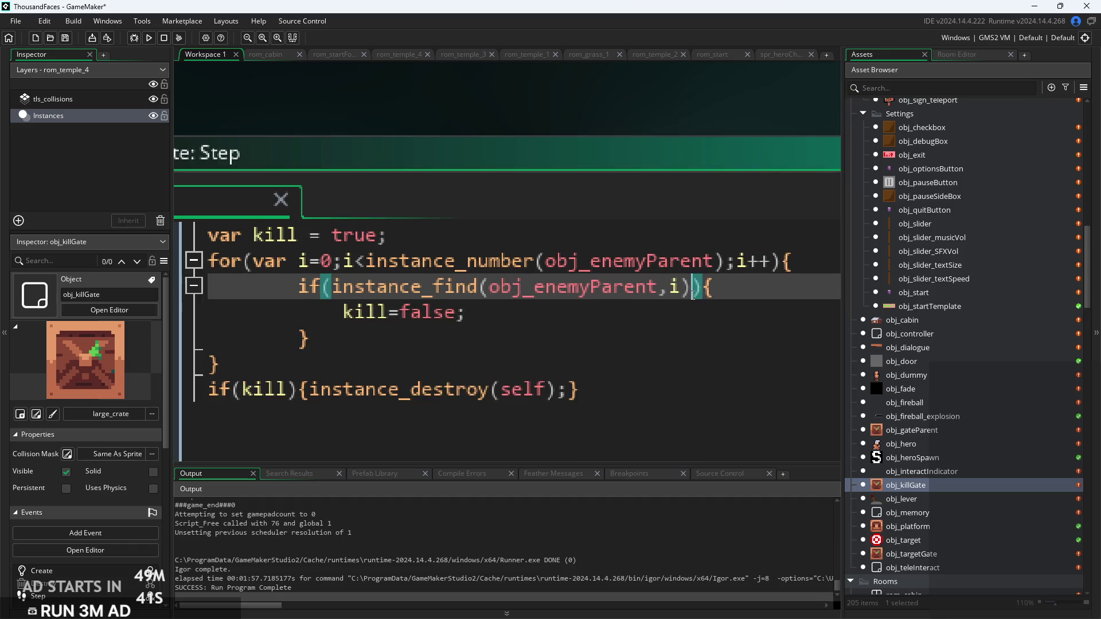
pyautogui.moveTo(693, 293); pyautogui.dragTo(718, 261)
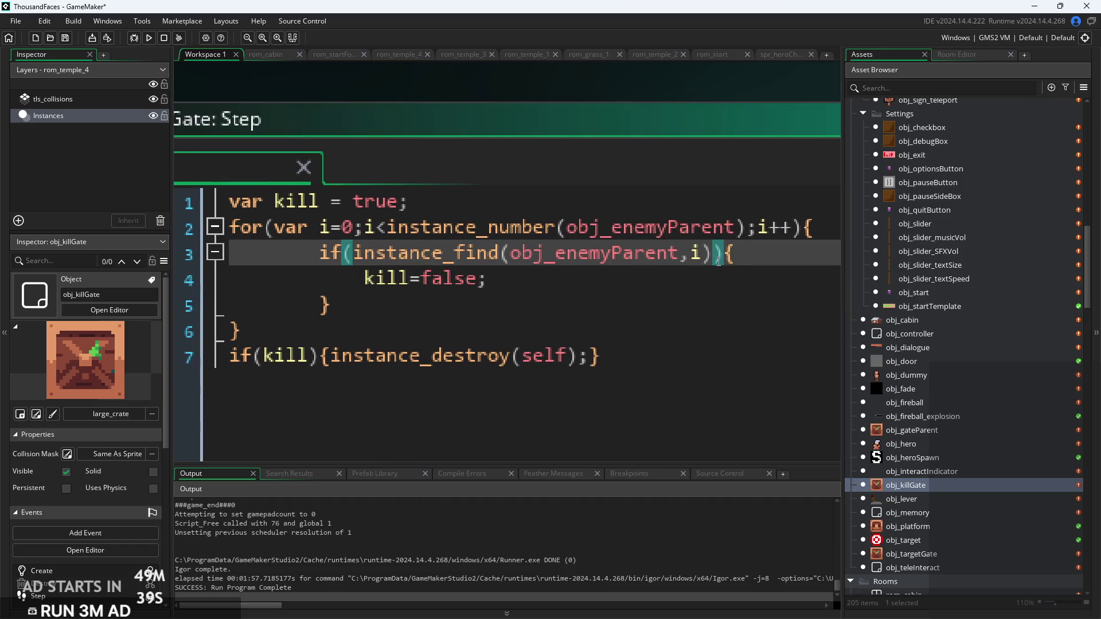
# Complete the condition as !=obj_enemySpike using autocomplete
pyautogui.write('!=obj_')
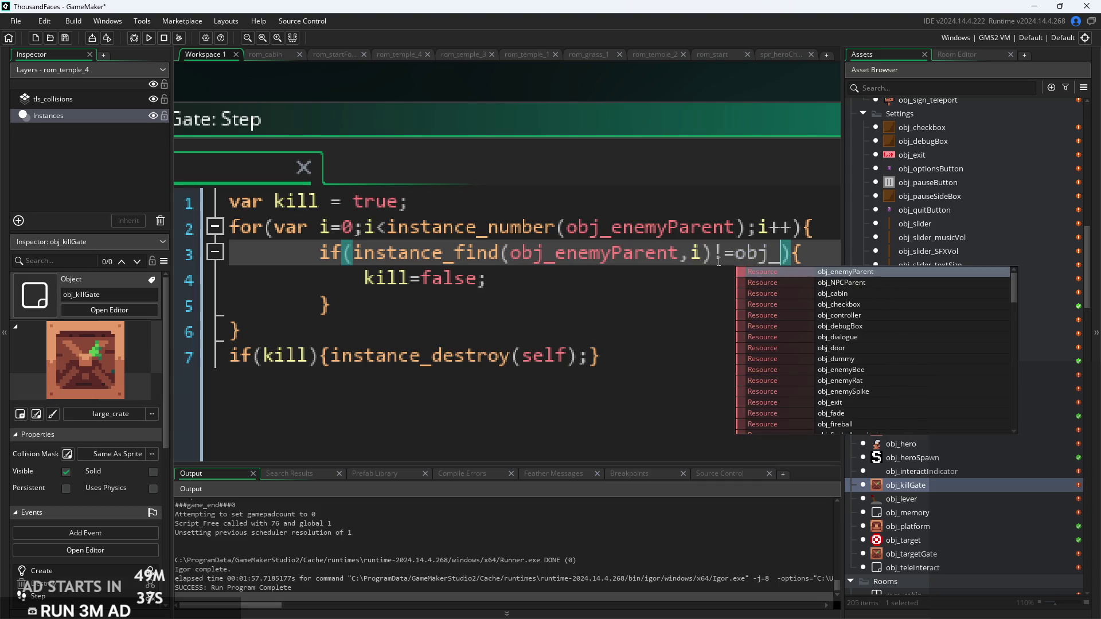
pyautogui.press('Down')
pyautogui.press('Down')
pyautogui.press('Down')
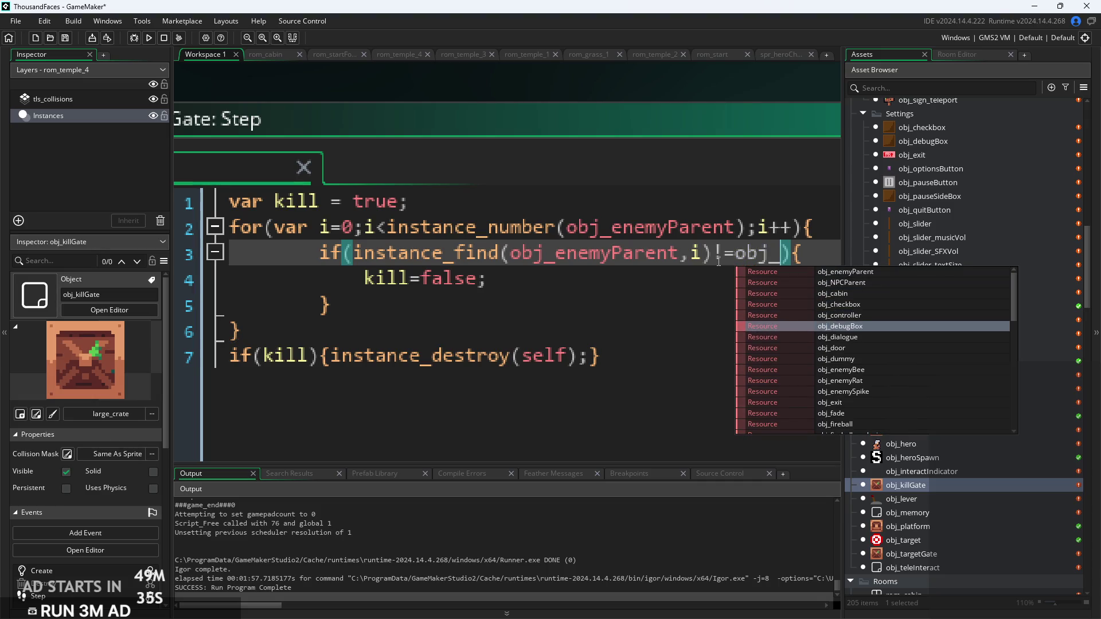
pyautogui.write('enem')
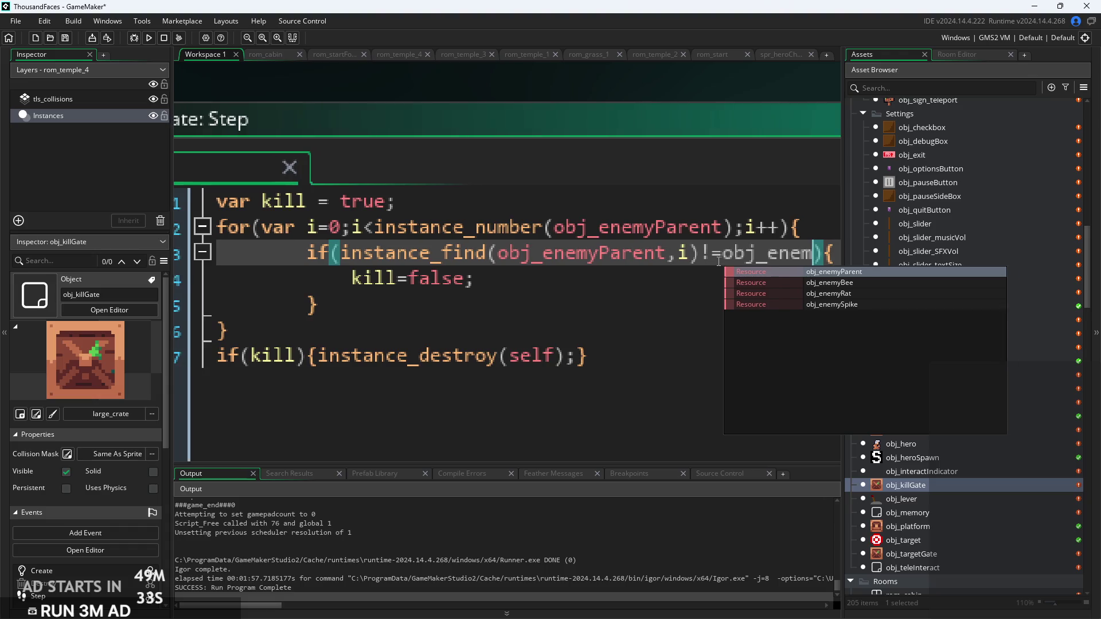
pyautogui.press('Down')
pyautogui.press('Down')
pyautogui.press('Down')
pyautogui.press('Return')
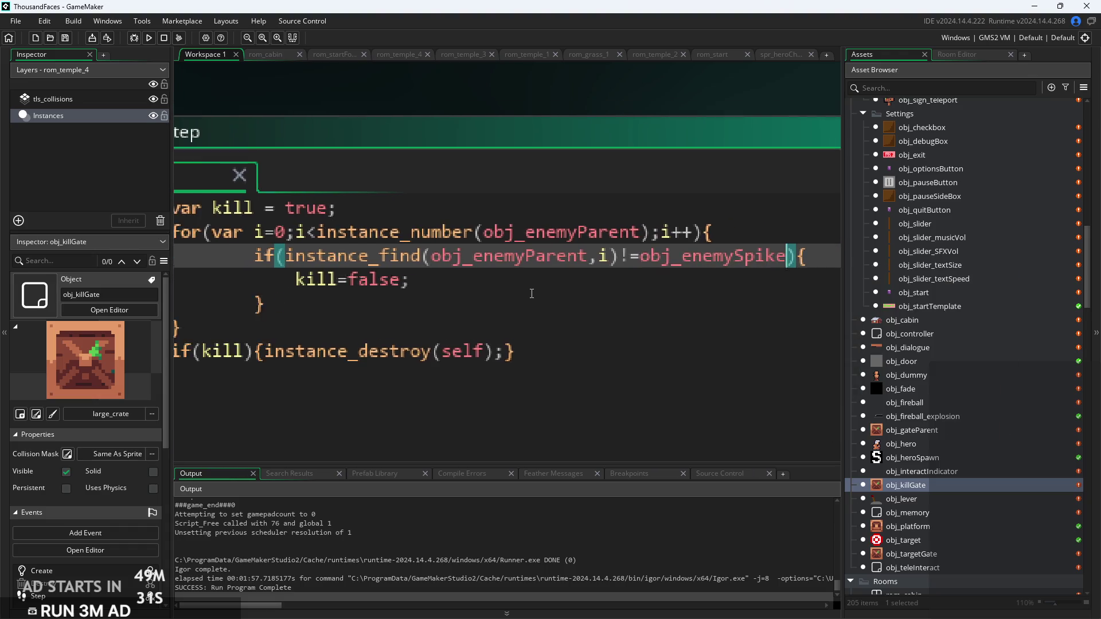
pyautogui.click(550, 281)
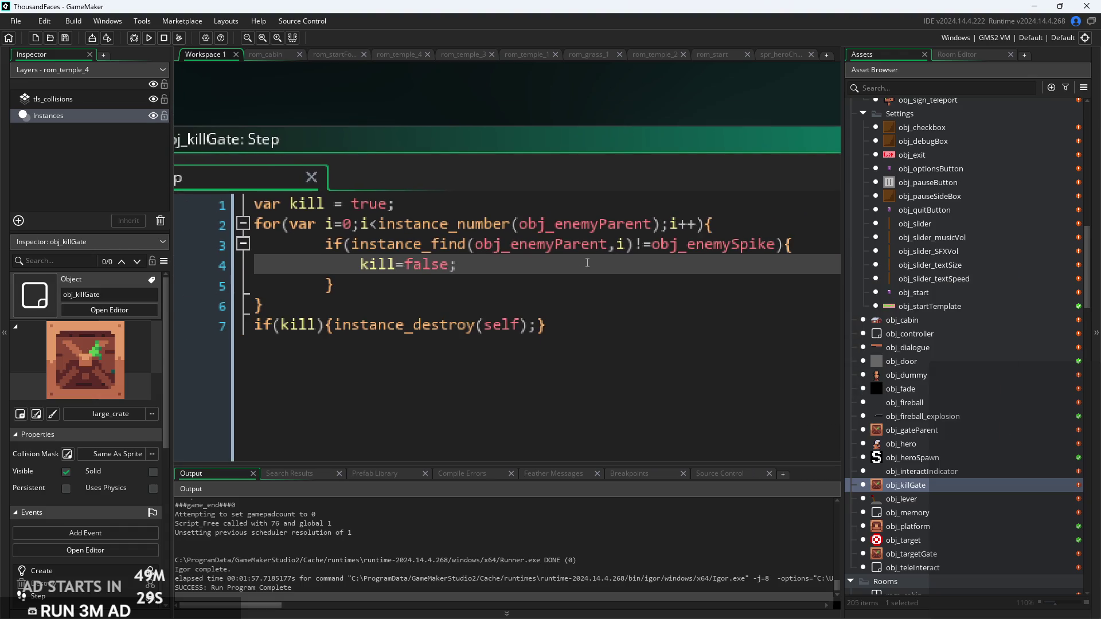
pyautogui.click(627, 246)
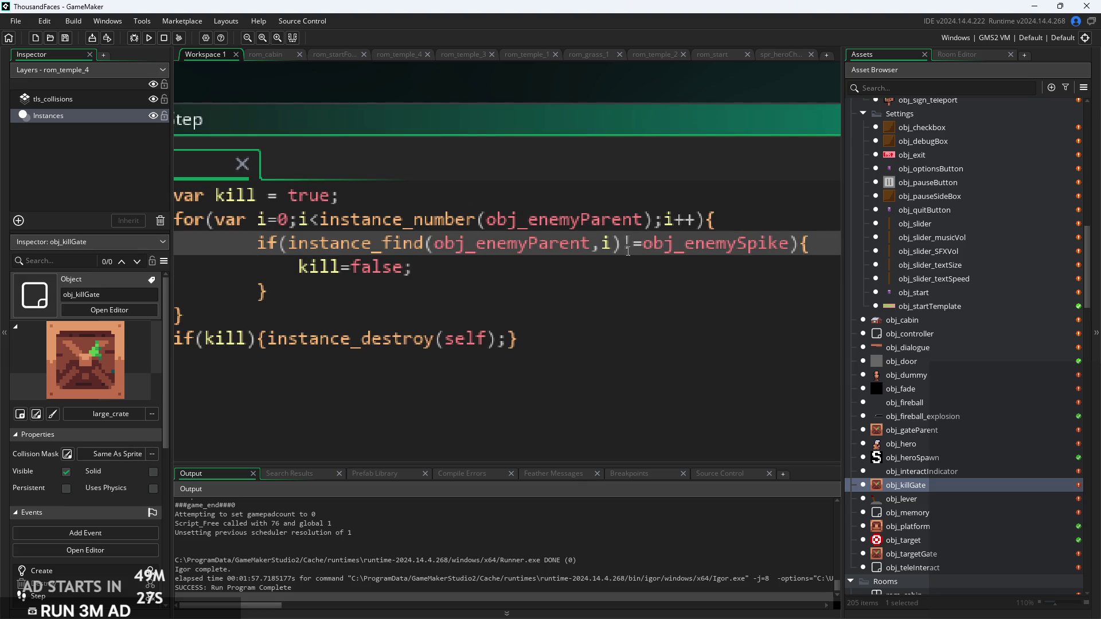
pyautogui.click(290, 245)
# Delete '!=obj_enemySpike' from line 3, leaving only instance_find(obj_enemyParent,i)
pyautogui.click(404, 244)
pyautogui.moveTo(665, 254); pyautogui.dragTo(790, 251)
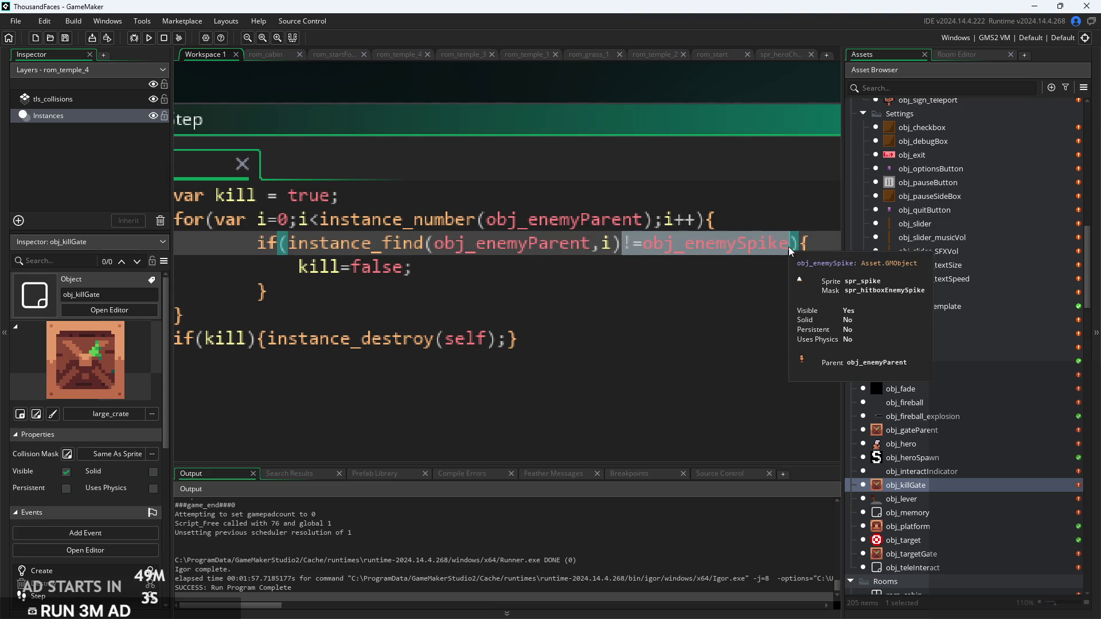
pyautogui.press('BackSpace')
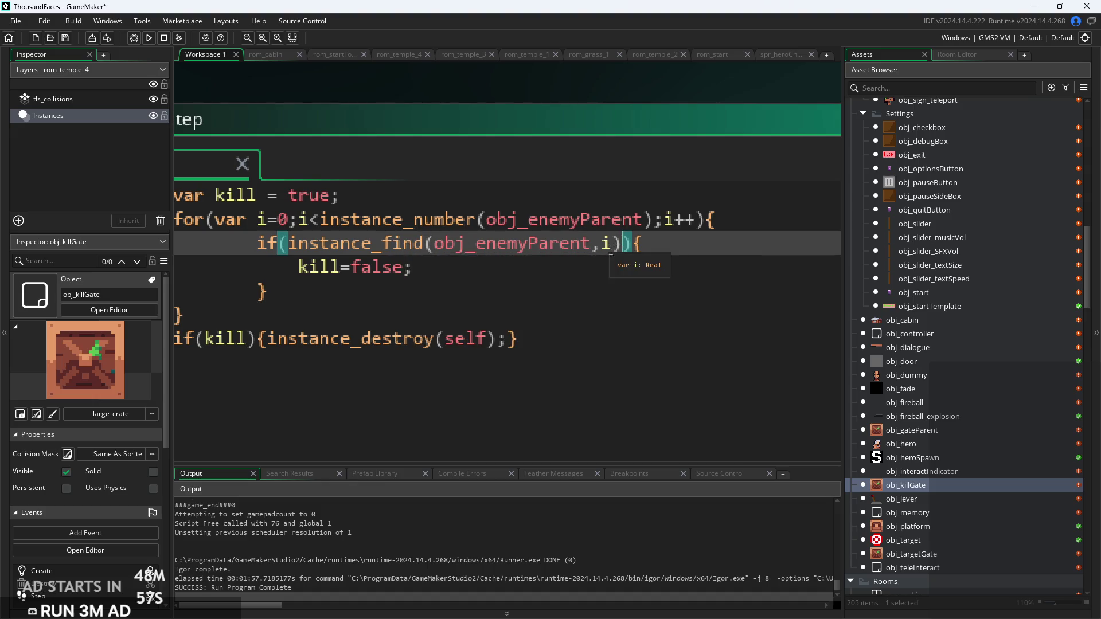
# Move the kill=false statement out of the if block to the top of the for loop
pyautogui.click(434, 264)
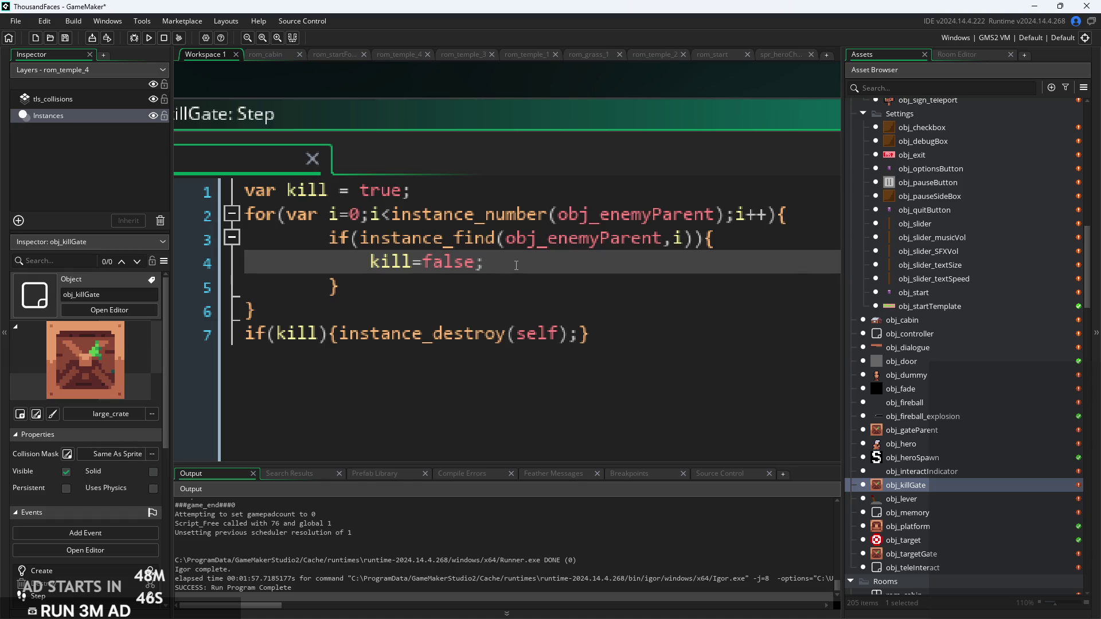
pyautogui.click(417, 290)
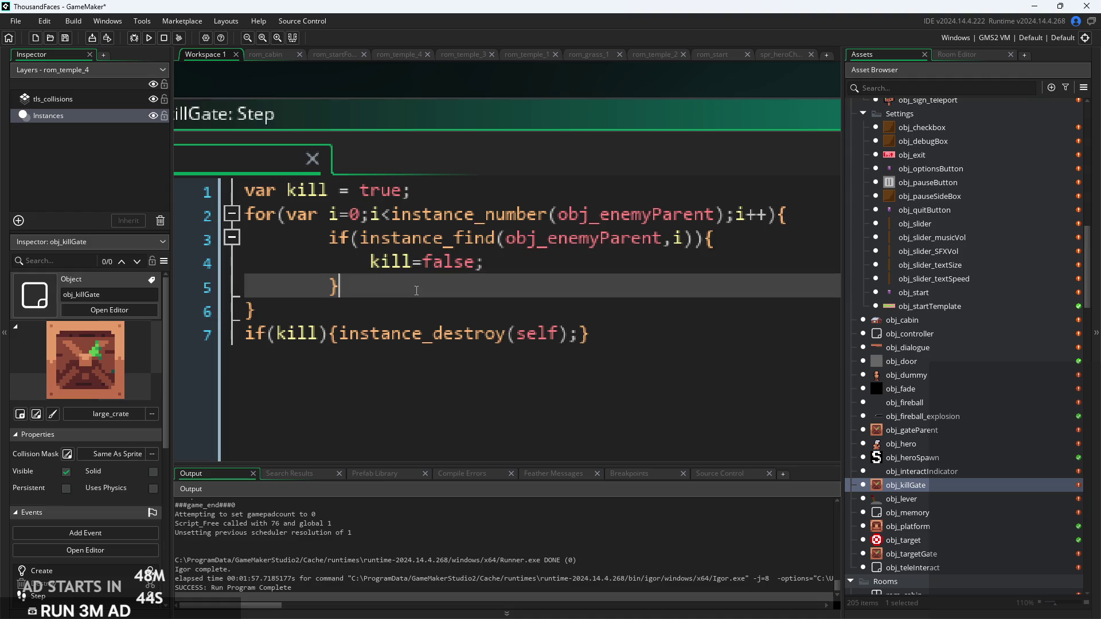
pyautogui.click(487, 262)
pyautogui.moveTo(487, 262); pyautogui.dragTo(370, 262)
pyautogui.hotkey('ctrl', 'c')
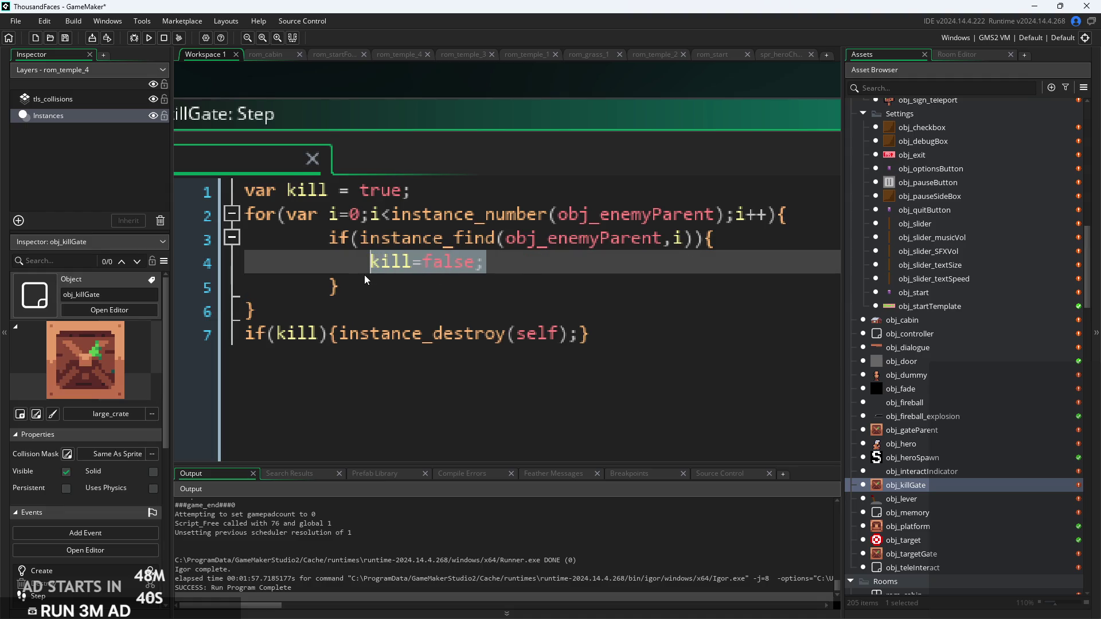
pyautogui.press('Delete')
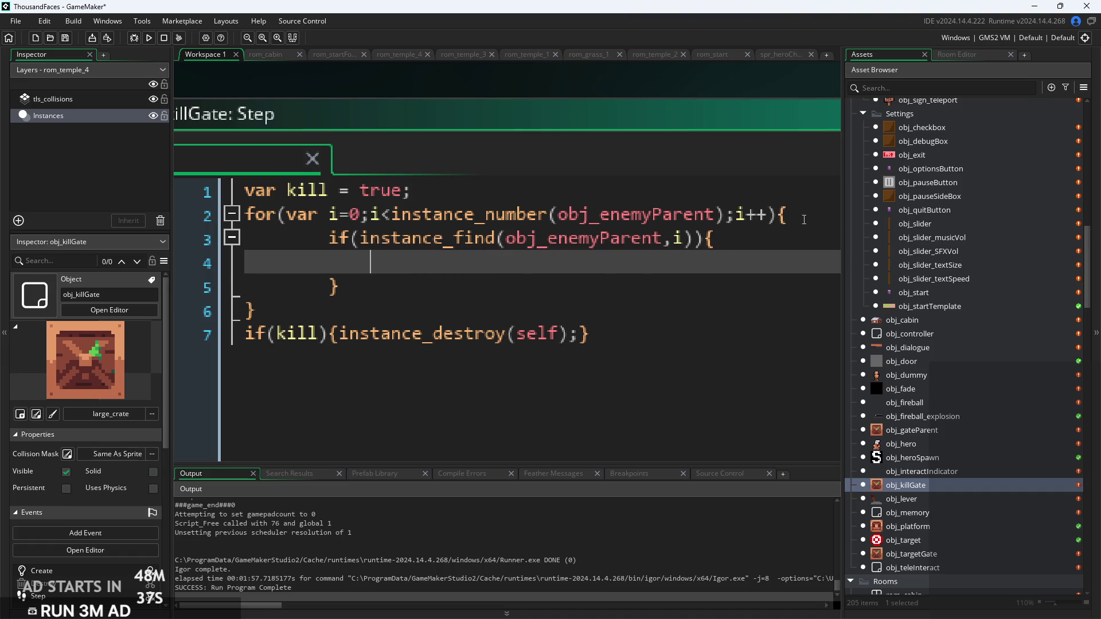
pyautogui.click(805, 220)
pyautogui.press('Return')
pyautogui.hotkey('ctrl', 'v')
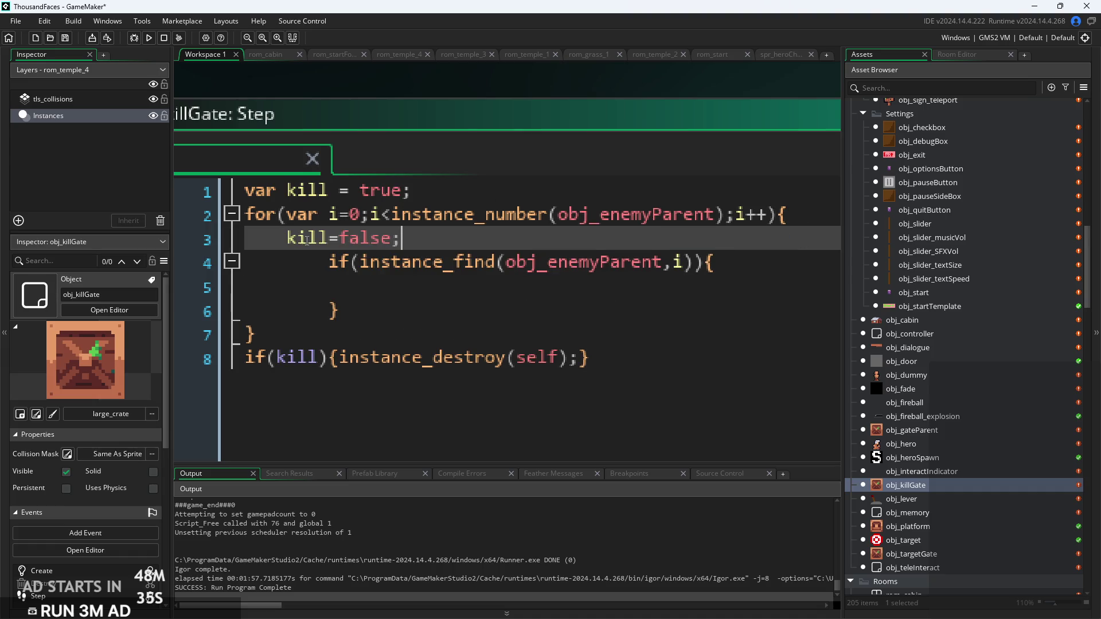
pyautogui.press('Tab')
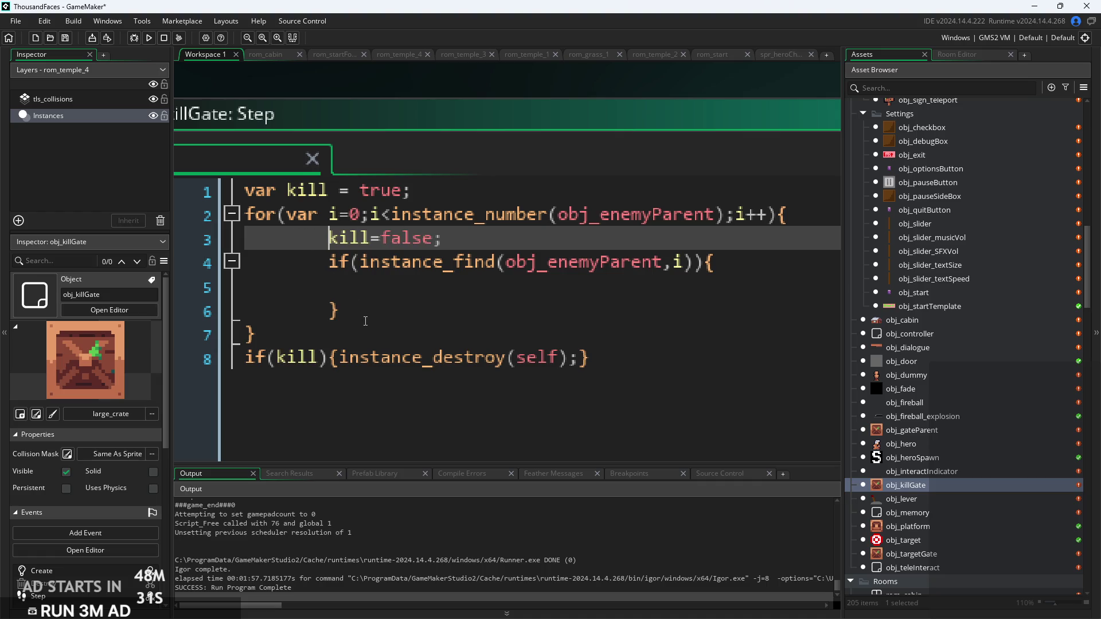
# Revert the move so kill=false sits back inside the if block
pyautogui.hotkey('shift', 'End')
pyautogui.press('Delete')
pyautogui.press('BackSpace')
pyautogui.press('BackSpace')
pyautogui.press('BackSpace')
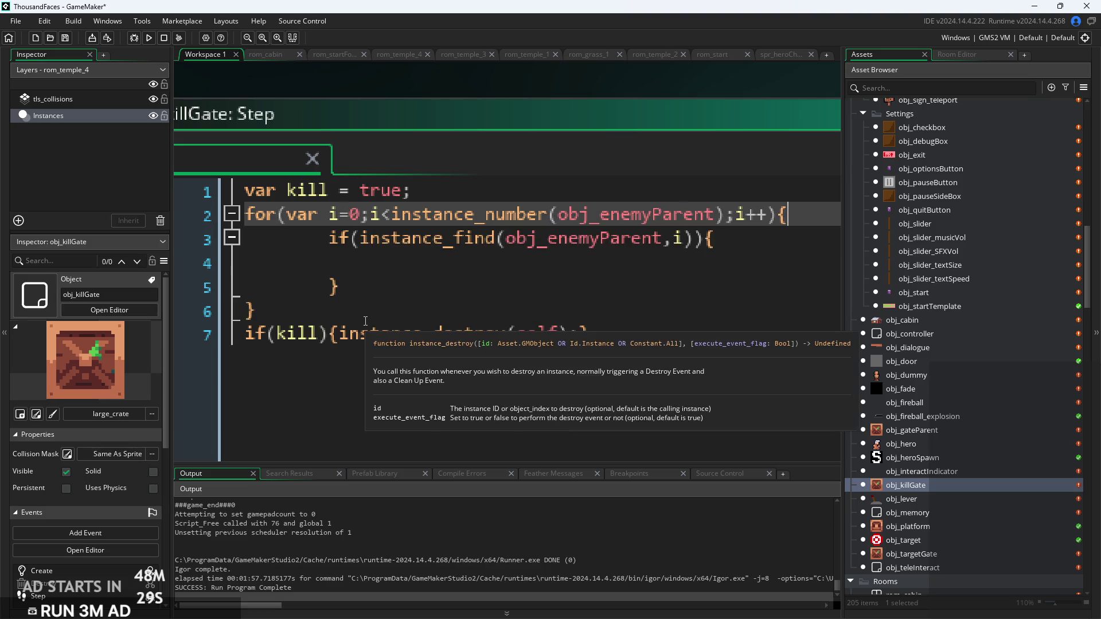
pyautogui.hotkey('ctrl', 'z')
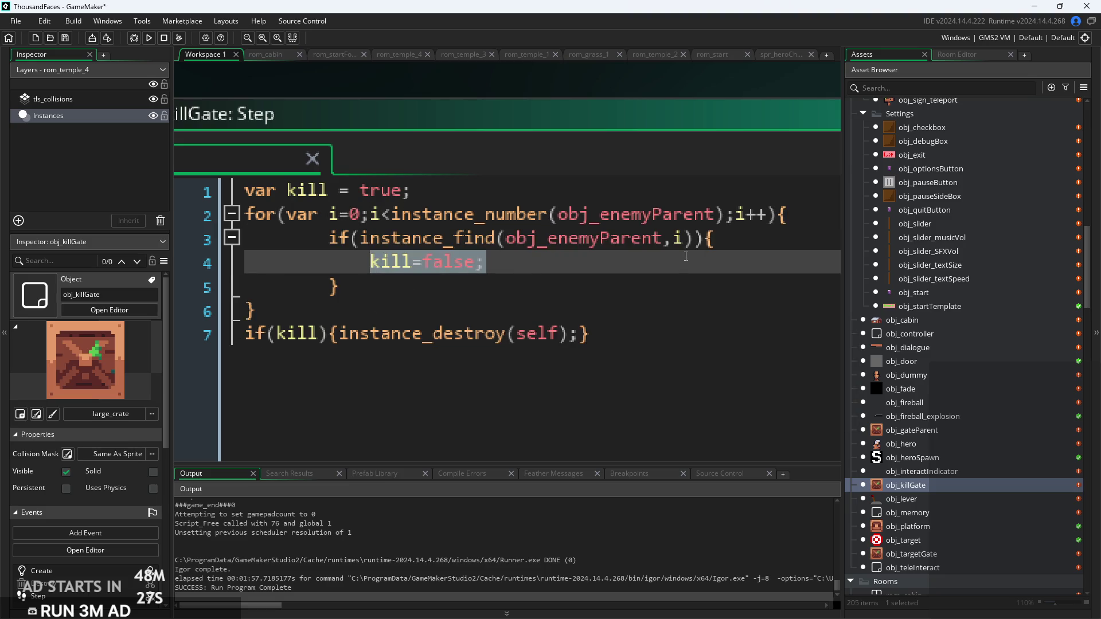
pyautogui.click(686, 258)
# Append !=obj_enemySpike to the condition so it reads instance_find(obj_enemyParent,i)!=obj_enemySpike
pyautogui.click(700, 248)
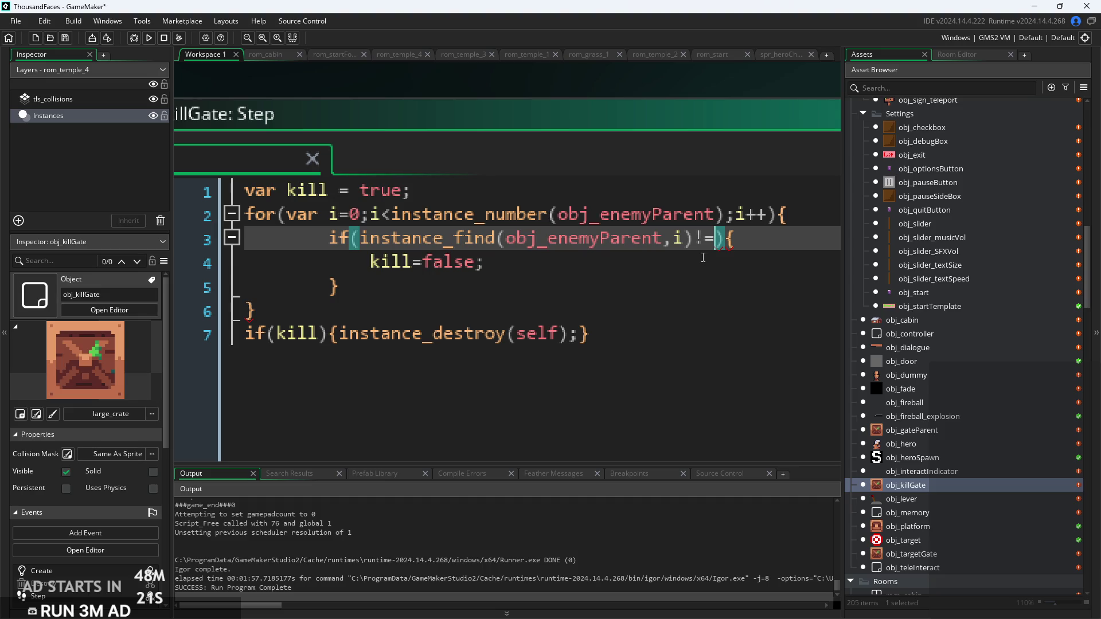
pyautogui.write('obj_en')
pyautogui.press('Return')
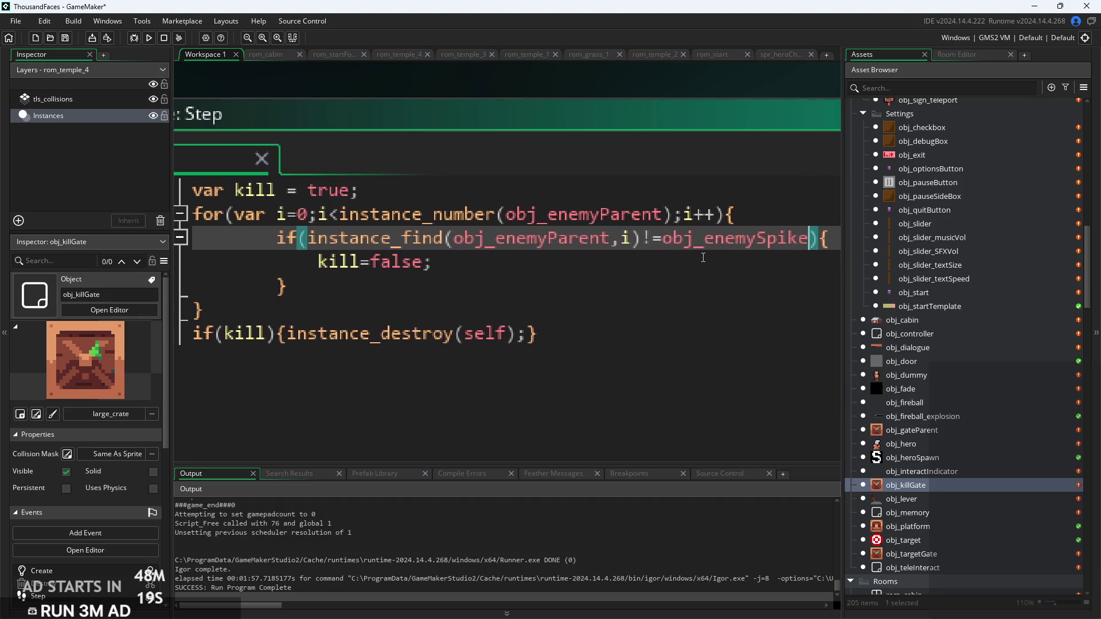
pyautogui.scroll(-1, 699, 252)
pyautogui.click(682, 264)
pyautogui.click(688, 247)
pyautogui.click(683, 263)
pyautogui.click(715, 245)
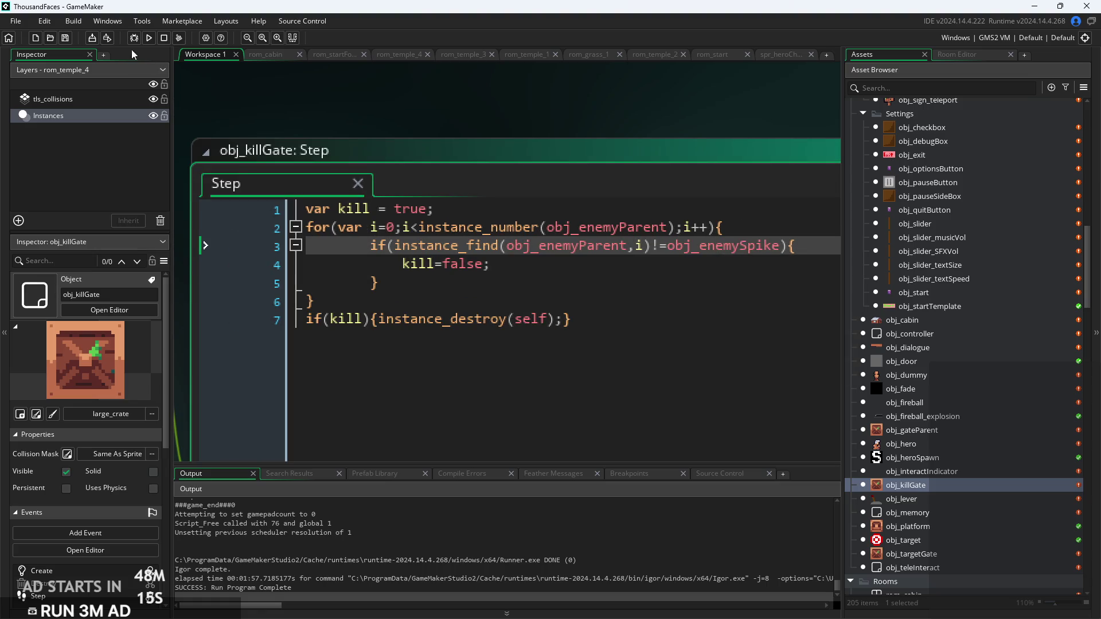
# Build and run the game, then start it from the TALISMAN title screen
pyautogui.click(149, 38)
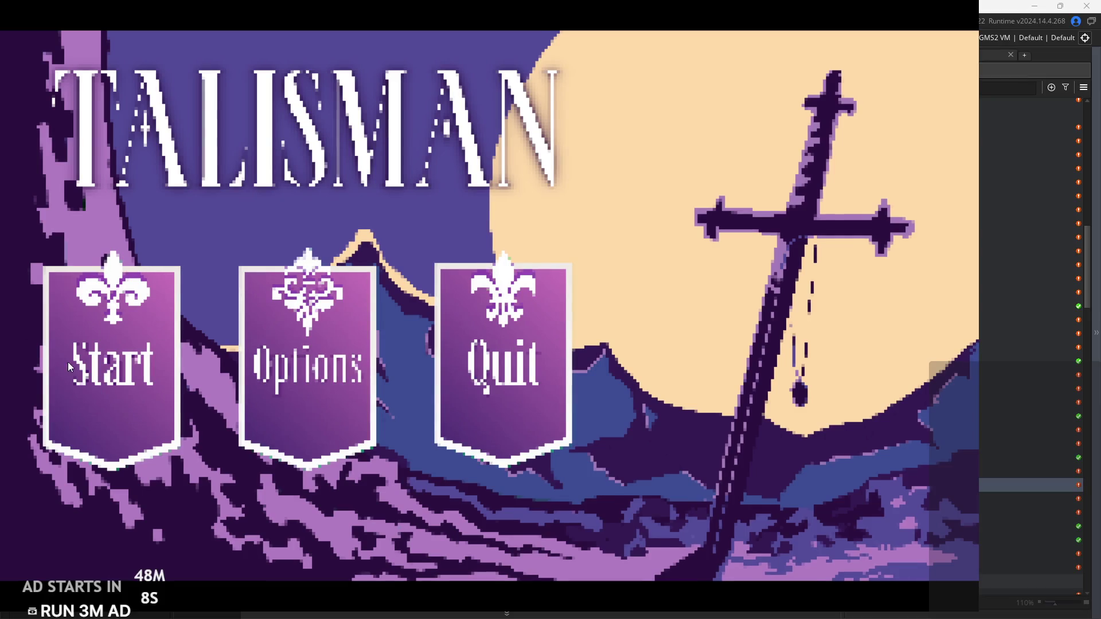
pyautogui.click(67, 362)
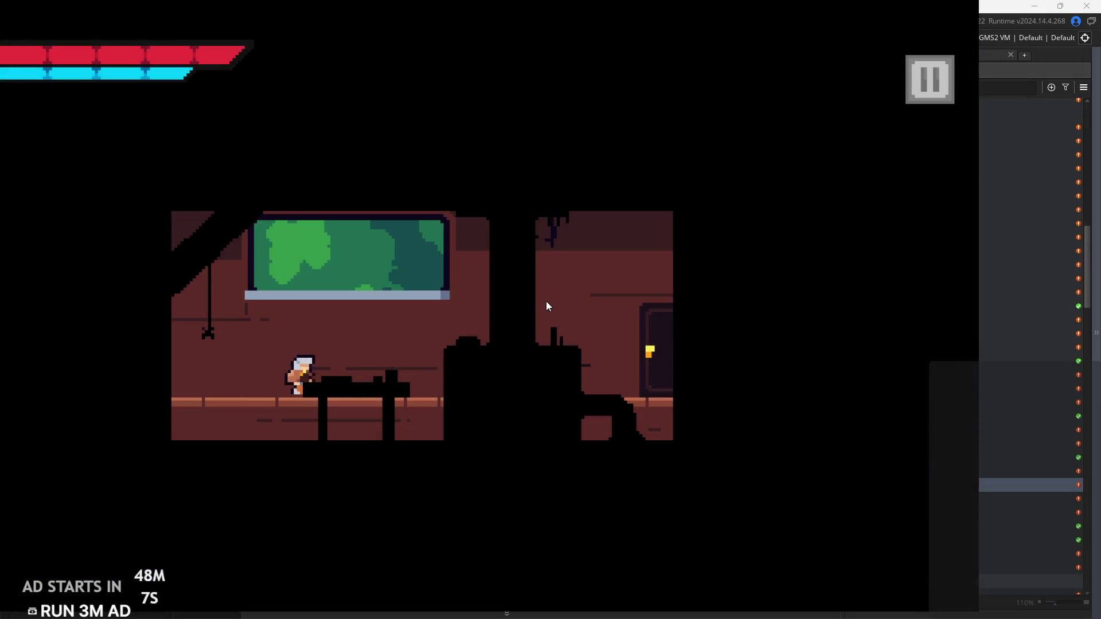
# Walk right through the forest and dungeon, defeat the enemy, then run left into the next area
pyautogui.press('Right')
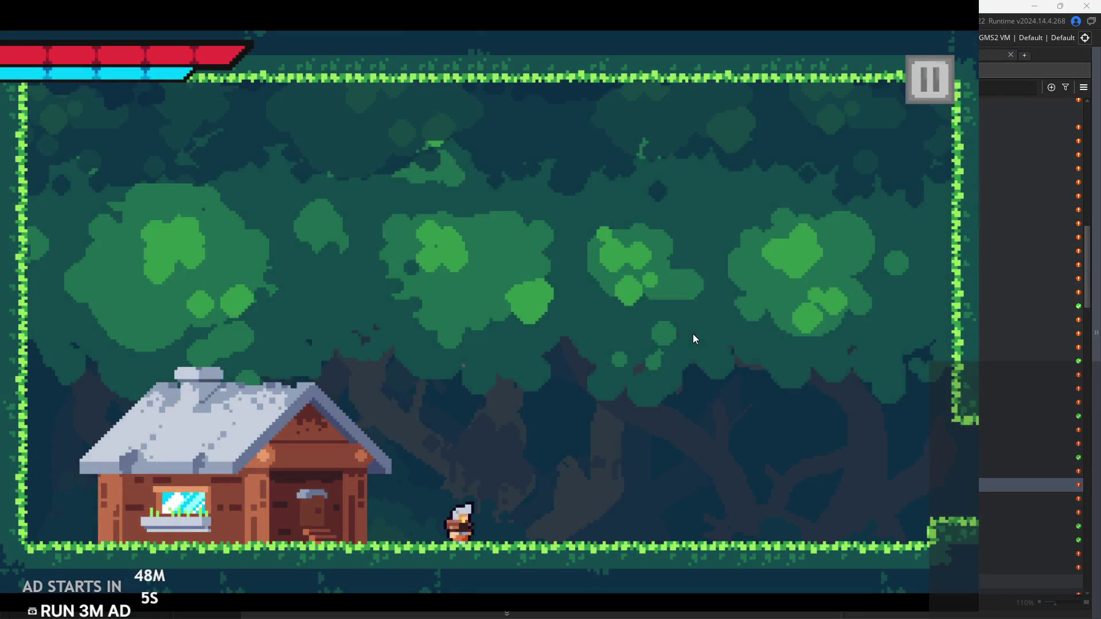
pyautogui.press('Right')
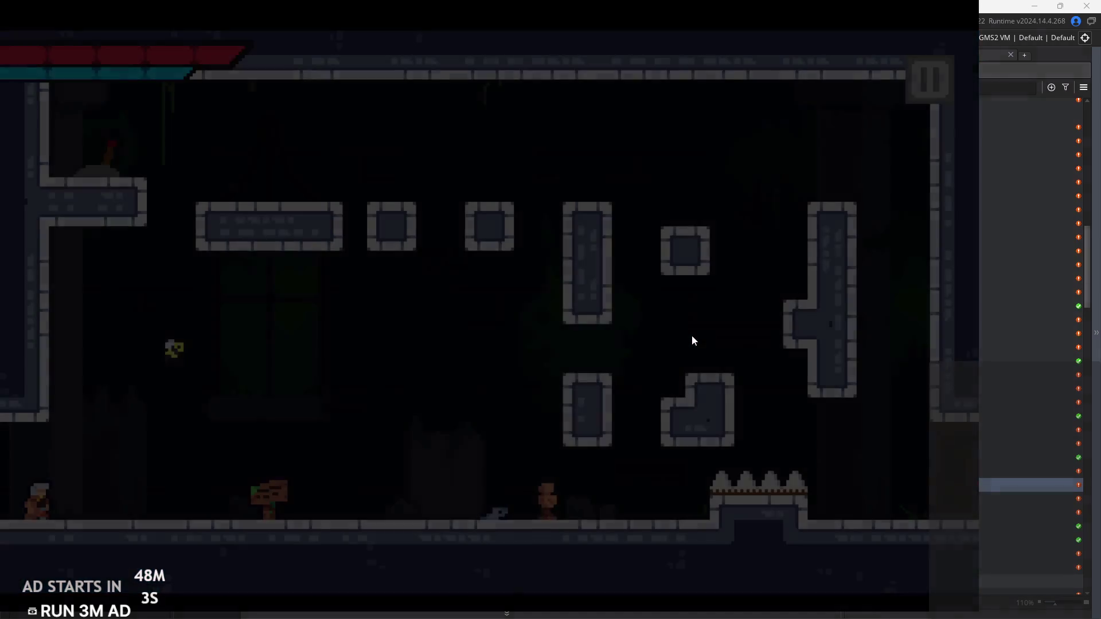
pyautogui.press('Right')
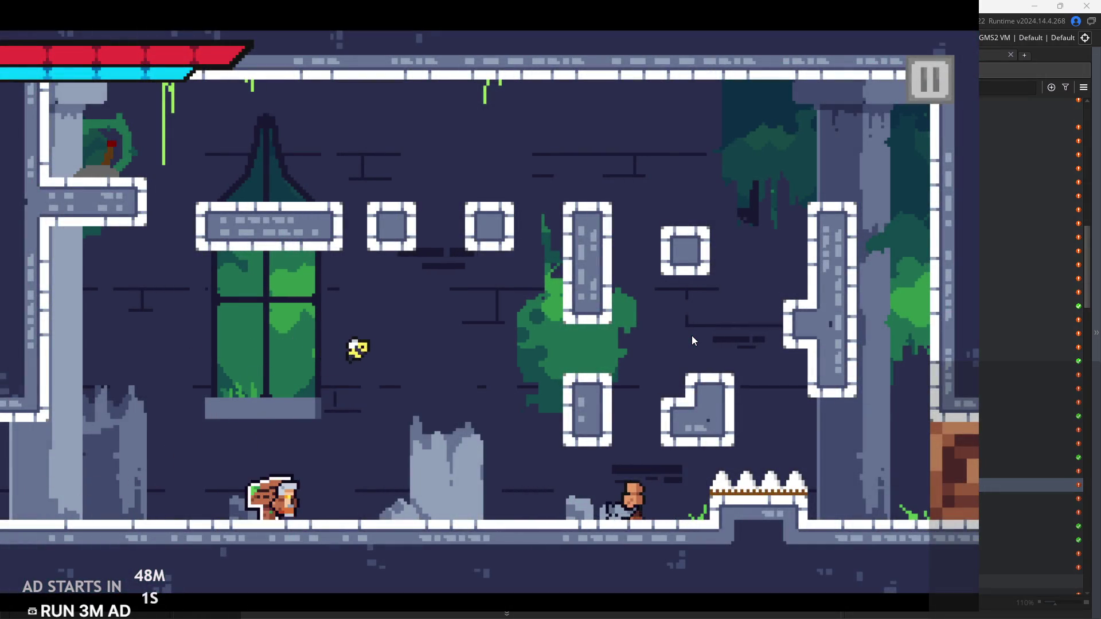
pyautogui.press('Right')
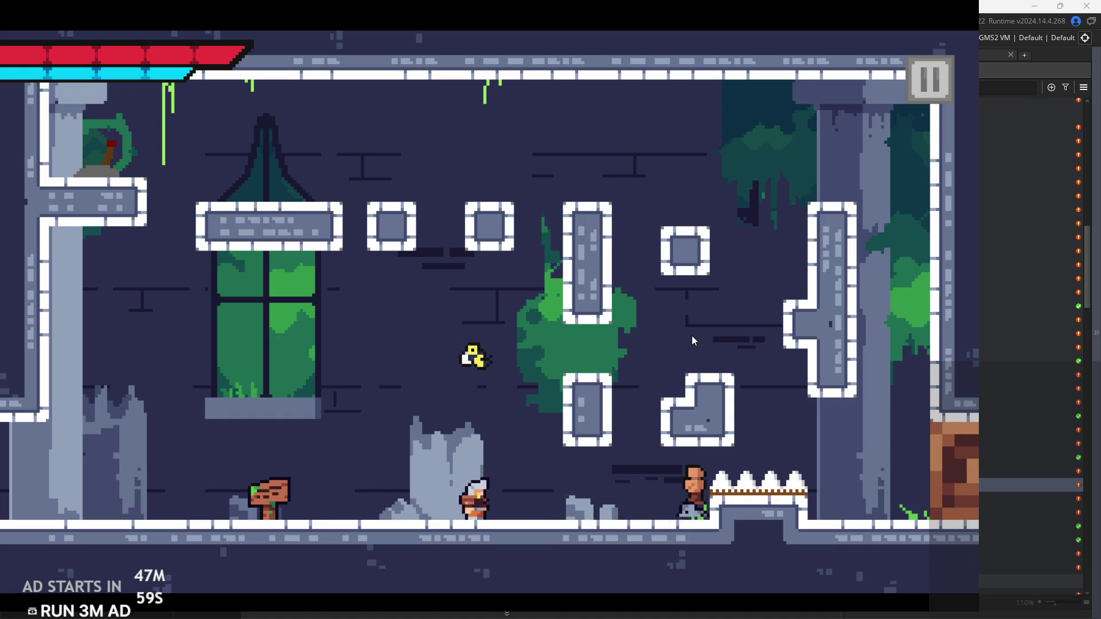
pyautogui.press('Right')
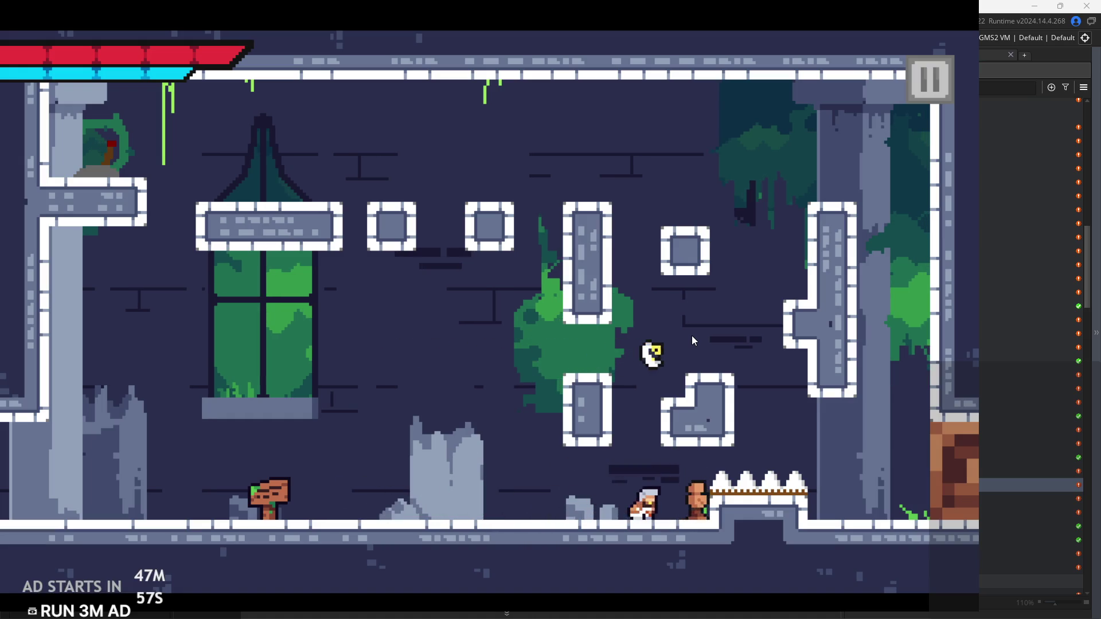
pyautogui.press('space')
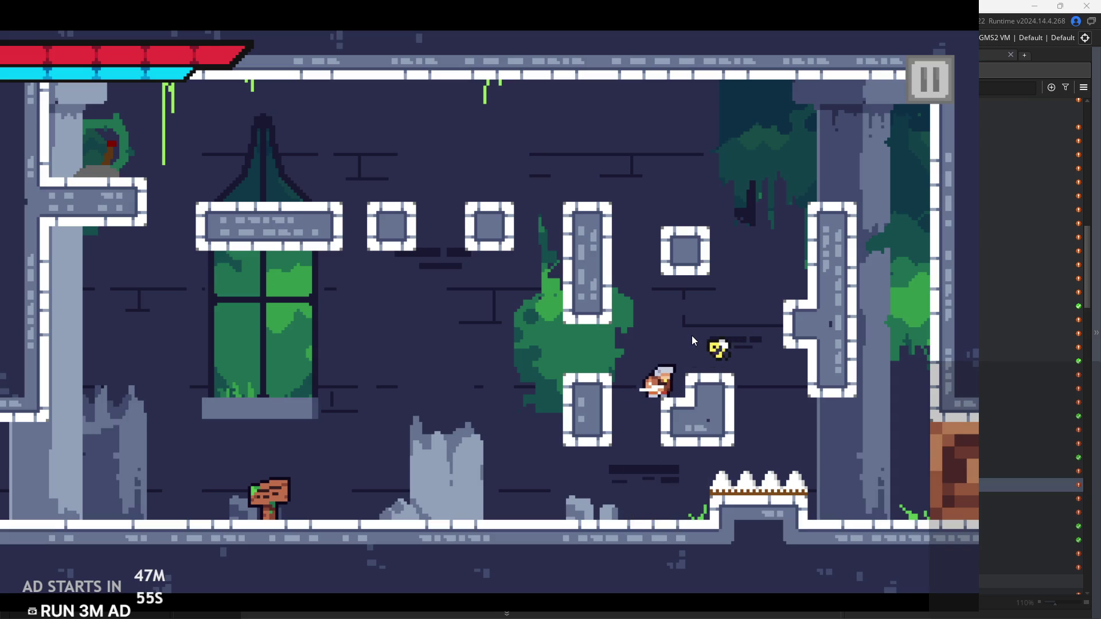
pyautogui.press('Left')
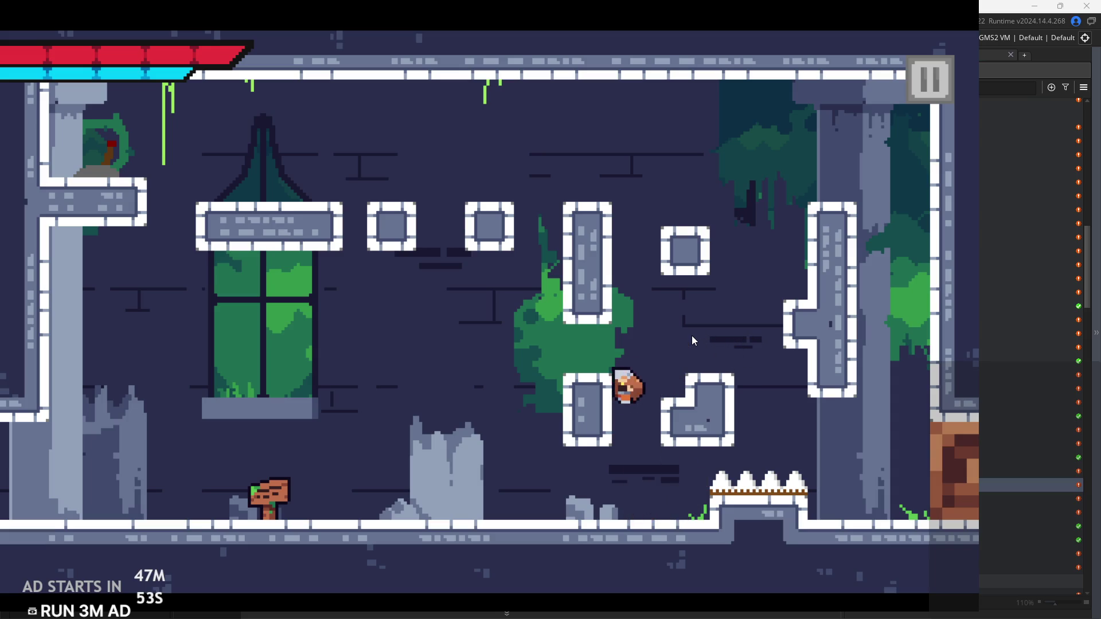
pyautogui.press('space')
pyautogui.press('Left')
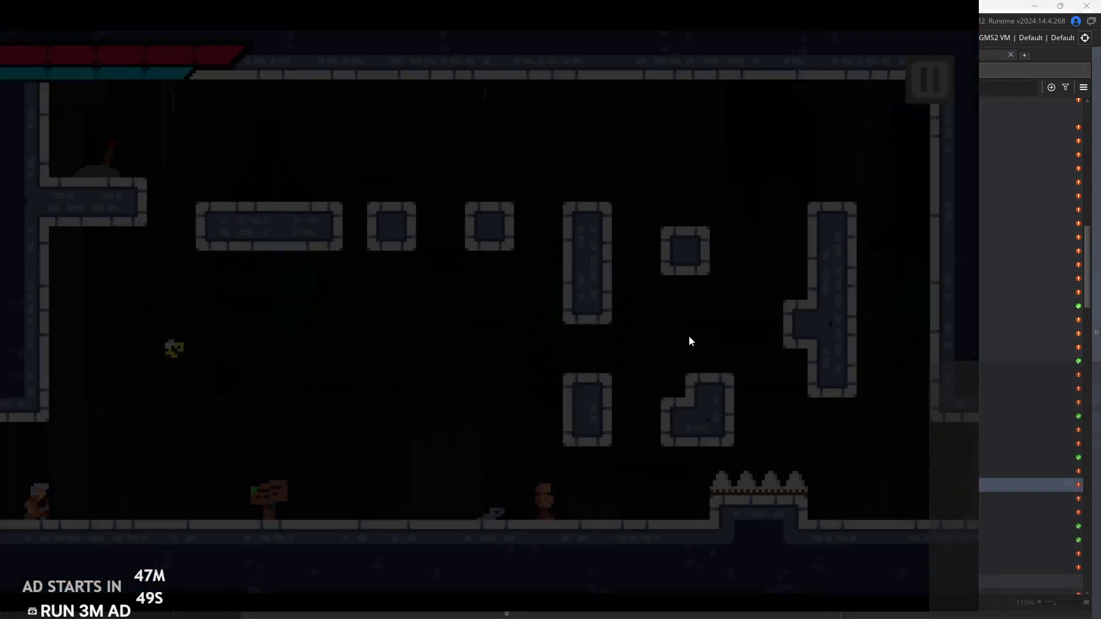
# Double-jump and wall-jump across the stone ruins and exit right into the temple room
pyautogui.press('Right')
pyautogui.press('space')
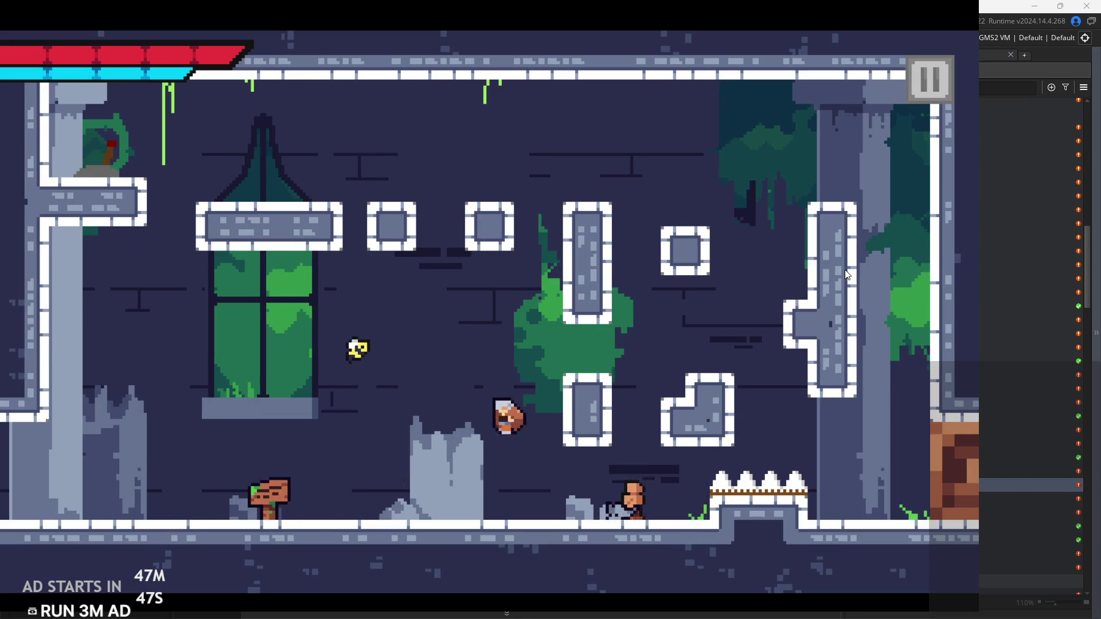
pyautogui.press('space')
pyautogui.press('Right')
pyautogui.press('space')
pyautogui.press('space')
pyautogui.press('Left')
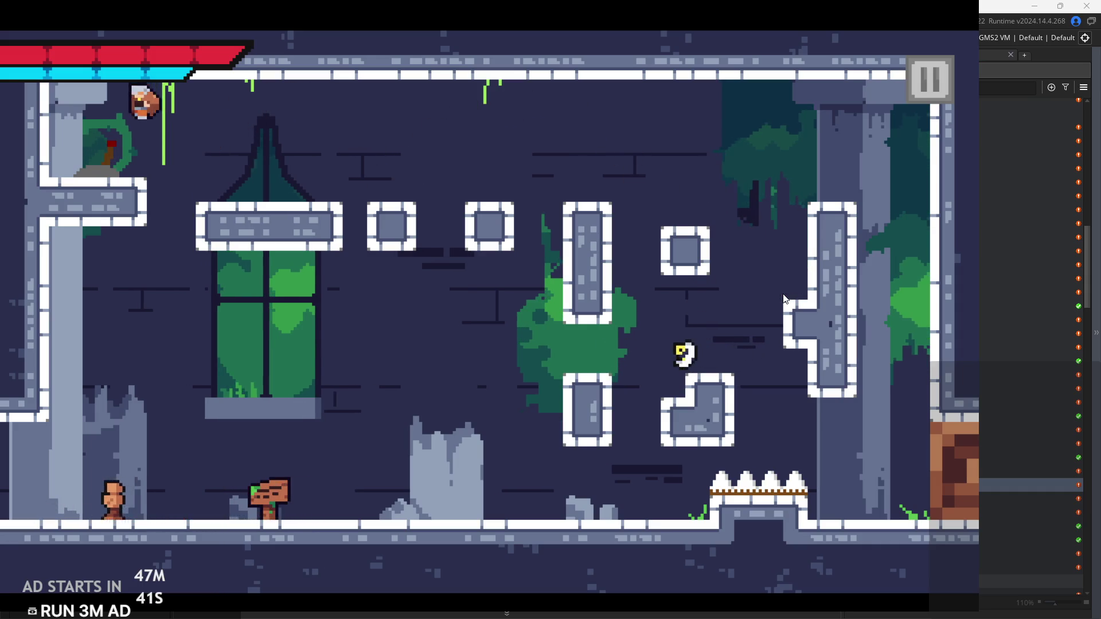
pyautogui.press('Right')
pyautogui.press('Right')
pyautogui.press('space')
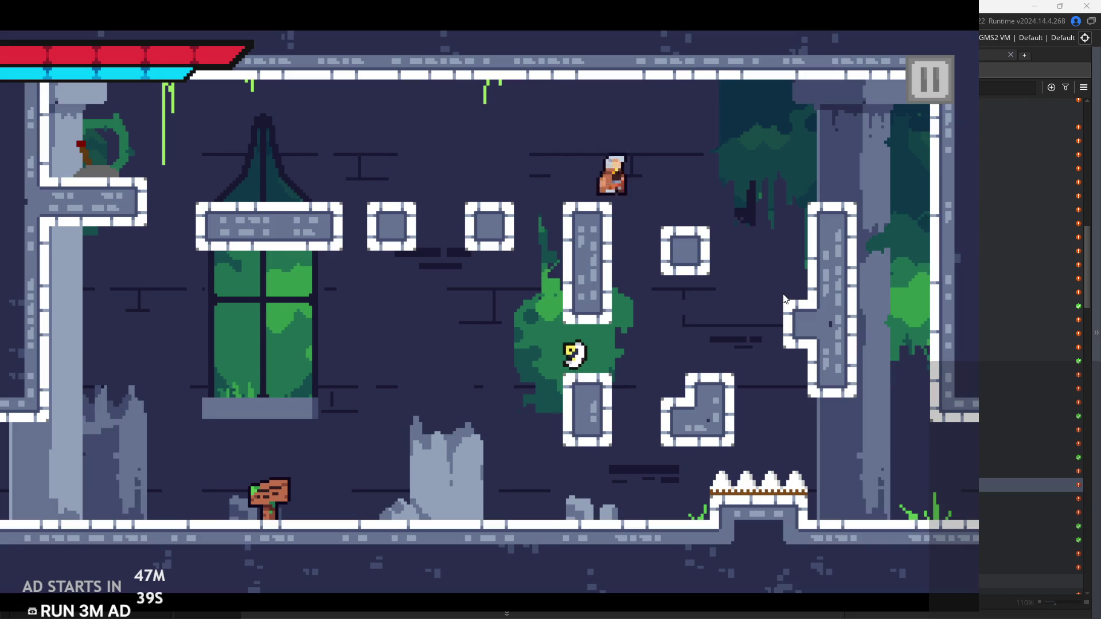
pyautogui.press('Right')
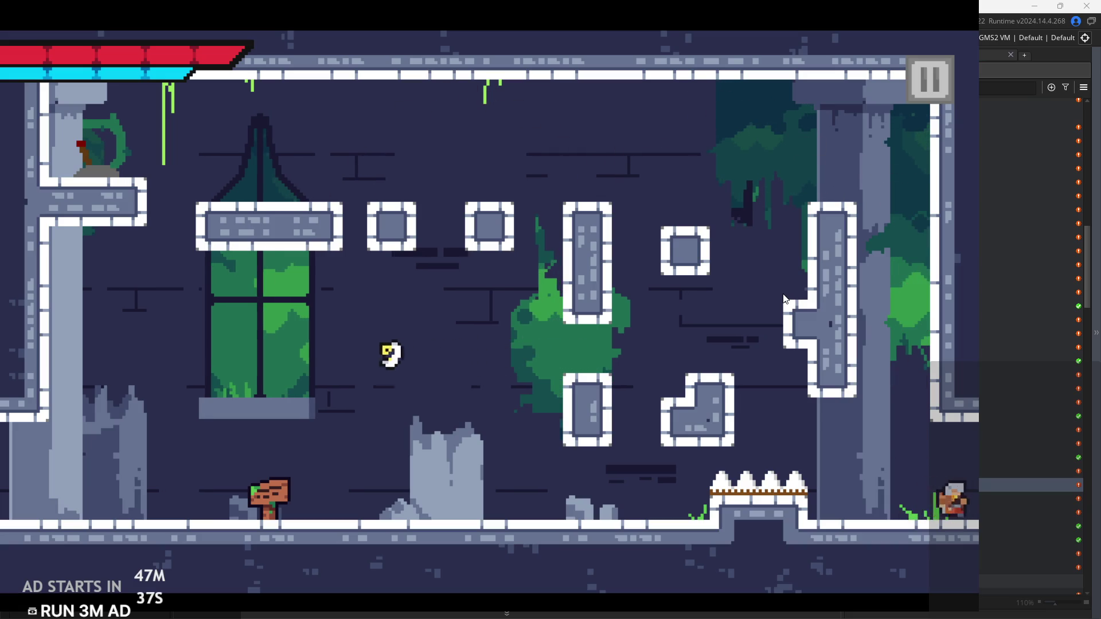
pyautogui.press('Right')
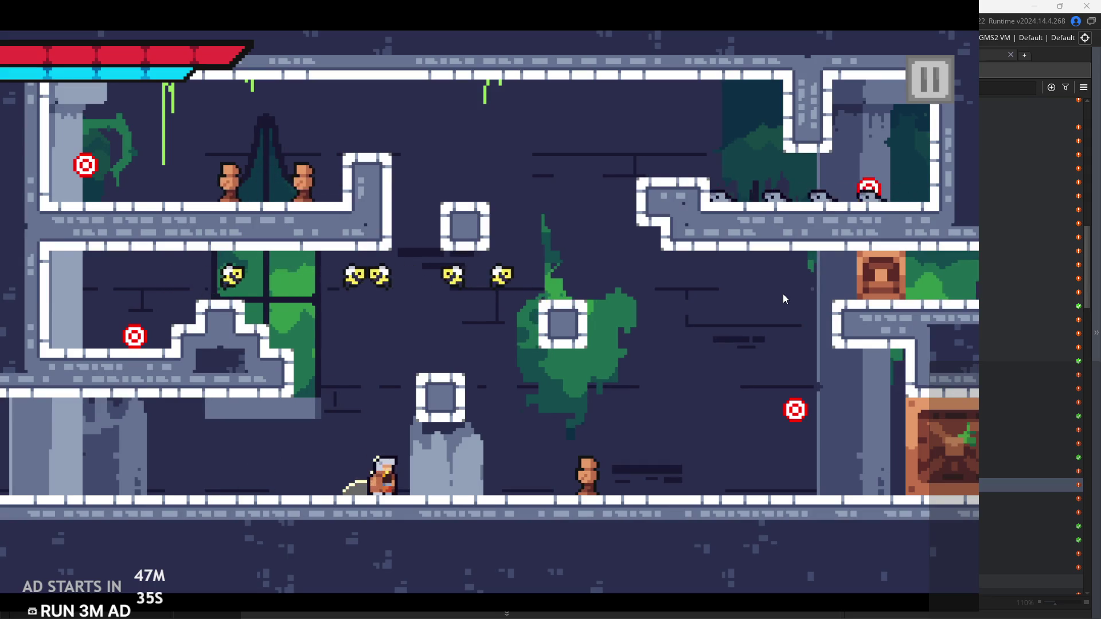
# Climb the ledges, destroy the upper-left enemy, strike the upper-left target, and attack the right-ledge enemies
pyautogui.press('space')
pyautogui.press('Right')
pyautogui.press('space')
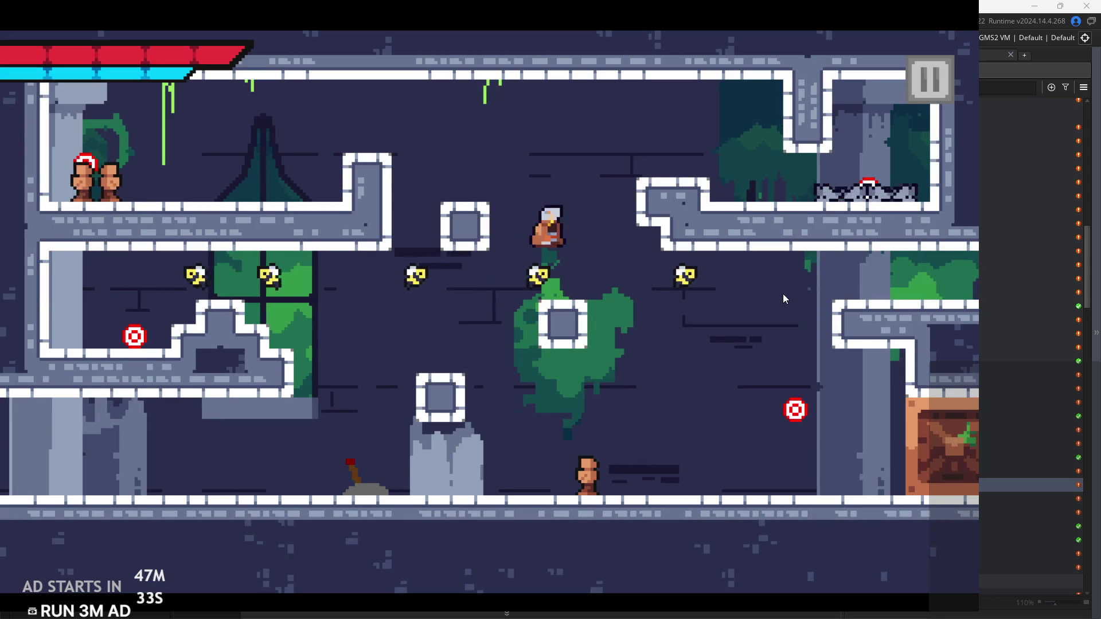
pyautogui.press('Left')
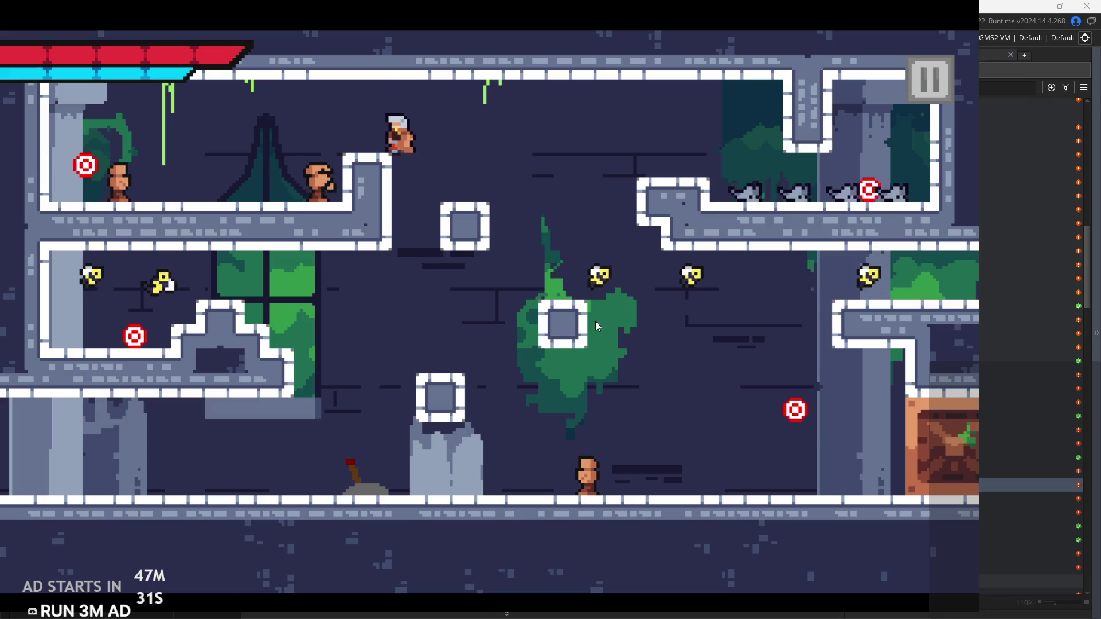
pyautogui.press('Left')
pyautogui.press('Left')
pyautogui.press('x')
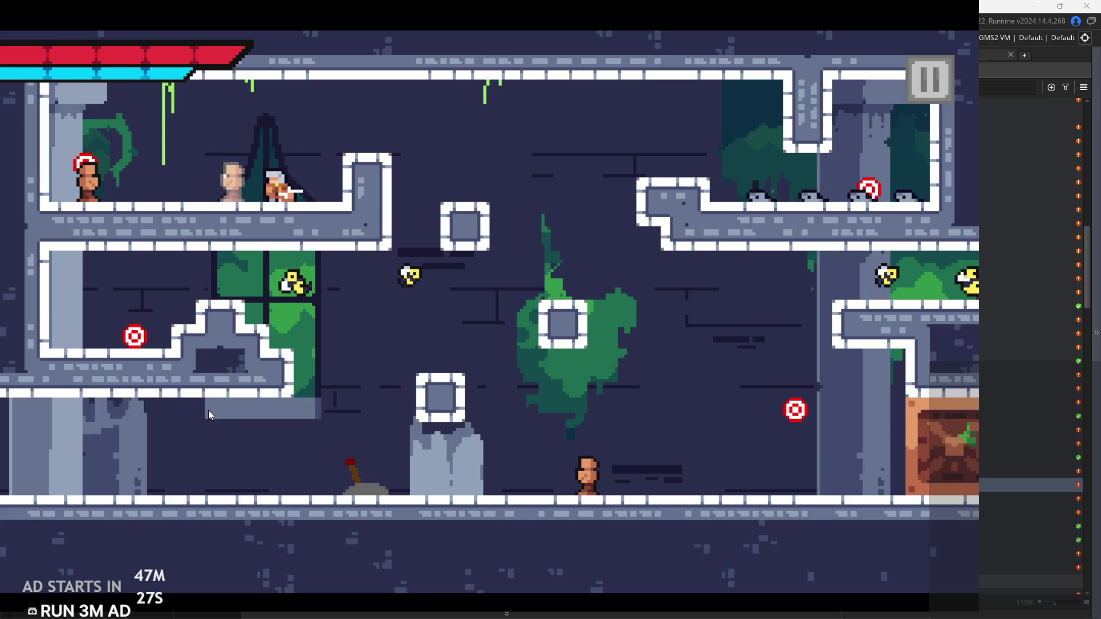
pyautogui.press('x')
pyautogui.press('x')
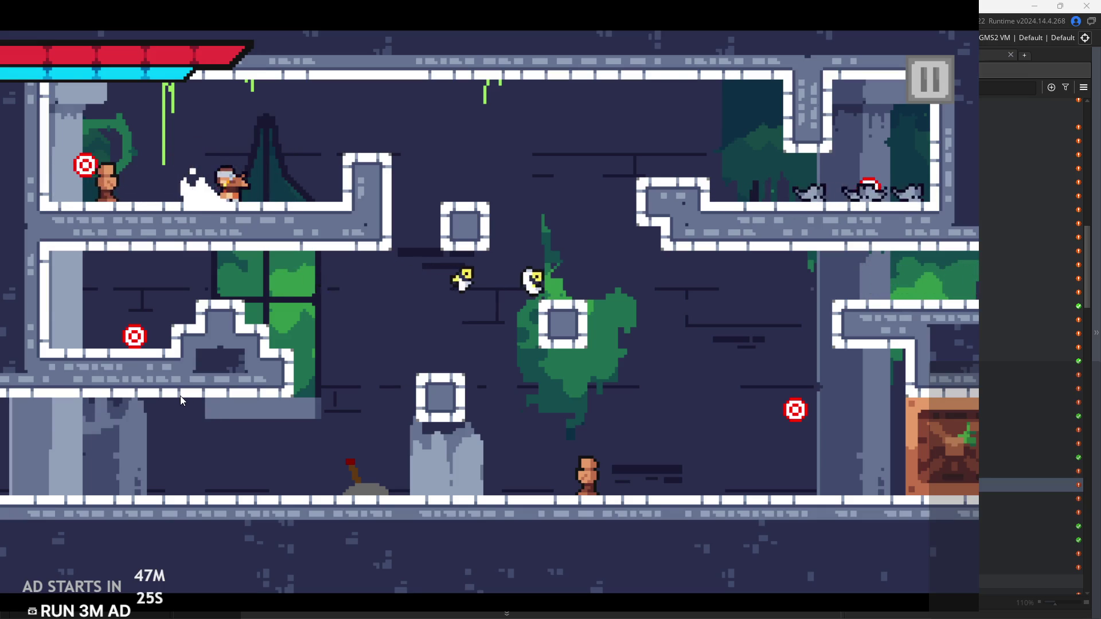
pyautogui.press('Left')
pyautogui.press('x')
pyautogui.press('Right')
pyautogui.press('space')
pyautogui.press('Right')
pyautogui.press('space')
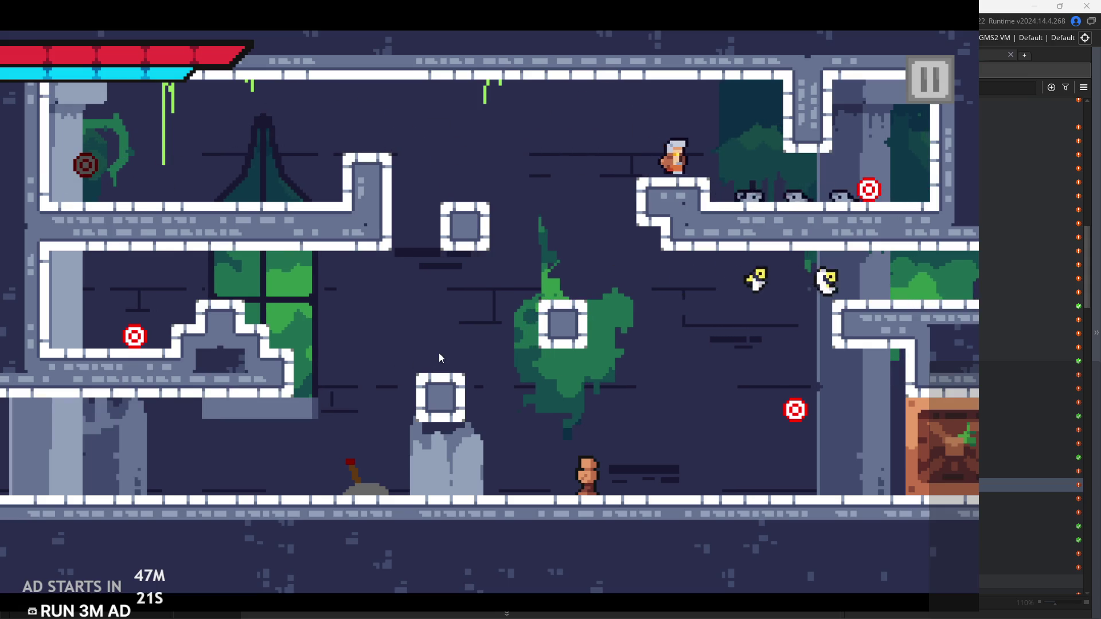
pyautogui.press('Right')
pyautogui.press('x')
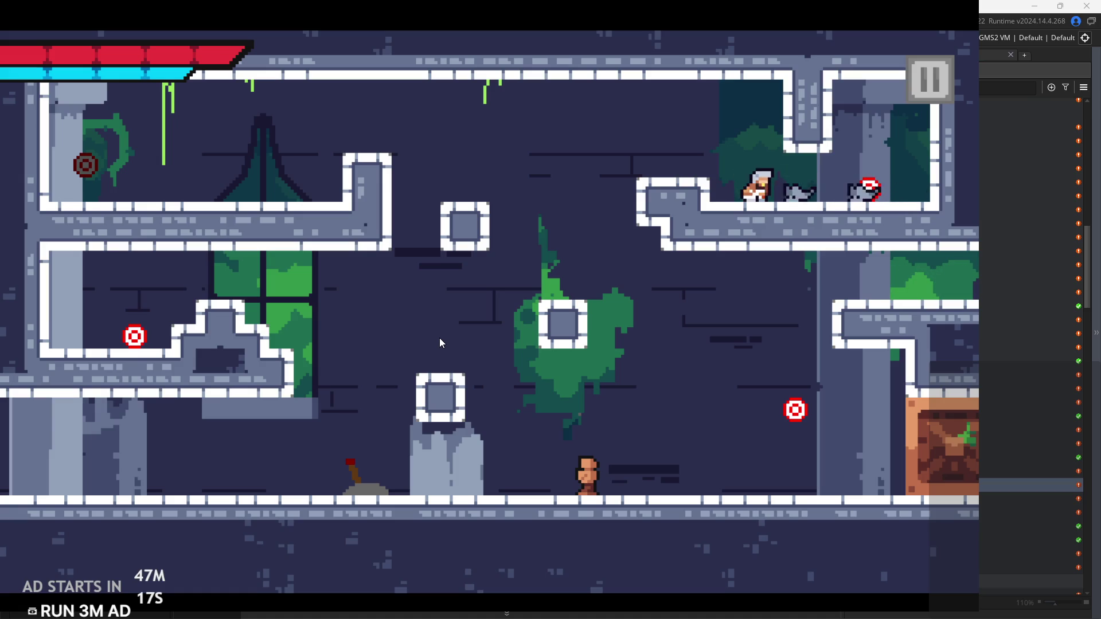
# Strike the top-right and left-room targets, then the right-hand target to clear the crate
pyautogui.press('Right')
pyautogui.press('x')
pyautogui.press('Left')
pyautogui.press('space')
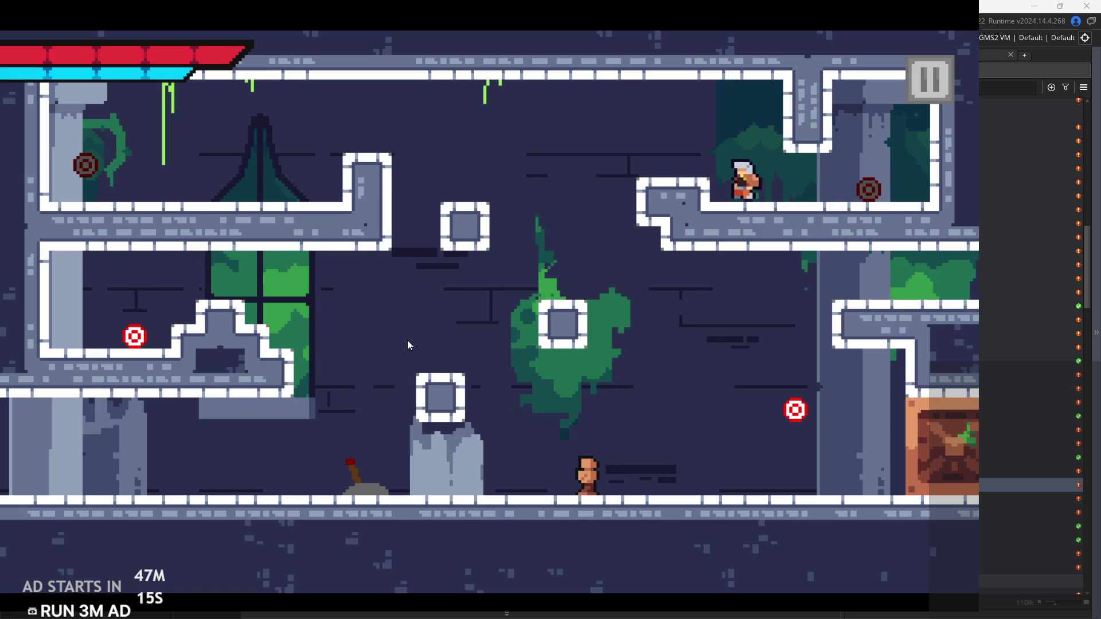
pyautogui.press('space')
pyautogui.press('Right')
pyautogui.press('Left')
pyautogui.press('Left')
pyautogui.press('x')
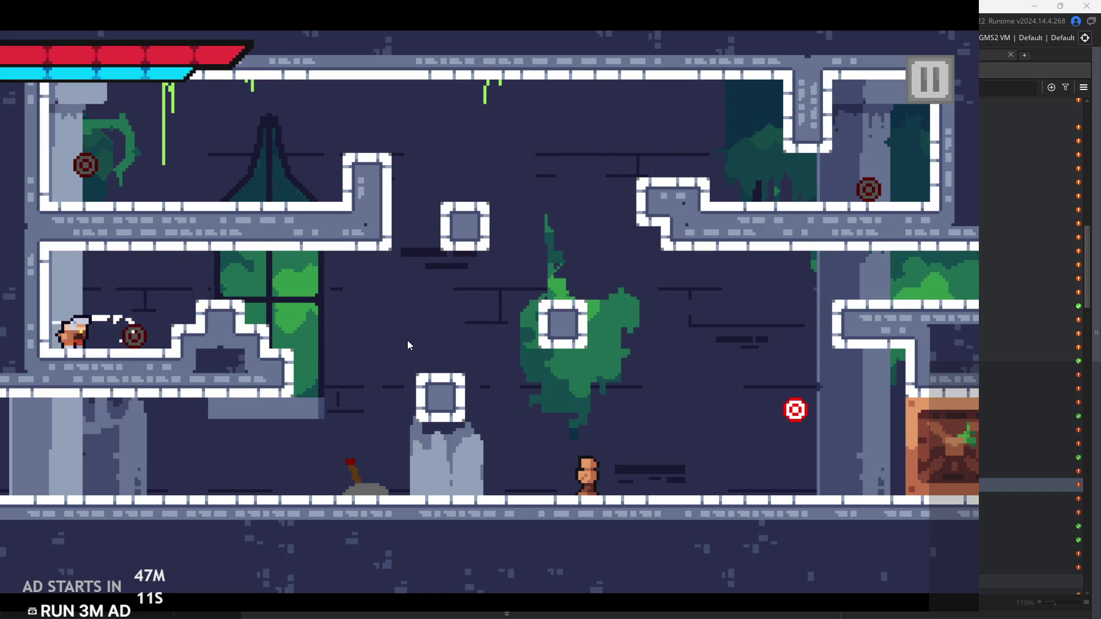
pyautogui.press('Right')
pyautogui.press('space')
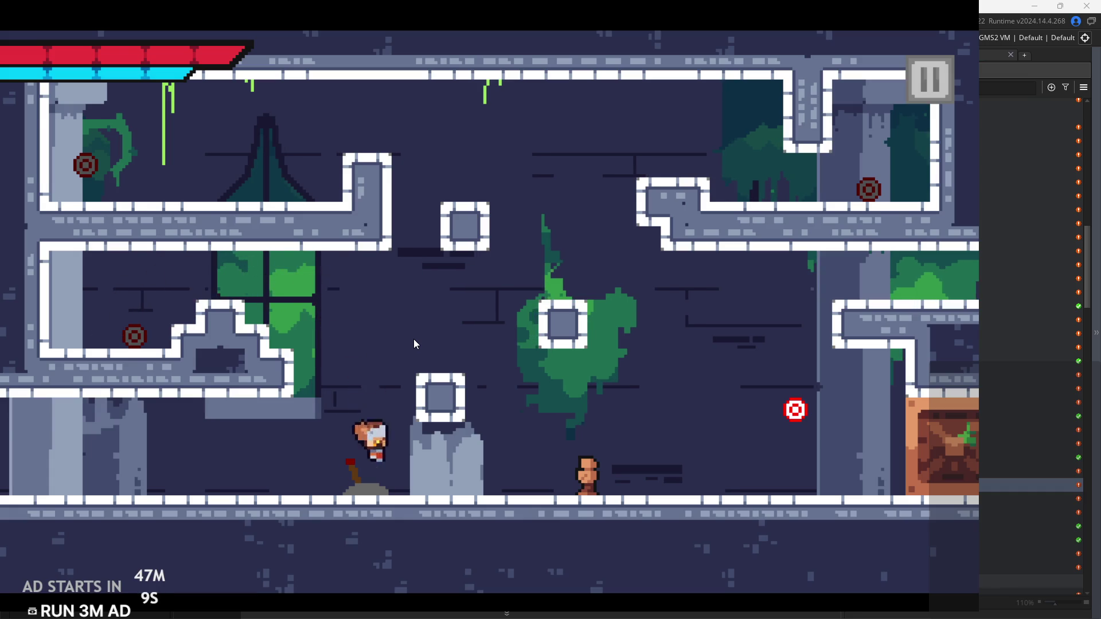
pyautogui.press('Right')
pyautogui.press('space')
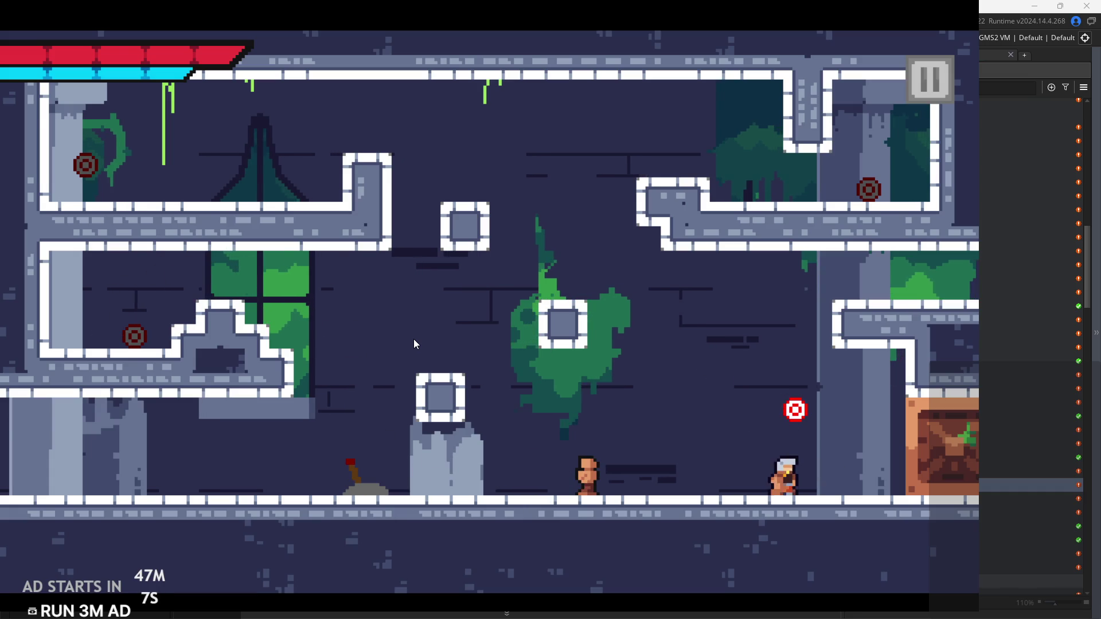
pyautogui.press('Left')
pyautogui.press('space')
pyautogui.press('Right')
pyautogui.press('x')
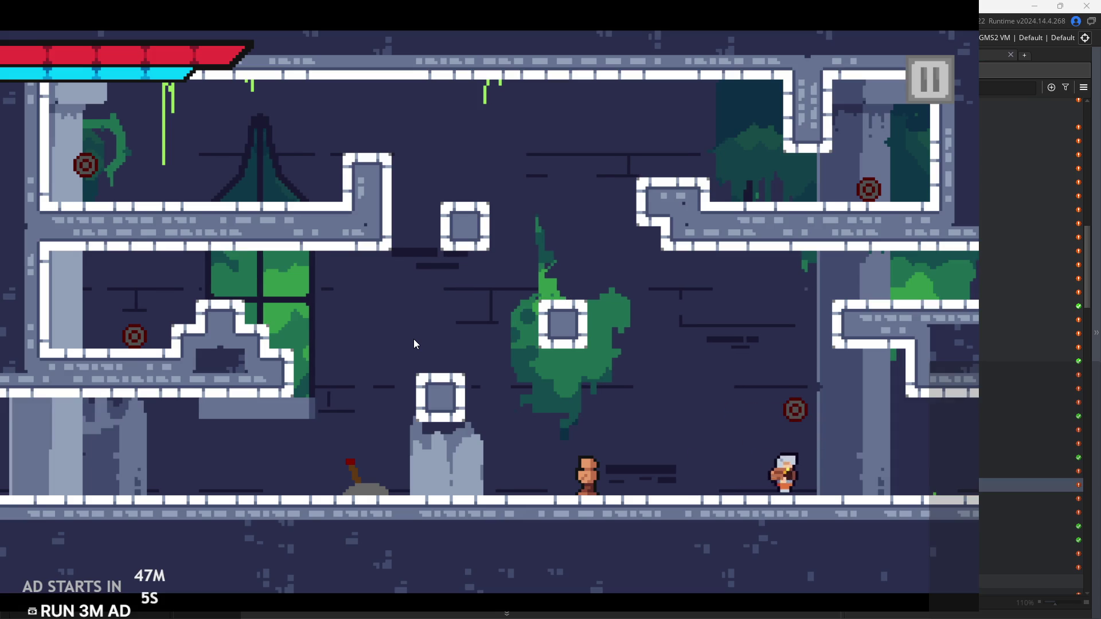
# Exit right, wall-jump up to hit the lever opening the gate, and climb on toward the spiked arena
pyautogui.press('Right')
pyautogui.press('space')
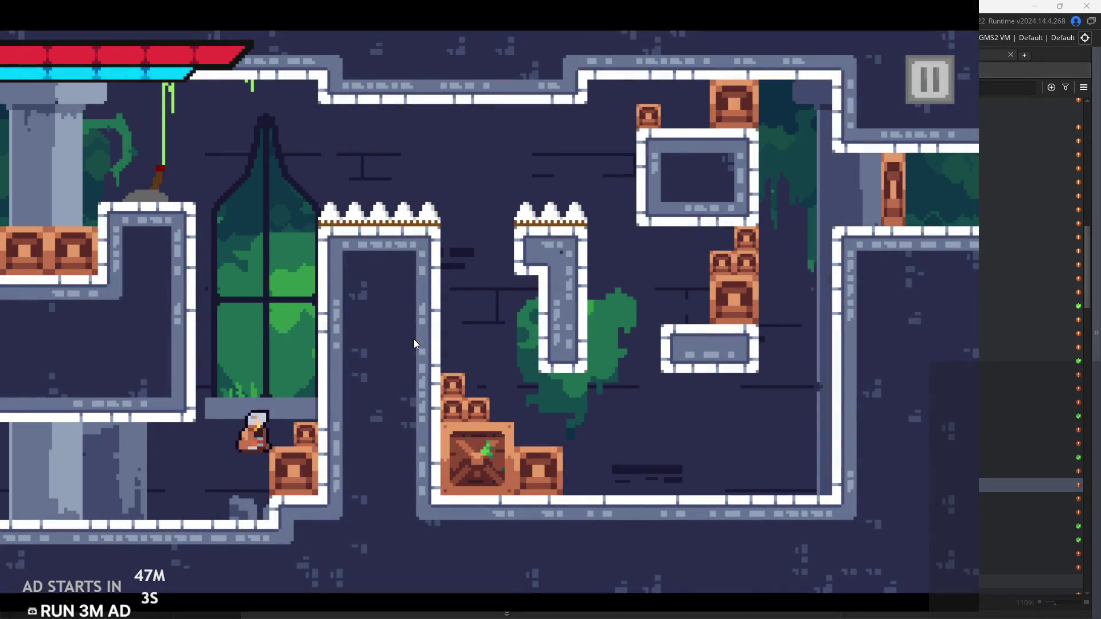
pyautogui.press('space')
pyautogui.press('space')
pyautogui.press('space')
pyautogui.press('Left')
pyautogui.press('space')
pyautogui.press('x')
pyautogui.press('space')
pyautogui.press('Right')
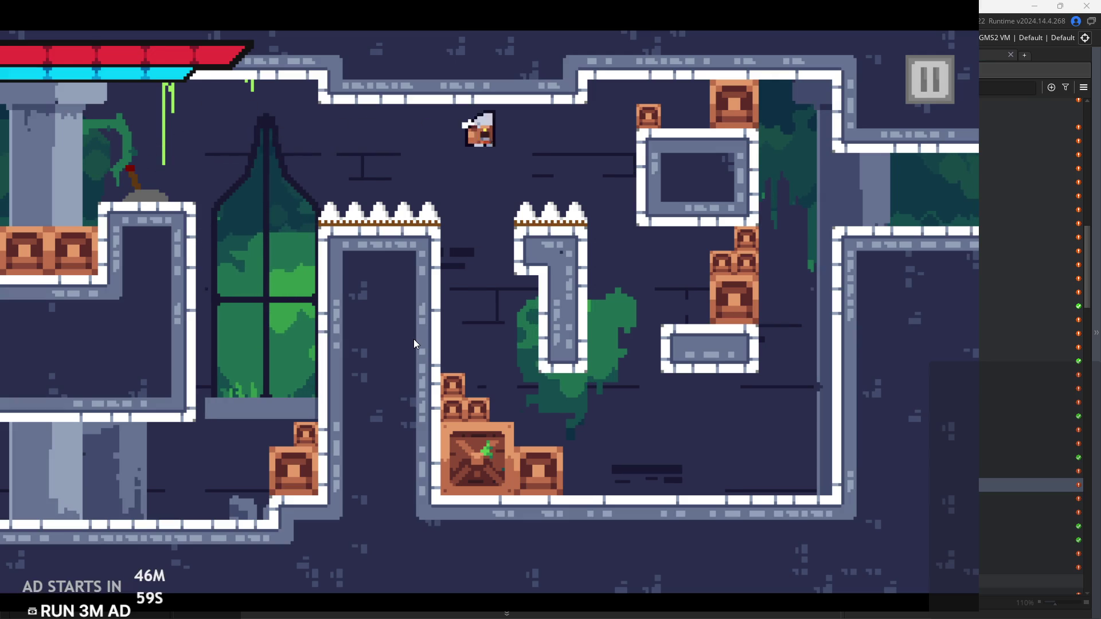
pyautogui.press('Right')
pyautogui.press('space')
pyautogui.press('space')
pyautogui.press('space')
pyautogui.press('space')
pyautogui.press('Right')
pyautogui.press('space')
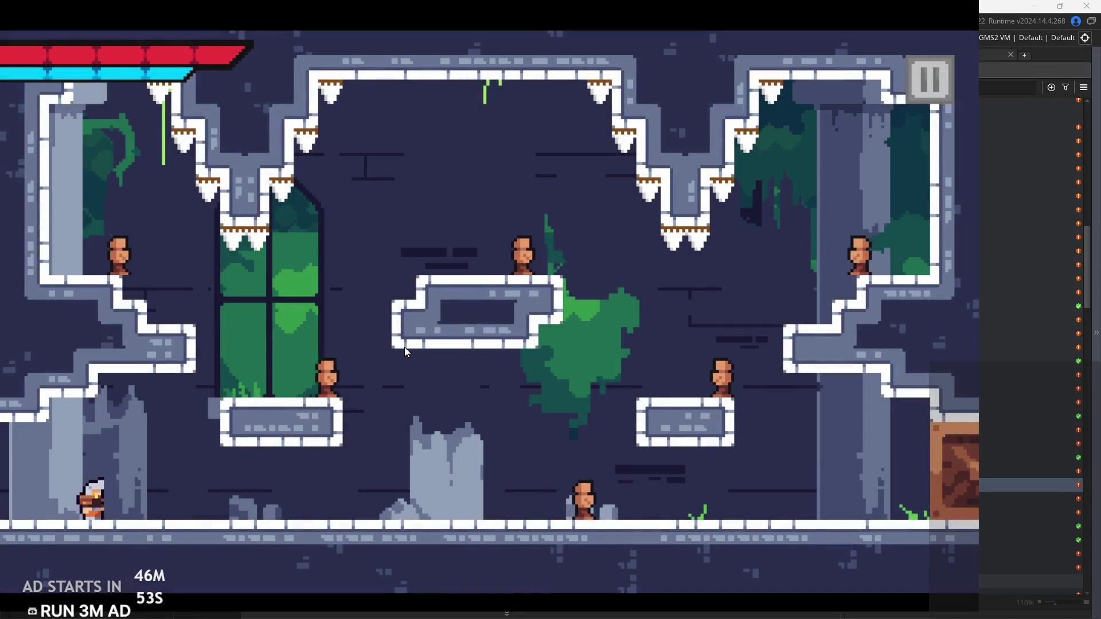
pyautogui.press('Right')
pyautogui.press('x')
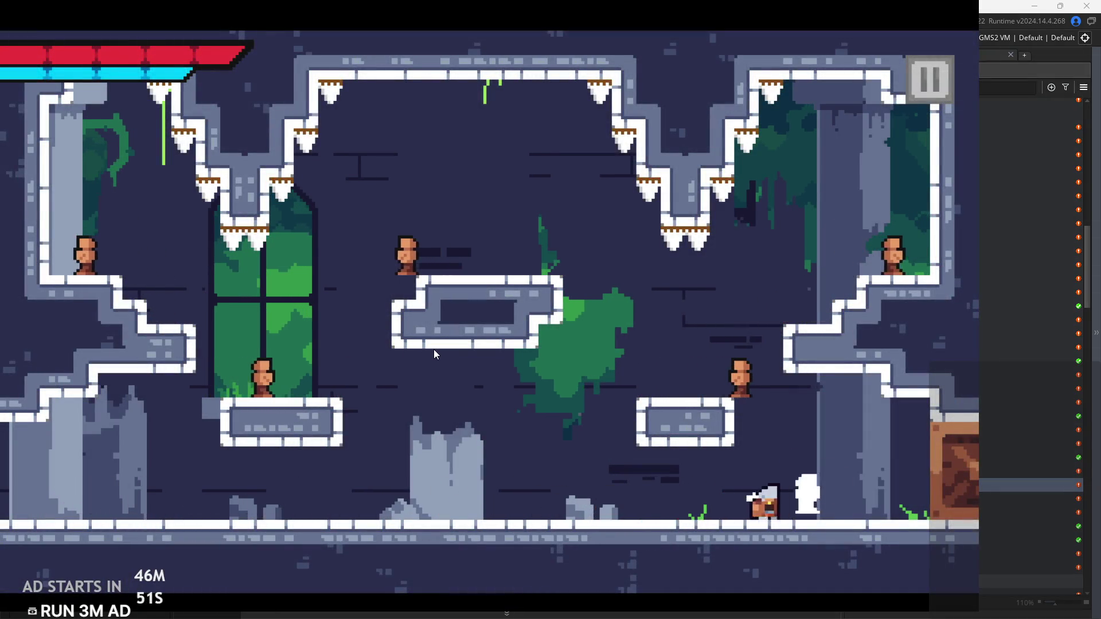
pyautogui.press('x')
pyautogui.press('Right')
pyautogui.press('Left')
pyautogui.press('z')
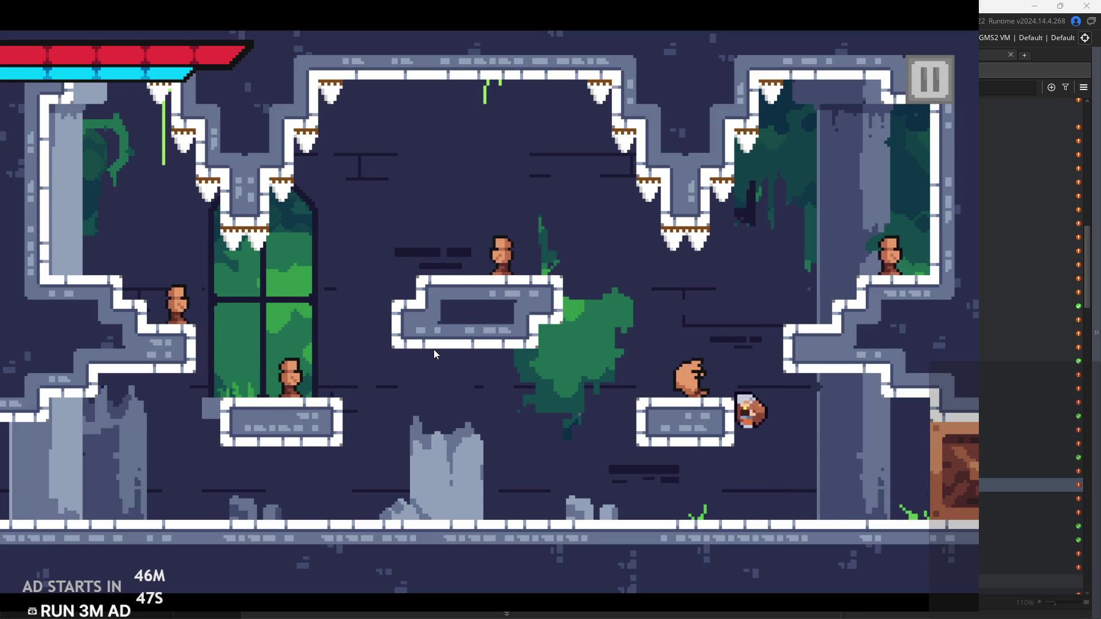
pyautogui.press('z')
pyautogui.press('Right')
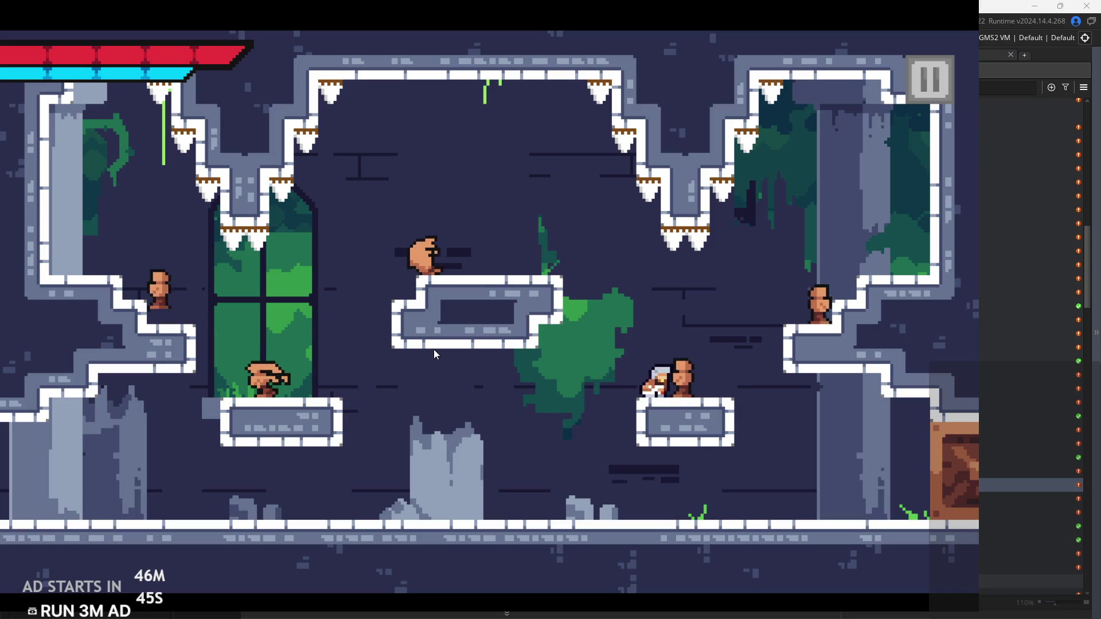
pyautogui.press('Right')
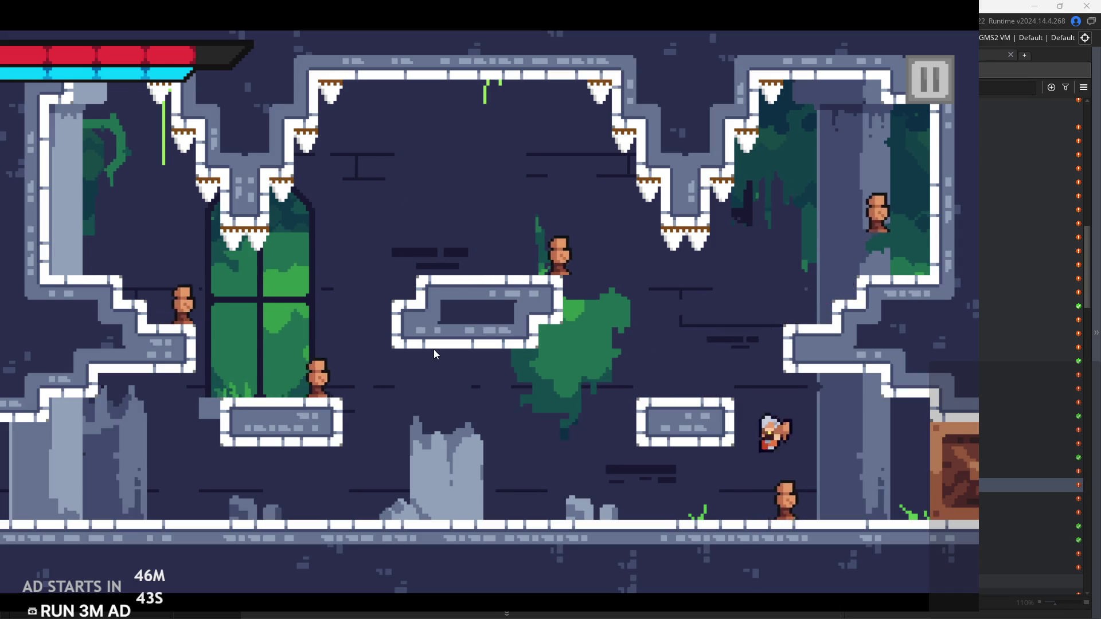
pyautogui.press('Left')
pyautogui.press('Left')
pyautogui.press('Left')
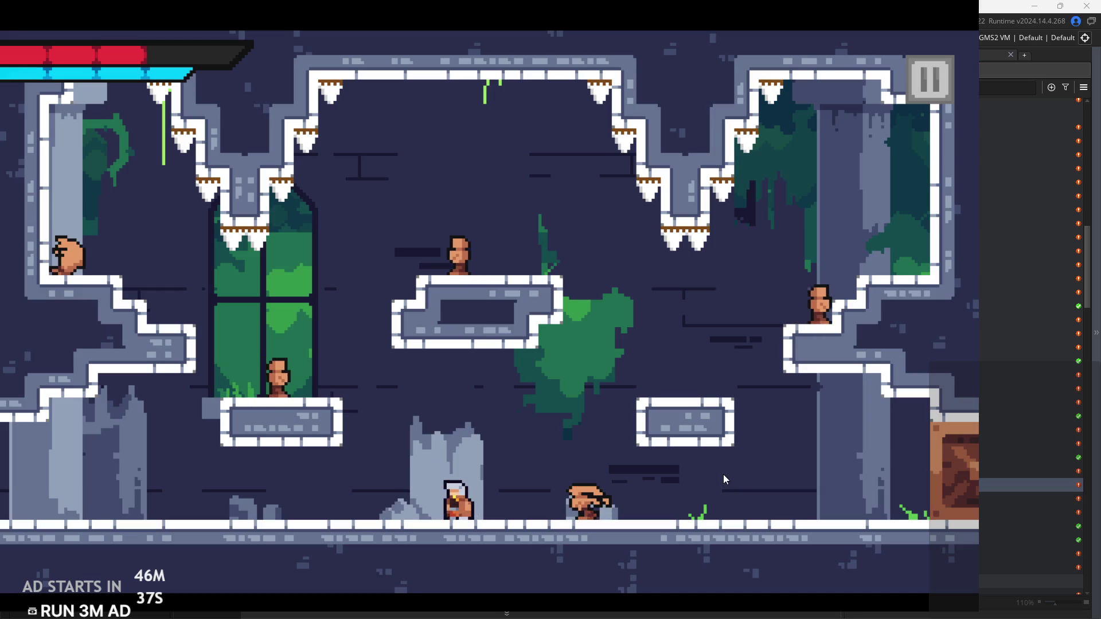
pyautogui.press('Left')
pyautogui.press('Right')
pyautogui.press('Right')
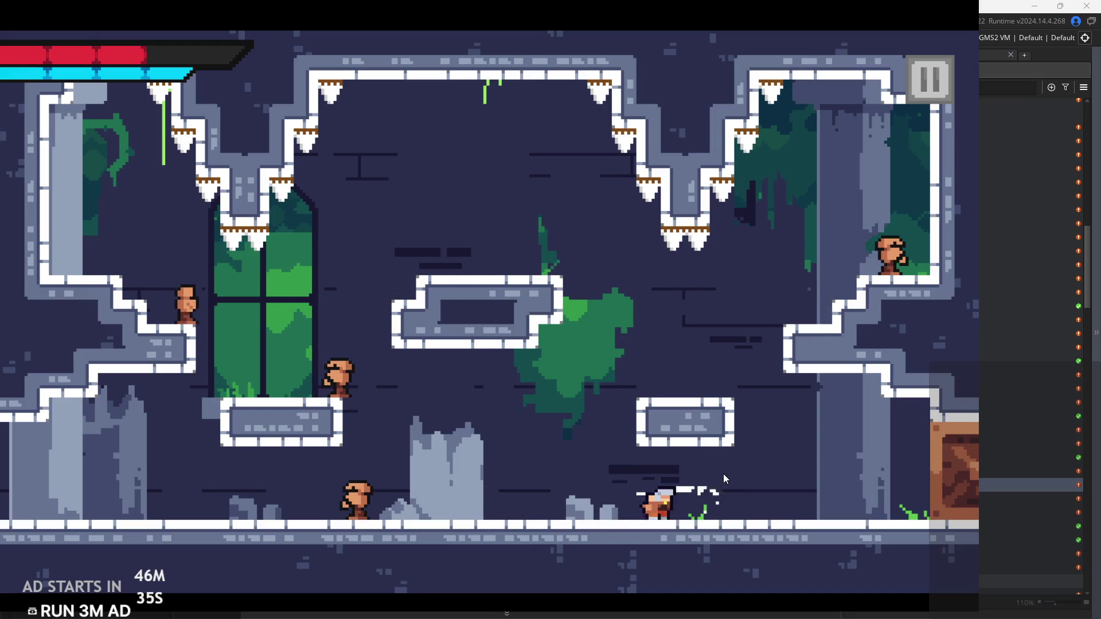
pyautogui.press('Left')
pyautogui.press('Left')
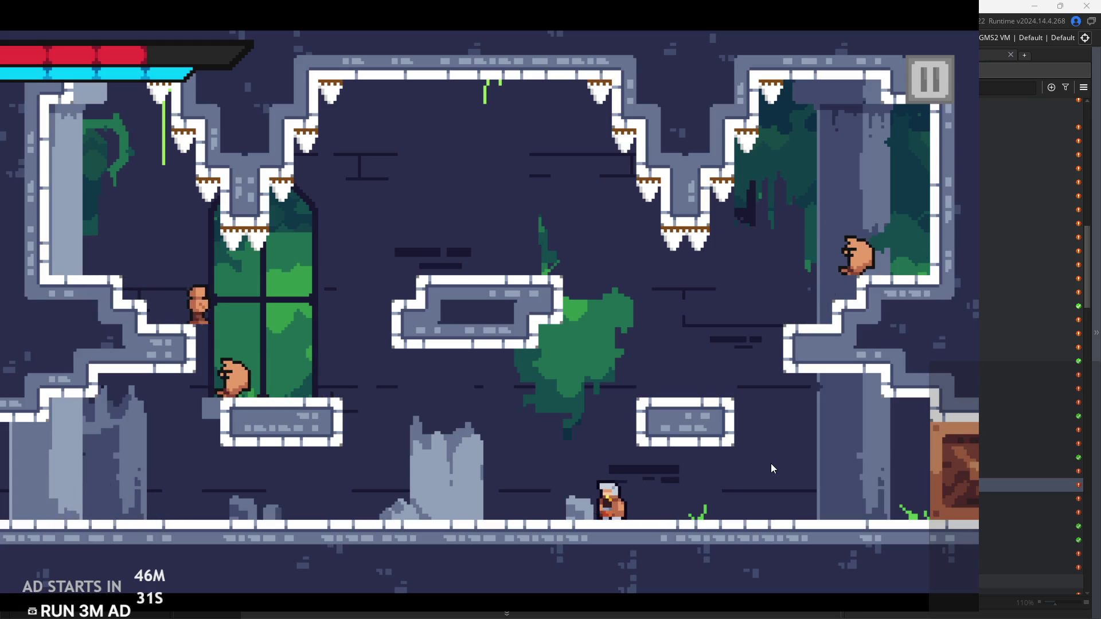
pyautogui.press('Left')
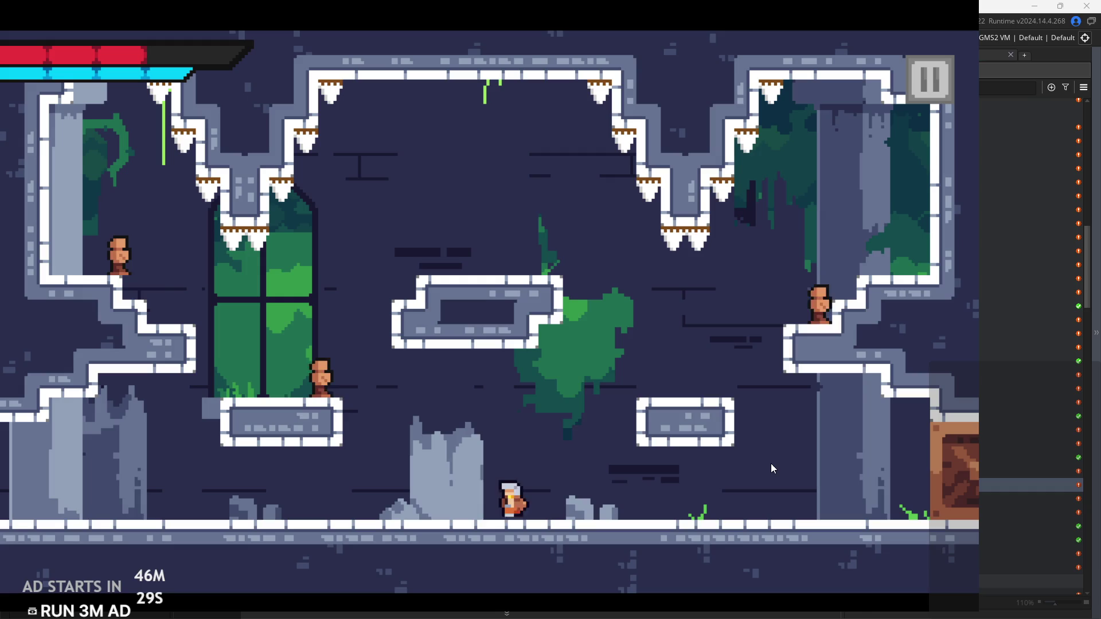
pyautogui.press('Right')
pyautogui.press('Right')
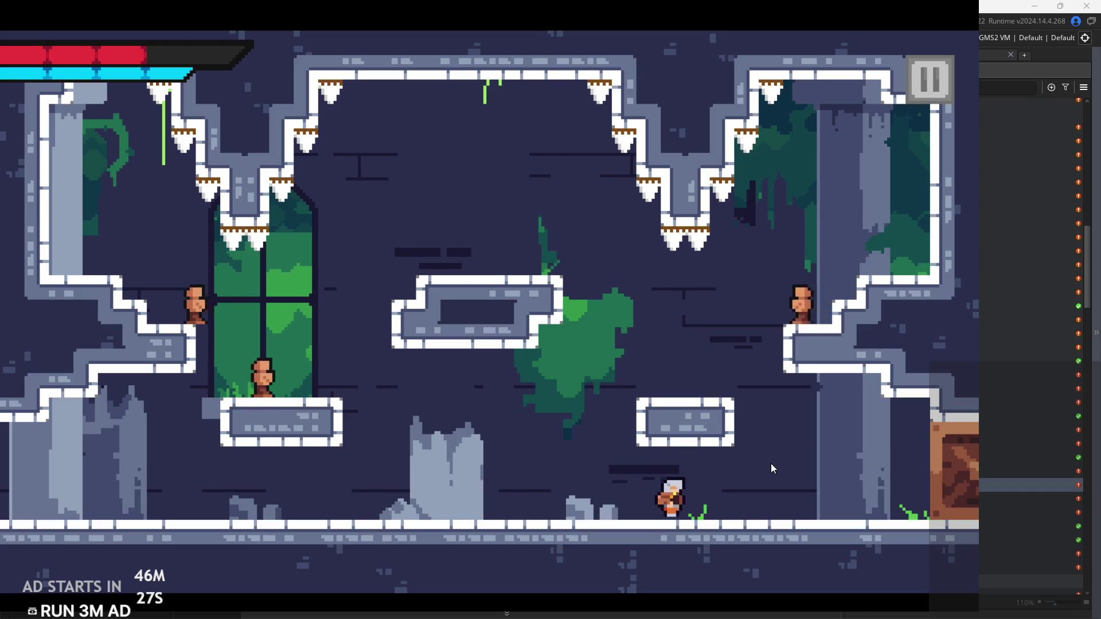
pyautogui.click(951, 91)
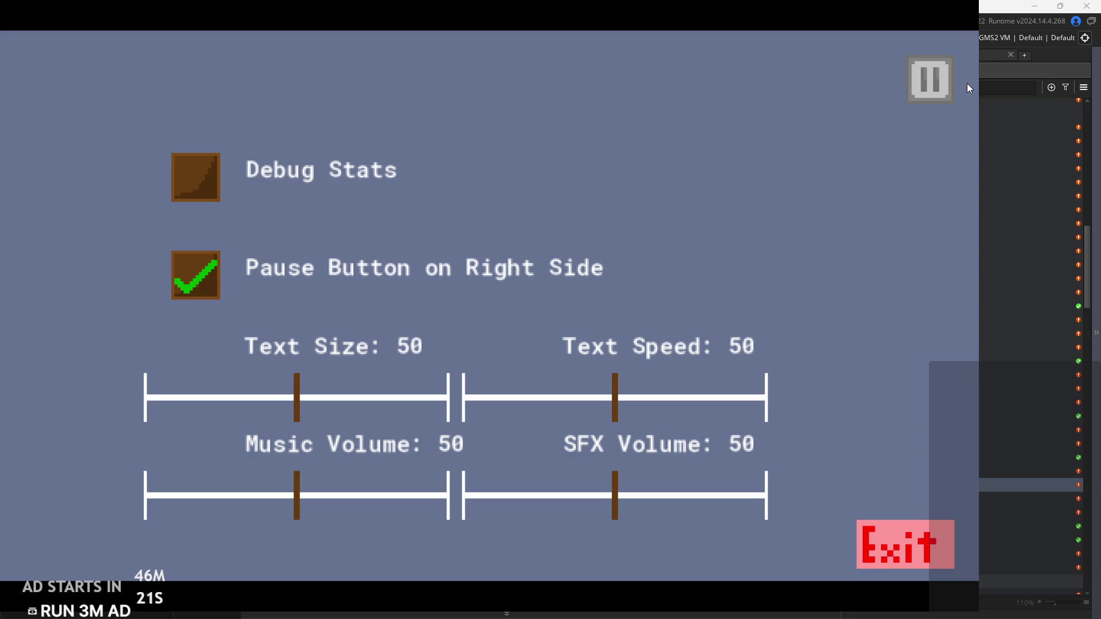
pyautogui.click(929, 96)
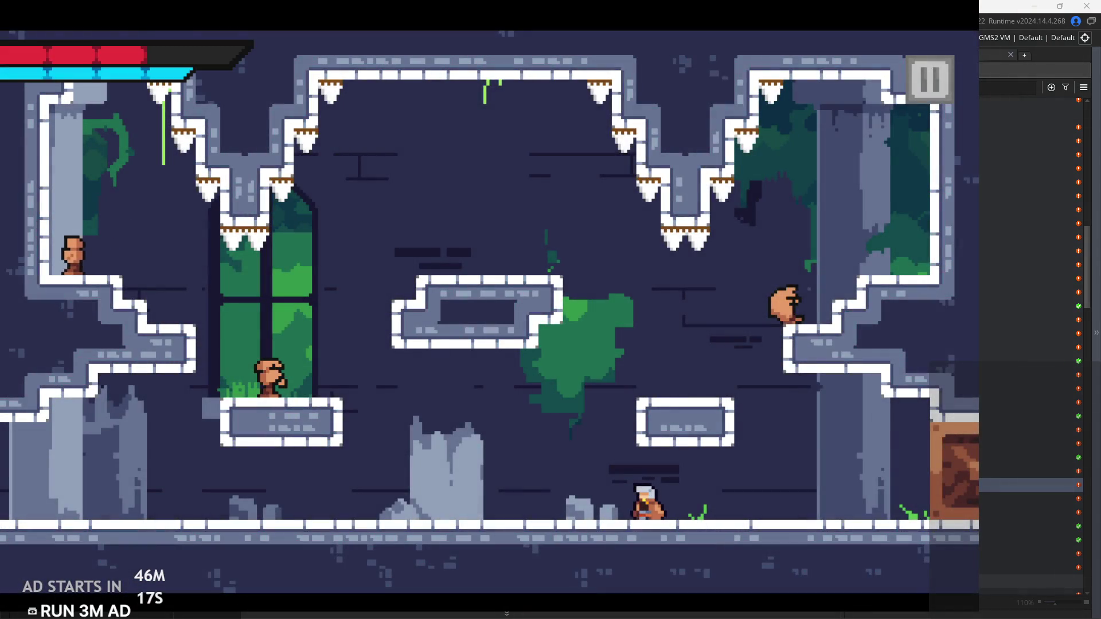
# Run, jump and dash the knight around the arena until it takes a hit
pyautogui.press('Left')
pyautogui.press('Left')
pyautogui.press('space')
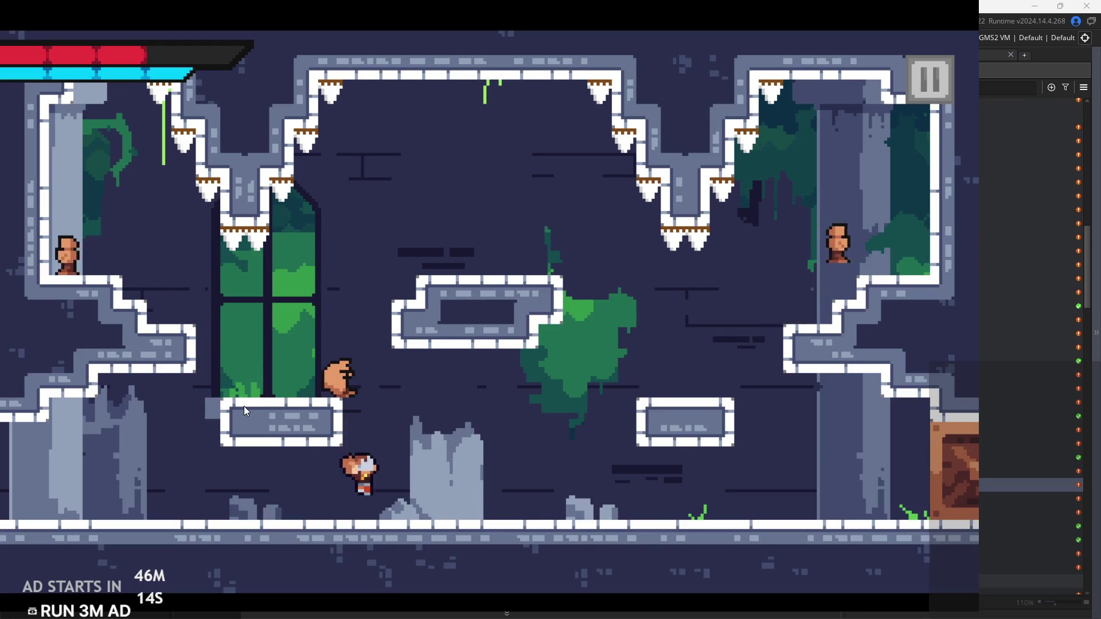
pyautogui.press('space')
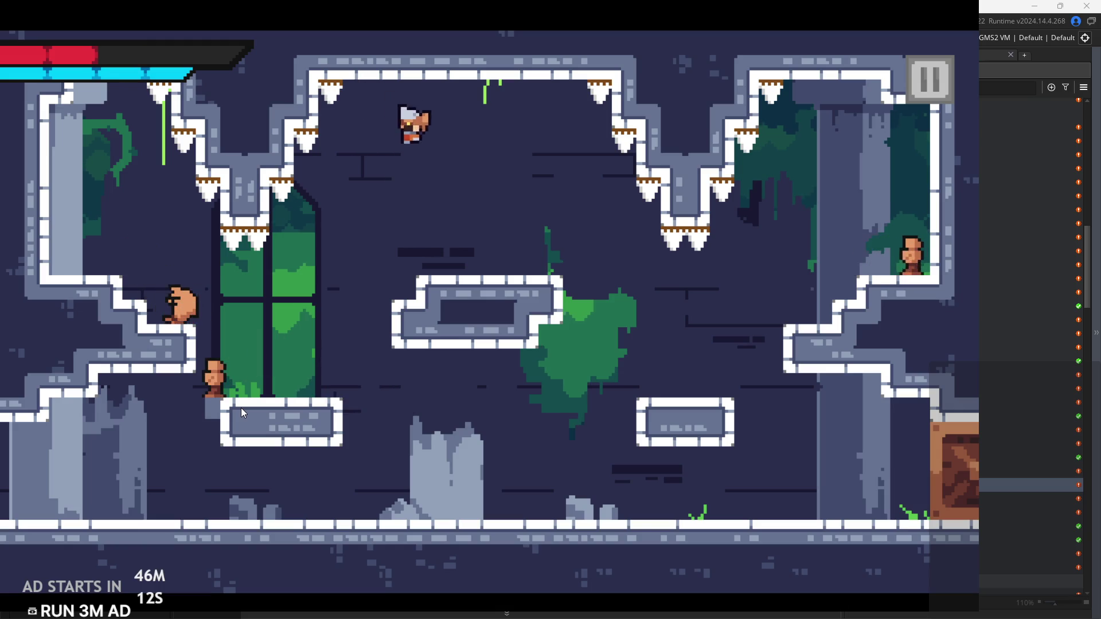
pyautogui.press('space')
pyautogui.press('Left')
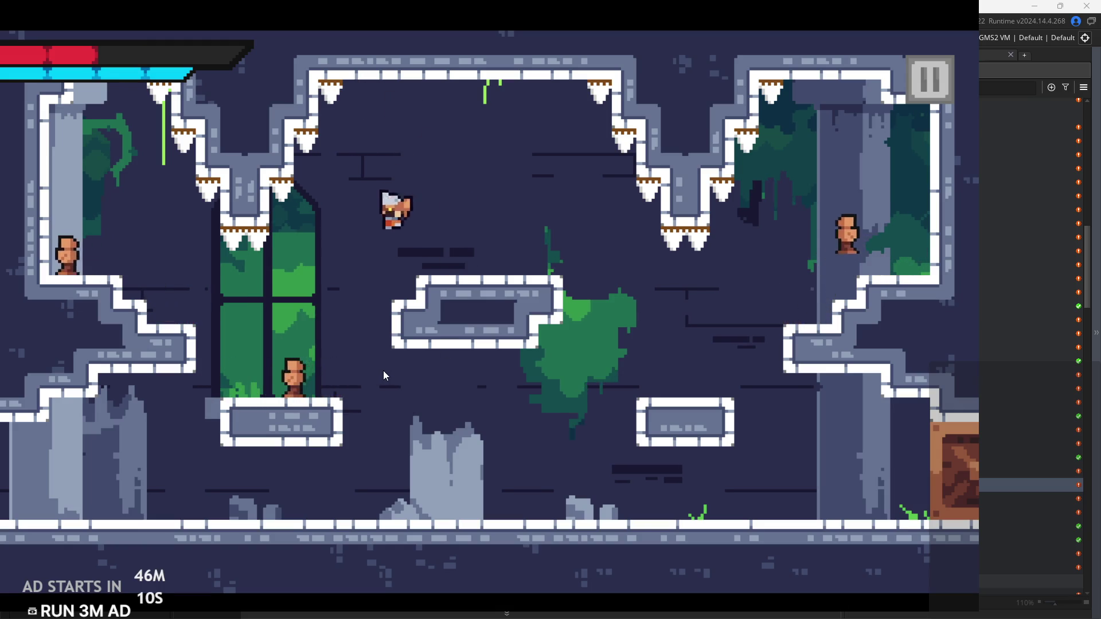
pyautogui.press('Right')
pyautogui.press('Left')
pyautogui.press('space')
pyautogui.press('shift')
pyautogui.press('Right')
pyautogui.press('space')
pyautogui.press('Left')
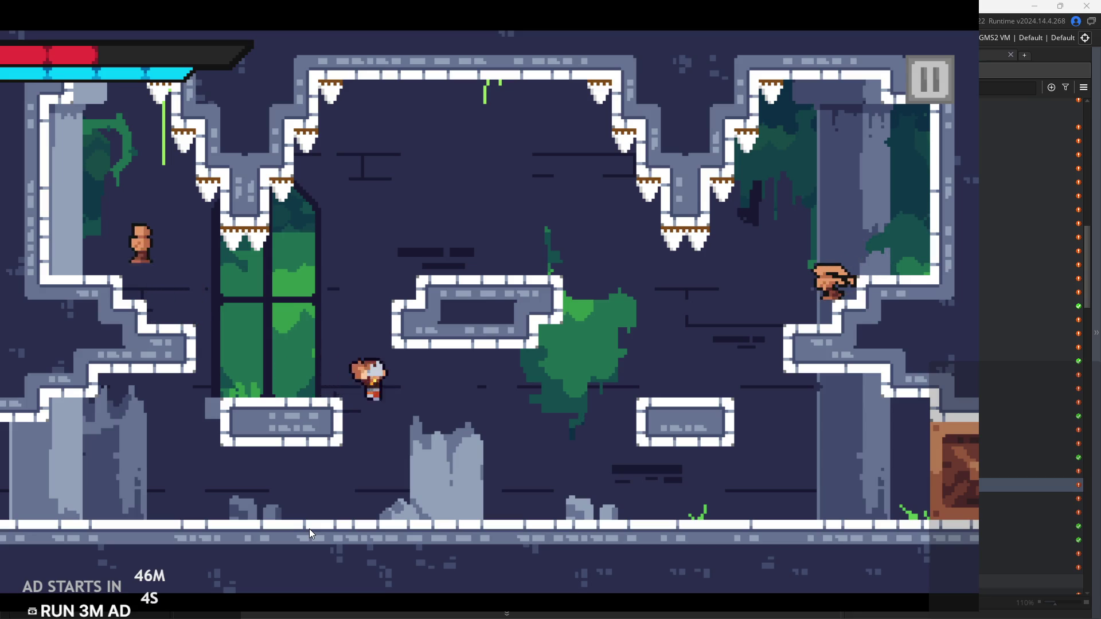
pyautogui.press('Right')
pyautogui.press('space')
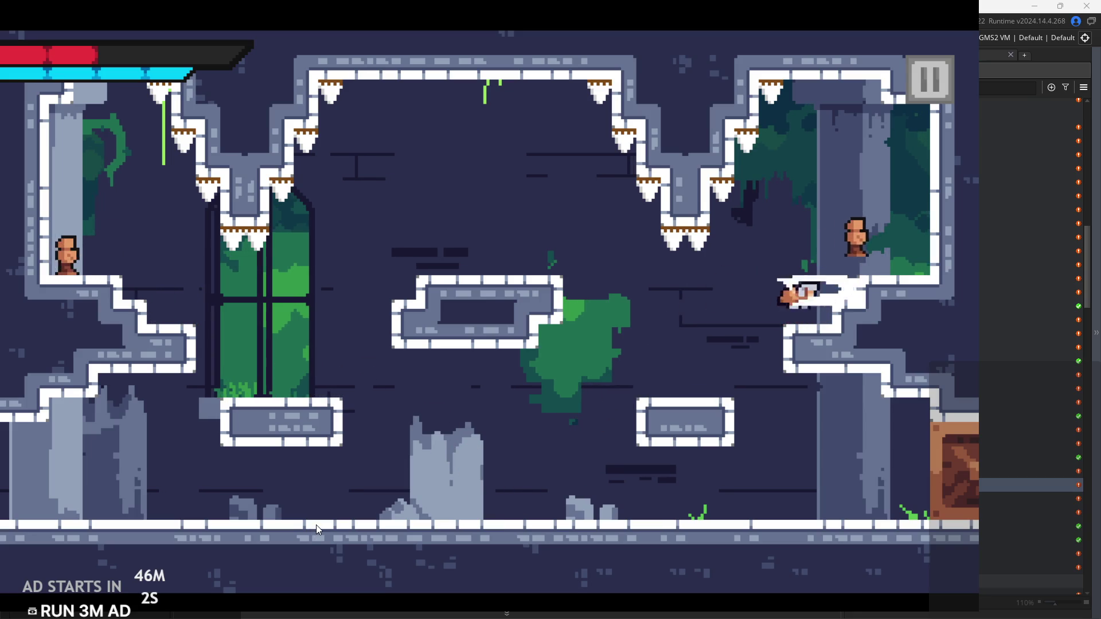
pyautogui.press('space')
pyautogui.press('shift')
pyautogui.press('Left')
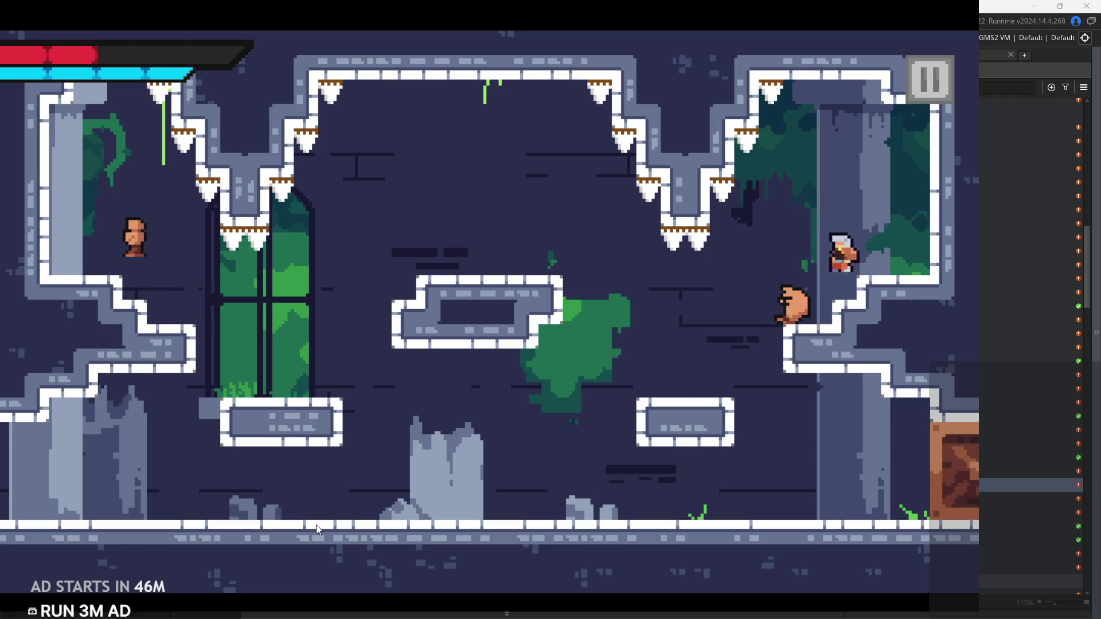
pyautogui.press('space')
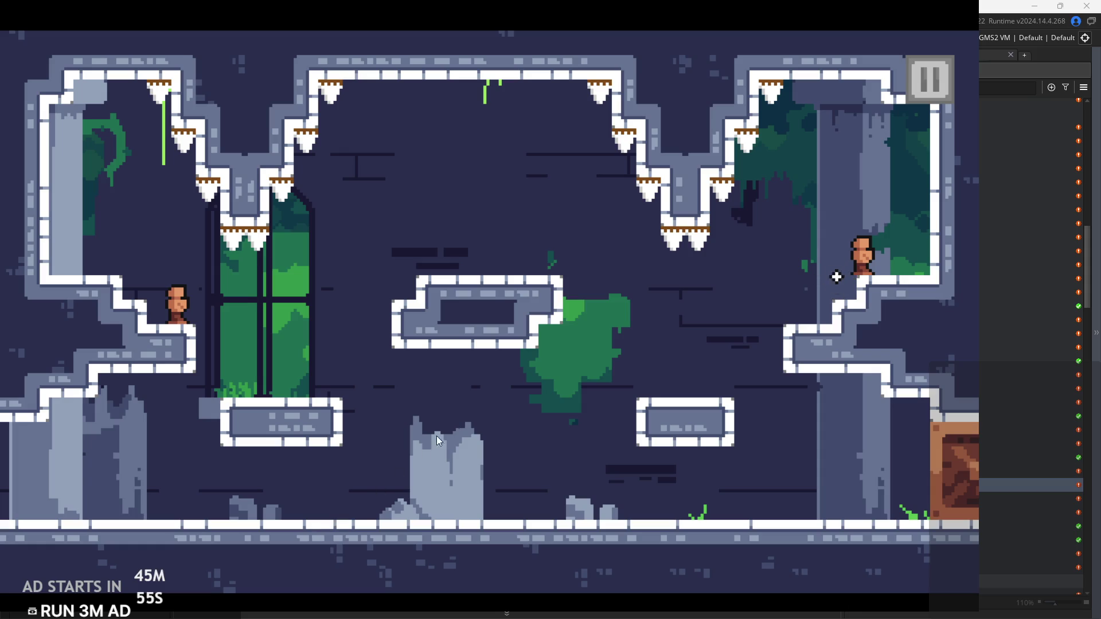
# After the restart, slash at enemies from the left ledge, window area and central platform
pyautogui.press('Right')
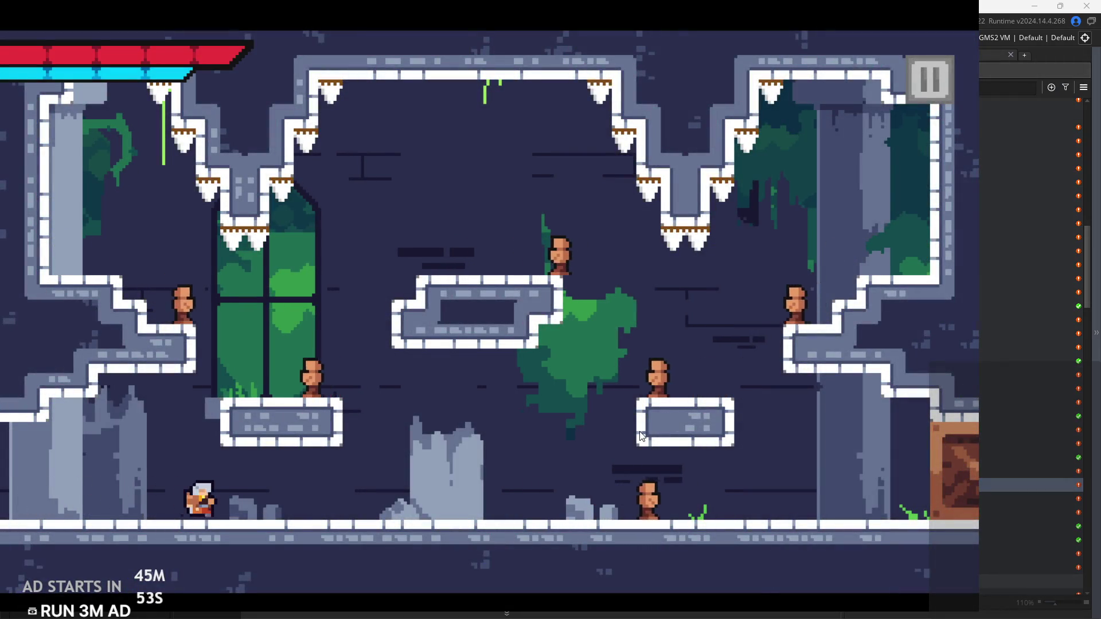
pyautogui.press('space')
pyautogui.press('Left')
pyautogui.press('Left')
pyautogui.press('x')
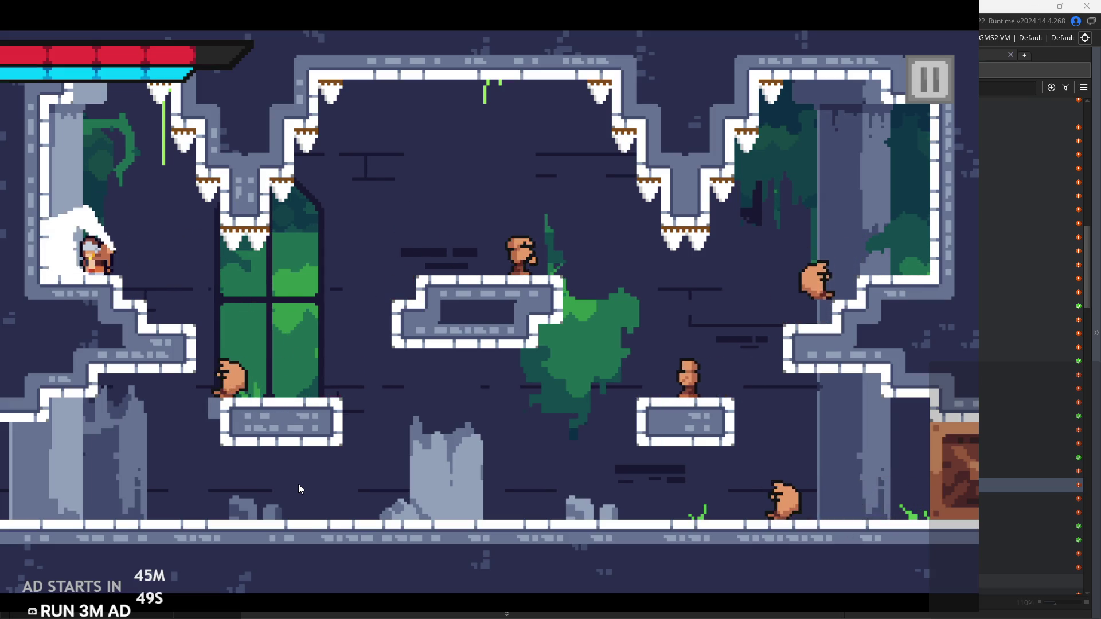
pyautogui.press('x')
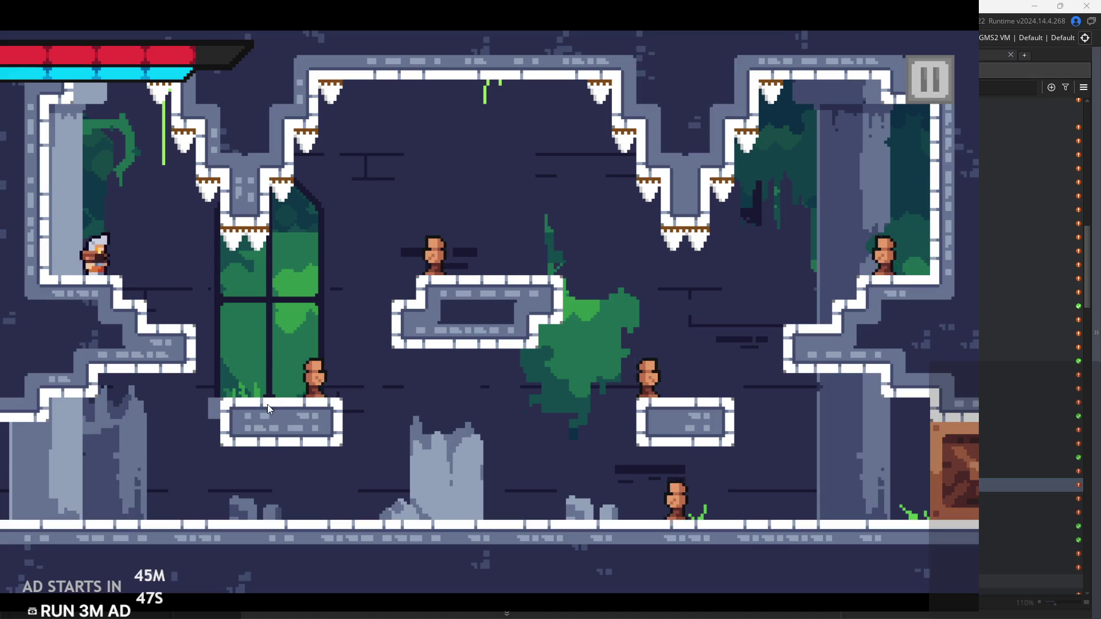
pyautogui.press('Right')
pyautogui.press('space')
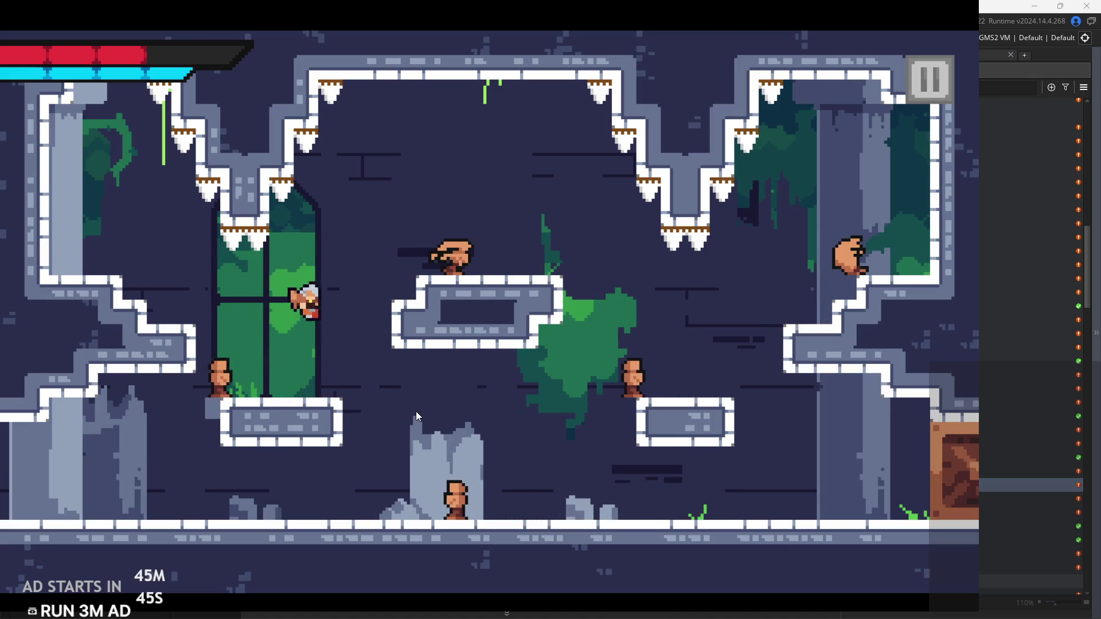
pyautogui.press('x')
pyautogui.press('Left')
pyautogui.press('x')
pyautogui.press('Right')
pyautogui.press('space')
pyautogui.press('x')
pyautogui.press('Right')
pyautogui.press('Right')
pyautogui.press('x')
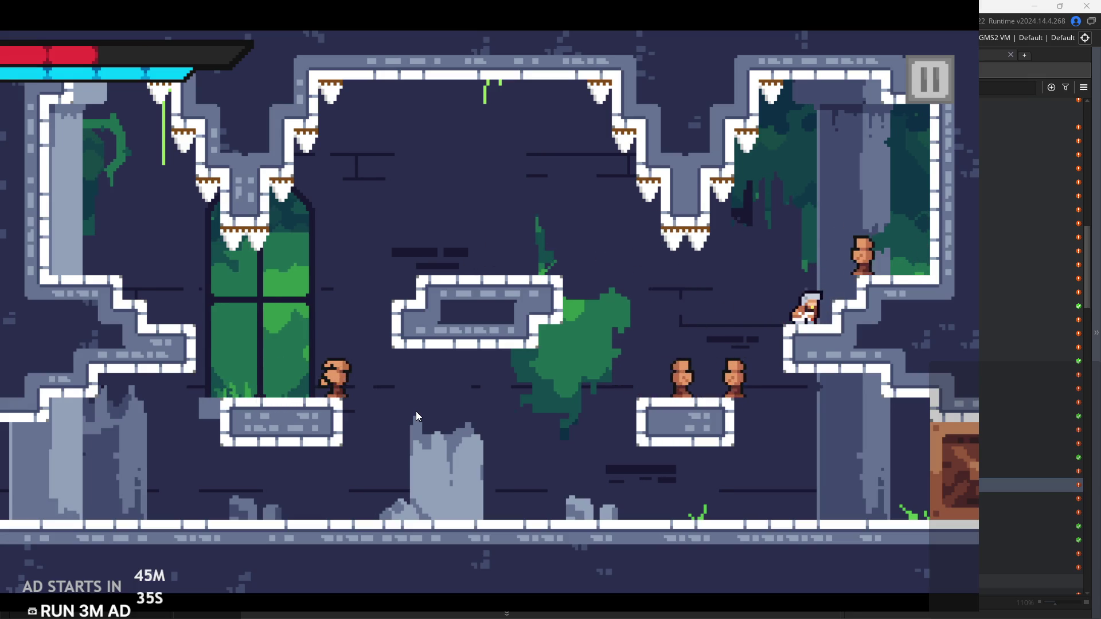
pyautogui.press('x')
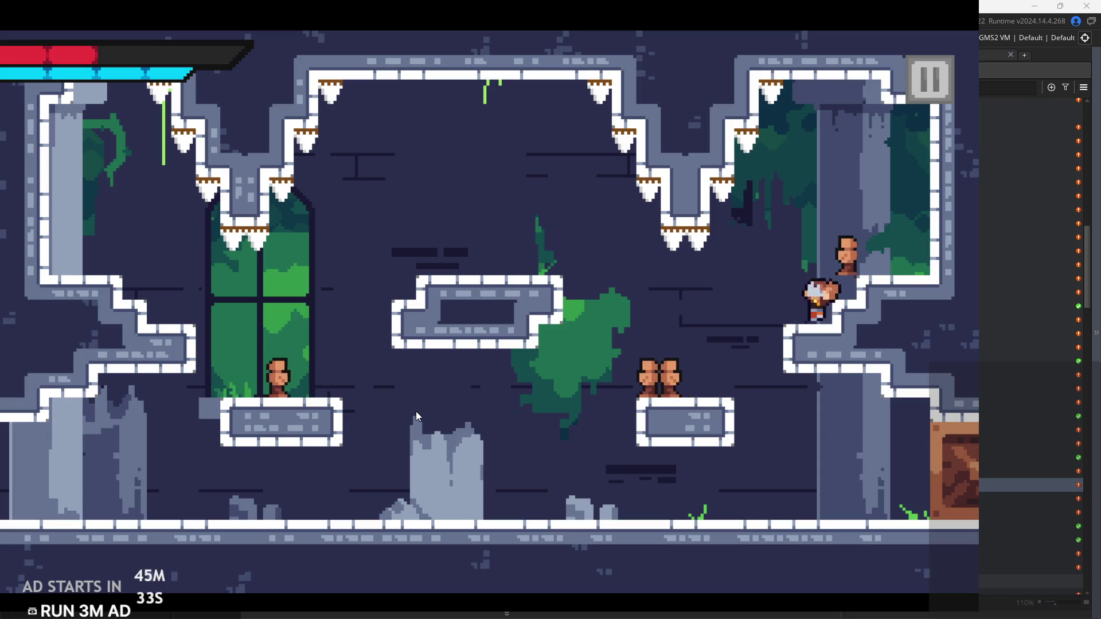
# Jump at and defeat the enemy on the right ledge
pyautogui.press('z')
pyautogui.press('Right')
pyautogui.press('Left')
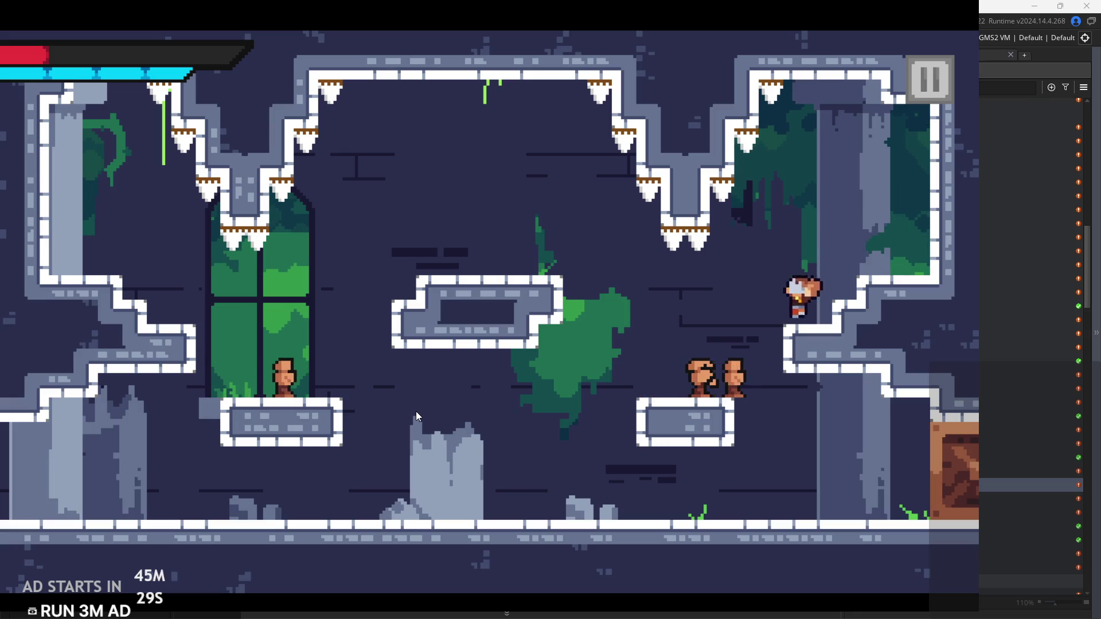
pyautogui.press('Left')
pyautogui.press('Left')
pyautogui.press('z')
pyautogui.press('x')
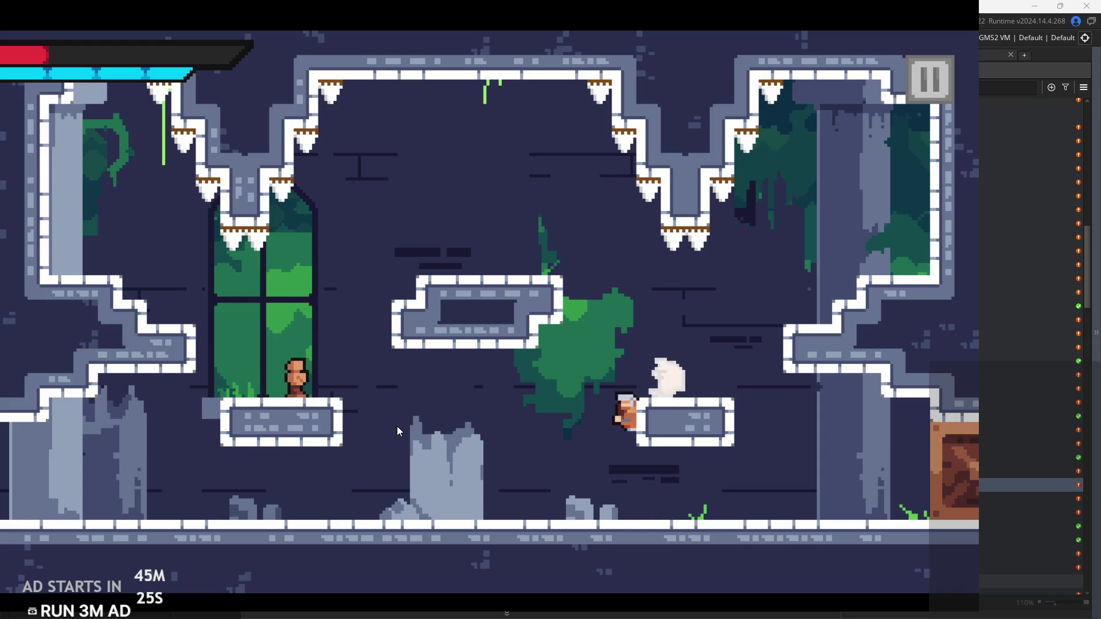
pyautogui.press('Left')
pyautogui.press('z')
pyautogui.press('Right')
pyautogui.press('Left')
pyautogui.press('z')
pyautogui.press('Right')
pyautogui.press('x')
# Chase the last enemy along the floor with jumps and slashes, then pause the game
pyautogui.press('Left')
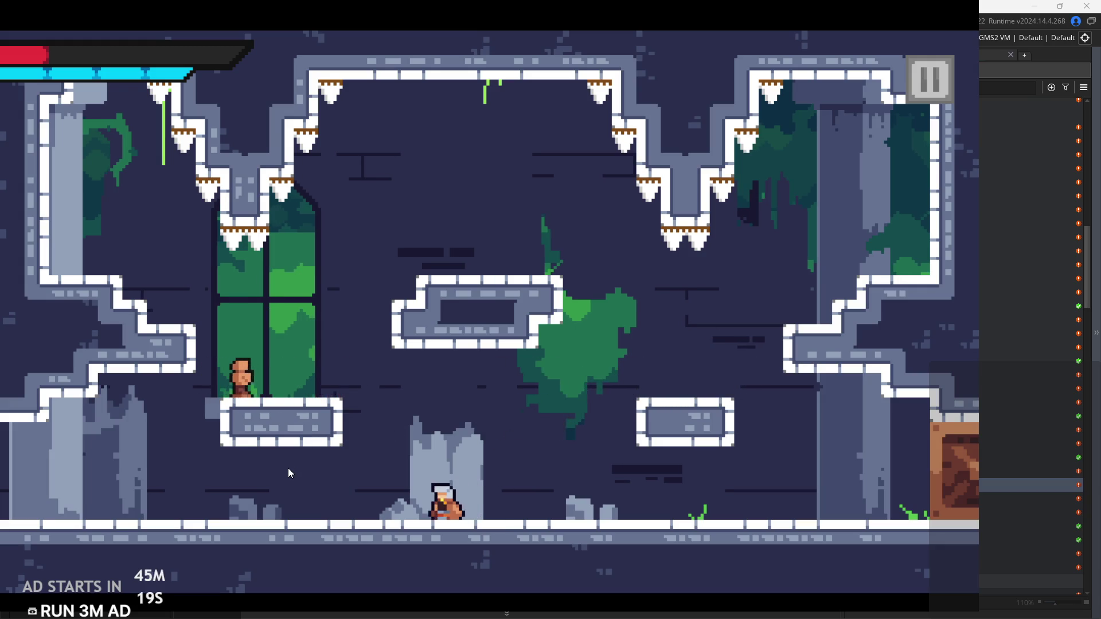
pyautogui.press('Left')
pyautogui.press('z')
pyautogui.press('z')
pyautogui.press('z')
pyautogui.press('Right')
pyautogui.press('Left')
pyautogui.press('z')
pyautogui.press('x')
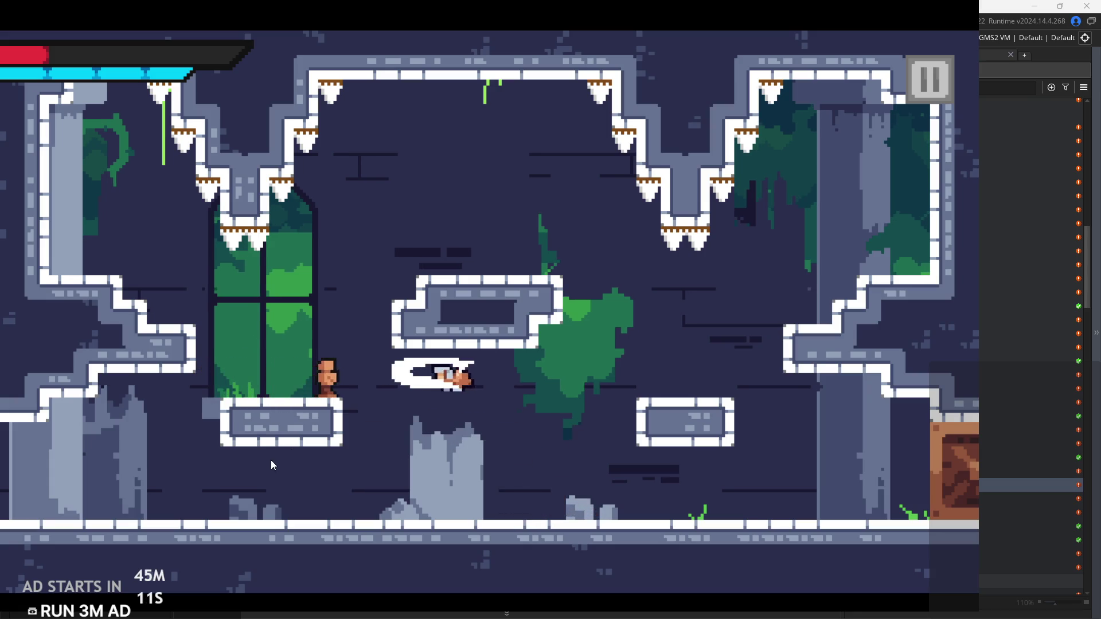
pyautogui.press('x')
pyautogui.press('Right')
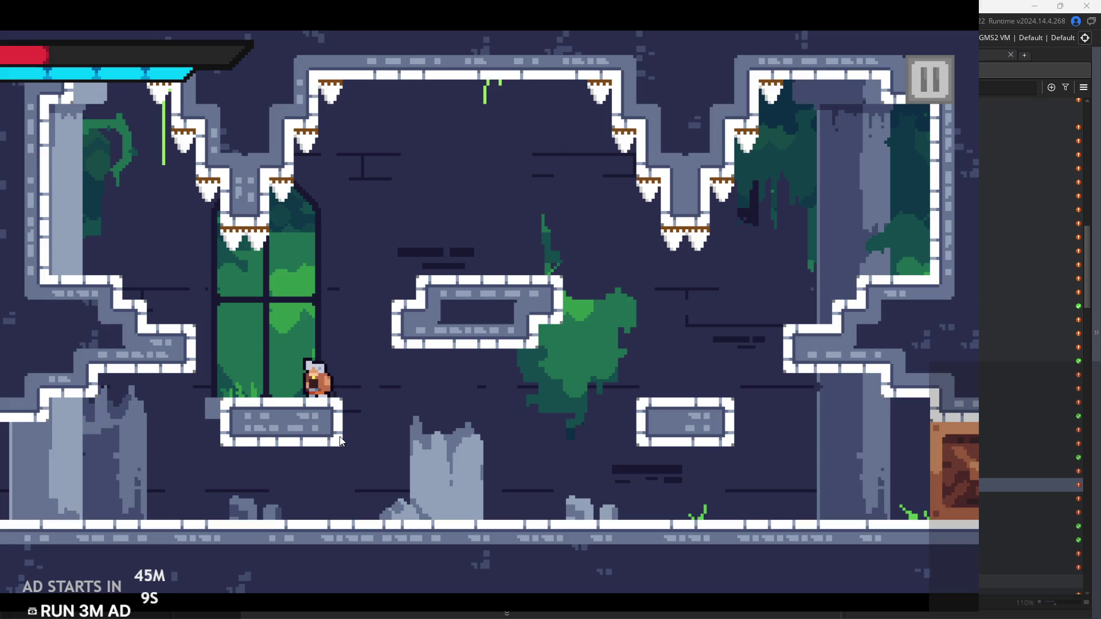
pyautogui.click(929, 80)
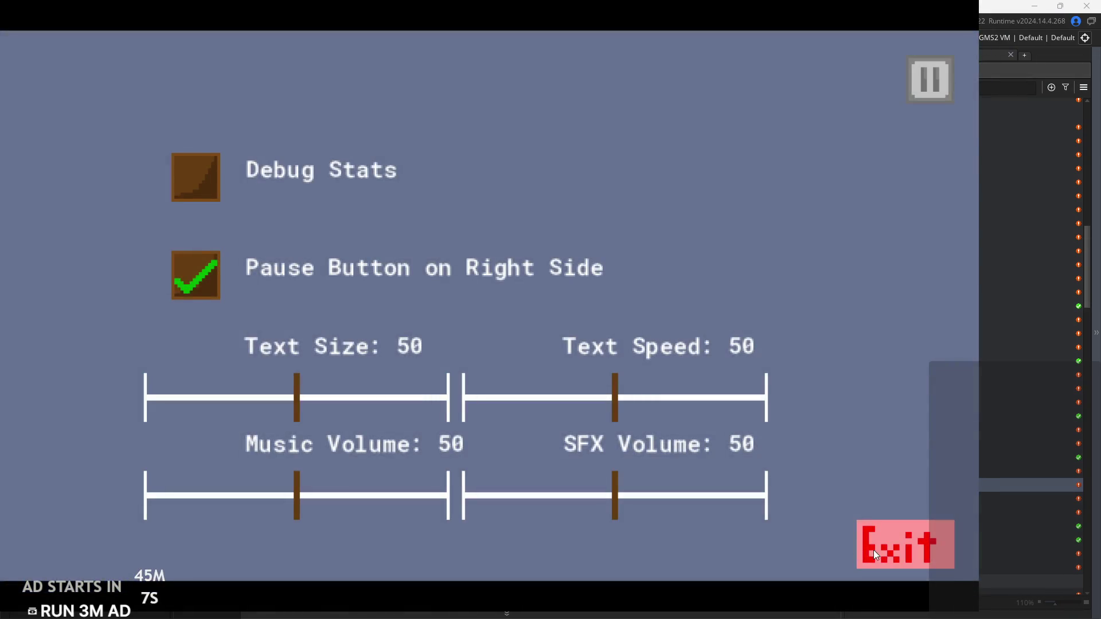
# Exit the test game and return to obj_killGate's Step code
pyautogui.click(873, 550)
pyautogui.click(717, 228)
pyautogui.click(493, 264)
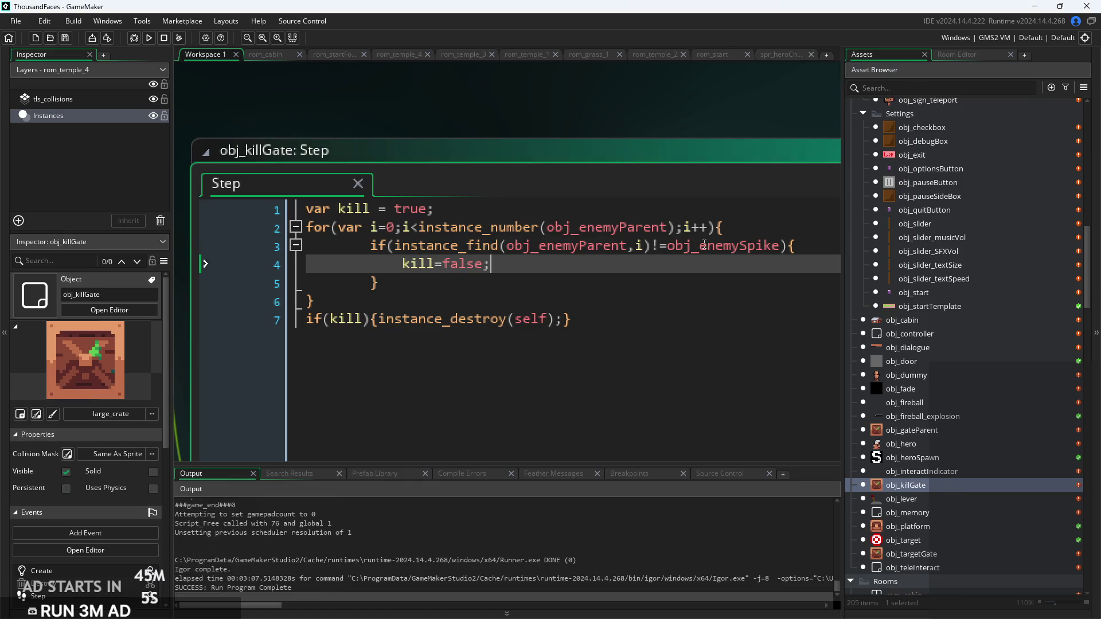
# Review the instance_find(obj_enemyParent,i)!=obj_enemySpike check and the kill=false line
pyautogui.scroll(1, 716, 235)
pyautogui.click(631, 247)
pyautogui.scroll(-2, 659, 256)
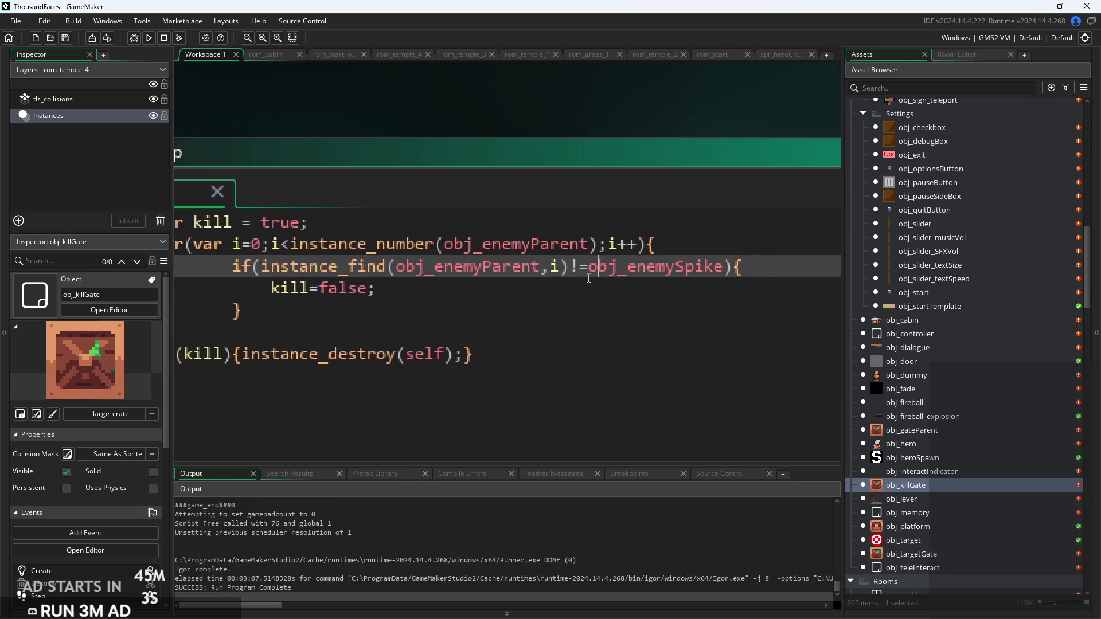
pyautogui.click(401, 275)
pyautogui.scroll(-1, 531, 289)
pyautogui.scroll(1, 531, 289)
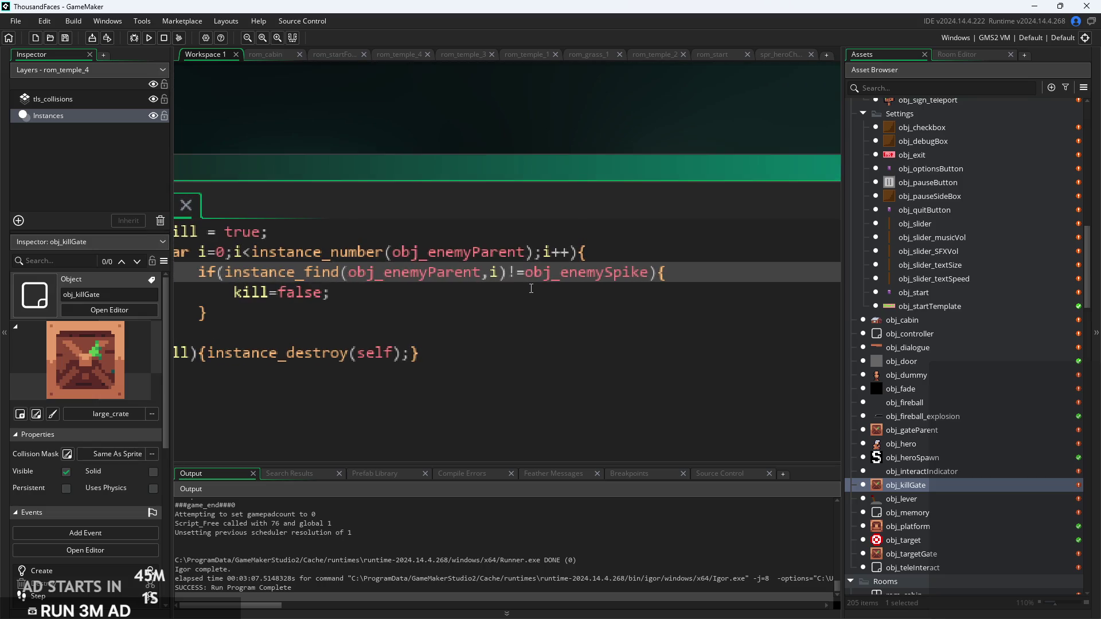
pyautogui.click(531, 289)
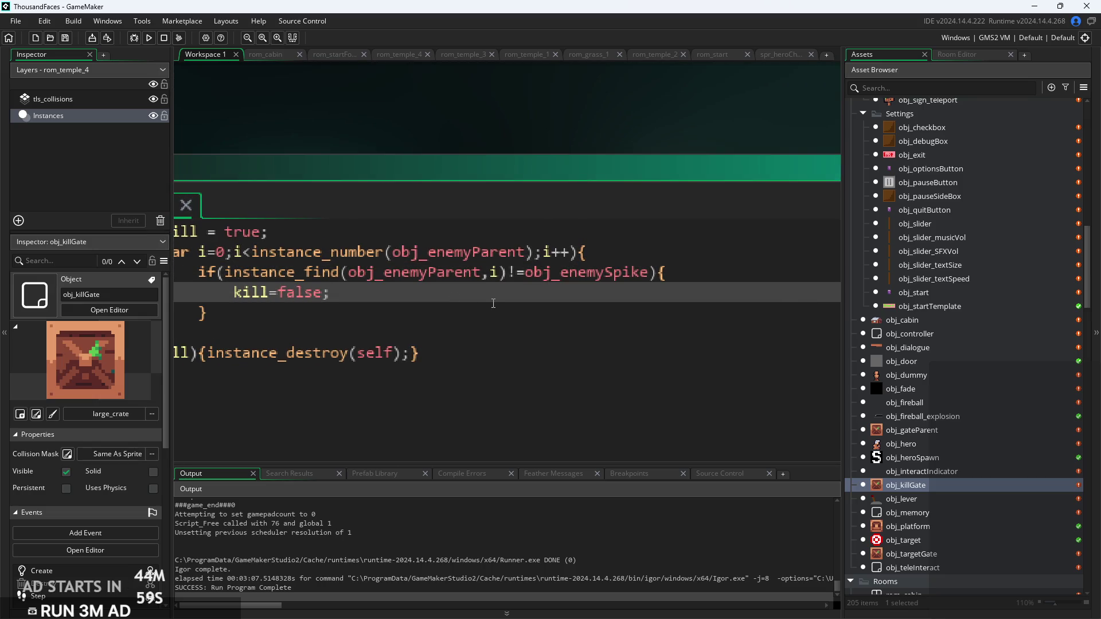
pyautogui.hscroll(3, 580, 285)
pyautogui.hscroll(-5, 580, 285)
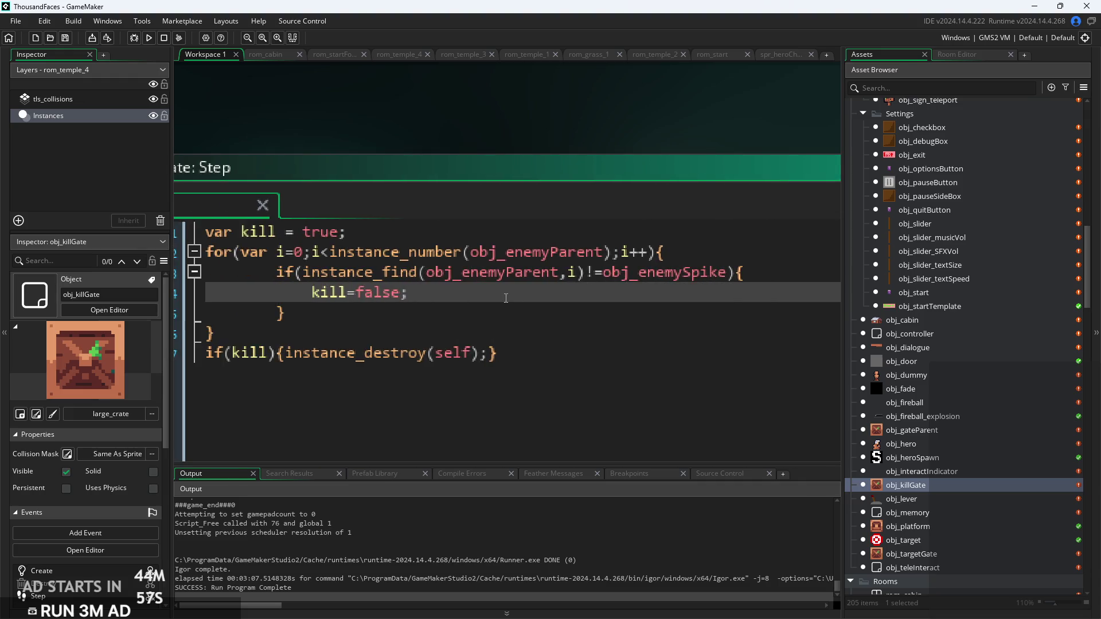
pyautogui.click(367, 238)
pyautogui.click(457, 275)
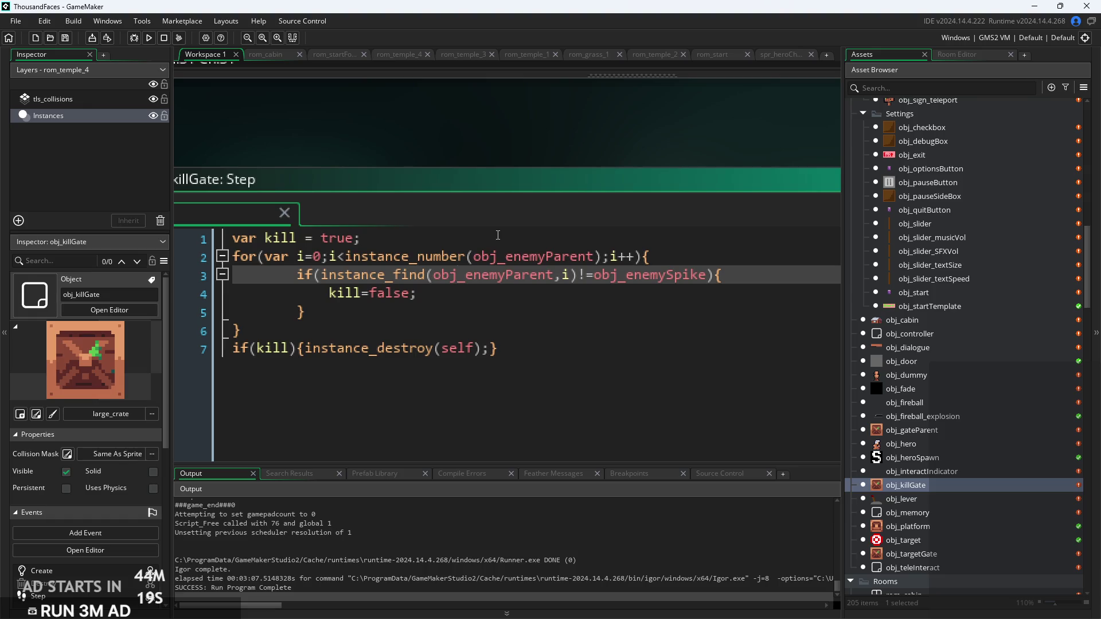
pyautogui.click(466, 312)
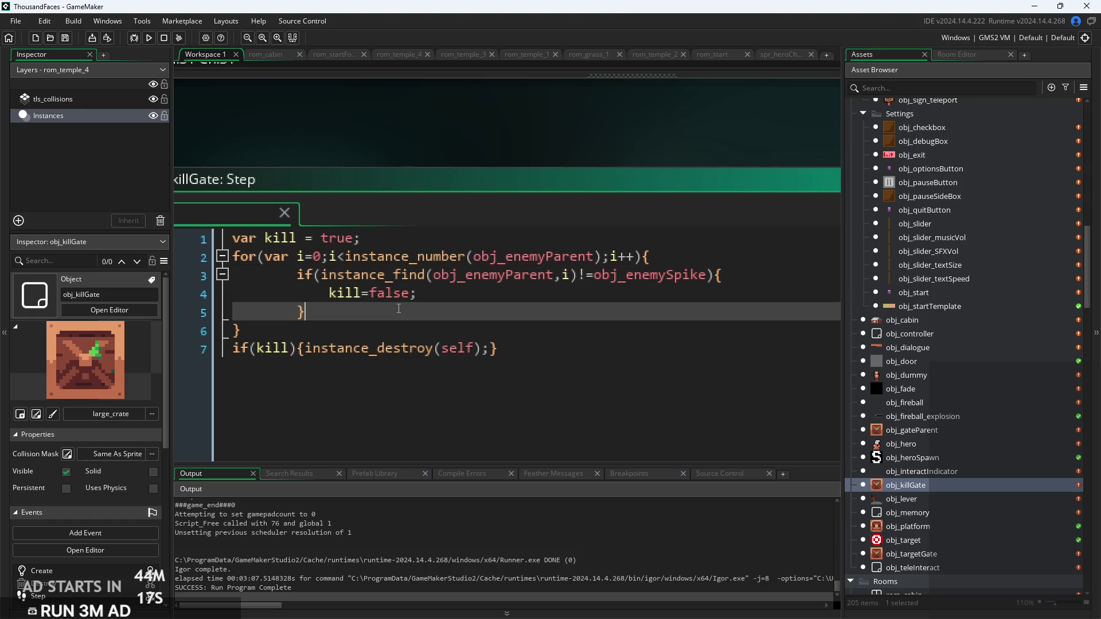
# Comment out the for loop on lines 2–6 with Ctrl+K, then undo it
pyautogui.scroll(-3, 466, 296)
pyautogui.scroll(-2, 466, 297)
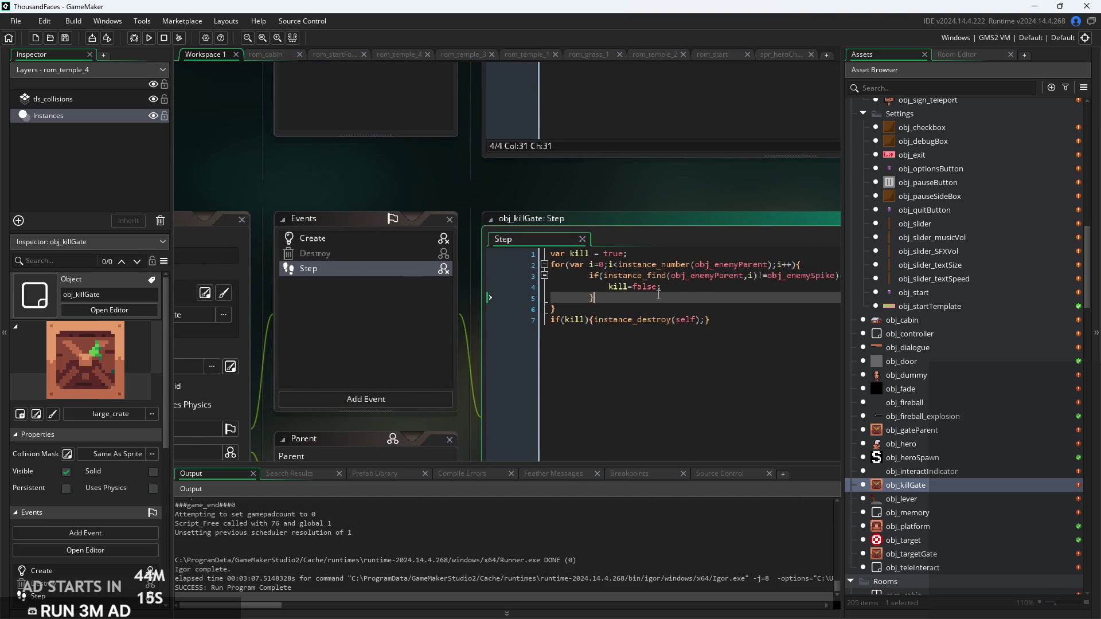
pyautogui.scroll(3, 453, 304)
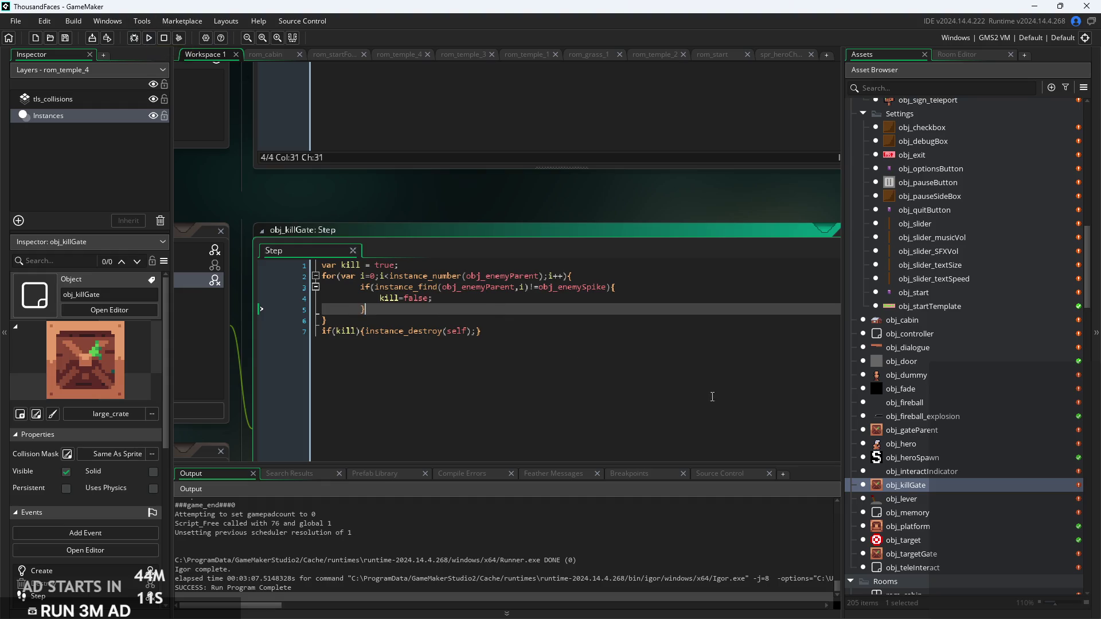
pyautogui.scroll(3, 945, 447)
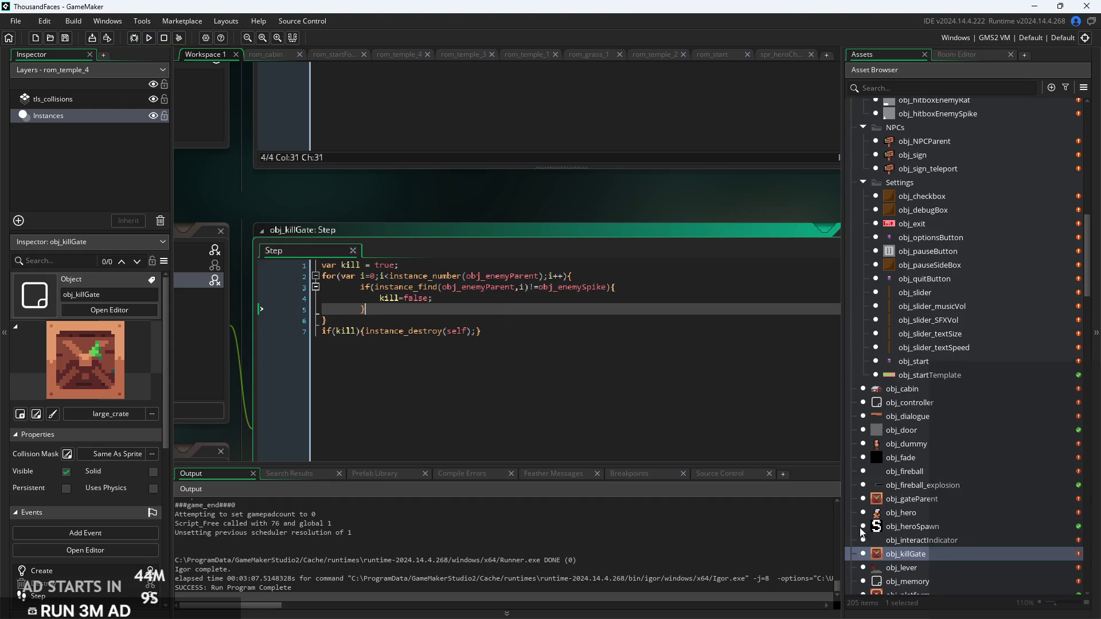
pyautogui.scroll(1, 468, 304)
pyautogui.click(391, 340)
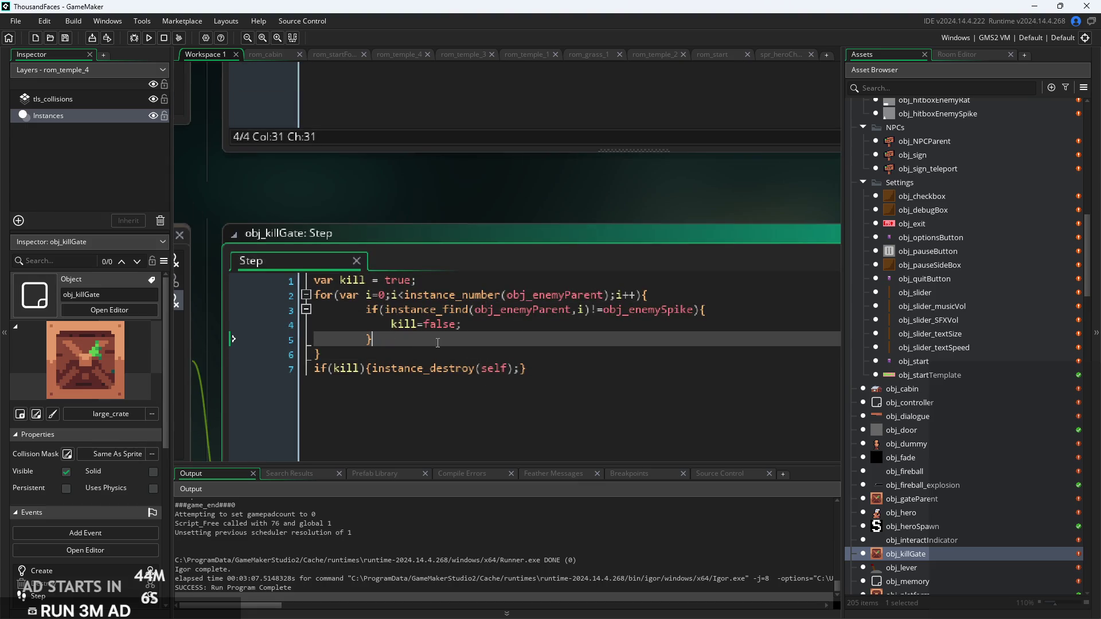
pyautogui.moveTo(433, 362)
pyautogui.mouseDown()
pyautogui.moveTo(174, 312)
pyautogui.moveTo(137, 282)
pyautogui.moveTo(128, 294)
pyautogui.mouseUp()
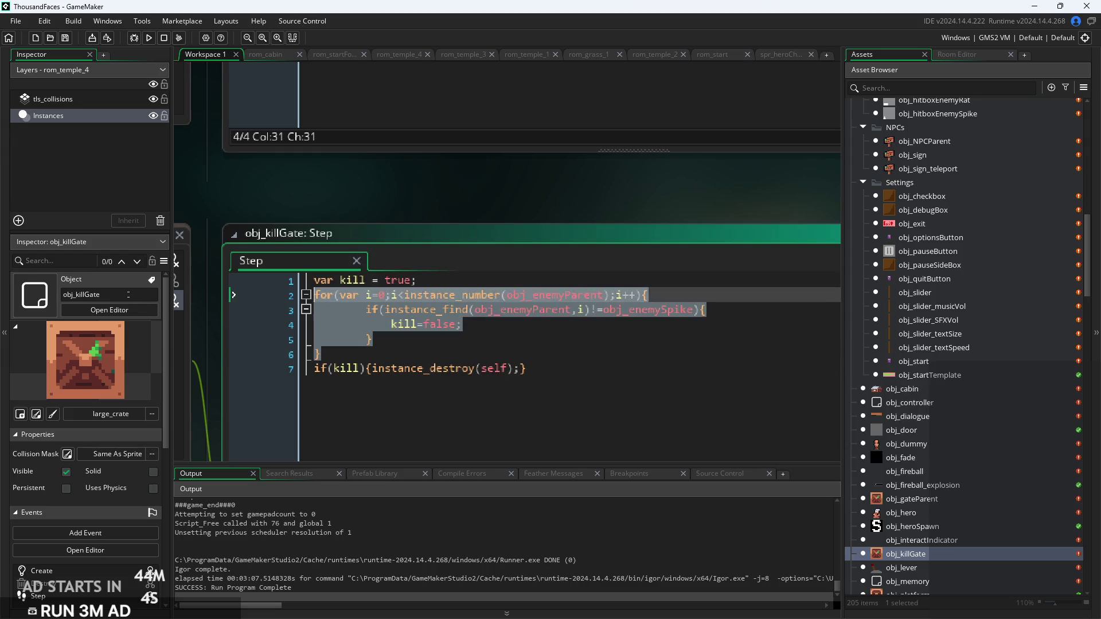
pyautogui.hotkey('ctrl', 'k')
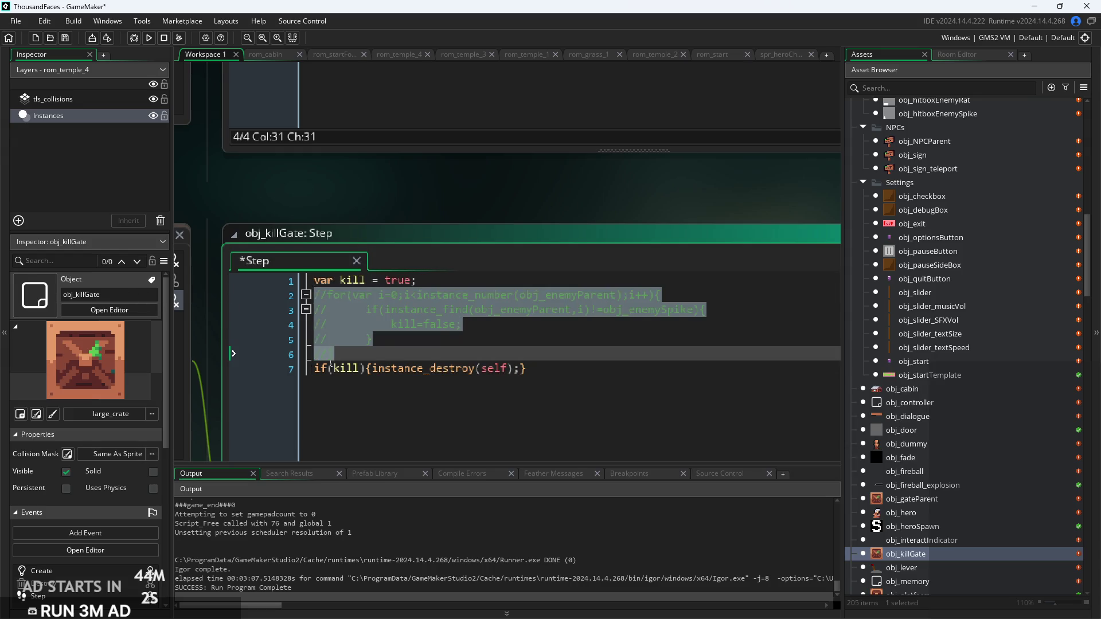
pyautogui.click(388, 345)
pyautogui.click(391, 357)
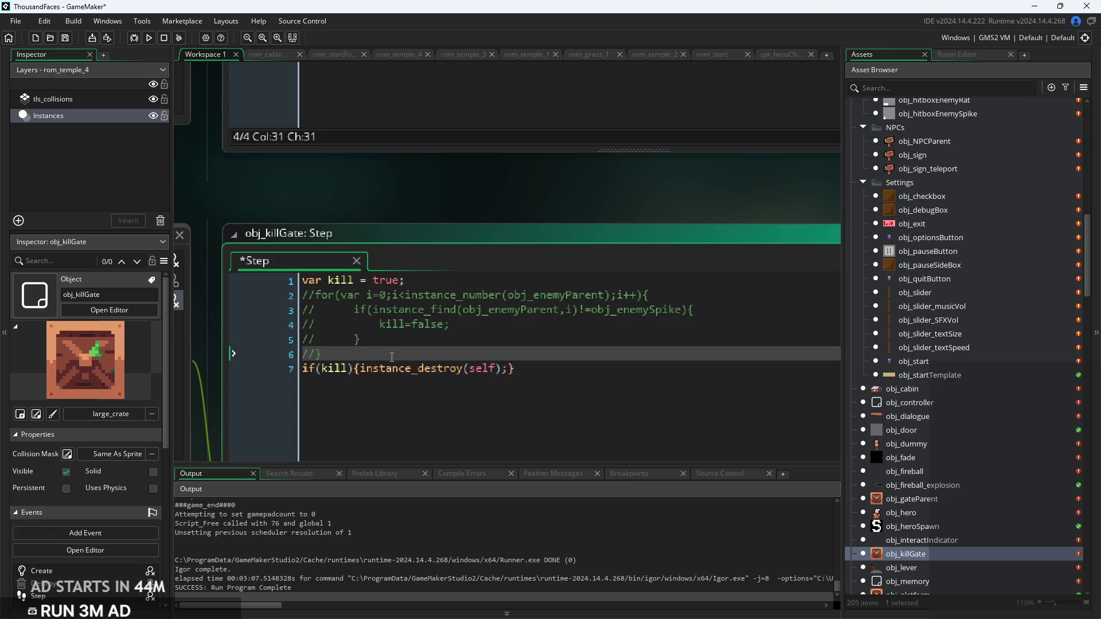
pyautogui.hotkey('ctrl', 'z')
# Restore the instance_exists(obj_enemyParent) check with the old loop commented below, then run a test build
pyautogui.moveTo(547, 377); pyautogui.dragTo(2, 215)
pyautogui.hotkey('ctrl', 'k')
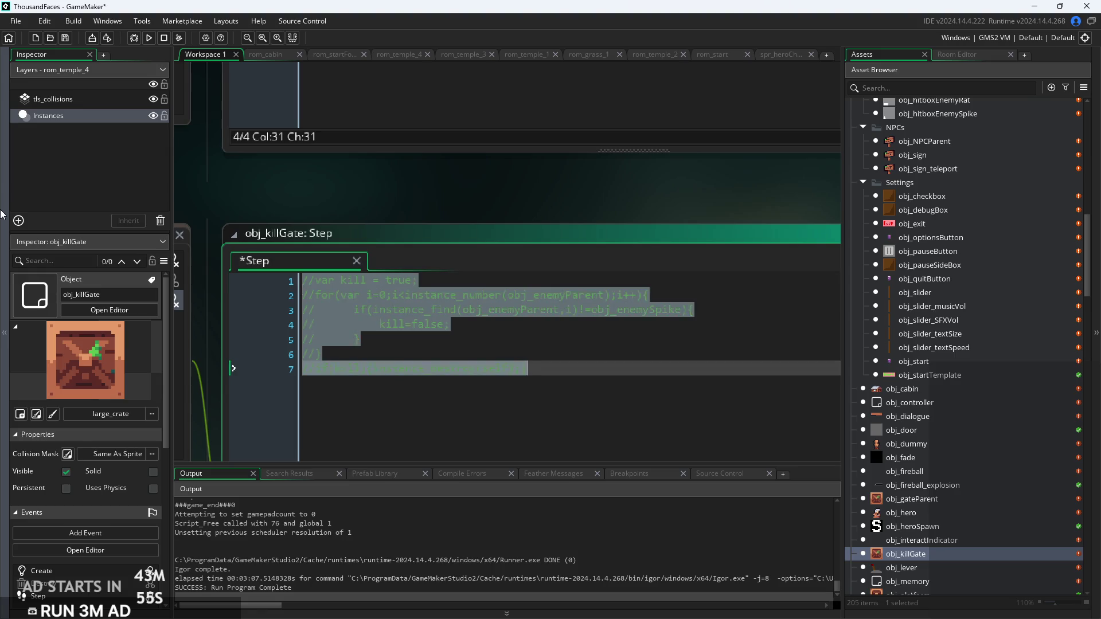
pyautogui.press('Delete')
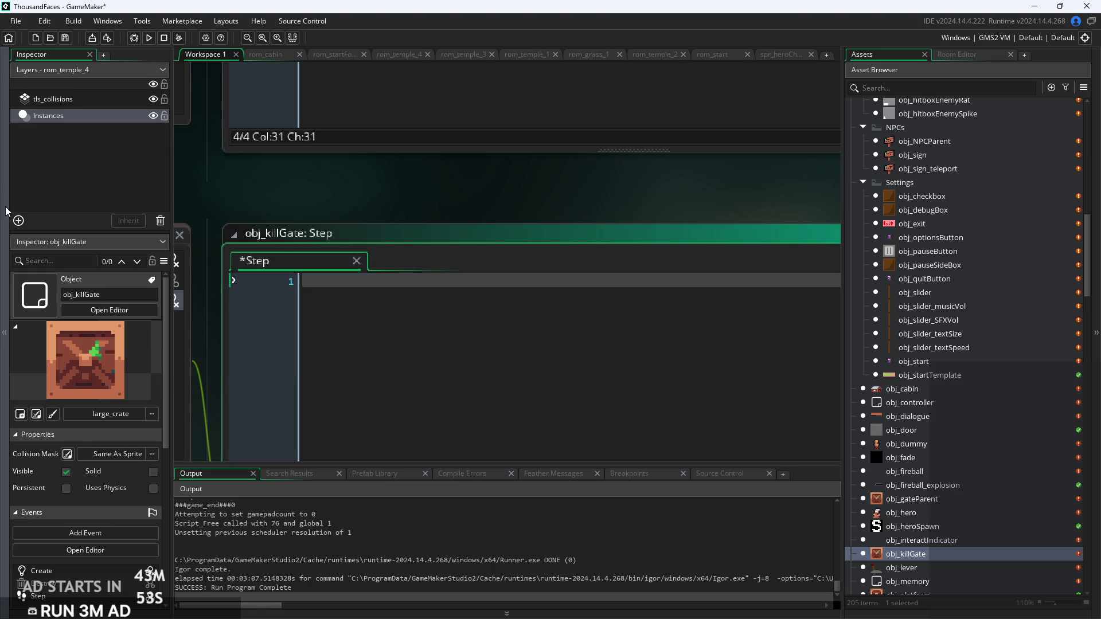
pyautogui.hotkey('ctrl', 'z')
pyautogui.hotkey('ctrl', 'z')
pyautogui.hotkey('ctrl', 'z')
pyautogui.hotkey('ctrl', 'z')
pyautogui.hotkey('ctrl', 'z')
pyautogui.hotkey('ctrl', 'z')
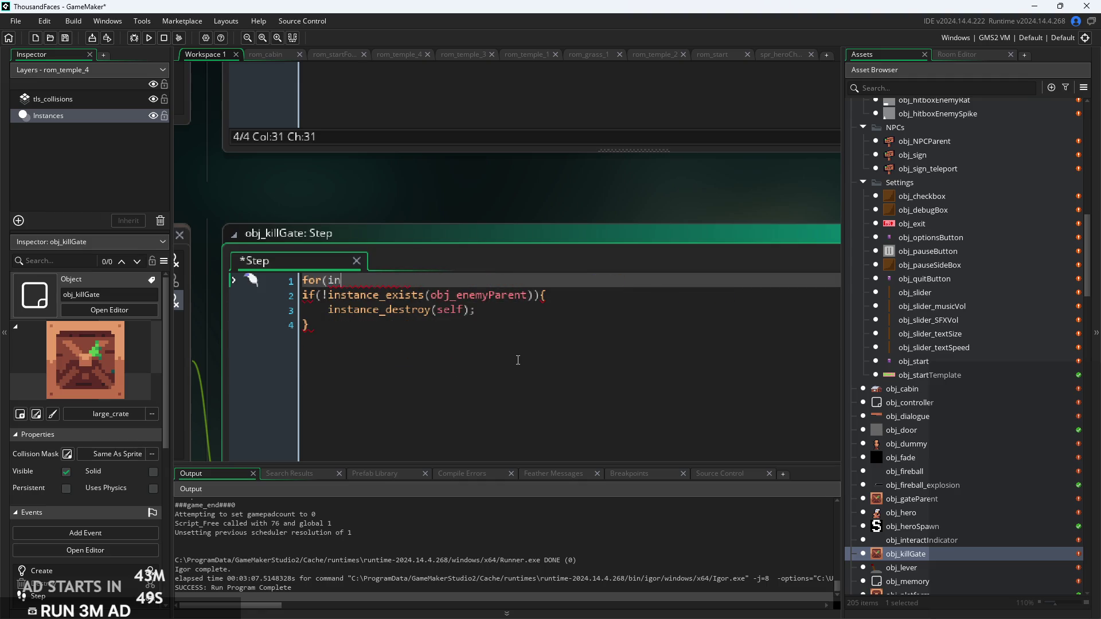
pyautogui.hotkey('ctrl', 'z')
pyautogui.hotkey('ctrl', 'z')
pyautogui.hotkey('ctrl', 'z')
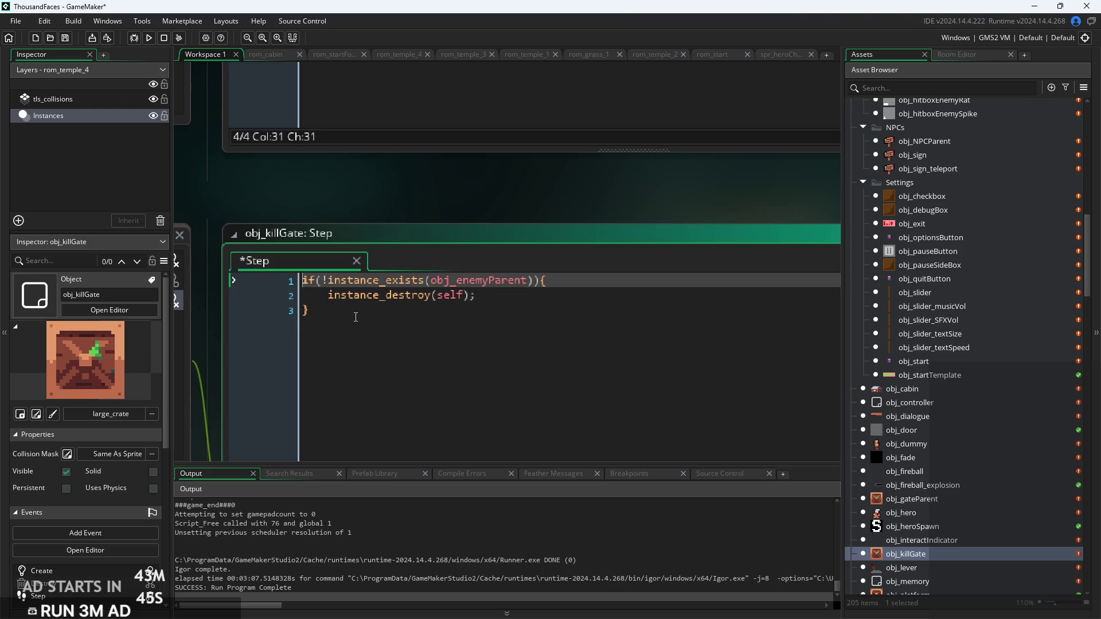
pyautogui.hotkey('ctrl', 'z')
pyautogui.hotkey('ctrl', 'z')
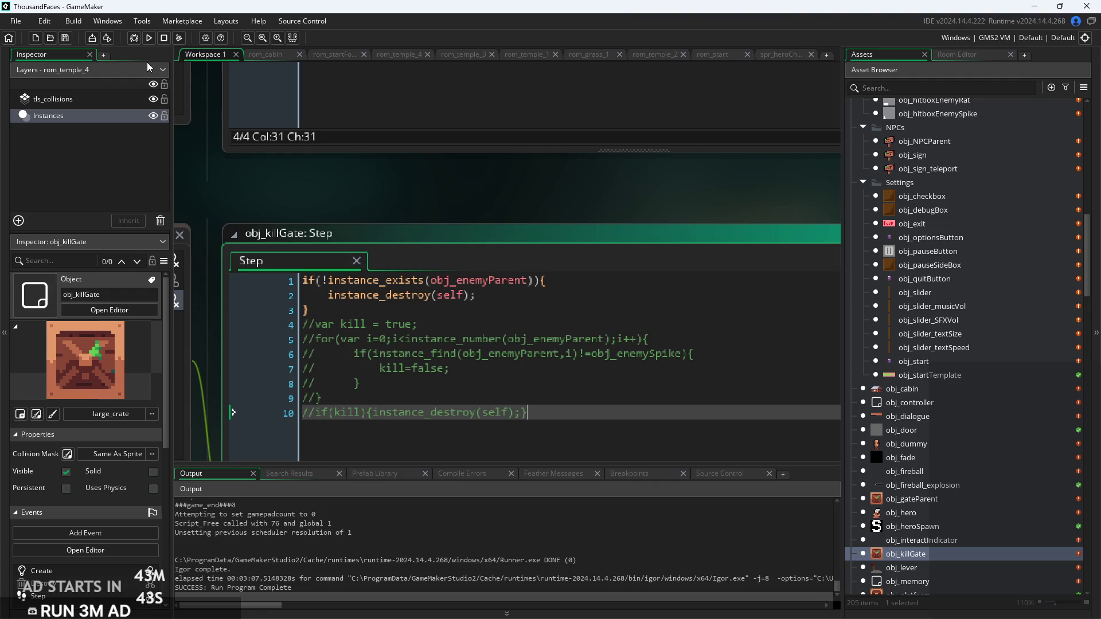
pyautogui.click(150, 38)
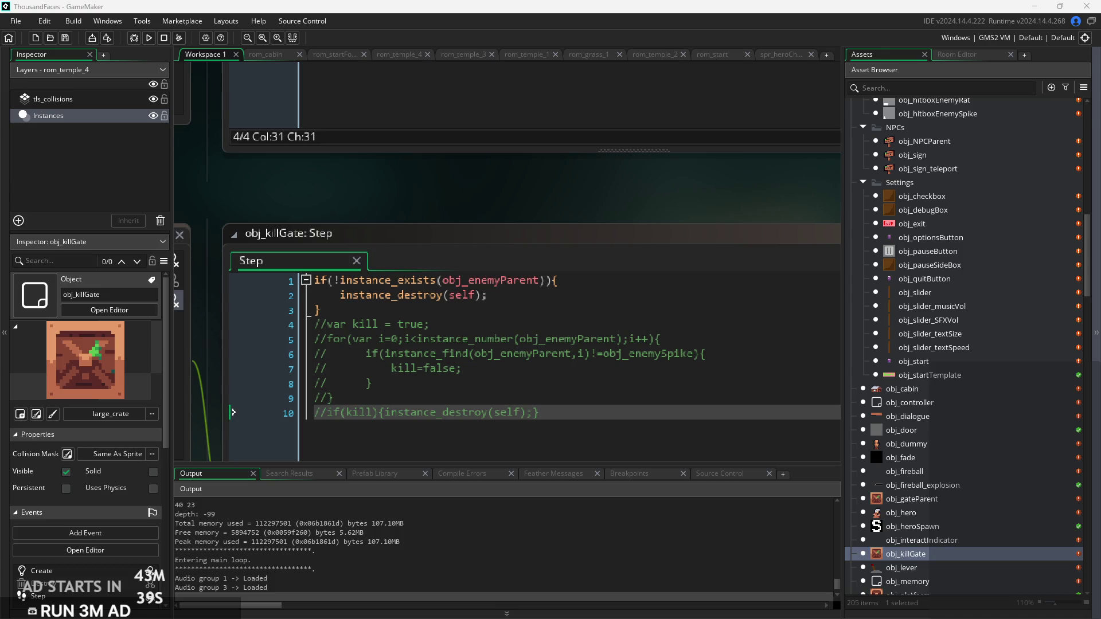
pyautogui.scroll(3, 582, 283)
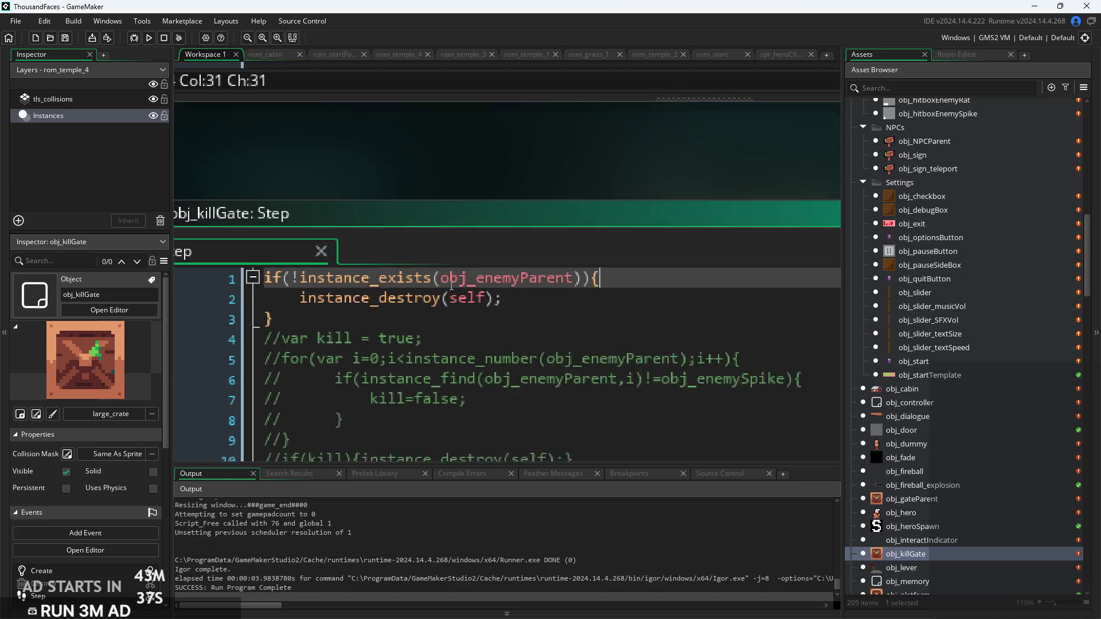
# Place the caret at various spots in the line 1 instance_exists condition
pyautogui.click(537, 277)
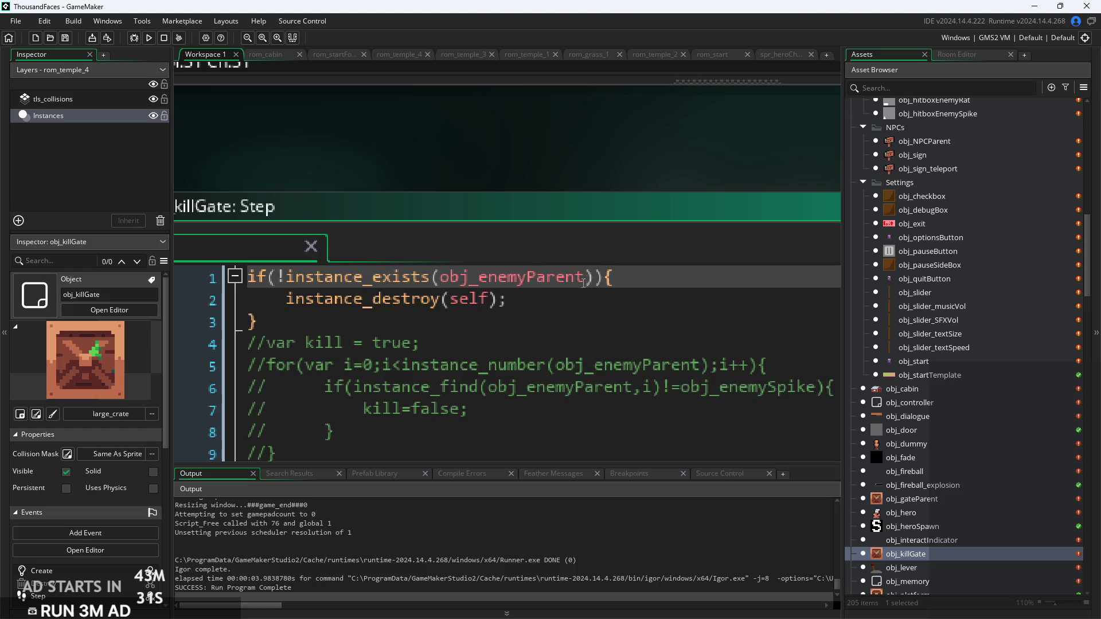
pyautogui.press('Down')
pyautogui.press('Down')
pyautogui.press('Up')
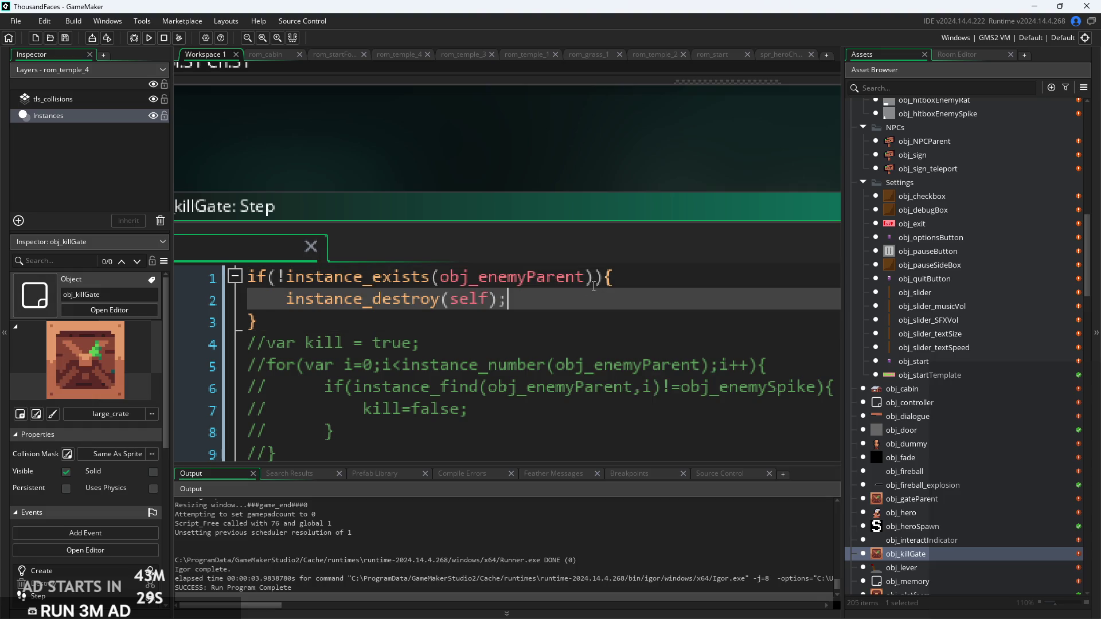
pyautogui.click(594, 280)
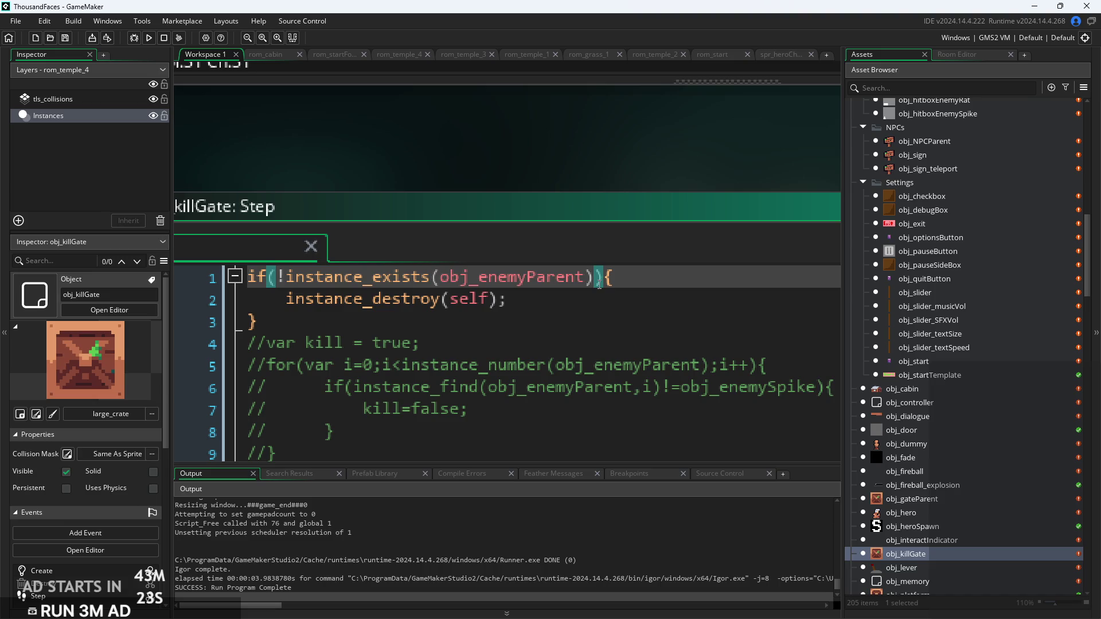
pyautogui.moveTo(589, 285)
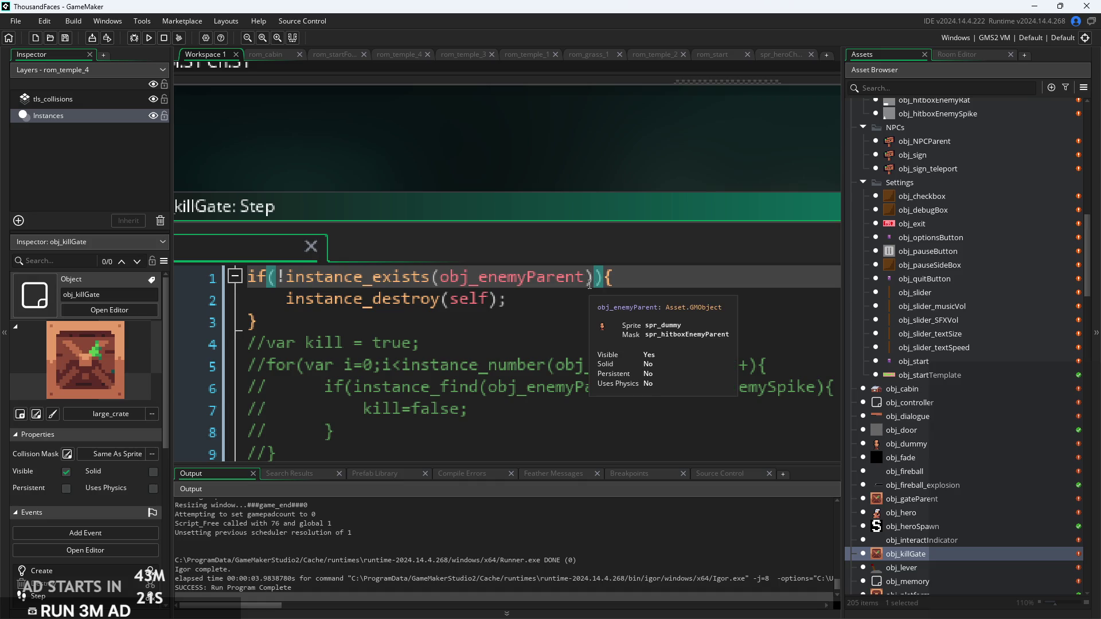
pyautogui.click(553, 299)
pyautogui.click(522, 332)
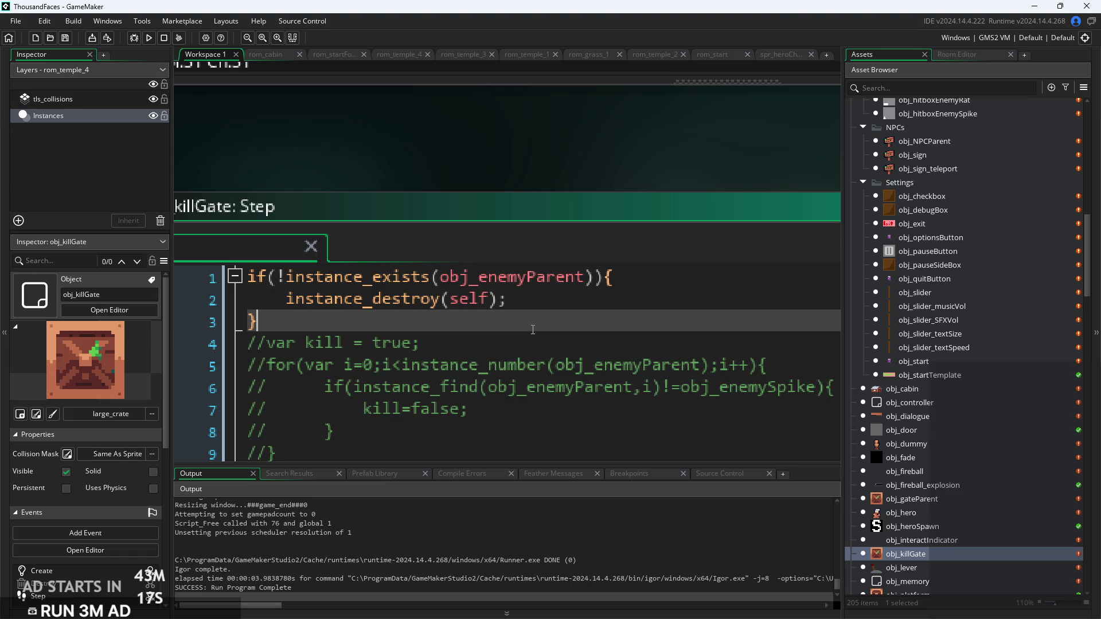
# Replace instance_exists with instance_number in the line 1 condition
pyautogui.click(280, 279)
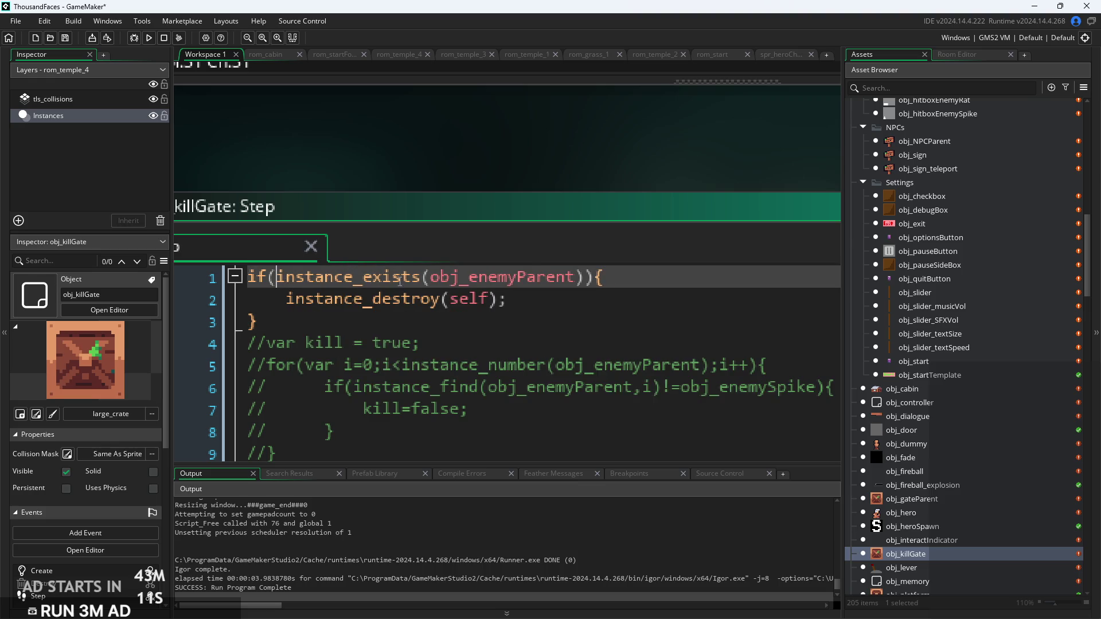
pyautogui.moveTo(423, 278); pyautogui.dragTo(374, 281)
pyautogui.press('BackSpace')
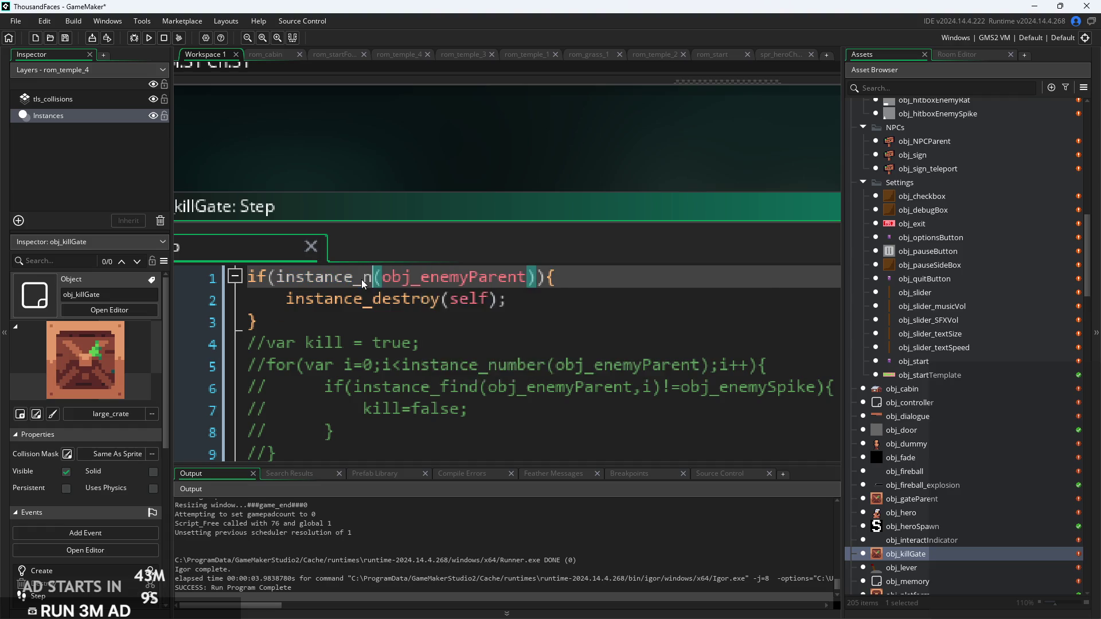
pyautogui.write('numbe')
pyautogui.press('Return')
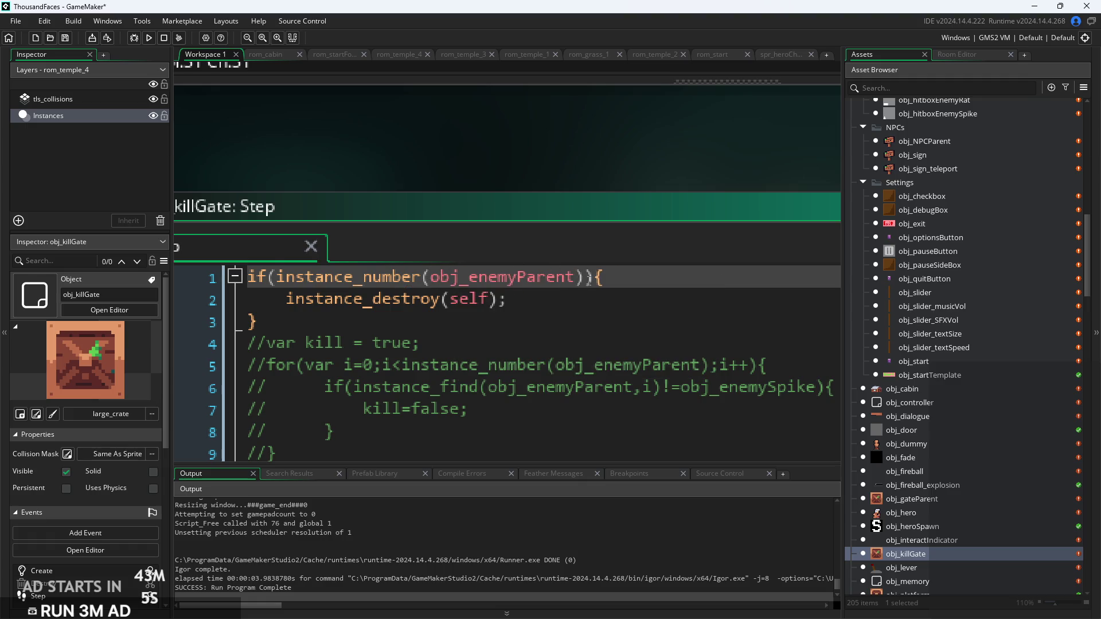
# Compare it ==instance_number(obj_enemySpike) and rebuild the game
pyautogui.write('==ubs')
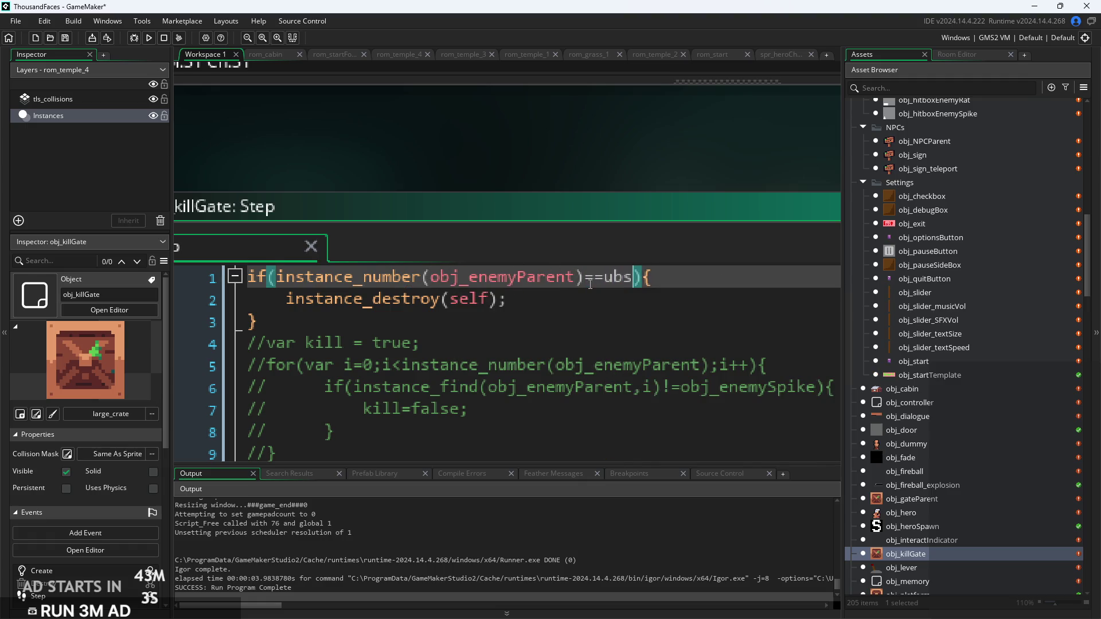
pyautogui.write('instanc')
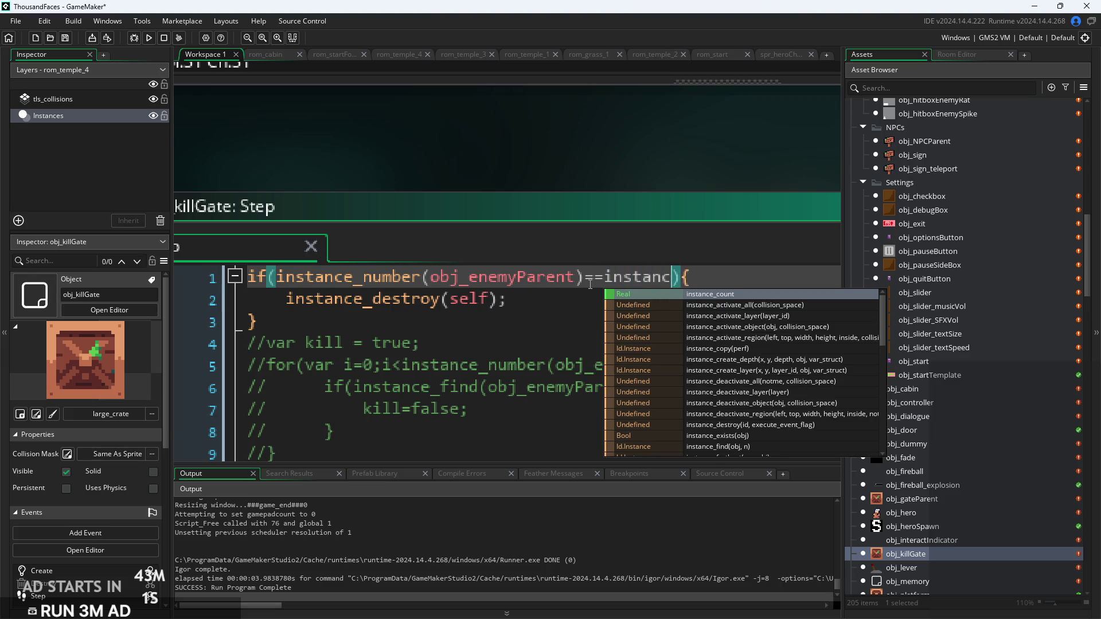
pyautogui.write('num')
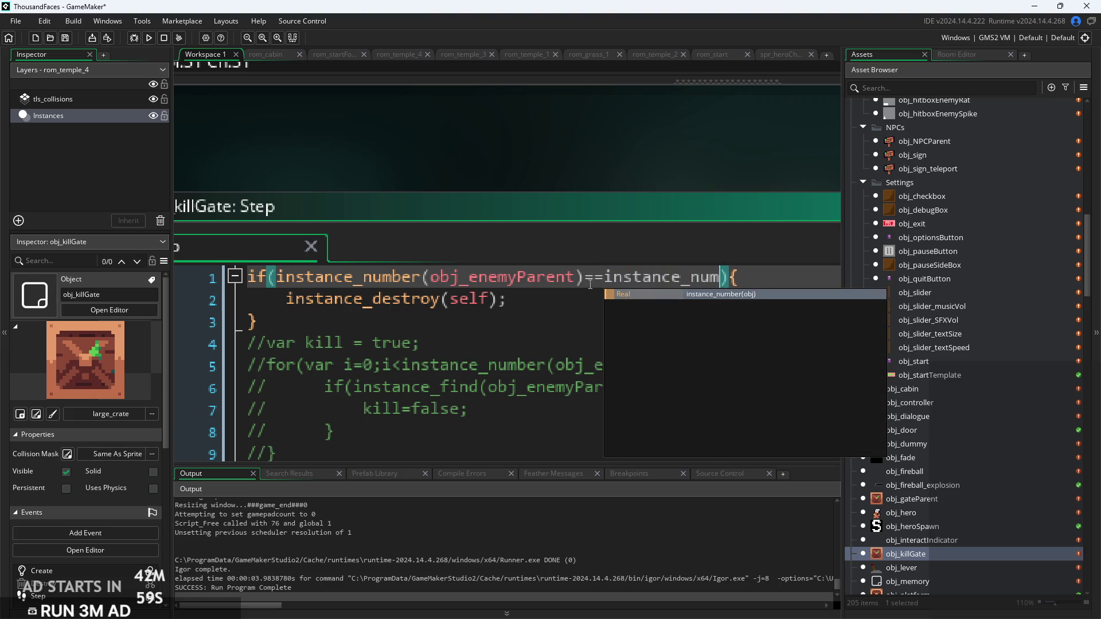
pyautogui.press('Return')
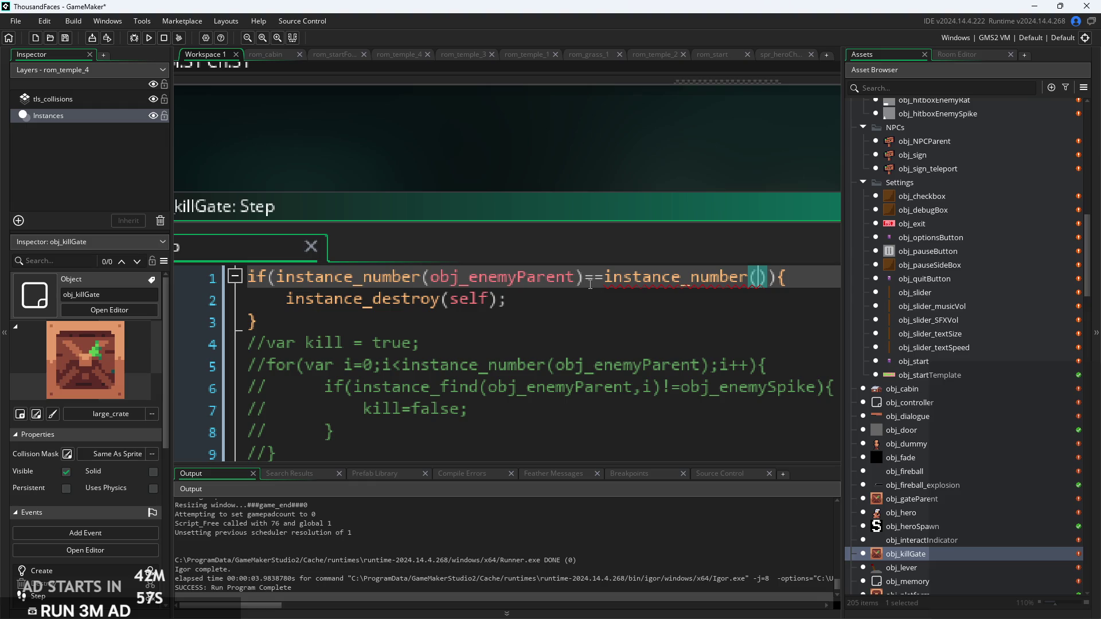
pyautogui.write('obj_ene')
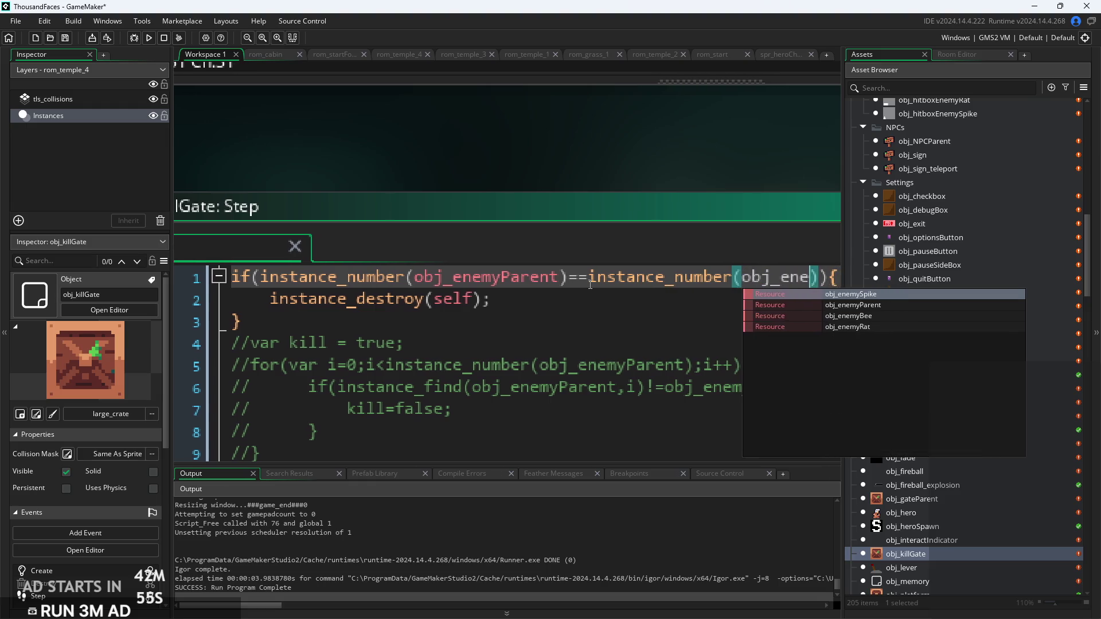
pyautogui.press('Up')
pyautogui.press('Return')
pyautogui.keyDown('ctrl'); pyautogui.scroll(-1, 507, 288); pyautogui.keyUp('ctrl')
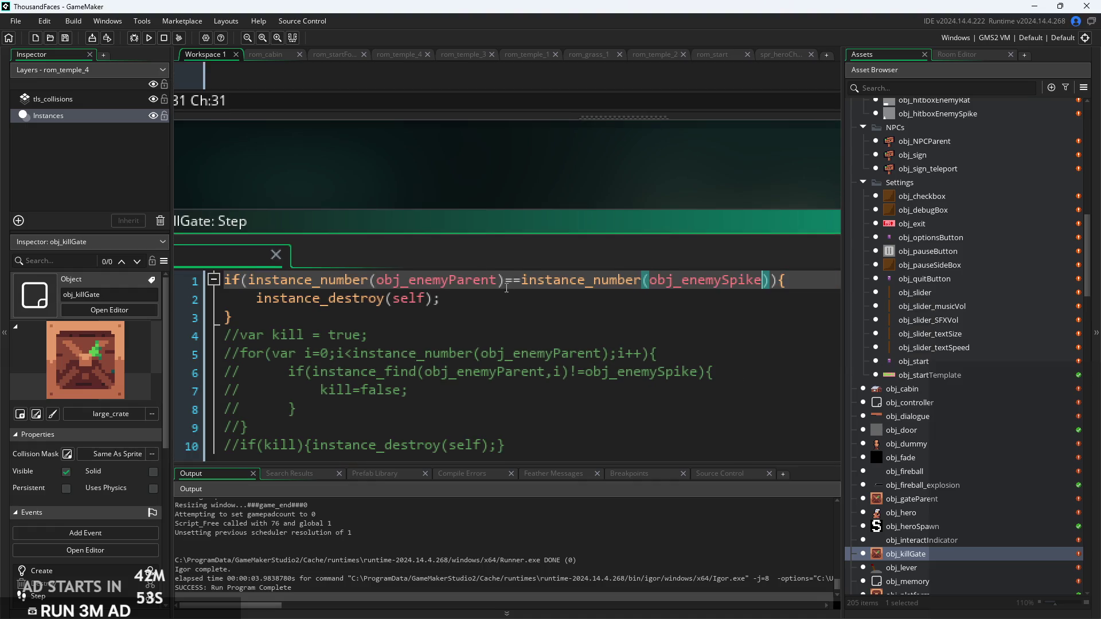
pyautogui.click(149, 38)
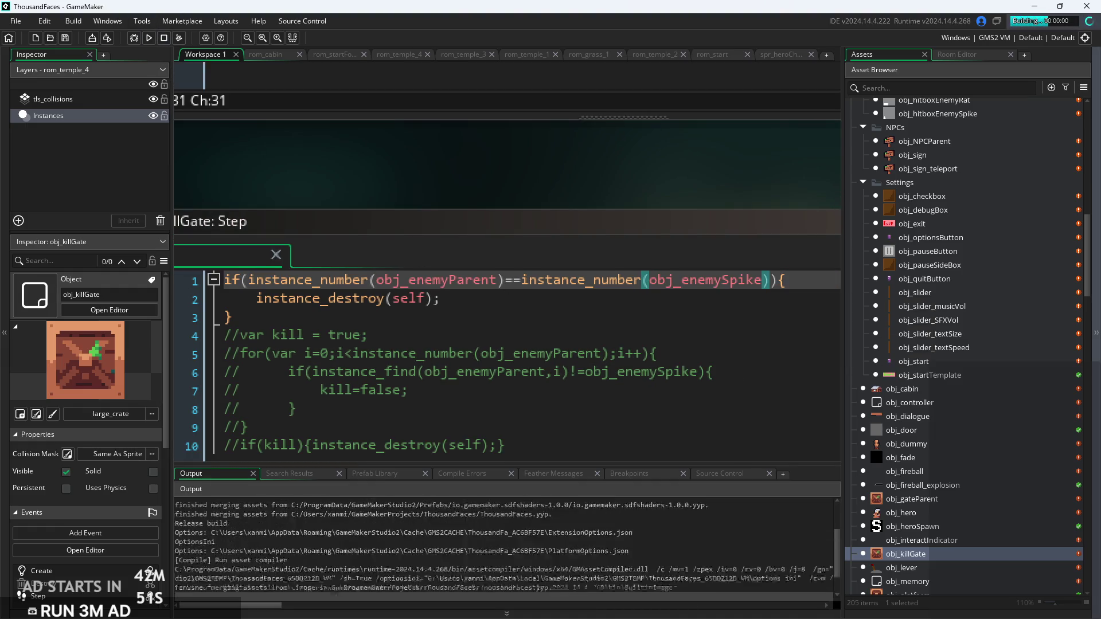
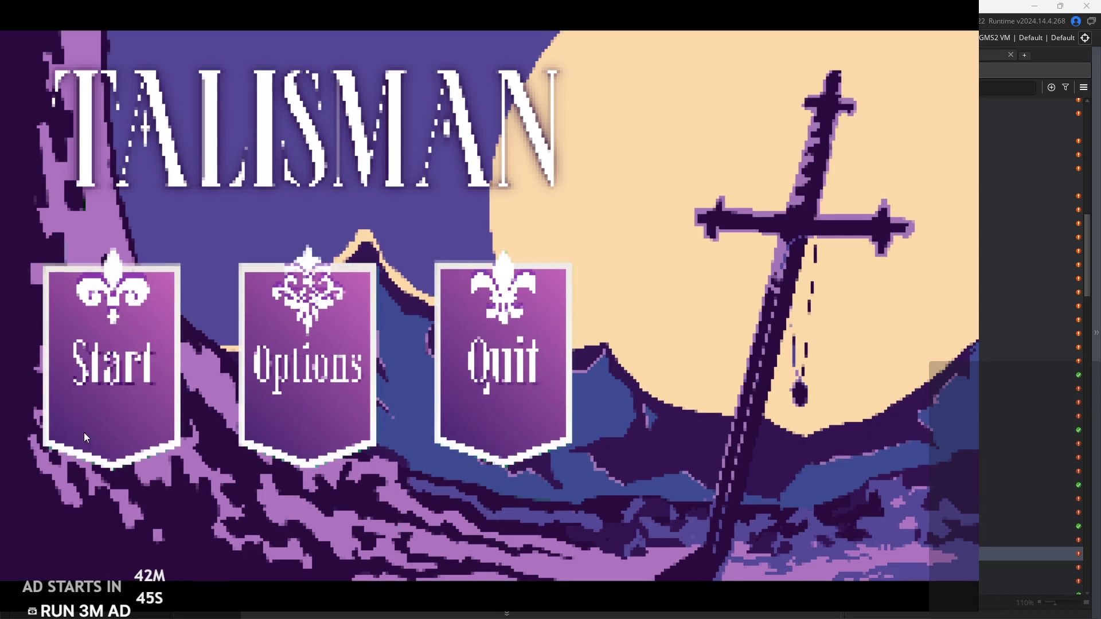
# Start the game from the title screen and run right through the house and forest
pyautogui.click(154, 423)
pyautogui.press('Right')
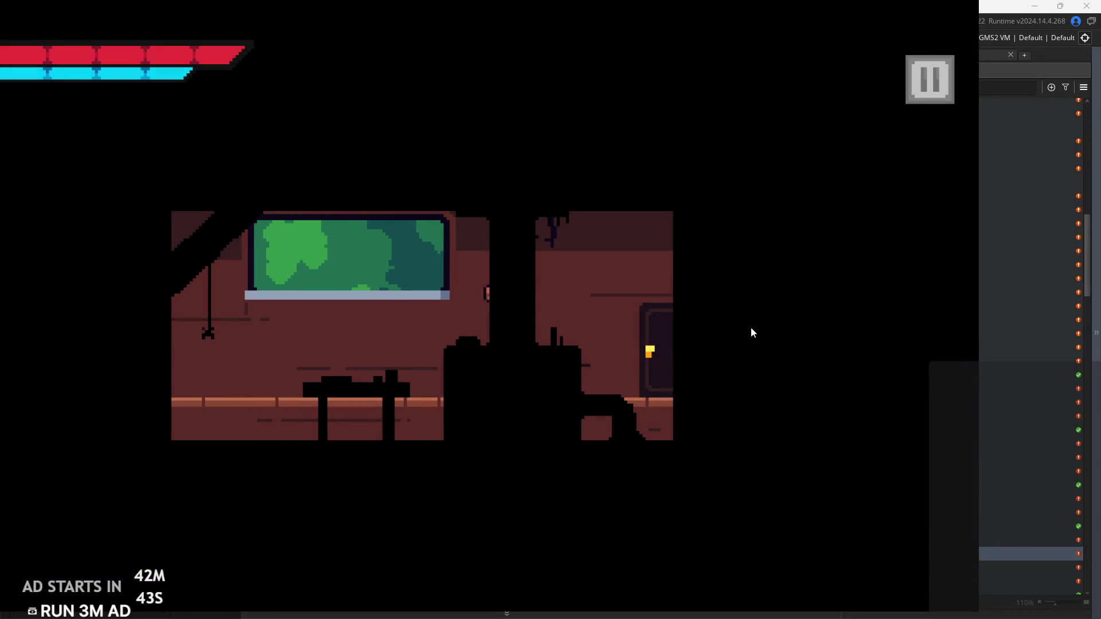
pyautogui.press('Right')
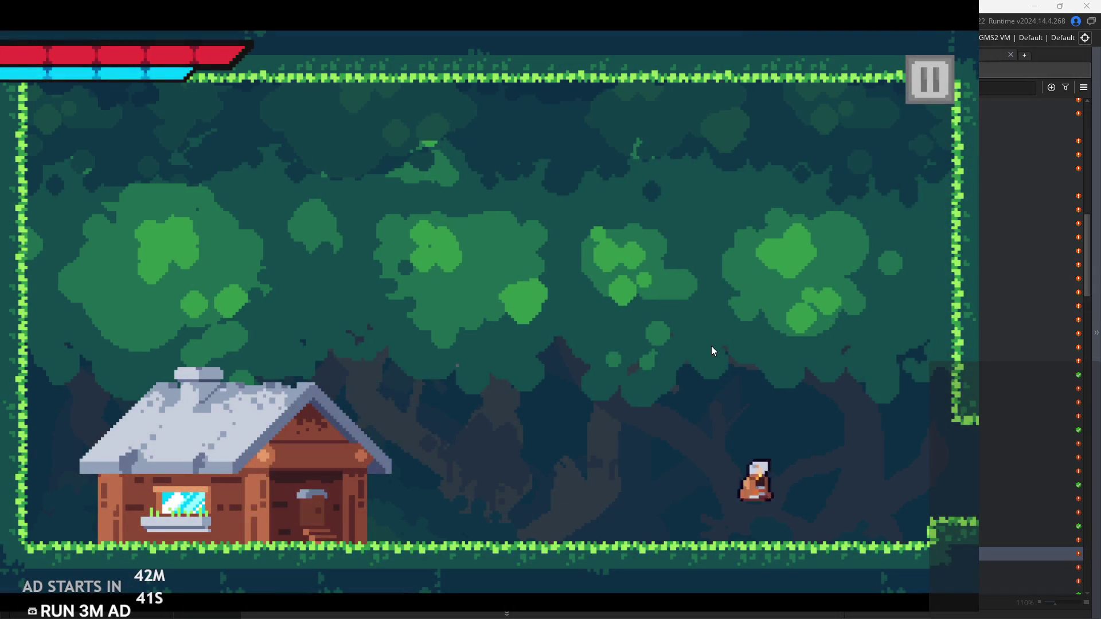
pyautogui.press('Right')
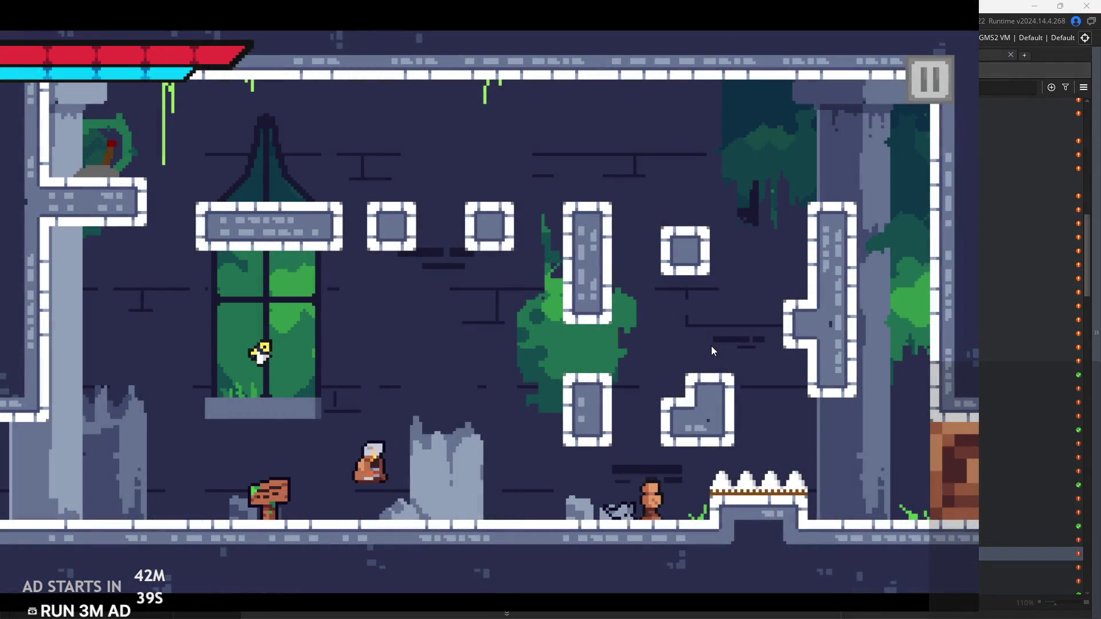
pyautogui.press('space')
# Climb the dungeon's L-shaped block and right wall, flip the lever, and drop into the next room
pyautogui.press('Right')
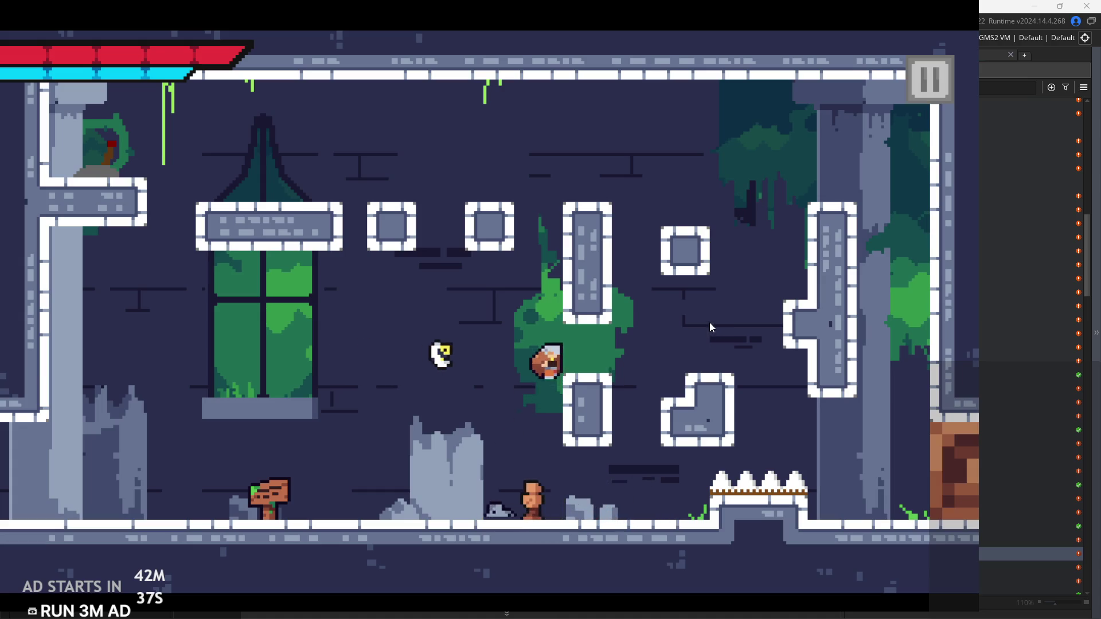
pyautogui.press('space')
pyautogui.press('space')
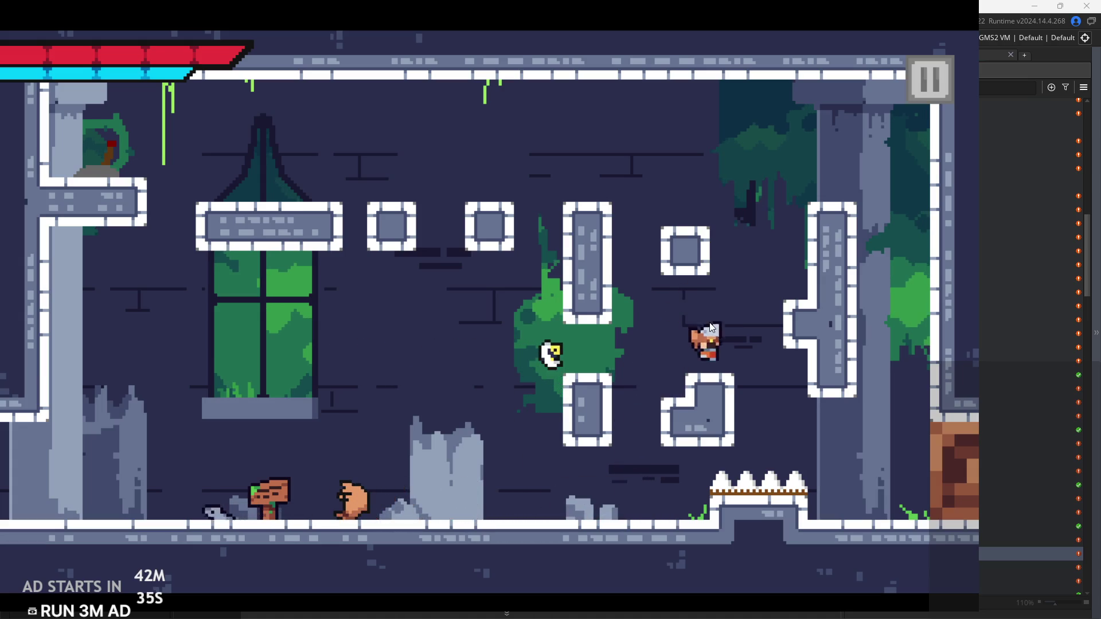
pyautogui.press('Right')
pyautogui.press('Left')
pyautogui.press('Left')
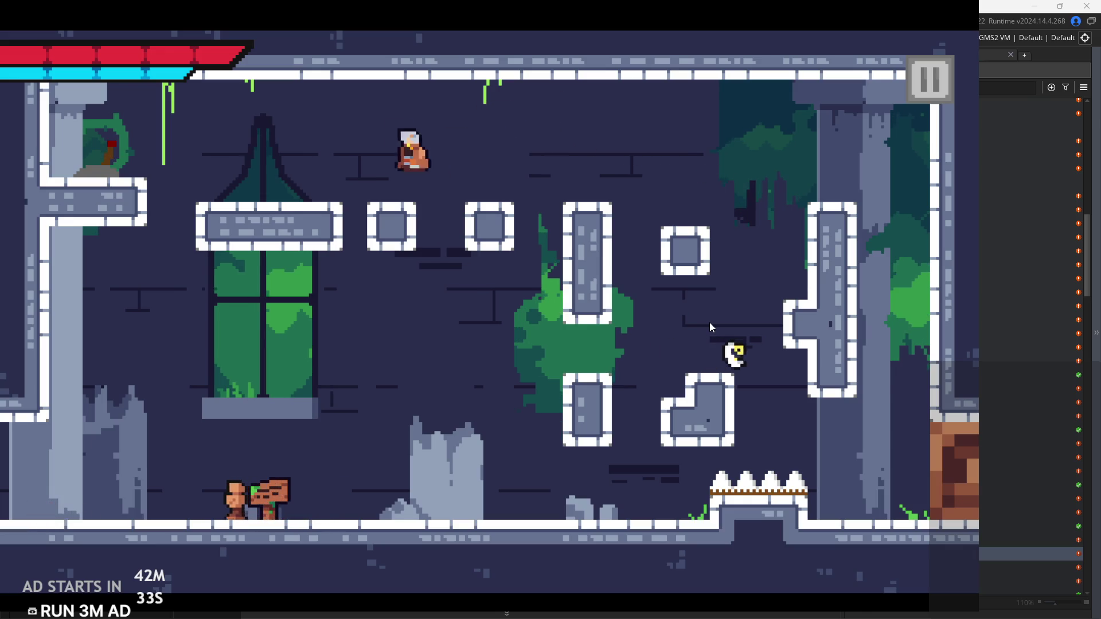
pyautogui.press('Right')
pyautogui.press('Right')
pyautogui.press('space')
pyautogui.press('Right')
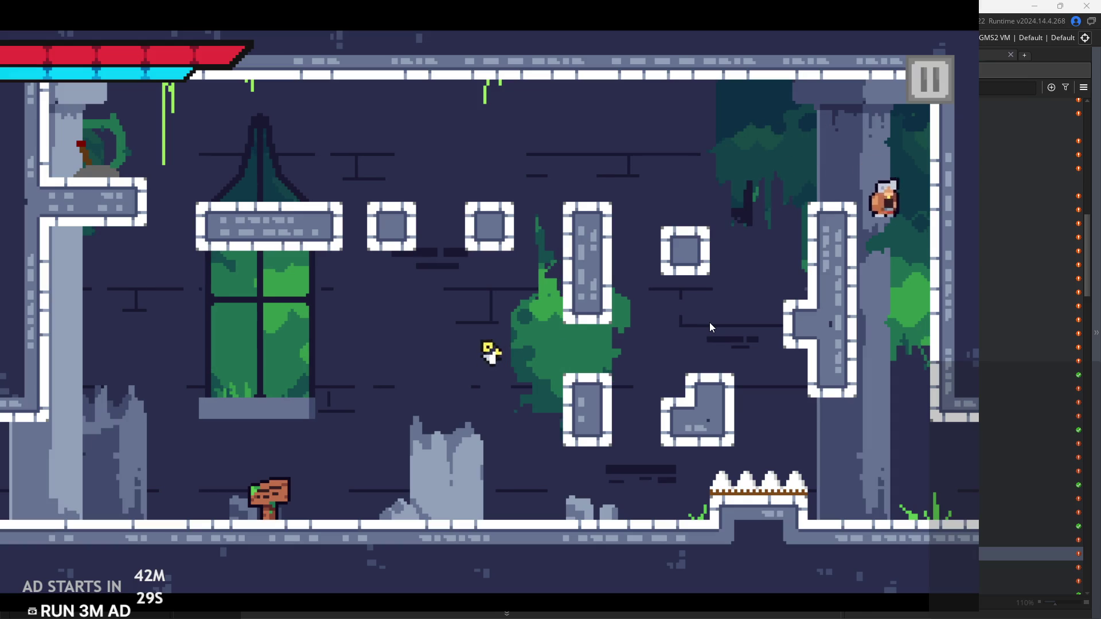
pyautogui.press('Right')
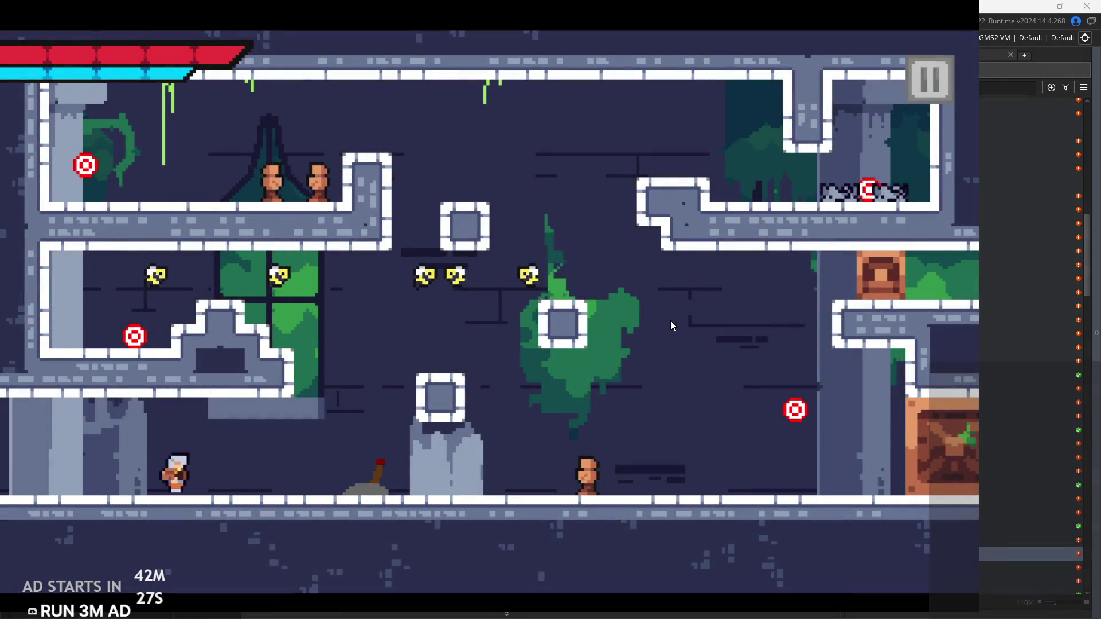
# Jump up-left onto the ledges and slash the nearby enemies and the lower-left target
pyautogui.press('space')
pyautogui.press('Right')
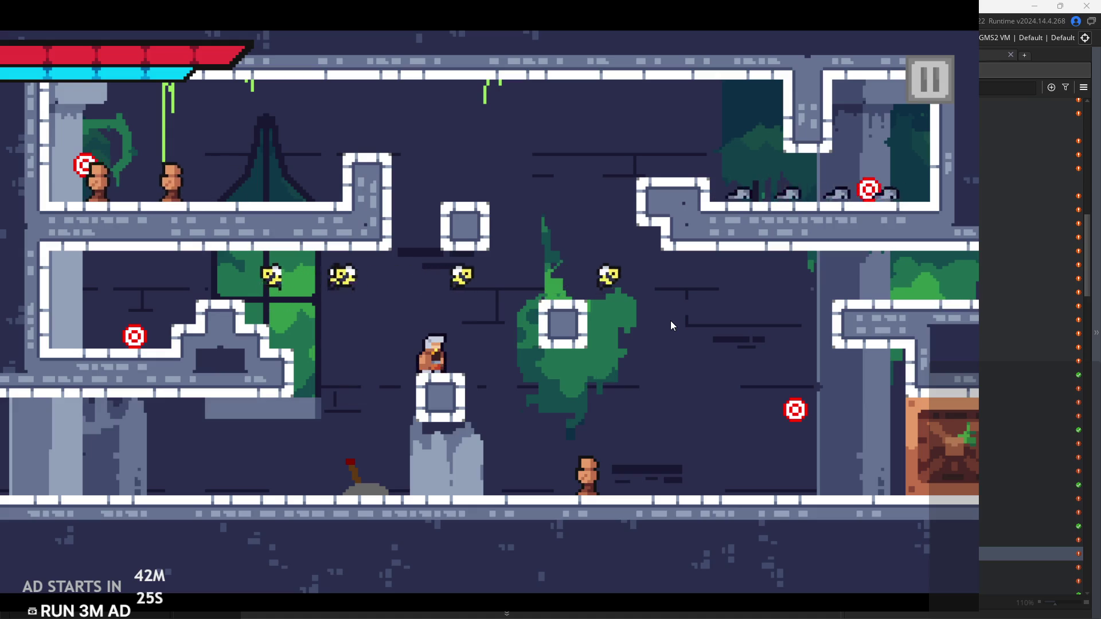
pyautogui.press('Left')
pyautogui.press('space')
pyautogui.press('space')
pyautogui.press('Left')
pyautogui.press('Left')
pyautogui.press('x')
pyautogui.press('Left')
pyautogui.press('Left')
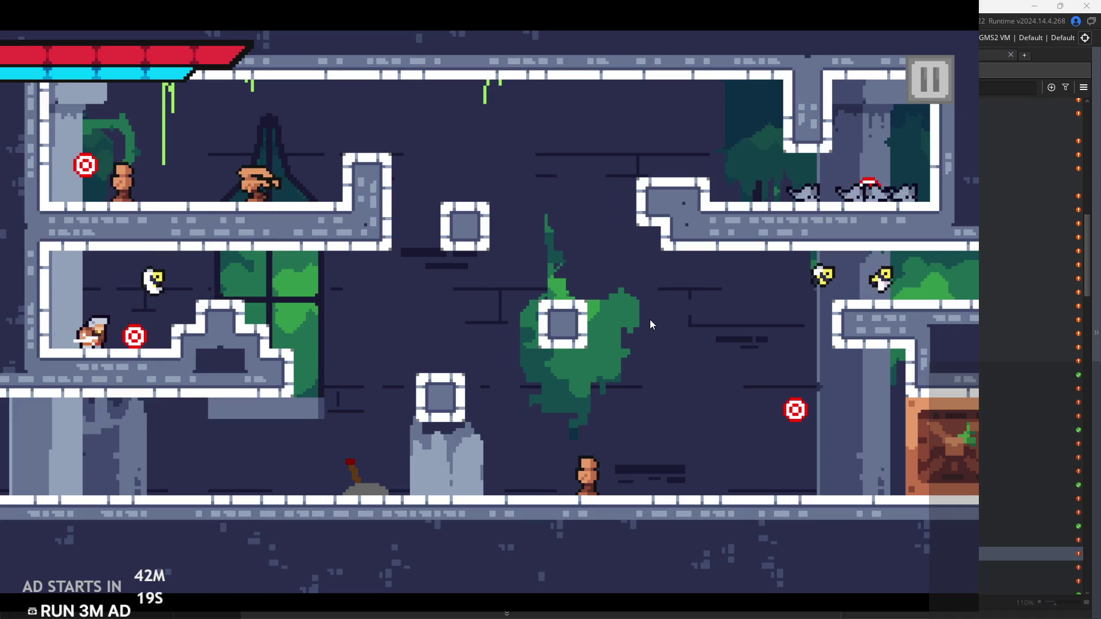
pyautogui.press('x')
# Slash from the step, then jump on the right side to darken the right target
pyautogui.press('Right')
pyautogui.press('space')
pyautogui.press('x')
pyautogui.press('Right')
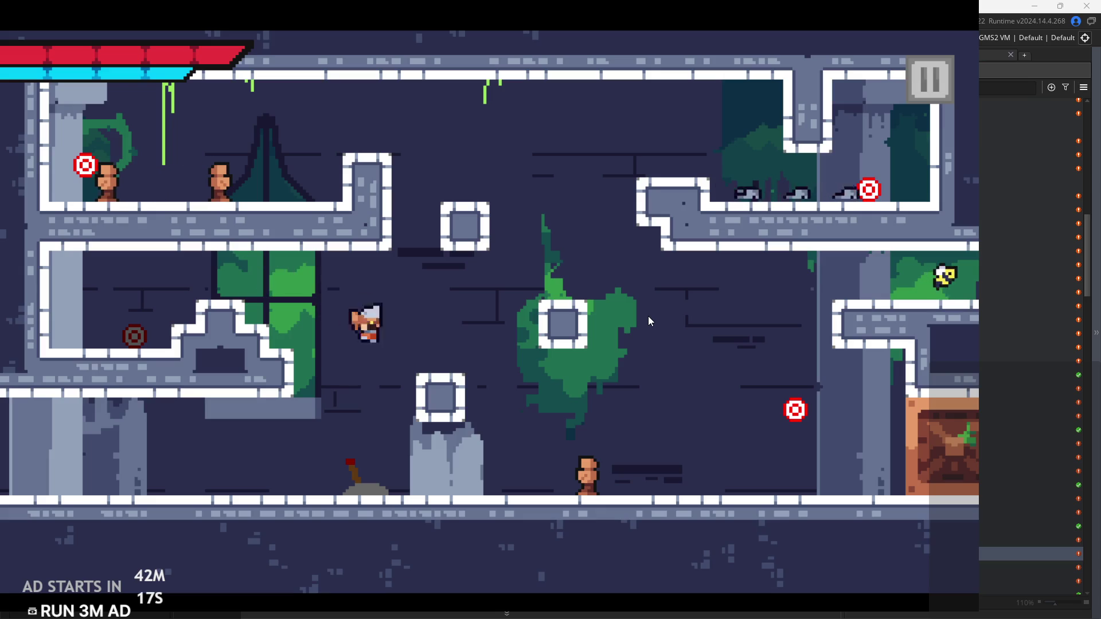
pyautogui.press('space')
pyautogui.press('space')
pyautogui.press('Left')
pyautogui.press('Right')
# Jump back and forth across the room, steering in mid-air toward the upper ledge
pyautogui.press('space')
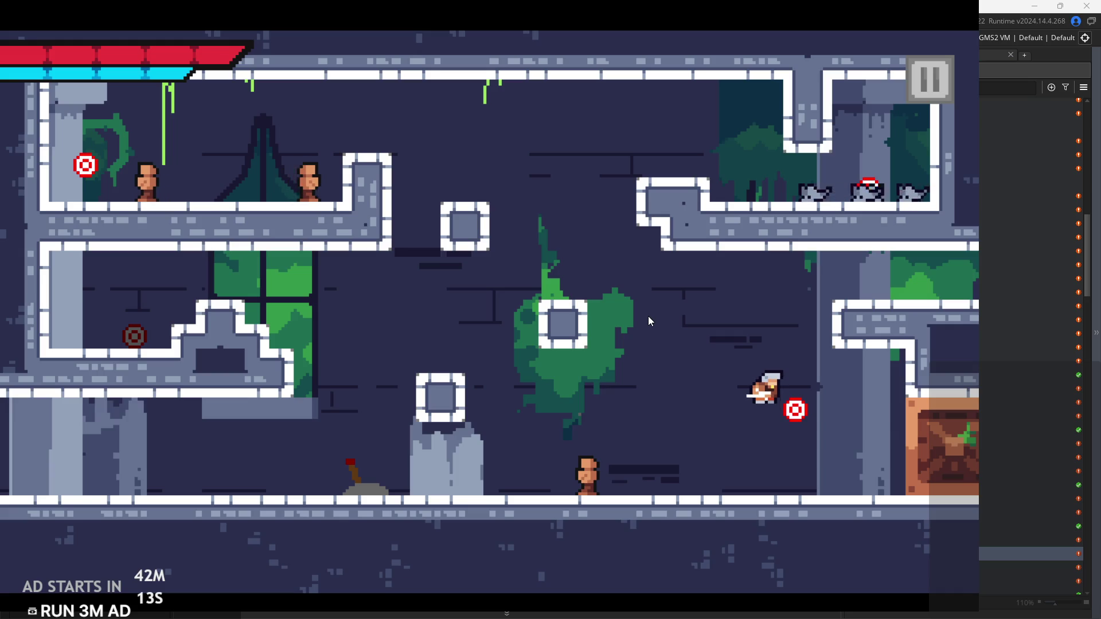
pyautogui.press('x')
pyautogui.press('Left')
pyautogui.press('space')
pyautogui.press('Right')
pyautogui.press('Left')
pyautogui.press('space')
pyautogui.press('Left')
pyautogui.press('Right')
pyautogui.press('Left')
pyautogui.press('space')
pyautogui.press('space')
# Slash the enemies on the upper ledge, then jump onto the upper-right ledge
pyautogui.press('Left')
pyautogui.press('x')
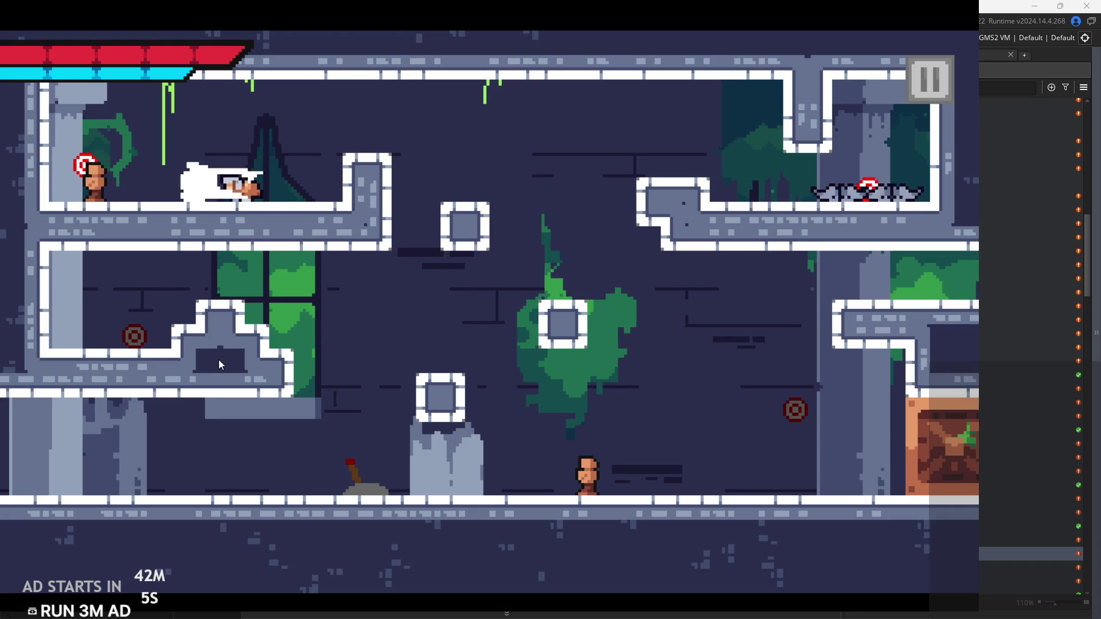
pyautogui.press('Left')
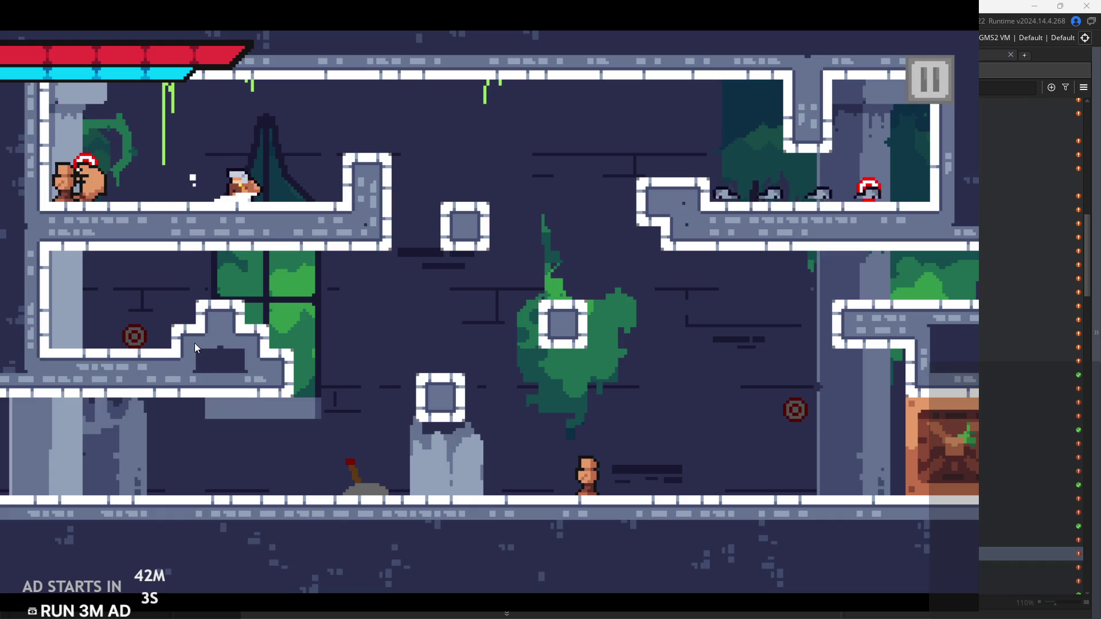
pyautogui.press('x')
pyautogui.press('Right')
pyautogui.press('space')
pyautogui.press('Right')
pyautogui.press('space')
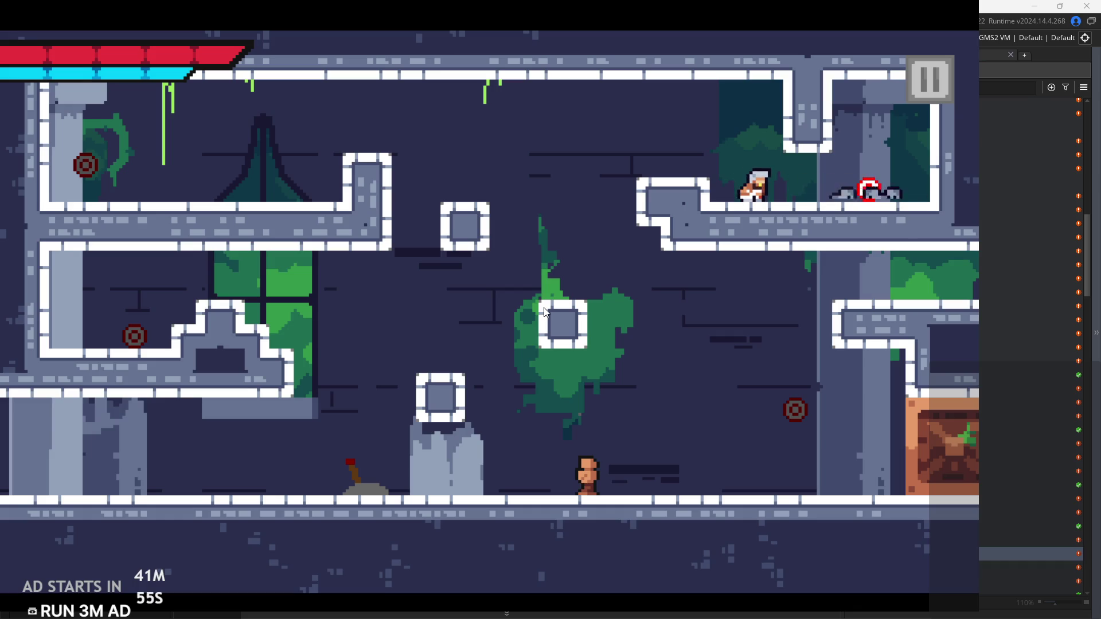
# Slash along the upper-right ledge and run right into the crates-and-spikes room
pyautogui.press('Right')
pyautogui.press('x')
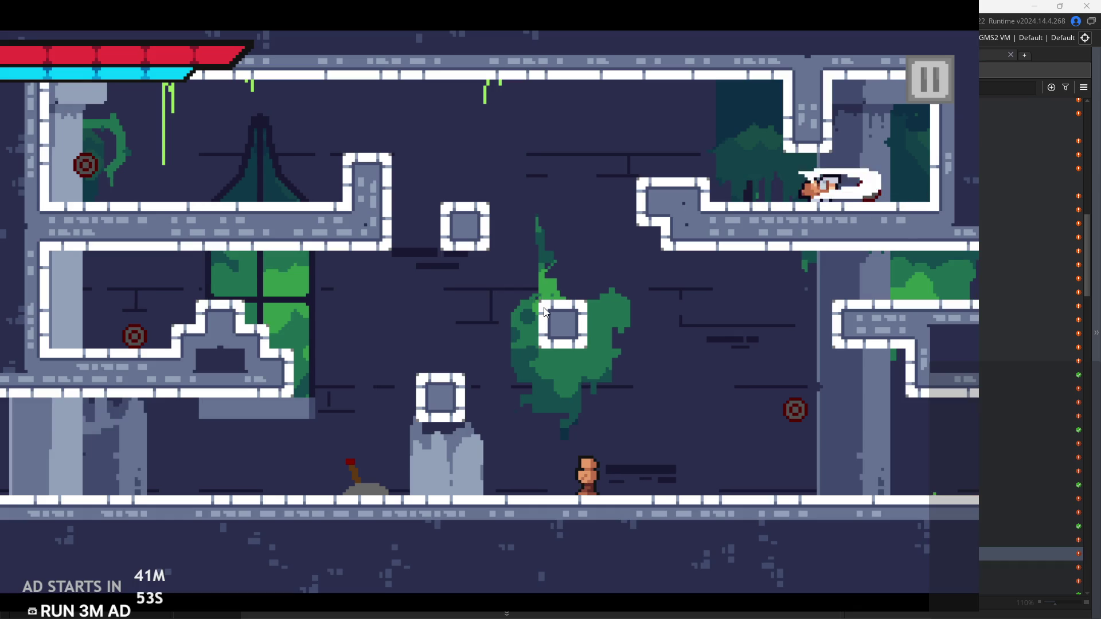
pyautogui.press('Left')
pyautogui.press('Right')
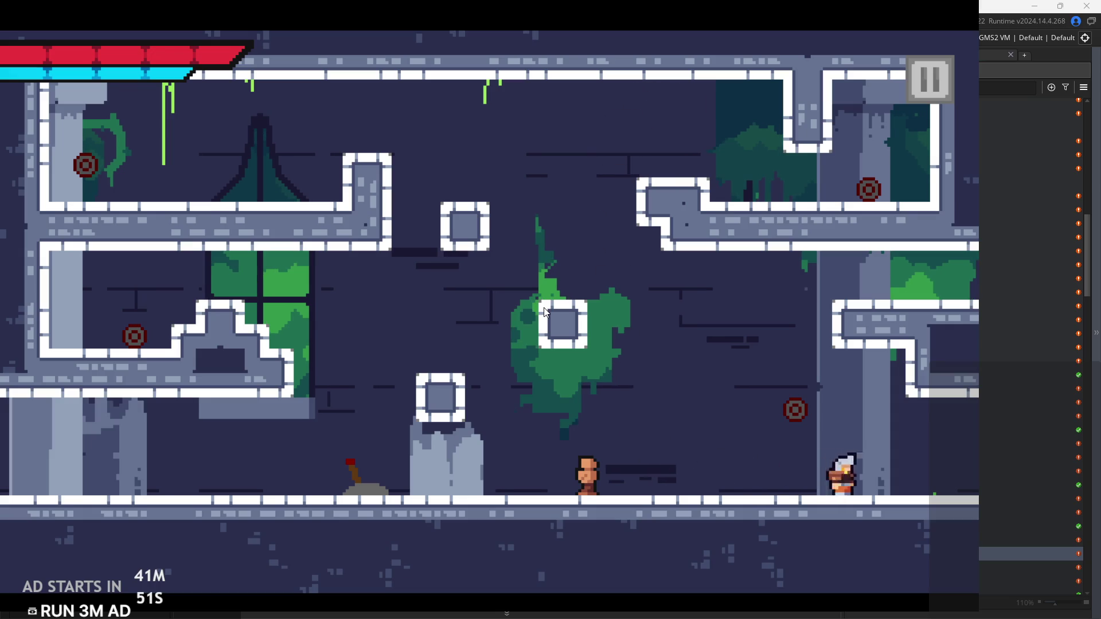
pyautogui.press('z')
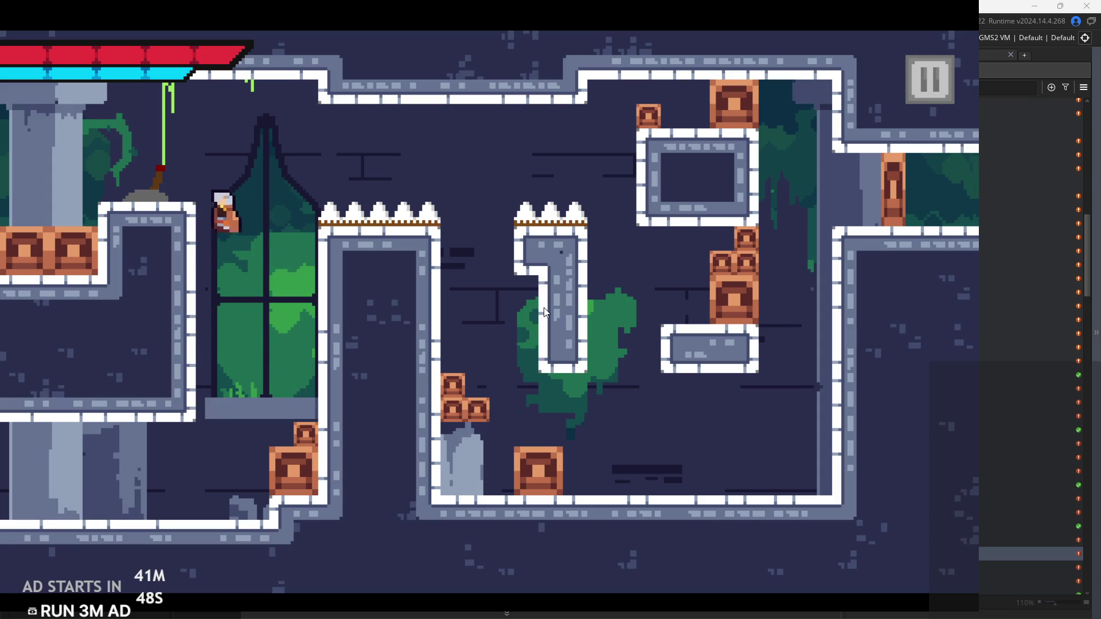
# Leap to the window top, dash across the temple room, and exit through the right opening
pyautogui.press('Left')
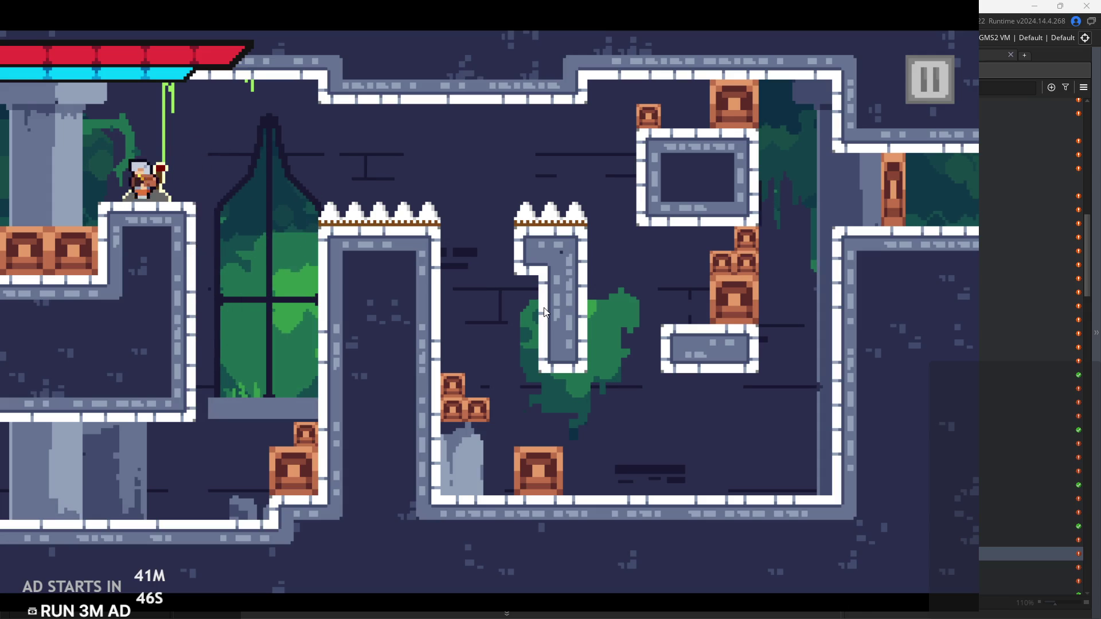
pyautogui.press('z')
pyautogui.press('Right')
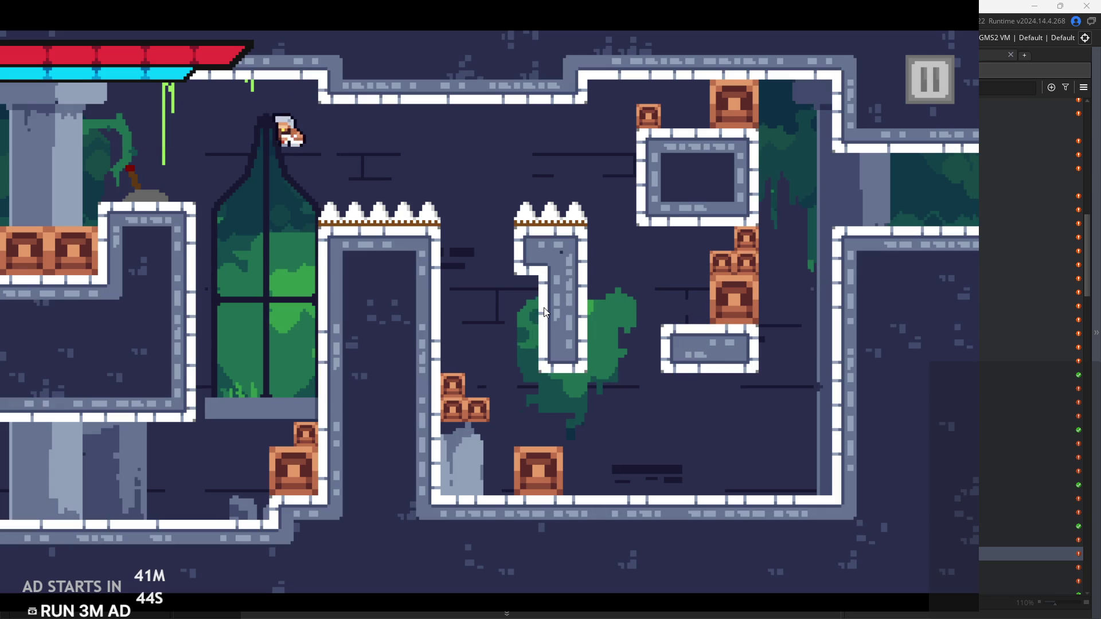
pyautogui.press('Right')
pyautogui.press('x')
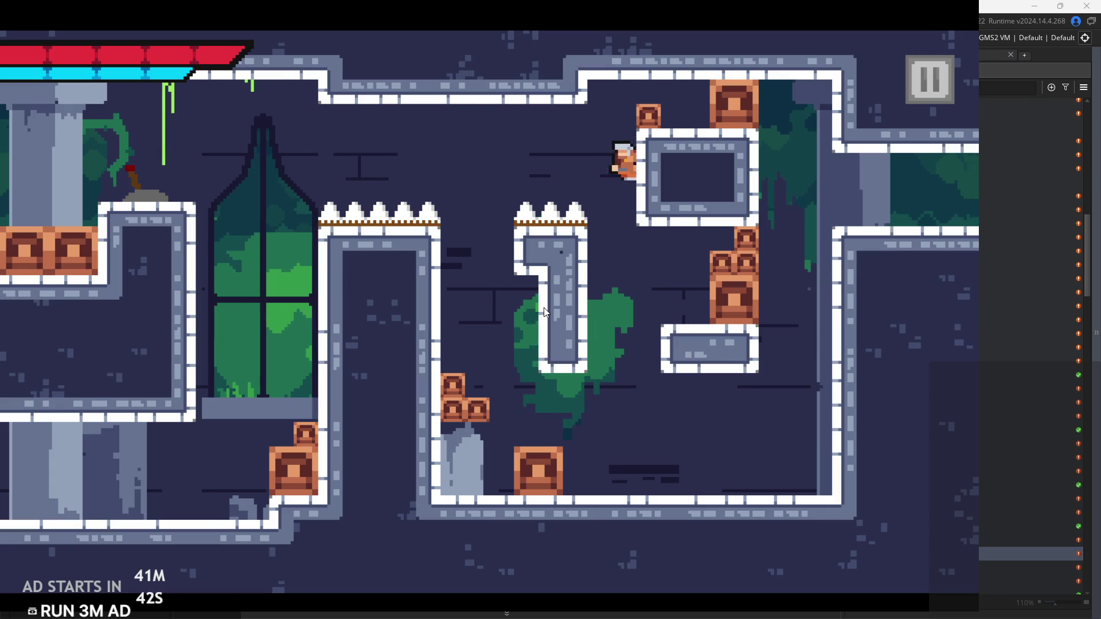
pyautogui.press('Right')
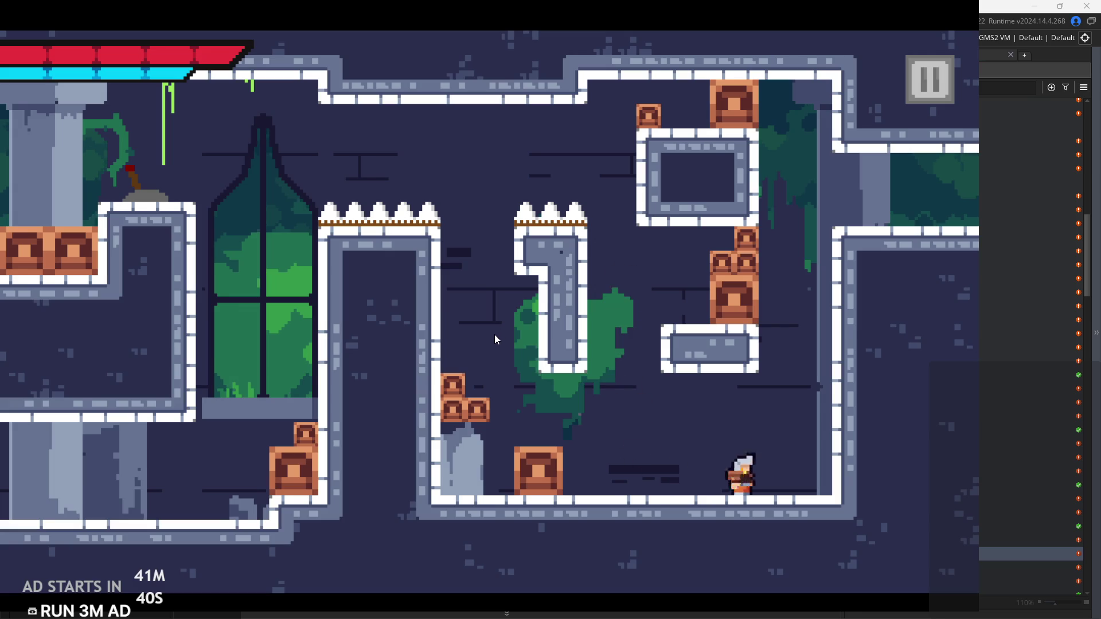
pyautogui.press('z')
pyautogui.press('Right')
pyautogui.press('Right')
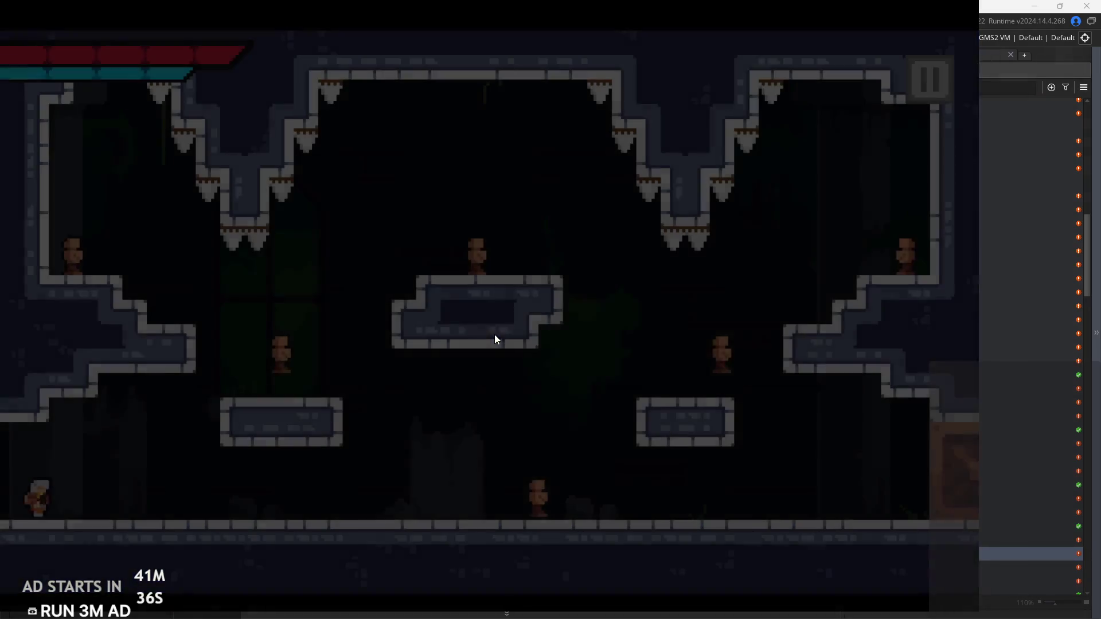
# Run along the grass room's floor and jump onto the right platform and back
pyautogui.press('Right')
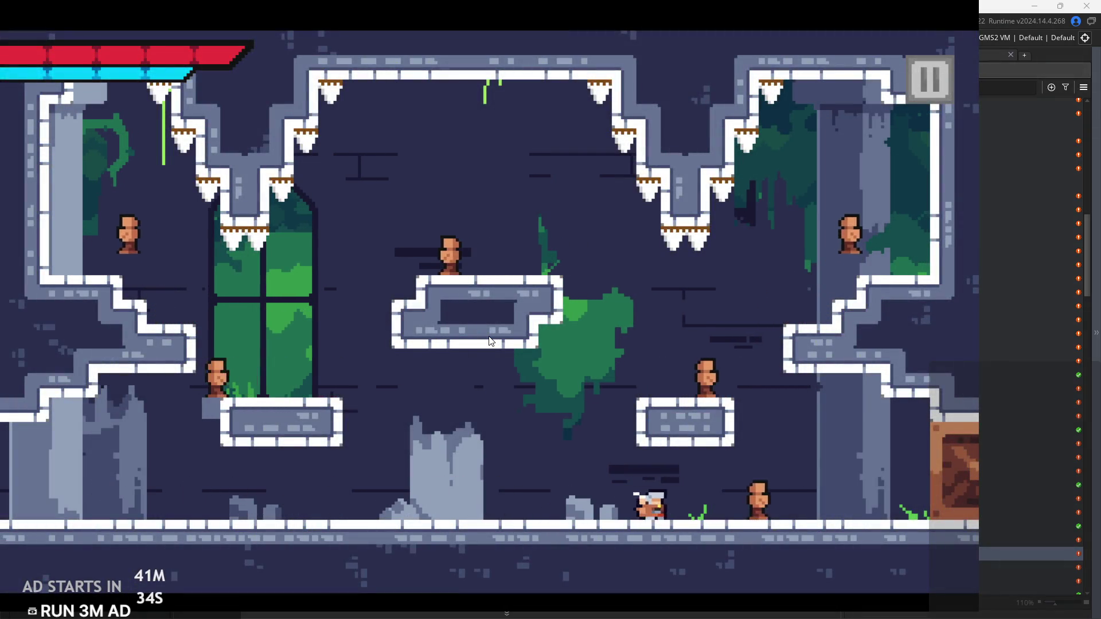
pyautogui.press('Right')
pyautogui.press('Left')
pyautogui.press('Left')
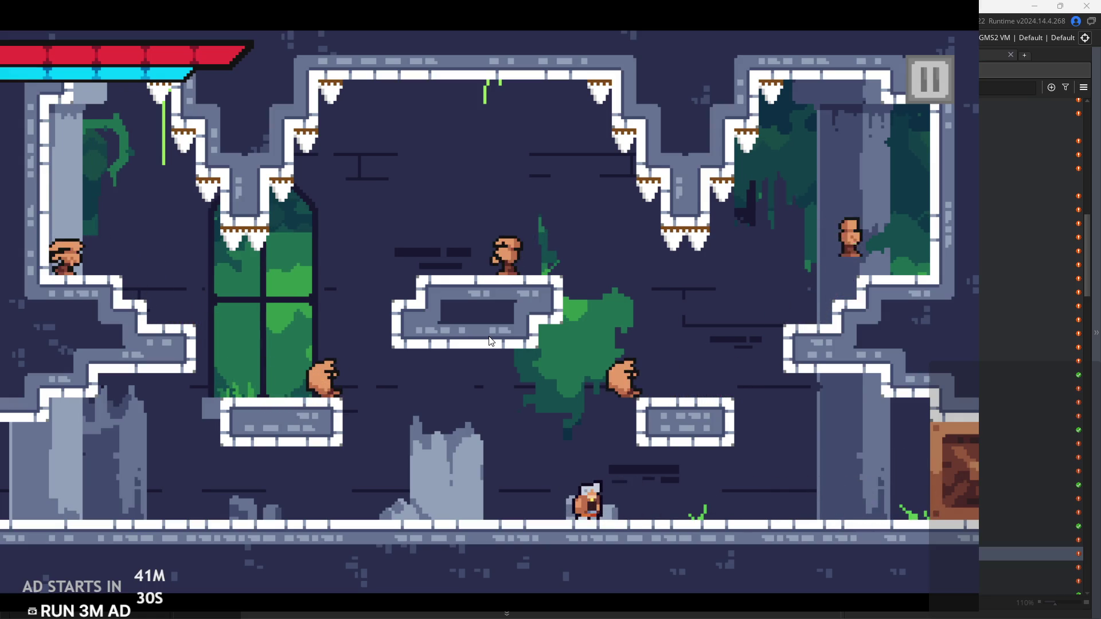
pyautogui.press('Up')
pyautogui.press('Right')
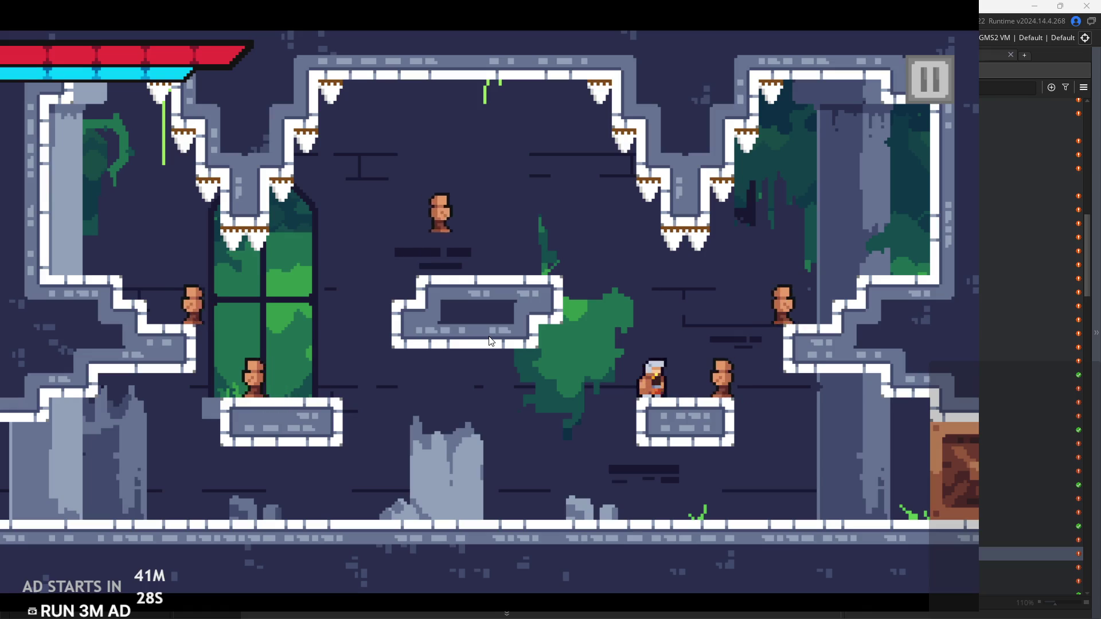
pyautogui.press('Left')
pyautogui.press('Right')
pyautogui.press('Right')
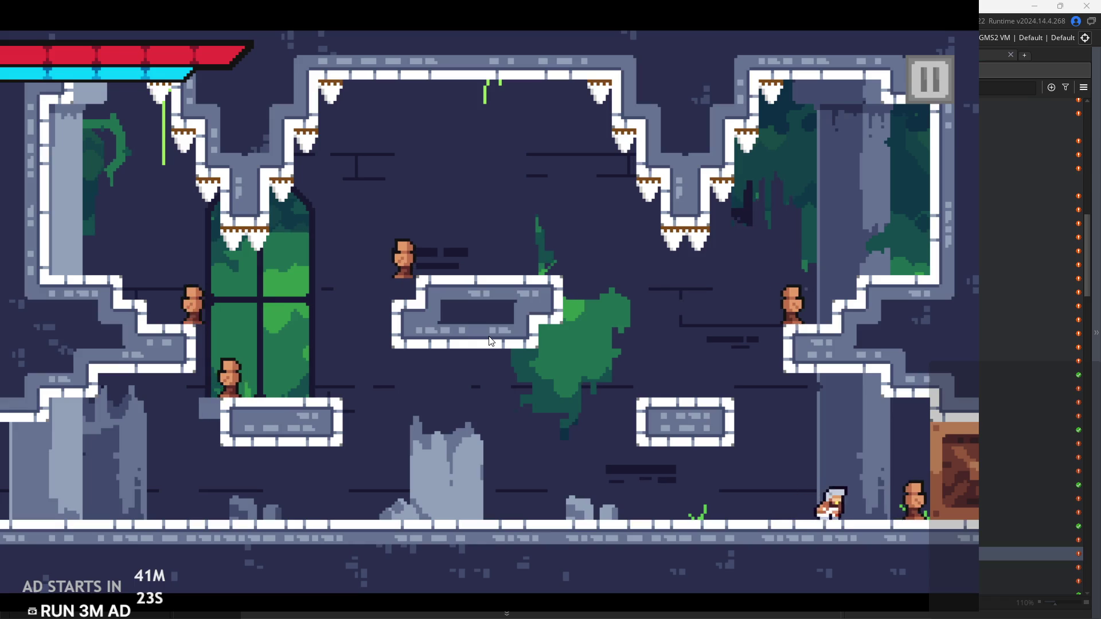
pyautogui.press('Left')
# Jump between the small platform and the right ledge, steering in mid-air
pyautogui.press('Left')
pyautogui.press('Up')
pyautogui.press('Right')
pyautogui.press('Up')
pyautogui.press('Right')
pyautogui.press('Left')
pyautogui.press('Right')
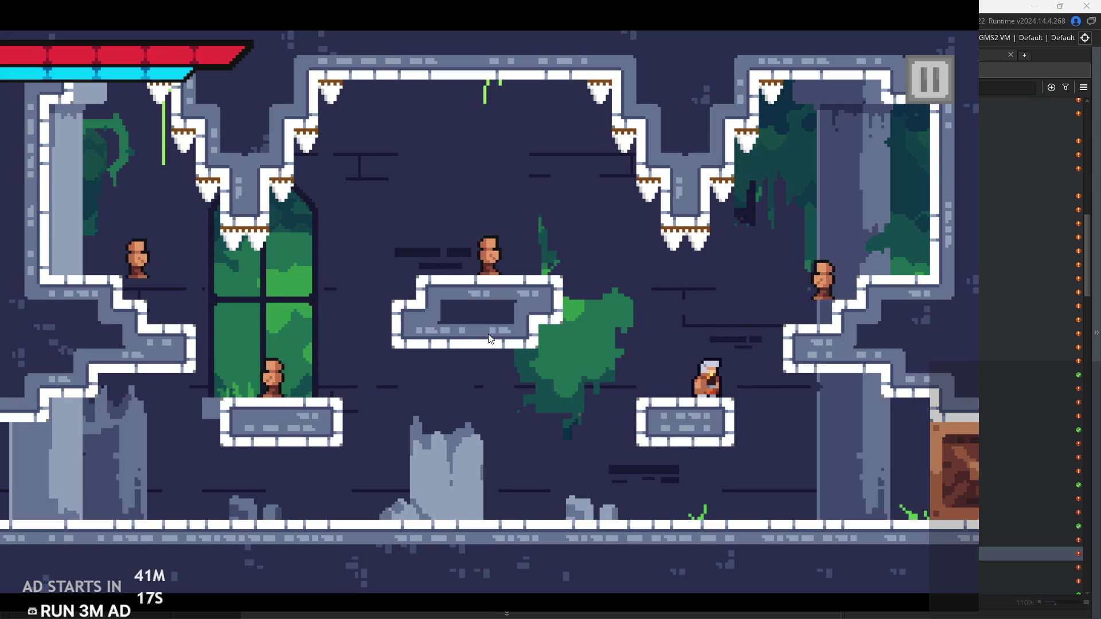
pyautogui.press('Up')
pyautogui.press('Right')
pyautogui.press('Left')
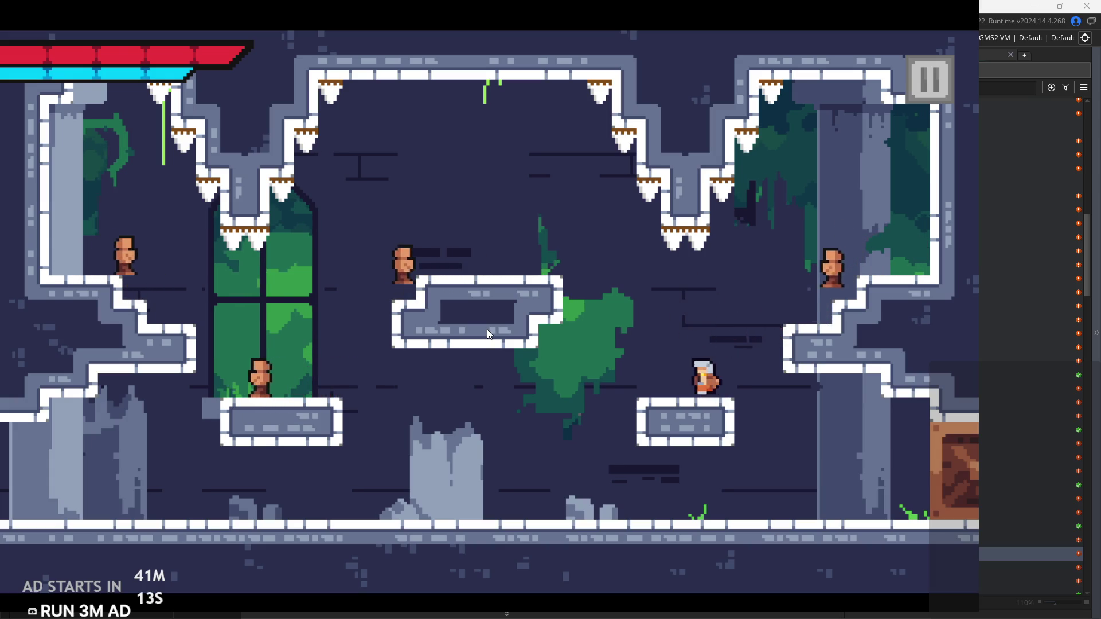
pyautogui.press('Up')
pyautogui.press('Right')
# Jump up from beside the bush and land on the small right platform
pyautogui.press('Left')
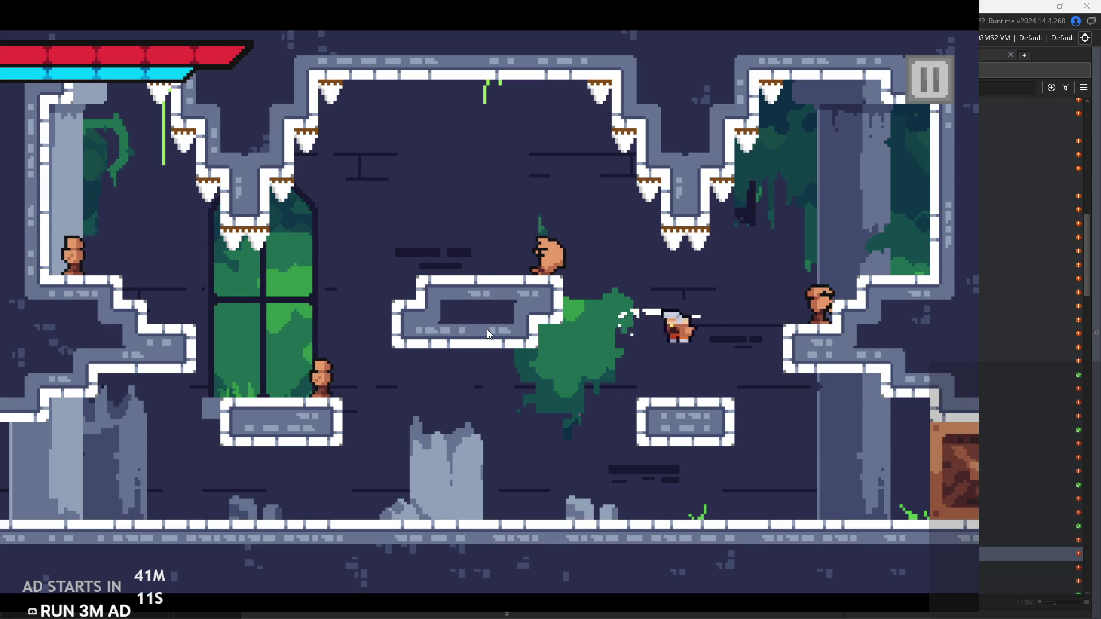
pyautogui.press('Up')
pyautogui.press('Right')
pyautogui.press('Left')
pyautogui.press('Up')
pyautogui.press('Right')
pyautogui.press('Left')
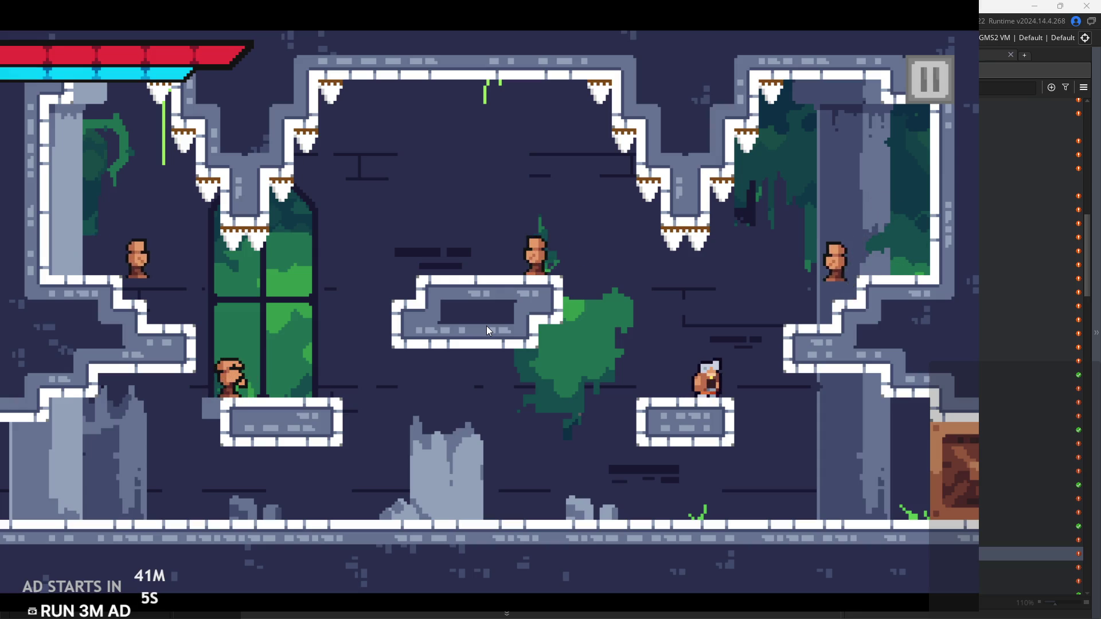
pyautogui.press('Up')
pyautogui.press('Right')
pyautogui.press('Left')
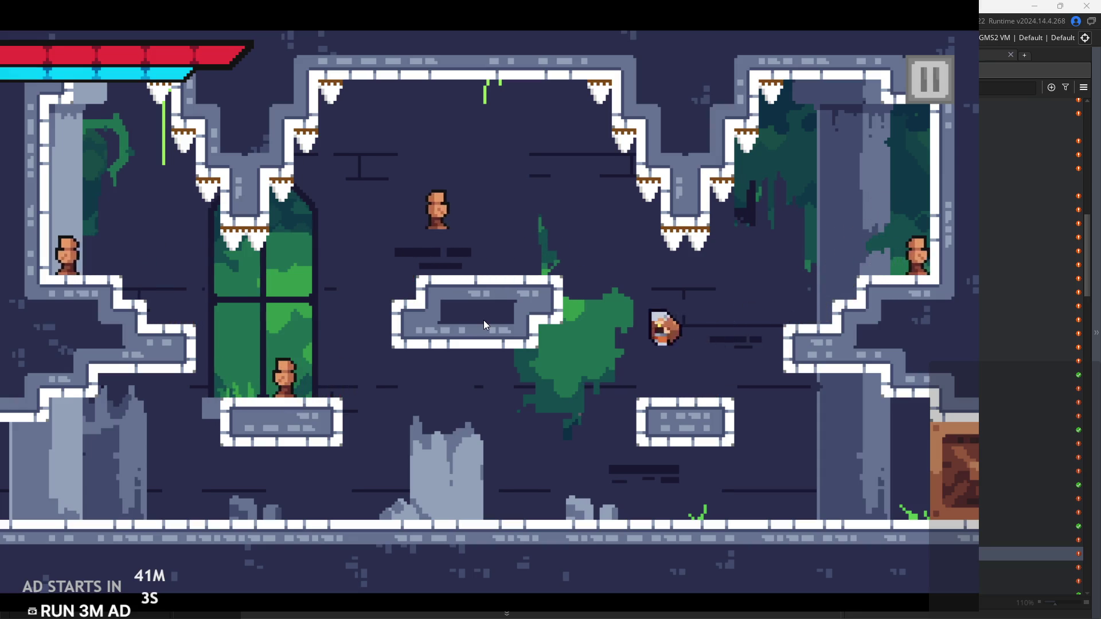
pyautogui.press('Right')
# Spring off the right wall onto the middle platform and slash the enemy there
pyautogui.press('Right')
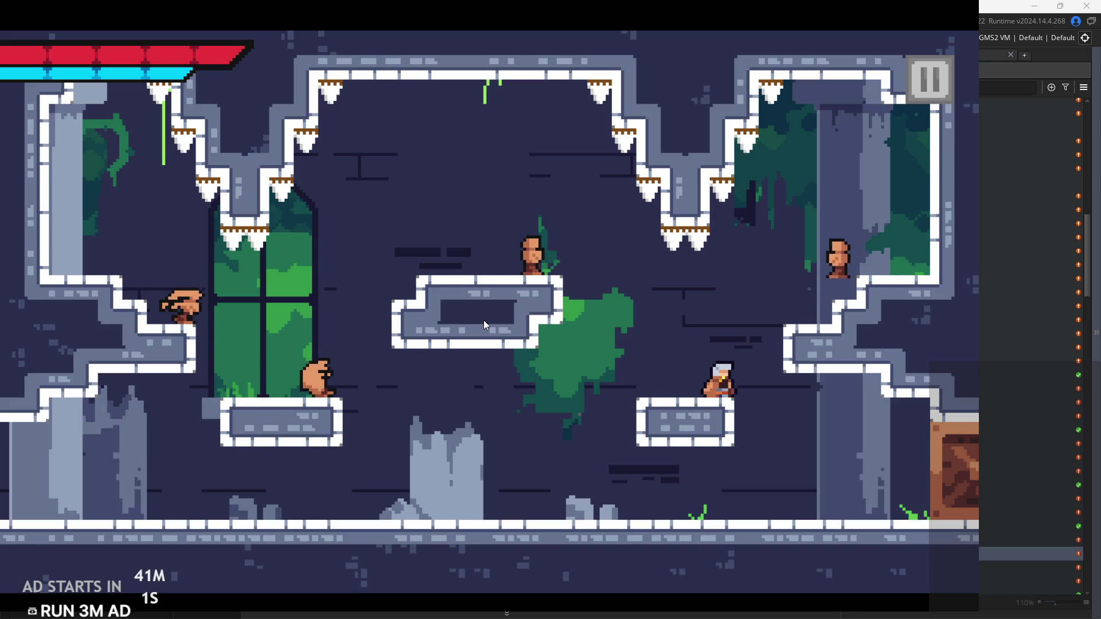
pyautogui.press('Up')
pyautogui.press('Right')
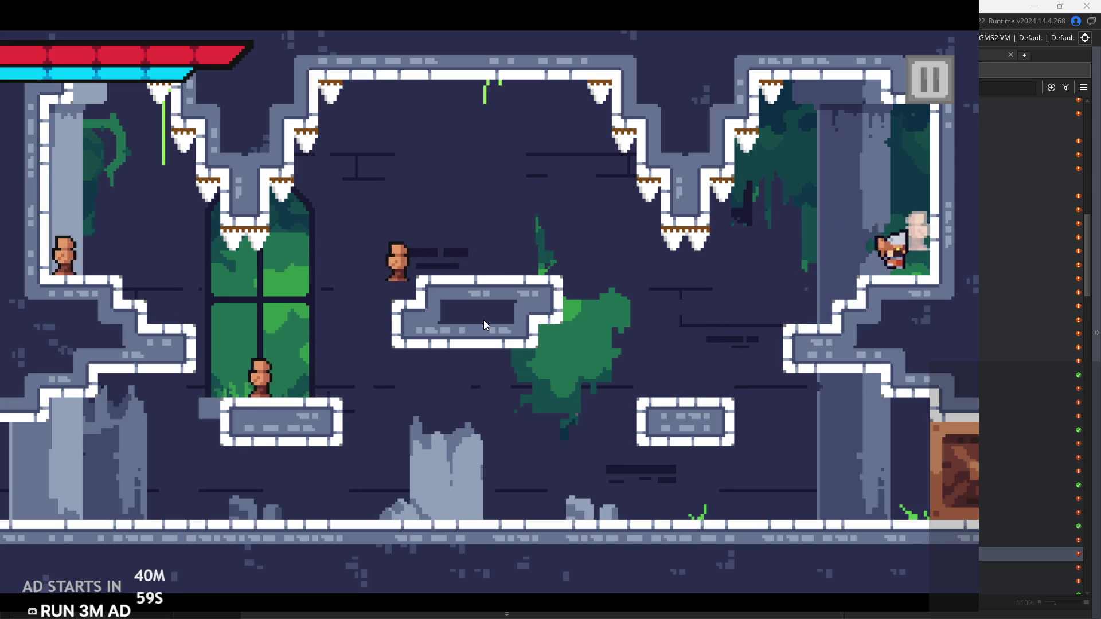
pyautogui.press('Left')
pyautogui.press('Right')
pyautogui.press('Left')
pyautogui.press('Up')
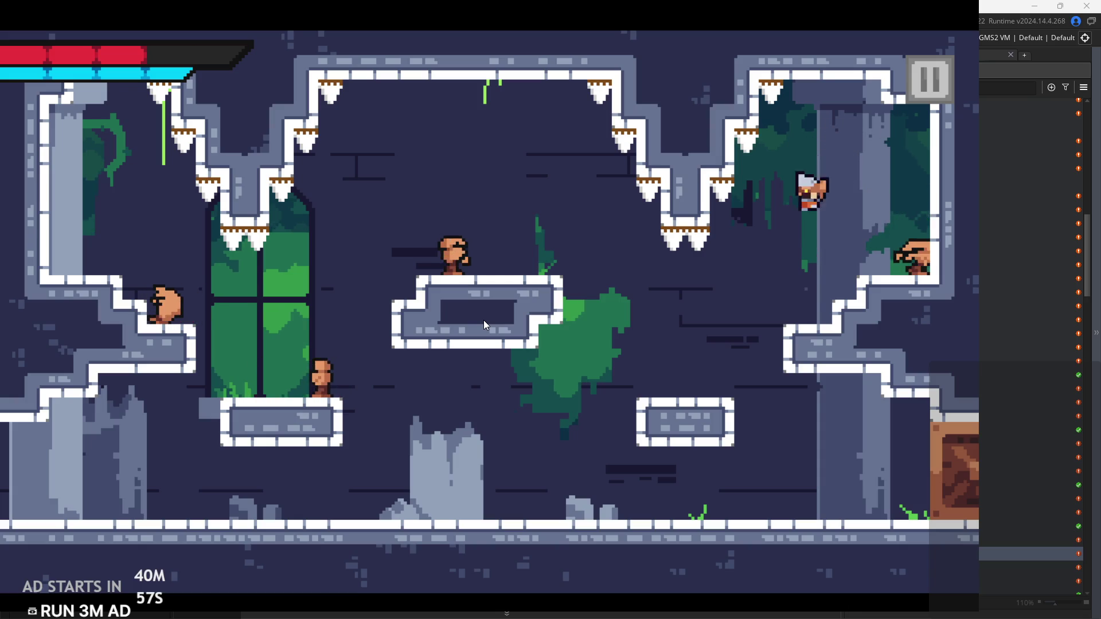
pyautogui.press('Left')
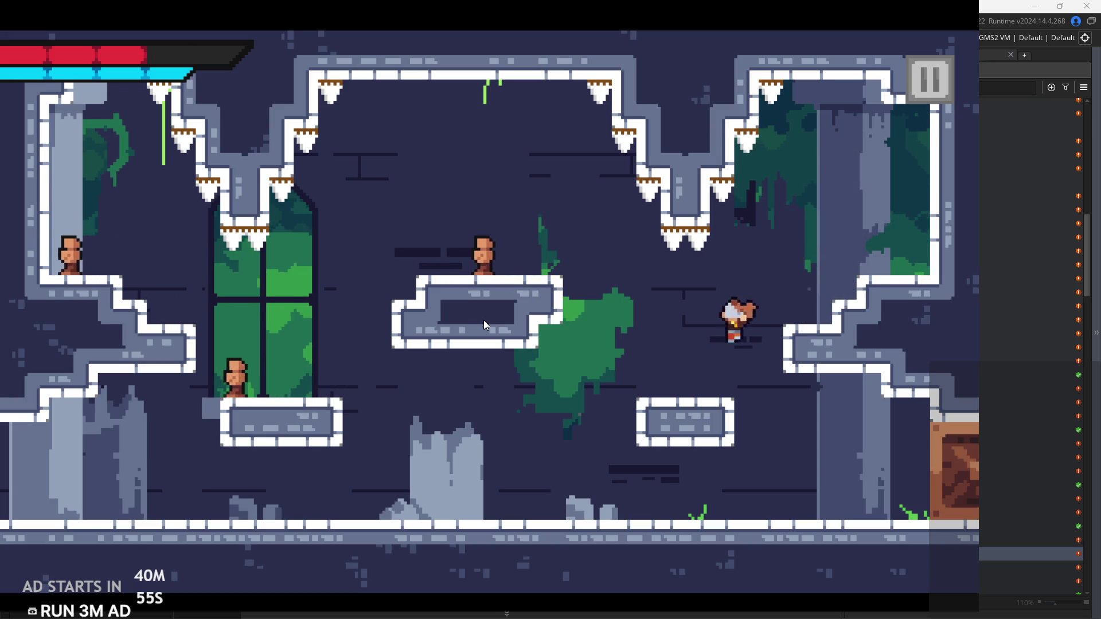
pyautogui.press('Up')
pyautogui.press('Up')
pyautogui.press('Right')
pyautogui.press('Left')
pyautogui.press('Right')
pyautogui.press('x')
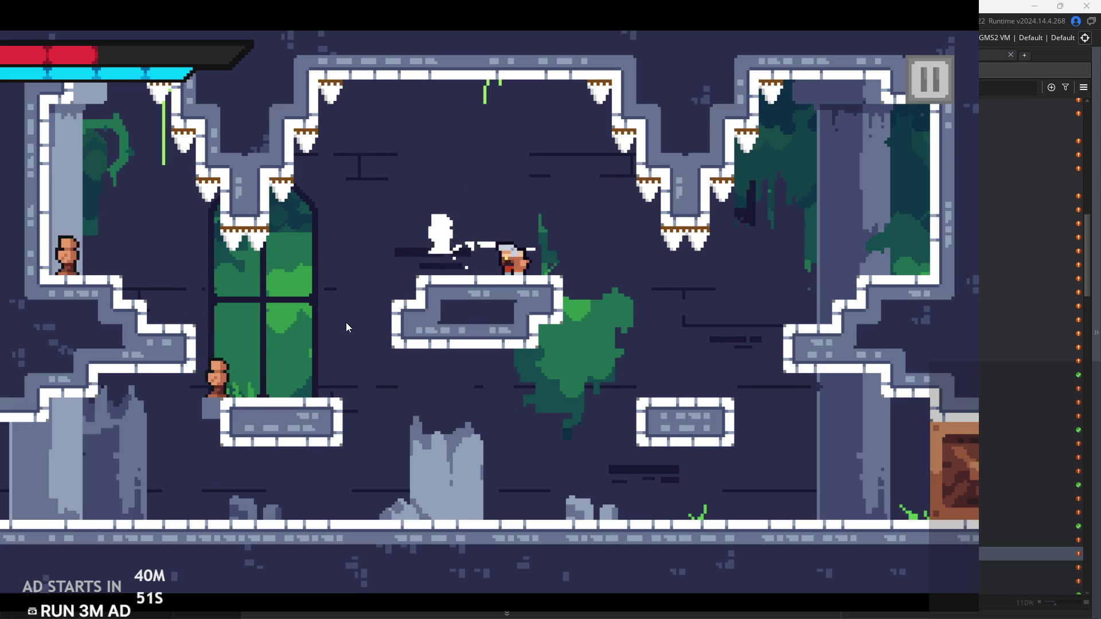
# Run over to the rubble, climb it, and hit the nearby enemy
pyautogui.press('Left')
pyautogui.press('Right')
pyautogui.press('Left')
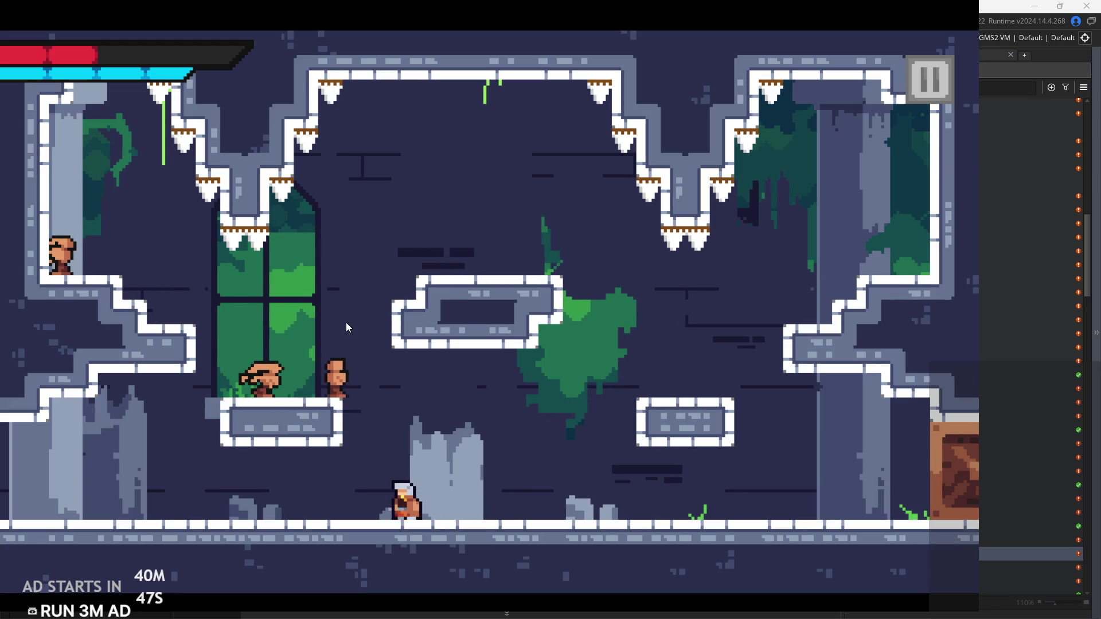
pyautogui.press('Up')
pyautogui.press('Up')
pyautogui.press('x')
pyautogui.press('Right')
pyautogui.press('Up')
pyautogui.press('Left')
pyautogui.press('Right')
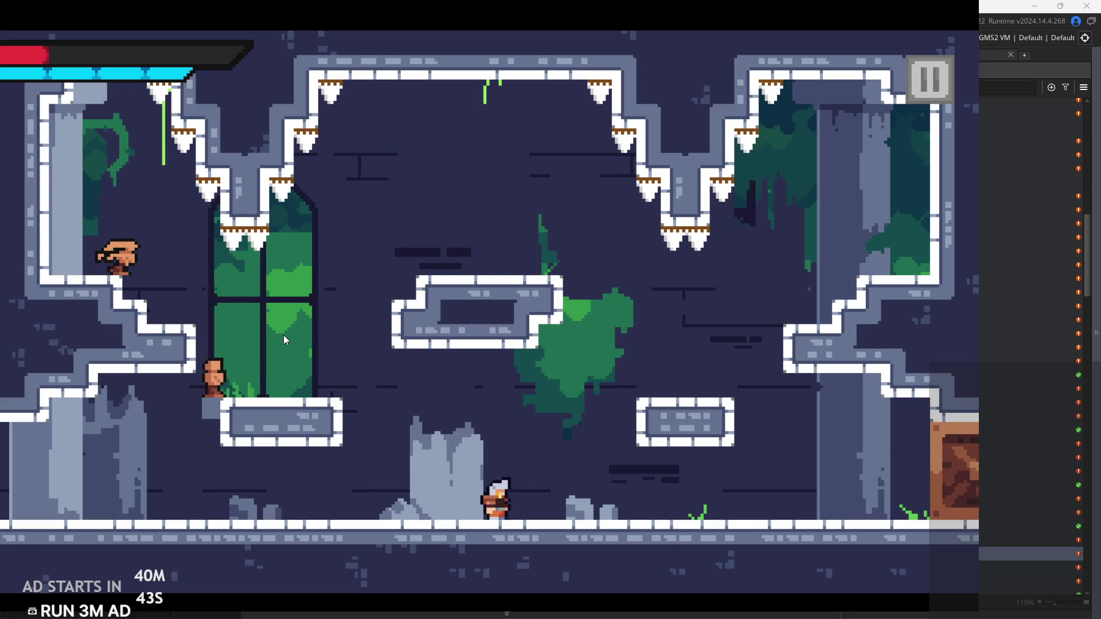
# Get onto the window platform and slash the enemy on the left until it vanishes
pyautogui.press('Up')
pyautogui.press('Left')
pyautogui.press('Right')
pyautogui.press('Left')
pyautogui.press('Up')
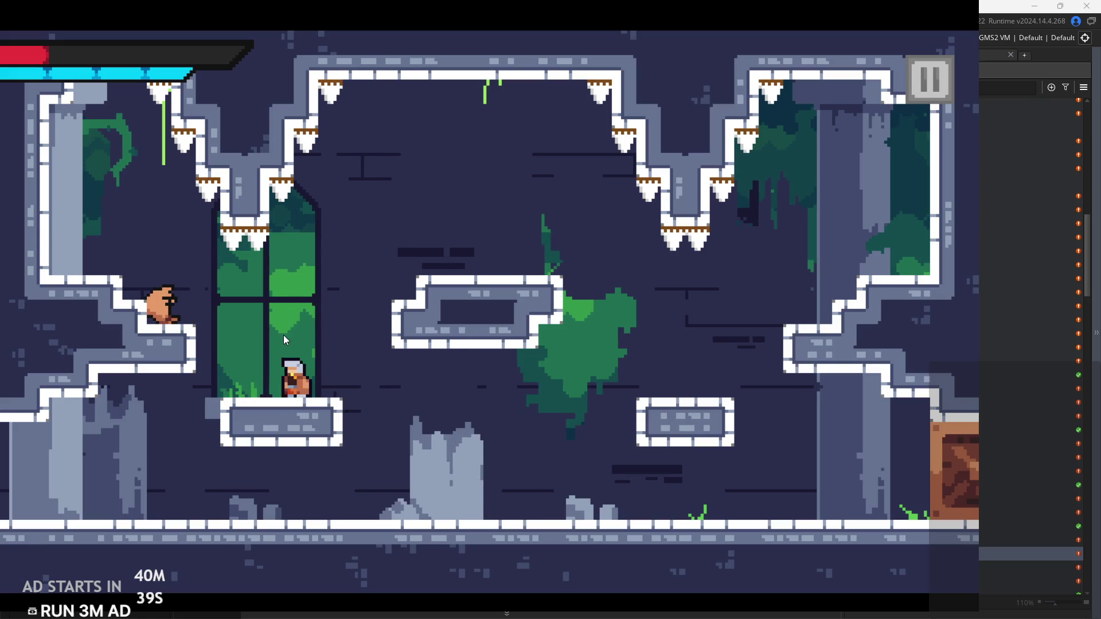
pyautogui.press('Left')
pyautogui.press('Right')
pyautogui.press('Left')
pyautogui.press('Left')
pyautogui.press('Right')
pyautogui.press('x')
pyautogui.press('Left')
pyautogui.press('x')
pyautogui.press('x')
pyautogui.press('x')
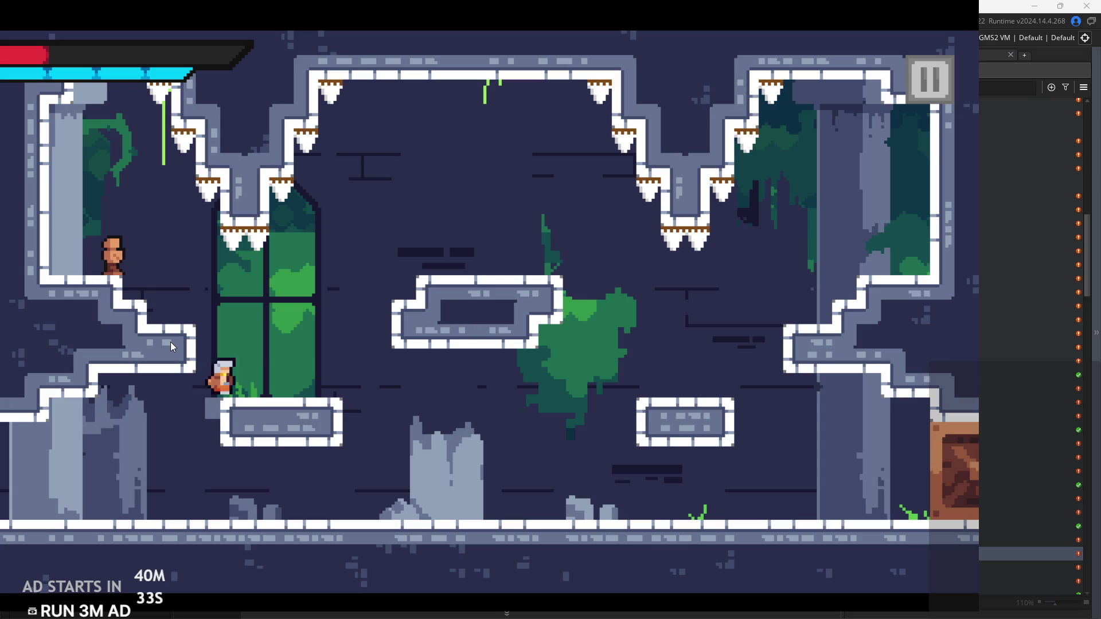
# Run right to the signpost to end the playtest, then open rom_grass_1 from Rooms
pyautogui.press('Right')
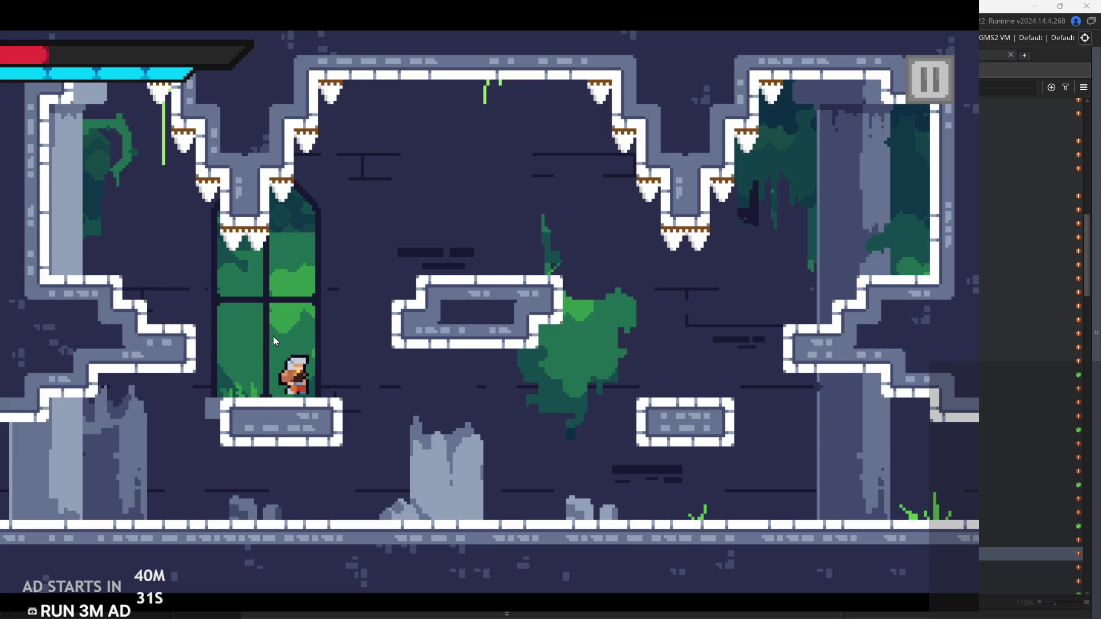
pyautogui.press('Right')
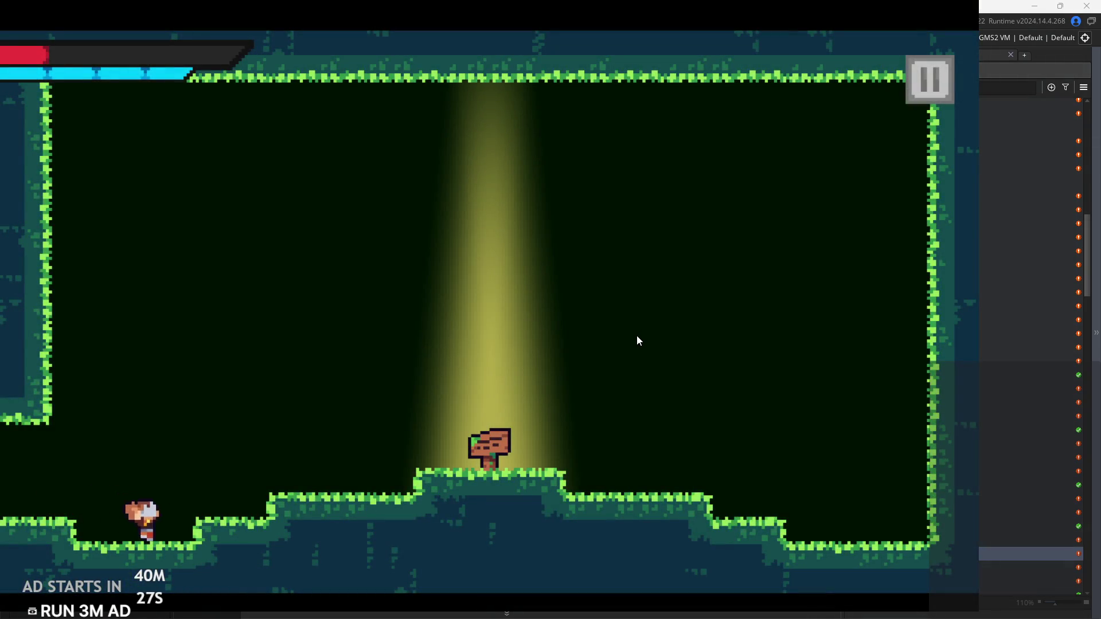
pyautogui.press('Right')
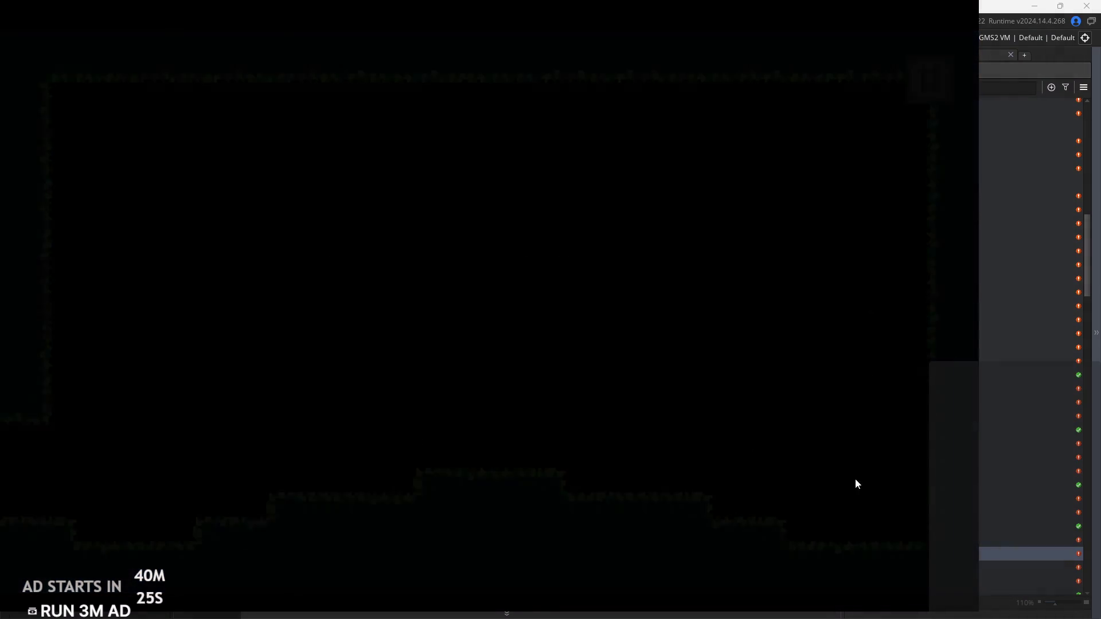
pyautogui.scroll(-10, 949, 405)
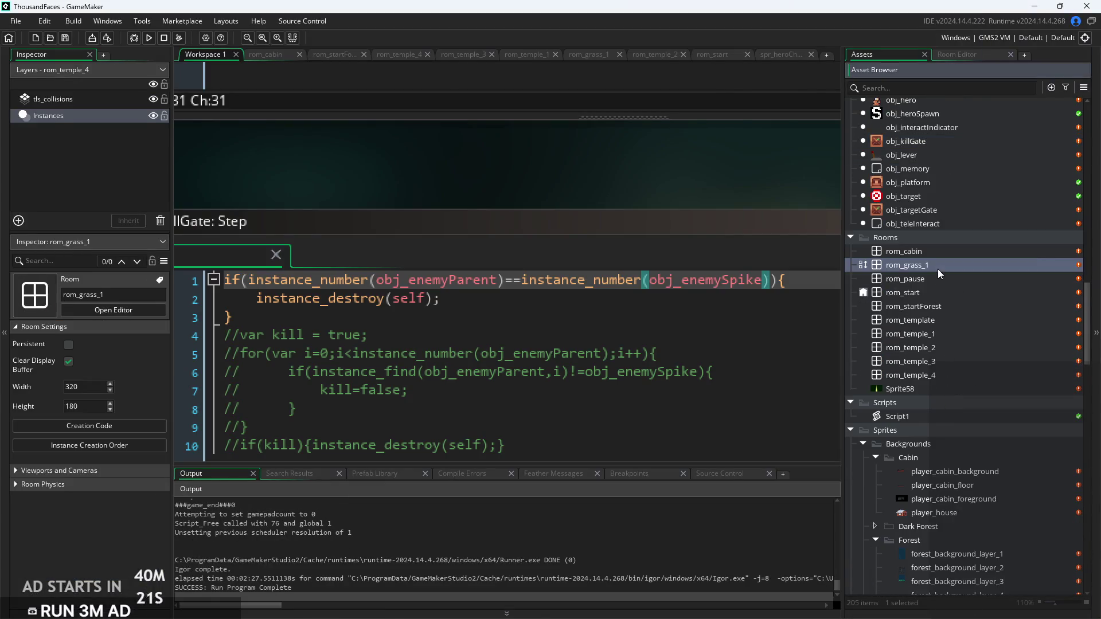
pyautogui.doubleClick(937, 268)
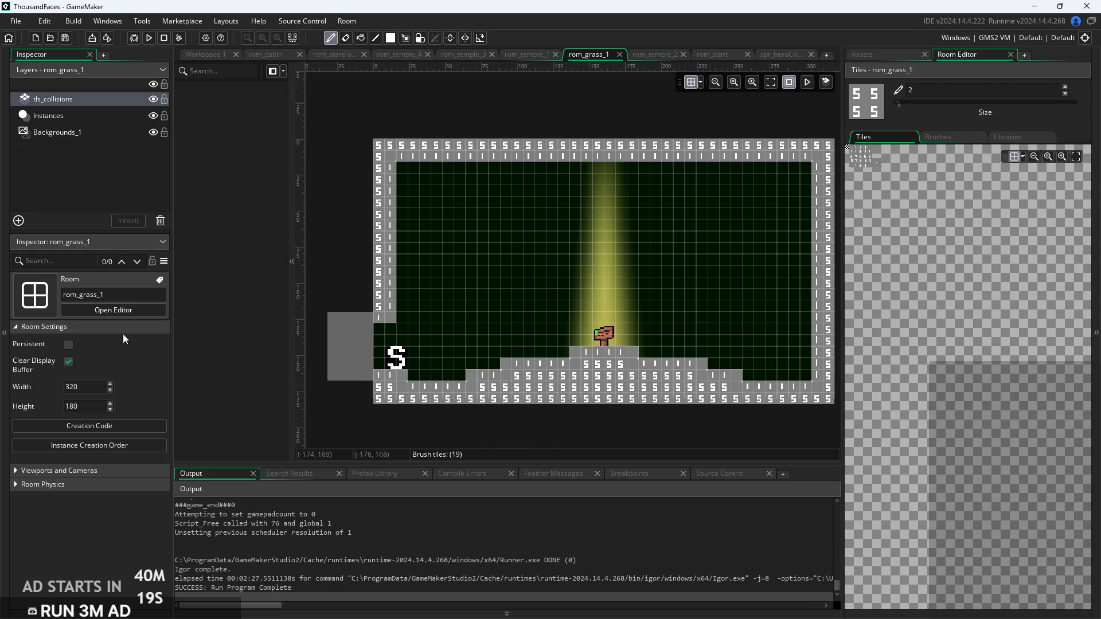
# Delete the Backgrounds_1 layer from the Layers panel, confirming with Yes
pyautogui.rightClick(89, 135)
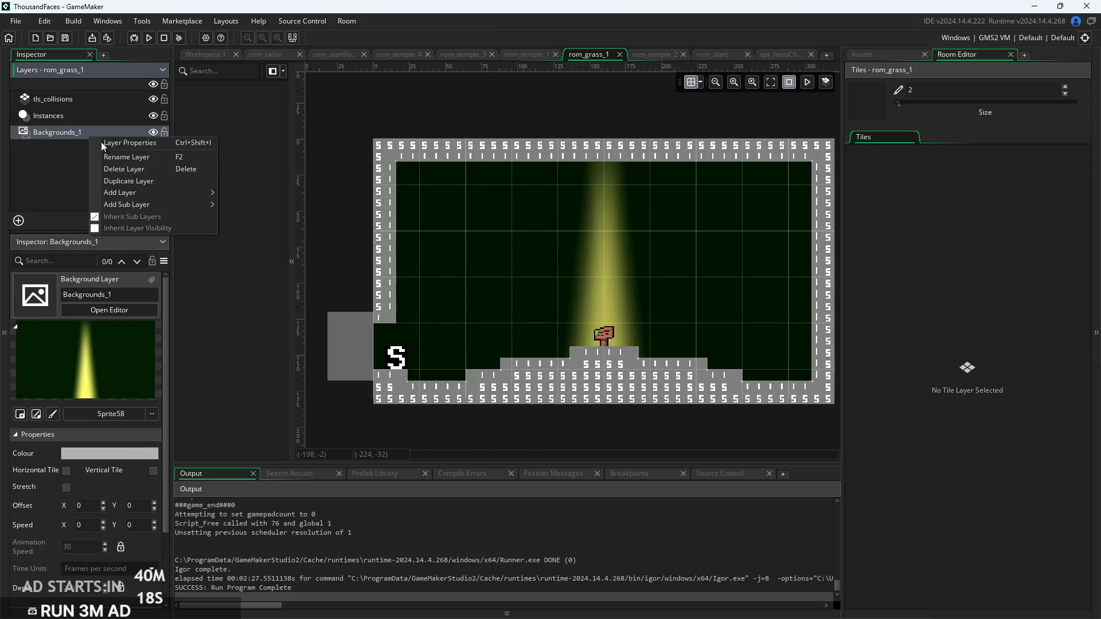
pyautogui.click(153, 173)
pyautogui.click(604, 340)
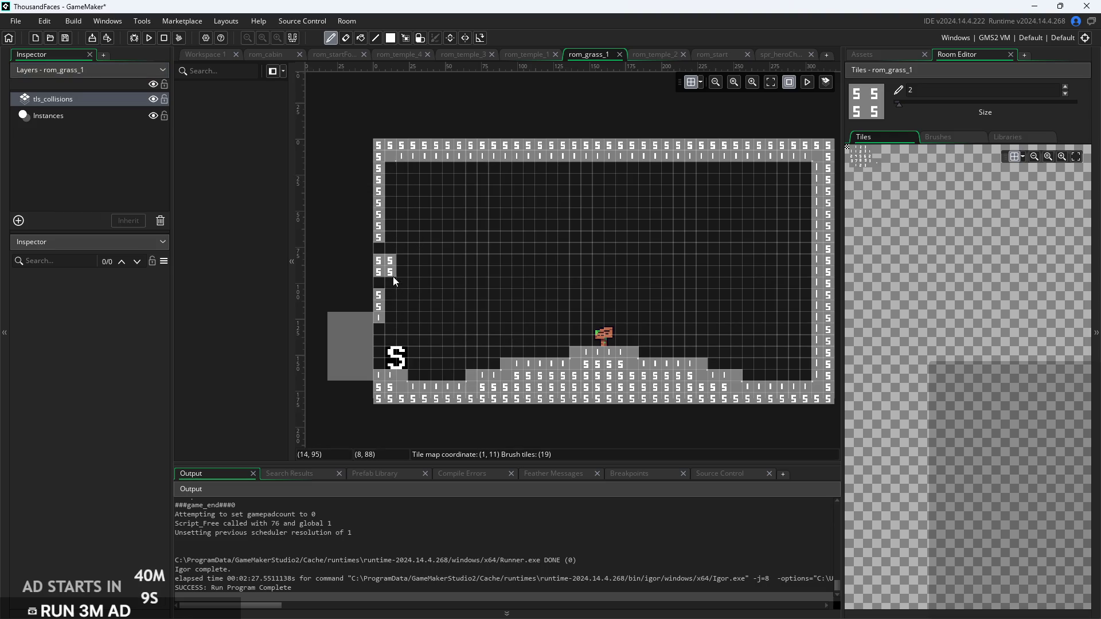
# Touch up the tls_collisions wall tiles, then open the room's creation code
pyautogui.click(815, 182)
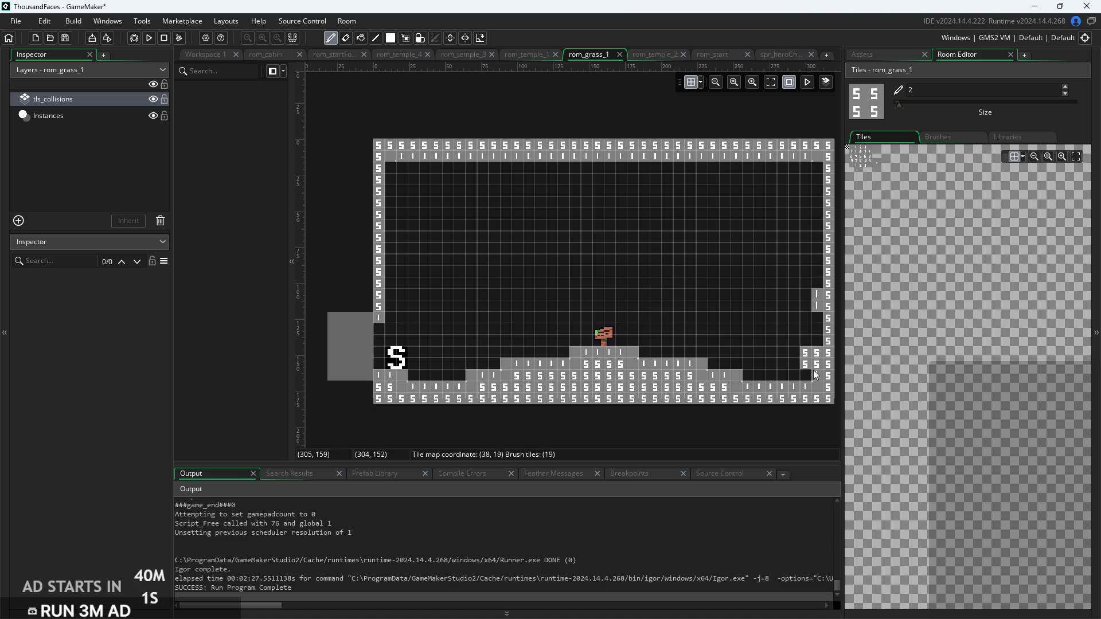
pyautogui.rightClick(813, 296)
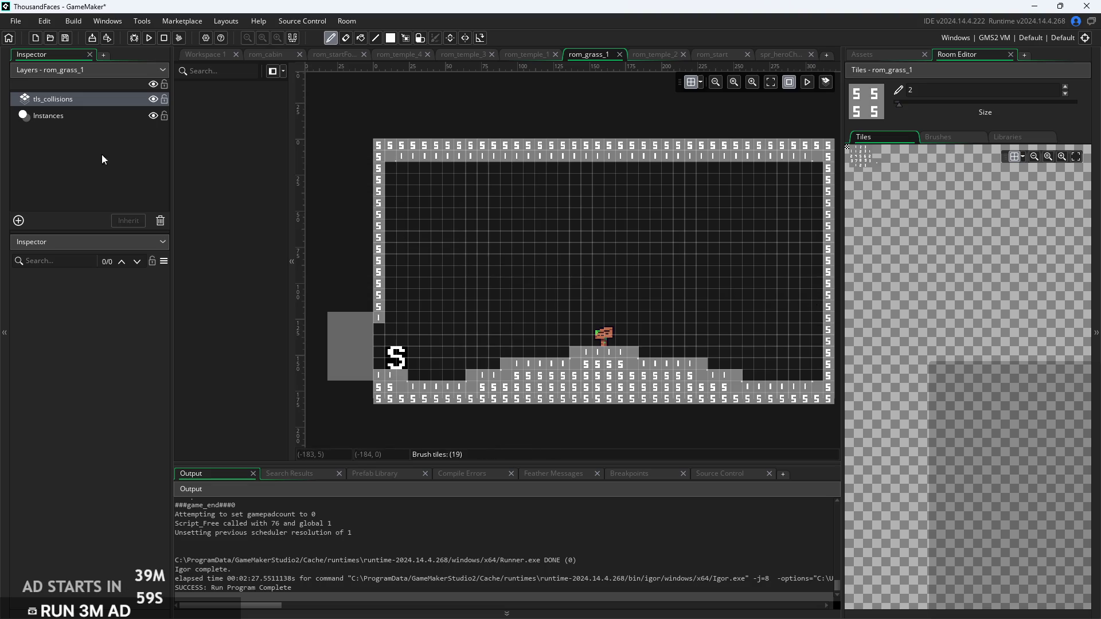
pyautogui.click(93, 185)
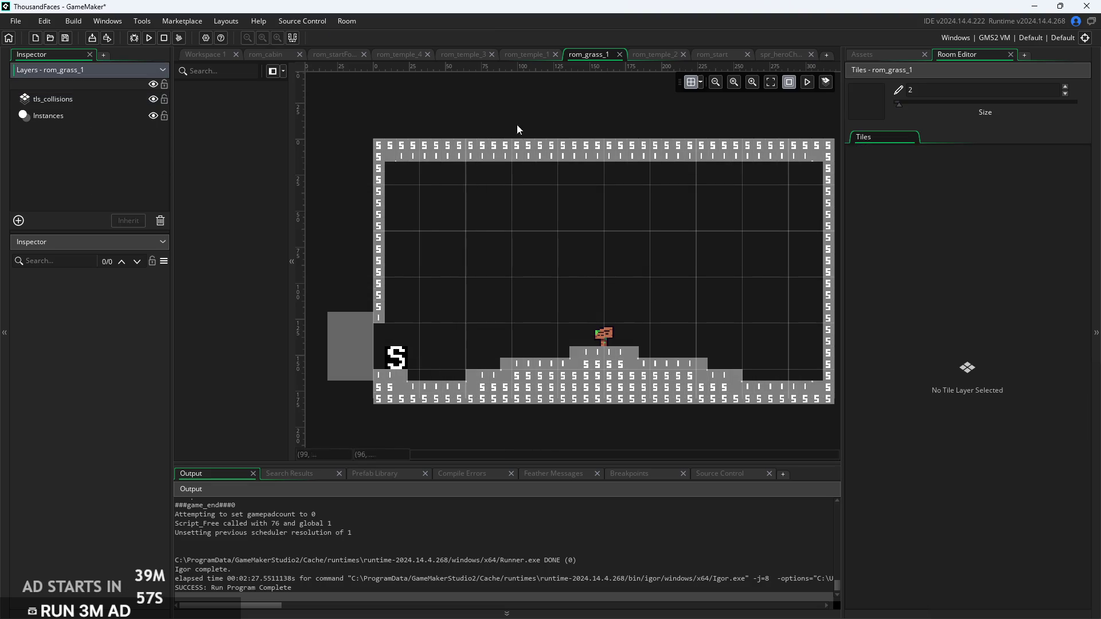
pyautogui.moveTo(572, 62); pyautogui.dragTo(381, 141)
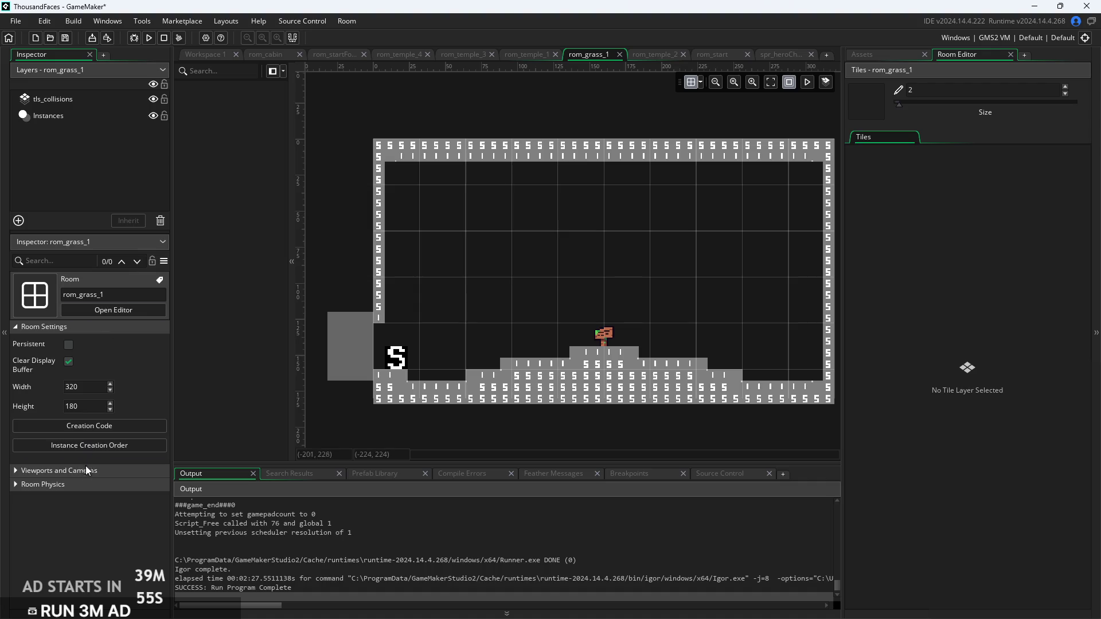
pyautogui.click(97, 428)
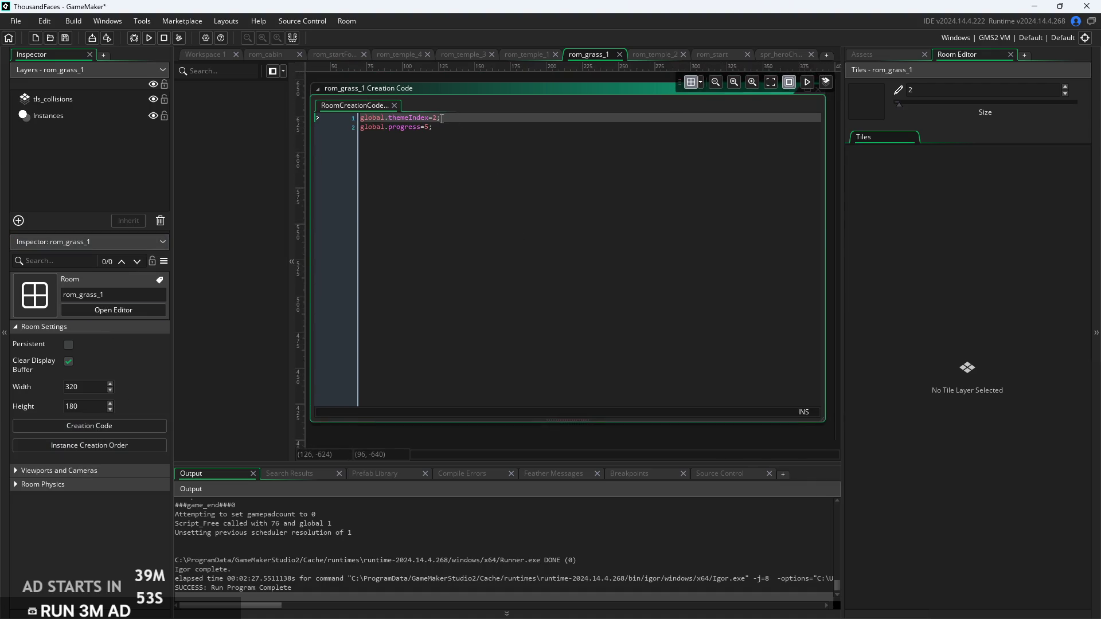
# Check rom_grass_1's creation code (themeIndex 2, progress 5), then return to obj_killGate's Step code
pyautogui.click(477, 137)
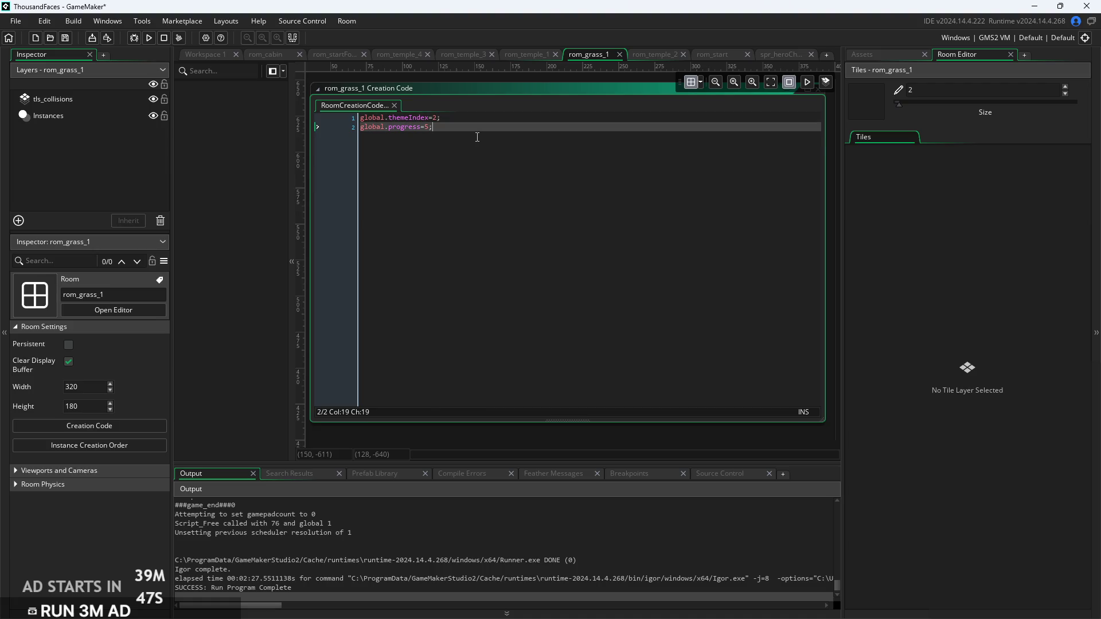
pyautogui.scroll(-5, 589, 121)
pyautogui.moveTo(521, 166)
pyautogui.mouseDown()
pyautogui.moveTo(852, 383)
pyautogui.moveTo(744, 346)
pyautogui.moveTo(567, 244)
pyautogui.moveTo(351, 292)
pyautogui.moveTo(674, 211)
pyautogui.moveTo(716, 176)
pyautogui.mouseUp()
pyautogui.scroll(-5, 588, 293)
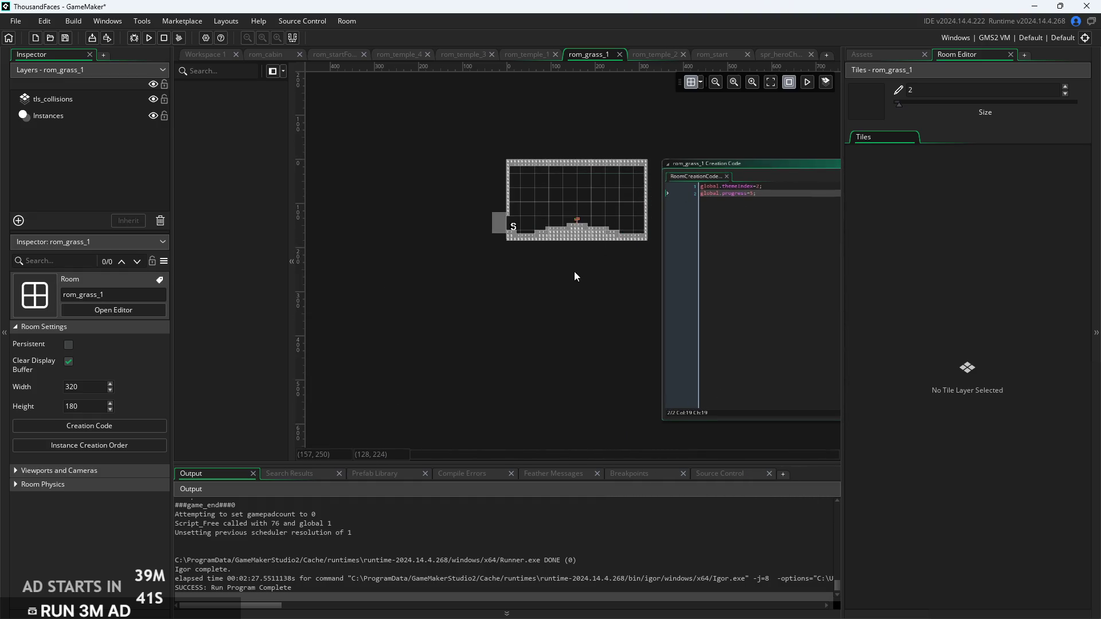
pyautogui.scroll(3, 487, 332)
pyautogui.scroll(1, 489, 342)
pyautogui.moveTo(425, 319); pyautogui.dragTo(477, 319)
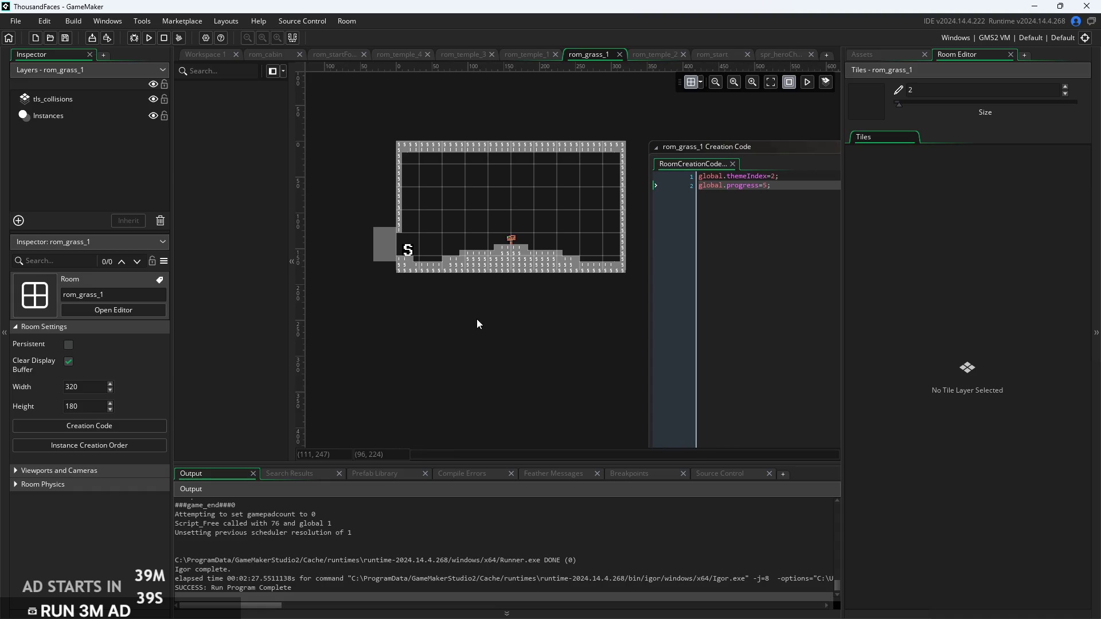
pyautogui.click(202, 55)
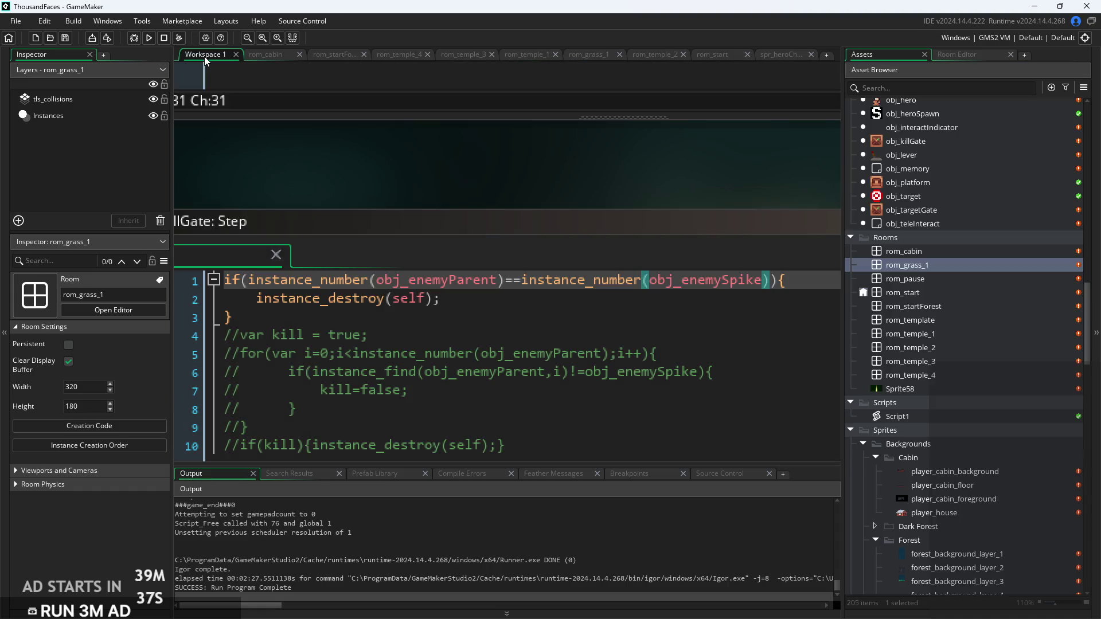
# Open rom_cabin and copy its obj_teleInteract instance to the upper-left corner at 48, 48
pyautogui.scroll(-3, 664, 163)
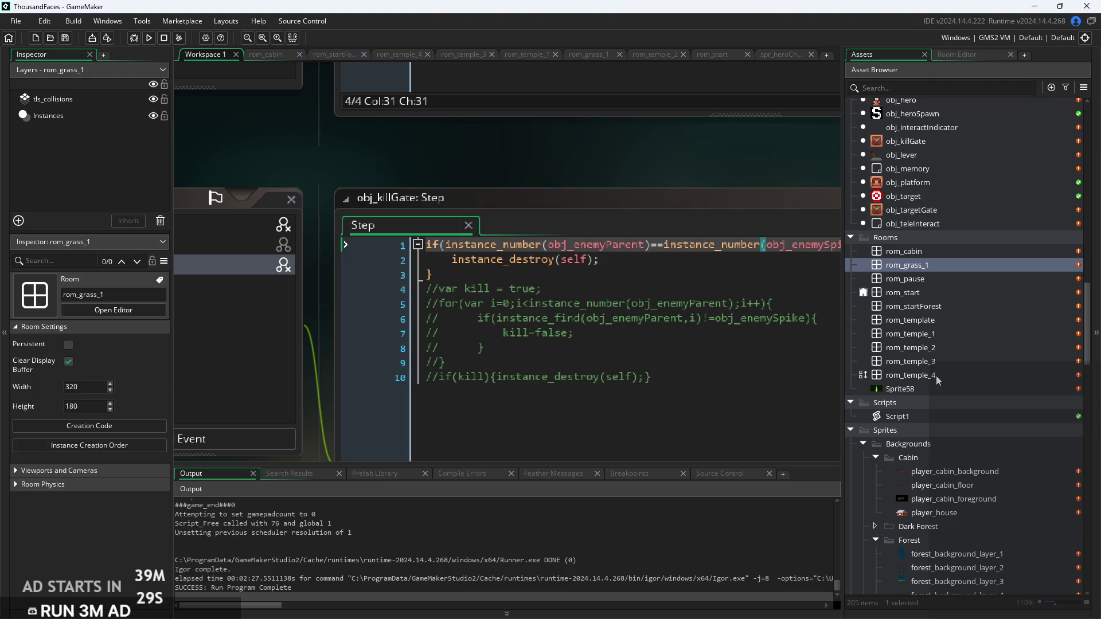
pyautogui.click(973, 254)
pyautogui.doubleClick(973, 254)
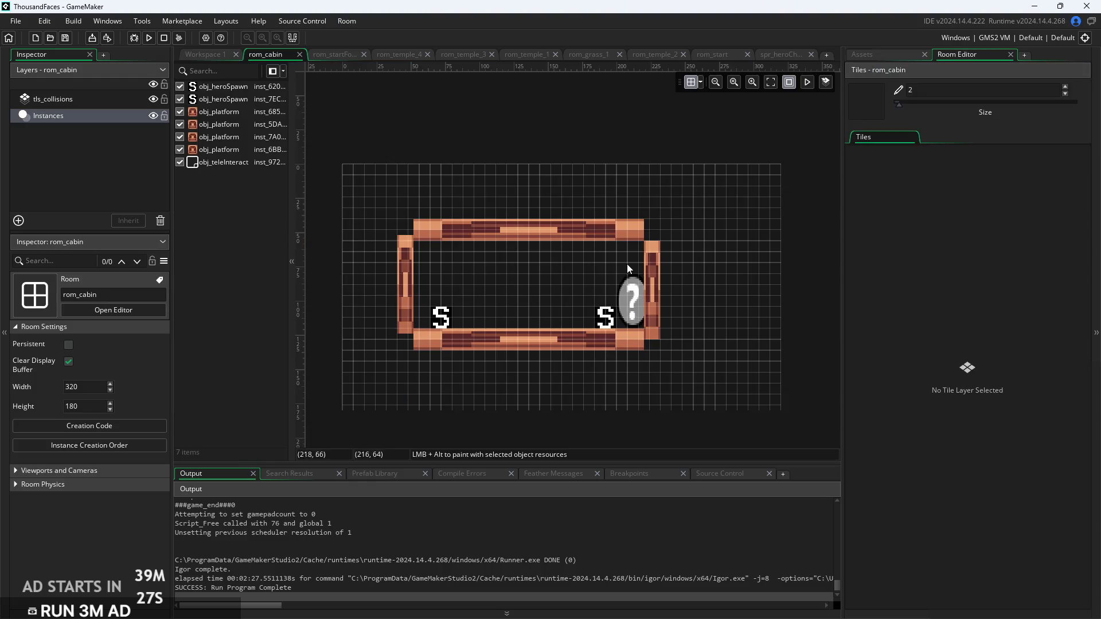
pyautogui.click(631, 303)
pyautogui.moveTo(635, 300)
pyautogui.mouseDown()
pyautogui.moveTo(445, 291)
pyautogui.moveTo(425, 262)
pyautogui.moveTo(439, 268)
pyautogui.mouseUp()
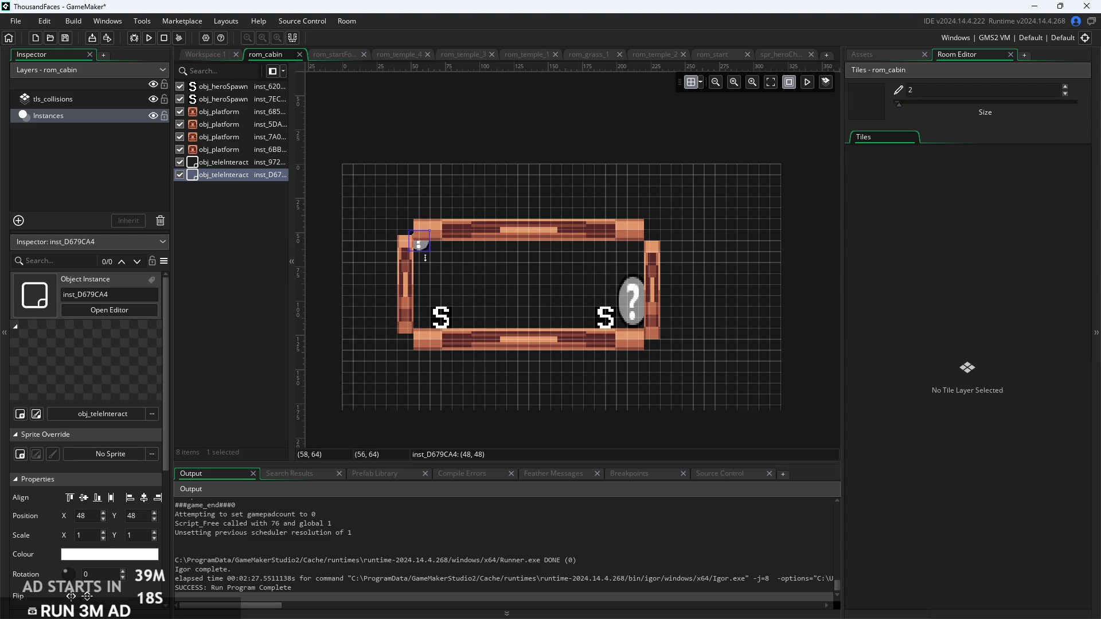
pyautogui.scroll(4, 427, 262)
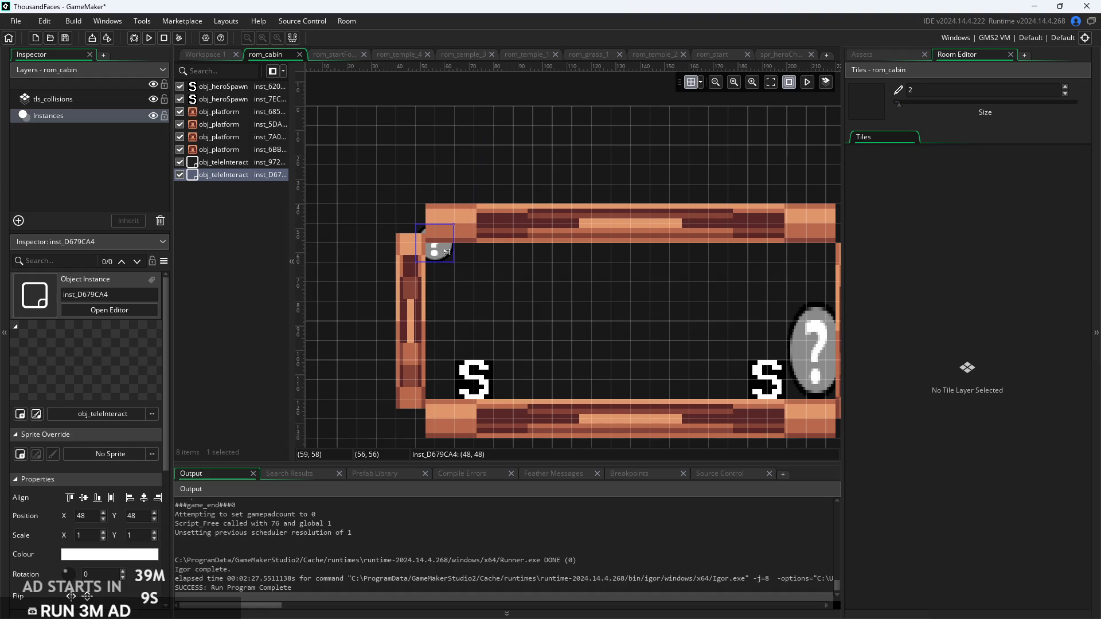
# Change the cabin teleporter instance's target variable to rom_temple_4
pyautogui.doubleClick(447, 252)
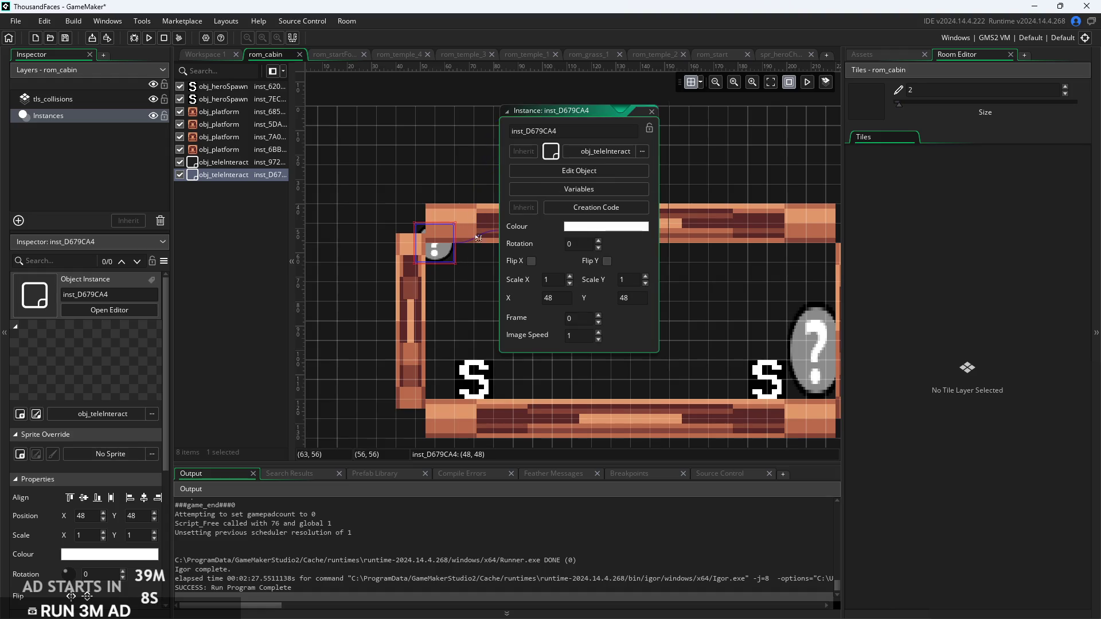
pyautogui.click(605, 189)
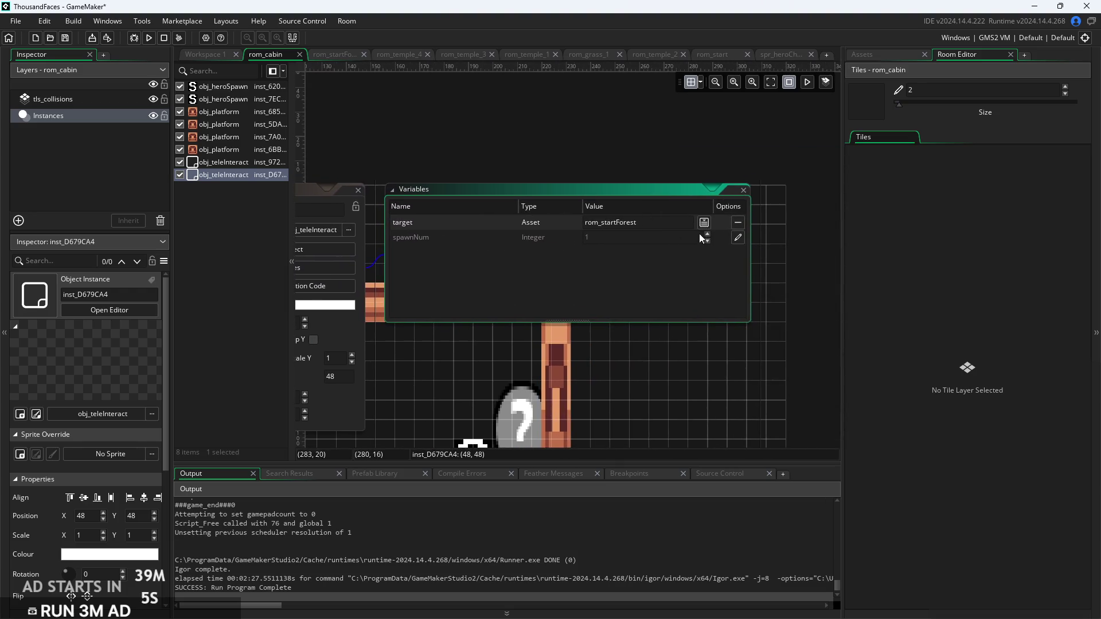
pyautogui.click(705, 224)
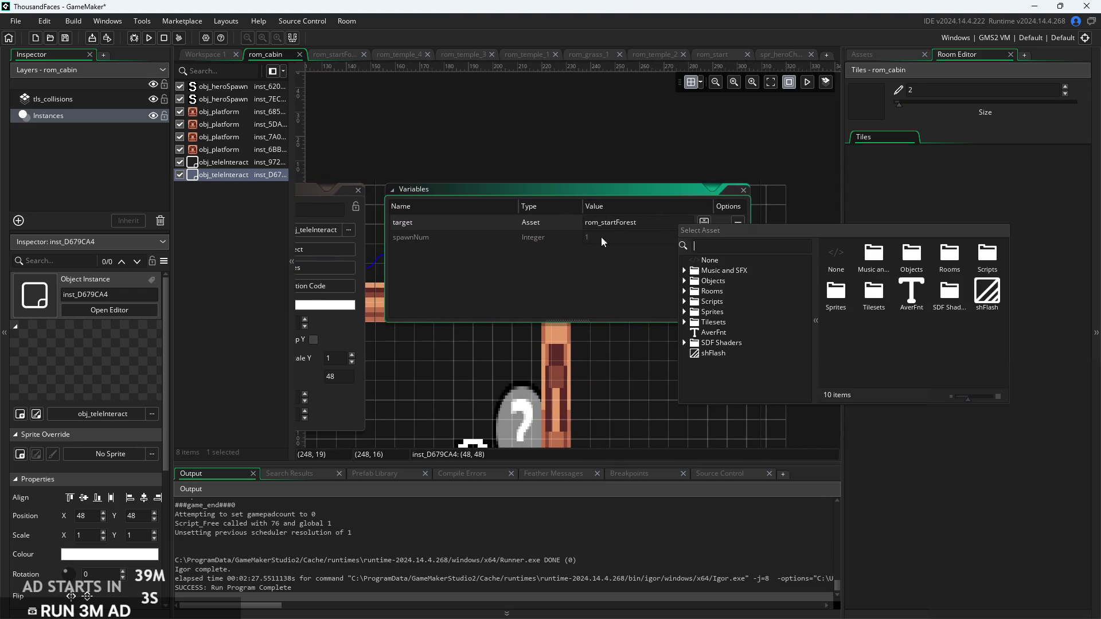
pyautogui.click(684, 291)
pyautogui.scroll(-1, 716, 321)
pyautogui.doubleClick(689, 293)
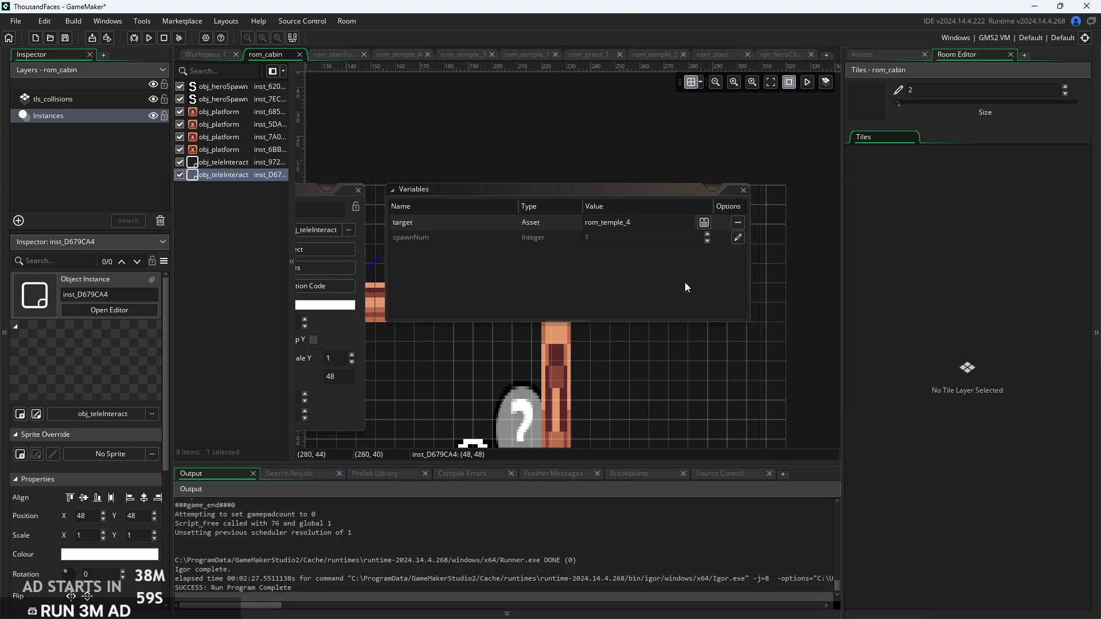
# Close the variables and instance properties windows and run the game
pyautogui.click(745, 195)
pyautogui.click(743, 191)
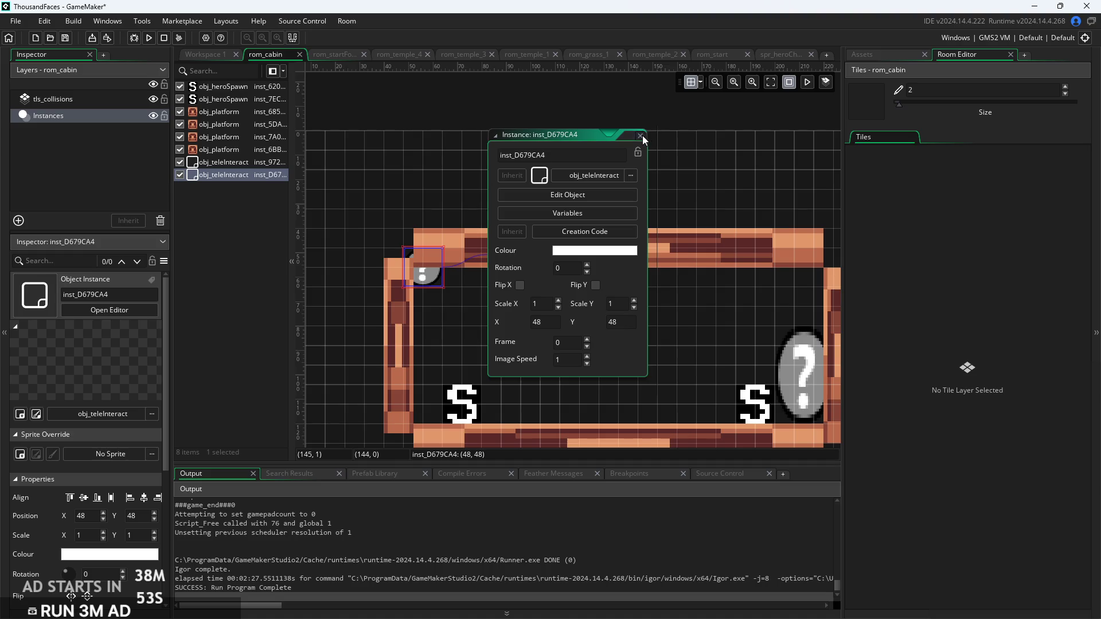
pyautogui.click(641, 136)
pyautogui.click(152, 39)
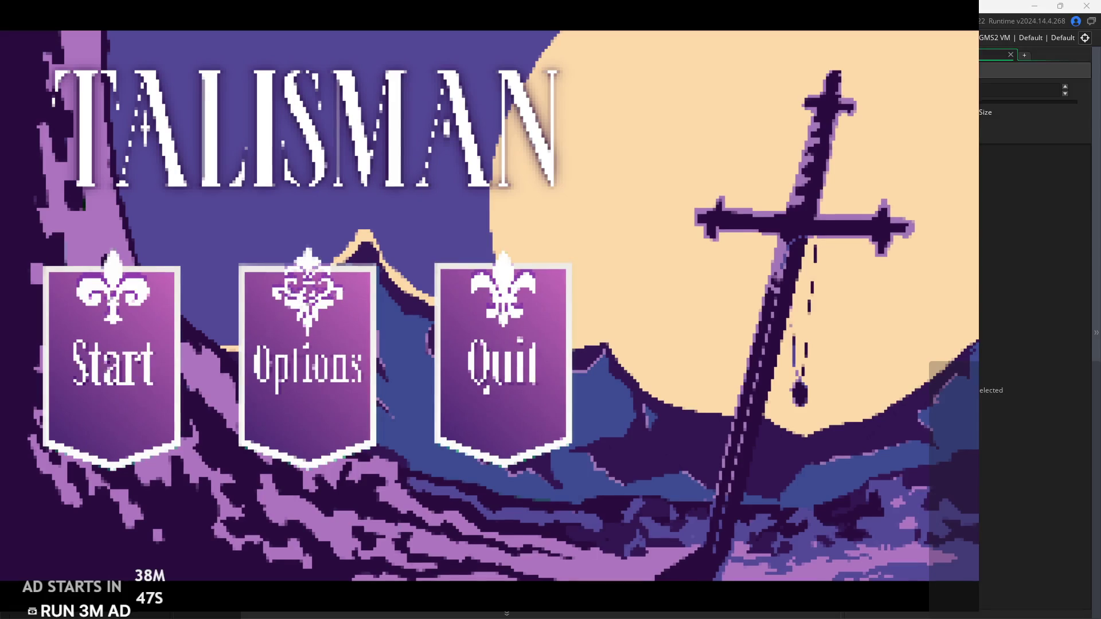
# Start the game from the title menu and run and jump around the temple floor
pyautogui.click(57, 390)
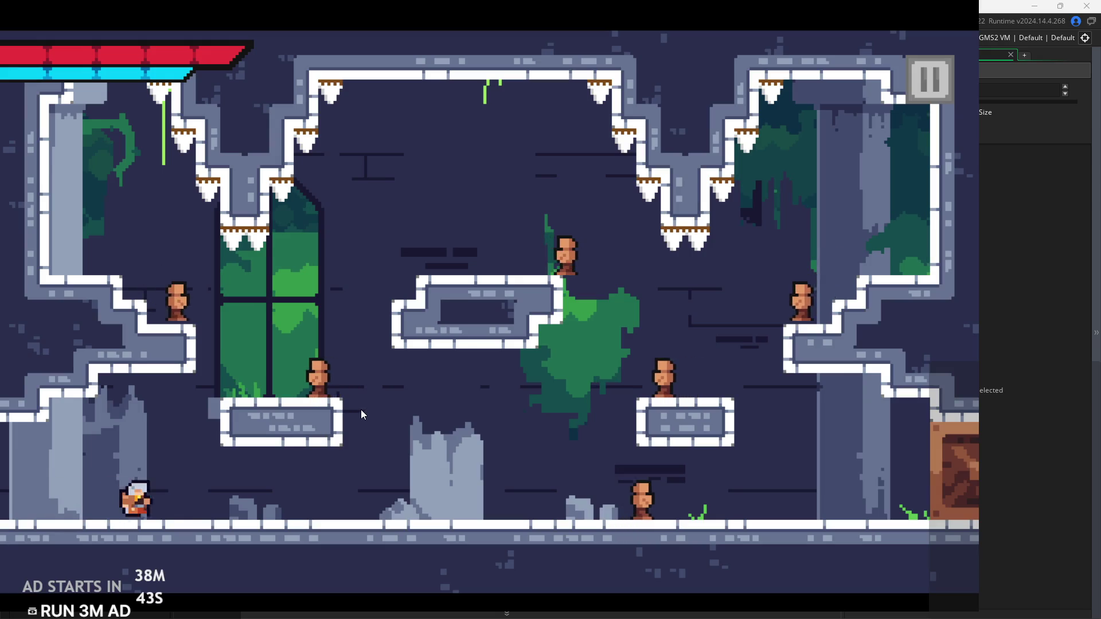
pyautogui.press('Right')
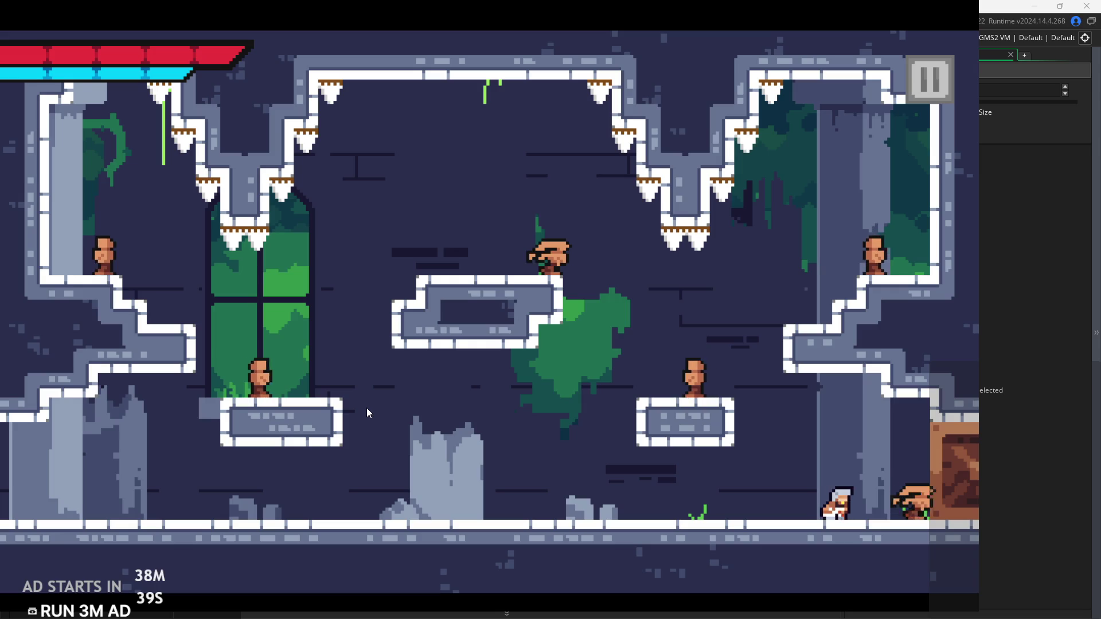
pyautogui.press('Left')
pyautogui.press('space')
pyautogui.press('space')
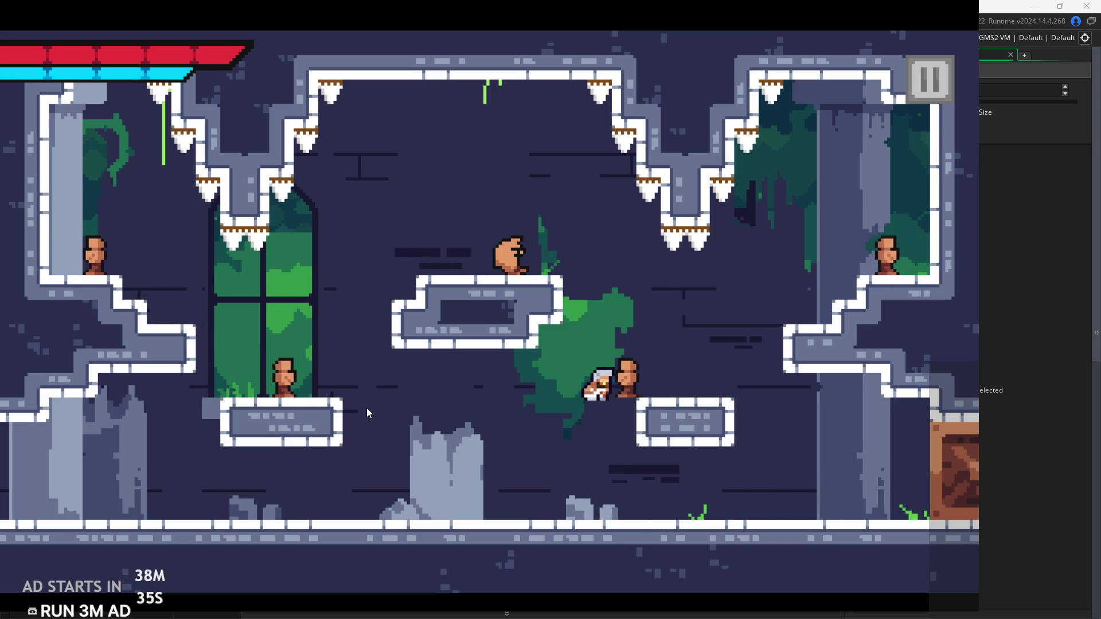
pyautogui.press('space')
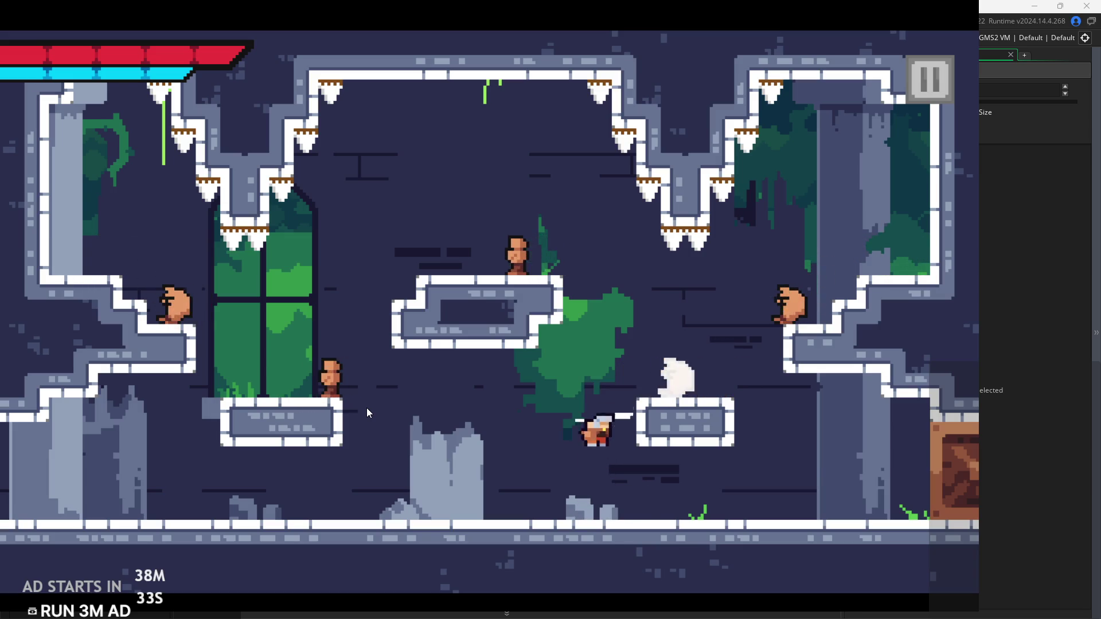
pyautogui.press('space')
pyautogui.press('space')
pyautogui.press('Right')
pyautogui.press('space')
pyautogui.press('space')
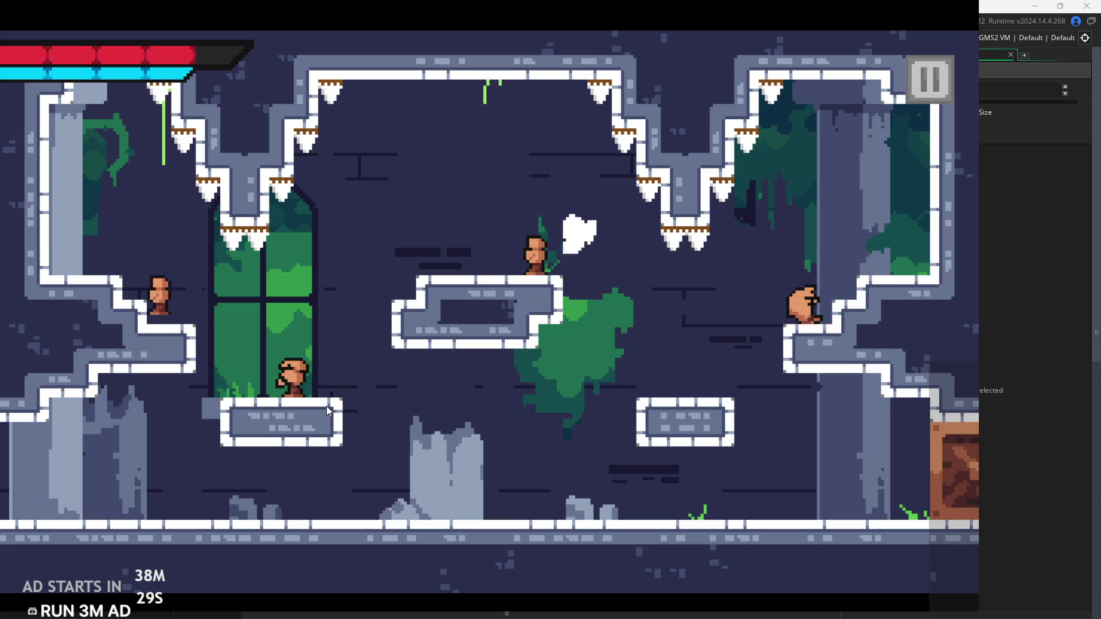
pyautogui.press('Left')
pyautogui.press('space')
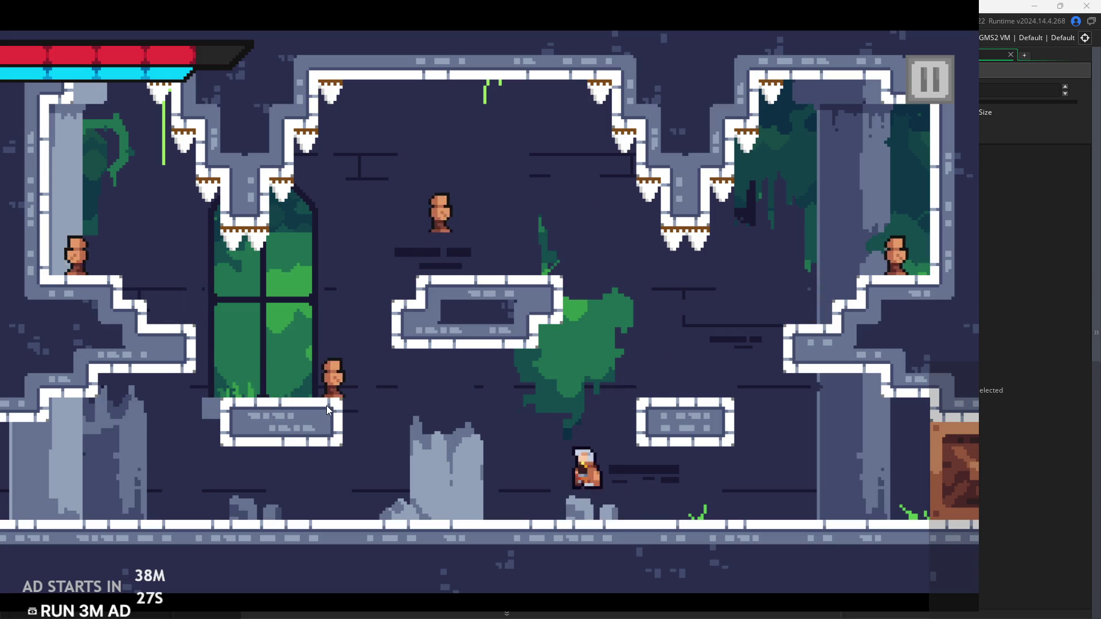
pyautogui.press('Right')
# Jump between the temple's platforms, drifting left and right
pyautogui.press('space')
pyautogui.press('Left')
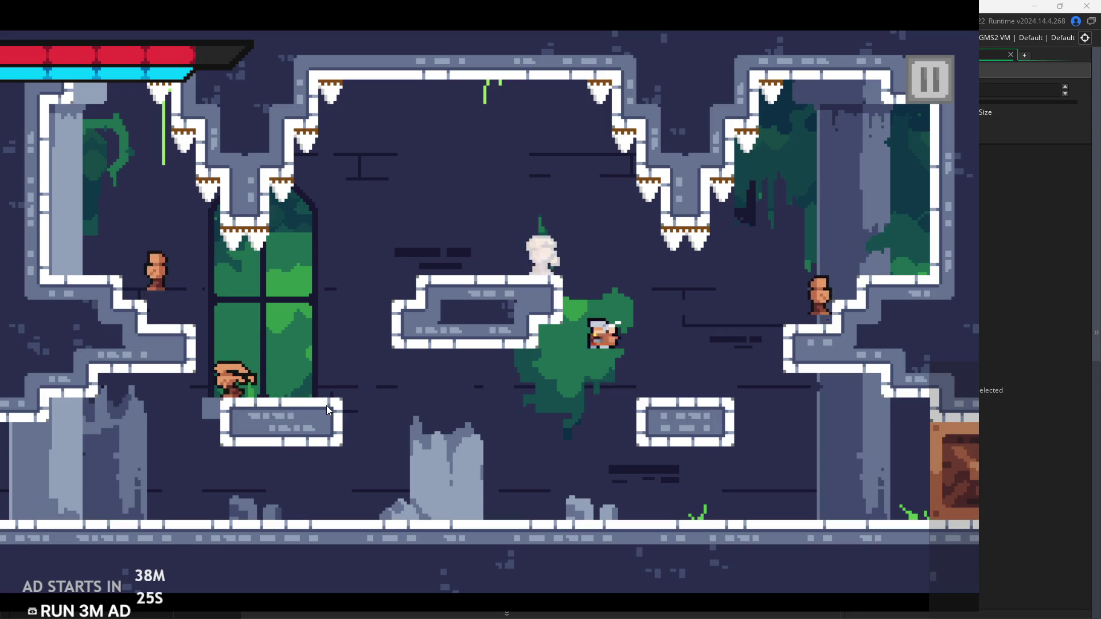
pyautogui.press('space')
pyautogui.press('Right')
pyautogui.press('Left')
pyautogui.press('space')
pyautogui.press('Left')
pyautogui.press('space')
pyautogui.press('Left')
pyautogui.press('Left')
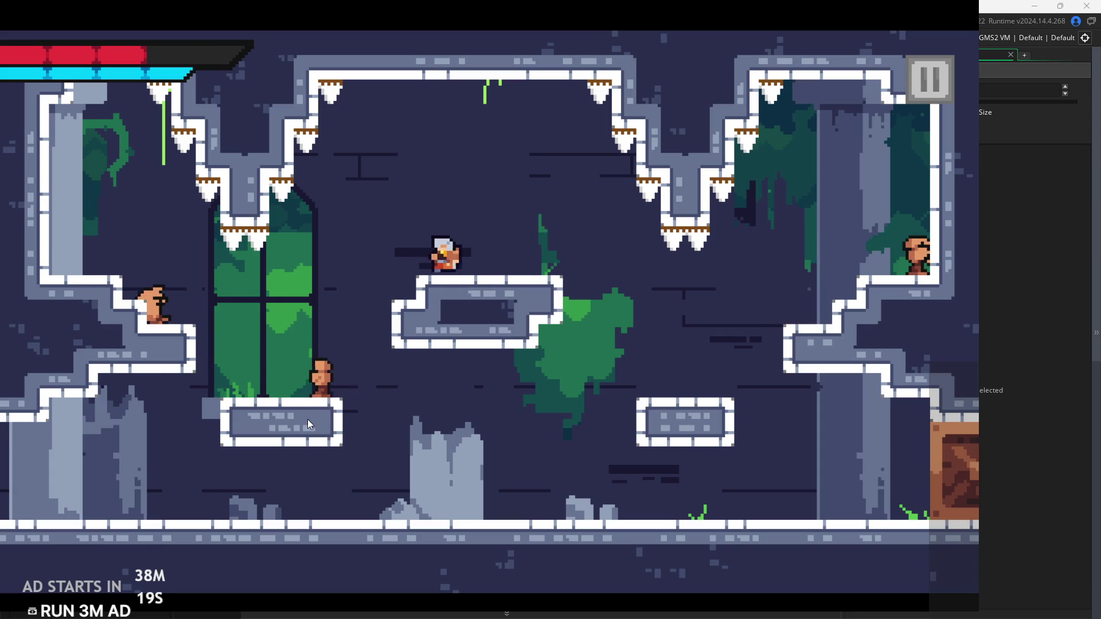
# Kill the left enemy, then climb to the upper-right ledge and defeat that enemy
pyautogui.press('Left')
pyautogui.click(163, 400)
pyautogui.press('Left')
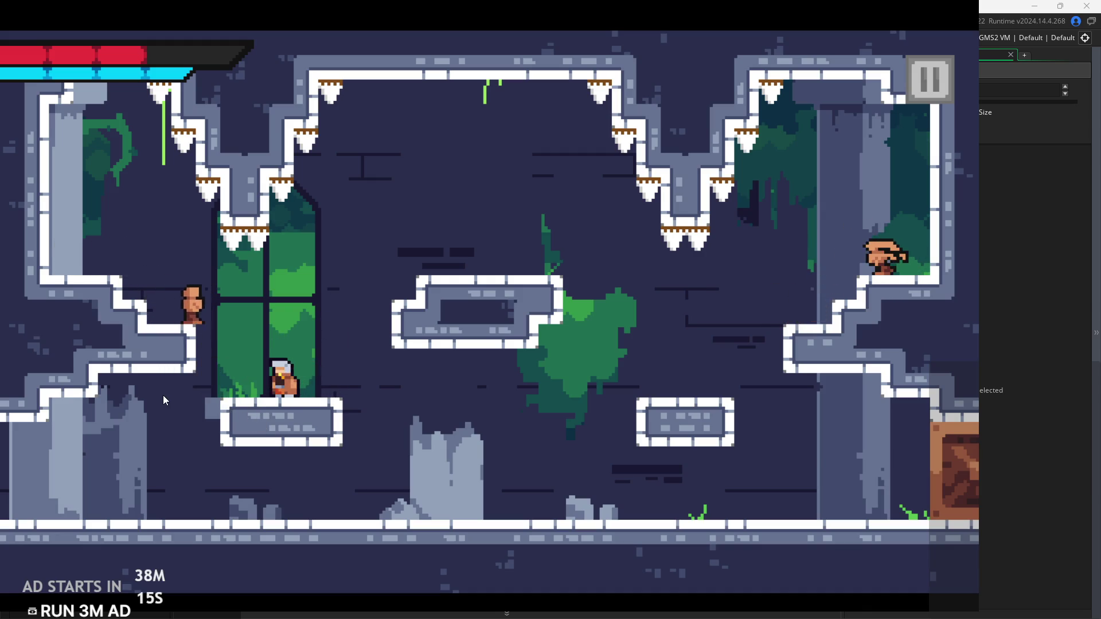
pyautogui.press('Left')
pyautogui.press('space')
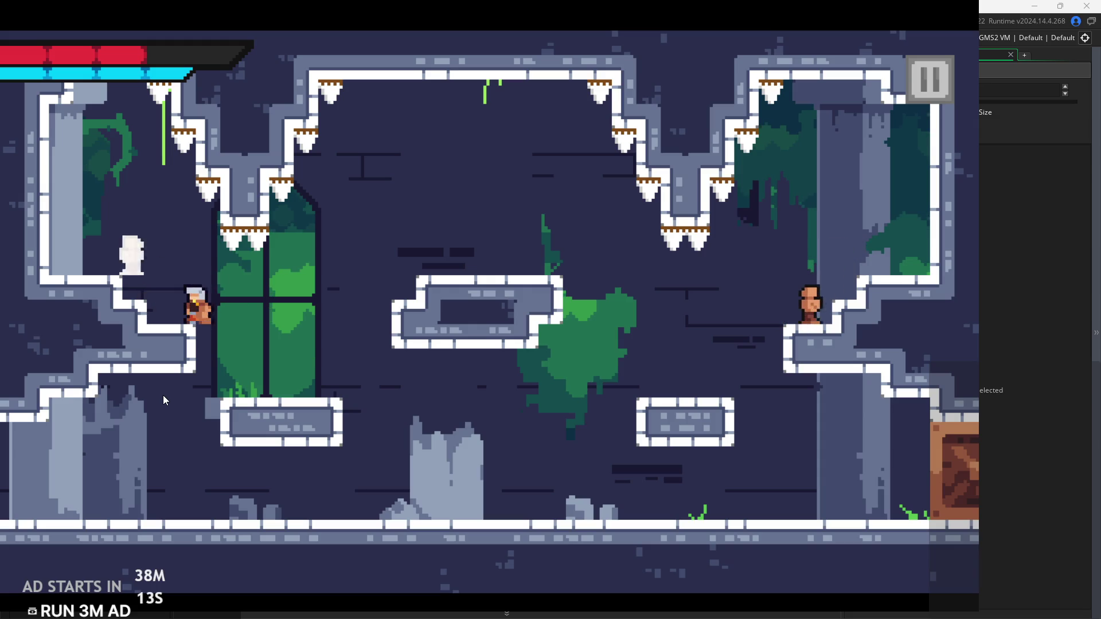
pyautogui.press('space')
pyautogui.click(163, 395)
pyautogui.press('Right')
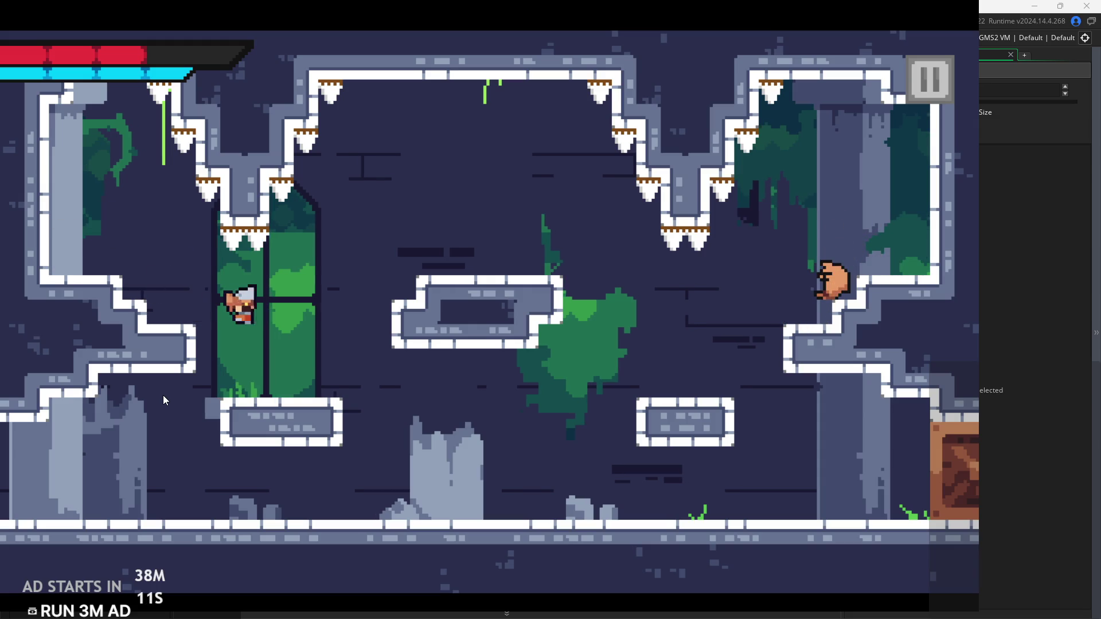
pyautogui.press('space')
pyautogui.press('Right')
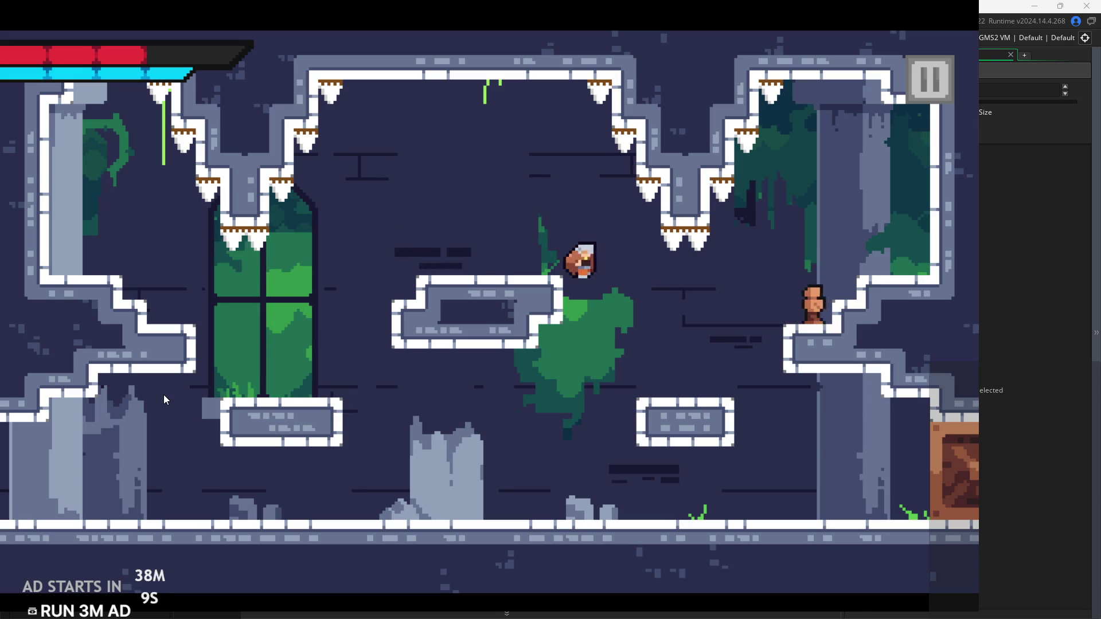
pyautogui.press('space')
pyautogui.press('Right')
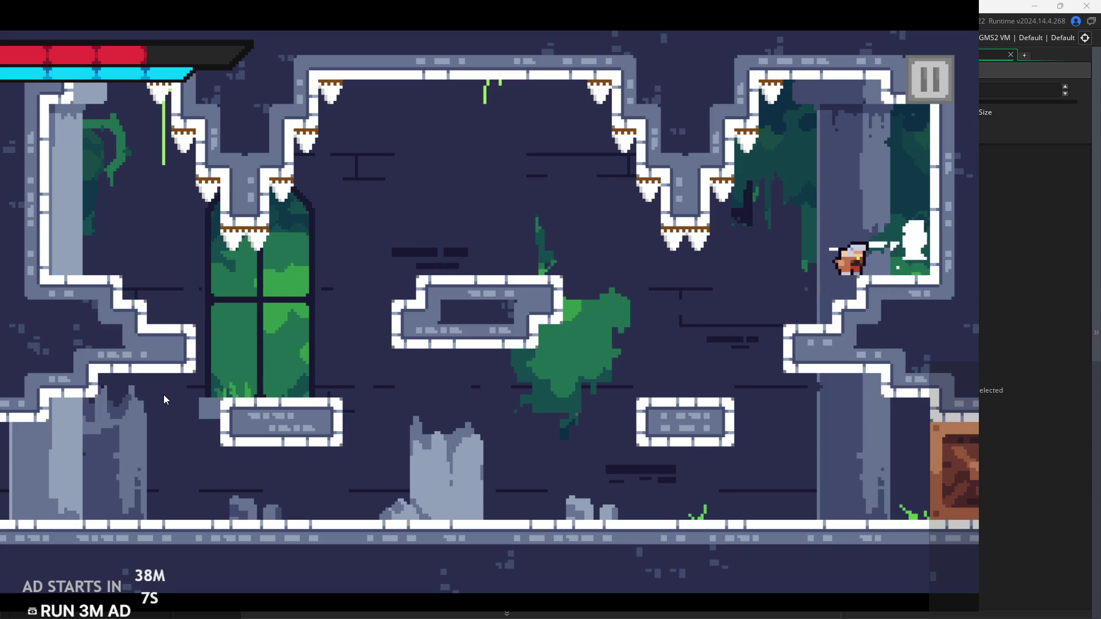
pyautogui.press('Left')
pyautogui.press('Right')
pyautogui.press('Right')
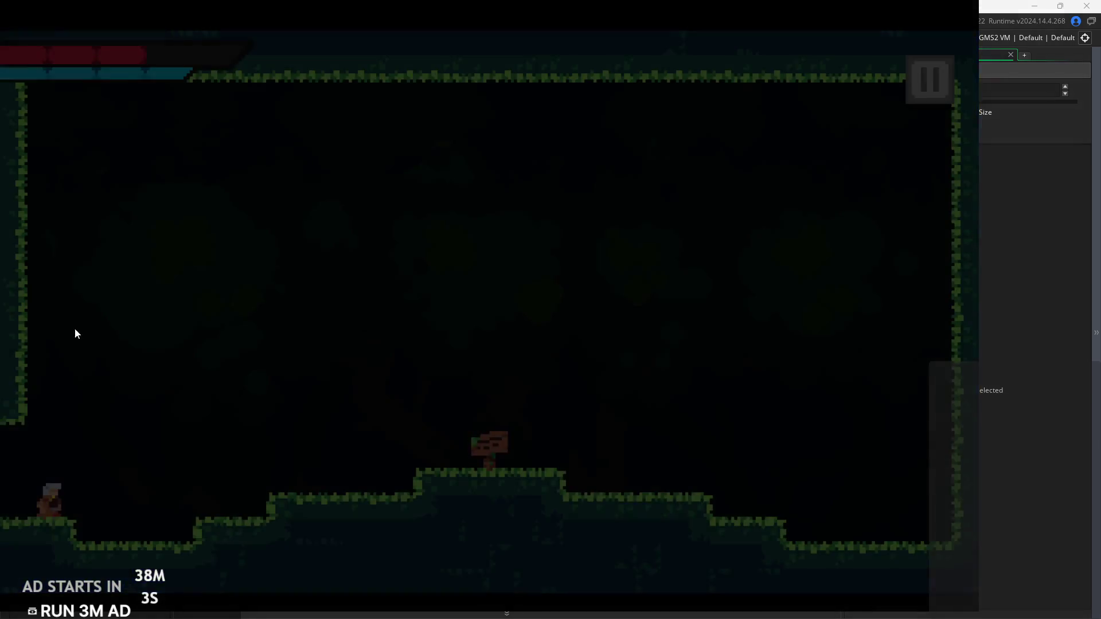
# Run right past the signpost and wall-jump between the room's walls
pyautogui.press('Right')
pyautogui.press('space')
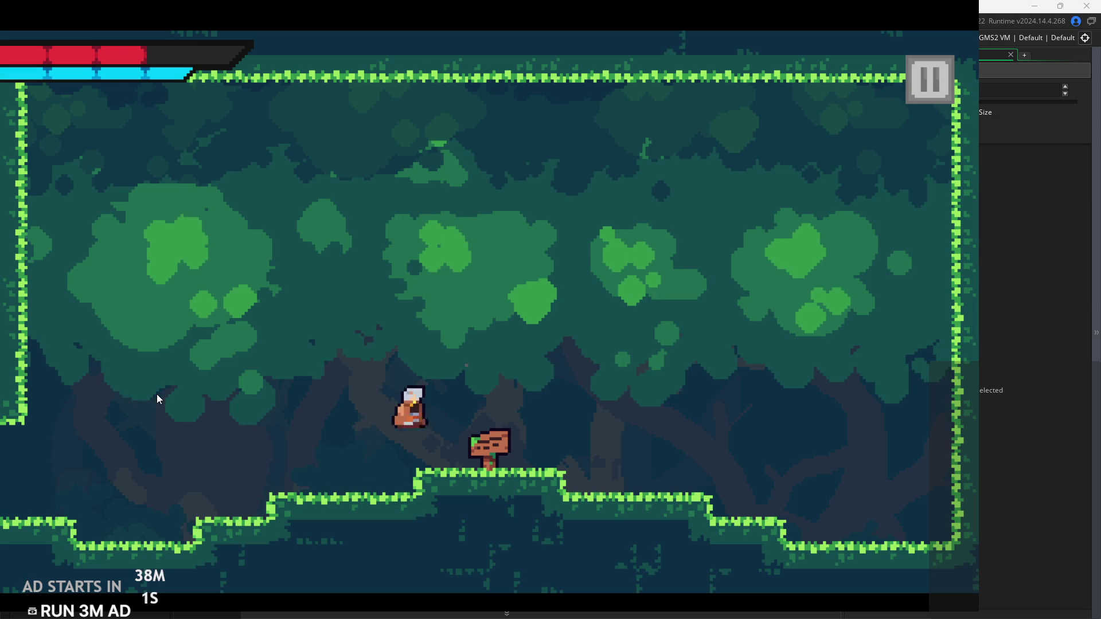
pyautogui.press('space')
pyautogui.press('Left')
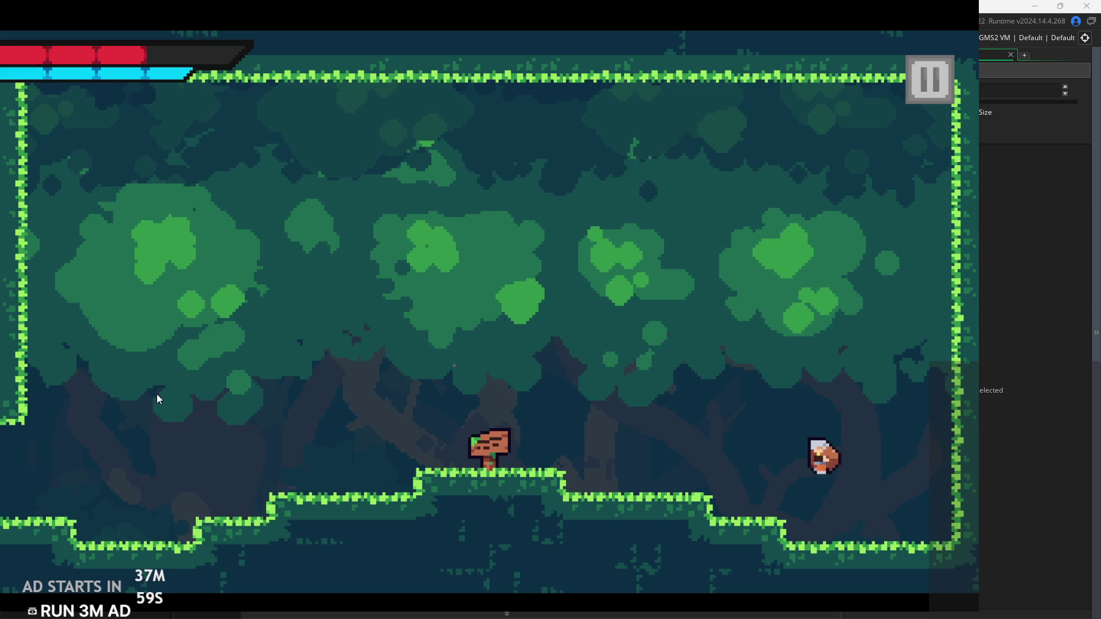
pyautogui.press('space')
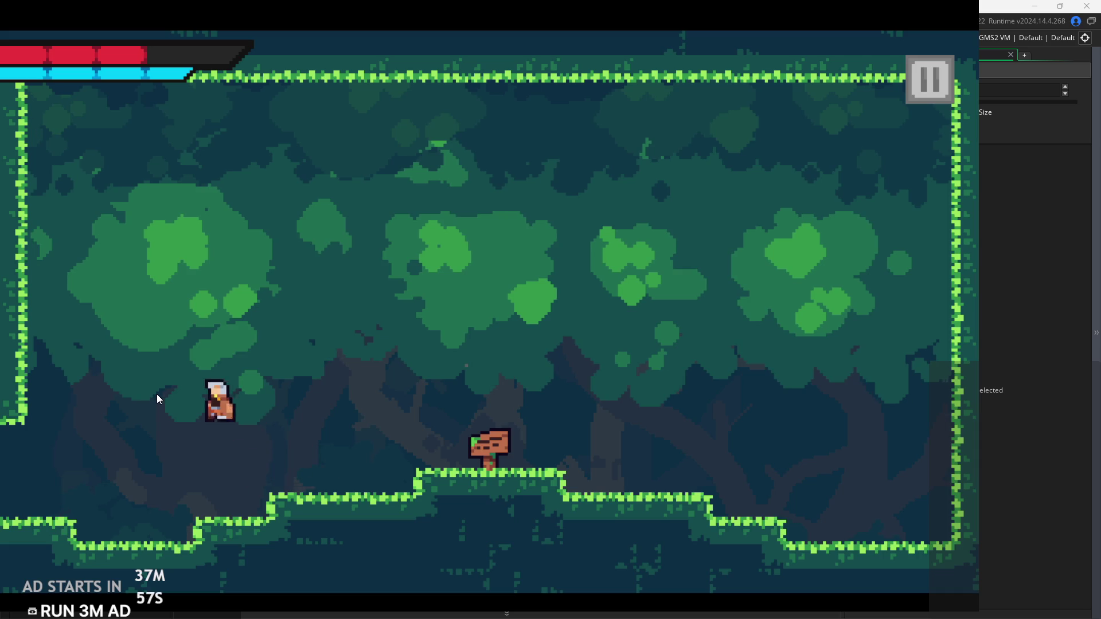
pyautogui.press('Right')
pyautogui.press('space')
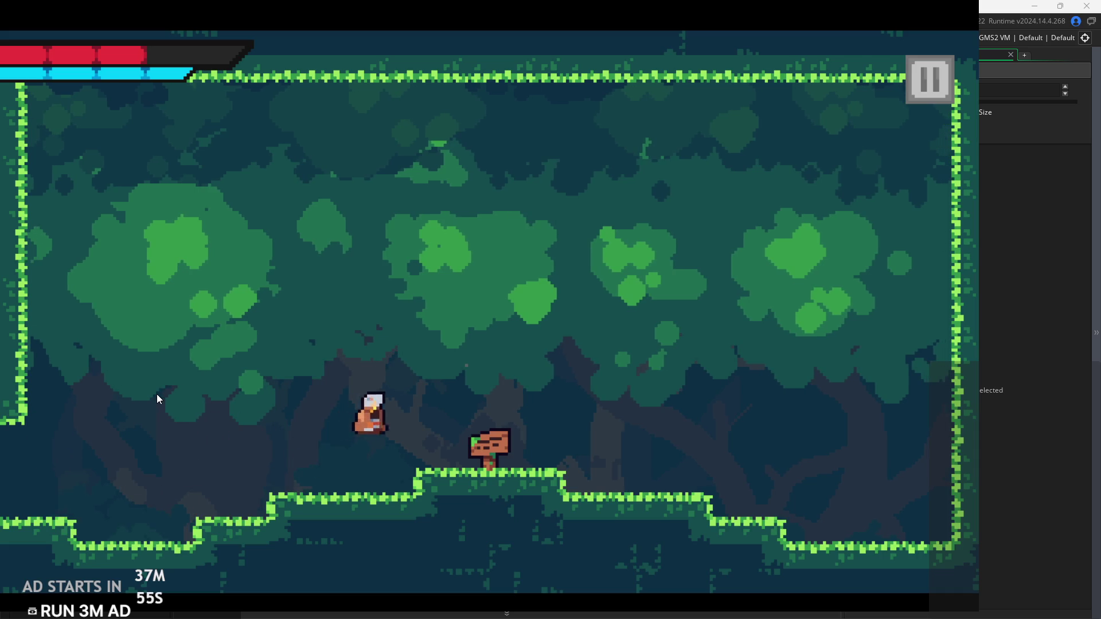
pyautogui.press('Right')
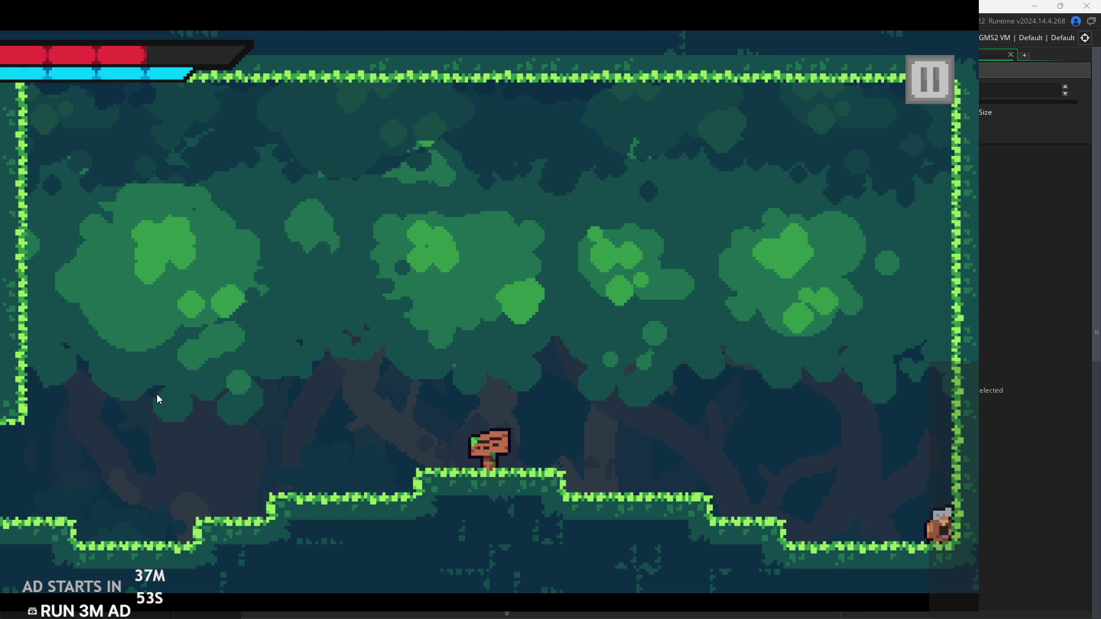
pyautogui.press('Left')
pyautogui.press('space')
pyautogui.press('space')
# Move back and forth between the lower floor and the raised platform by the signpost
pyautogui.press('Left')
pyautogui.press('Right')
pyautogui.press('Left')
pyautogui.press('Left')
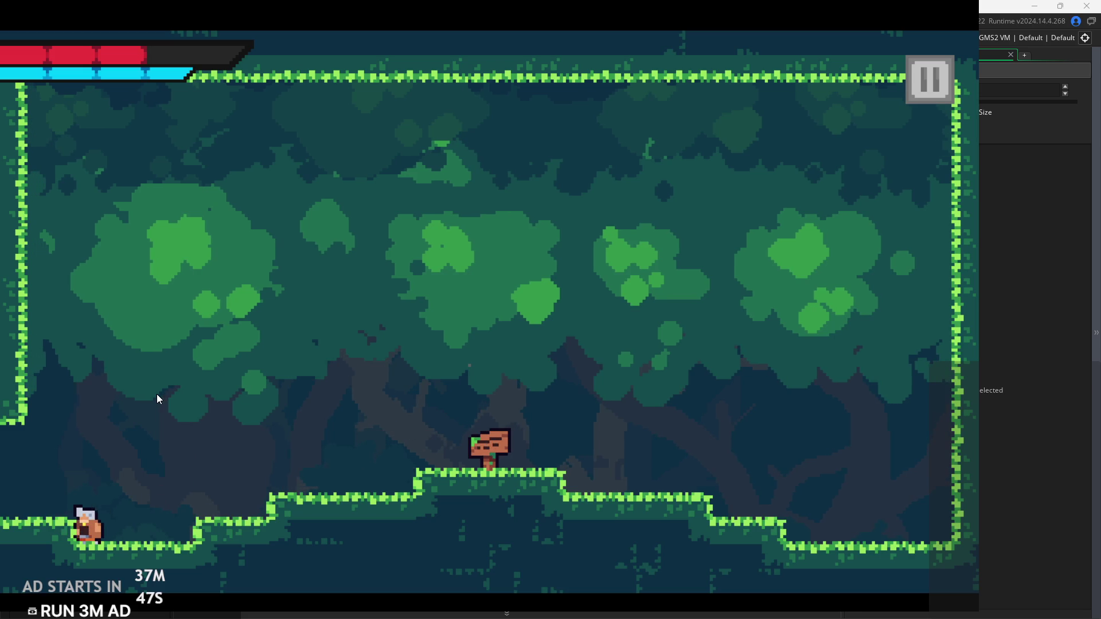
pyautogui.press('space')
pyautogui.press('Right')
pyautogui.press('Left')
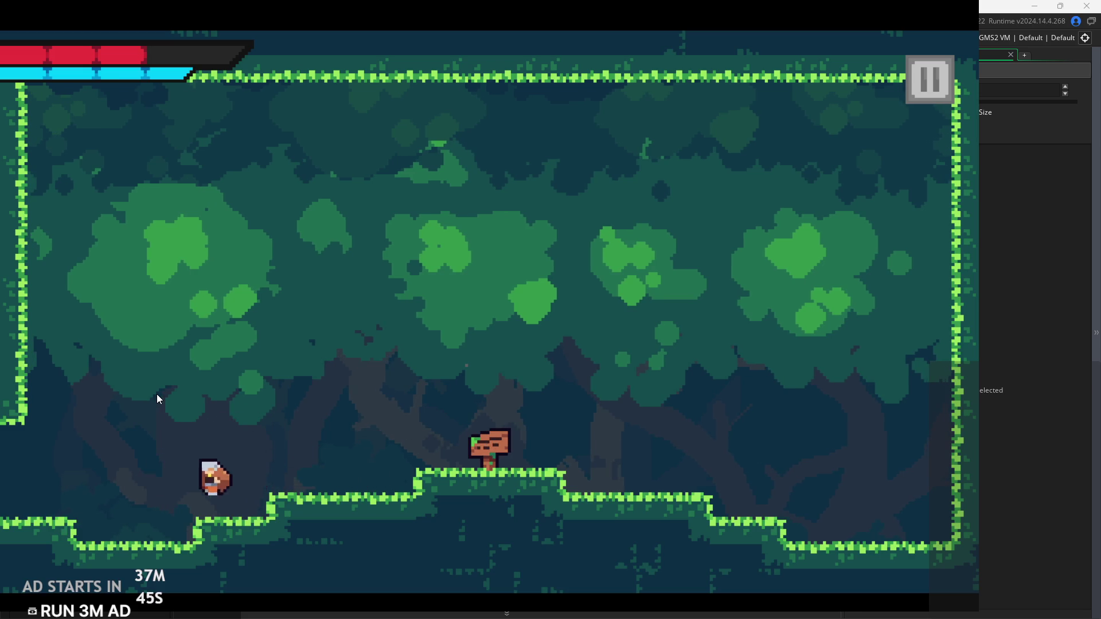
pyautogui.press('Right')
pyautogui.press('space')
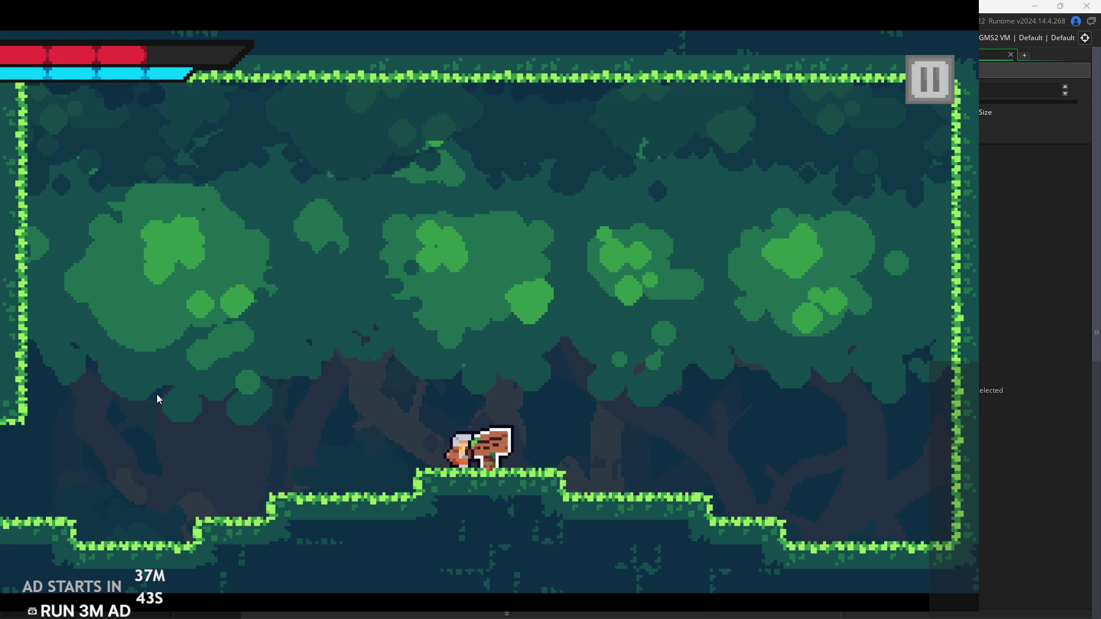
pyautogui.press('Left')
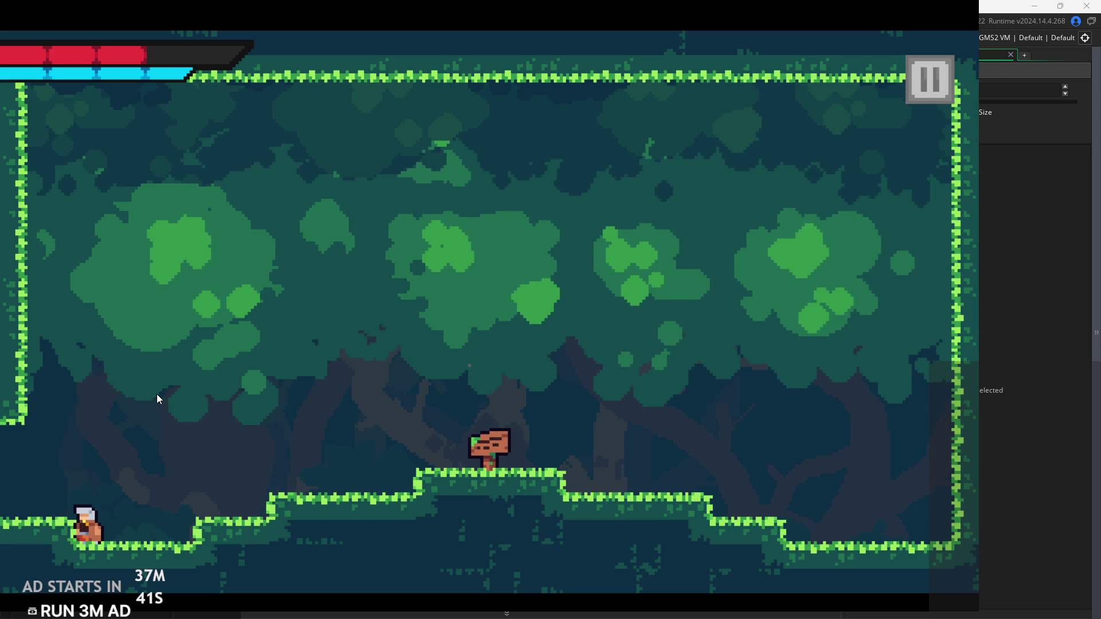
pyautogui.press('space')
pyautogui.press('Right')
pyautogui.press('Left')
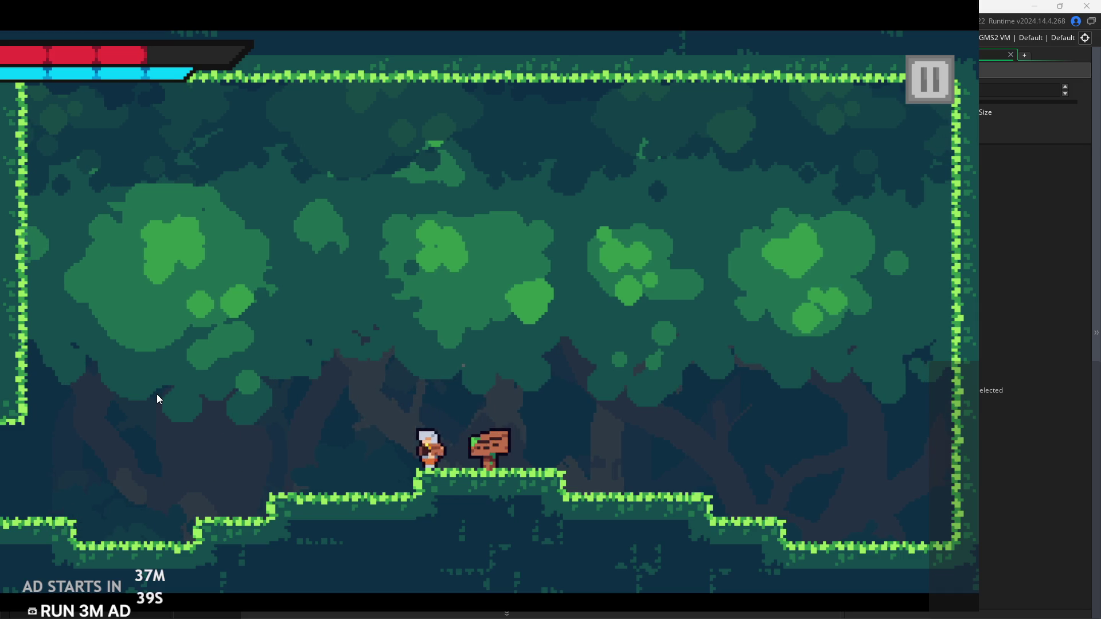
pyautogui.press('space')
# Jump onto the lower left step and pace back and forth along it
pyautogui.press('Right')
pyautogui.press('Left')
pyautogui.press('Left')
pyautogui.press('space')
pyautogui.press('Right')
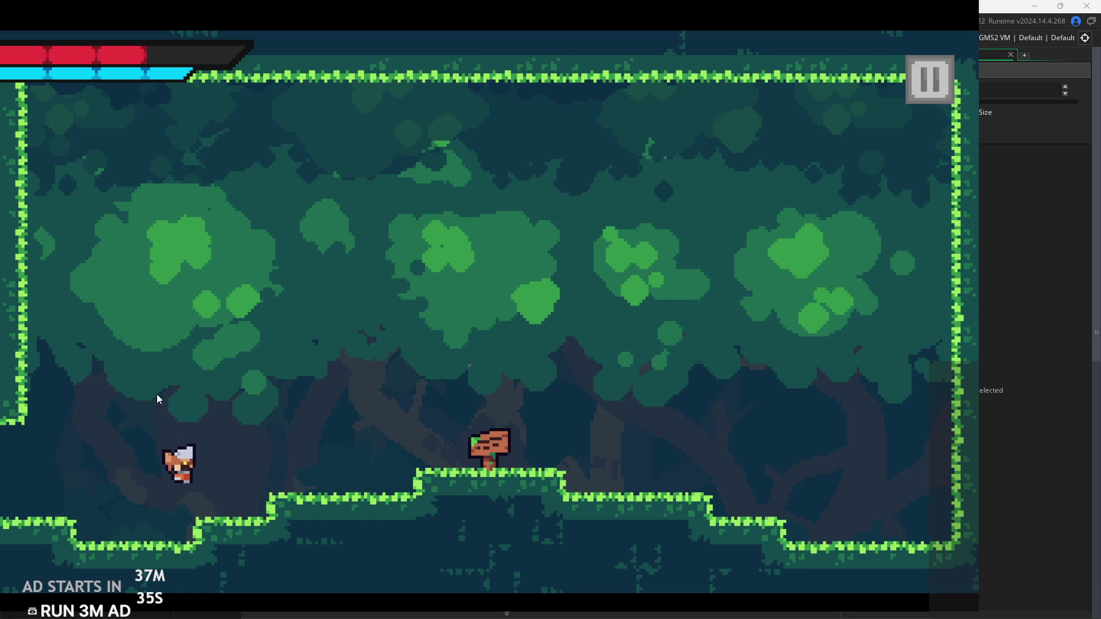
pyautogui.press('Left')
pyautogui.press('Right')
pyautogui.press('Left')
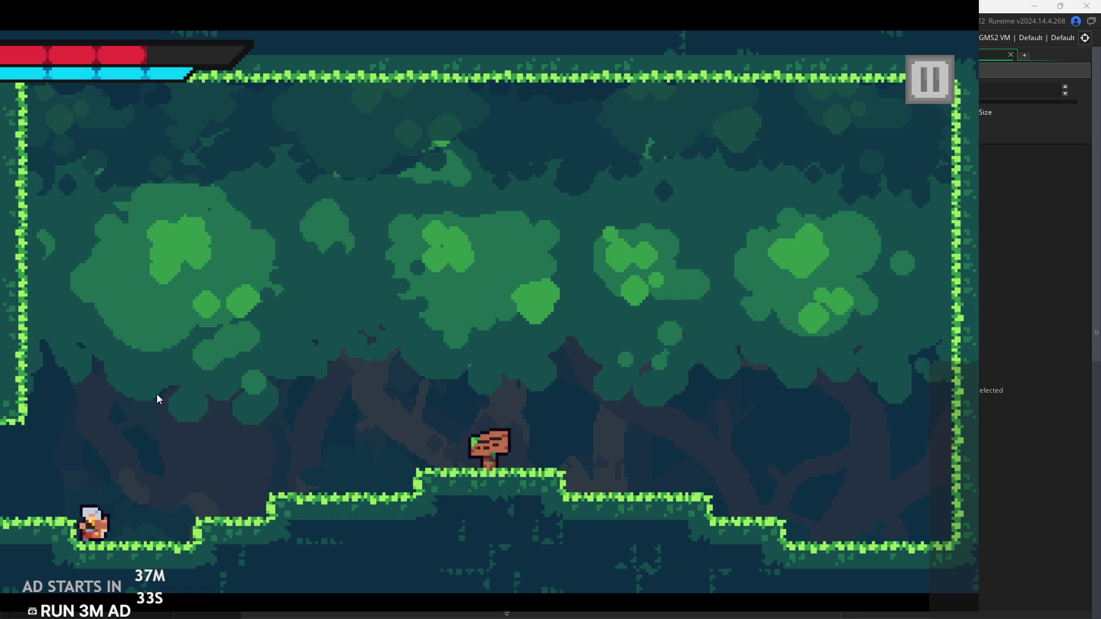
pyautogui.press('Right')
# Run up the steps to the wall, then pause the game and exit to the editor
pyautogui.press('Left')
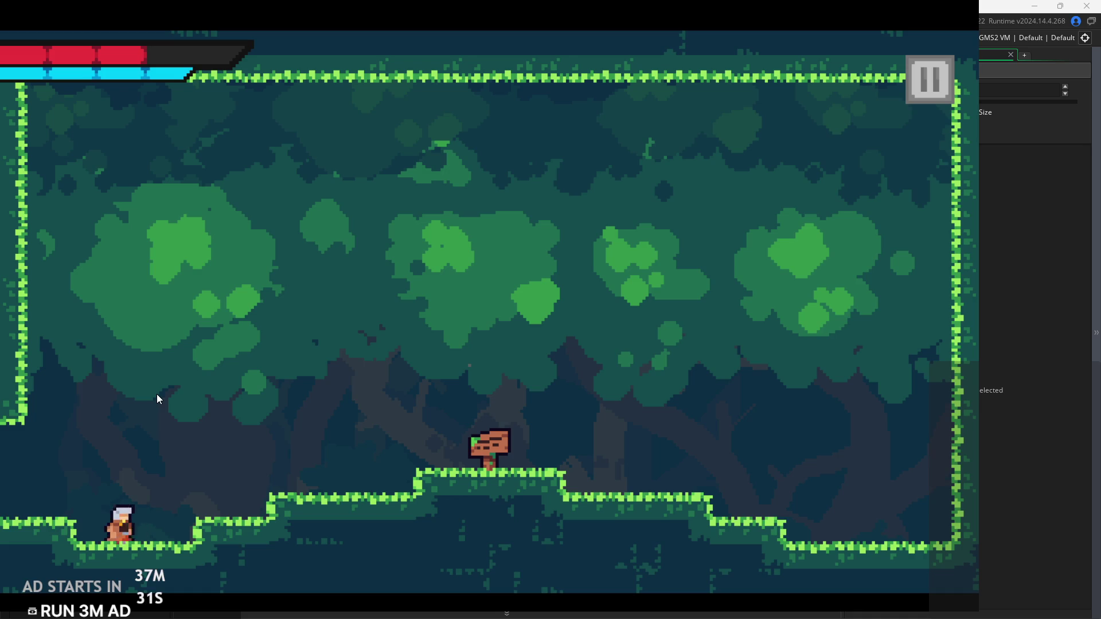
pyautogui.press('Right')
pyautogui.press('space')
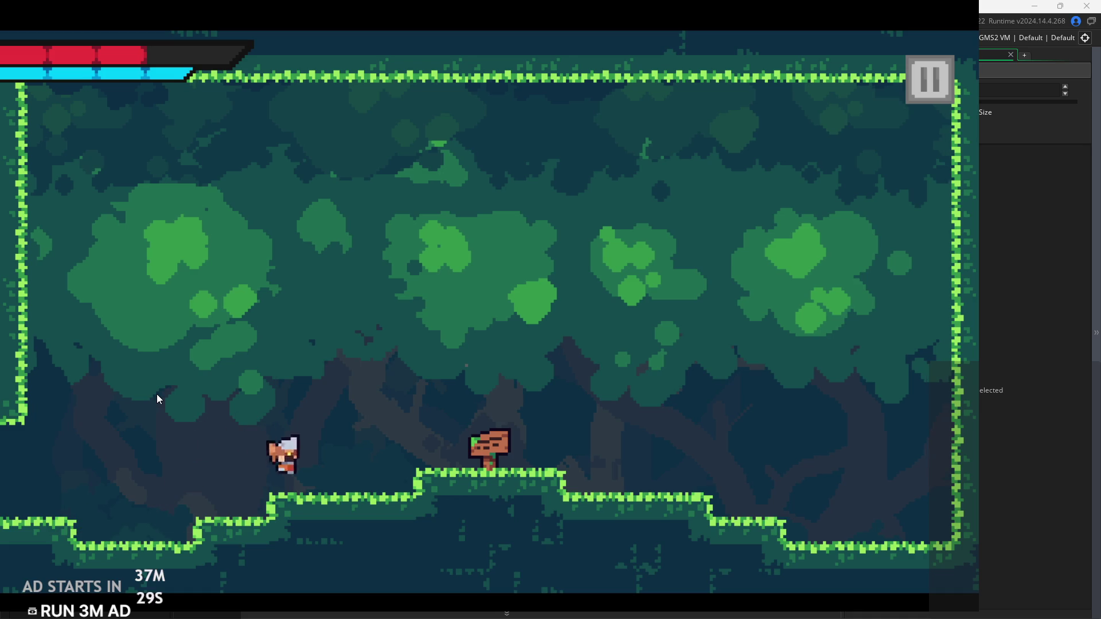
pyautogui.press('Left')
pyautogui.press('space')
pyautogui.press('space')
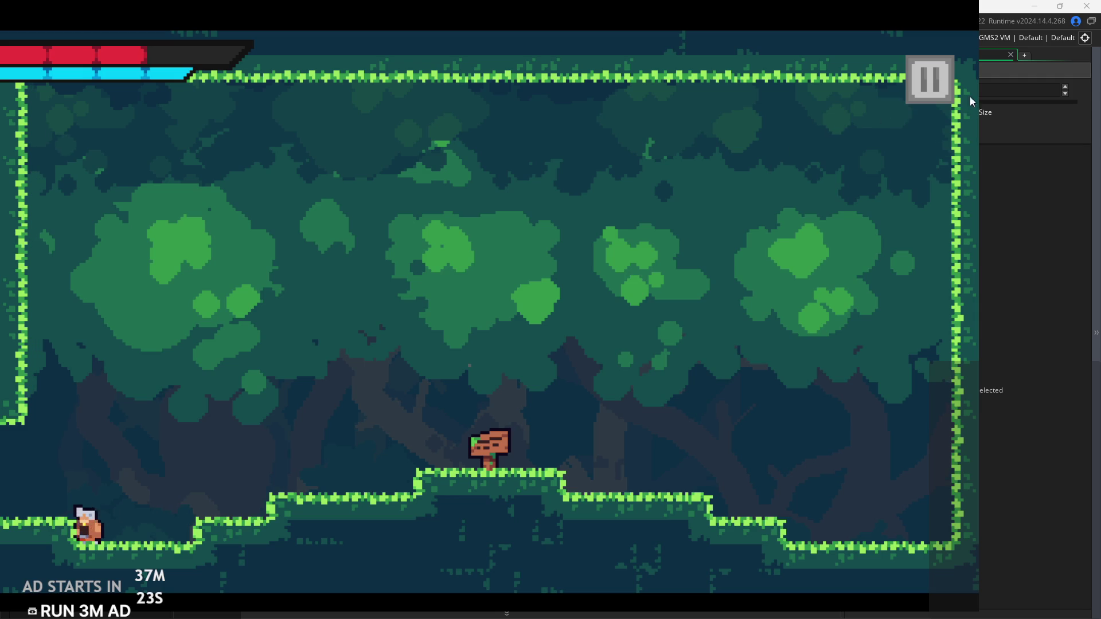
pyautogui.click(916, 102)
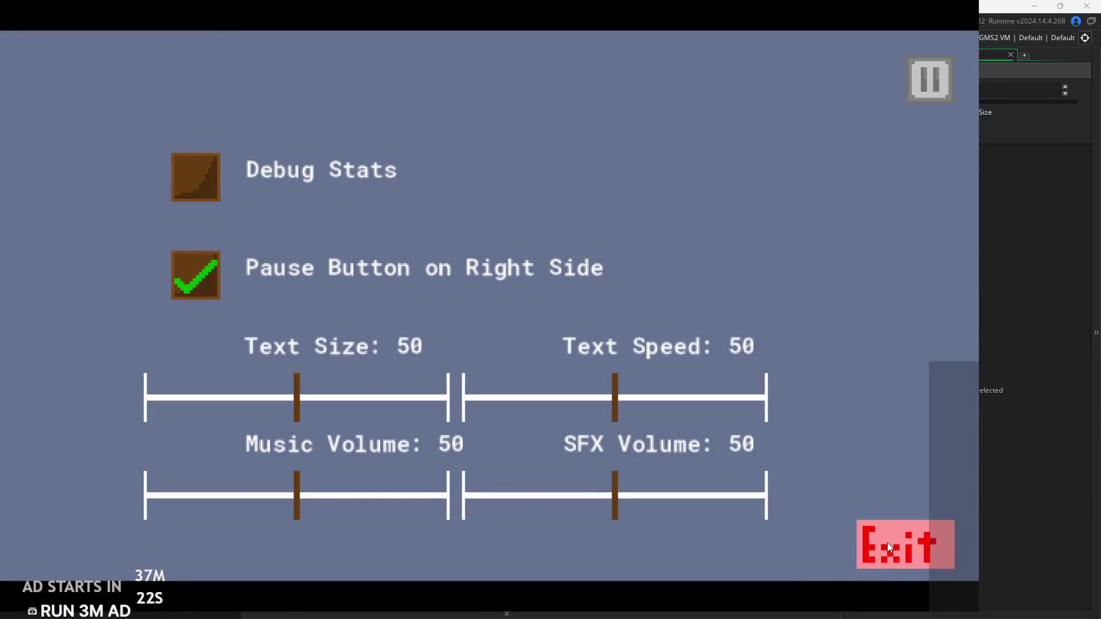
pyautogui.click(887, 542)
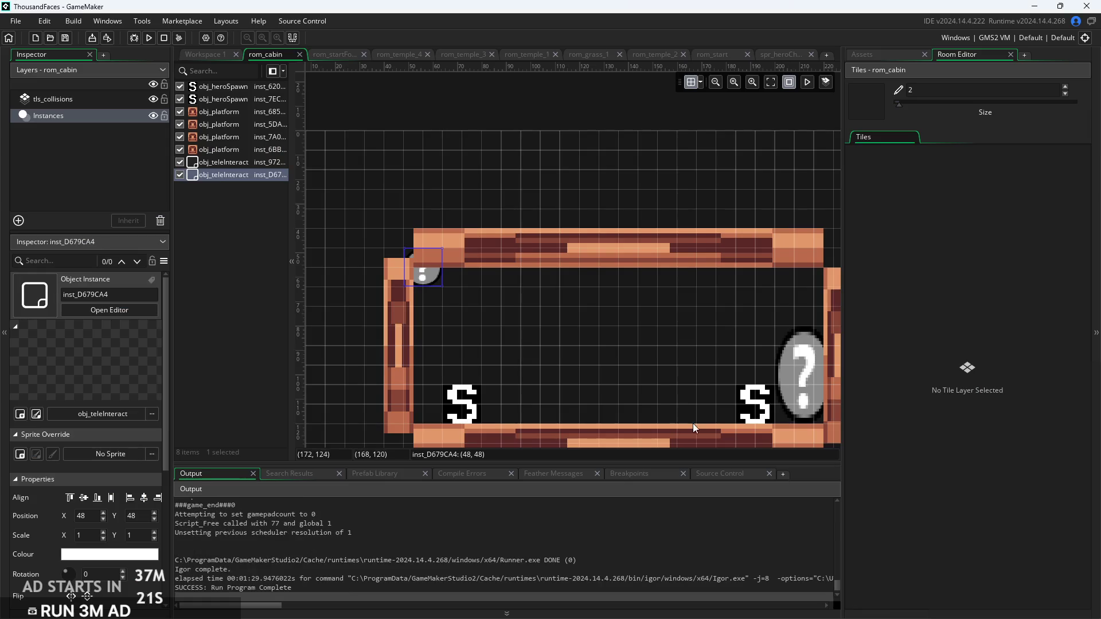
# Back on Workspace 1, view rom_temple_4's context menu, then open rom_temple_1 for editing
pyautogui.click(205, 54)
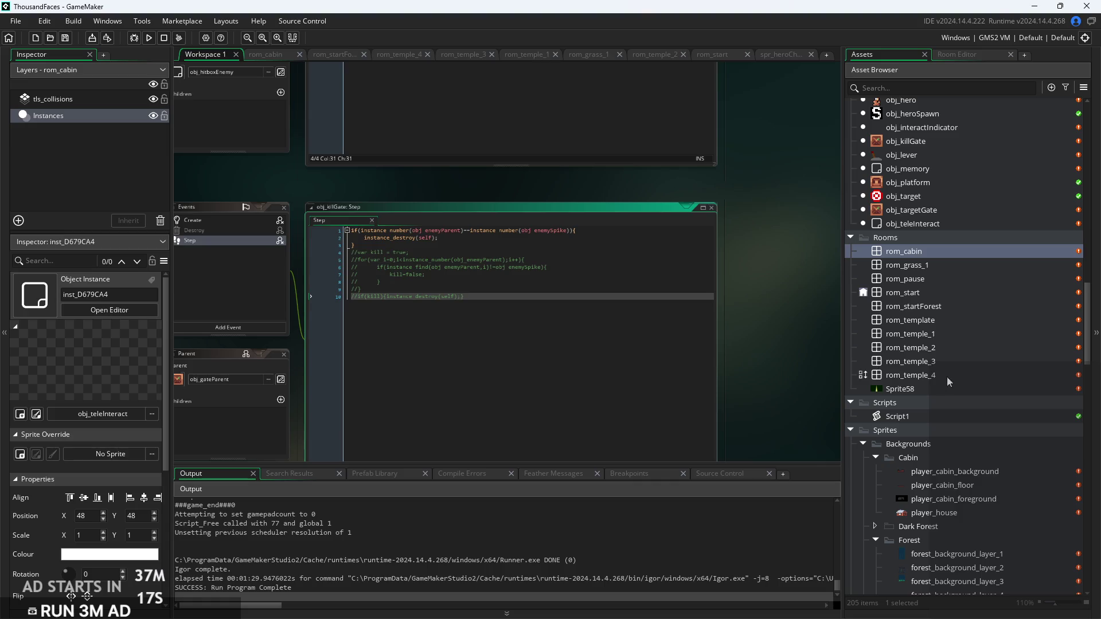
pyautogui.click(941, 375)
pyautogui.rightClick(943, 376)
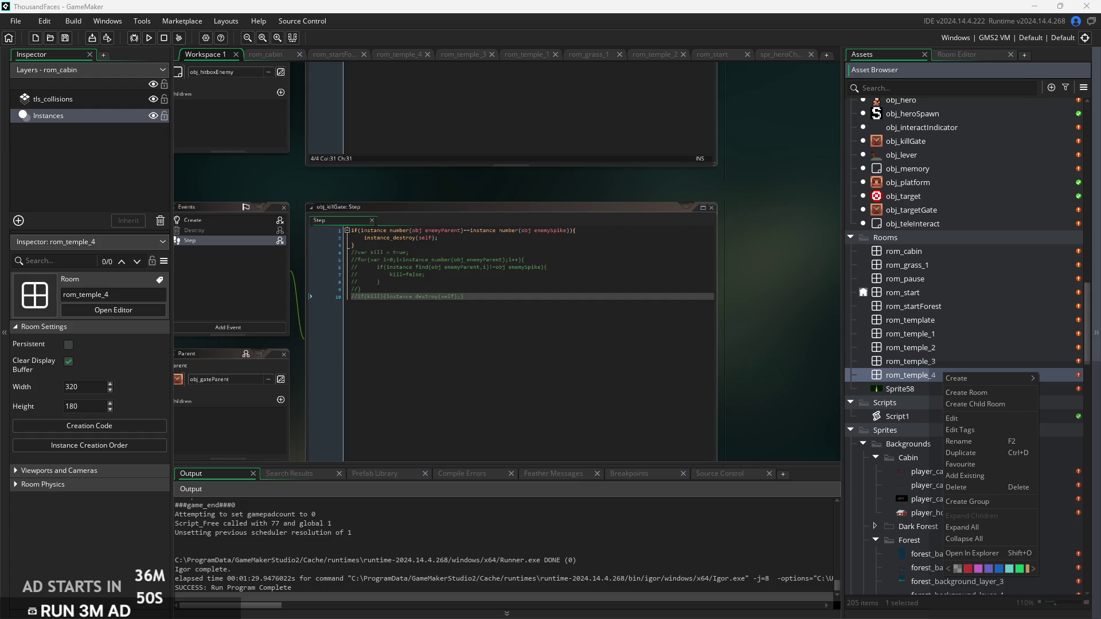
pyautogui.click(935, 280)
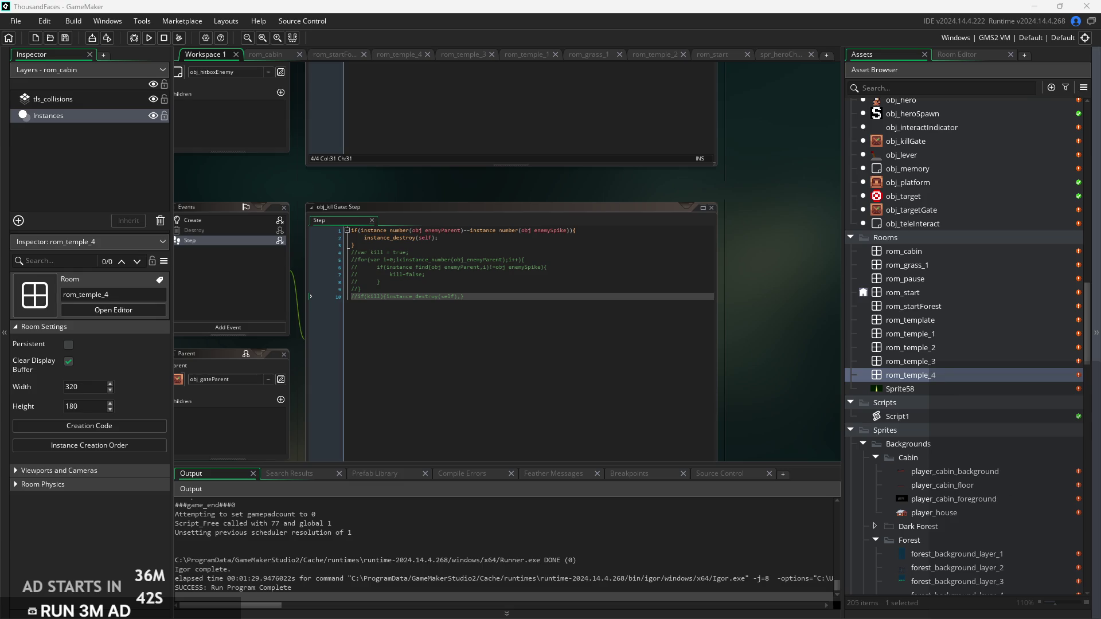
pyautogui.scroll(-5, 948, 425)
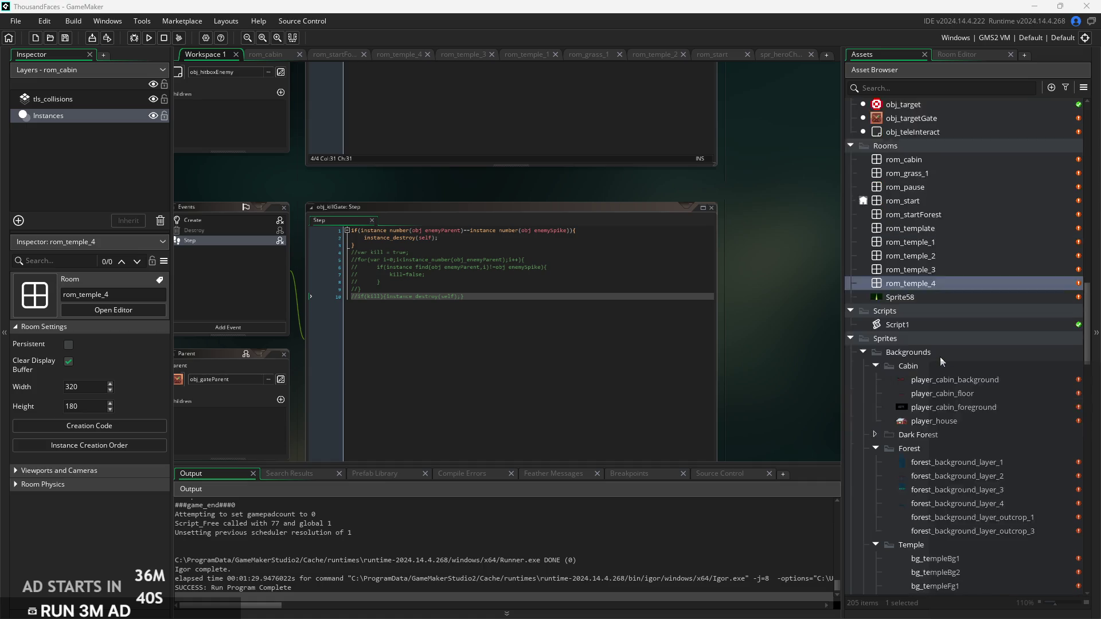
pyautogui.doubleClick(934, 196)
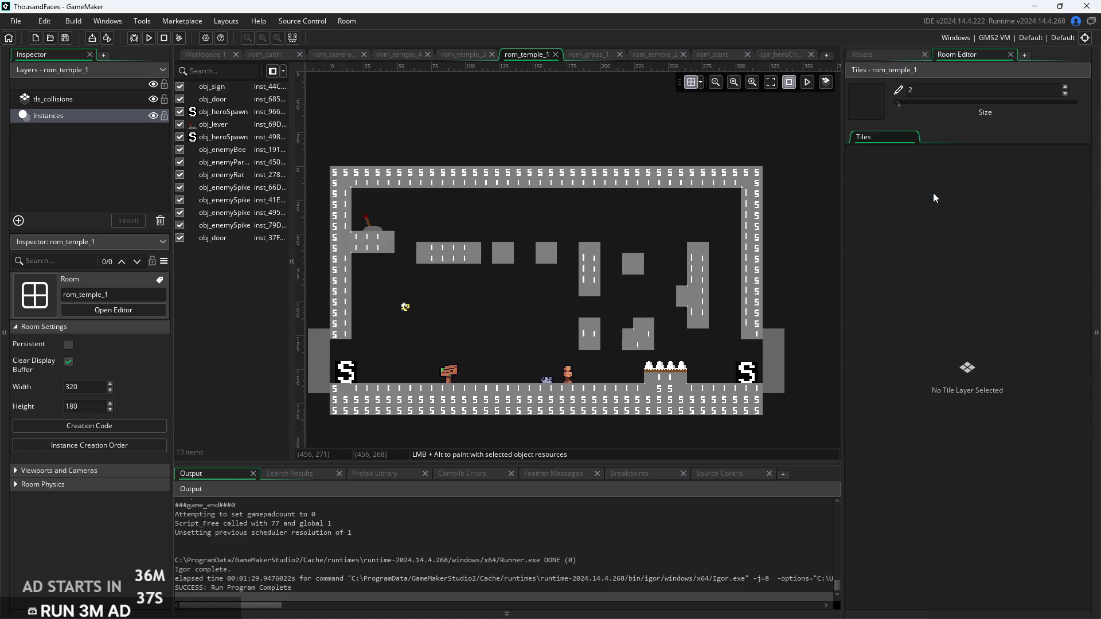
# Open rom_temple_2, then glance at the obj_killGate code and the hero sprite
pyautogui.click(896, 56)
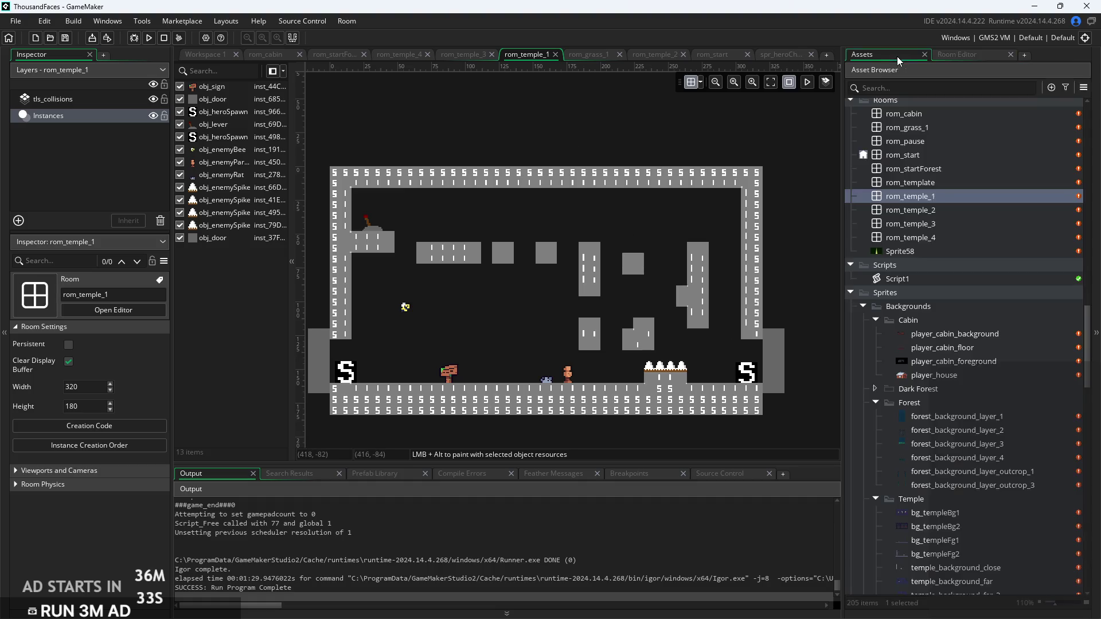
pyautogui.doubleClick(934, 212)
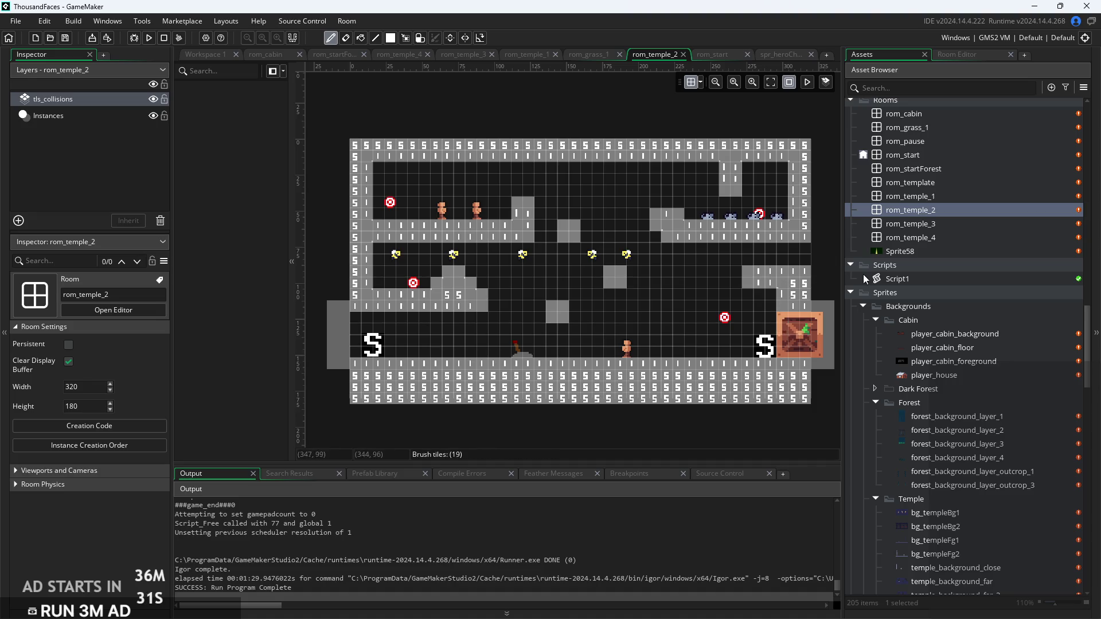
pyautogui.click(202, 54)
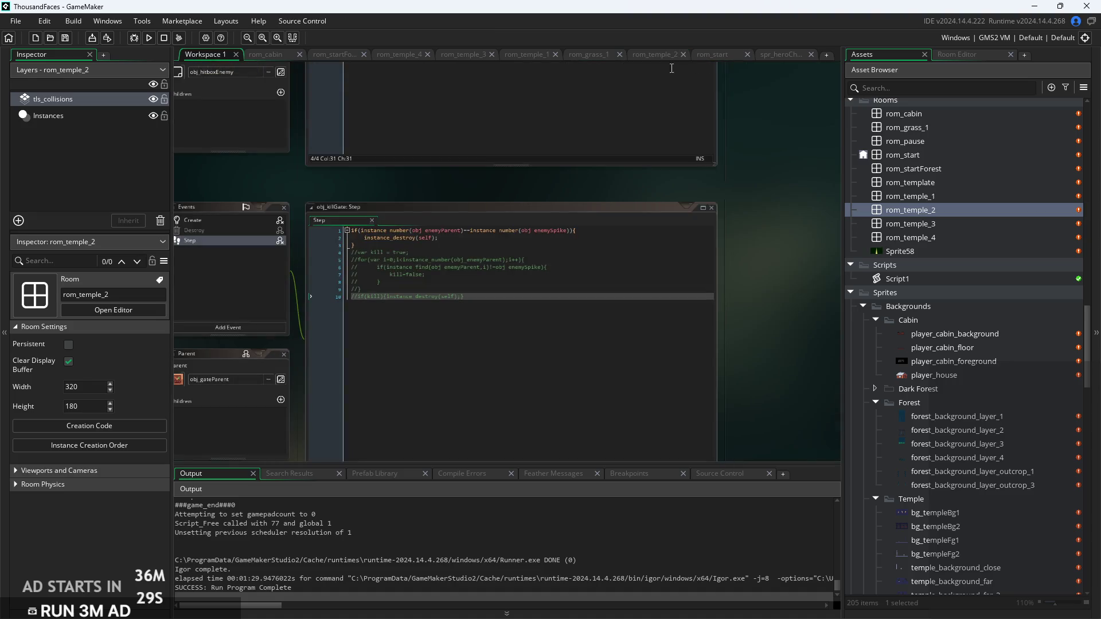
pyautogui.click(781, 54)
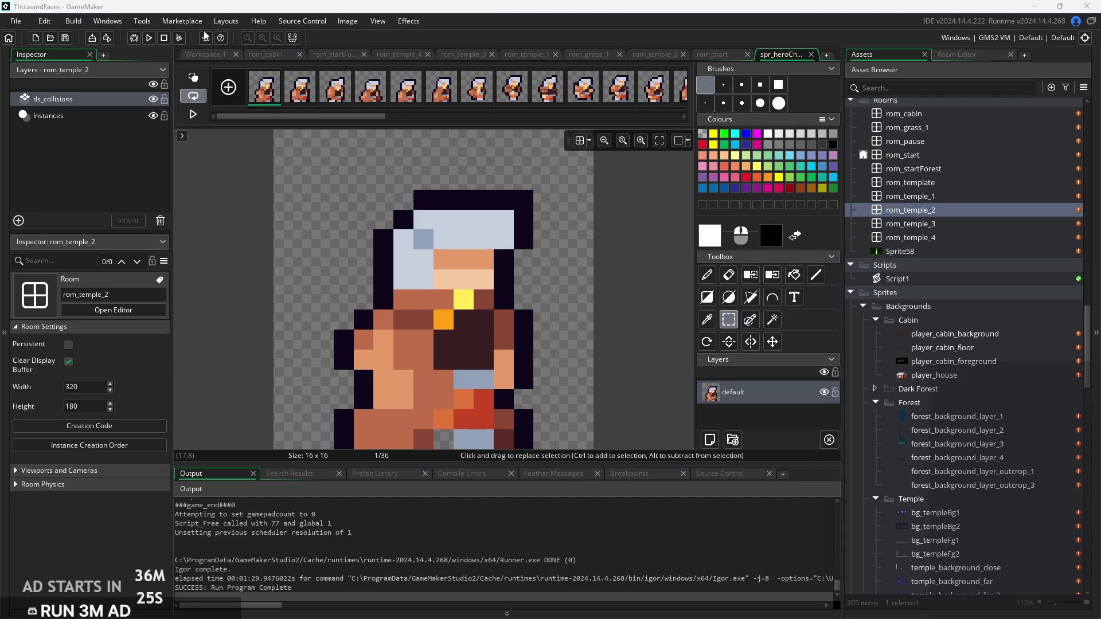
pyautogui.click(202, 54)
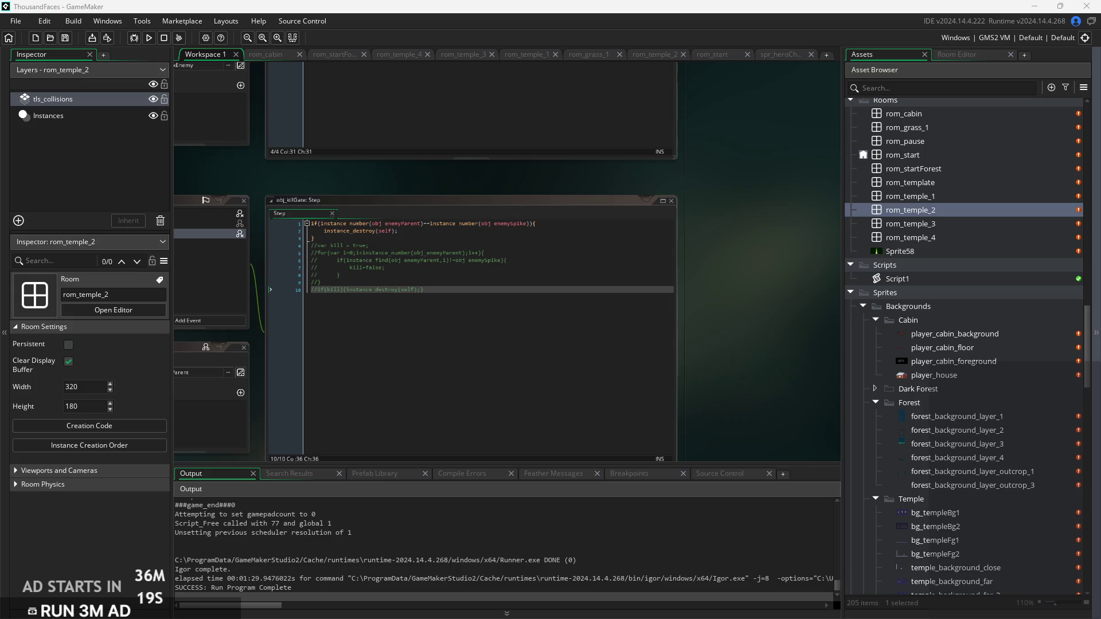
# Open rom_temple_3, zoom in, and select the lever on the Instances layer
pyautogui.doubleClick(953, 223)
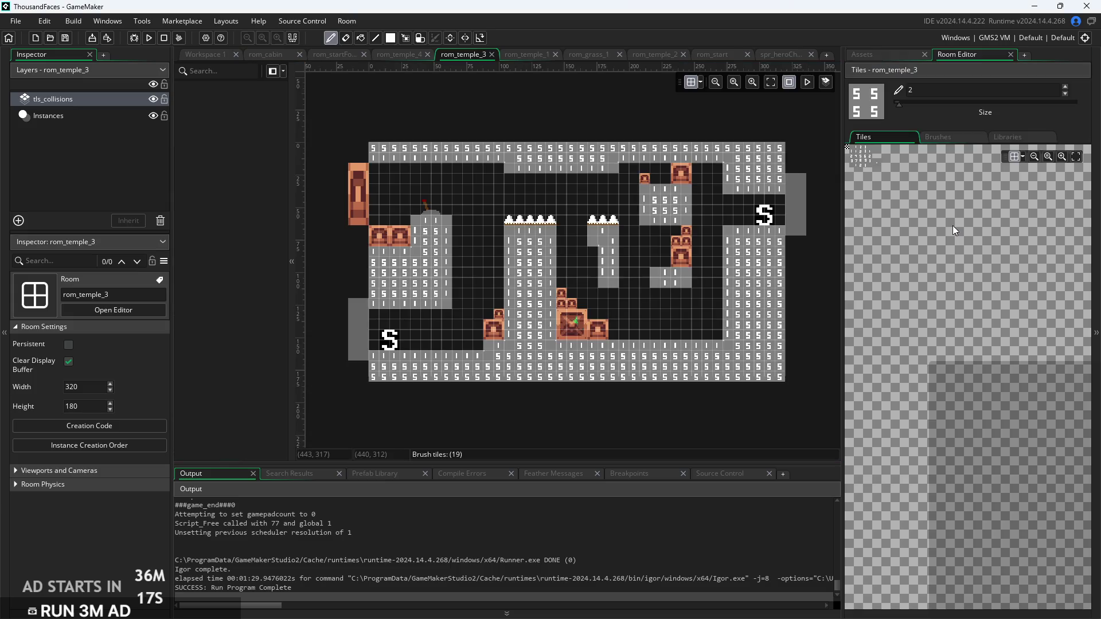
pyautogui.moveTo(749, 122); pyautogui.dragTo(708, 145)
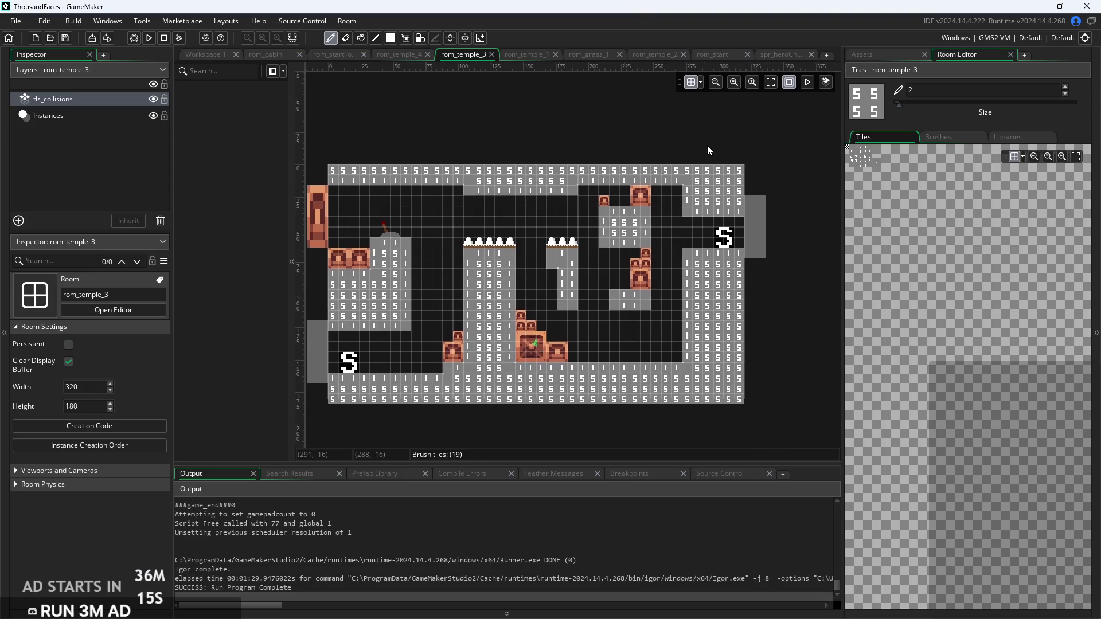
pyautogui.scroll(3, 710, 146)
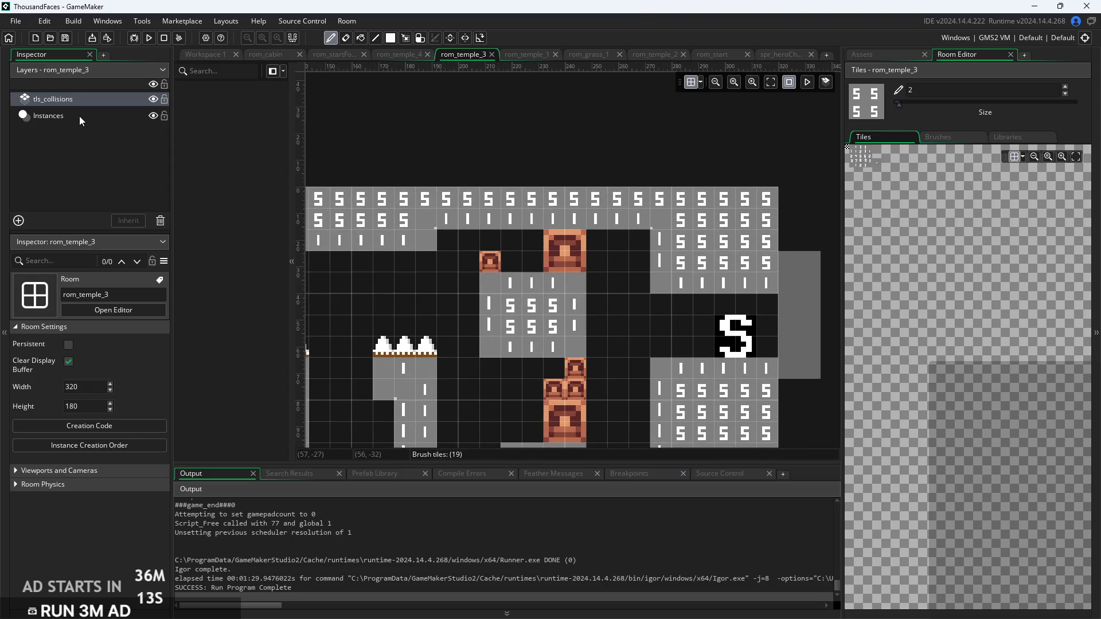
pyautogui.click(81, 117)
pyautogui.click(213, 200)
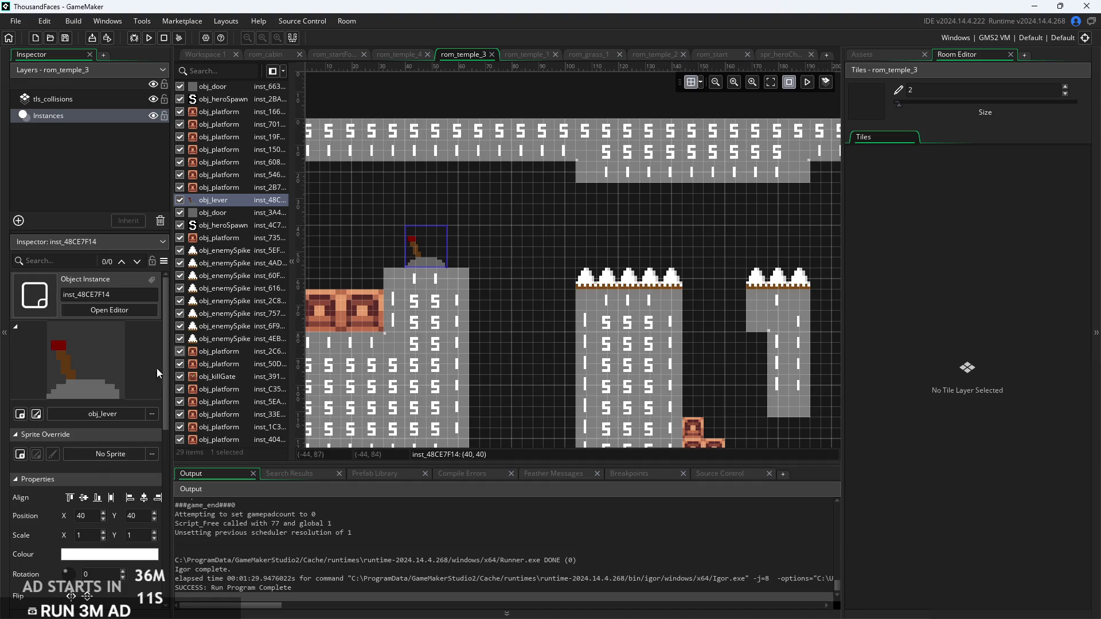
# Review the lever instance's Variables in the Inspector, then return to Workspace 1
pyautogui.scroll(-5, 76, 576)
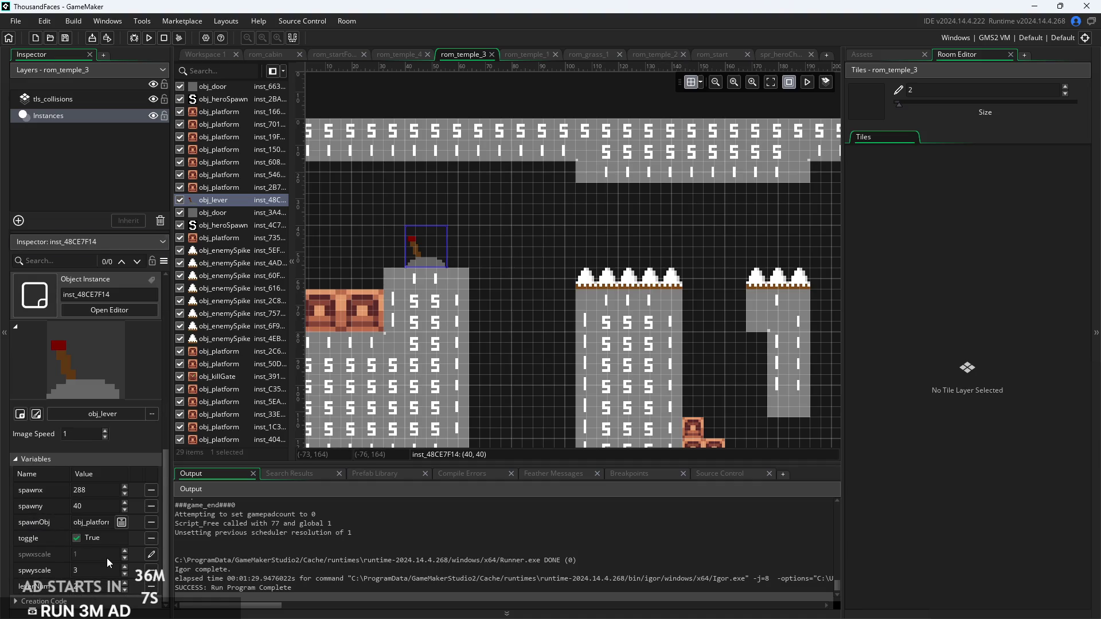
pyautogui.click(108, 564)
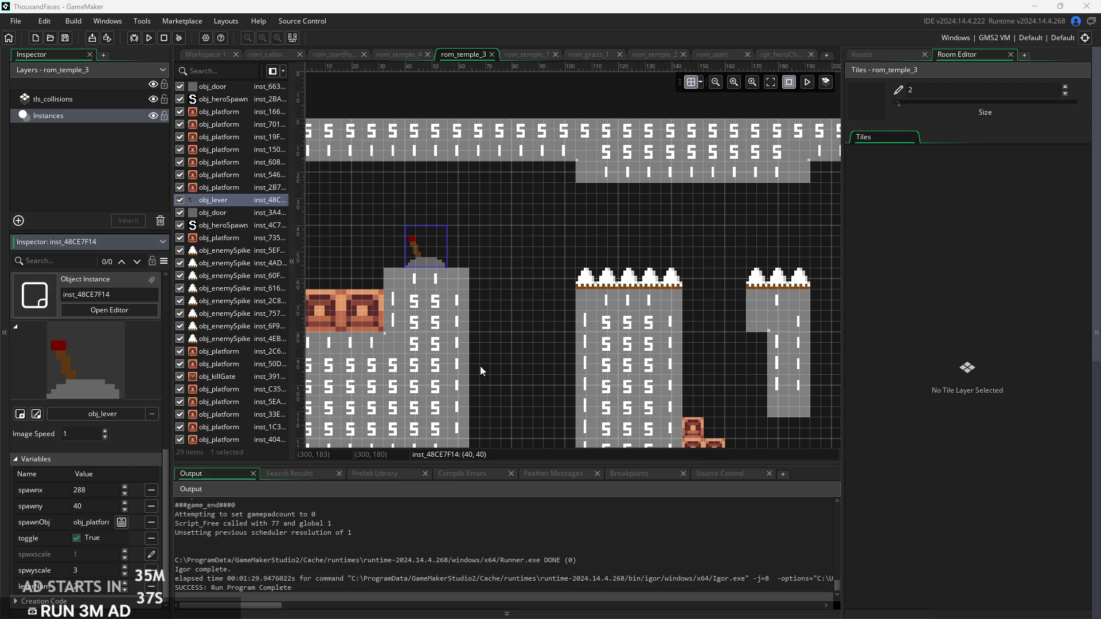
pyautogui.scroll(-2, 572, 262)
pyautogui.scroll(-2, 562, 268)
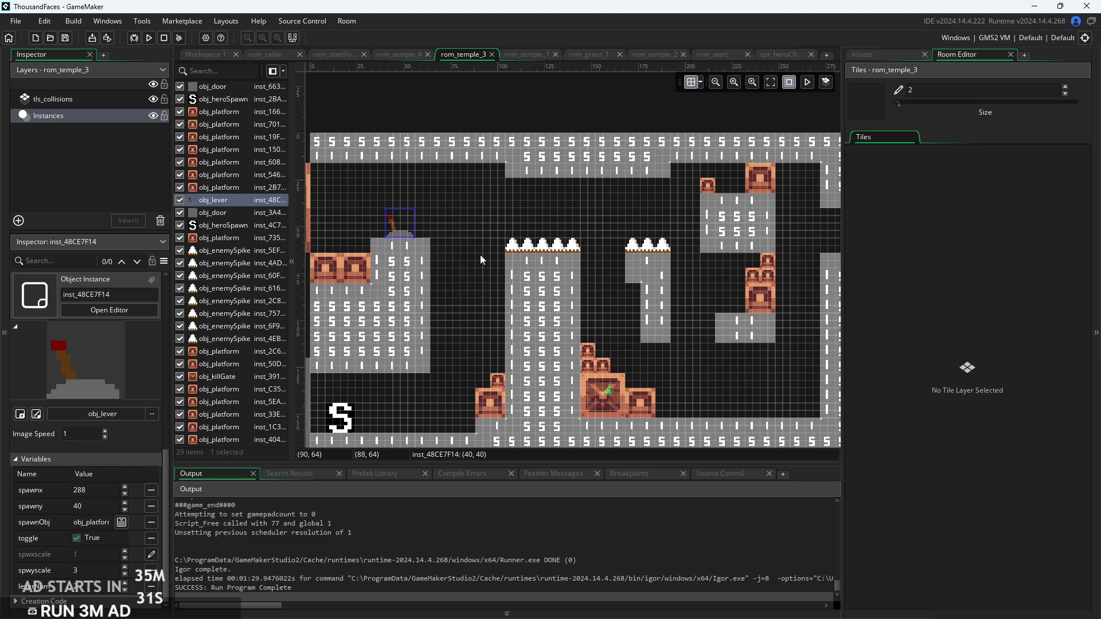
pyautogui.click(201, 54)
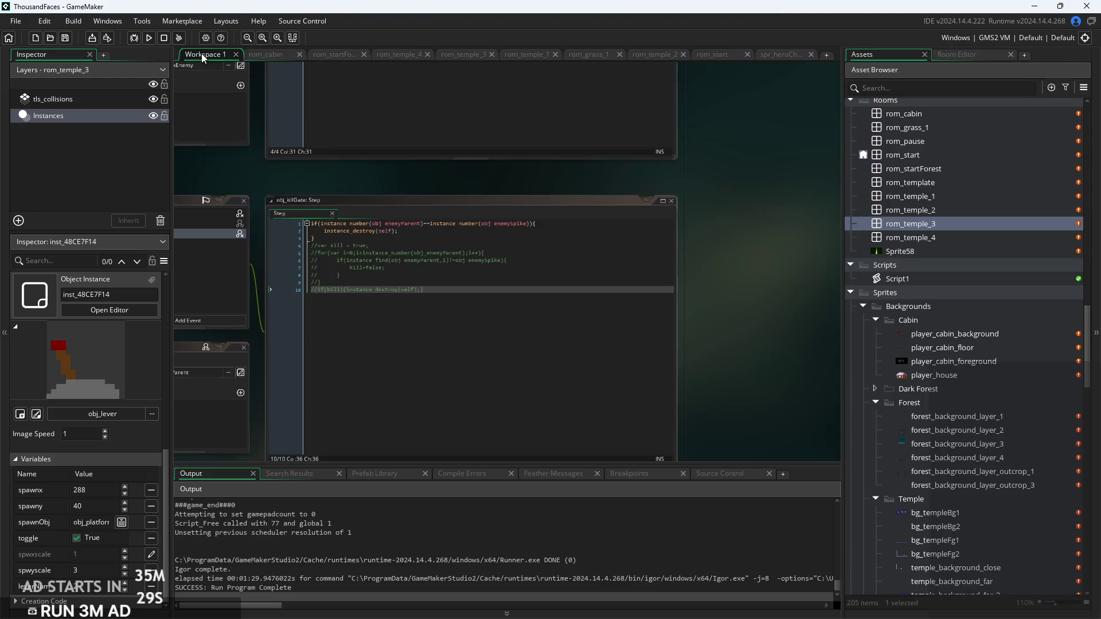
# Maximize and then restore the obj_killGate Step code window
pyautogui.moveTo(727, 210); pyautogui.dragTo(722, 196)
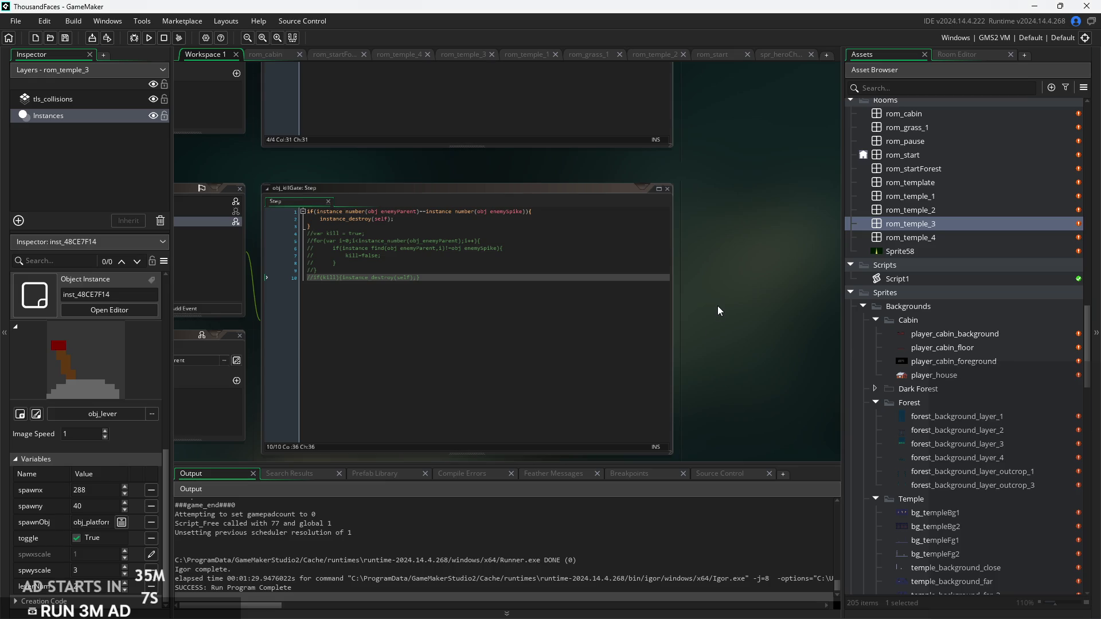
pyautogui.hotkey('ctrl', 'm')
pyautogui.click(522, 192)
pyautogui.hotkey('ctrl', 'm')
pyautogui.press('Up')
pyautogui.press('Up')
pyautogui.press('Up')
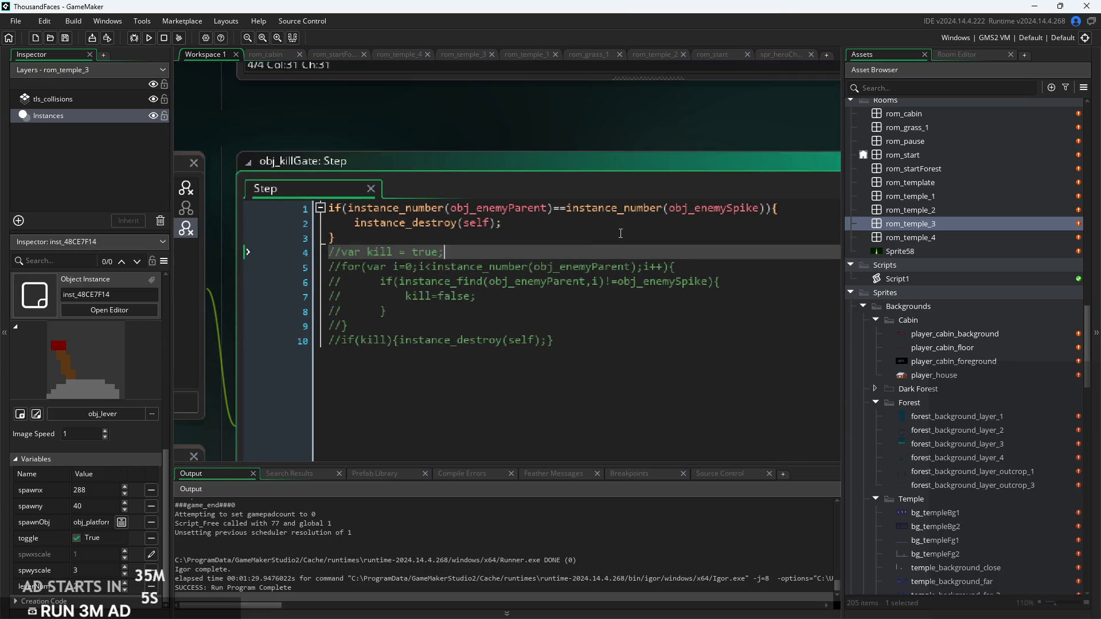
# Inspect the if-block on lines 1–3 of the Step code, then open rom_temple_4
pyautogui.moveTo(726, 221); pyautogui.dragTo(438, 249)
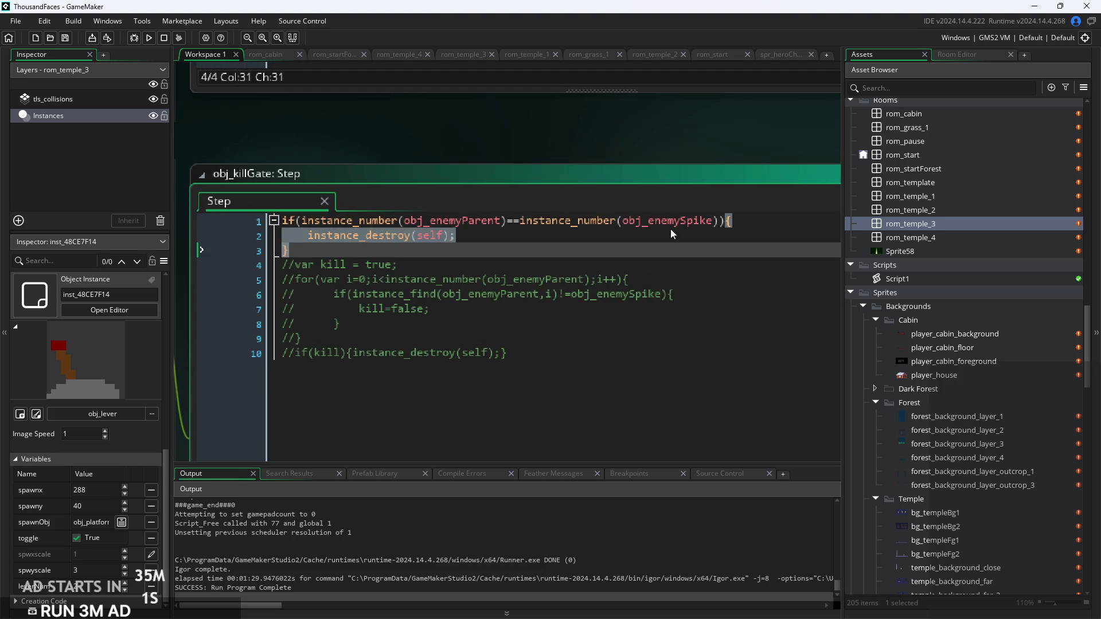
pyautogui.click(754, 221)
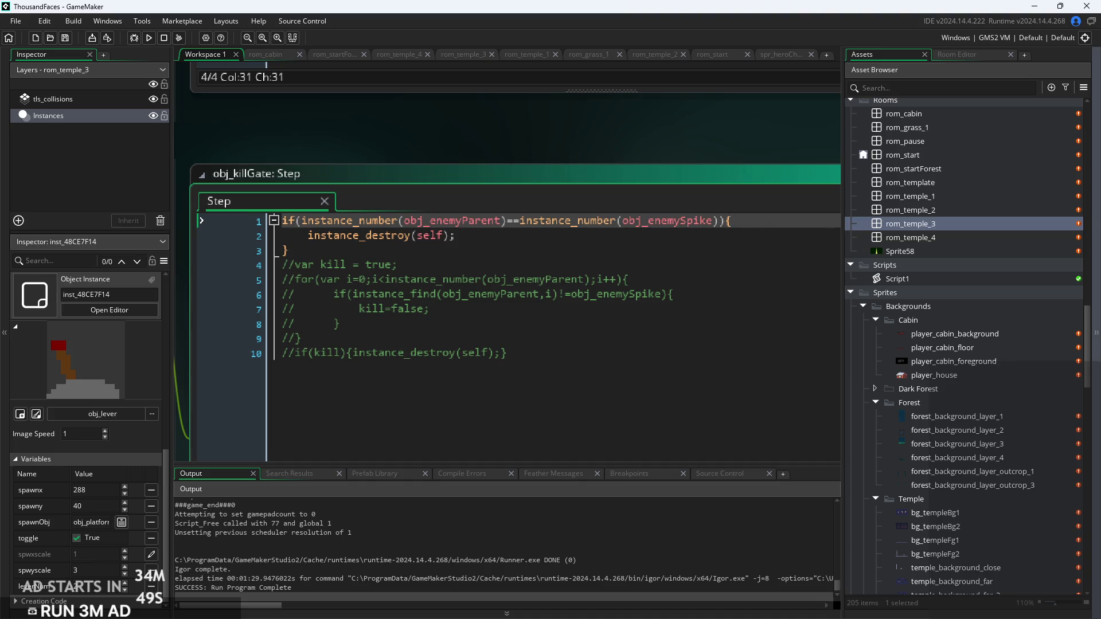
pyautogui.click(482, 264)
pyautogui.keyDown('ctrl'); pyautogui.scroll(-2, 483, 260); pyautogui.keyUp('ctrl')
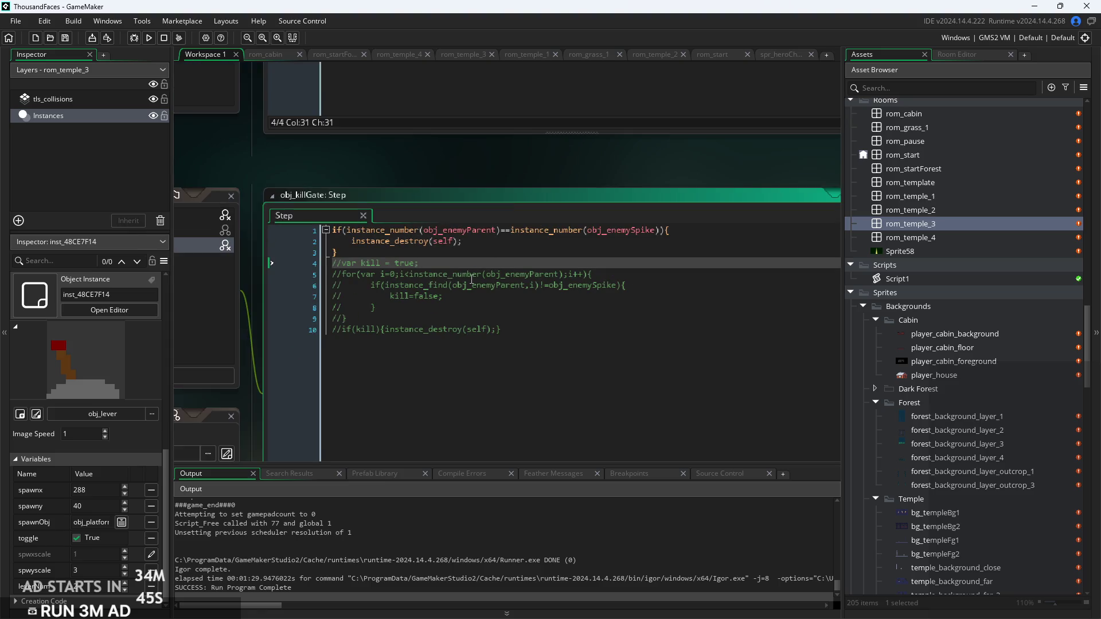
pyautogui.scroll(4, 958, 305)
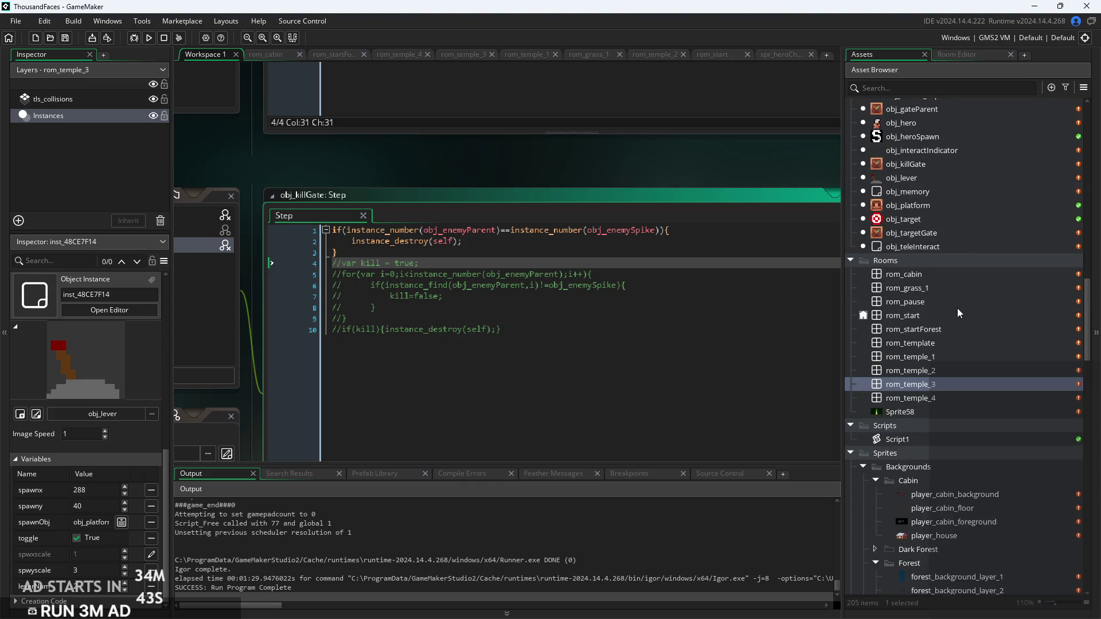
pyautogui.scroll(2, 944, 336)
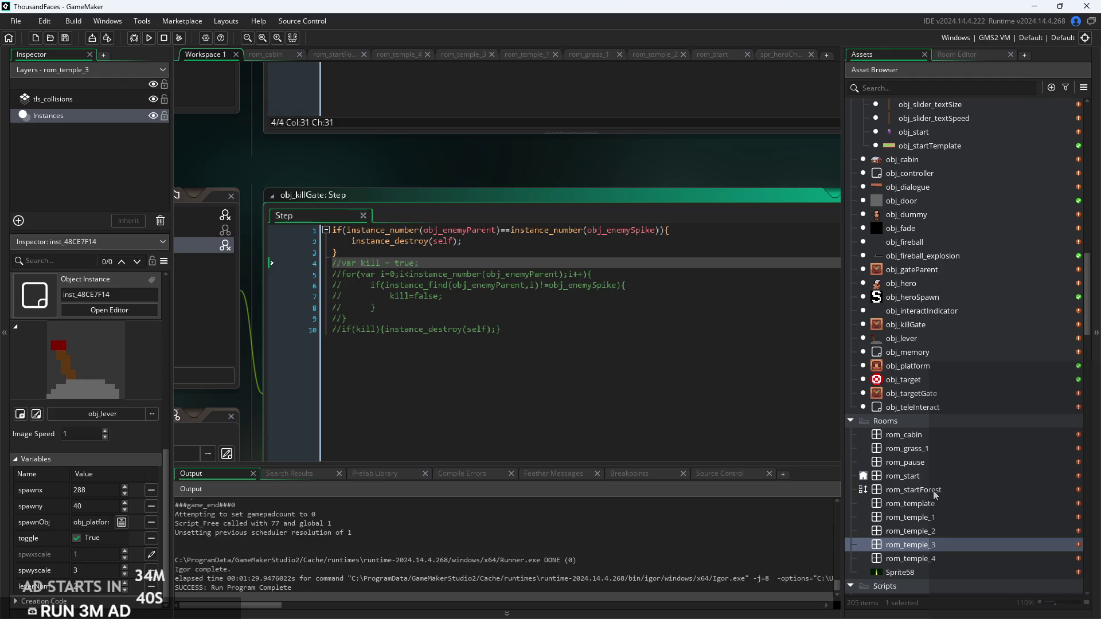
pyautogui.doubleClick(936, 559)
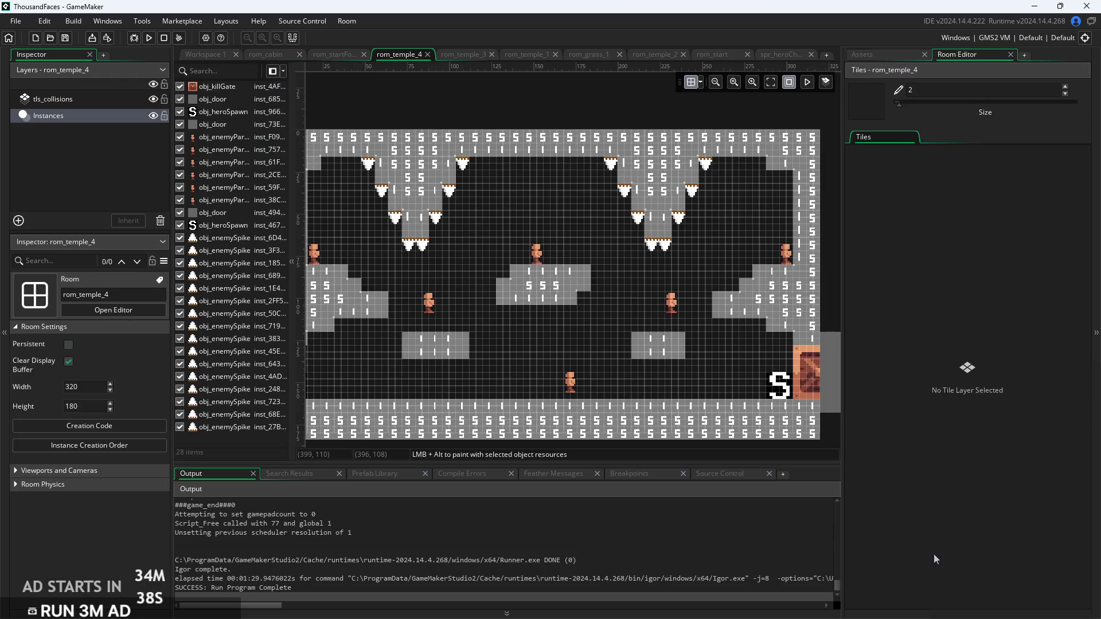
# Duplicate rom_temple_4 in the Asset Browser, creating rom_temple_5
pyautogui.click(877, 52)
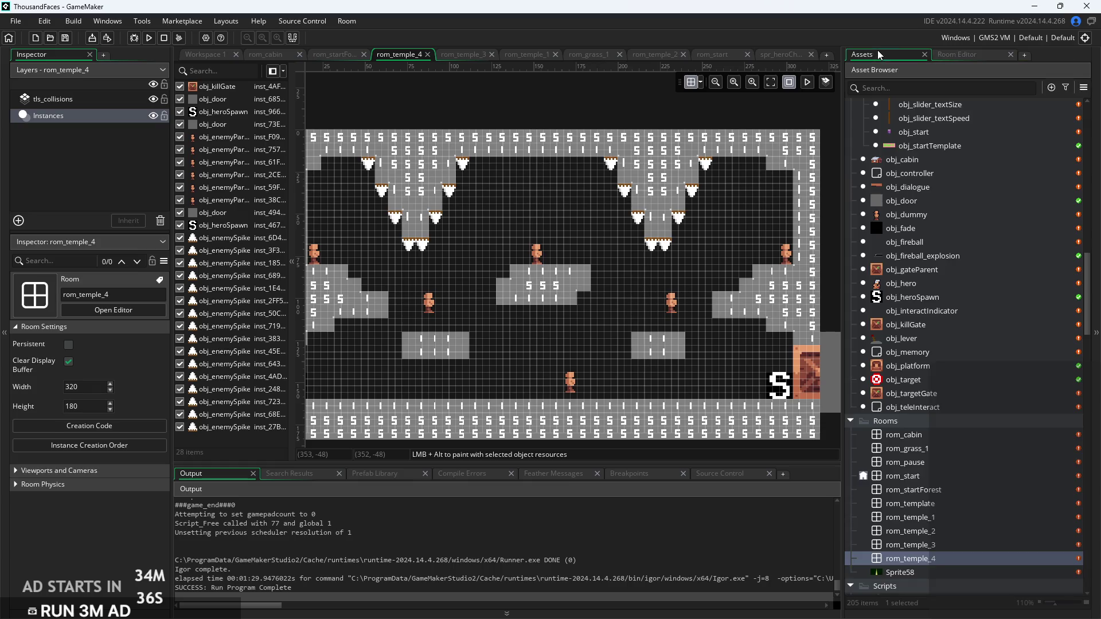
pyautogui.rightClick(959, 559)
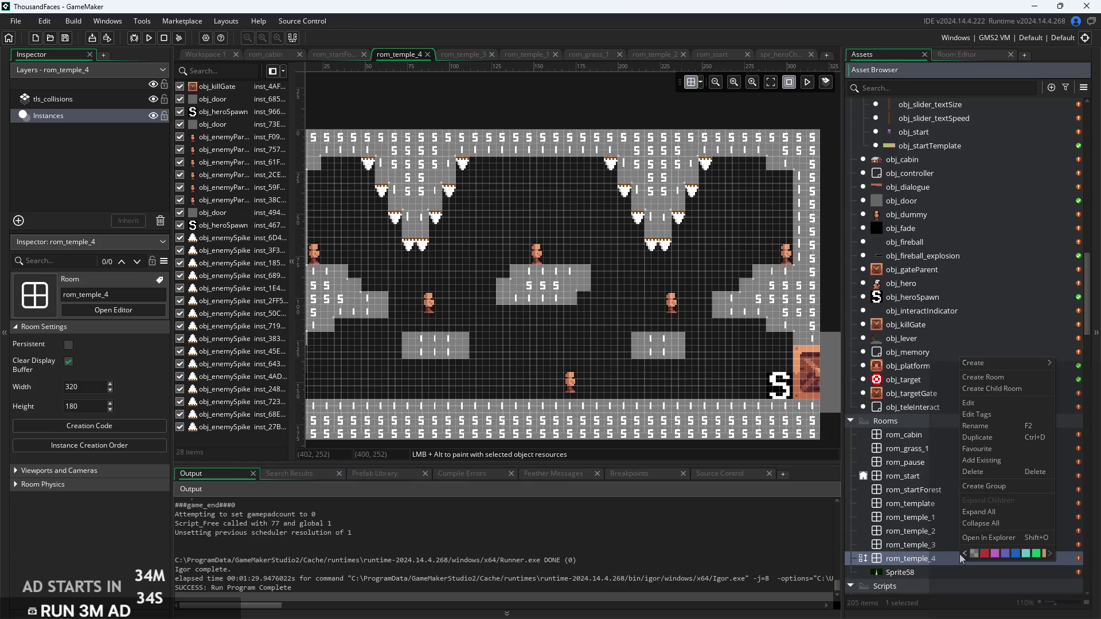
pyautogui.click(989, 438)
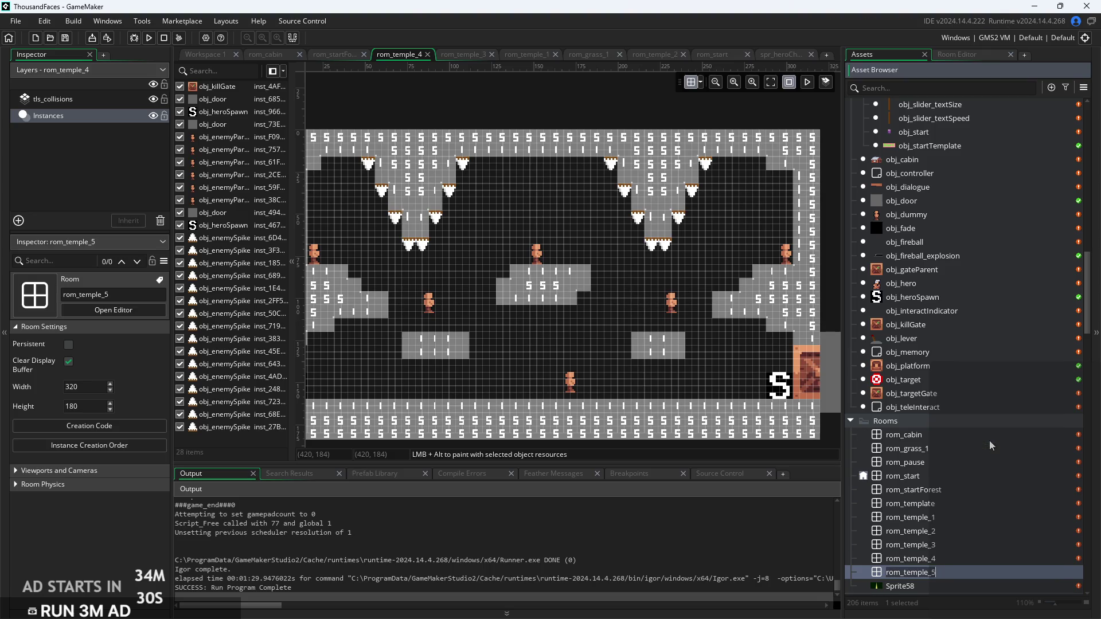
# Open rom_temple_5 and rom_temple_4 in the room editor and select the door instance
pyautogui.doubleClick(958, 572)
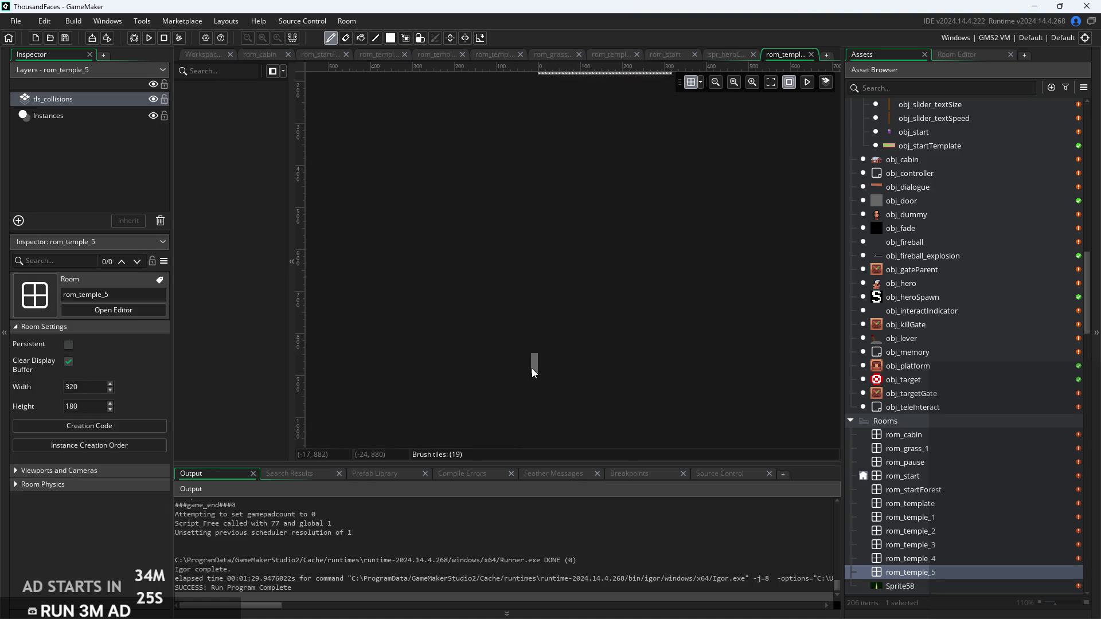
pyautogui.doubleClick(976, 557)
pyautogui.scroll(-3, 622, 290)
pyautogui.click(533, 413)
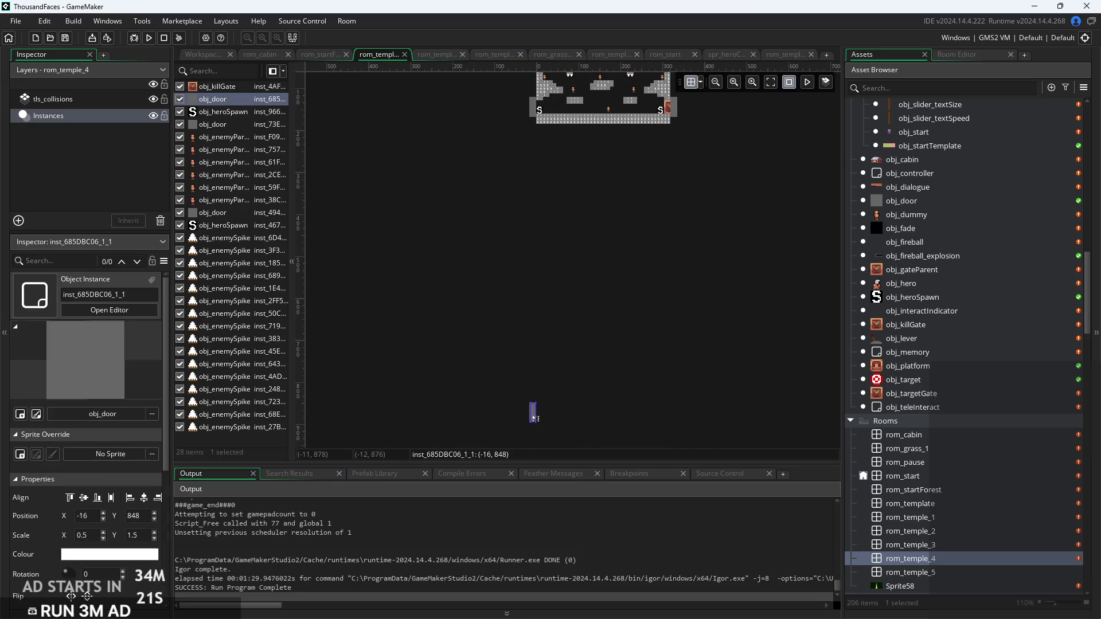
# Delete the off-room door instance from rom_temple_4
pyautogui.scroll(-3, 17, 516)
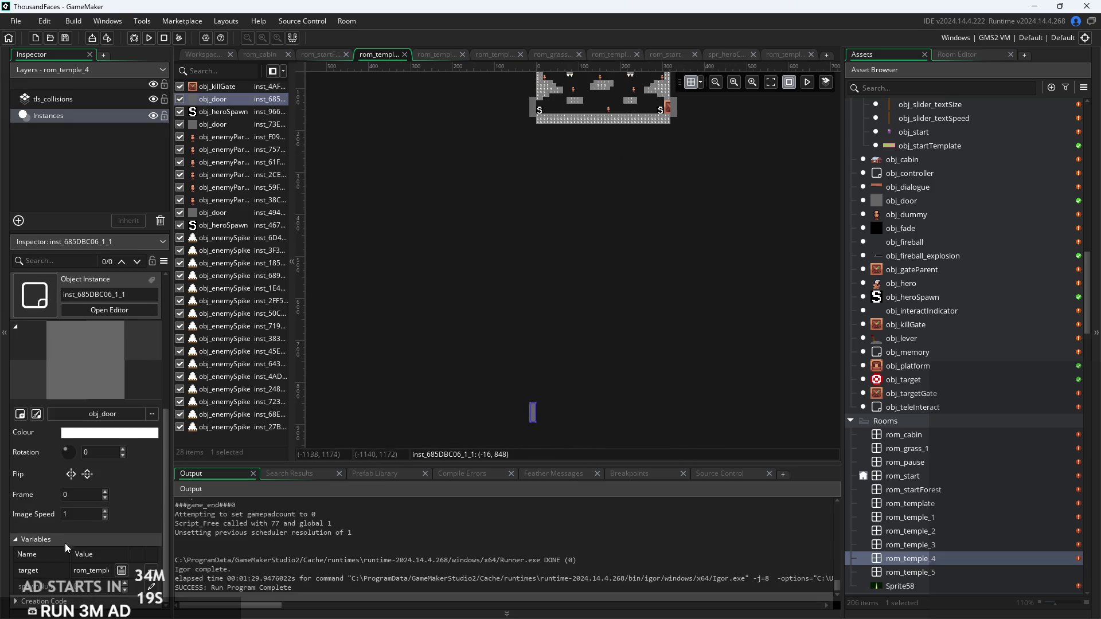
pyautogui.click(121, 570)
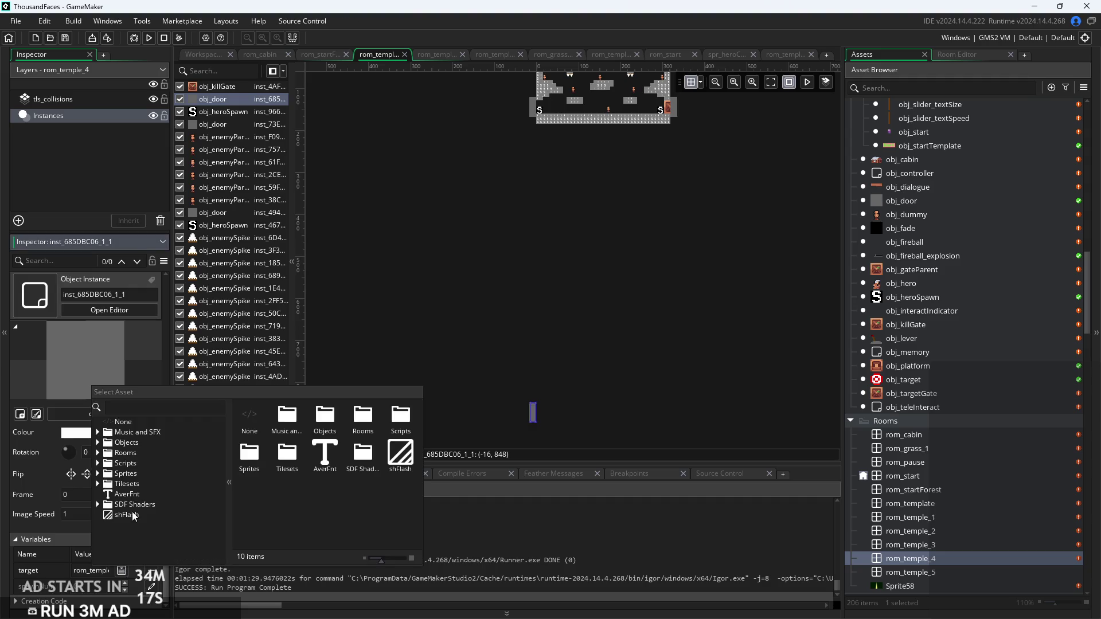
pyautogui.click(143, 361)
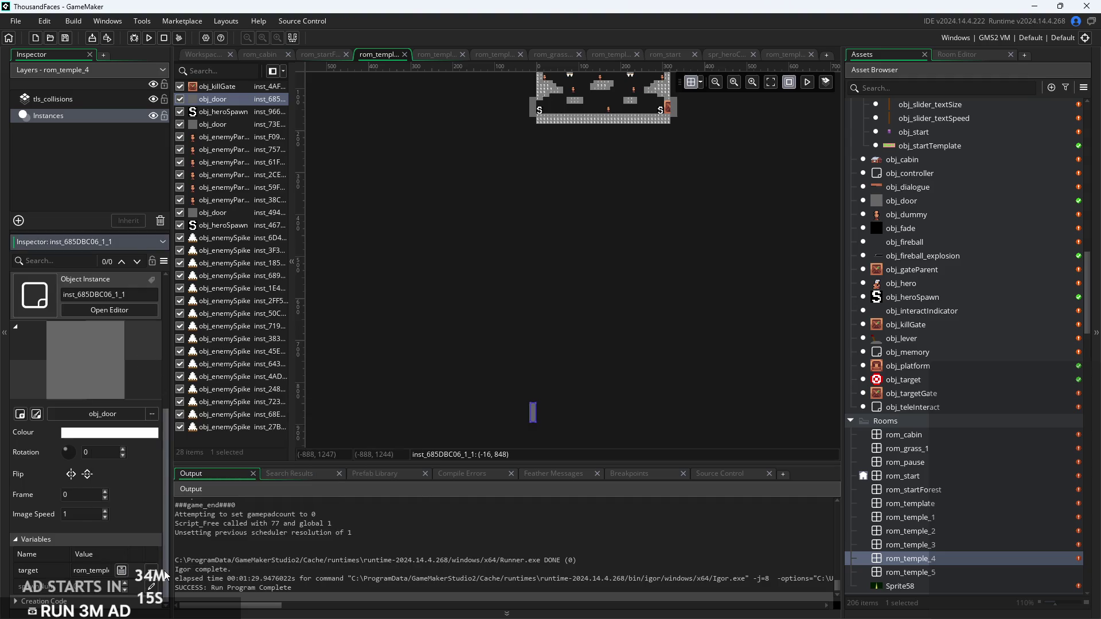
pyautogui.moveTo(172, 573); pyautogui.dragTo(259, 578)
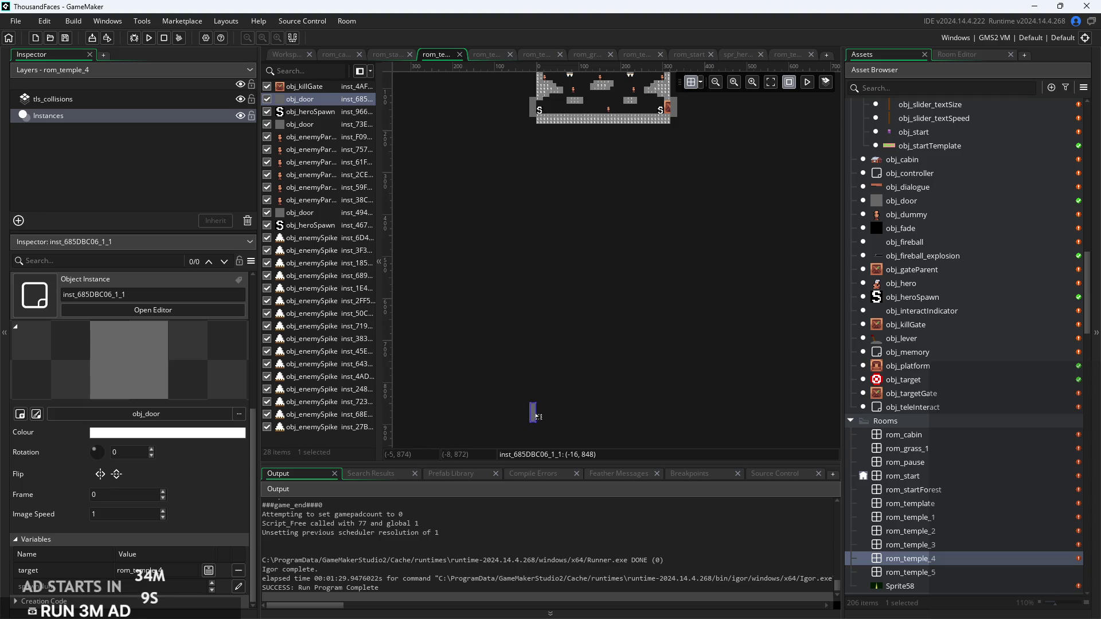
pyautogui.press('Delete')
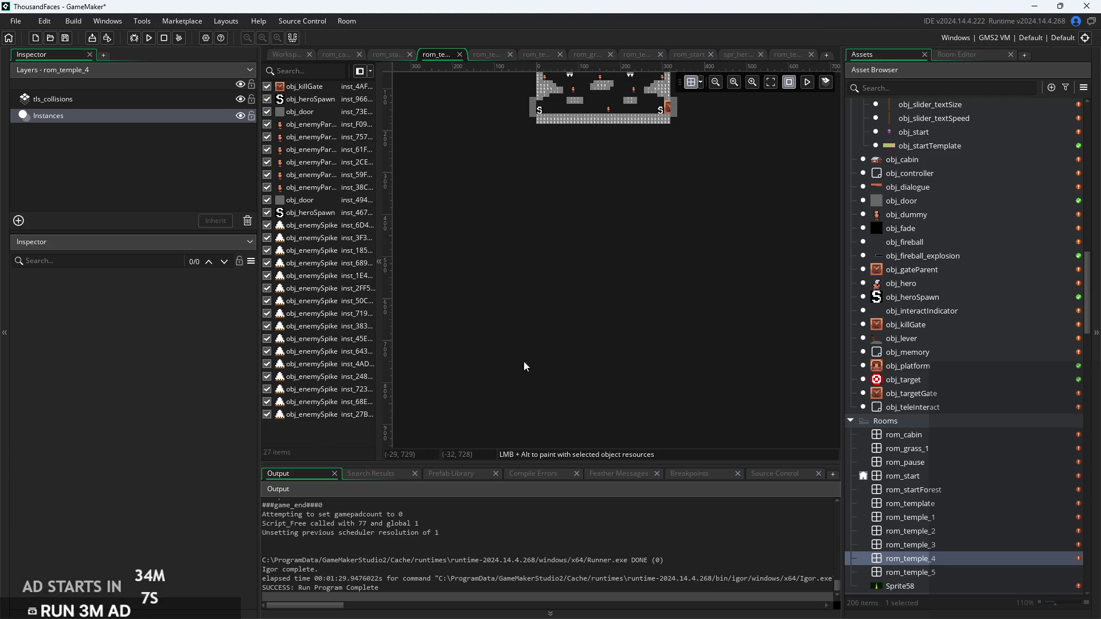
pyautogui.scroll(3, 525, 354)
pyautogui.scroll(-1, 500, 353)
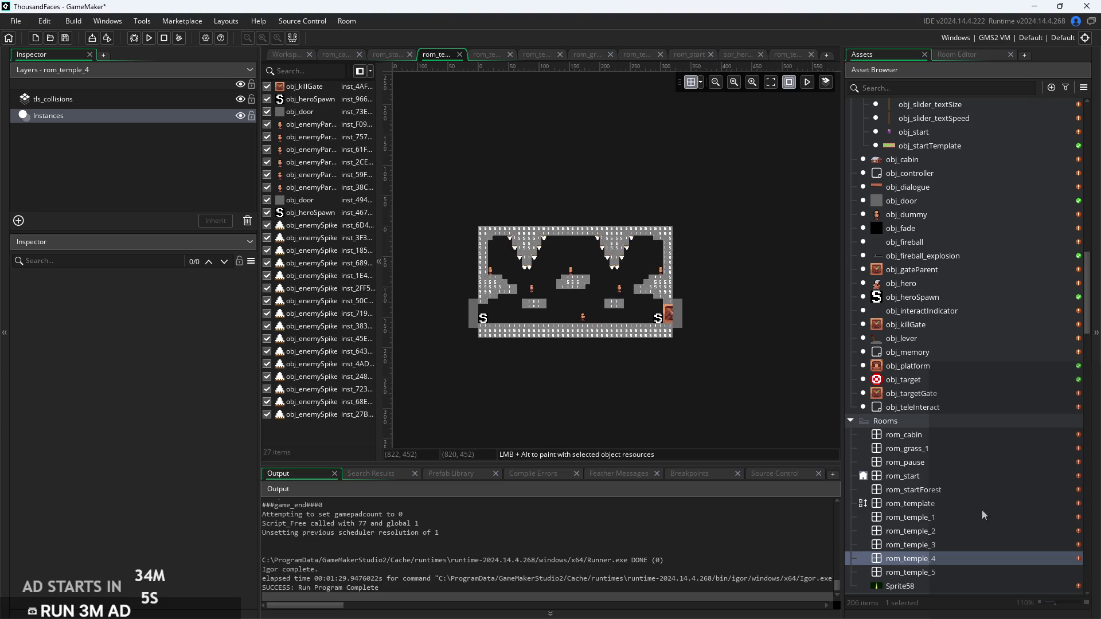
# Open rom_temple_5 and delete its off-room door instance
pyautogui.doubleClick(959, 573)
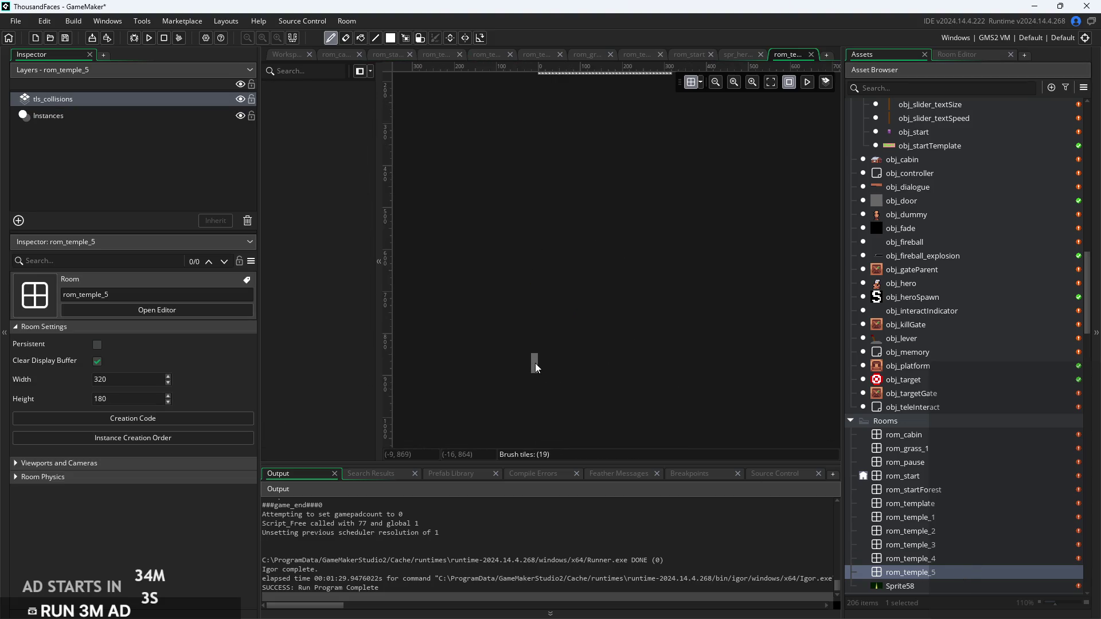
pyautogui.click(166, 113)
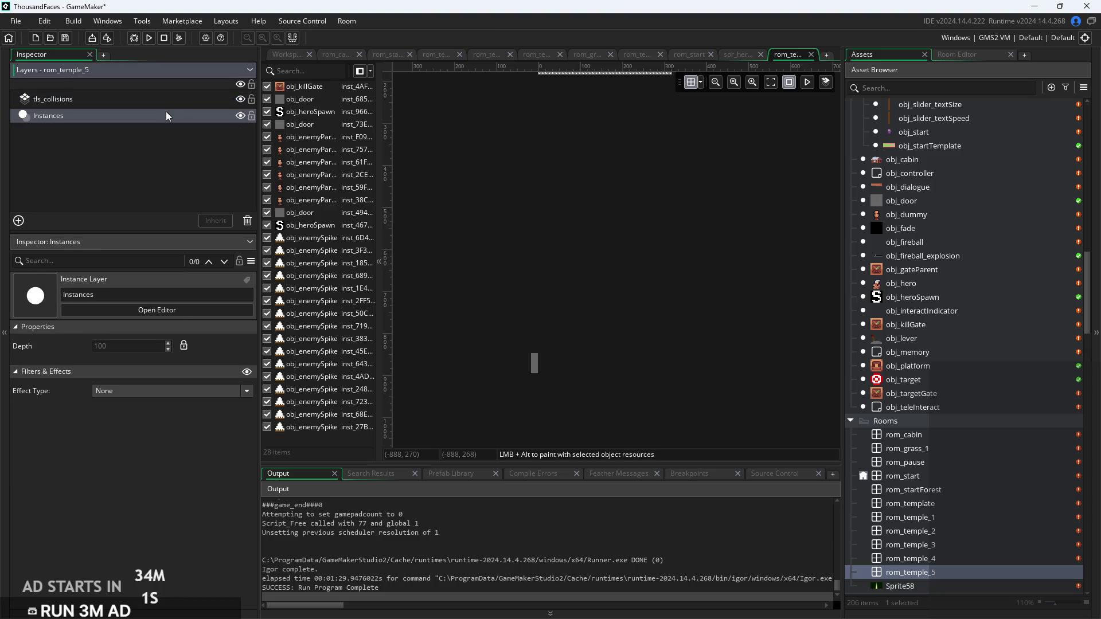
pyautogui.click(533, 363)
pyautogui.press('Delete')
# Erase rom_temple_5's interior collision ledges and platforms, leaving only the outer walls
pyautogui.scroll(3, 591, 371)
pyautogui.scroll(6, 593, 377)
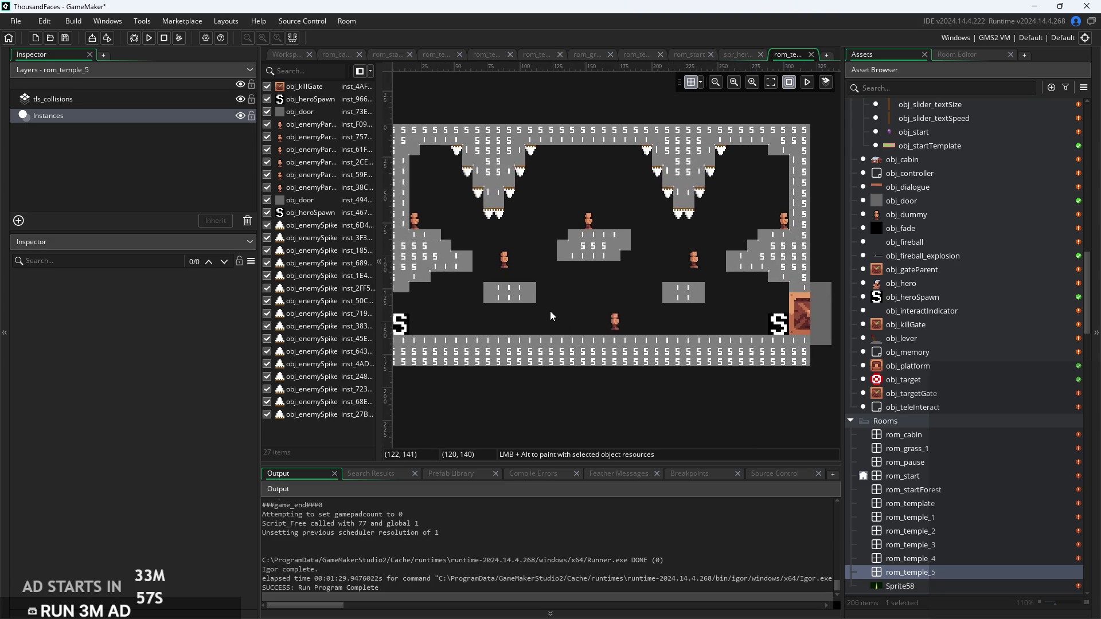
pyautogui.scroll(2, 549, 311)
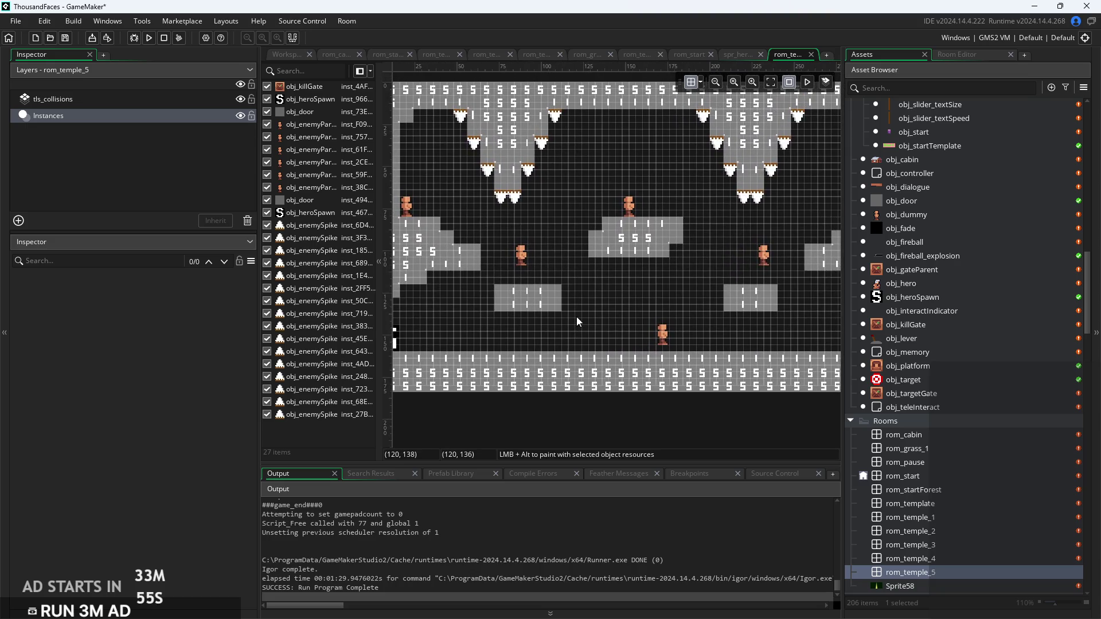
pyautogui.click(138, 99)
pyautogui.scroll(-3, 465, 229)
pyautogui.moveTo(475, 243)
pyautogui.mouseDown()
pyautogui.moveTo(460, 244)
pyautogui.moveTo(457, 281)
pyautogui.moveTo(580, 283)
pyautogui.moveTo(610, 238)
pyautogui.moveTo(639, 291)
pyautogui.moveTo(711, 269)
pyautogui.moveTo(734, 231)
pyautogui.moveTo(752, 247)
pyautogui.moveTo(746, 270)
pyautogui.moveTo(655, 202)
pyautogui.moveTo(685, 178)
pyautogui.moveTo(674, 174)
pyautogui.moveTo(559, 207)
pyautogui.moveTo(481, 172)
pyautogui.moveTo(546, 188)
pyautogui.moveTo(493, 195)
pyautogui.moveTo(536, 195)
pyautogui.mouseUp()
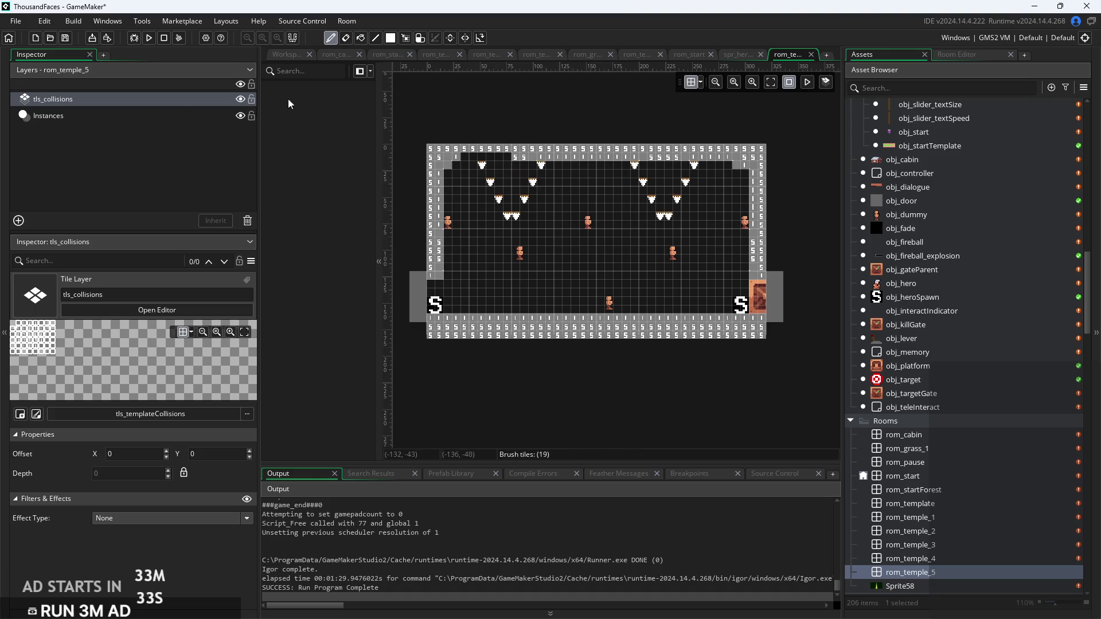
pyautogui.click(171, 117)
# Delete all enemies and spikes from rom_temple_5
pyautogui.moveTo(465, 134)
pyautogui.mouseDown()
pyautogui.moveTo(746, 253)
pyautogui.moveTo(763, 313)
pyautogui.moveTo(706, 220)
pyautogui.moveTo(578, 212)
pyautogui.moveTo(644, 305)
pyautogui.moveTo(714, 338)
pyautogui.mouseUp()
pyautogui.press('Delete')
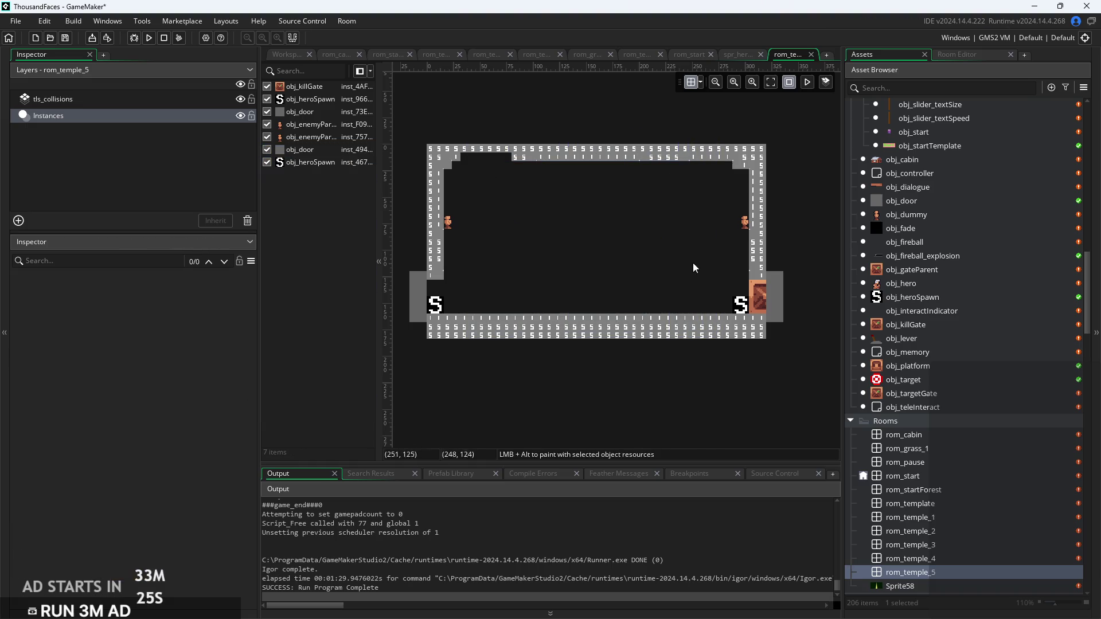
pyautogui.click(744, 222)
pyautogui.press('Delete')
pyautogui.click(449, 222)
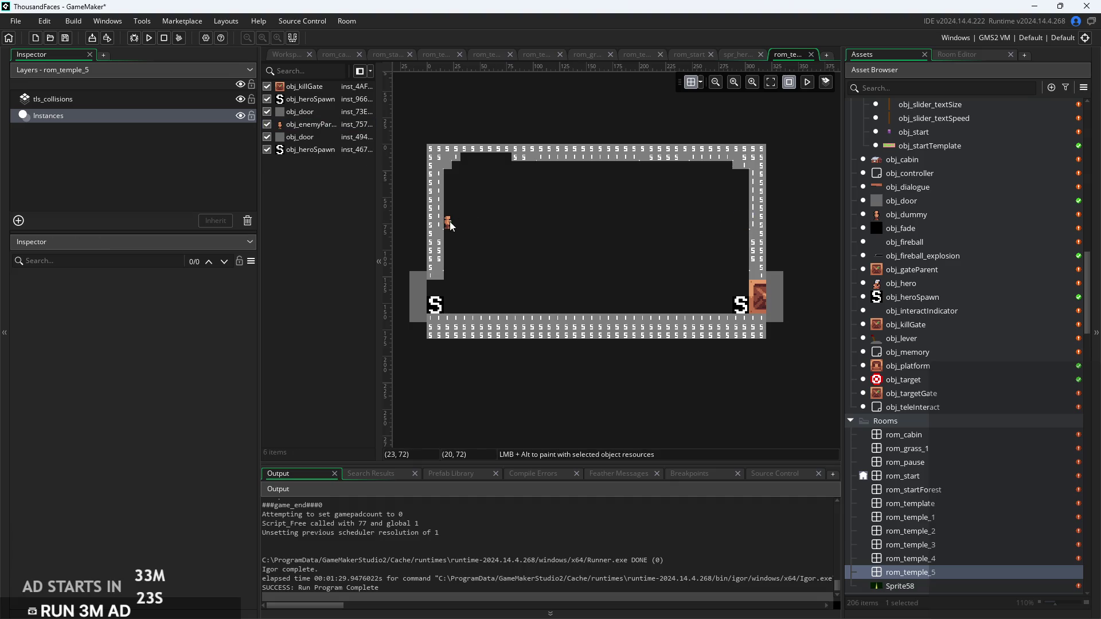
pyautogui.press('Delete')
# Delete the obj_killGate on rom_temple_5's right wall
pyautogui.click(150, 98)
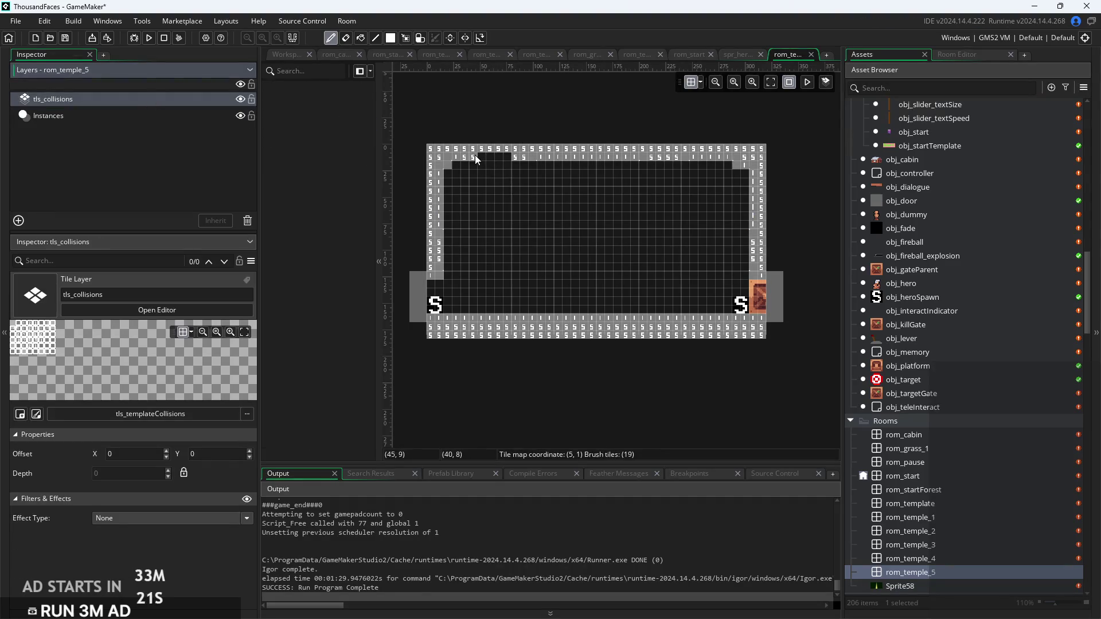
pyautogui.click(140, 115)
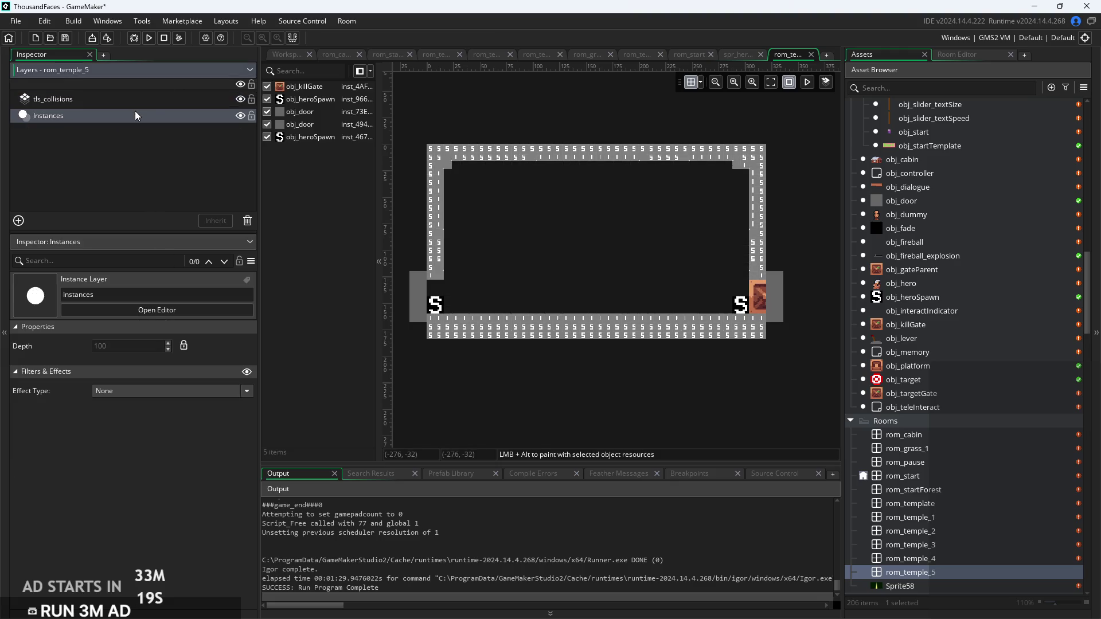
pyautogui.click(759, 296)
pyautogui.press('Delete')
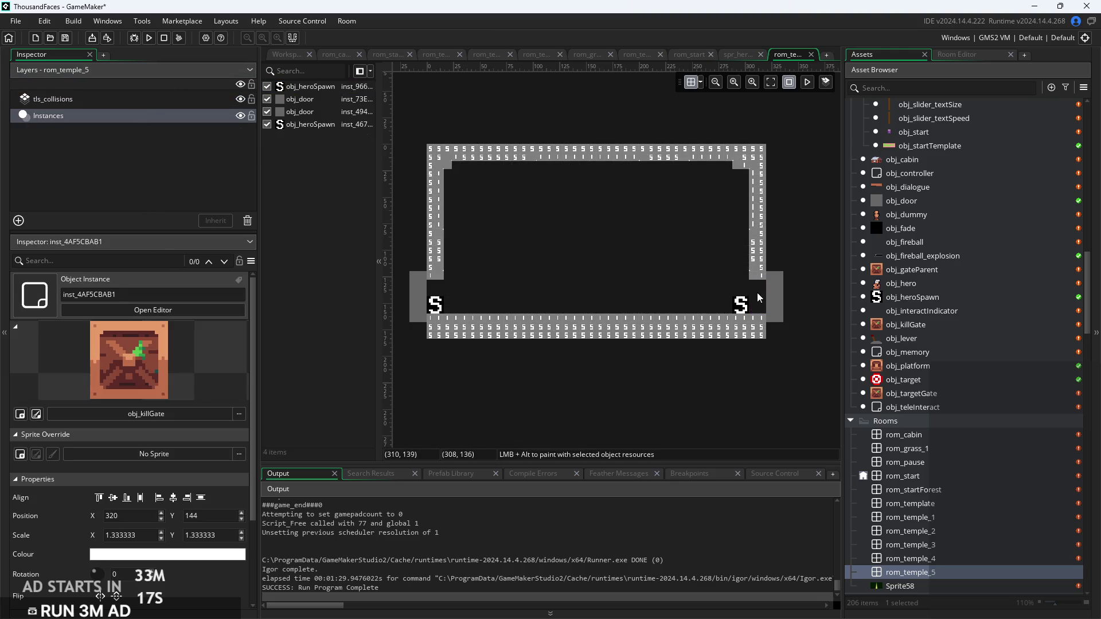
pyautogui.moveTo(666, 238); pyautogui.dragTo(688, 277)
pyautogui.scroll(2, 667, 225)
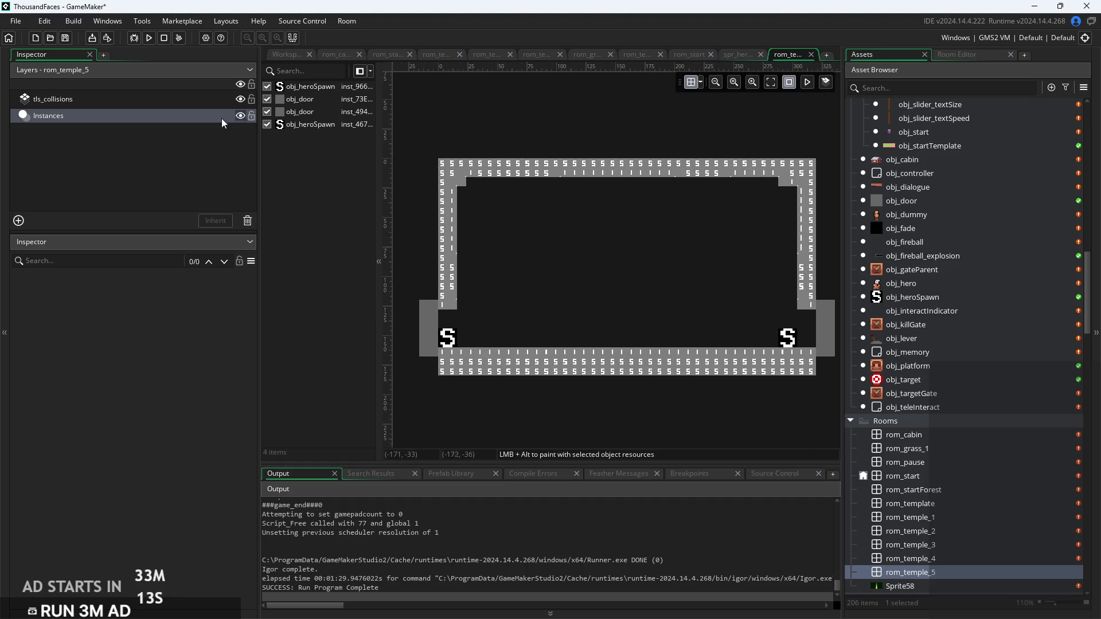
pyautogui.click(147, 100)
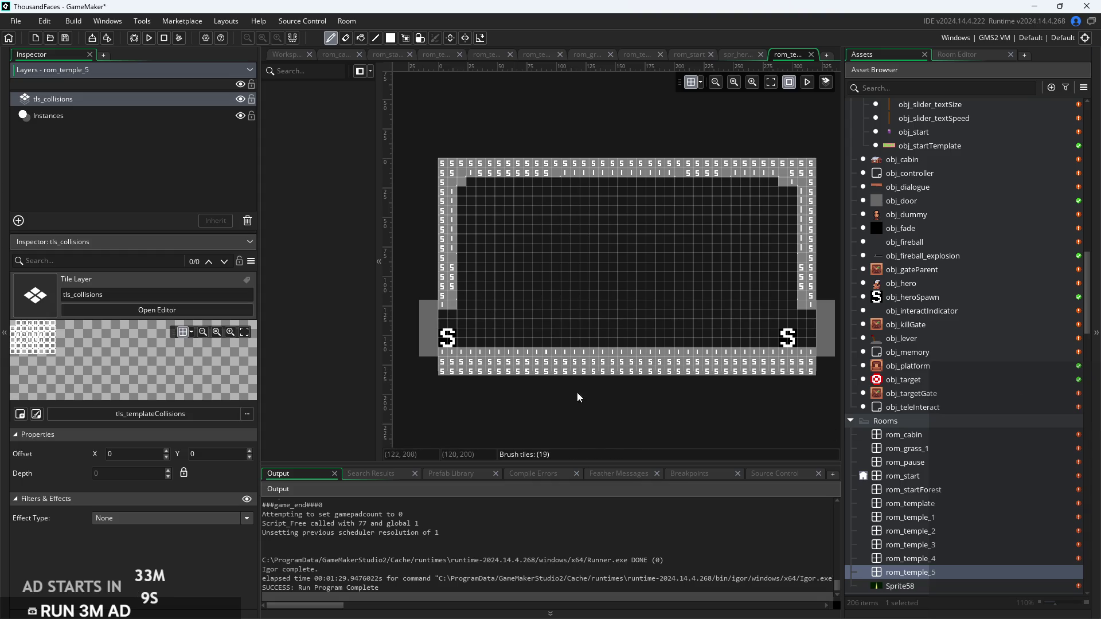
# Paint a collision pillar, a stepped block and a two-row ledge on the floor
pyautogui.scroll(2, 549, 326)
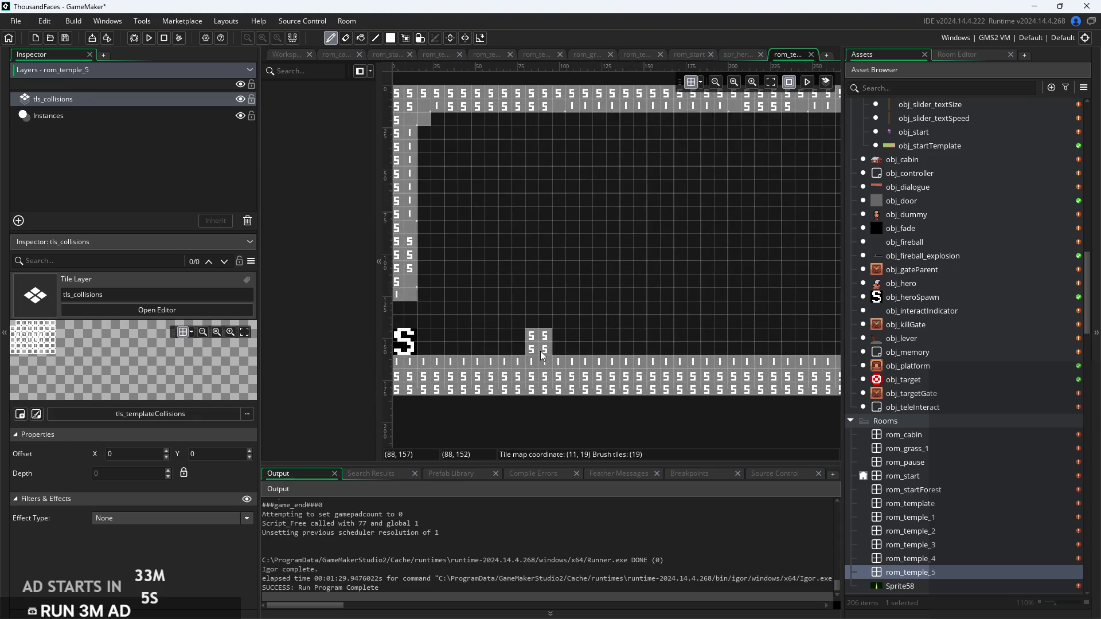
pyautogui.moveTo(544, 362); pyautogui.dragTo(530, 324)
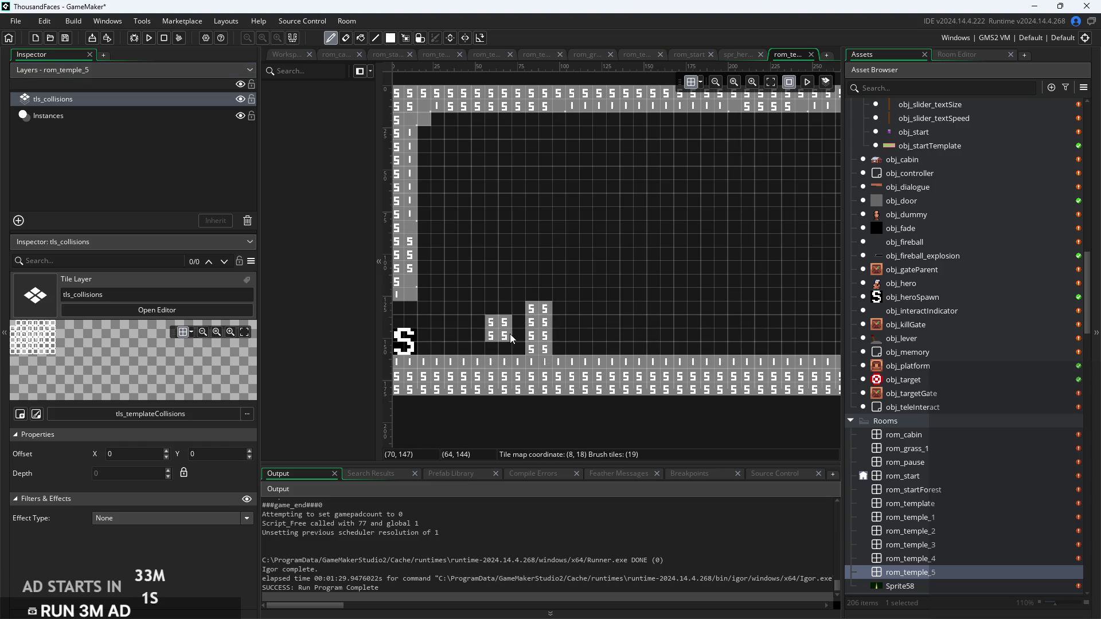
pyautogui.moveTo(489, 356)
pyautogui.mouseDown()
pyautogui.moveTo(504, 350)
pyautogui.moveTo(532, 367)
pyautogui.moveTo(549, 305)
pyautogui.mouseUp()
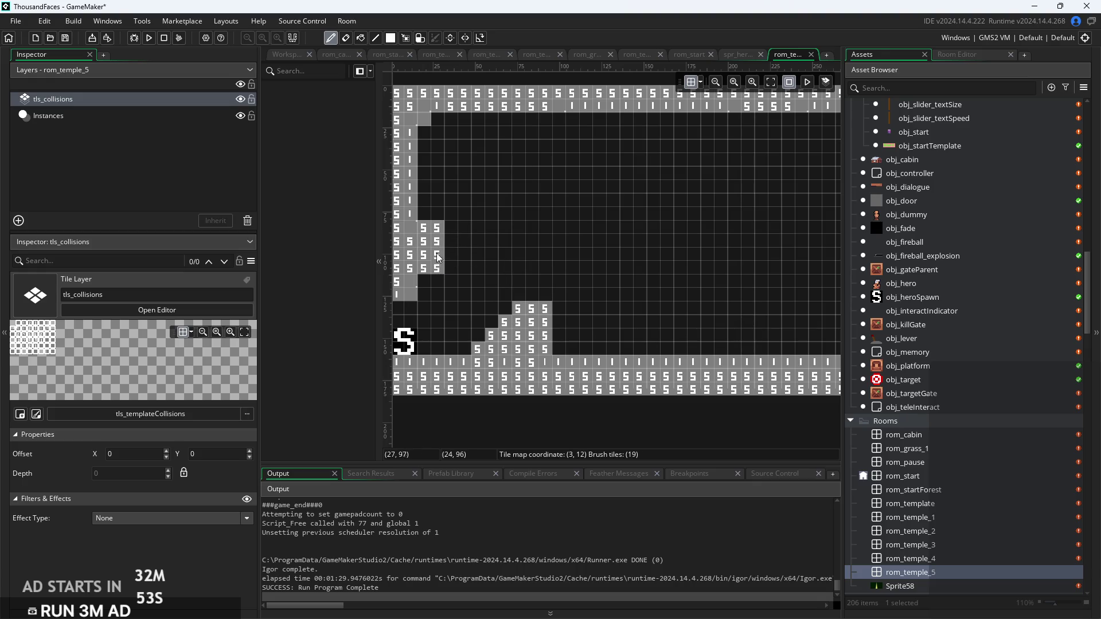
pyautogui.moveTo(455, 263); pyautogui.dragTo(639, 264)
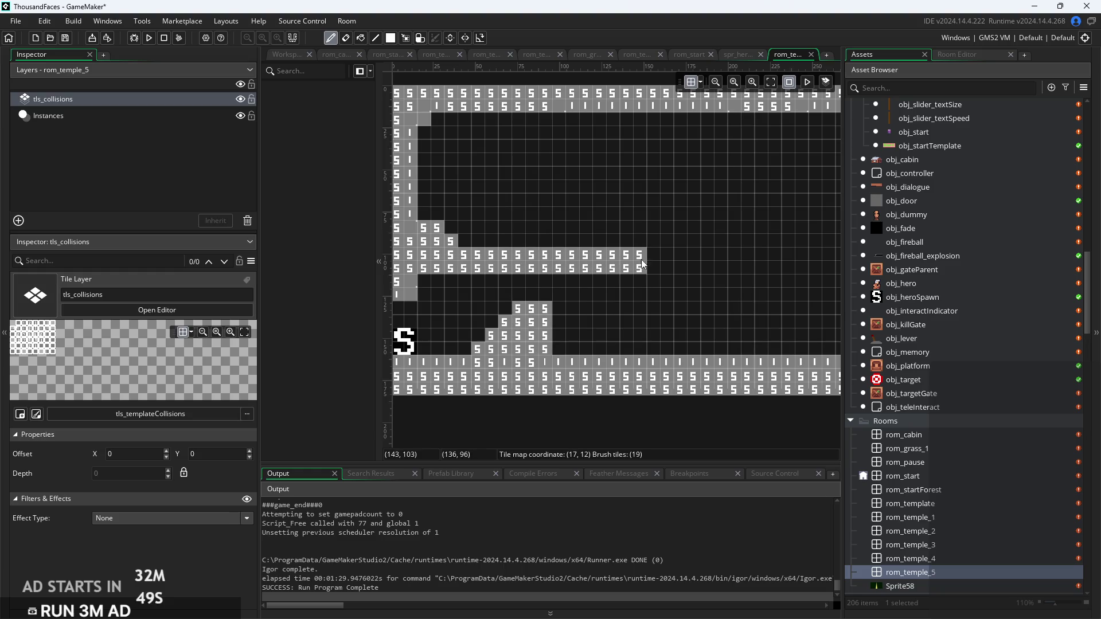
# Extend the stairs rightward and enlarge the stair block near the right wall
pyautogui.hscroll(3, 690, 275)
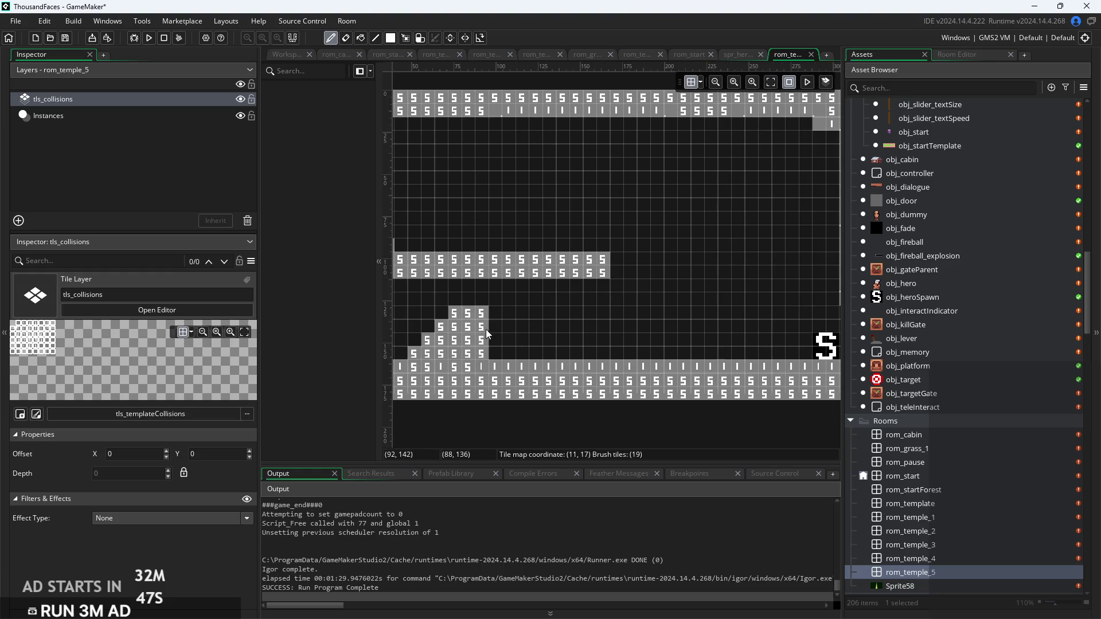
pyautogui.moveTo(507, 328)
pyautogui.mouseDown()
pyautogui.moveTo(501, 343)
pyautogui.moveTo(607, 328)
pyautogui.mouseUp()
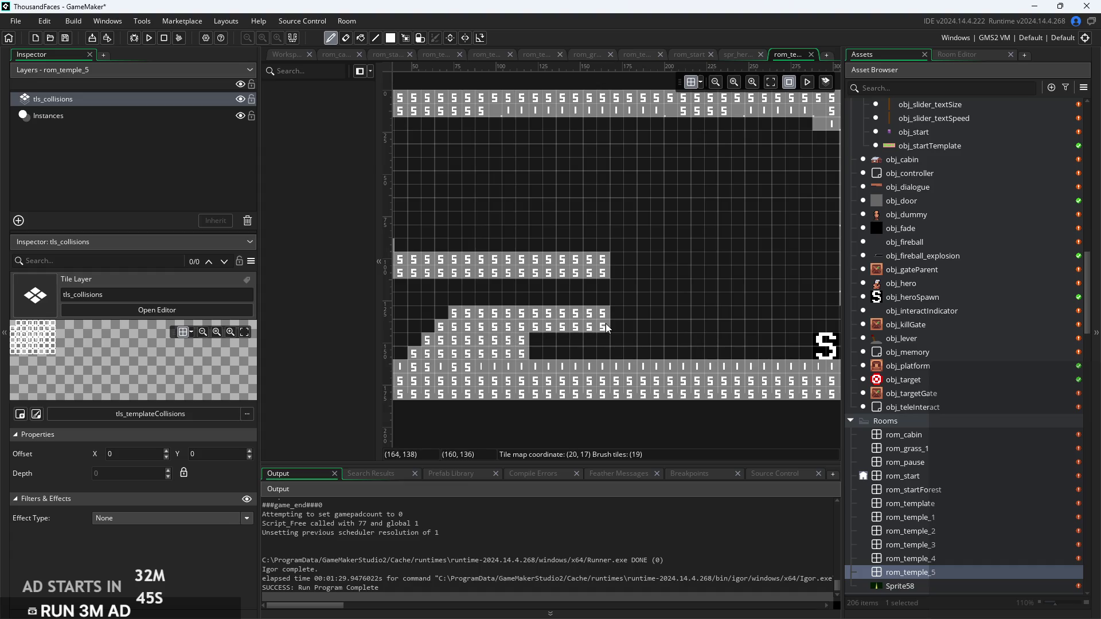
pyautogui.hscroll(-6, 586, 329)
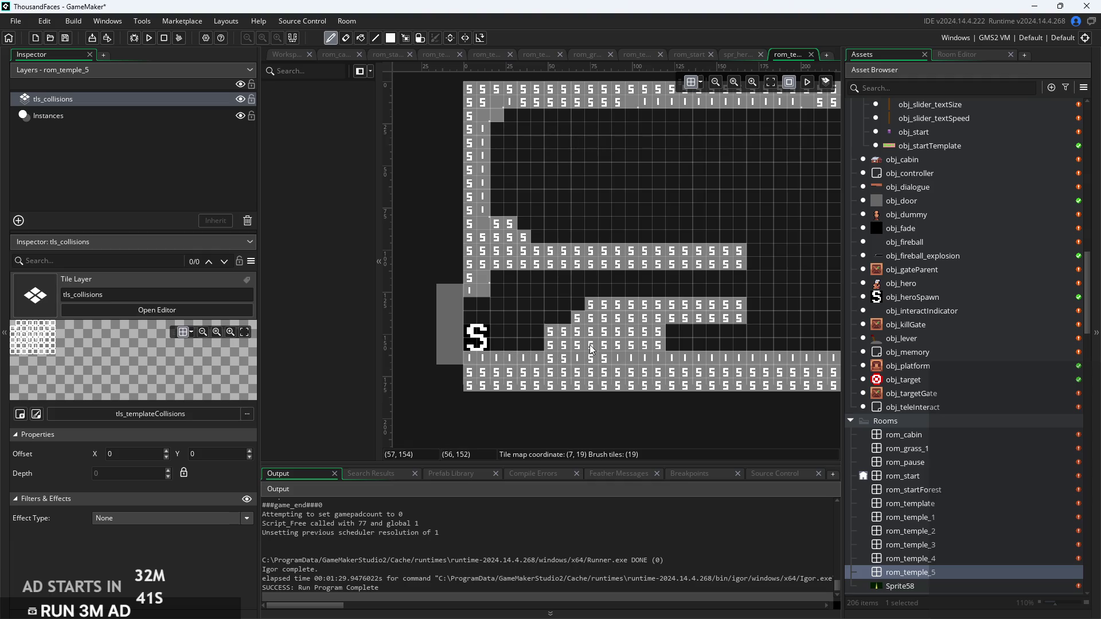
pyautogui.hscroll(12, 565, 342)
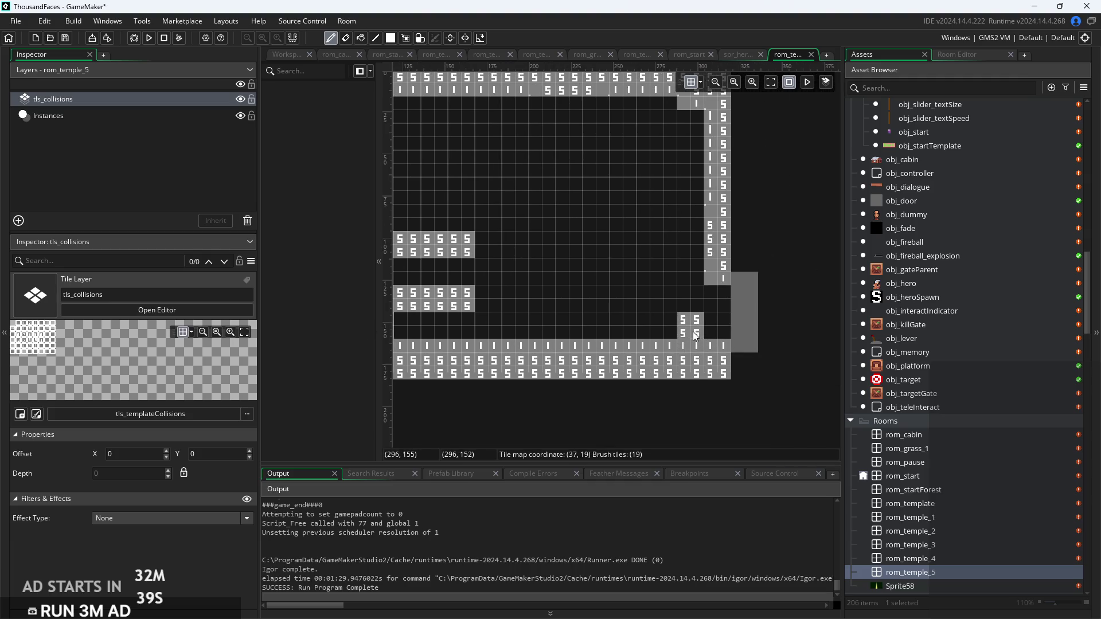
pyautogui.moveTo(635, 336)
pyautogui.mouseDown()
pyautogui.moveTo(650, 322)
pyautogui.moveTo(610, 332)
pyautogui.mouseUp()
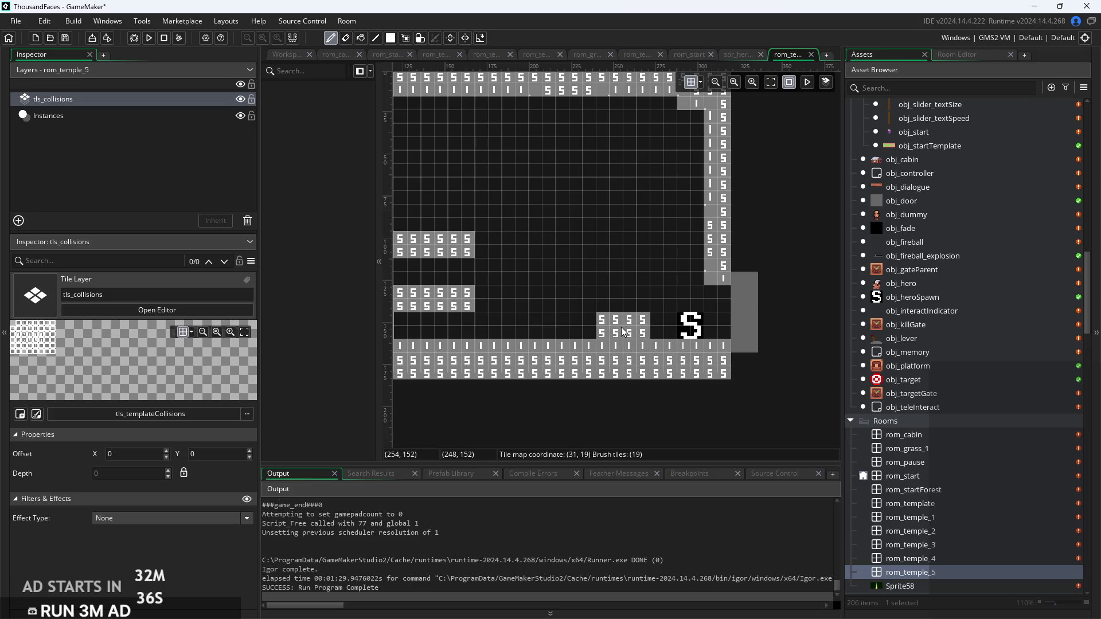
pyautogui.click(621, 321)
pyautogui.click(628, 323)
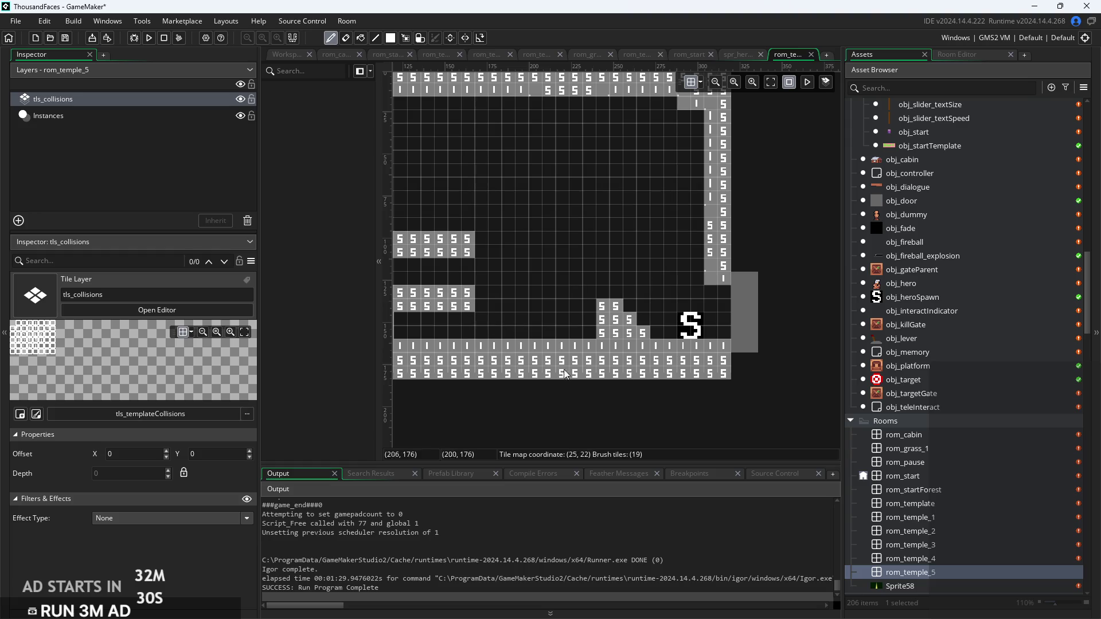
# Pan to the room's left edge and undo two stray tiles above the top stair
pyautogui.moveTo(543, 307)
pyautogui.mouseDown()
pyautogui.moveTo(825, 305)
pyautogui.moveTo(797, 315)
pyautogui.moveTo(534, 296)
pyautogui.moveTo(438, 323)
pyautogui.moveTo(685, 323)
pyautogui.mouseUp()
pyautogui.scroll(-4, 555, 316)
pyautogui.scroll(3, 525, 322)
pyautogui.moveTo(502, 279); pyautogui.dragTo(509, 277)
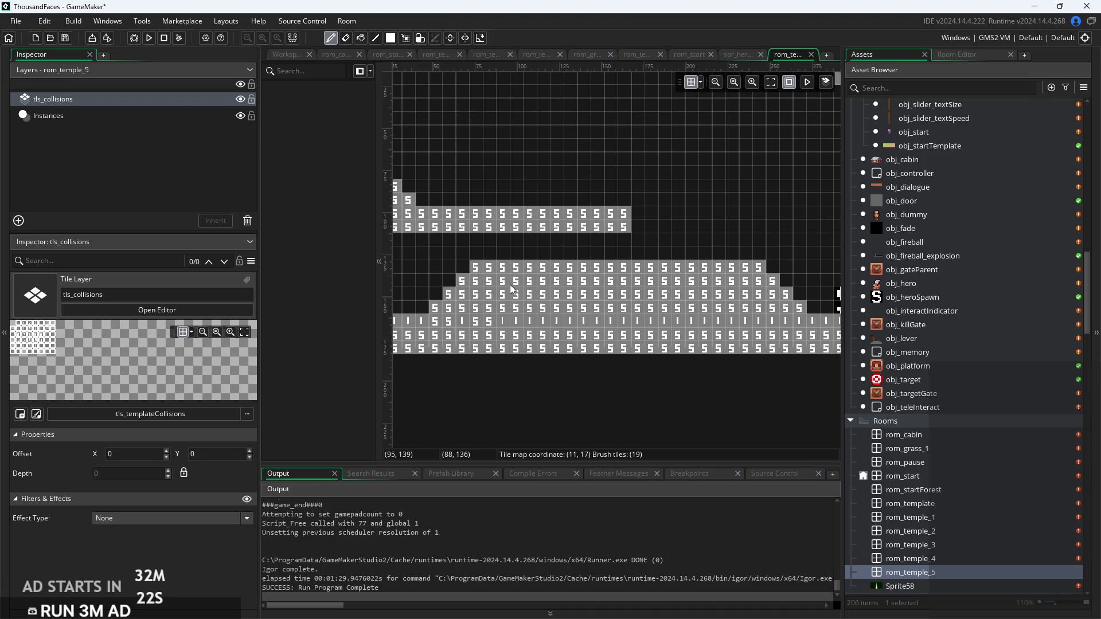
pyautogui.scroll(-3, 512, 335)
pyautogui.hotkey('ctrl', 'z')
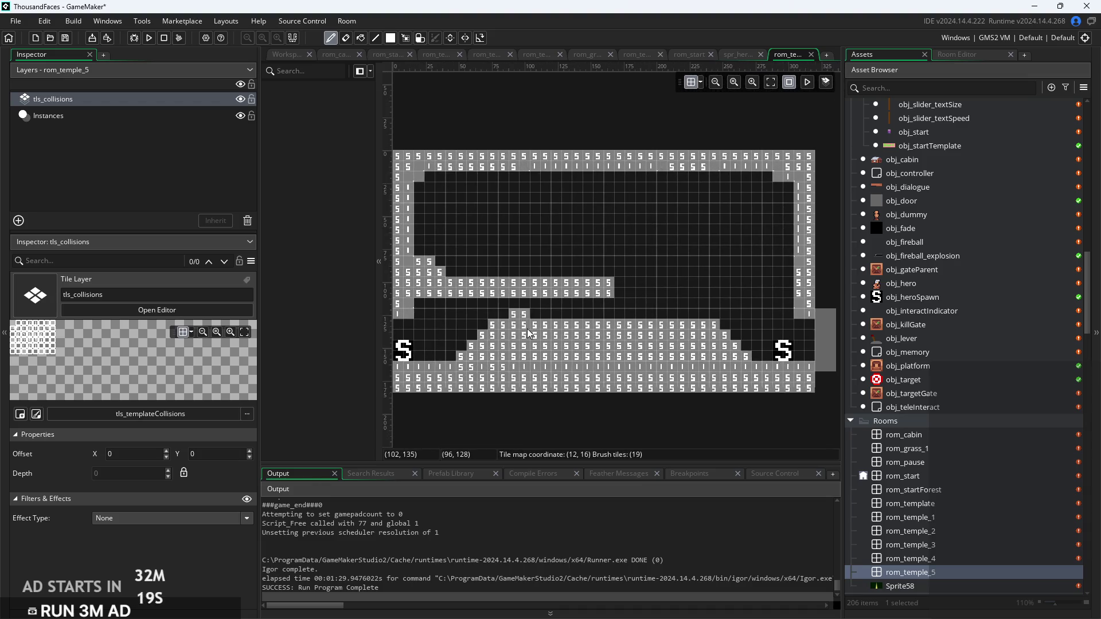
# Paint a two-row collision strip across the upper middle and shorten the lower-left strip
pyautogui.moveTo(460, 272); pyautogui.dragTo(472, 273)
pyautogui.hotkey('ctrl', 'z')
pyautogui.click(562, 230)
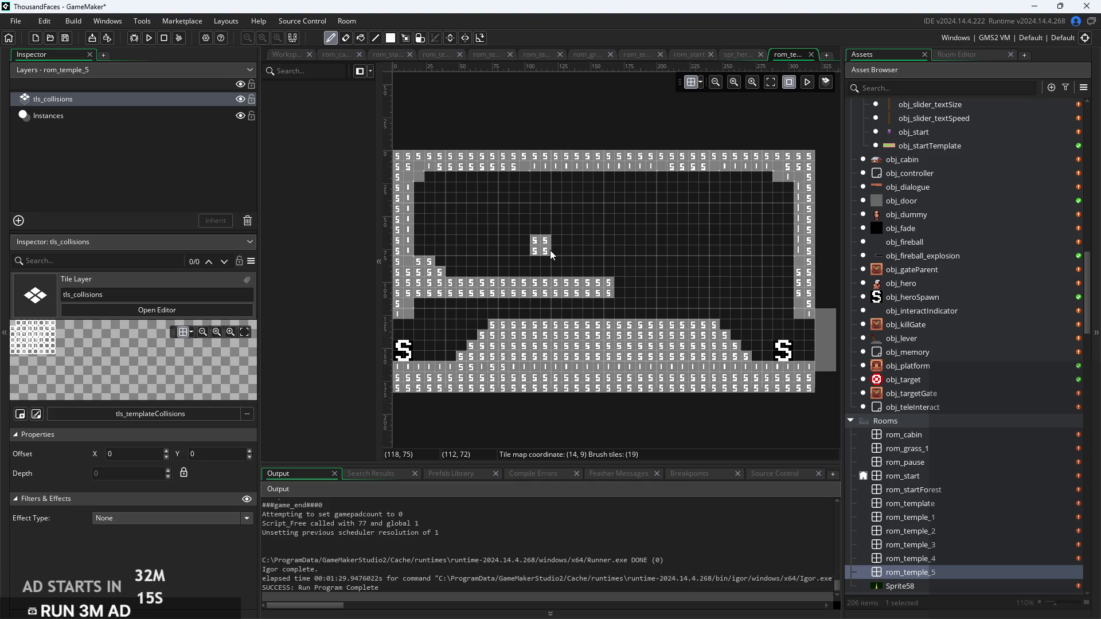
pyautogui.moveTo(549, 250); pyautogui.dragTo(632, 256)
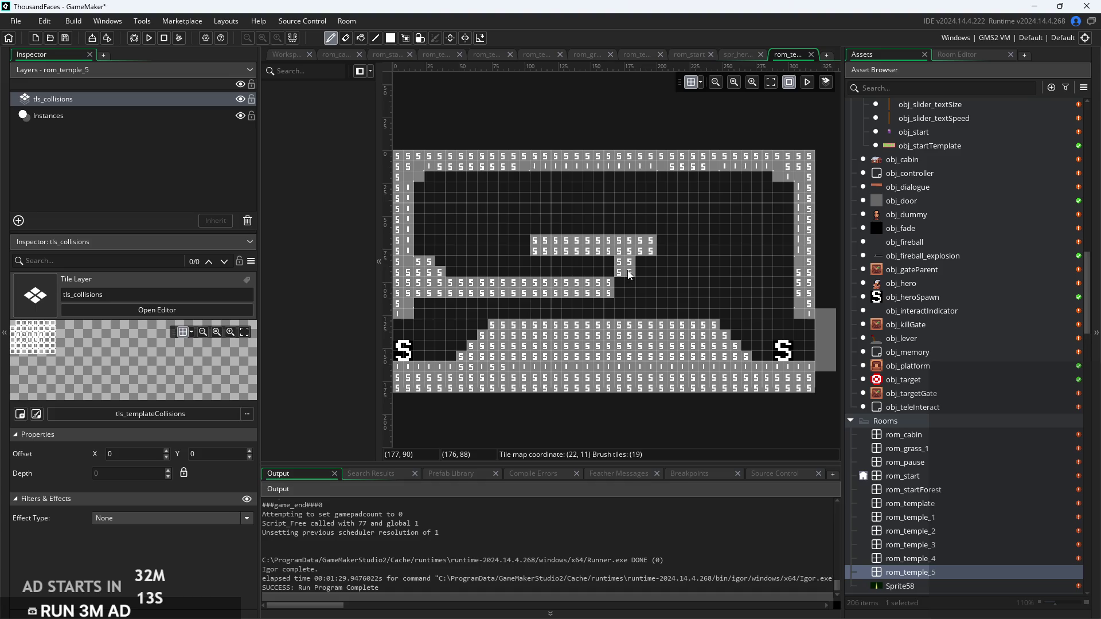
pyautogui.moveTo(611, 295); pyautogui.dragTo(505, 291)
pyautogui.moveTo(519, 244); pyautogui.dragTo(495, 254)
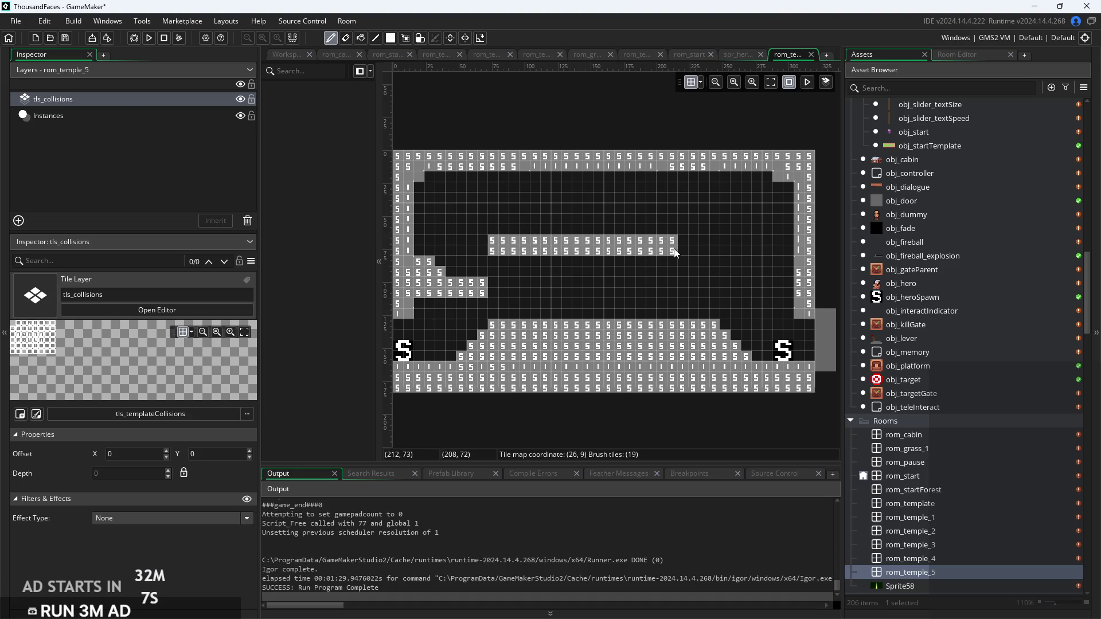
# Add a 2x2 block on the left and fill the gap in the strip's right side
pyautogui.scroll(1, 449, 257)
pyautogui.click(425, 249)
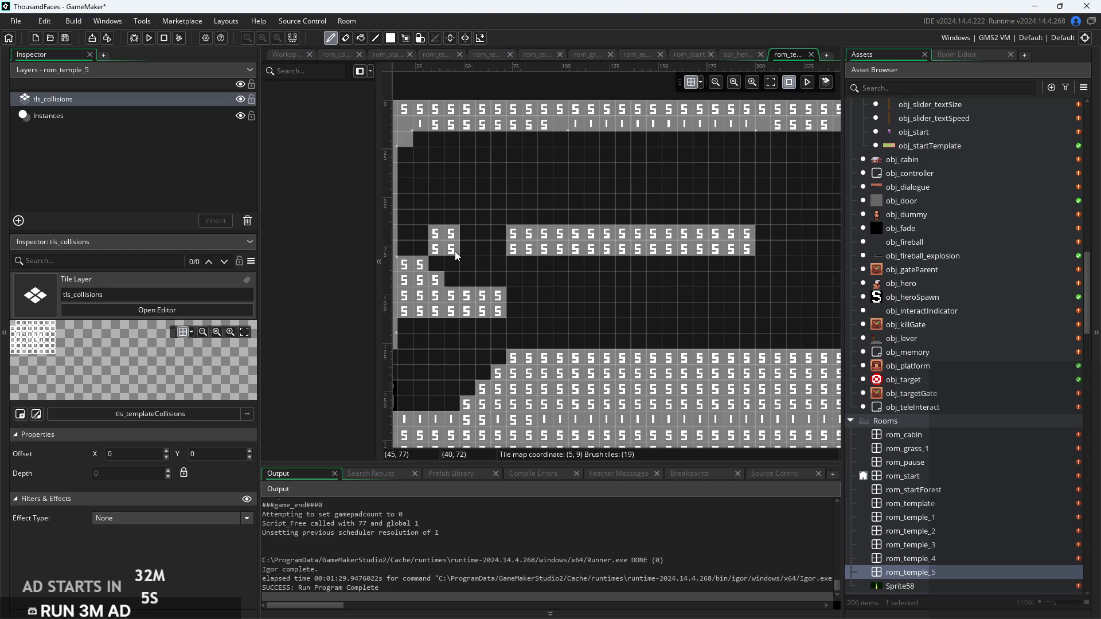
pyautogui.hscroll(5, 680, 287)
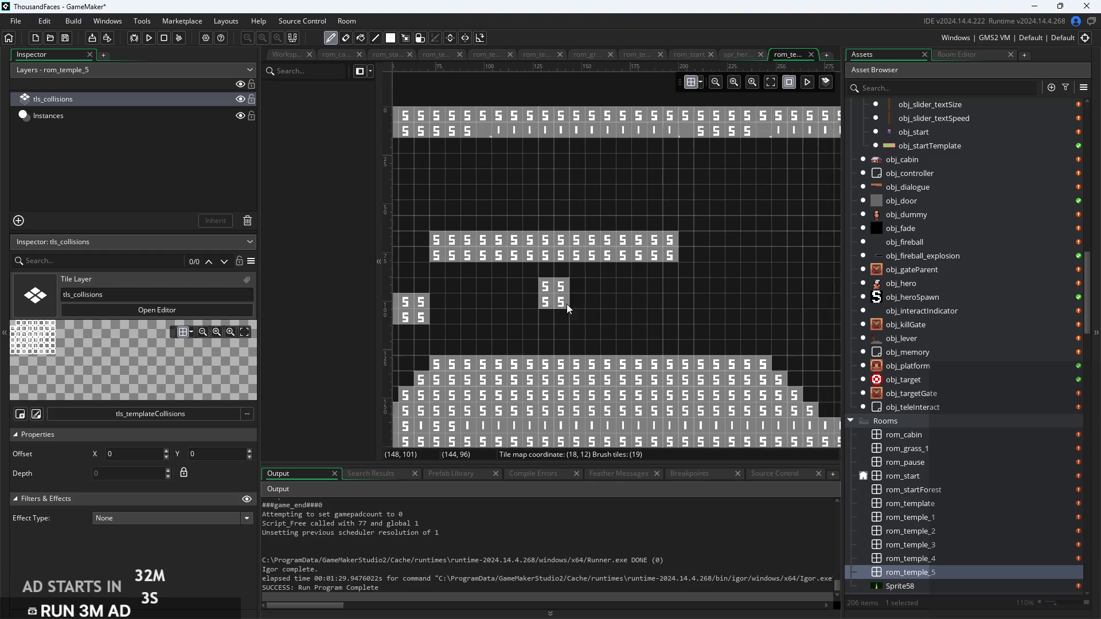
pyautogui.moveTo(713, 253); pyautogui.dragTo(649, 254)
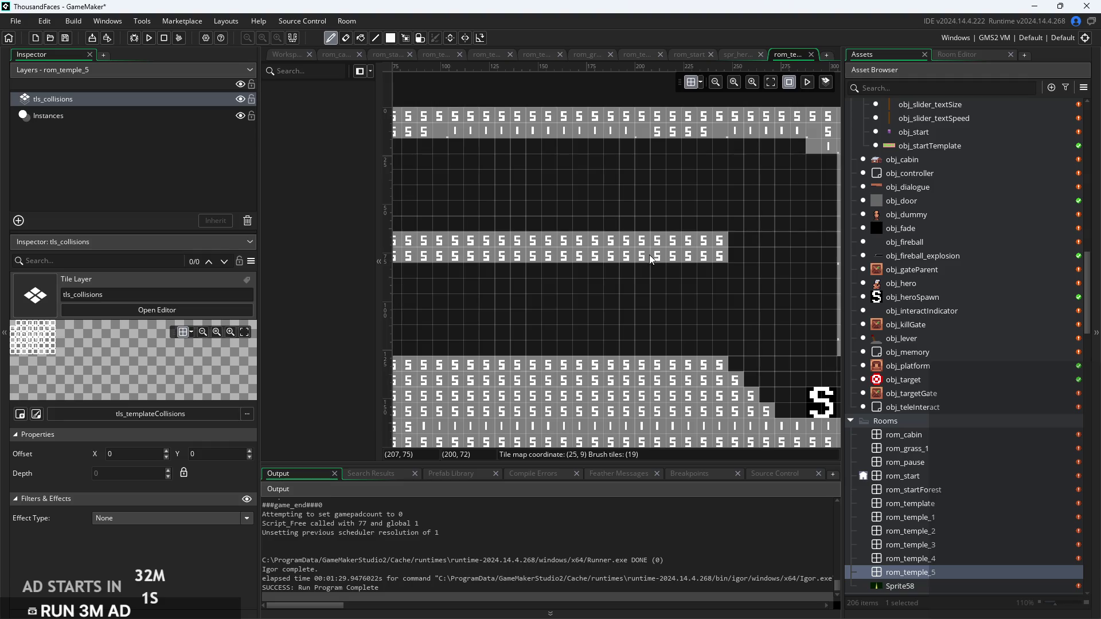
pyautogui.scroll(-1, 649, 255)
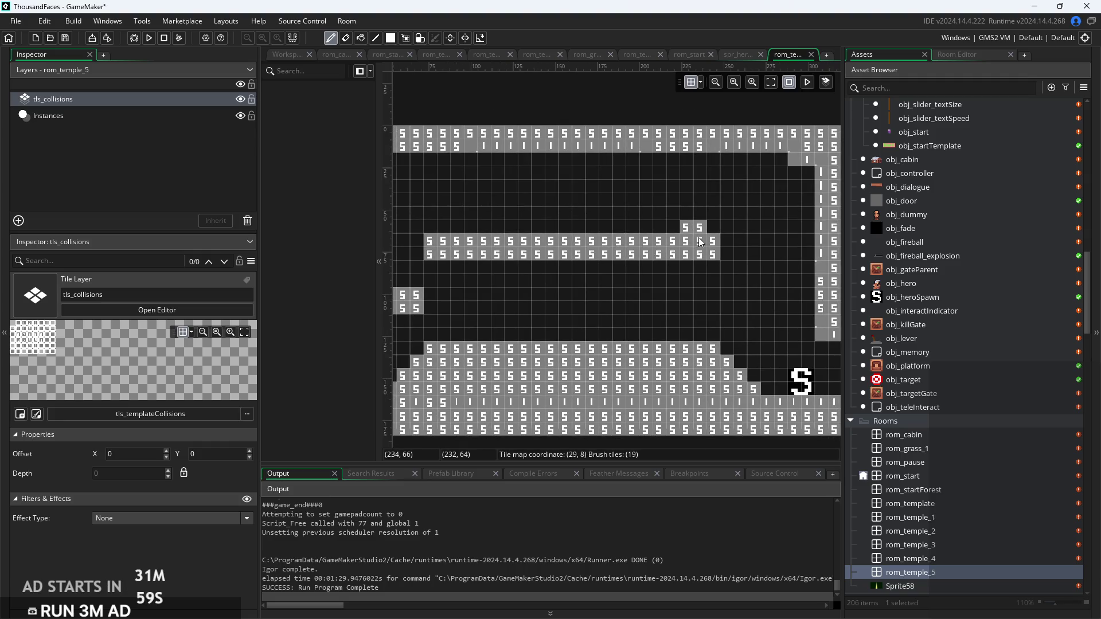
pyautogui.click(700, 213)
pyautogui.hotkey('ctrl', 'z')
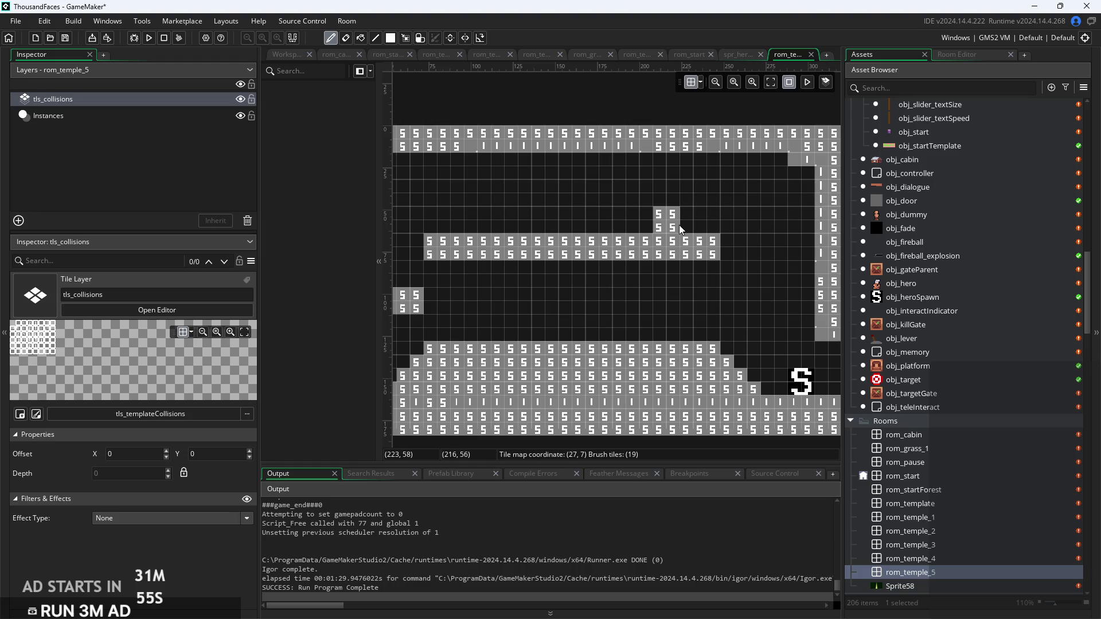
# Build a stepped raised row on top of the strip and a 2x2 block below it
pyautogui.rightClick(686, 242)
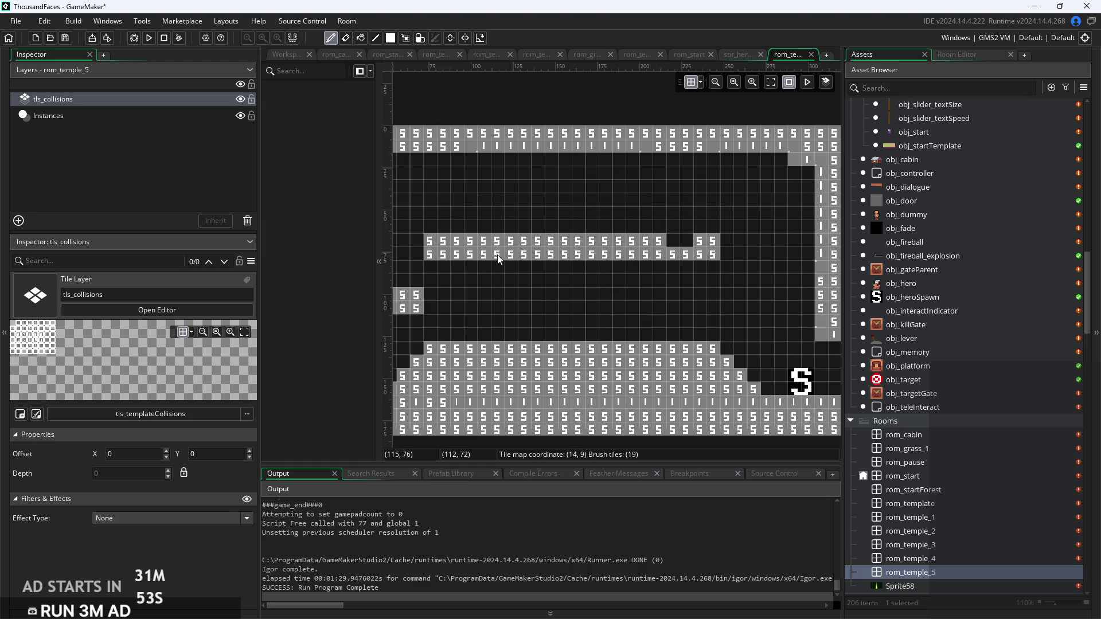
pyautogui.click(687, 246)
pyautogui.moveTo(473, 243); pyautogui.dragTo(500, 242)
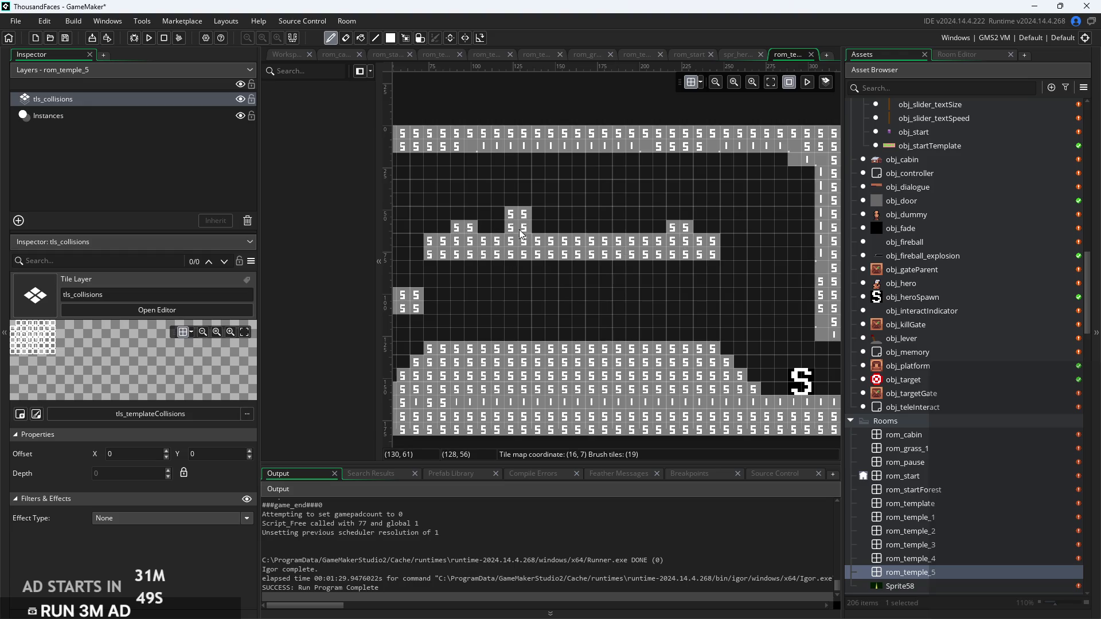
pyautogui.click(644, 229)
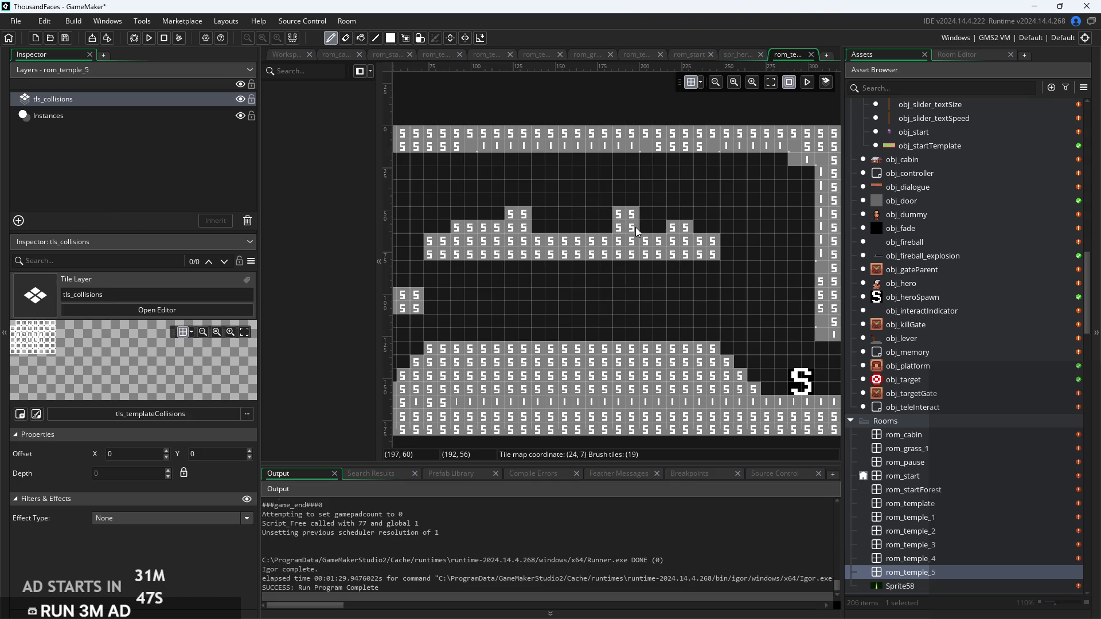
pyautogui.moveTo(660, 241)
pyautogui.mouseDown()
pyautogui.moveTo(581, 241)
pyautogui.moveTo(624, 227)
pyautogui.moveTo(551, 230)
pyautogui.mouseUp()
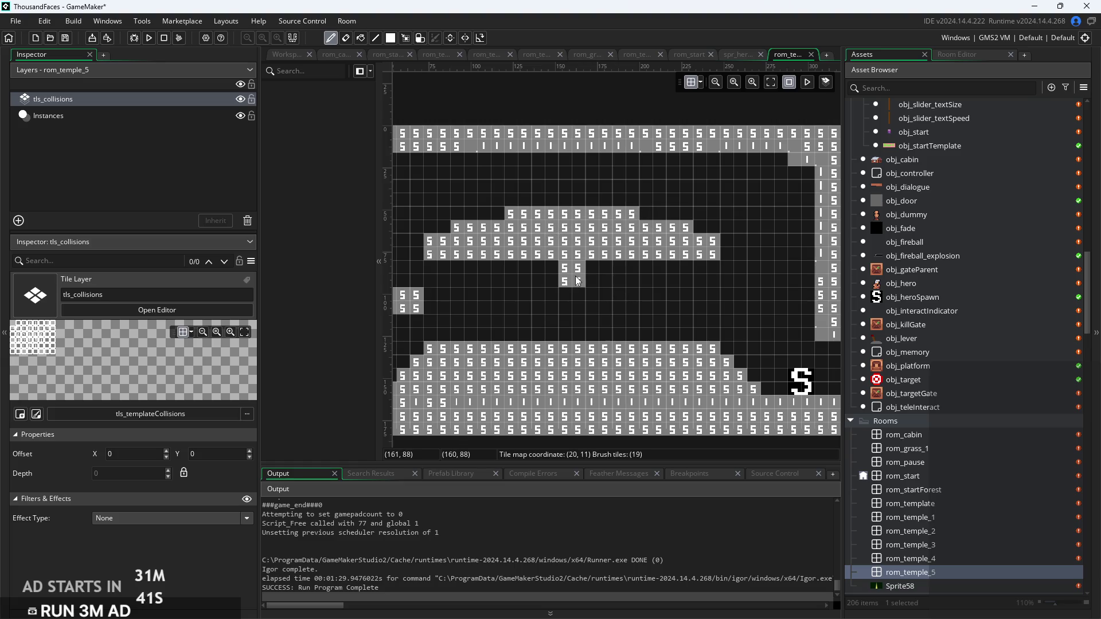
pyautogui.scroll(-3, 573, 275)
pyautogui.scroll(3, 521, 297)
pyautogui.click(519, 298)
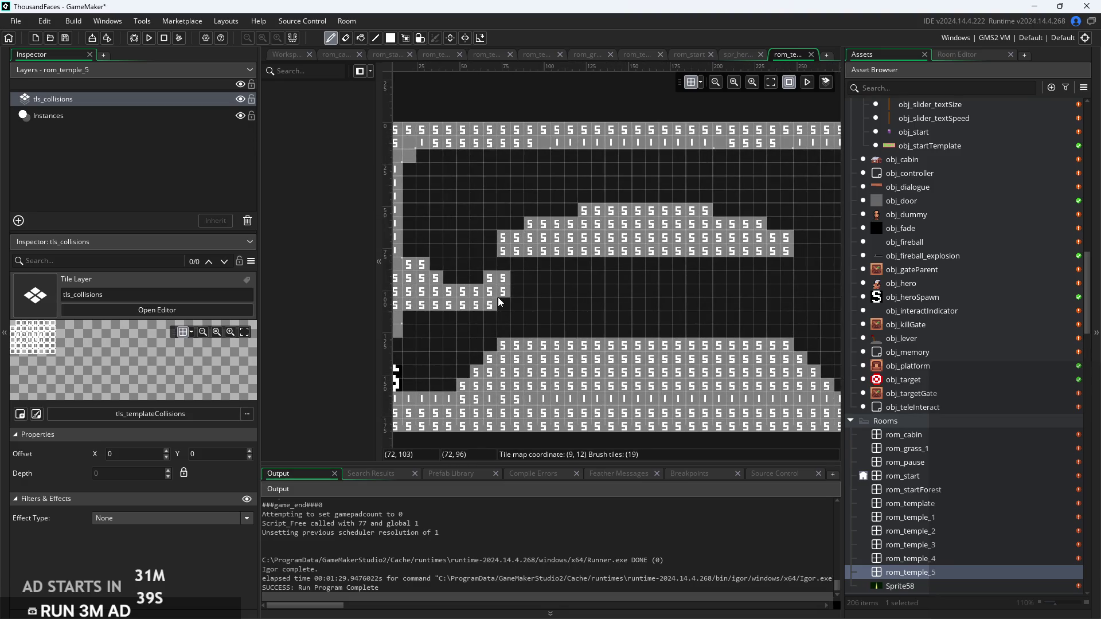
pyautogui.scroll(-2, 497, 297)
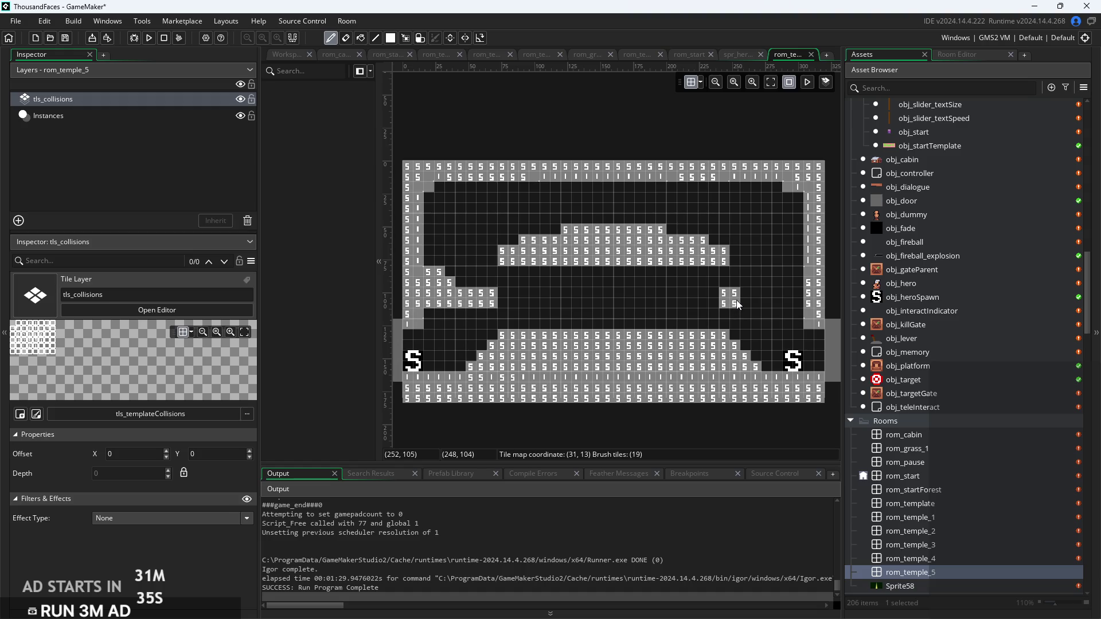
# Paint a stepped collision ledge along rom_temple_5's right wall, mirroring the left one
pyautogui.moveTo(739, 300)
pyautogui.mouseDown()
pyautogui.moveTo(786, 310)
pyautogui.moveTo(796, 298)
pyautogui.mouseUp()
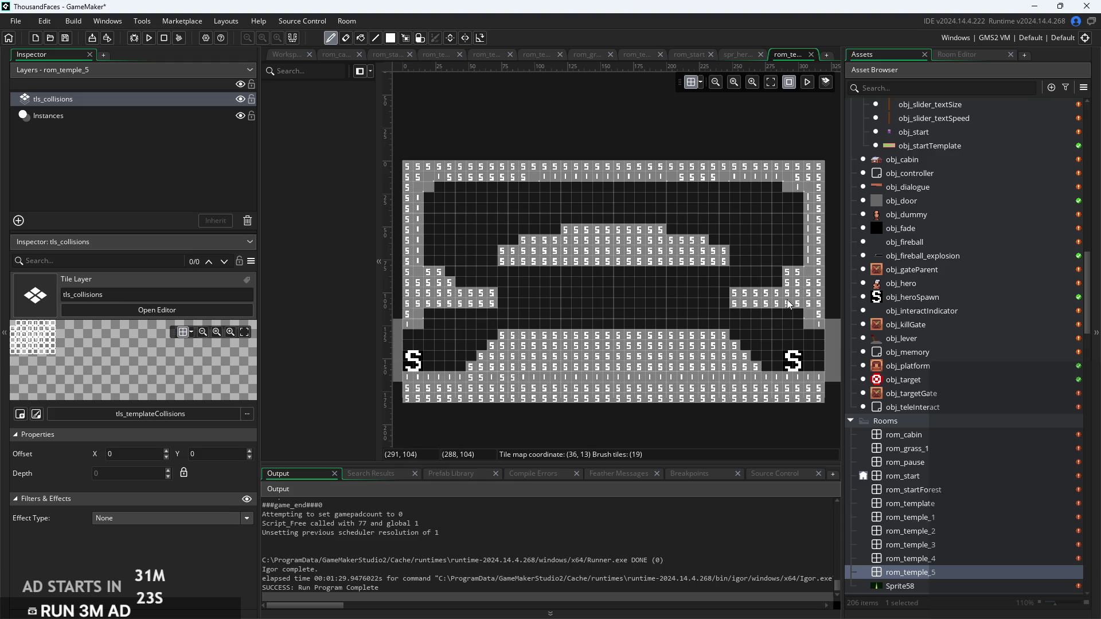
pyautogui.scroll(1, 663, 306)
pyautogui.scroll(2, 662, 301)
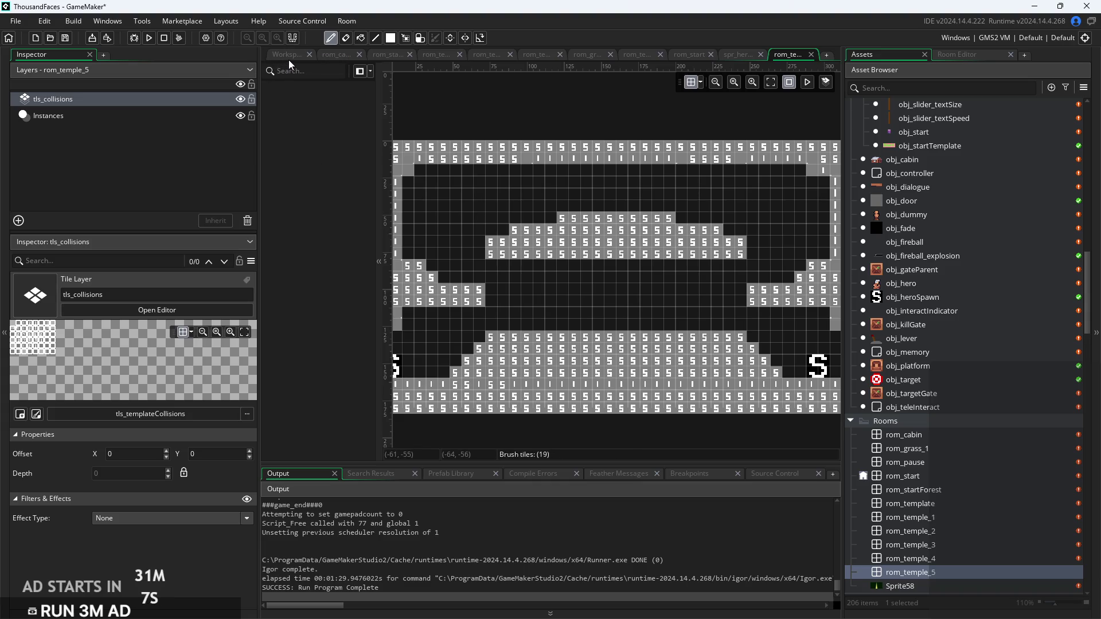
pyautogui.click(941, 516)
pyautogui.scroll(-10, 945, 469)
pyautogui.scroll(-15, 945, 469)
pyautogui.scroll(-10, 937, 447)
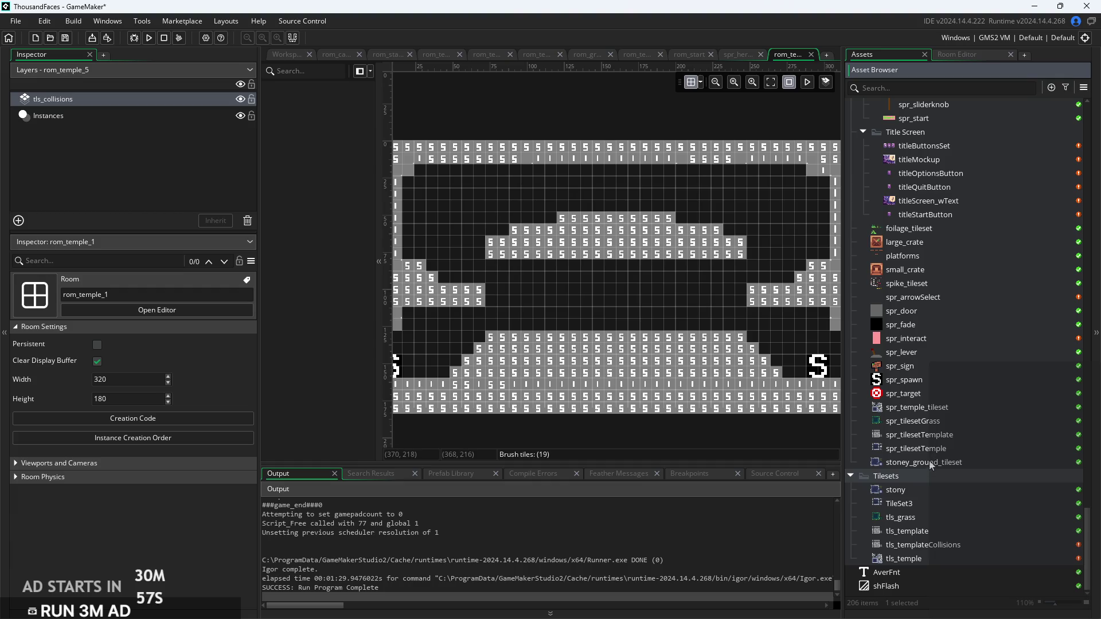
# Open spr_tilesetTemple in the image editor
pyautogui.doubleClick(929, 449)
pyautogui.scroll(5, 580, 273)
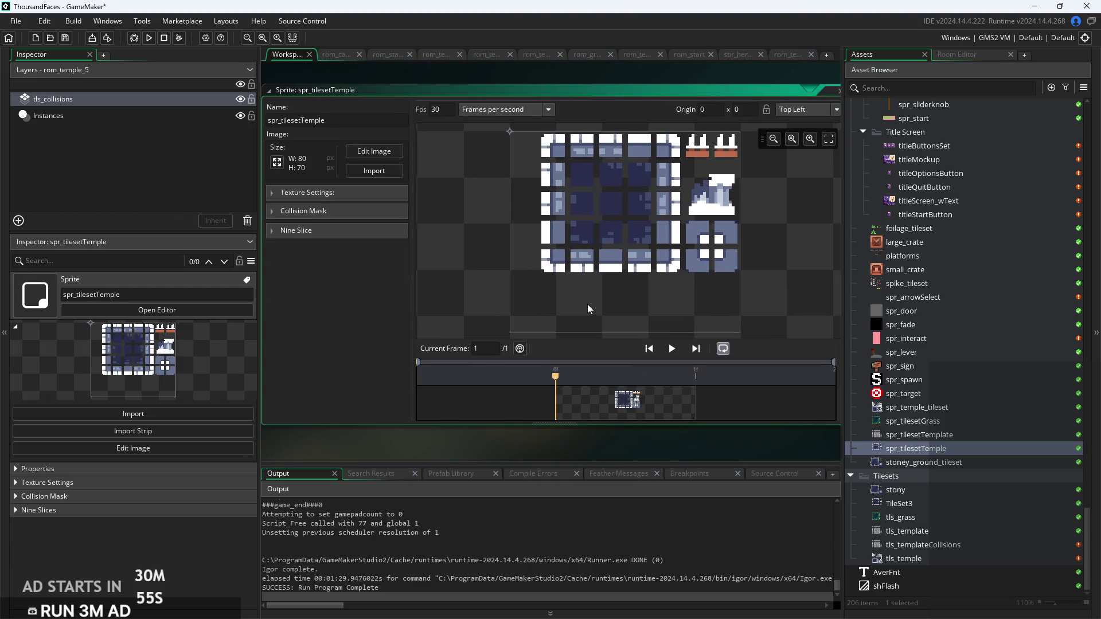
pyautogui.scroll(-2, 576, 161)
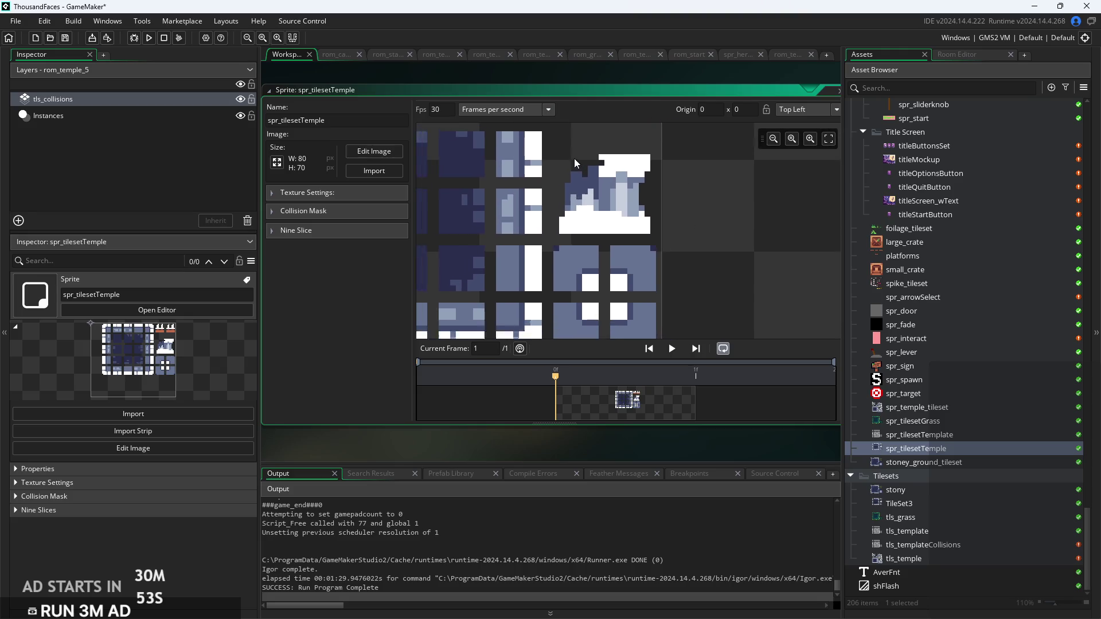
pyautogui.click(376, 152)
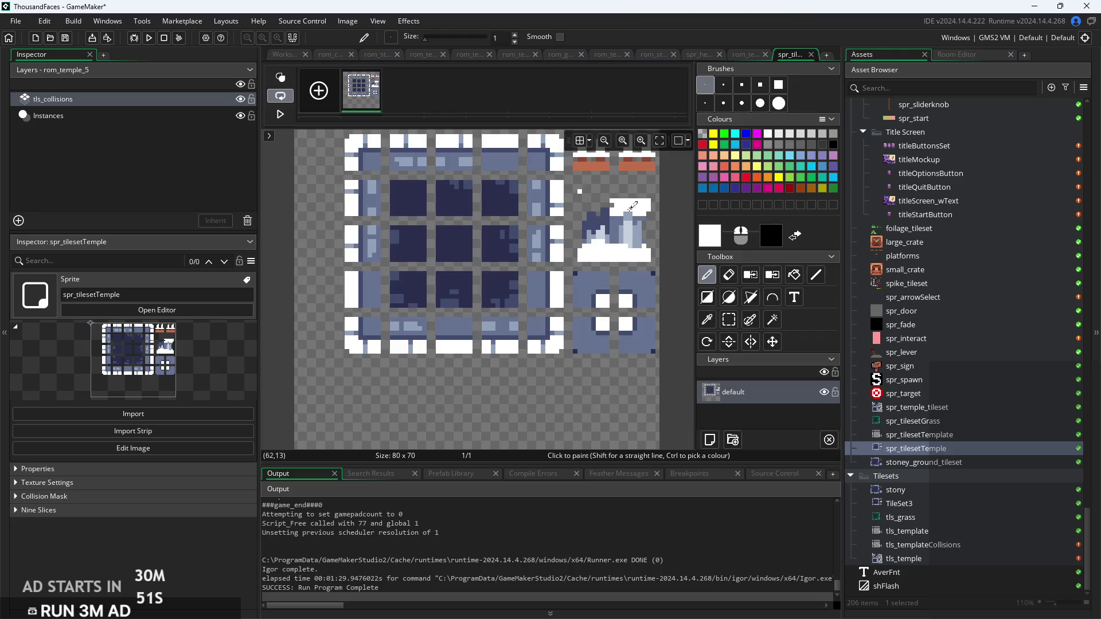
# Capture the 16x16 statue as a custom brush and create a new empty sprite
pyautogui.moveTo(582, 199); pyautogui.dragTo(650, 256)
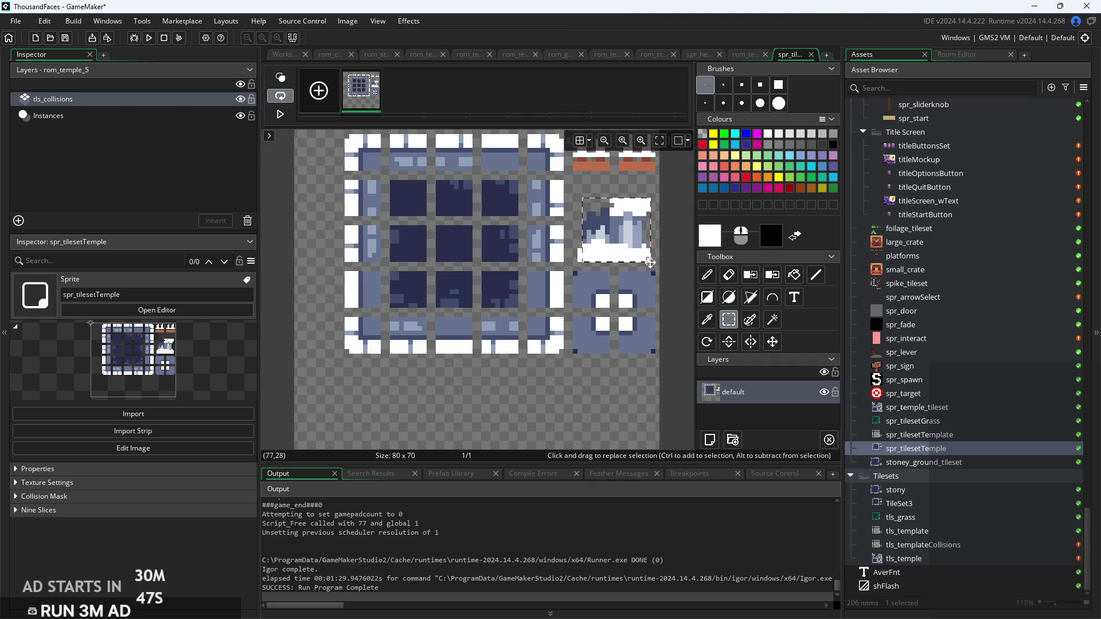
pyautogui.scroll(2, 647, 256)
pyautogui.moveTo(647, 255); pyautogui.dragTo(536, 160)
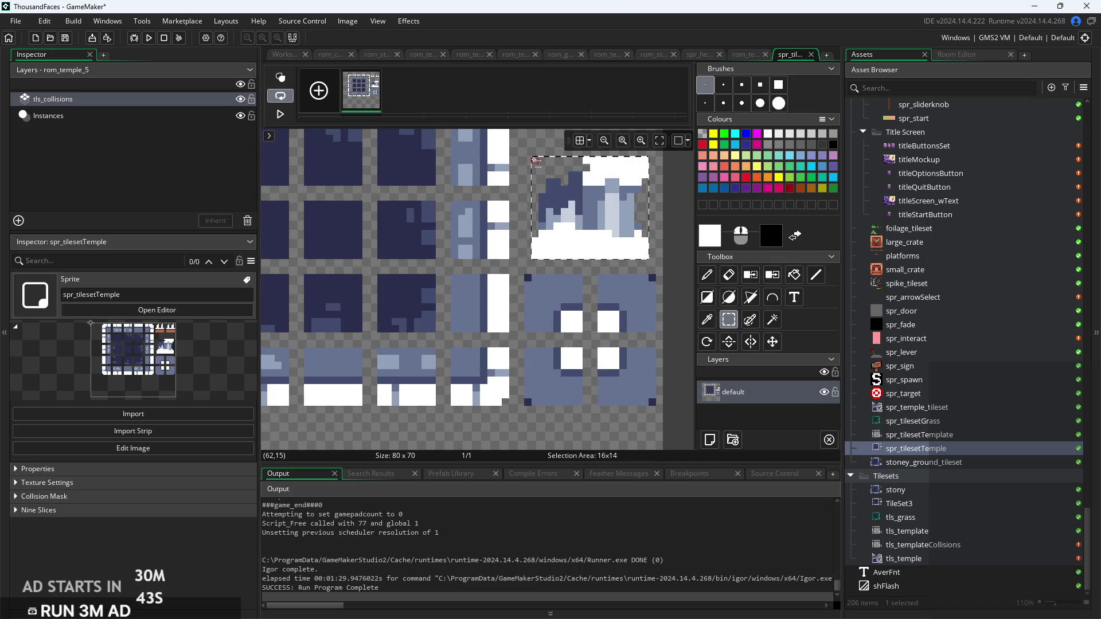
pyautogui.click(626, 188)
pyautogui.scroll(2, 637, 276)
pyautogui.moveTo(642, 313)
pyautogui.mouseDown()
pyautogui.moveTo(550, 202)
pyautogui.moveTo(531, 203)
pyautogui.mouseUp()
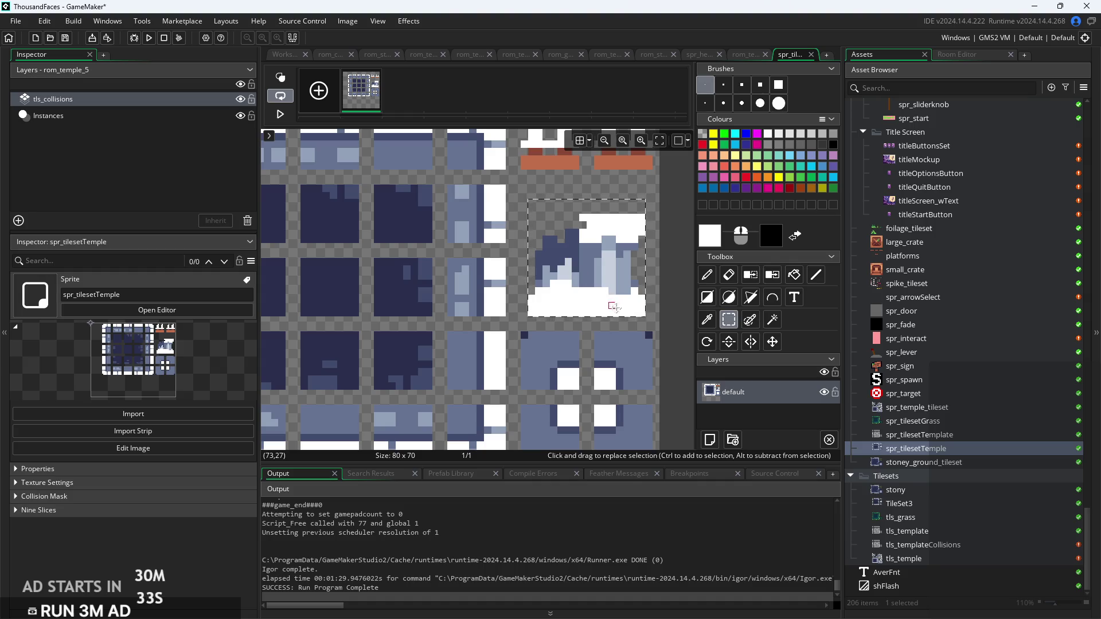
pyautogui.hotkey('ctrl', 'b')
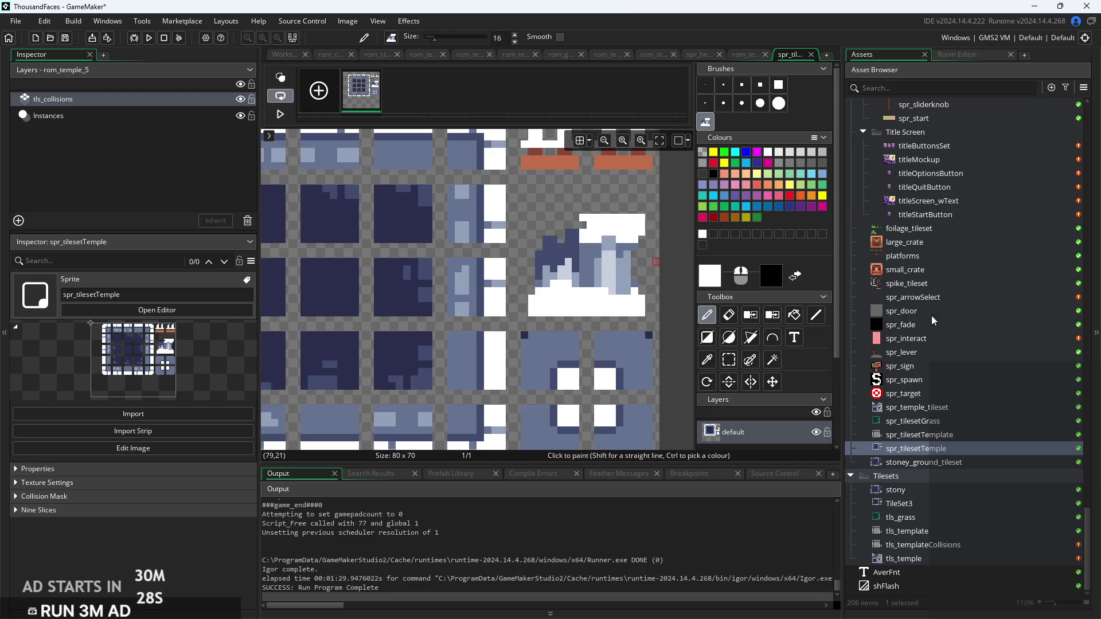
pyautogui.rightClick(948, 452)
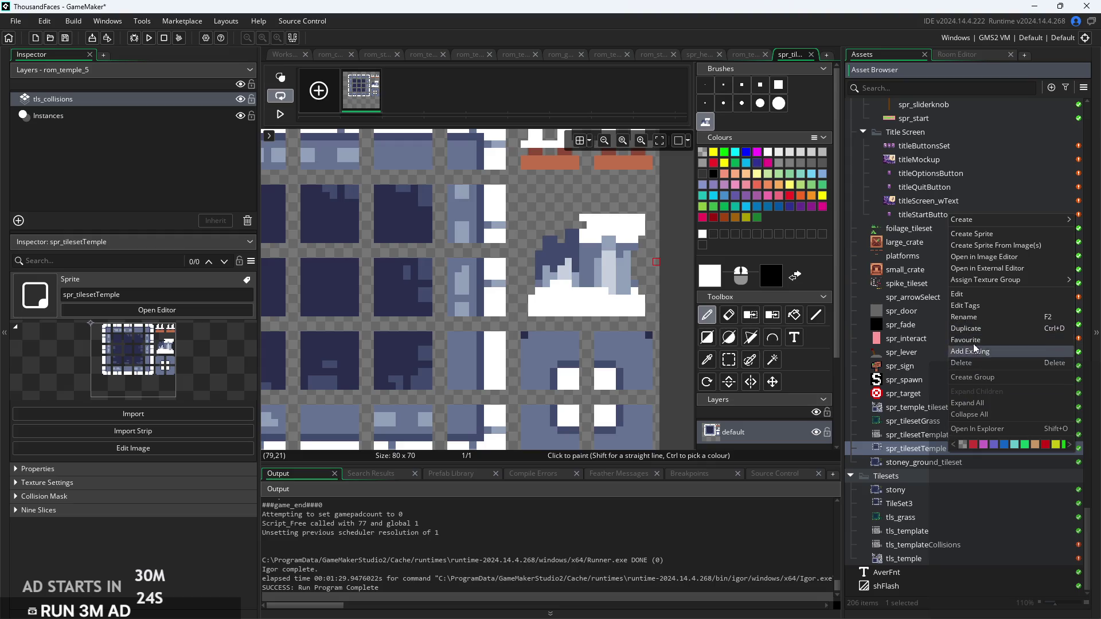
pyautogui.click(977, 233)
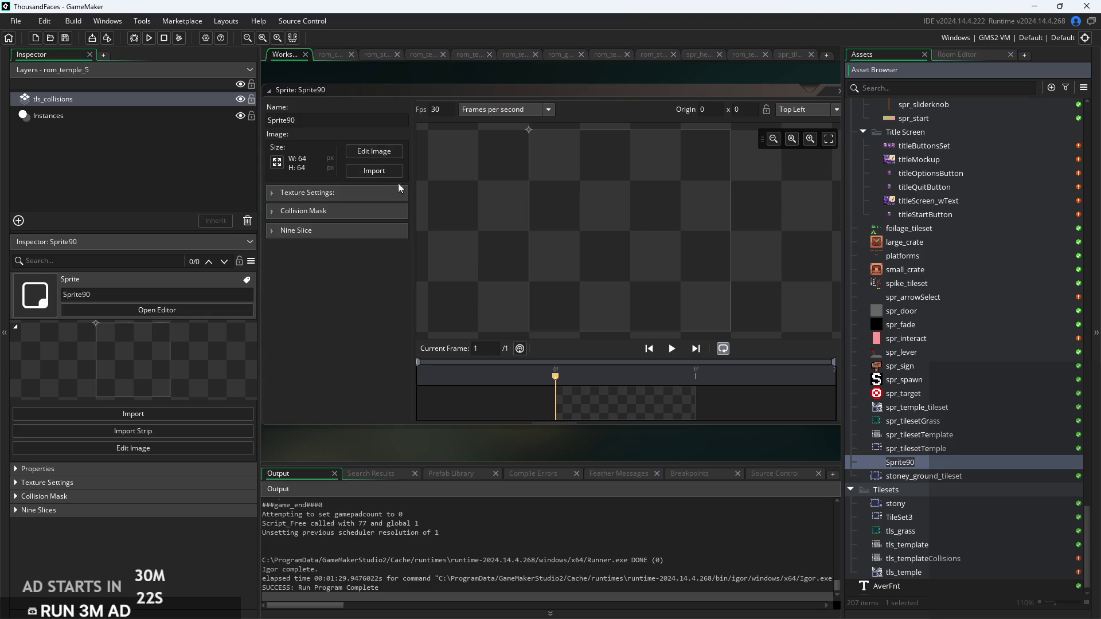
# Resize Sprite90 to 16x16
pyautogui.click(281, 163)
pyautogui.doubleClick(112, 151)
pyautogui.write('1')
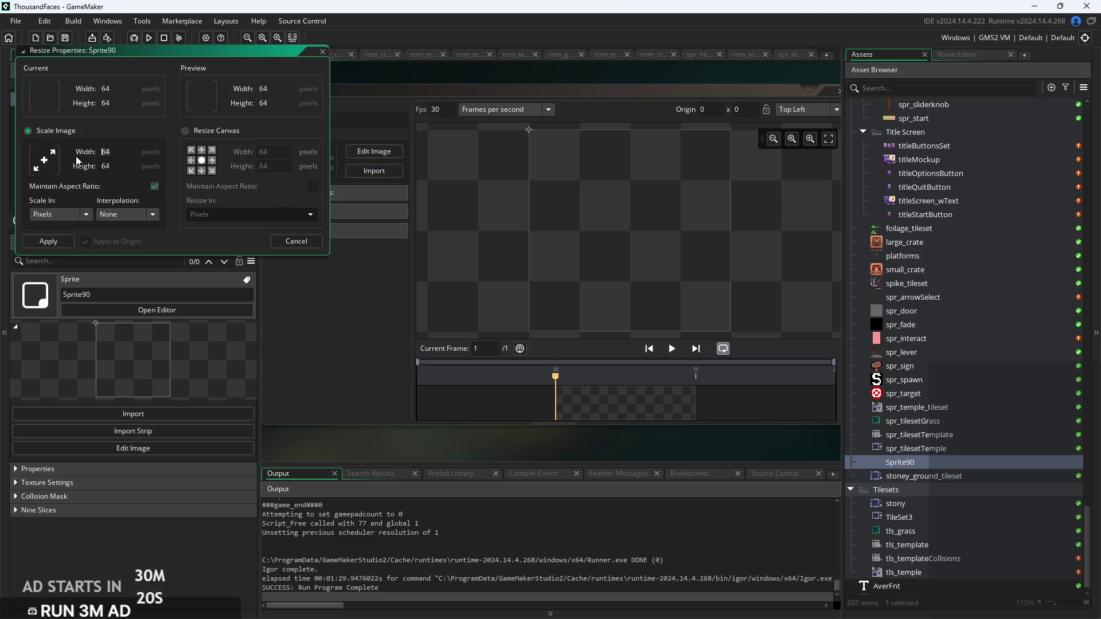
pyautogui.write('6')
pyautogui.click(52, 241)
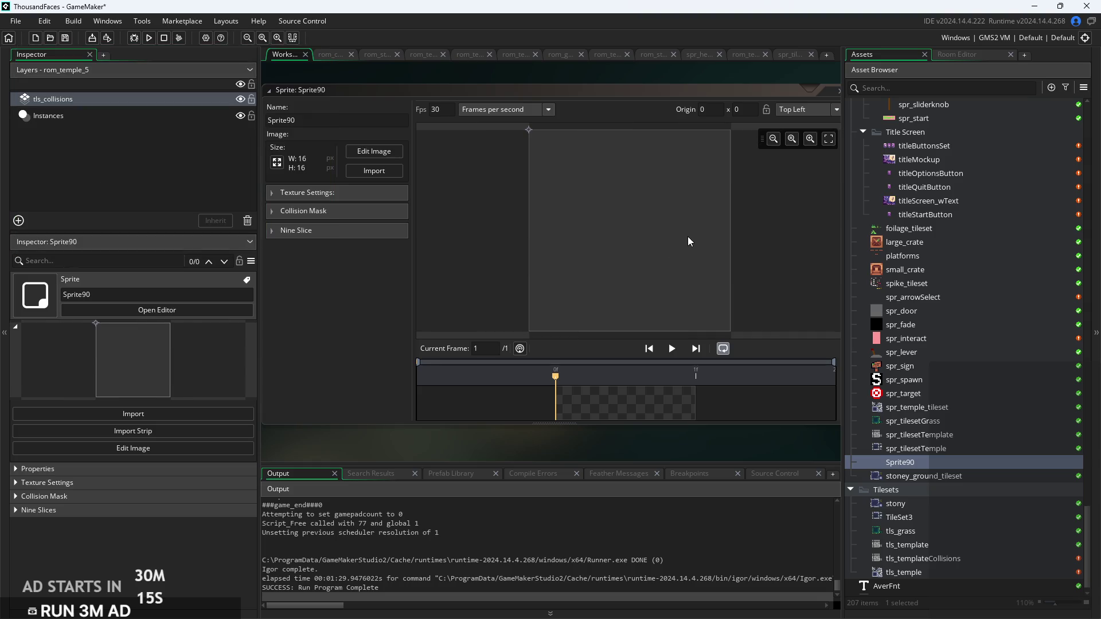
# Stamp the statue brush onto the blank canvas and return to the 1px brush
pyautogui.click(353, 156)
pyautogui.click(704, 122)
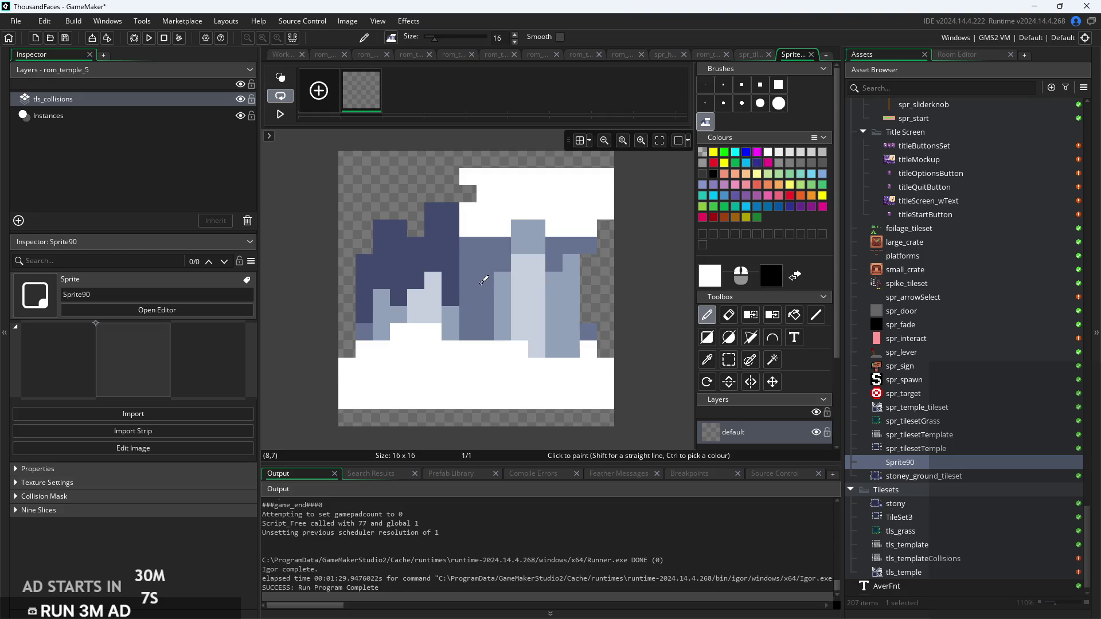
pyautogui.click(483, 288)
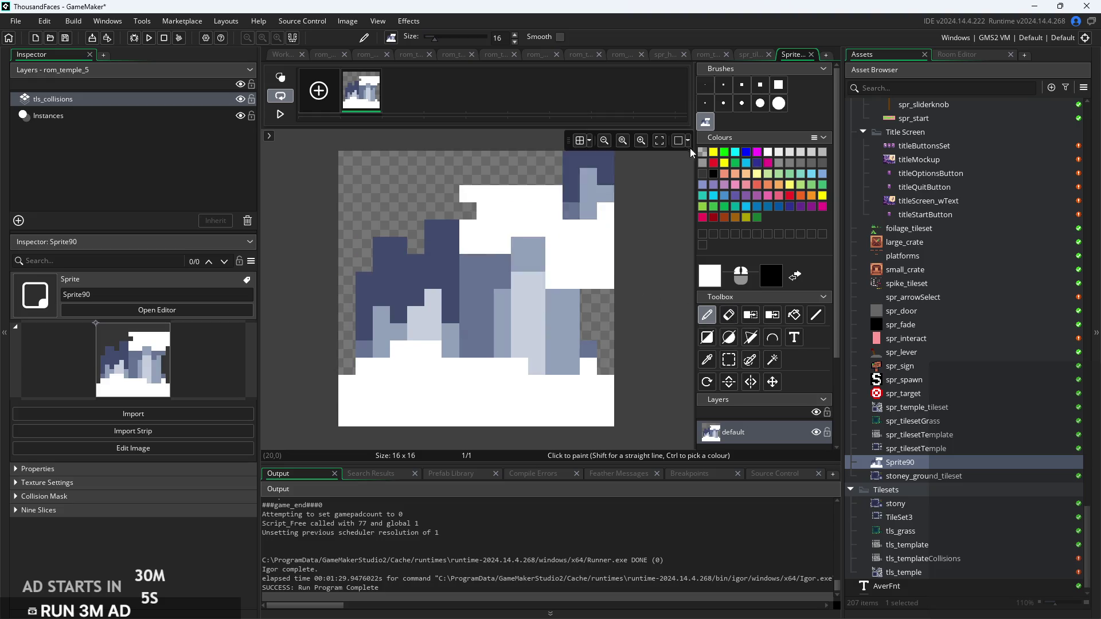
pyautogui.click(705, 84)
pyautogui.scroll(-1, 671, 240)
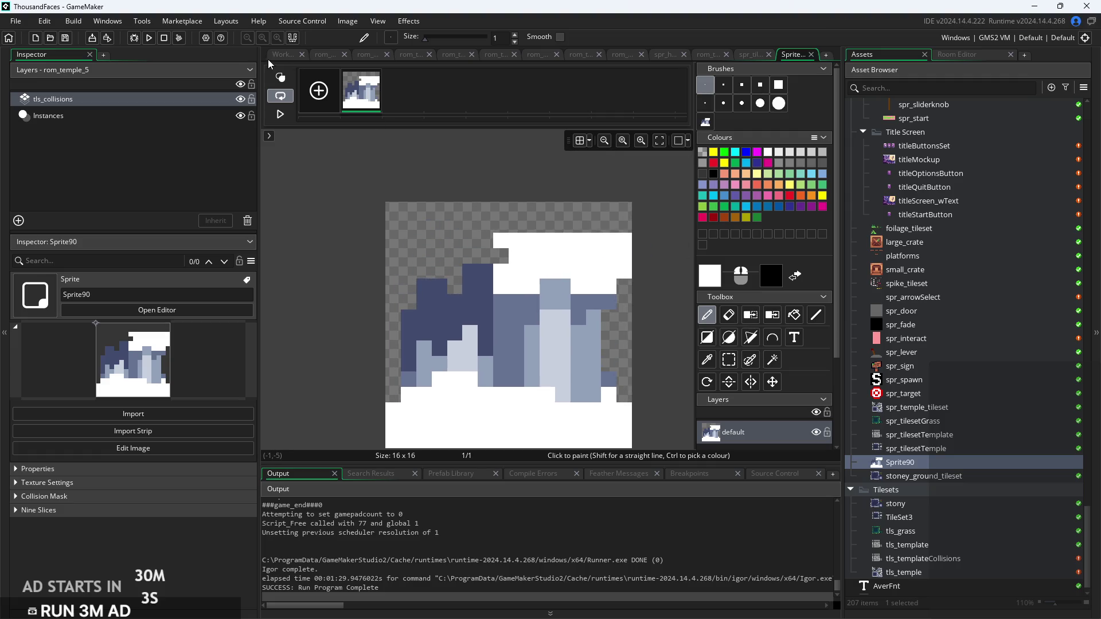
pyautogui.click(282, 54)
# Rename the sprite to spr_altar
pyautogui.click(338, 120)
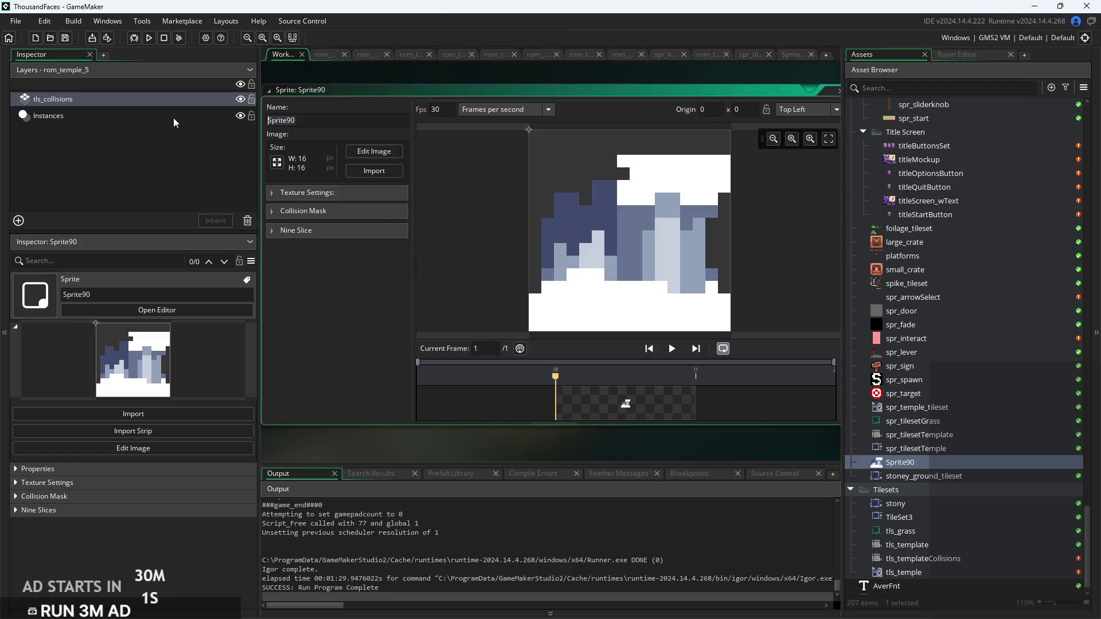
pyautogui.write('spr_altar')
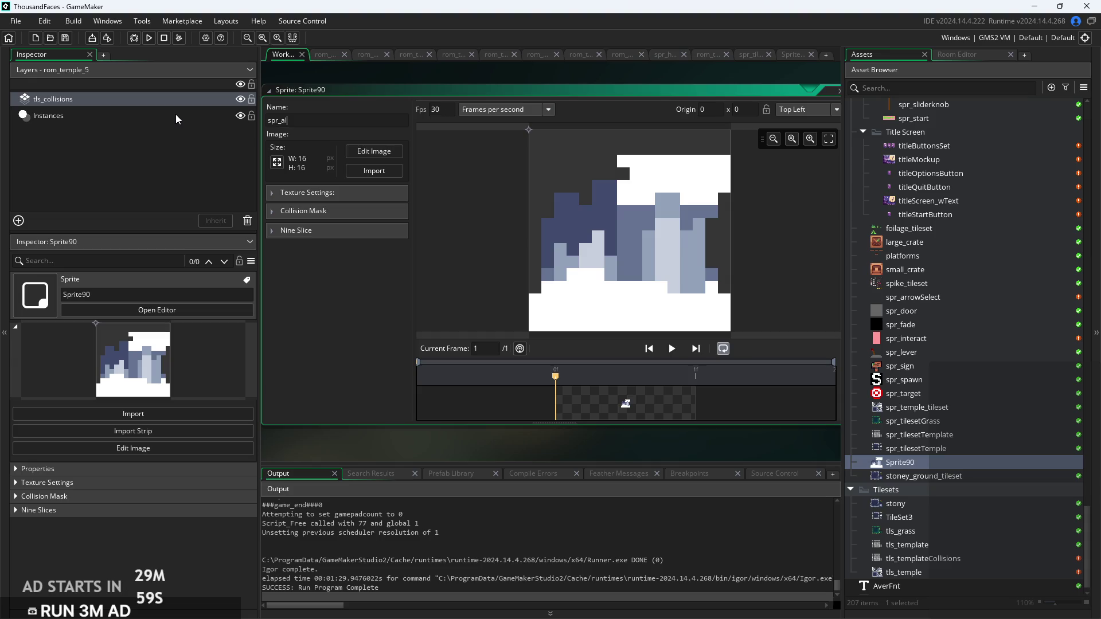
pyautogui.press('Return')
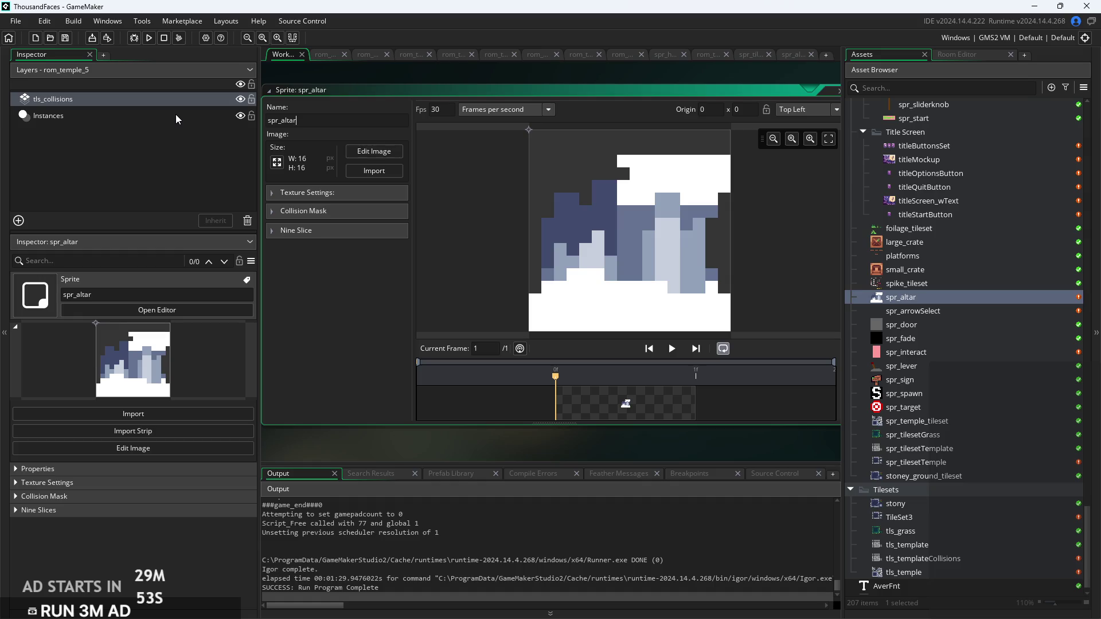
pyautogui.scroll(5, 915, 360)
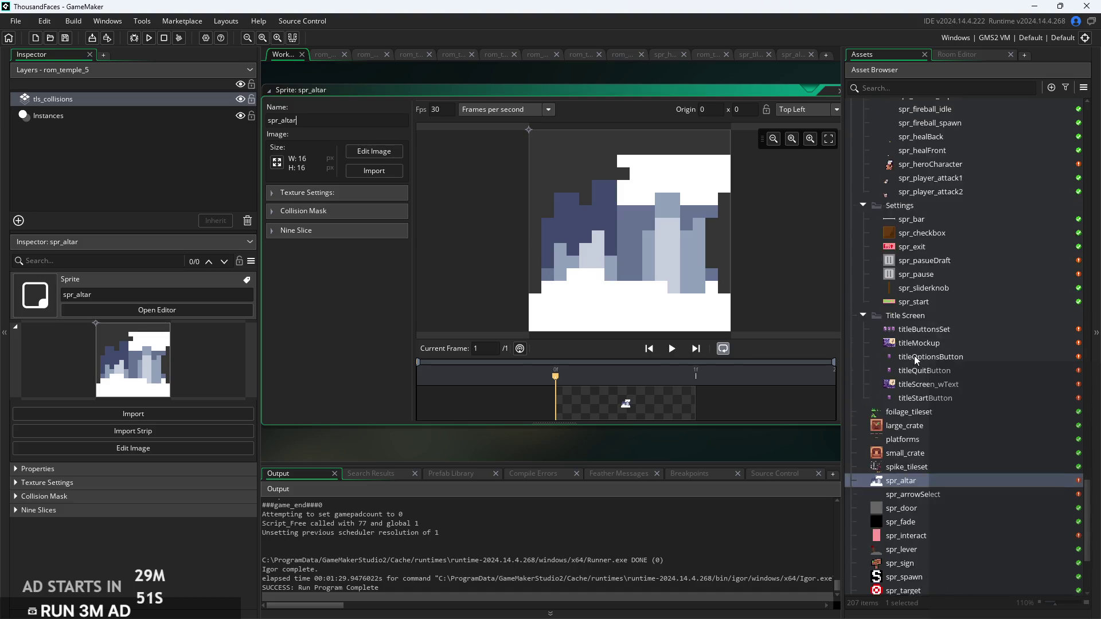
pyautogui.scroll(1, 916, 360)
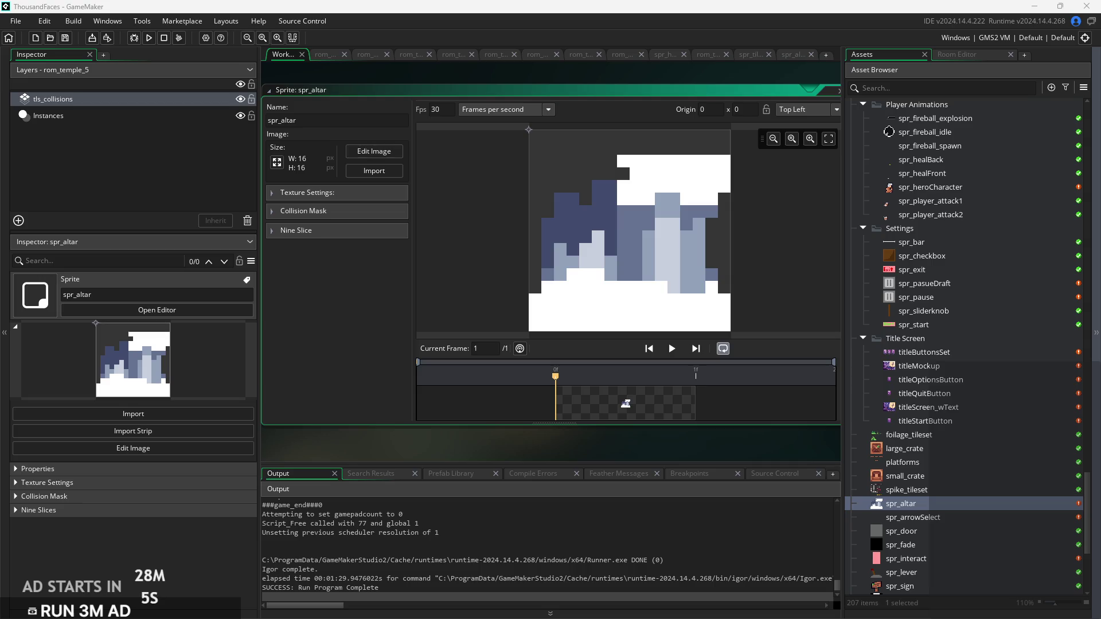
pyautogui.moveTo(638, 438); pyautogui.dragTo(624, 439)
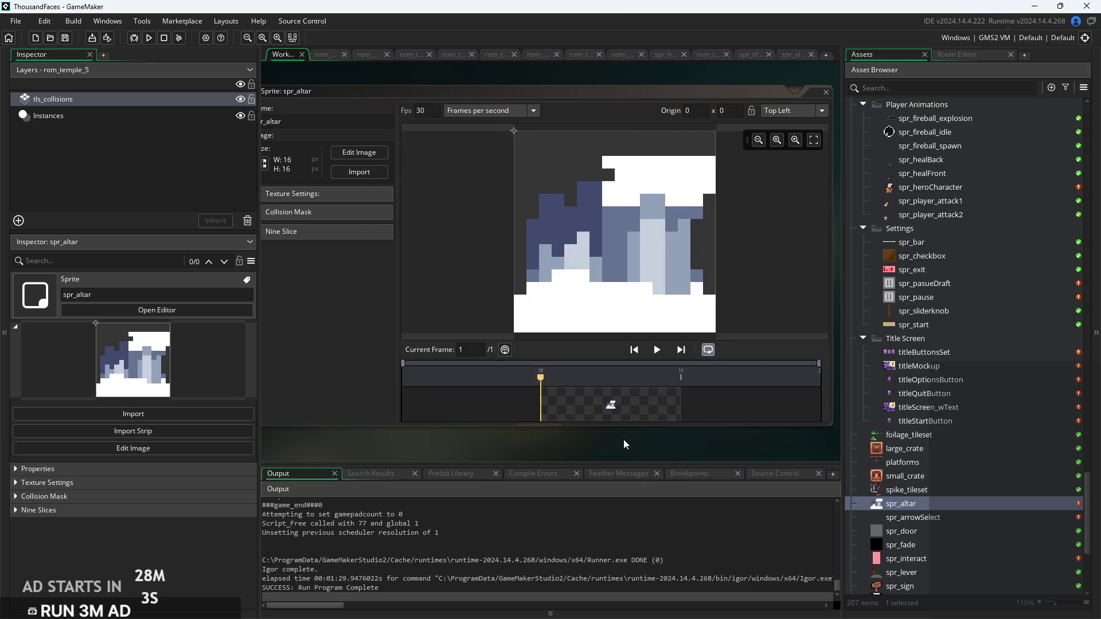
pyautogui.scroll(-3, 623, 440)
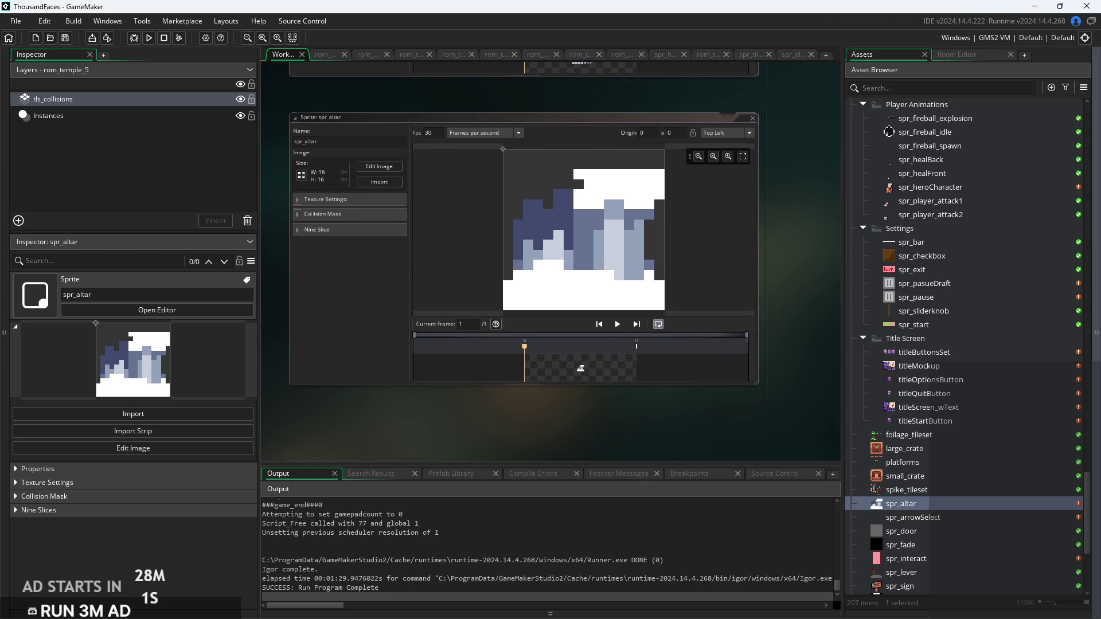
pyautogui.moveTo(795, 270); pyautogui.dragTo(821, 273)
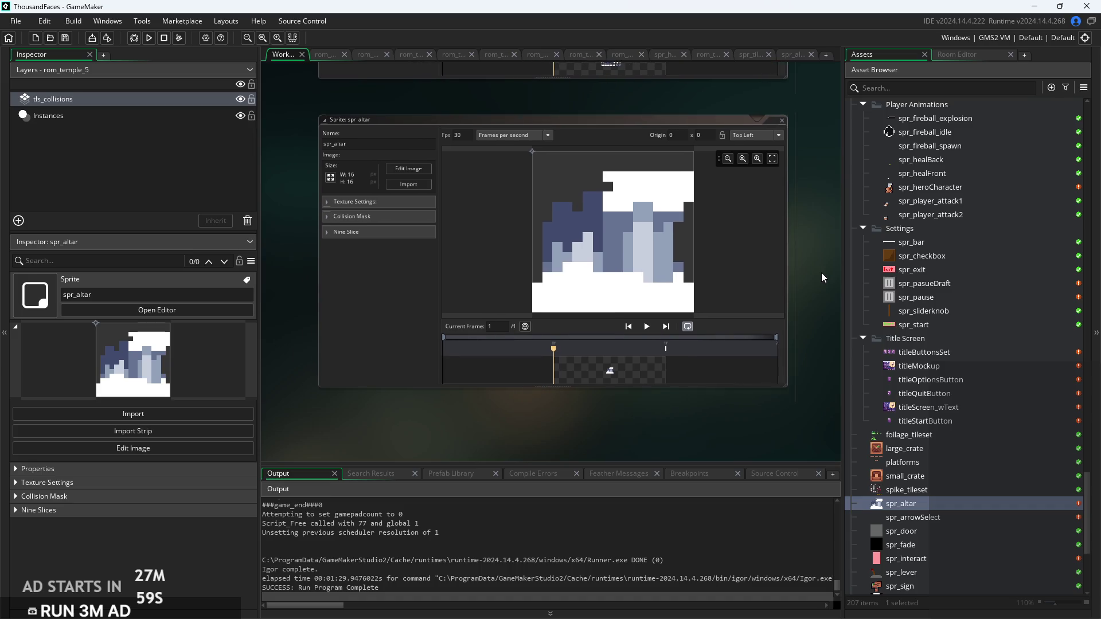
pyautogui.scroll(3, 693, 321)
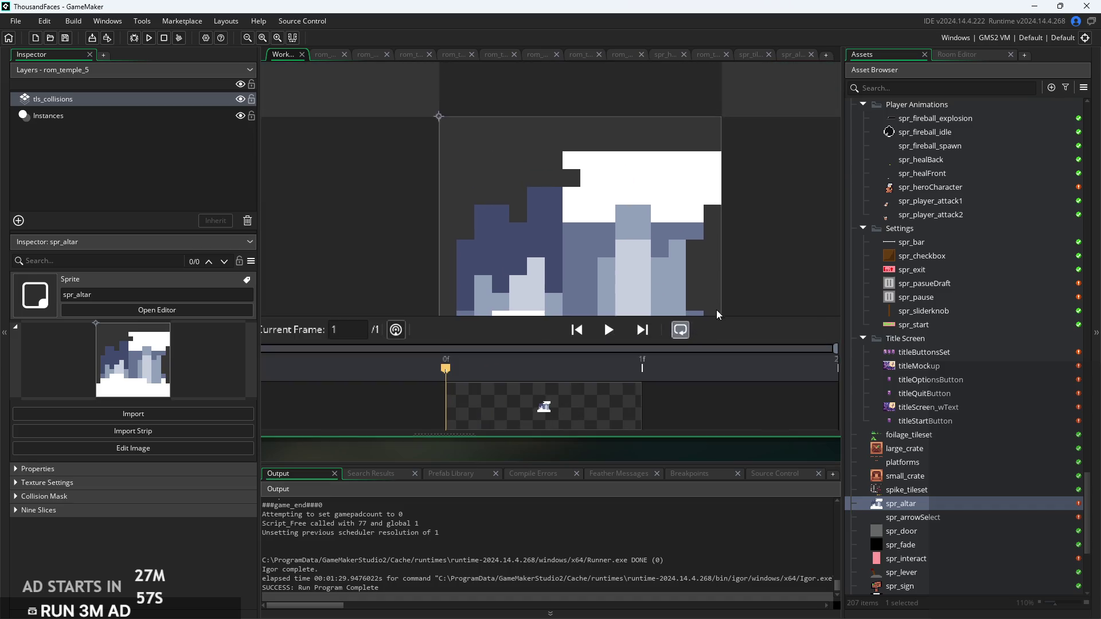
pyautogui.scroll(-3, 717, 315)
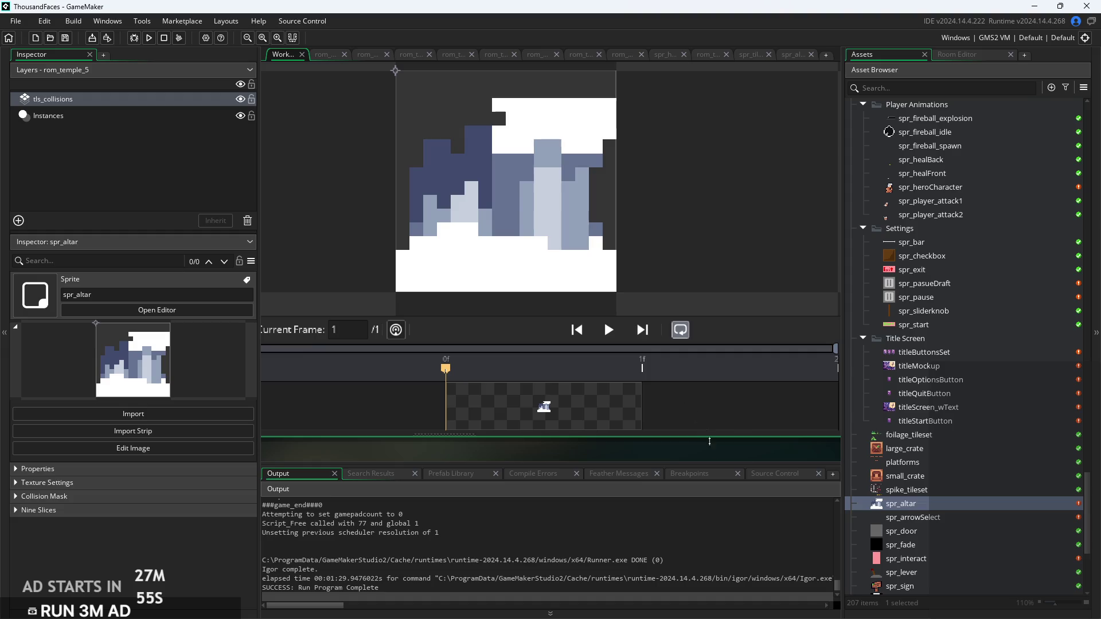
pyautogui.scroll(-3, 688, 445)
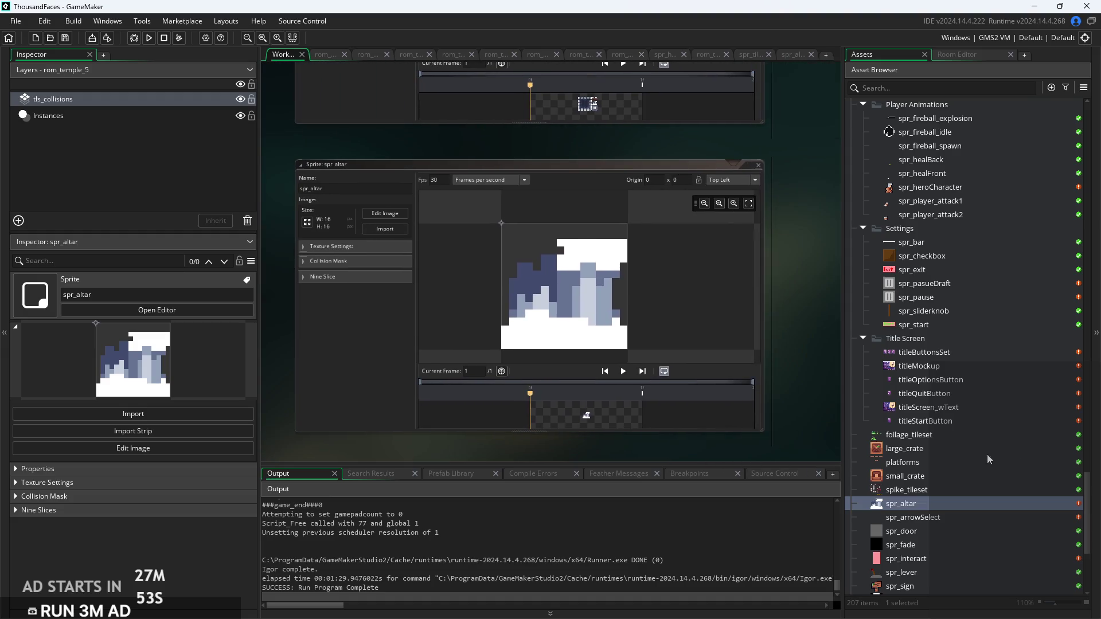
pyautogui.scroll(10, 975, 453)
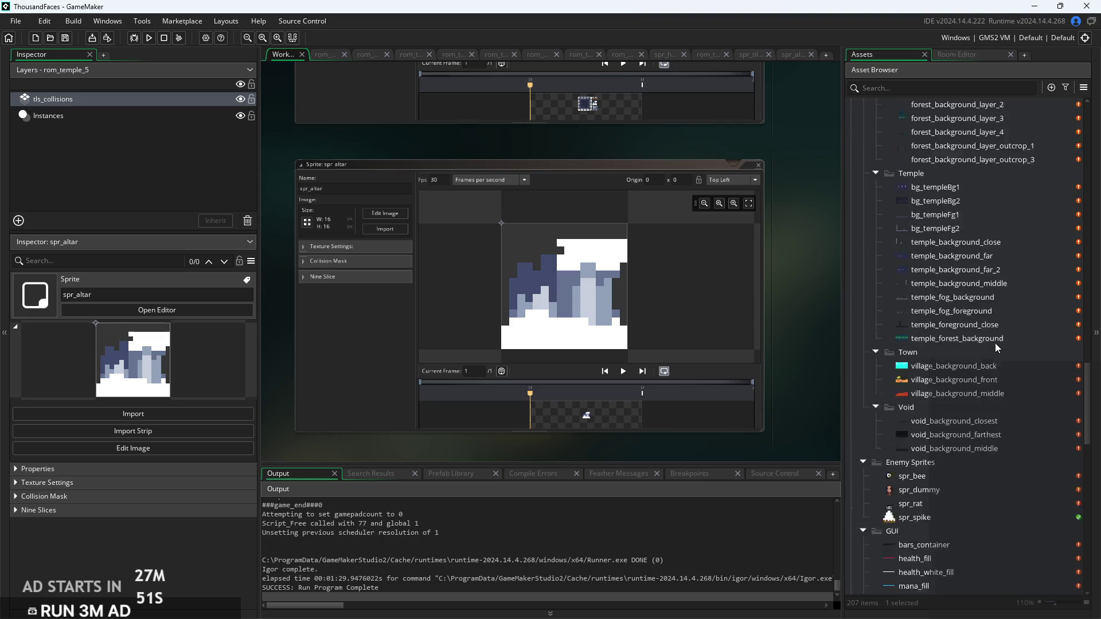
pyautogui.scroll(2, 996, 343)
pyautogui.scroll(-15, 1058, 258)
pyautogui.moveTo(1085, 291); pyautogui.dragTo(1084, 225)
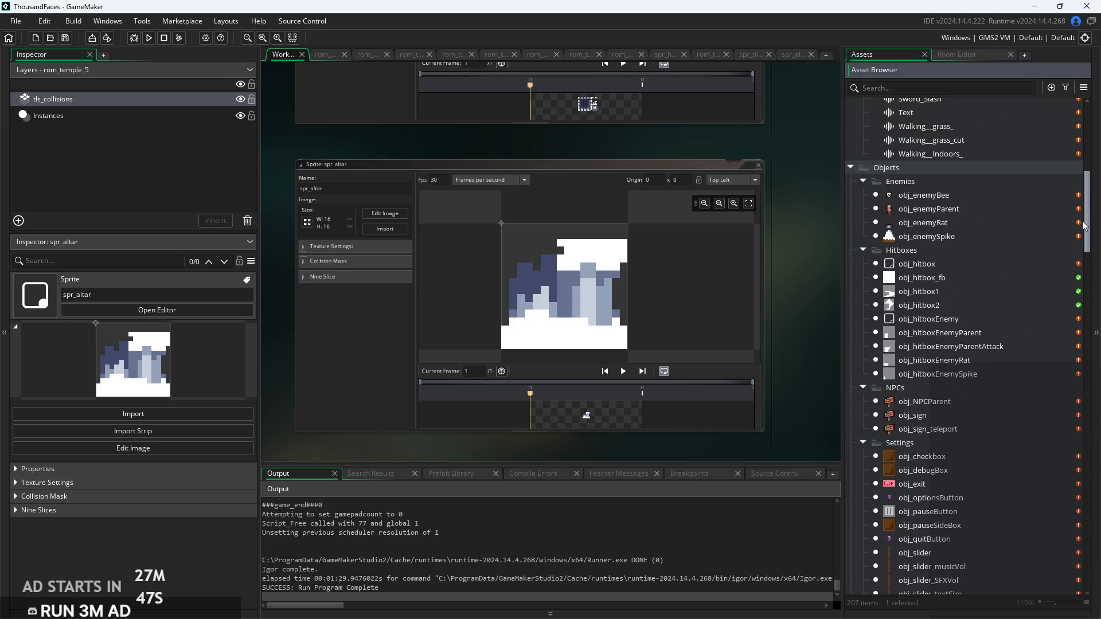
pyautogui.scroll(-1, 1039, 270)
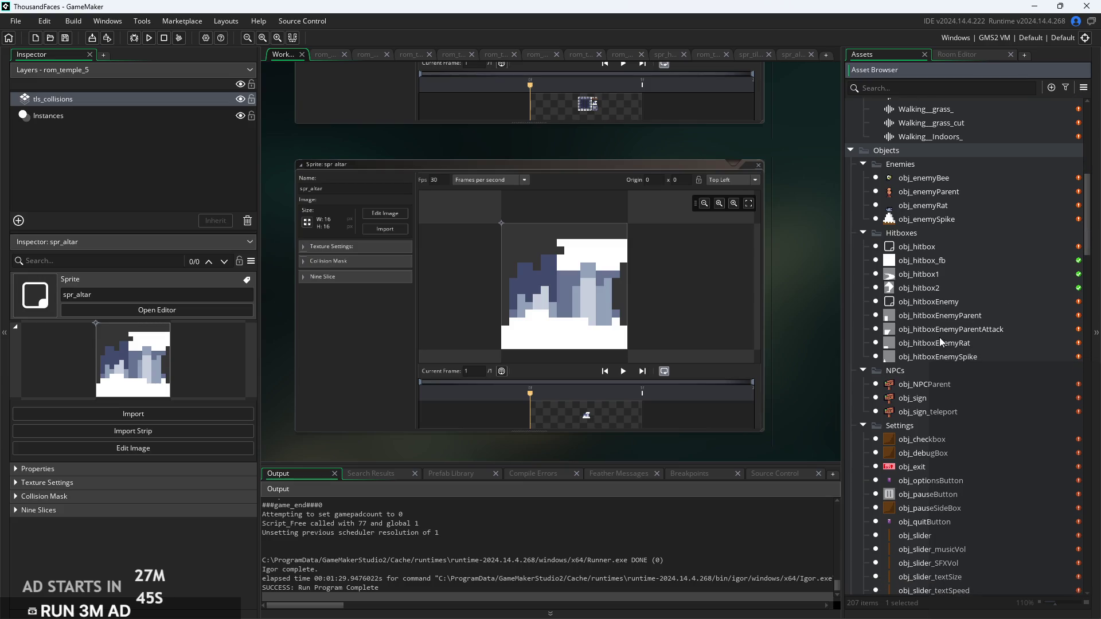
pyautogui.scroll(-5, 923, 384)
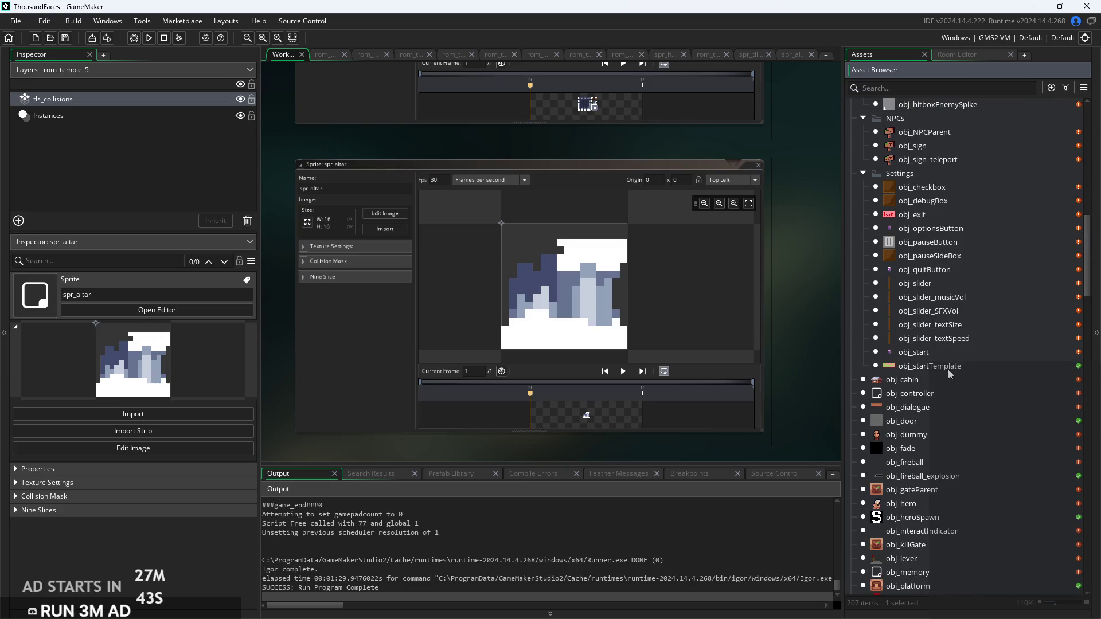
pyautogui.scroll(-2, 948, 370)
pyautogui.rightClick(943, 379)
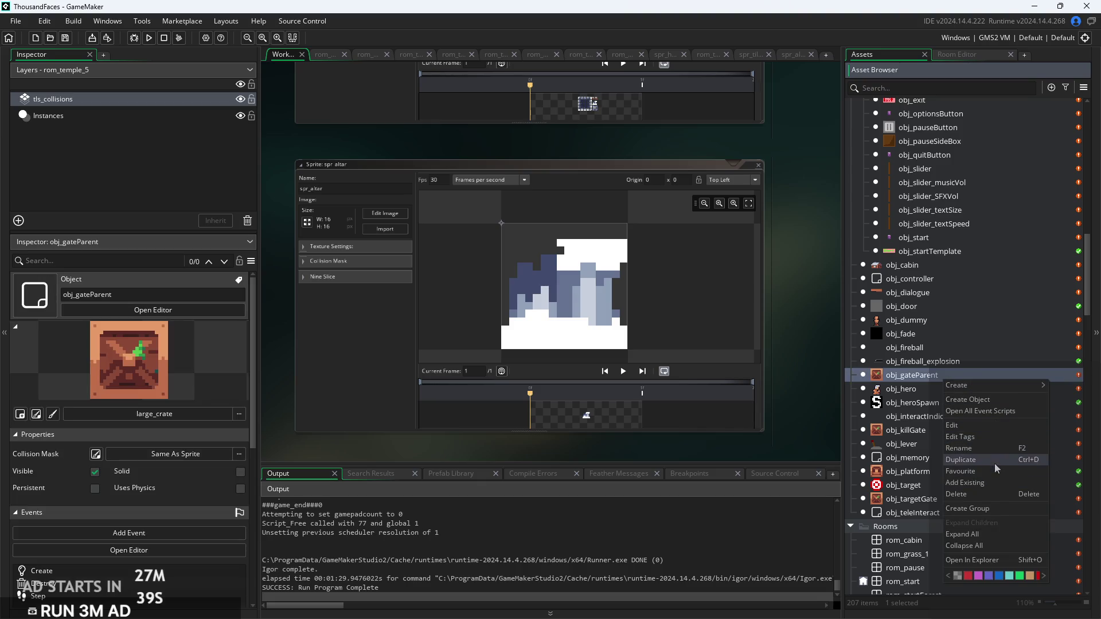
# Create a Misc object group and move obj_cabin into it
pyautogui.click(987, 509)
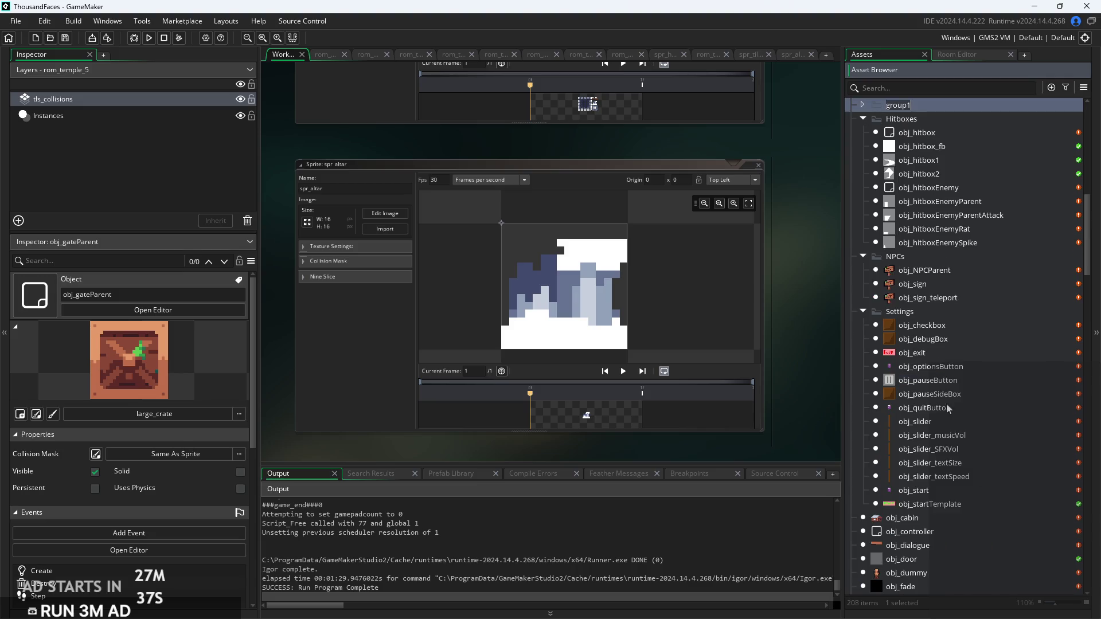
pyautogui.press('BackSpace')
pyautogui.write('Deco')
pyautogui.press('BackSpace')
pyautogui.press('BackSpace')
pyautogui.press('BackSpace')
pyautogui.write('Misc')
pyautogui.press('Return')
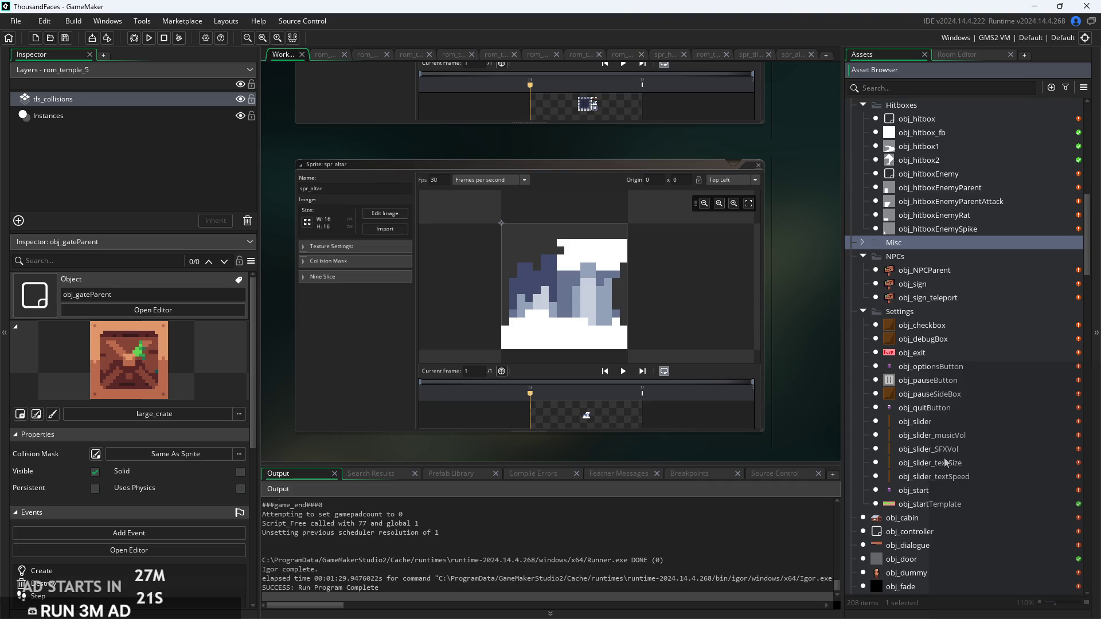
pyautogui.scroll(-2, 918, 424)
pyautogui.moveTo(914, 449)
pyautogui.mouseDown()
pyautogui.moveTo(918, 228)
pyautogui.moveTo(895, 174)
pyautogui.mouseUp()
# Inspect the obj_door, obj_memory and obj_teleInteract objects
pyautogui.click(935, 492)
pyautogui.scroll(-3, 936, 506)
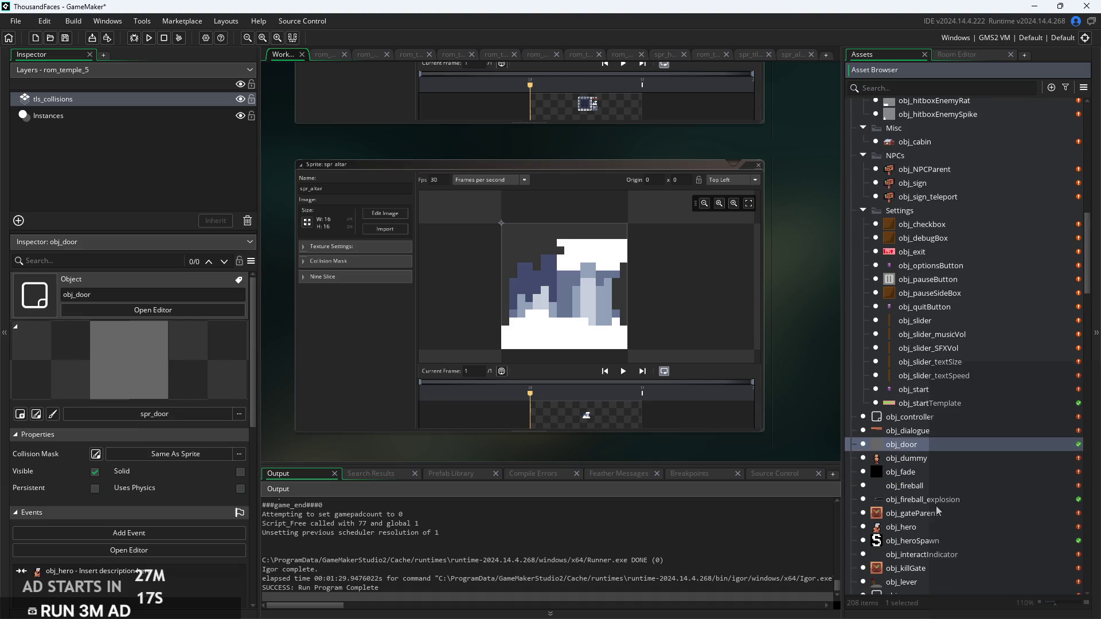
pyautogui.scroll(-1, 937, 481)
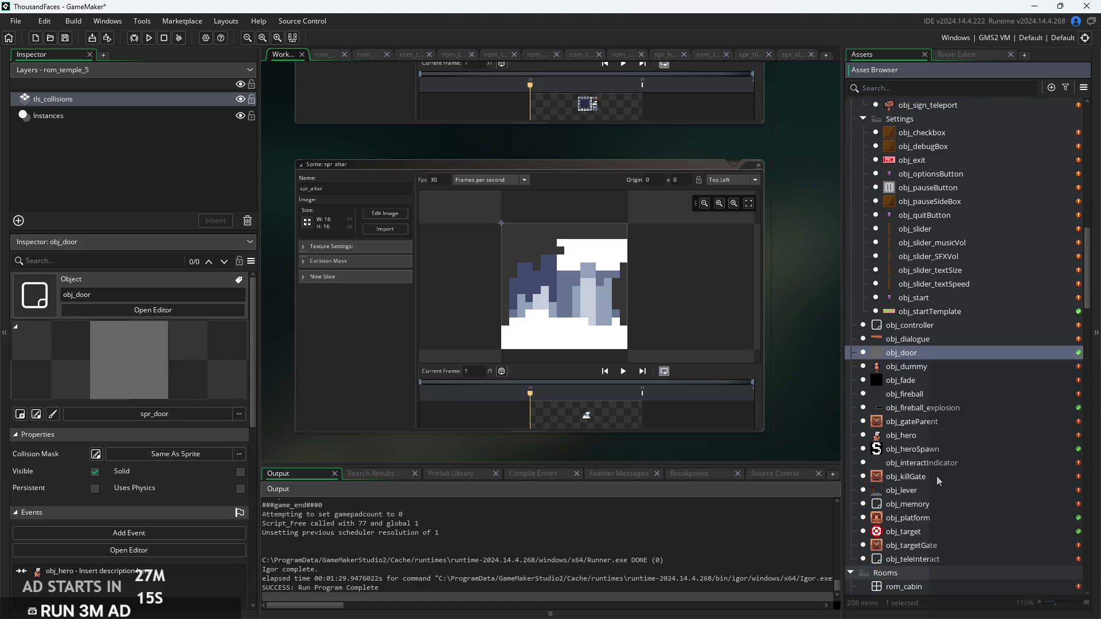
pyautogui.click(937, 505)
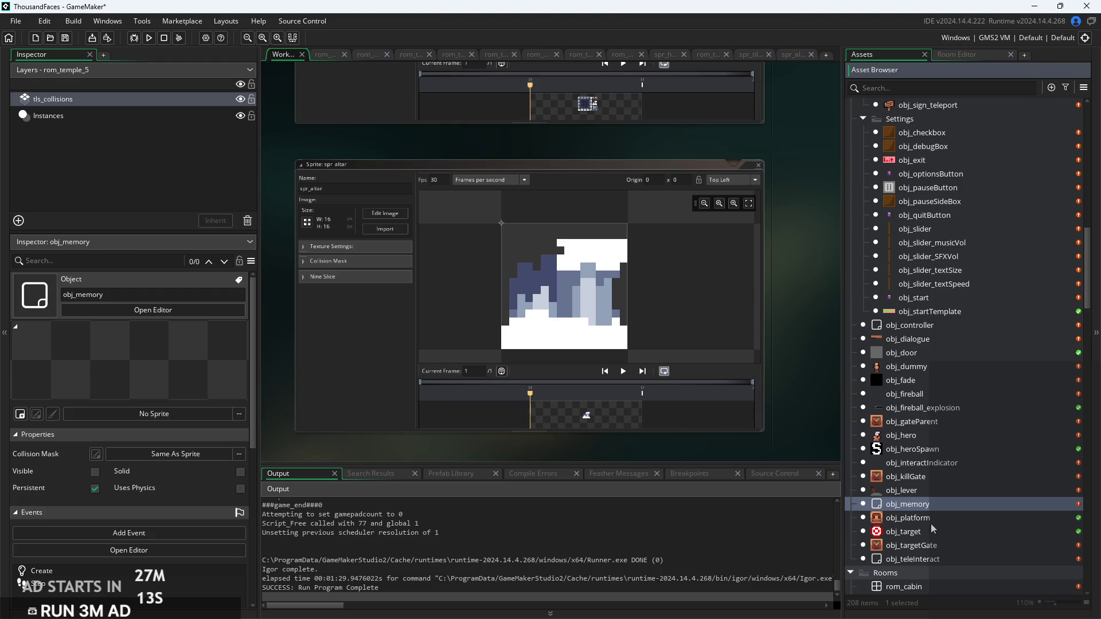
pyautogui.click(931, 560)
pyautogui.scroll(1, 941, 516)
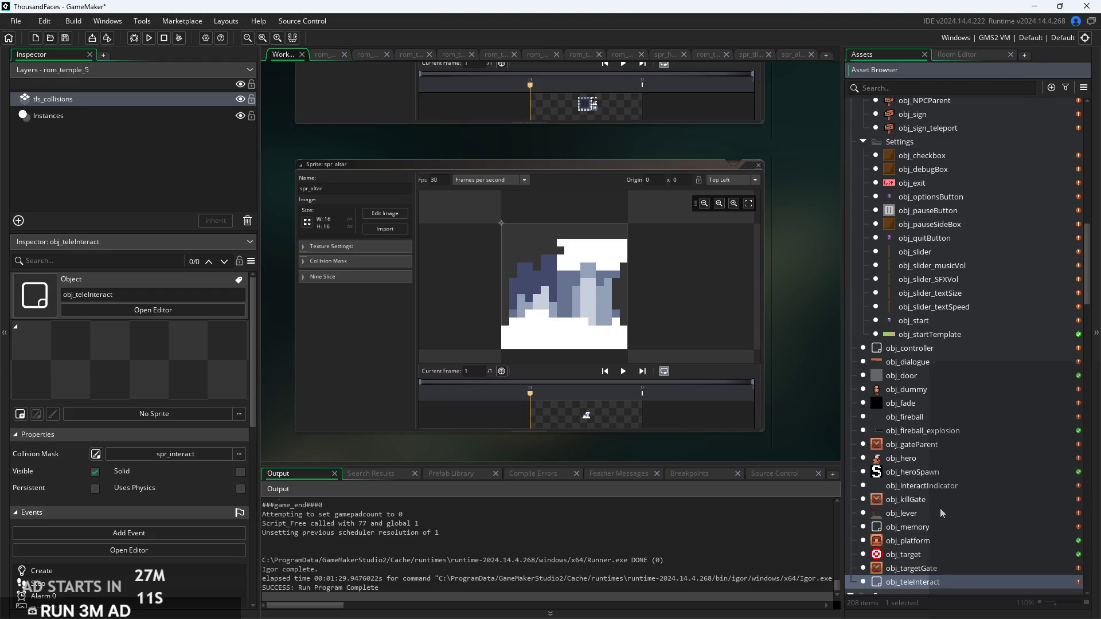
pyautogui.scroll(6, 959, 446)
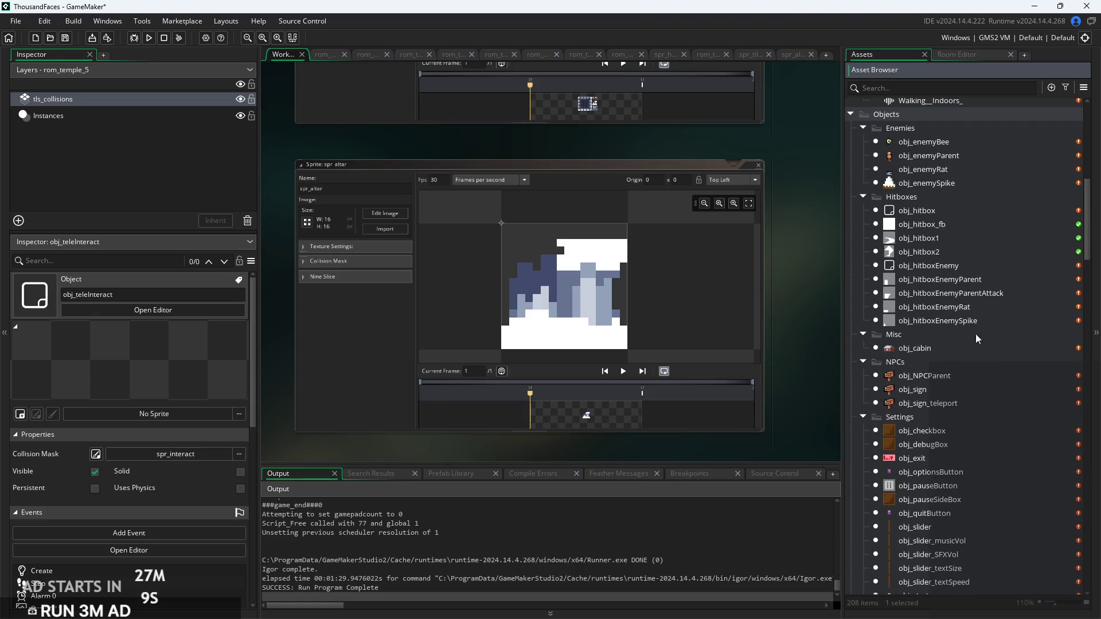
# Create a new object named obj_altar in the Misc group
pyautogui.rightClick(921, 351)
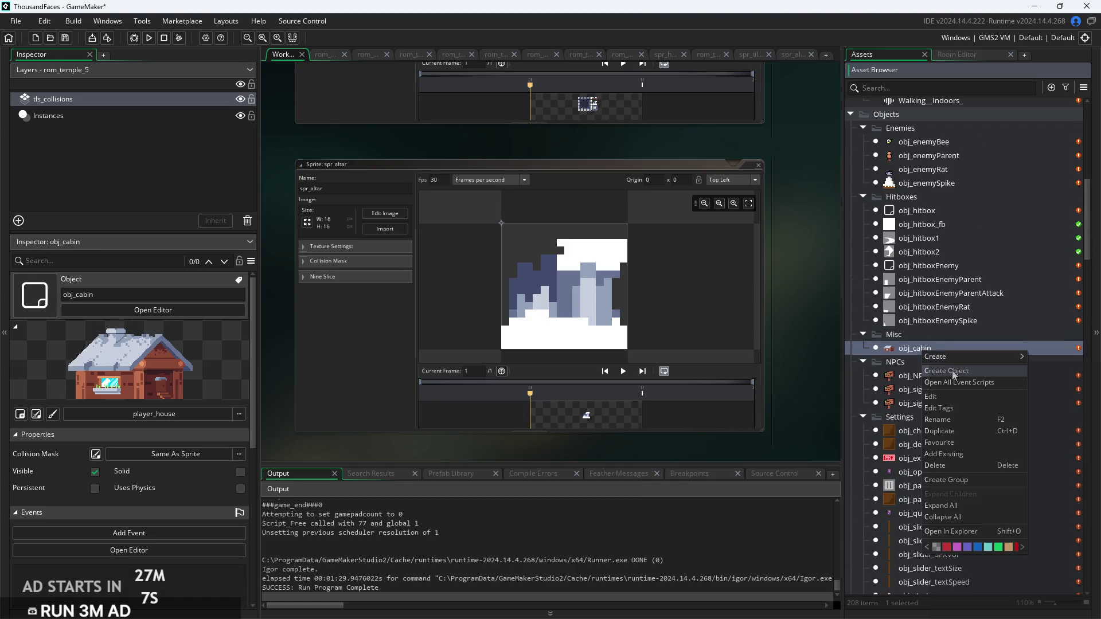
pyautogui.click(952, 370)
pyautogui.write('o')
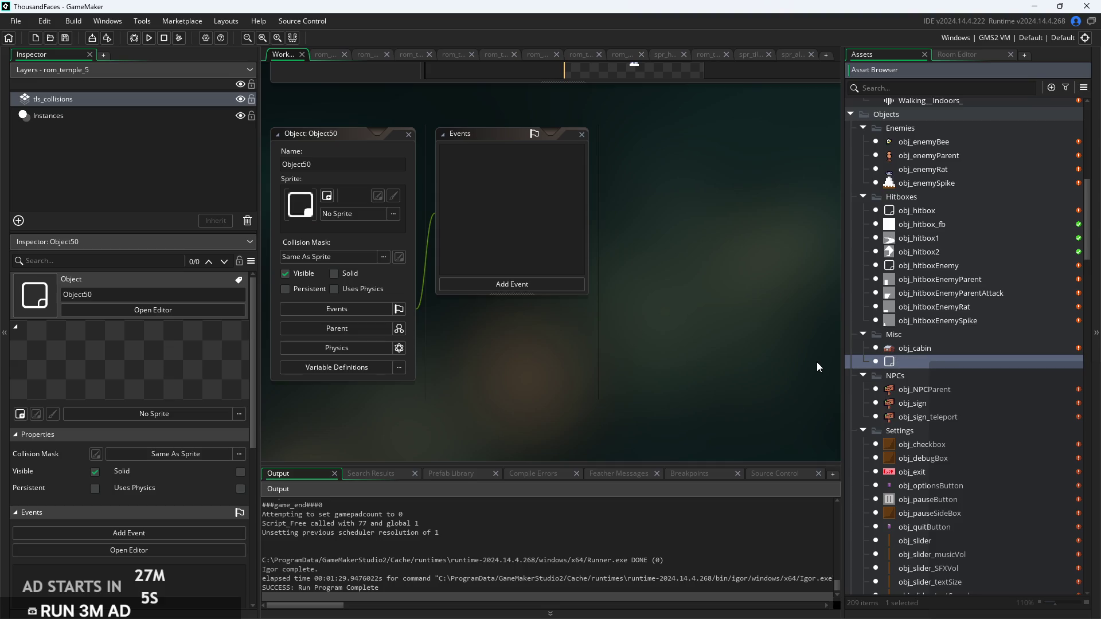
pyautogui.write('bj')
pyautogui.write('_altar')
pyautogui.press('Return')
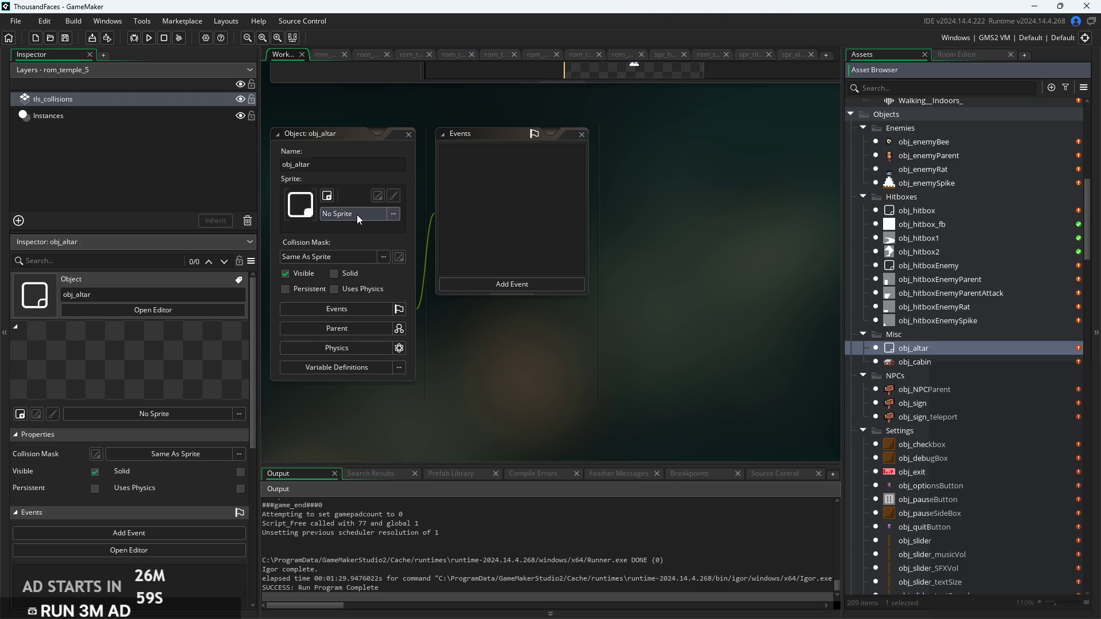
# Assign spr_altar from the Sprites folder as obj_altar's sprite
pyautogui.click(356, 214)
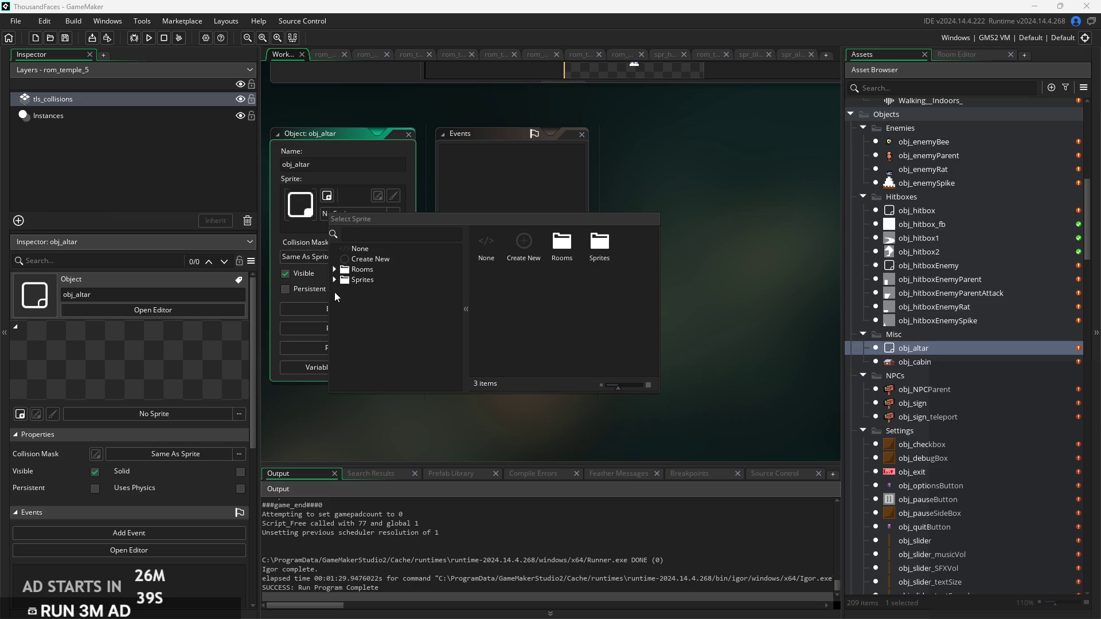
pyautogui.click(370, 282)
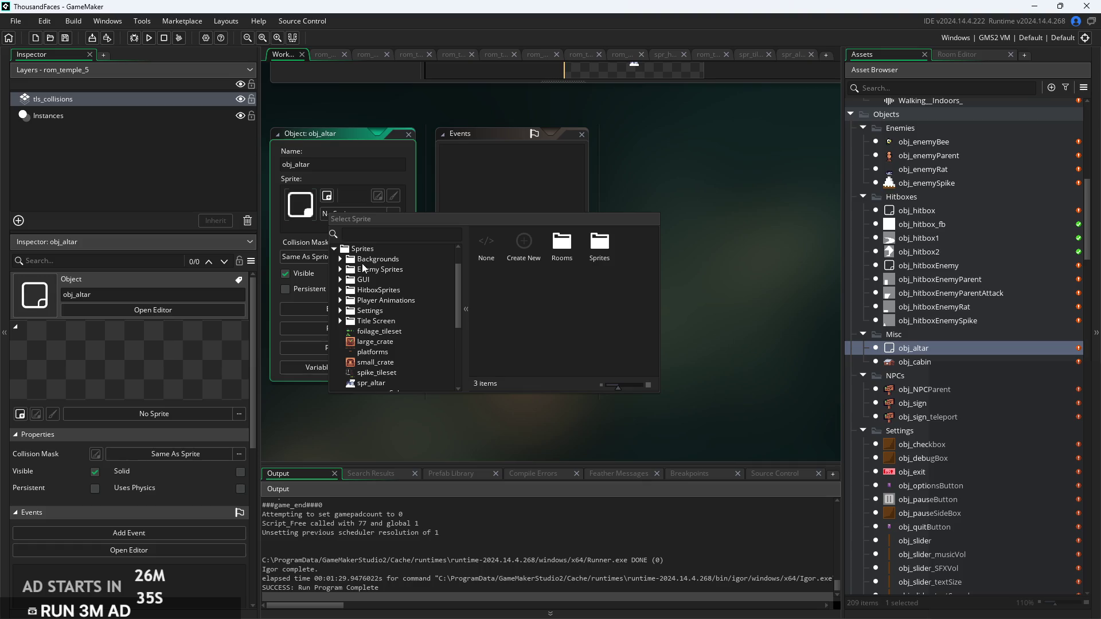
pyautogui.click(341, 260)
pyautogui.click(341, 259)
pyautogui.click(341, 259)
pyautogui.click(341, 260)
pyautogui.scroll(-1, 348, 307)
pyautogui.click(379, 359)
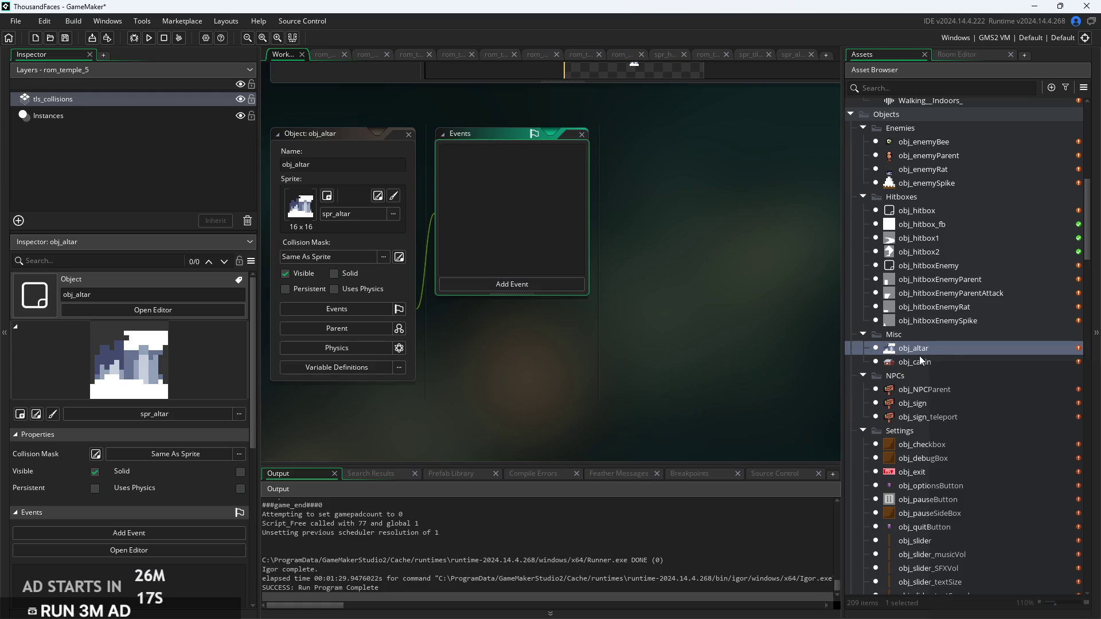
pyautogui.click(567, 286)
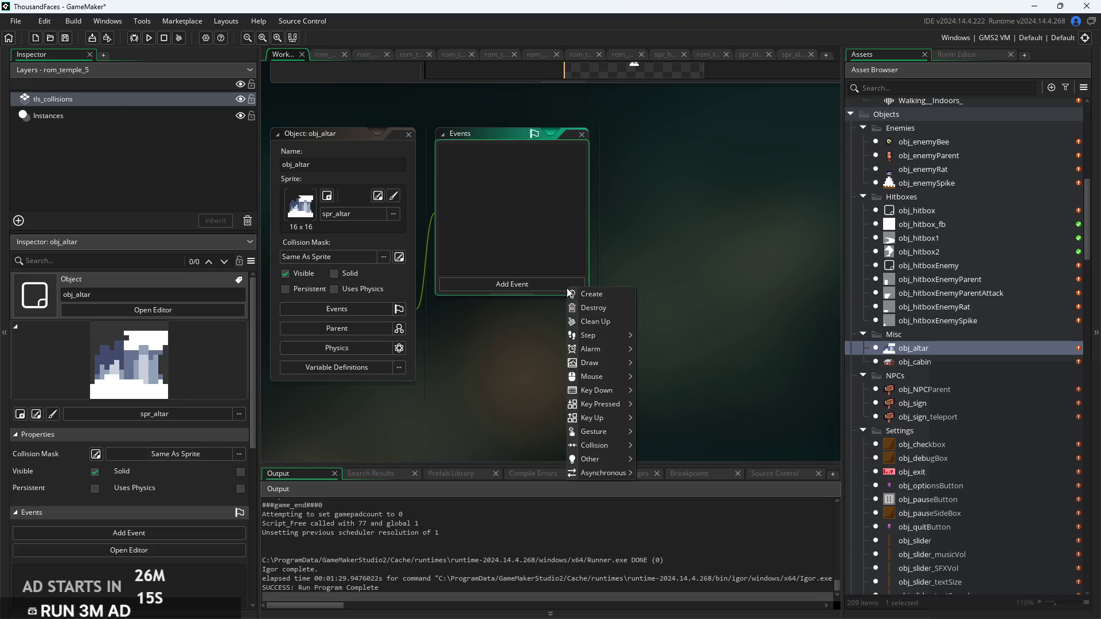
# Add a Step event to obj_altar and bring its code editor into view
pyautogui.moveTo(610, 335)
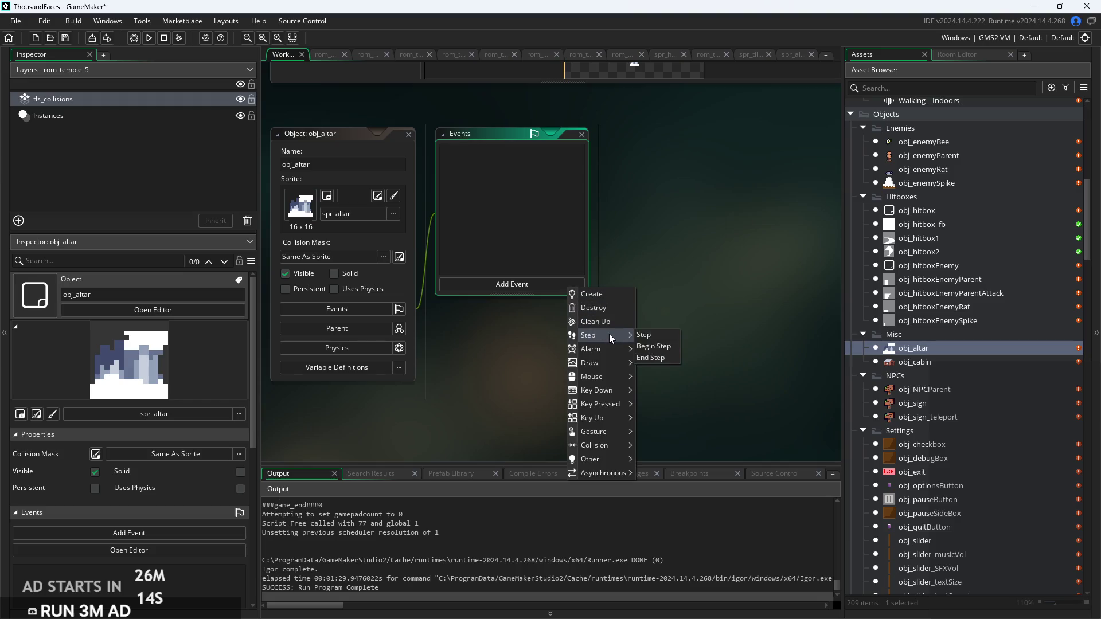
pyautogui.click(655, 335)
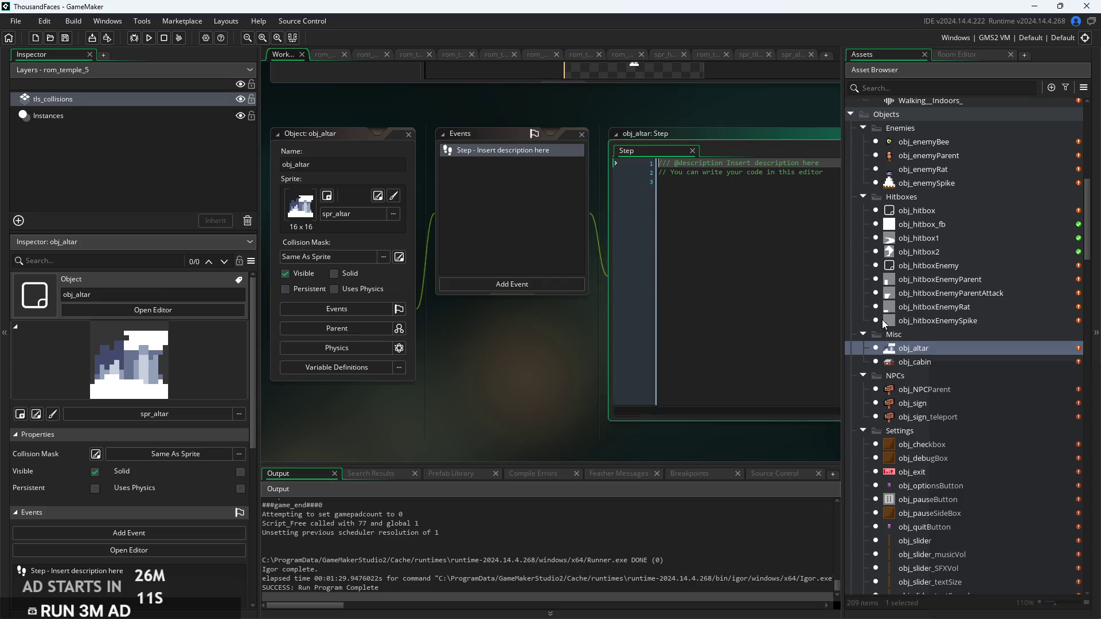
pyautogui.scroll(-10, 914, 323)
pyautogui.scroll(-2, 911, 379)
pyautogui.scroll(10, 914, 387)
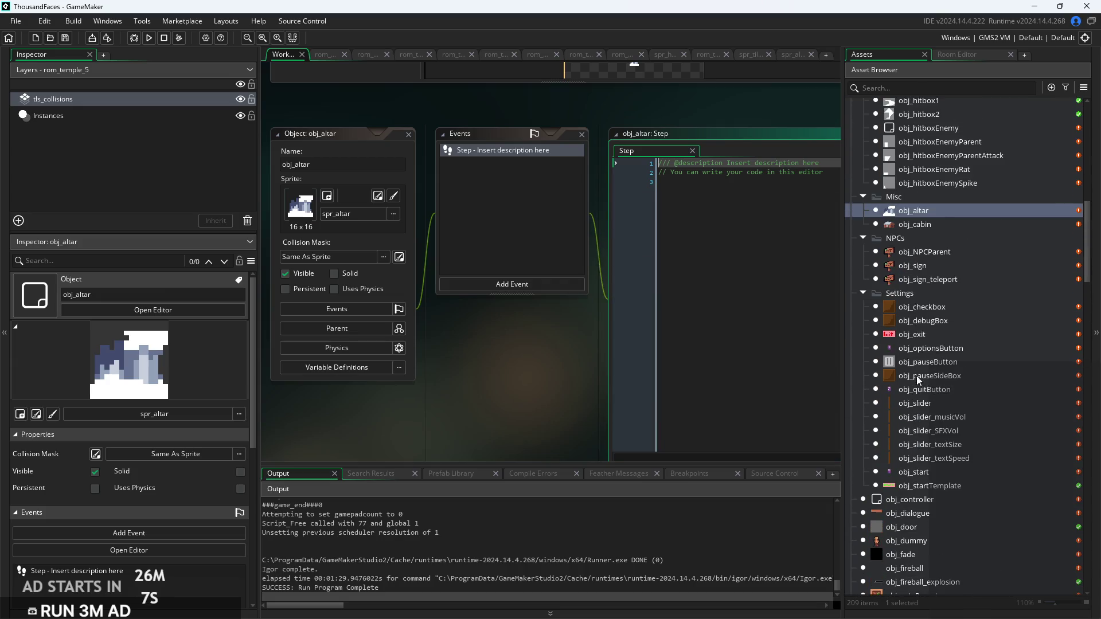
pyautogui.moveTo(625, 404); pyautogui.dragTo(387, 390)
pyautogui.scroll(-2, 387, 395)
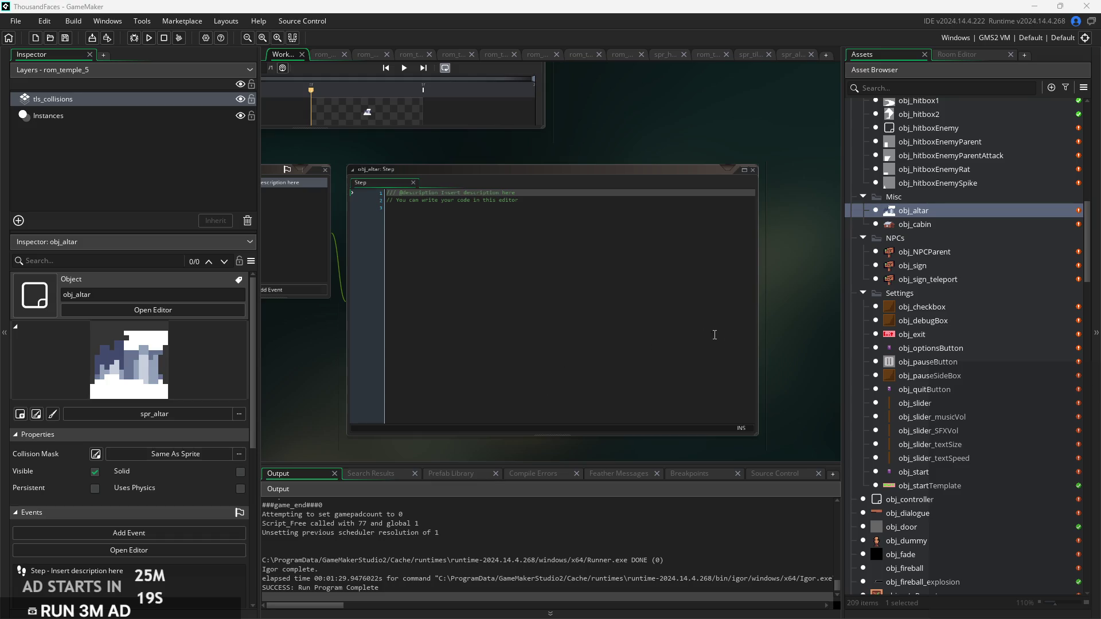
pyautogui.moveTo(796, 331); pyautogui.dragTo(824, 339)
# Pan the workspace to recentre the obj_altar Step event code editor
pyautogui.scroll(3, 525, 230)
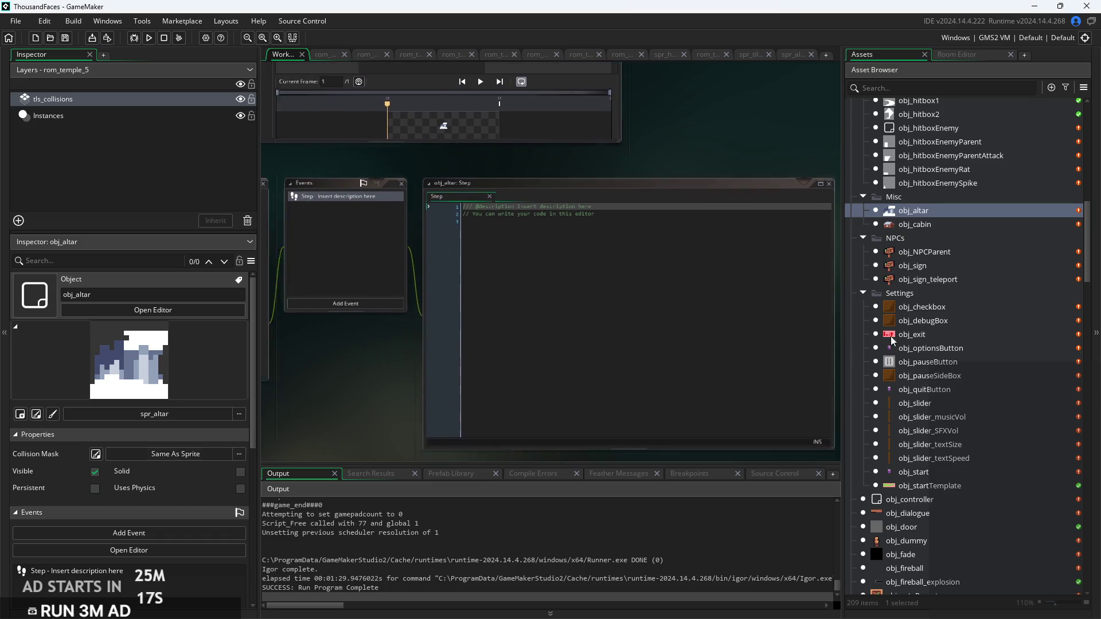
pyautogui.moveTo(524, 230)
pyautogui.mouseDown()
pyautogui.moveTo(467, 194)
pyautogui.moveTo(485, 214)
pyautogui.moveTo(464, 251)
pyautogui.mouseUp()
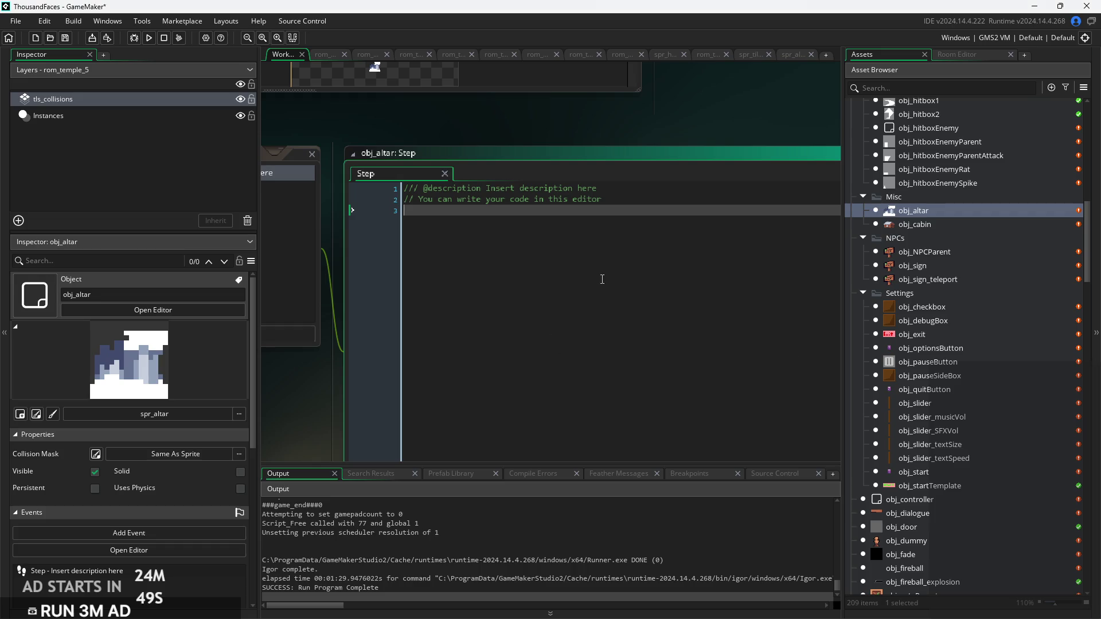
pyautogui.scroll(-2, 603, 279)
pyautogui.scroll(2, 624, 244)
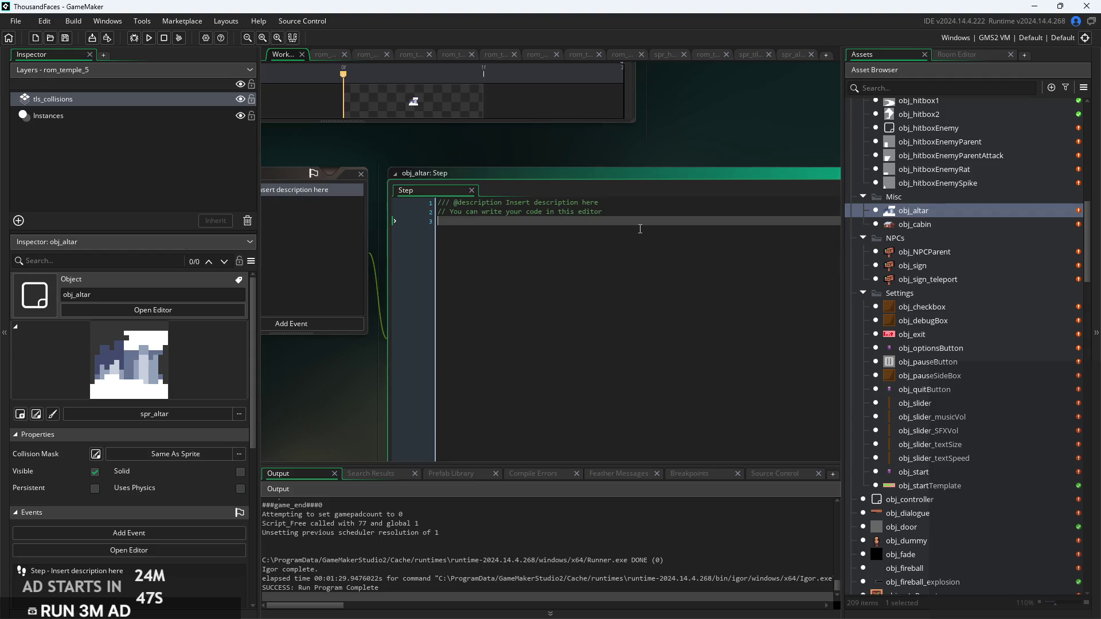
pyautogui.moveTo(644, 228); pyautogui.dragTo(617, 277)
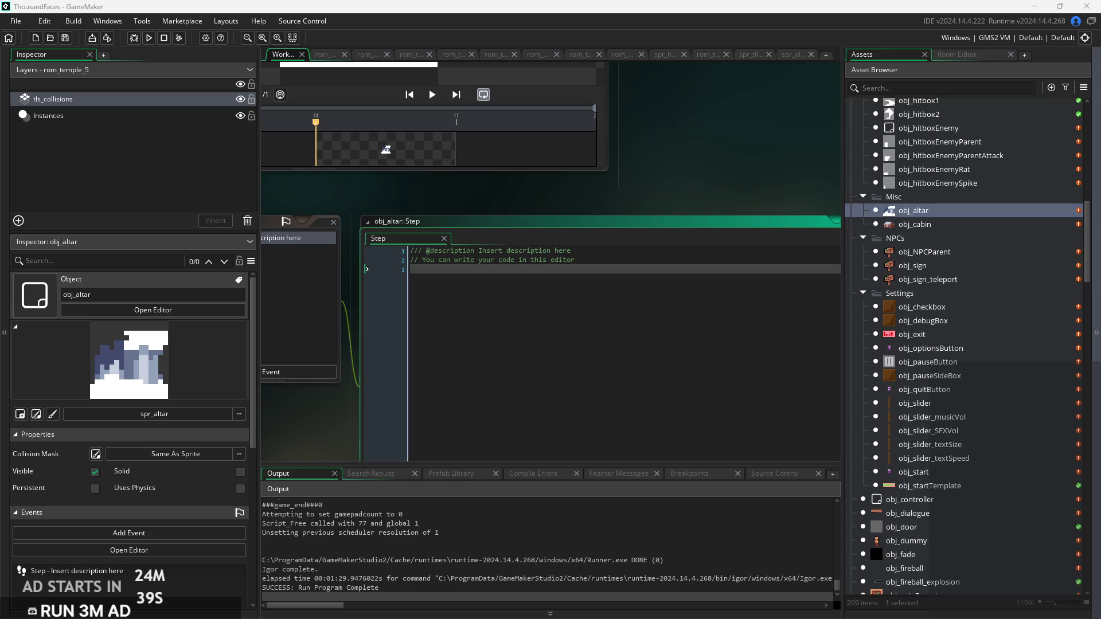
# Collapse the Cabin, Forest, Temple, Town and Void sprite folders
pyautogui.scroll(-3, 997, 453)
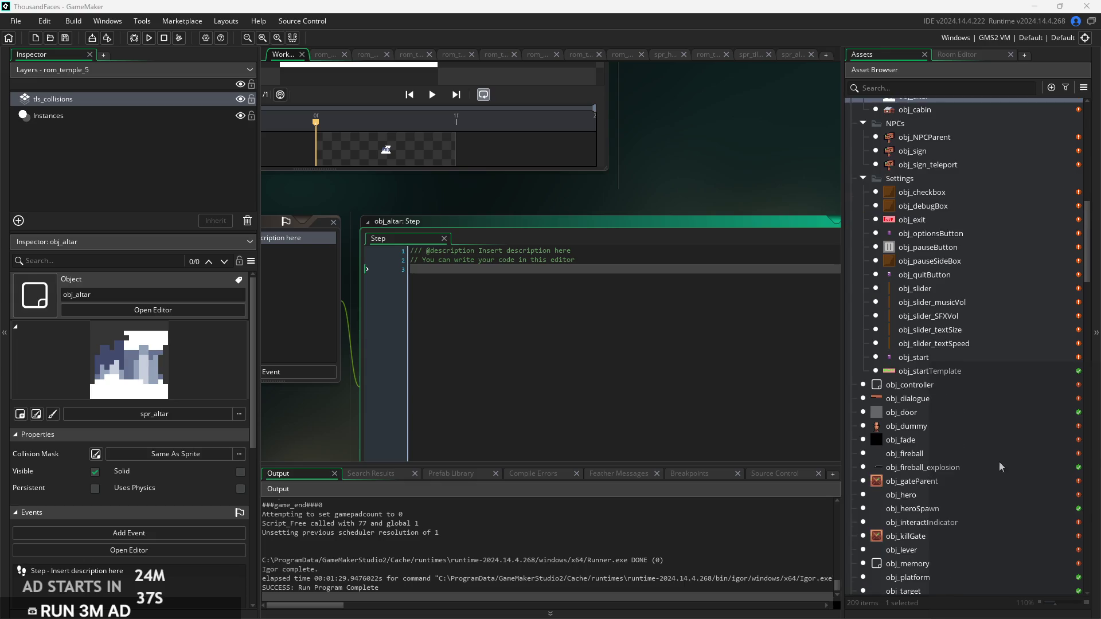
pyautogui.scroll(3, 993, 432)
pyautogui.scroll(-15, 993, 452)
pyautogui.scroll(-2, 985, 431)
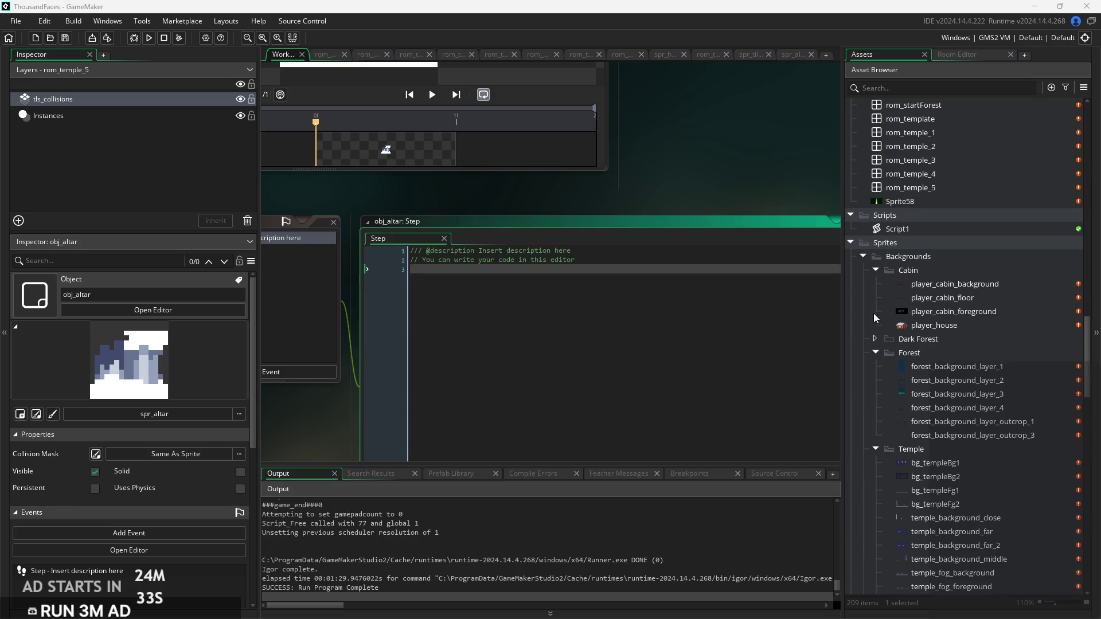
pyautogui.click(874, 270)
pyautogui.click(875, 298)
pyautogui.click(875, 311)
pyautogui.click(877, 325)
pyautogui.click(875, 339)
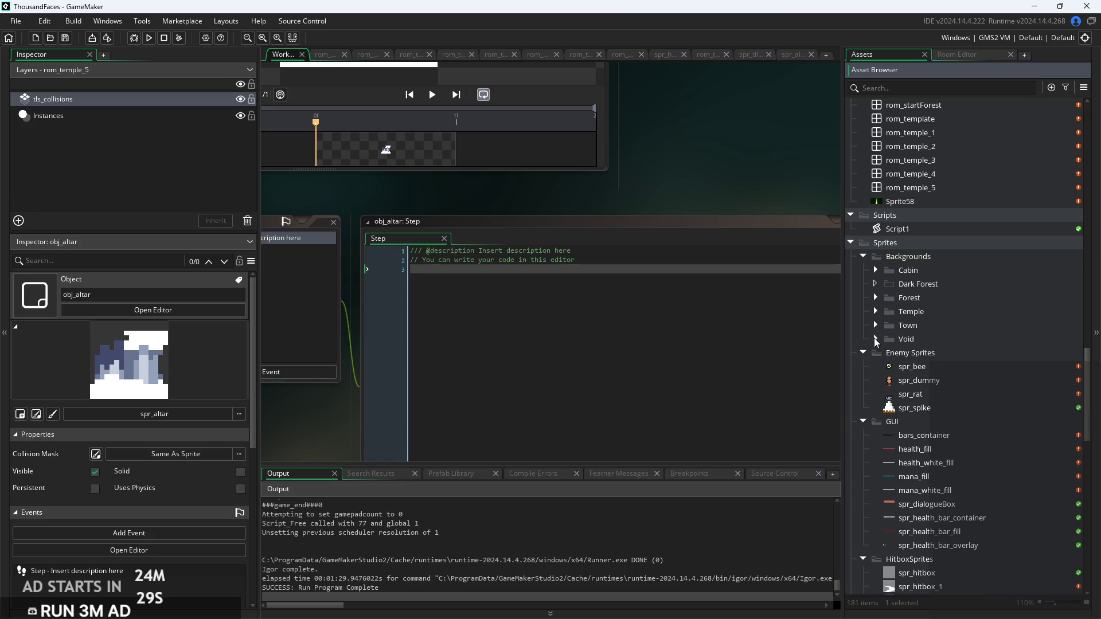
# Collapse the Backgrounds, Enemy Sprites, GUI, HitboxSprites, Player Animations, Settings and Title Screen folders
pyautogui.scroll(-2, 922, 356)
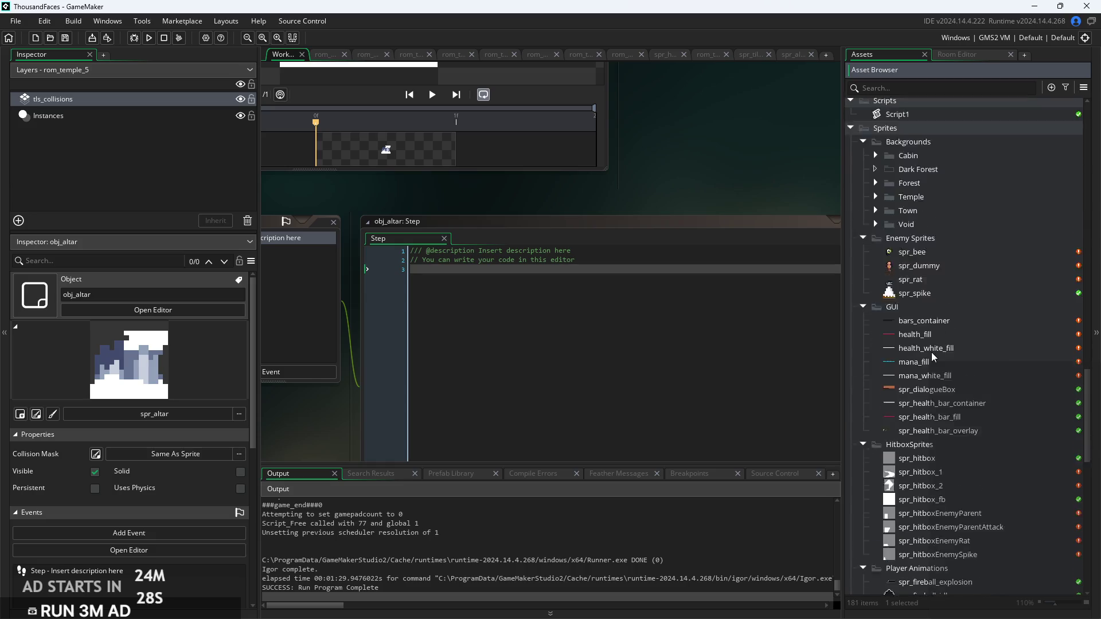
pyautogui.click(862, 142)
pyautogui.click(864, 155)
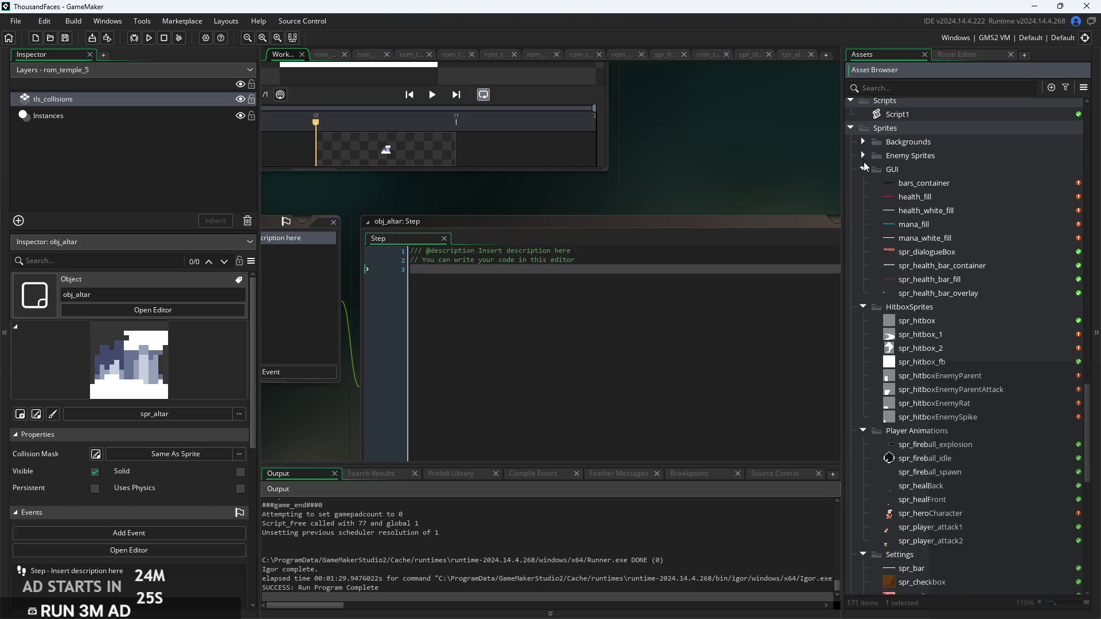
pyautogui.click(863, 168)
pyautogui.click(863, 183)
pyautogui.click(864, 197)
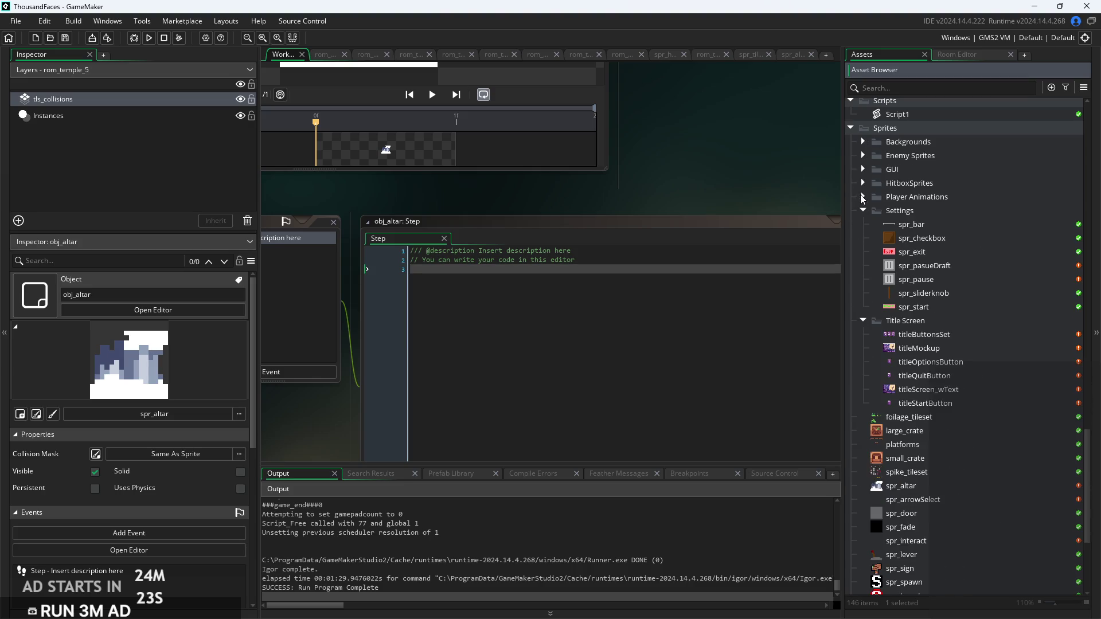
pyautogui.click(863, 210)
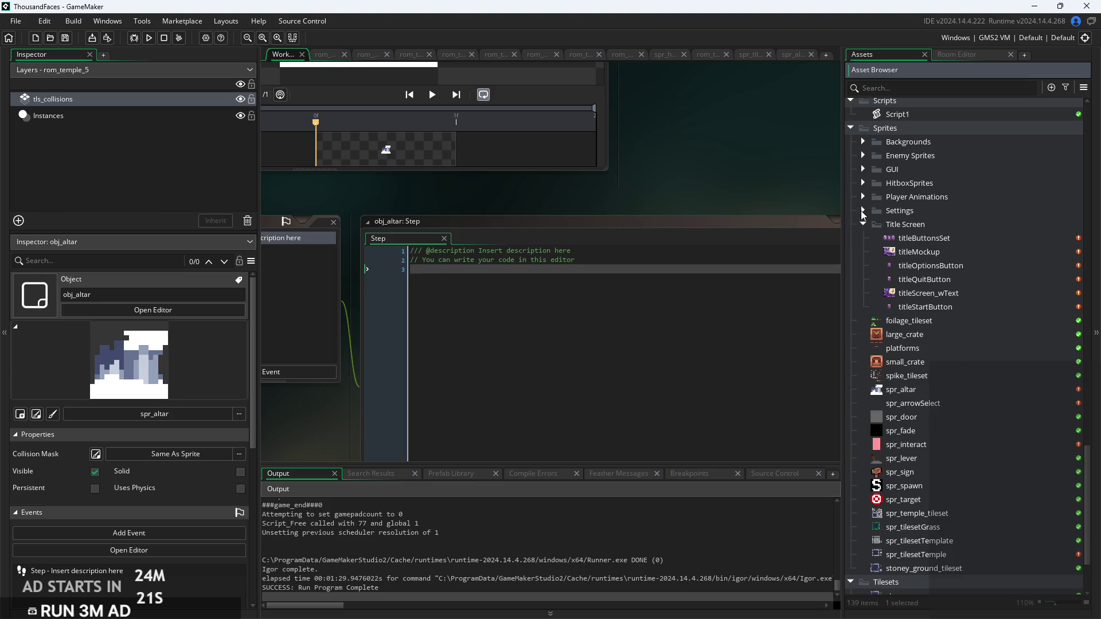
pyautogui.click(863, 225)
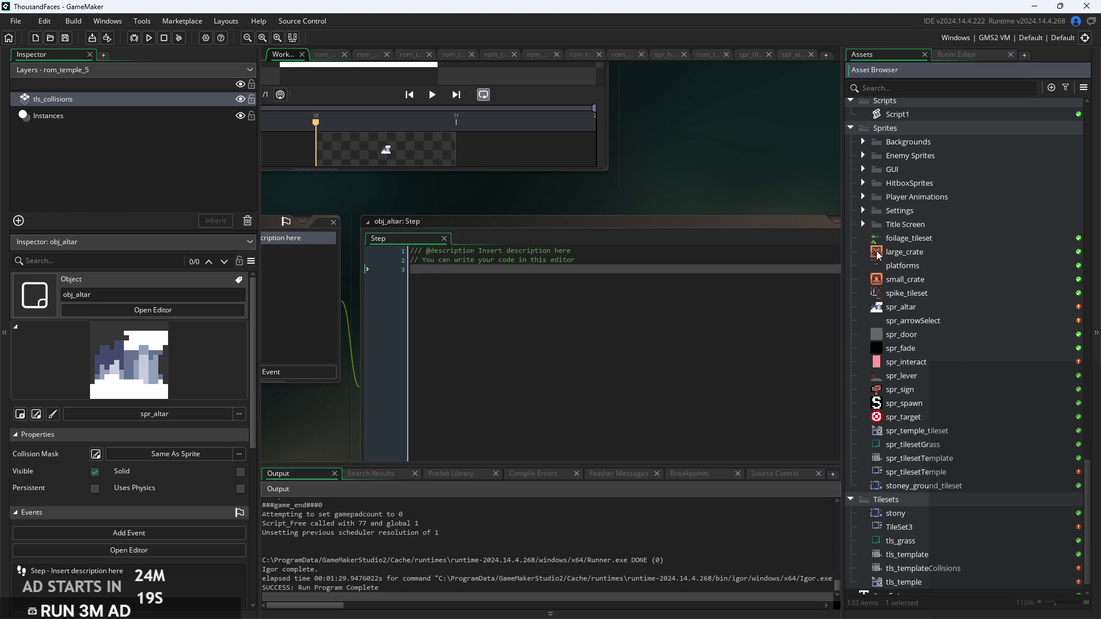
pyautogui.scroll(2, 773, 157)
pyautogui.scroll(-3, 735, 199)
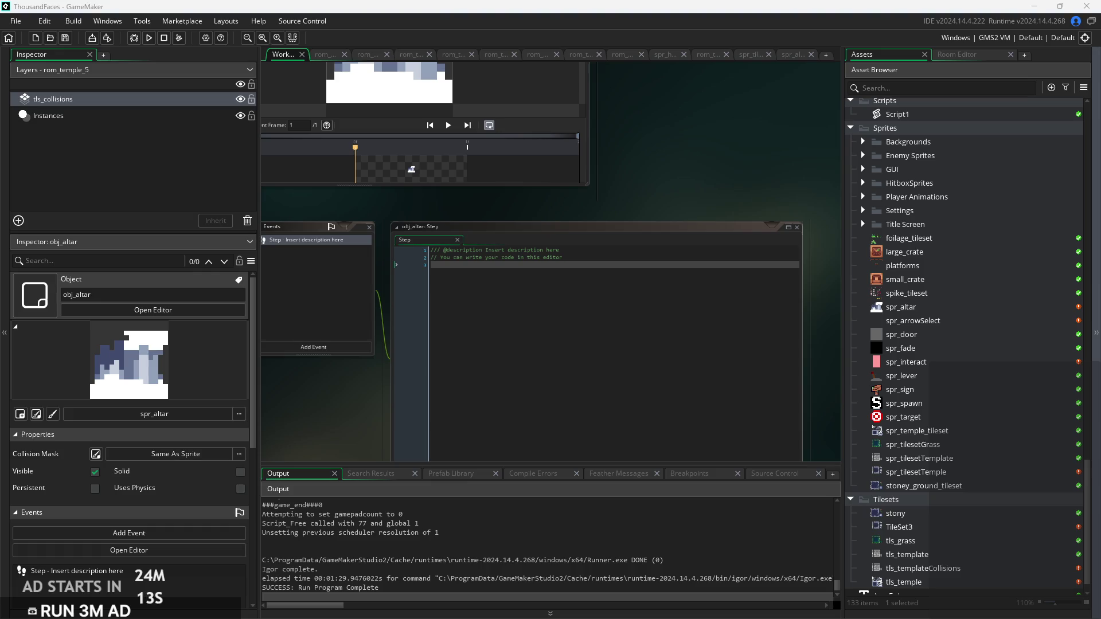
# Import the talisman image as a 16x16 sprite named spr_swordTalisman and open its pixels
pyautogui.moveTo(1100, 421)
pyautogui.mouseDown()
pyautogui.moveTo(928, 421)
pyautogui.moveTo(926, 462)
pyautogui.mouseUp()
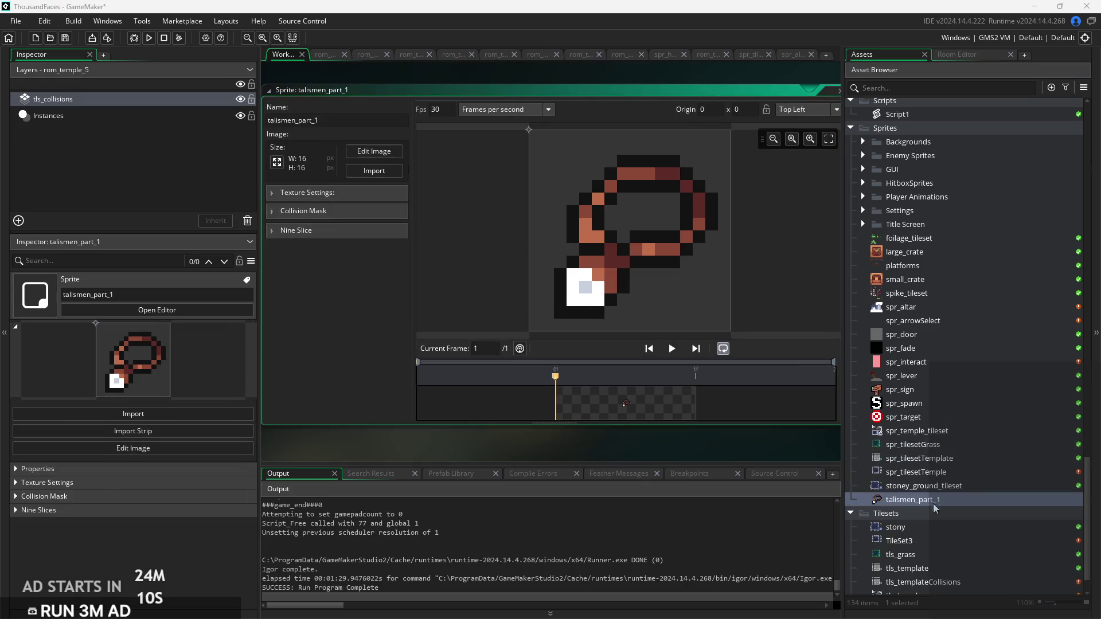
pyautogui.doubleClick(292, 119)
pyautogui.write('sp')
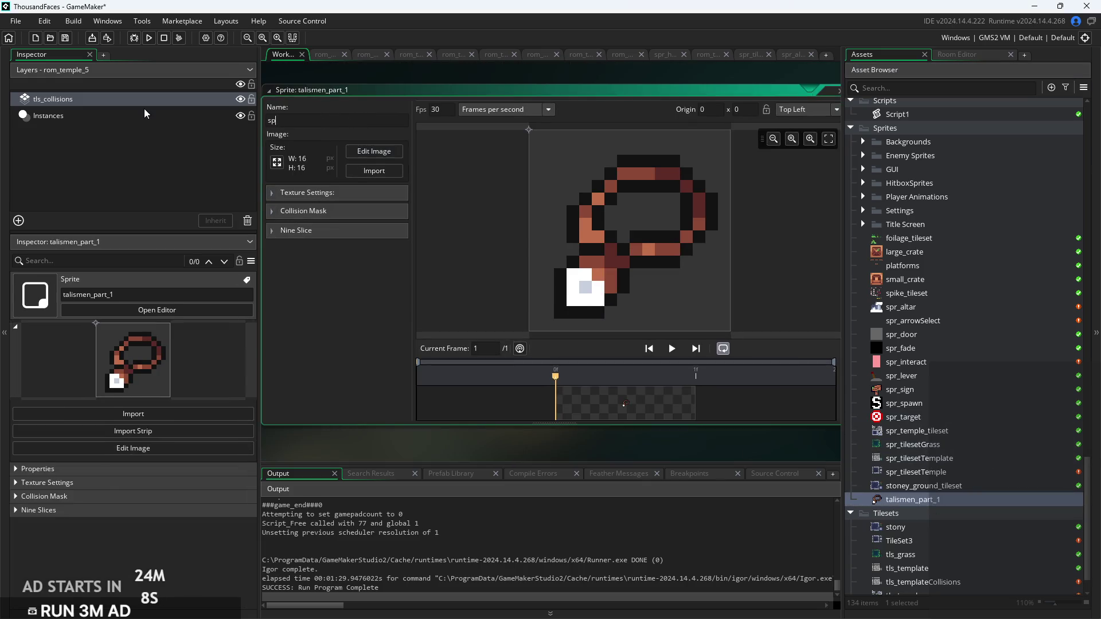
pyautogui.write('r_swordTalisman')
pyautogui.press('Return')
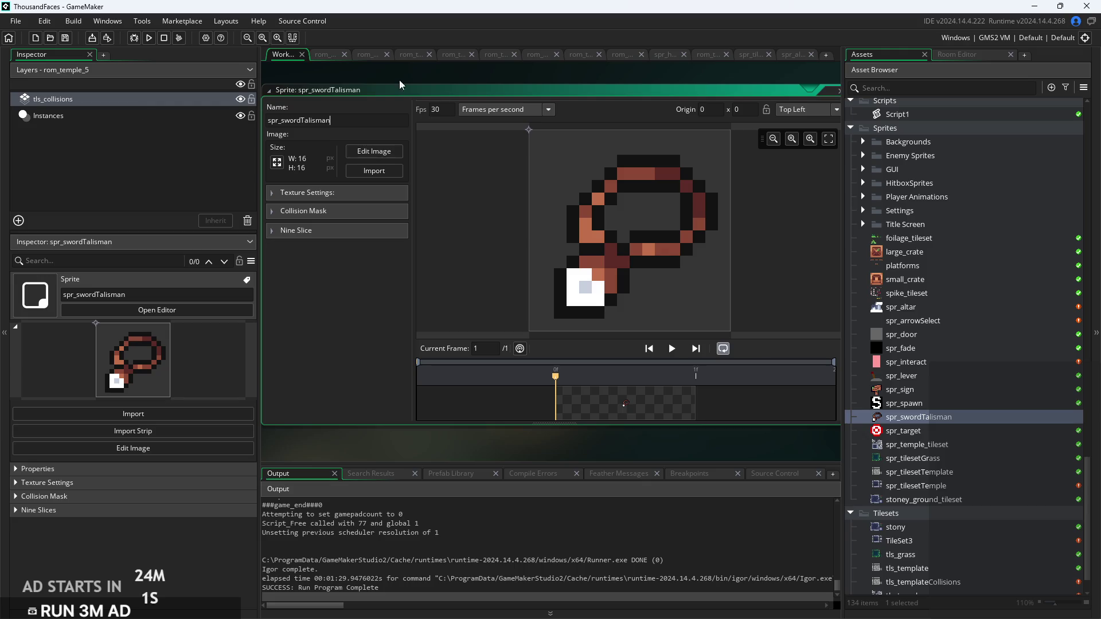
pyautogui.click(936, 413)
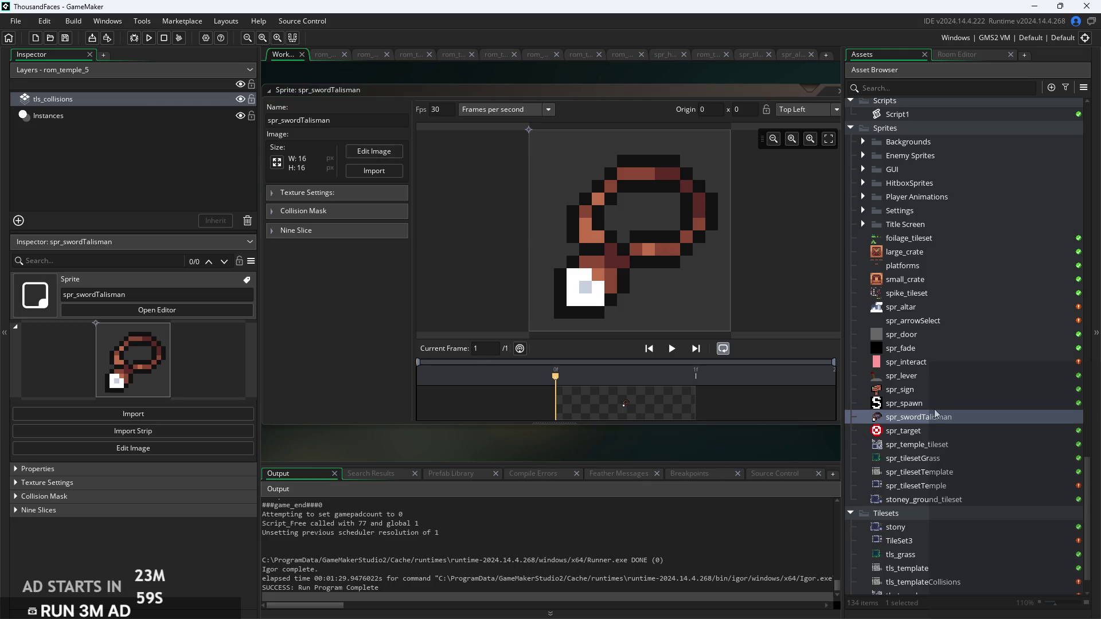
pyautogui.click(374, 151)
# Shift the white hilt block and repaint a brown blade pixel light grey with a one-pixel brush
pyautogui.click(728, 360)
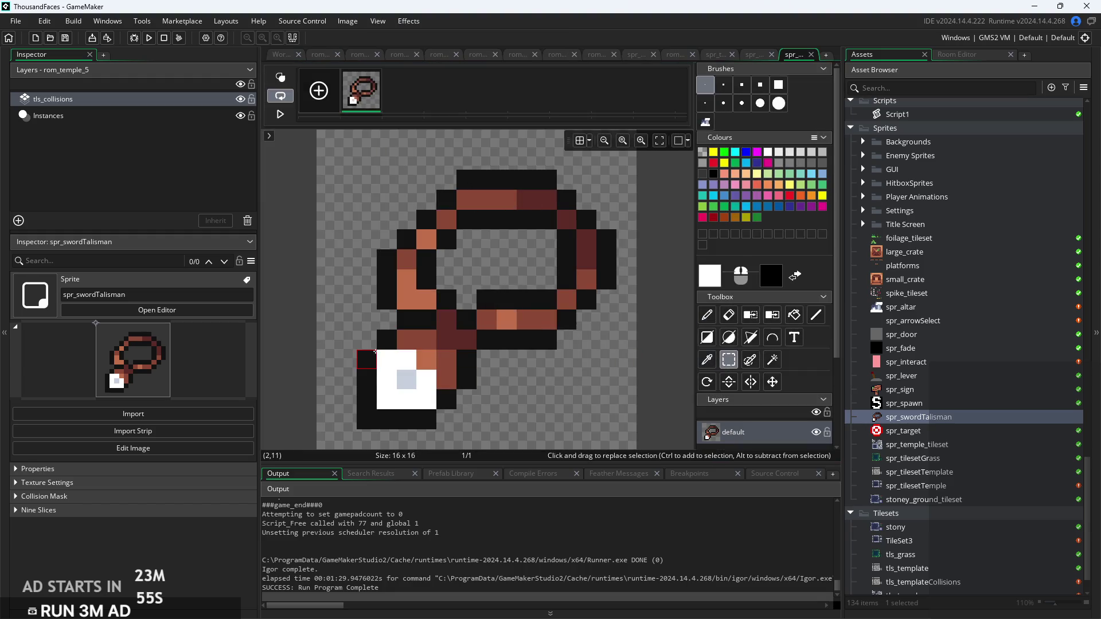
pyautogui.moveTo(374, 352)
pyautogui.mouseDown()
pyautogui.moveTo(400, 425)
pyautogui.moveTo(419, 414)
pyautogui.moveTo(428, 434)
pyautogui.moveTo(407, 434)
pyautogui.mouseUp()
pyautogui.press('d')
pyautogui.click(390, 420)
pyautogui.scroll(1, 390, 421)
pyautogui.scroll(-2, 392, 402)
pyautogui.press('i')
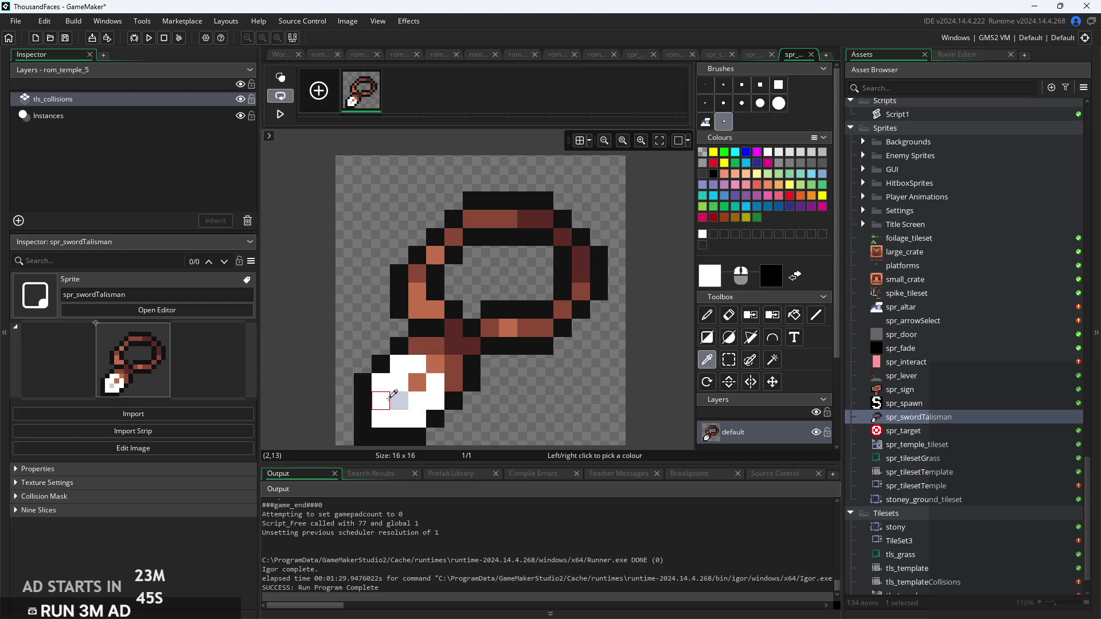
pyautogui.click(399, 401)
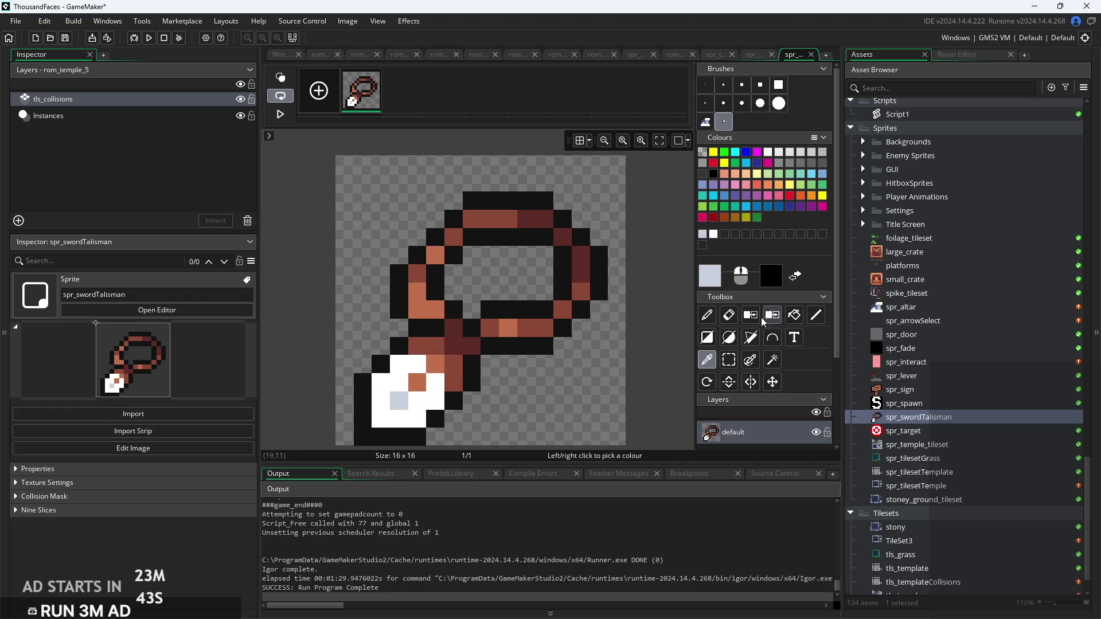
pyautogui.click(707, 315)
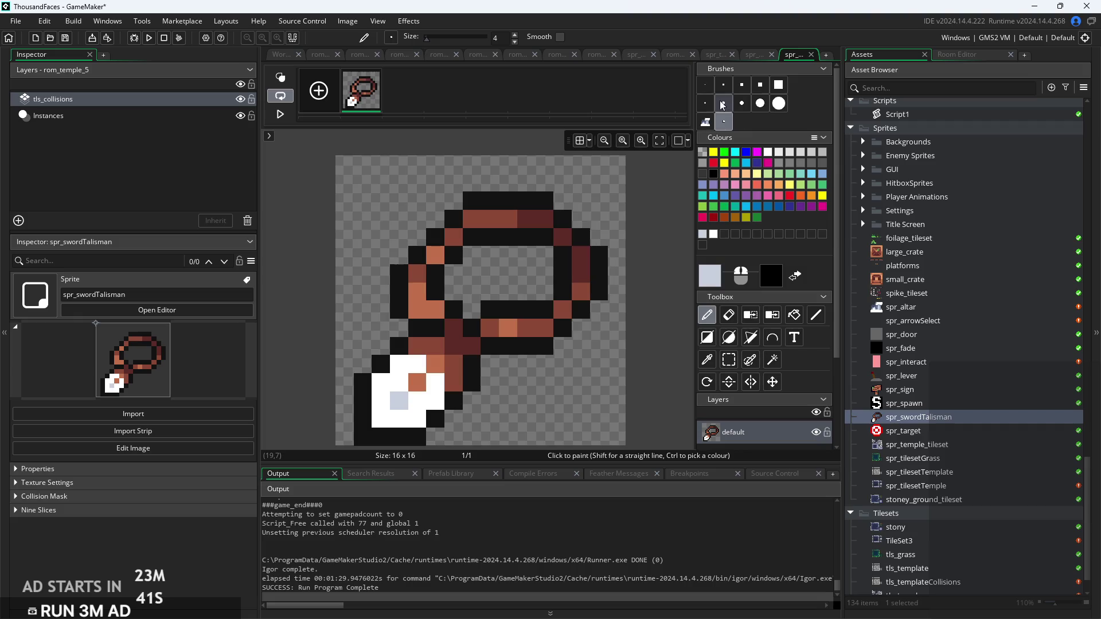
pyautogui.click(705, 85)
pyautogui.click(417, 382)
# Shift the whole sprite up one pixel and drop it in place
pyautogui.scroll(-1, 506, 381)
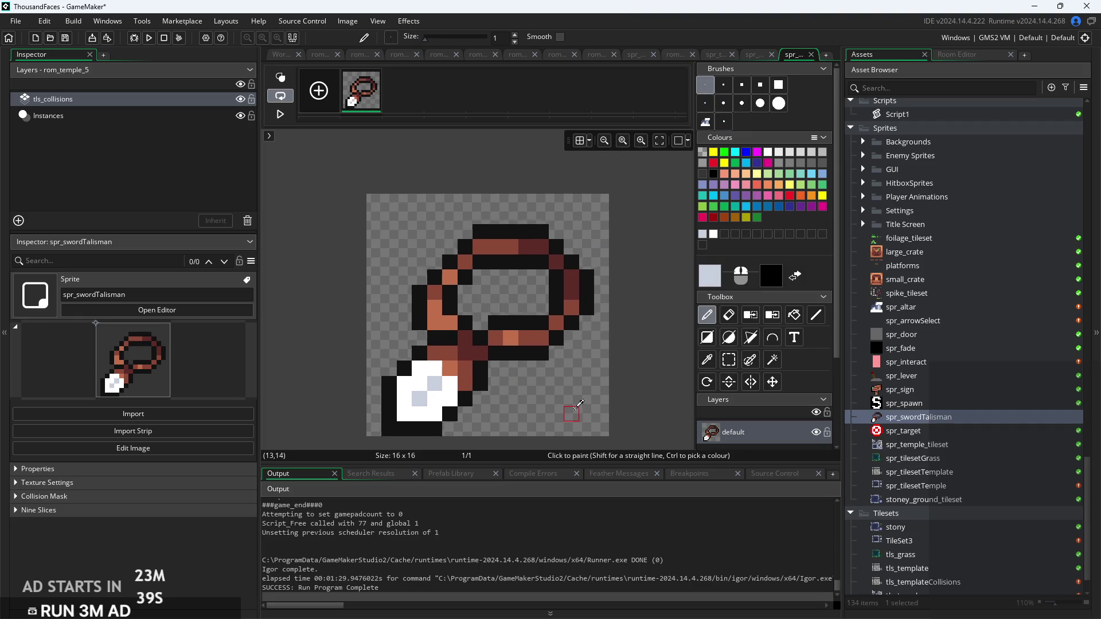
pyautogui.scroll(1, 577, 396)
pyautogui.scroll(-1, 556, 321)
pyautogui.scroll(1, 631, 315)
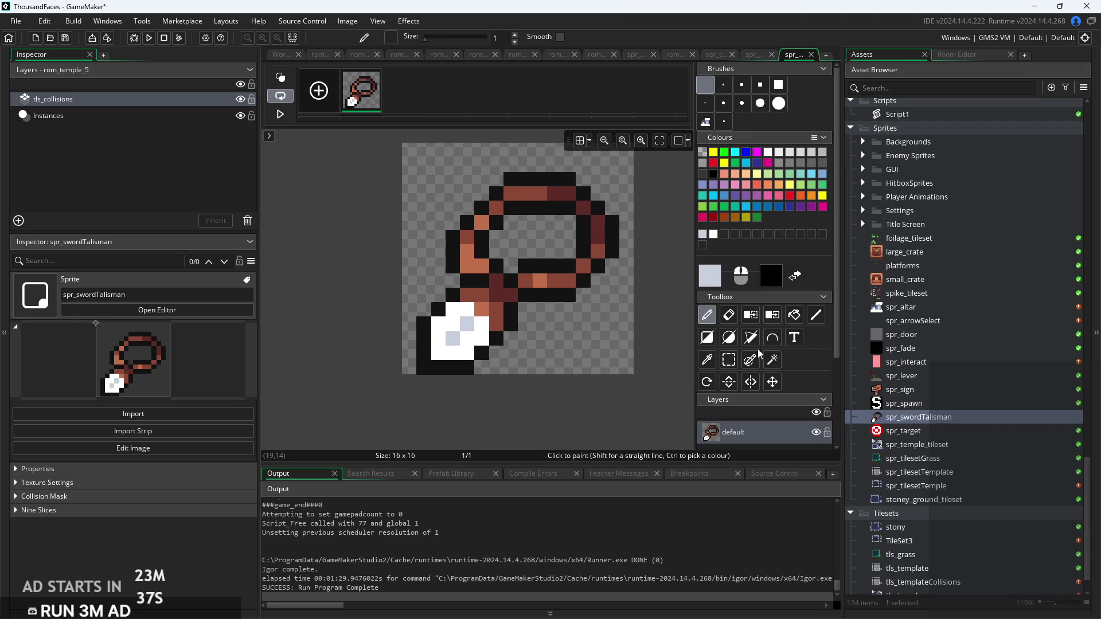
pyautogui.click(729, 360)
pyautogui.moveTo(405, 147)
pyautogui.mouseDown()
pyautogui.moveTo(612, 370)
pyautogui.moveTo(618, 356)
pyautogui.mouseUp()
pyautogui.hotkey('ctrl', 'a')
pyautogui.hotkey('ctrl', 'z')
pyautogui.hotkey('ctrl', 'y')
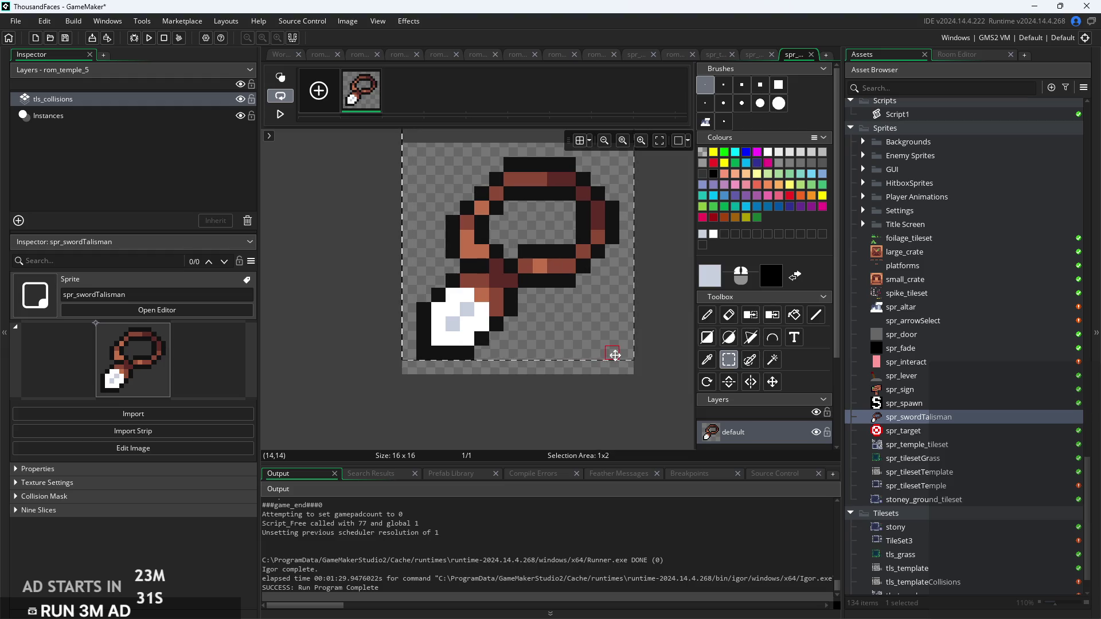
pyautogui.click(614, 356)
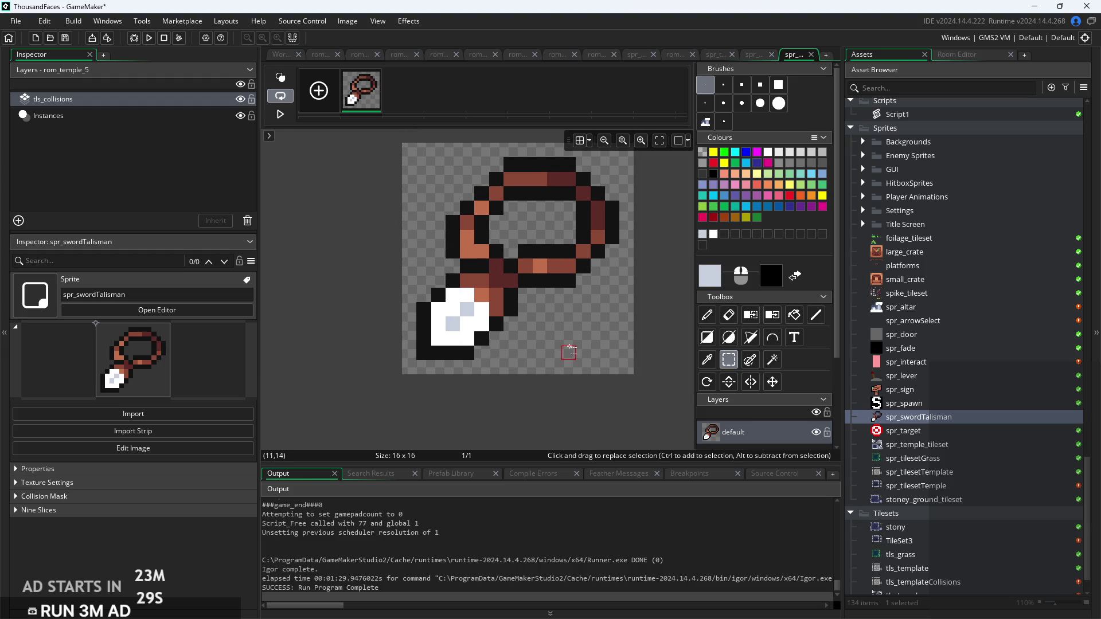
# Move the black outline pixel below the gem up one cell
pyautogui.scroll(2, 487, 384)
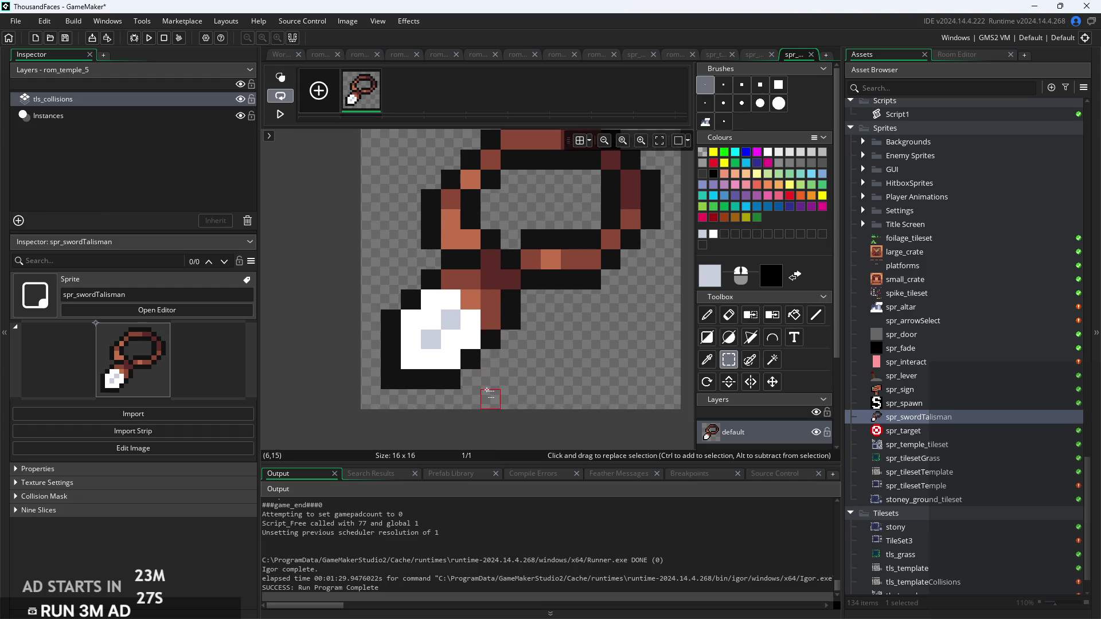
pyautogui.scroll(1, 487, 391)
pyautogui.click(492, 330)
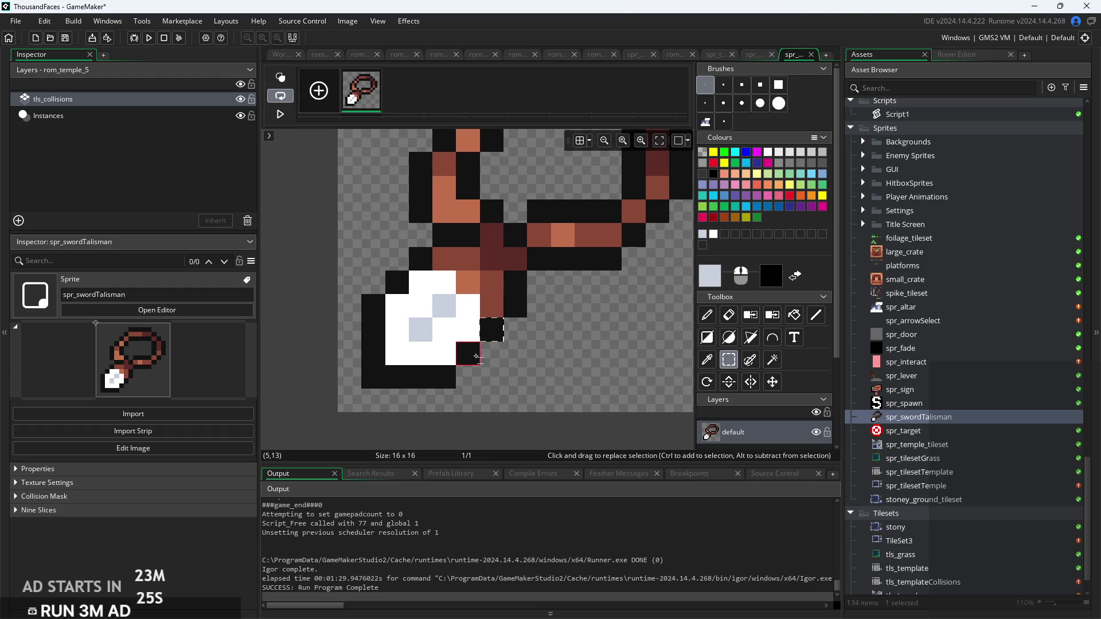
pyautogui.moveTo(495, 334)
pyautogui.mouseDown()
pyautogui.moveTo(475, 320)
pyautogui.moveTo(489, 321)
pyautogui.mouseUp()
pyautogui.click(522, 377)
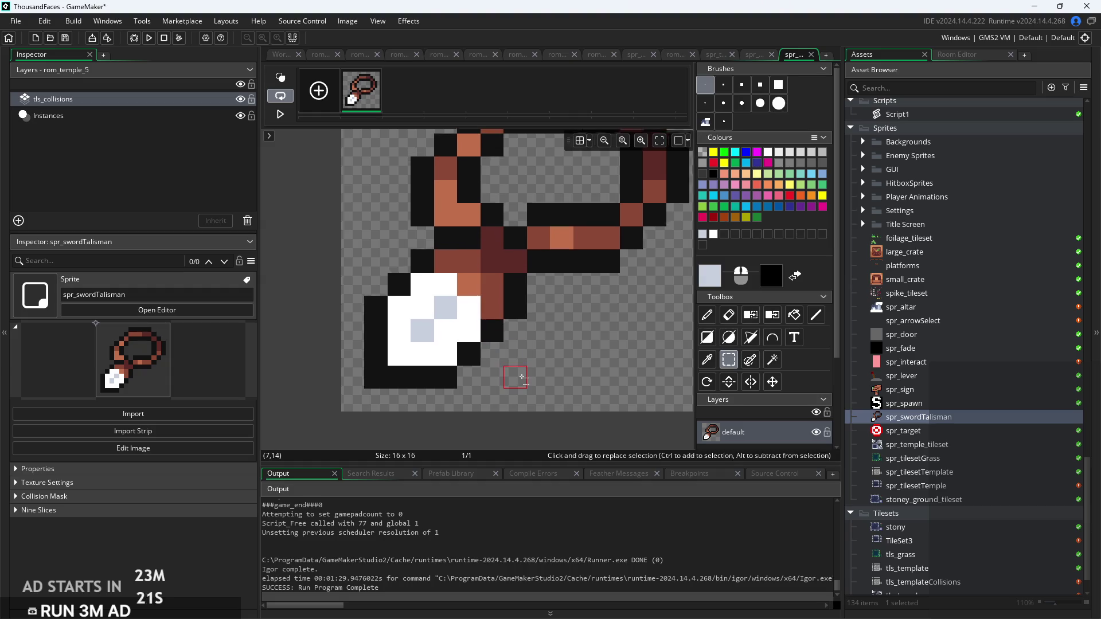
pyautogui.click(456, 376)
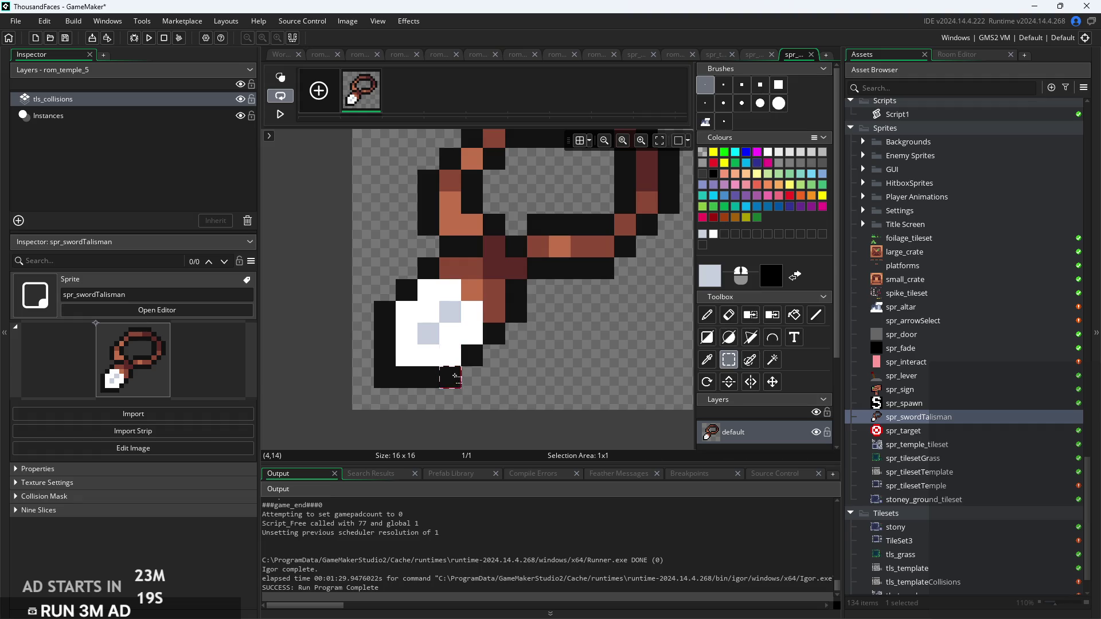
pyautogui.click(459, 376)
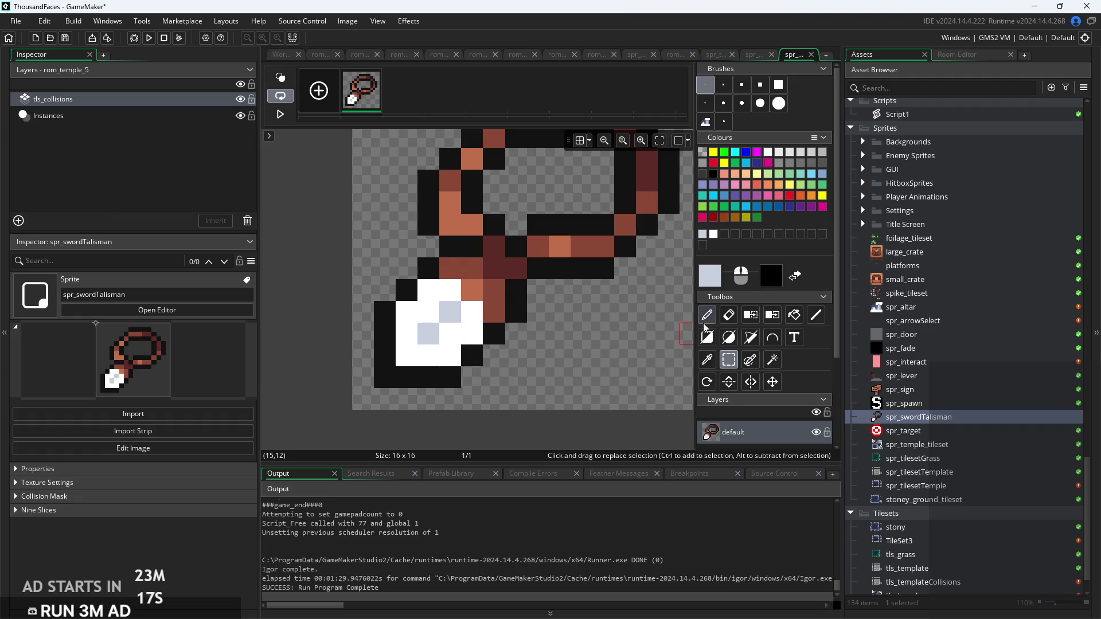
pyautogui.click(457, 377)
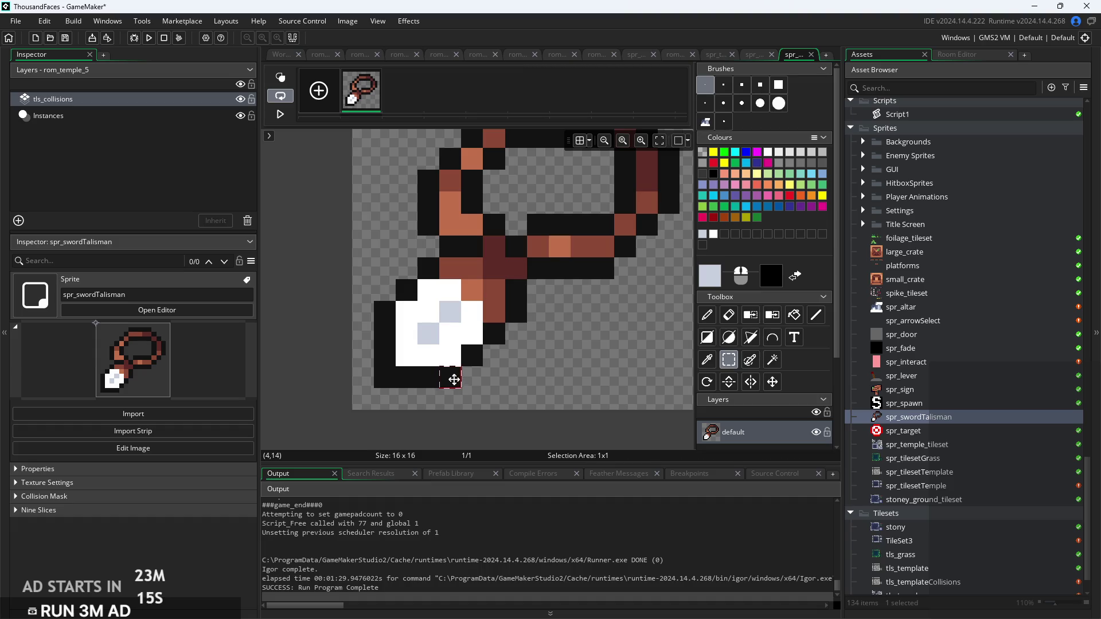
pyautogui.moveTo(455, 378); pyautogui.dragTo(453, 359)
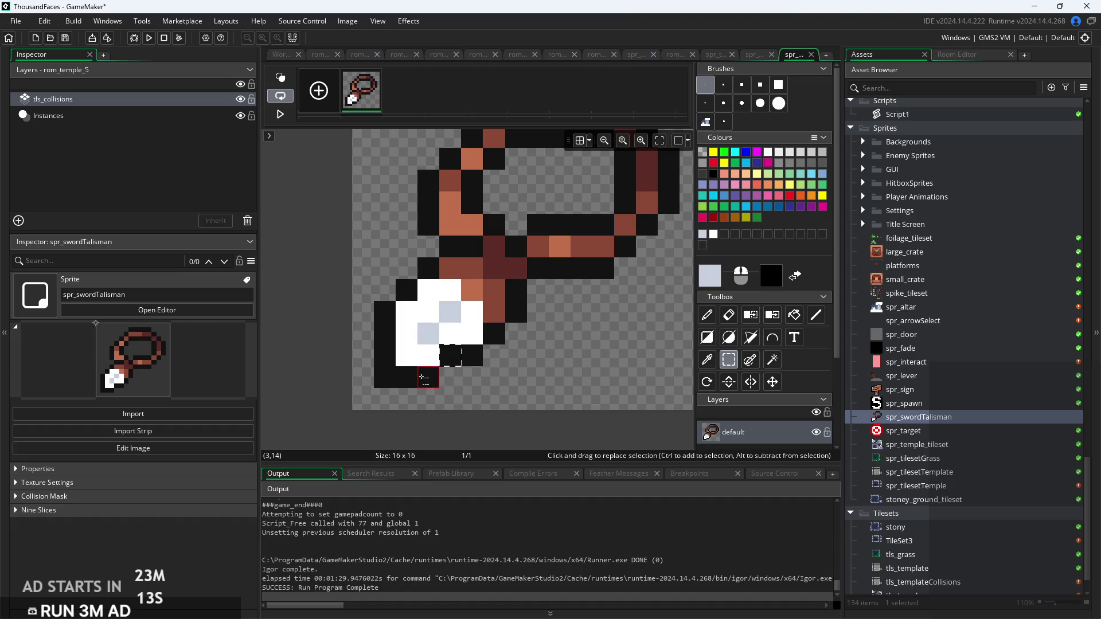
# Nudge the gem's left-edge outline pixel at (1,11) one cell right, undoing a stray brush paste
pyautogui.moveTo(384, 311); pyautogui.dragTo(406, 313)
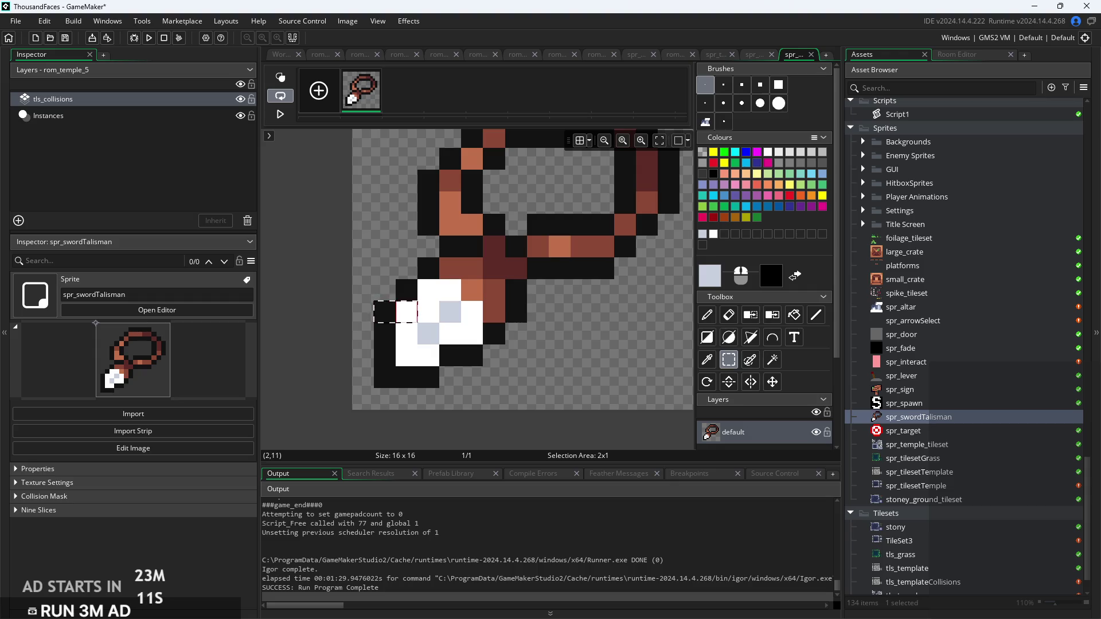
pyautogui.click(386, 316)
pyautogui.press('Right')
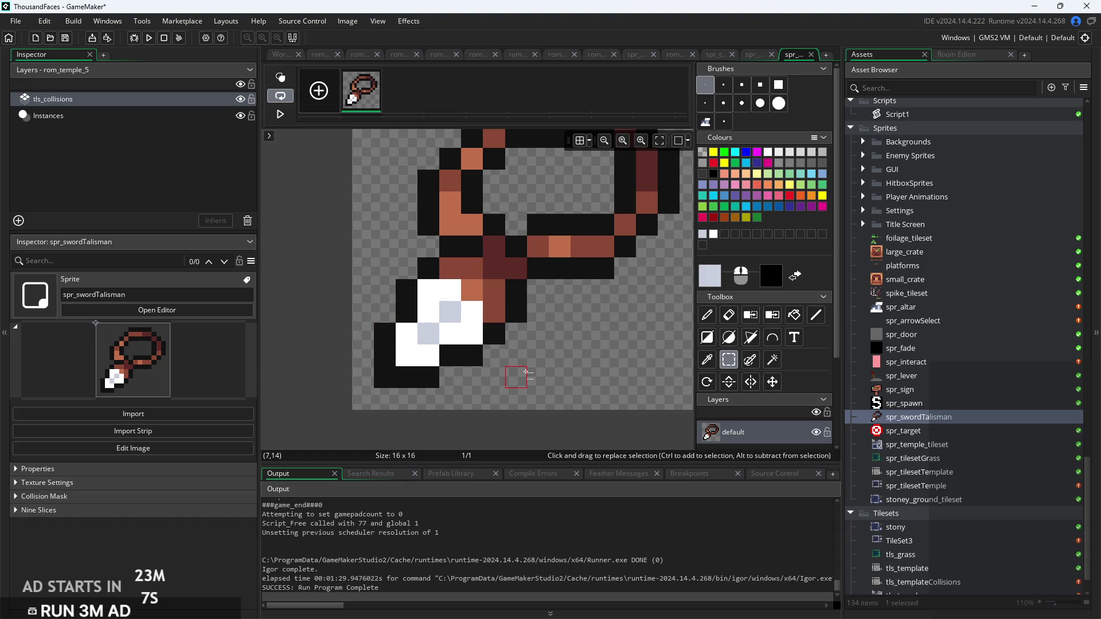
pyautogui.scroll(-2, 513, 374)
pyautogui.scroll(1, 497, 379)
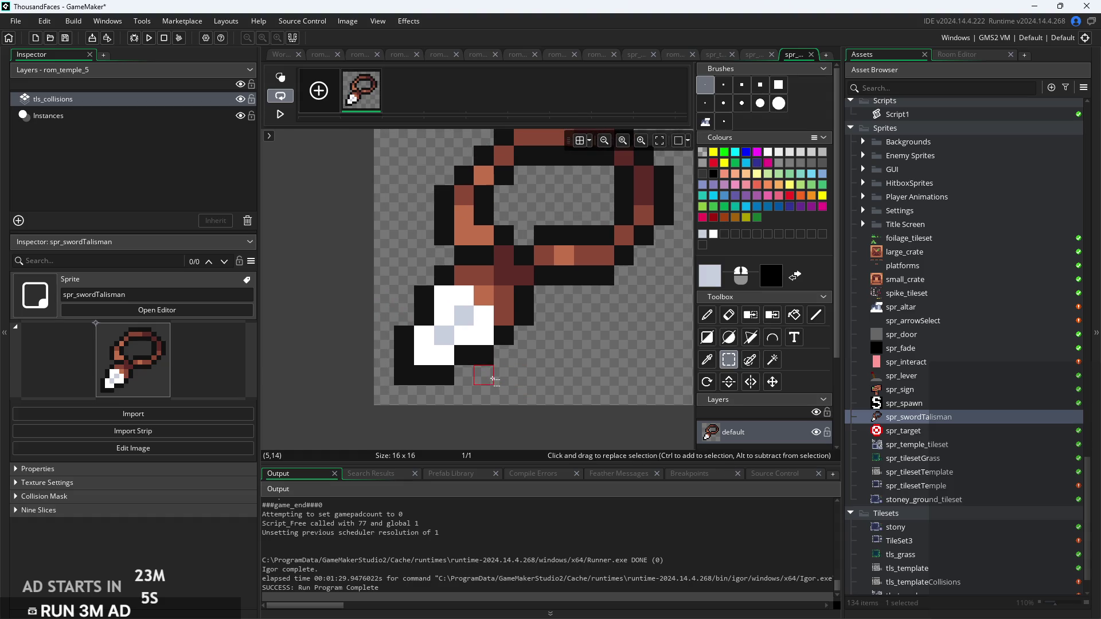
pyautogui.scroll(-1, 453, 376)
pyautogui.hotkey('ctrl', 'v')
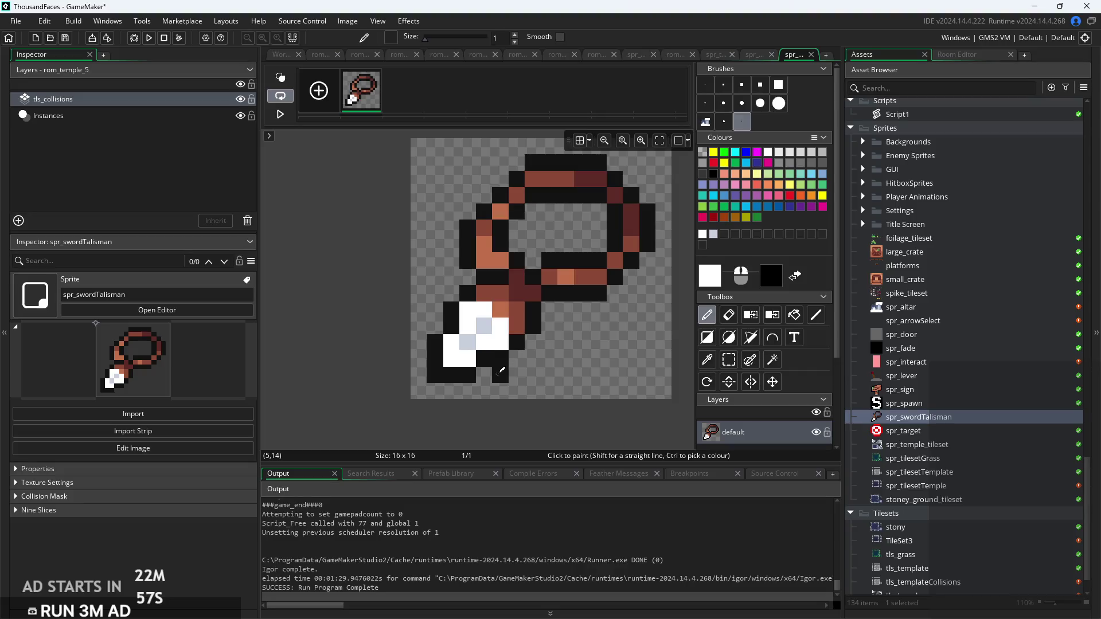
pyautogui.hotkey('ctrl', 'z')
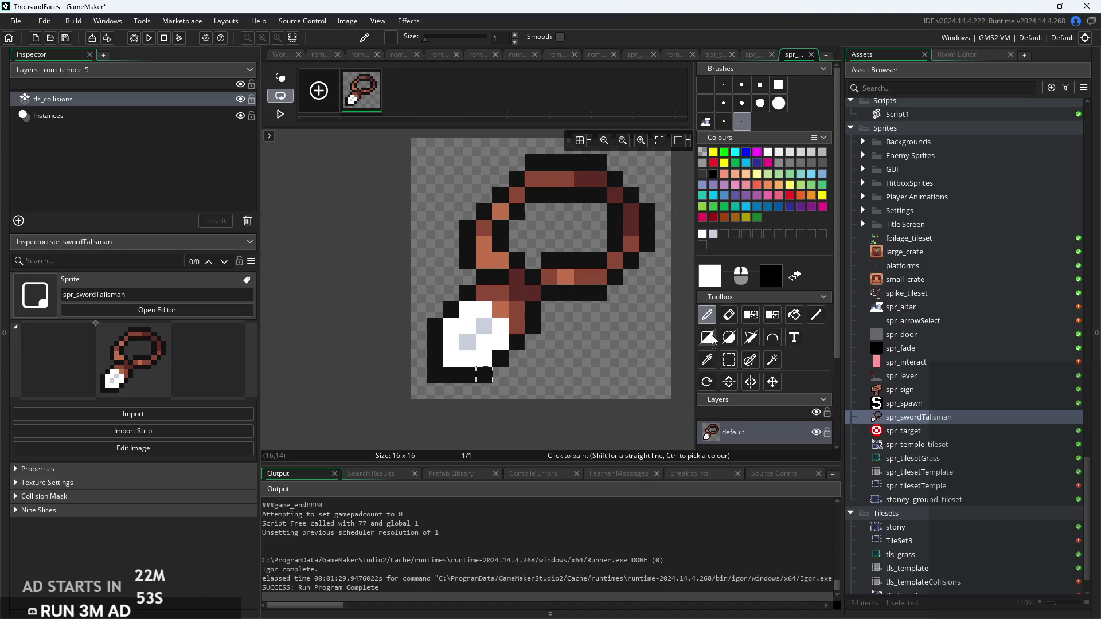
pyautogui.click(706, 84)
pyautogui.press('s')
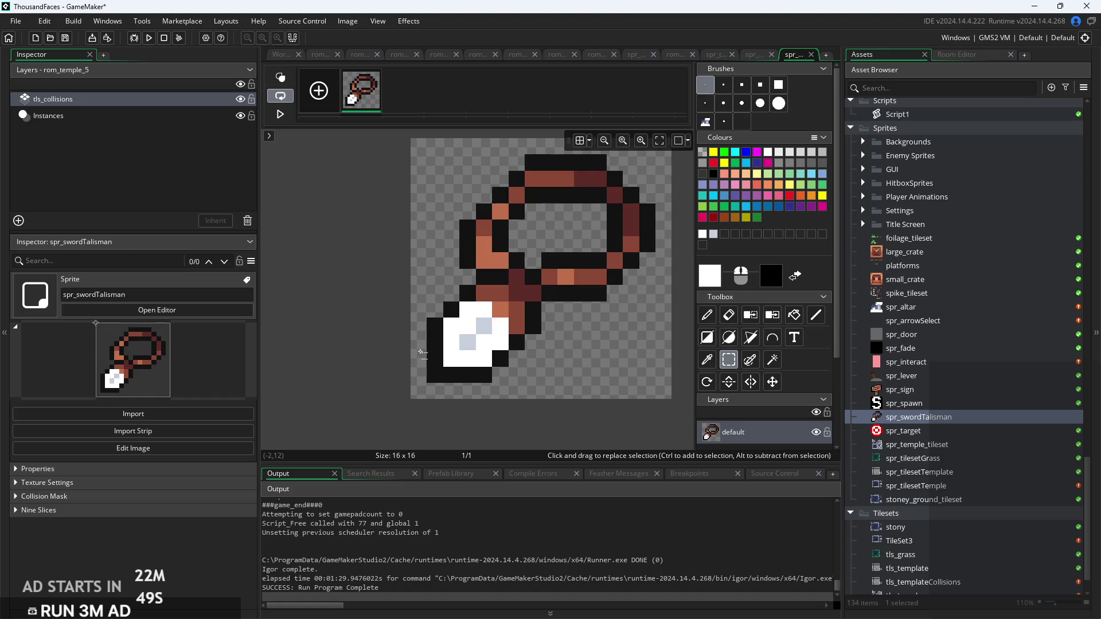
pyautogui.scroll(-1, 579, 367)
# Shift the artwork one pixel right and move part of the white gem down-right
pyautogui.moveTo(417, 195)
pyautogui.mouseDown()
pyautogui.moveTo(578, 325)
pyautogui.moveTo(583, 376)
pyautogui.moveTo(600, 363)
pyautogui.moveTo(562, 346)
pyautogui.moveTo(577, 346)
pyautogui.mouseUp()
pyautogui.click(570, 369)
pyautogui.moveTo(440, 333)
pyautogui.mouseDown()
pyautogui.moveTo(484, 377)
pyautogui.moveTo(492, 365)
pyautogui.mouseUp()
pyautogui.press('p')
pyautogui.click(445, 360)
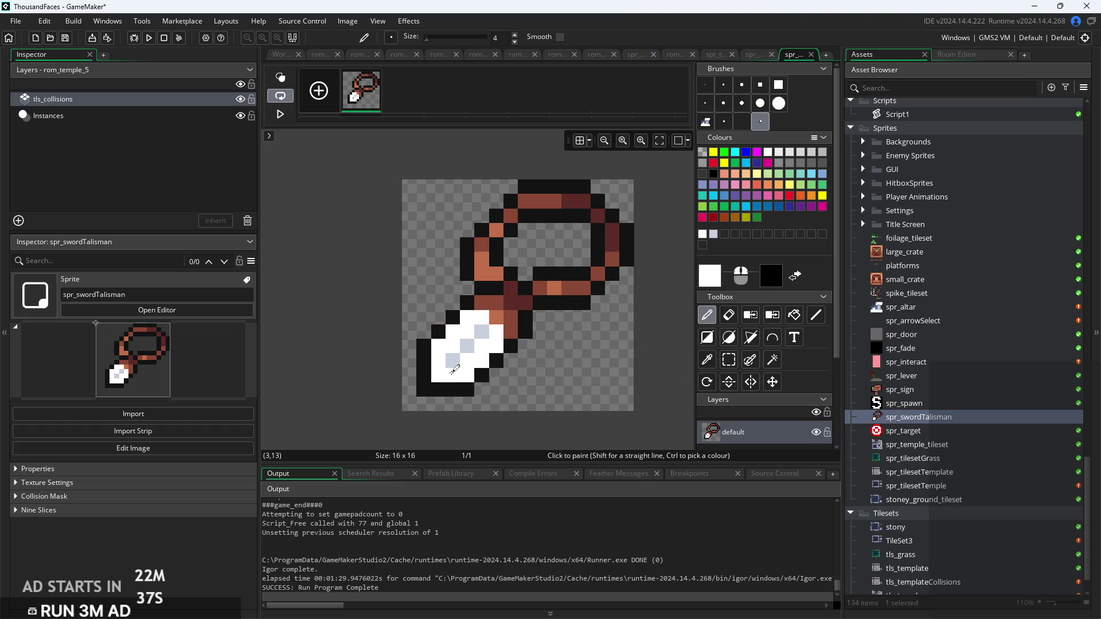
pyautogui.hotkey('ctrl', 'z')
# Undo and redo gem edits, keeping the extra white block and bottom-row pixels under the gem
pyautogui.scroll(-2, 623, 405)
pyautogui.scroll(2, 617, 429)
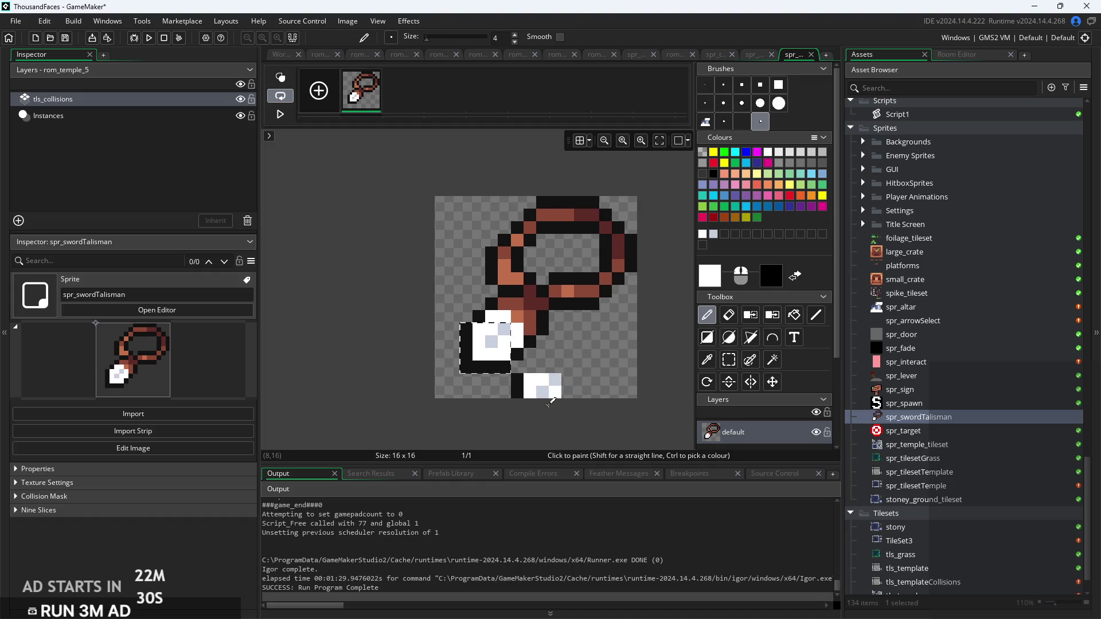
pyautogui.hotkey('ctrl', 'z')
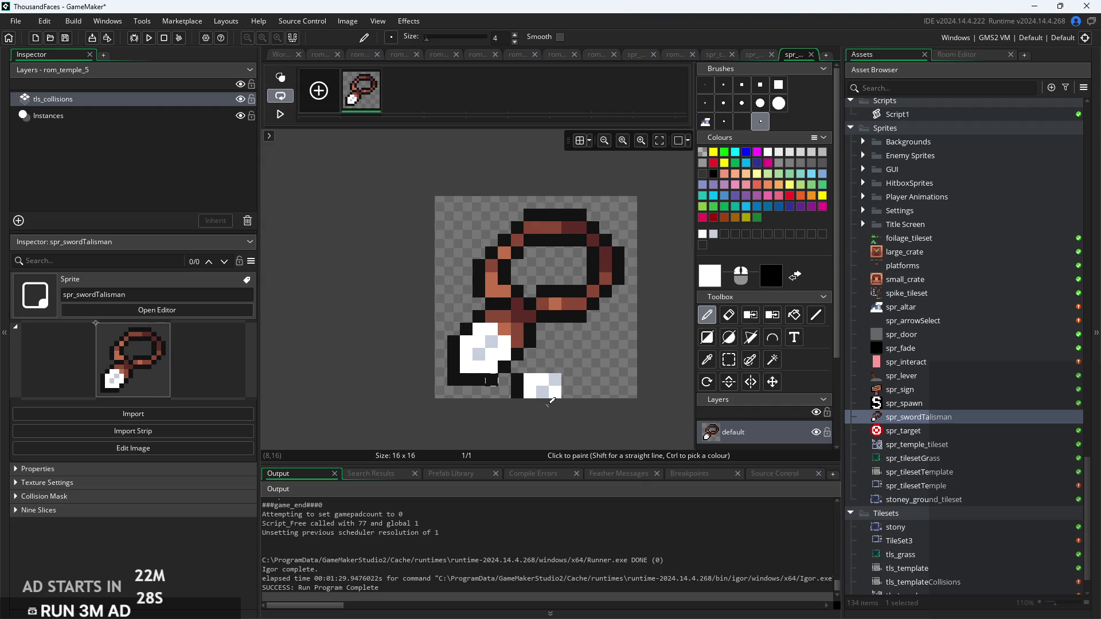
pyautogui.hotkey('ctrl', 'a')
pyautogui.press('Down')
pyautogui.hotkey('ctrl', 'z')
pyautogui.hotkey('ctrl', 'z')
pyautogui.hotkey('ctrl', 'z')
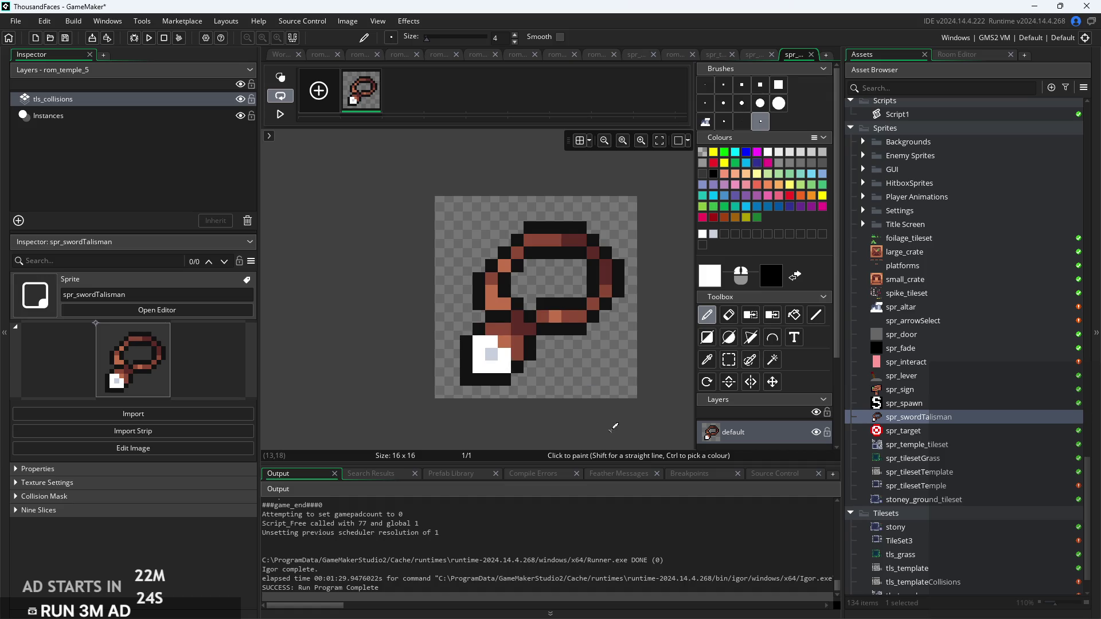
pyautogui.scroll(2, 568, 308)
pyautogui.hotkey('ctrl', 'y')
pyautogui.hotkey('ctrl', 'y')
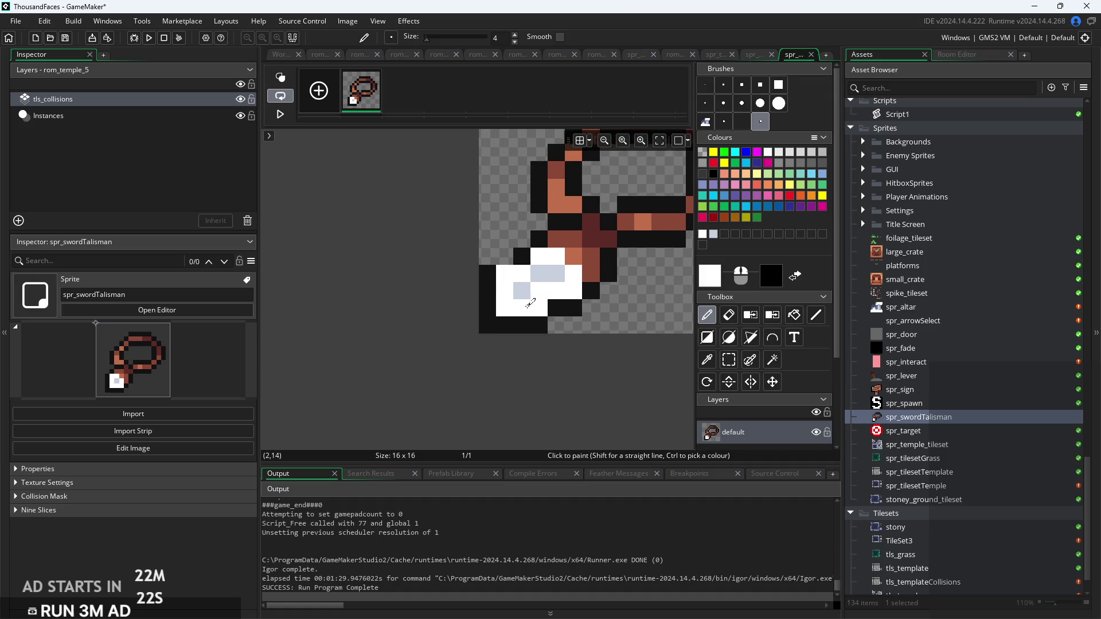
pyautogui.hotkey('ctrl', 'y')
pyautogui.hotkey('ctrl', 'z')
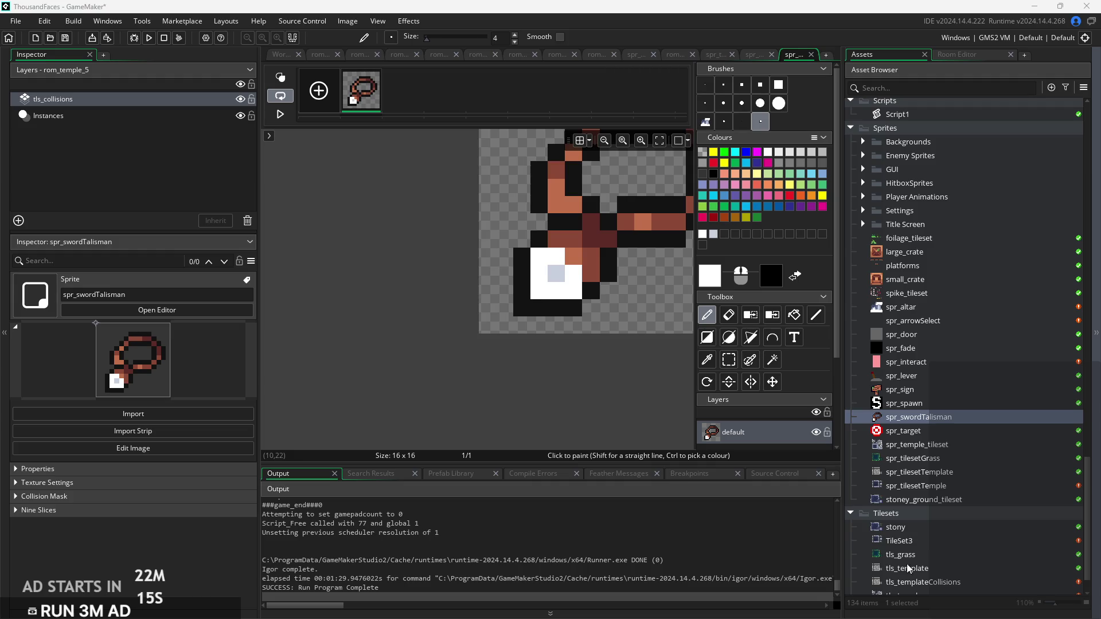
pyautogui.hotkey('ctrl', 'y')
# Check the finished gem, then return to the spr_swordTalisman properties editor
pyautogui.moveTo(599, 349); pyautogui.dragTo(409, 400)
pyautogui.scroll(-2, 549, 321)
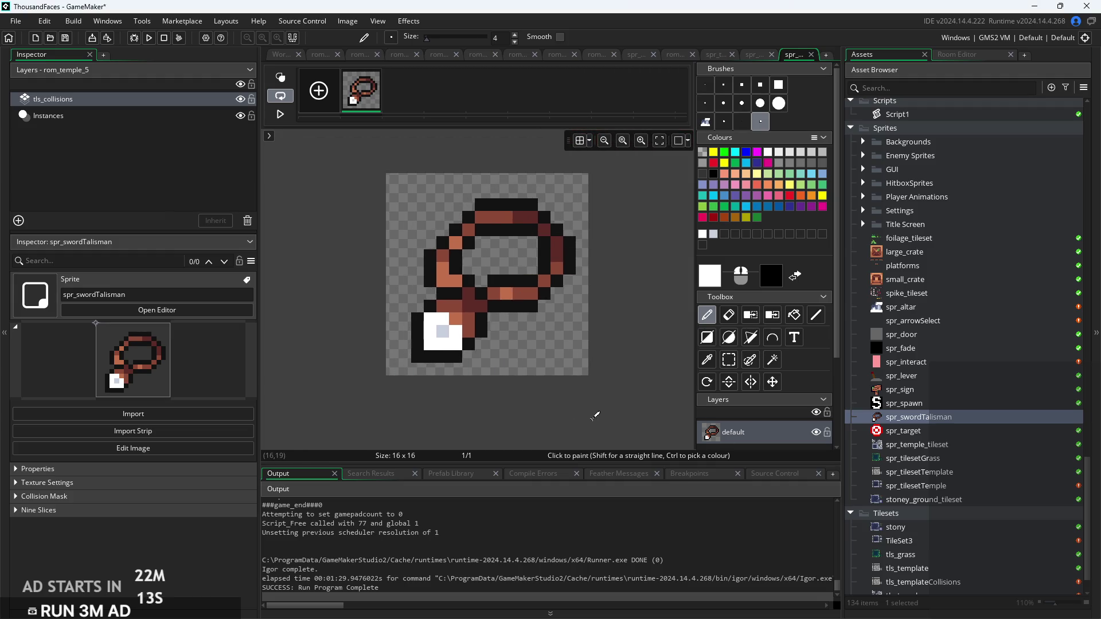
pyautogui.scroll(-1, 470, 298)
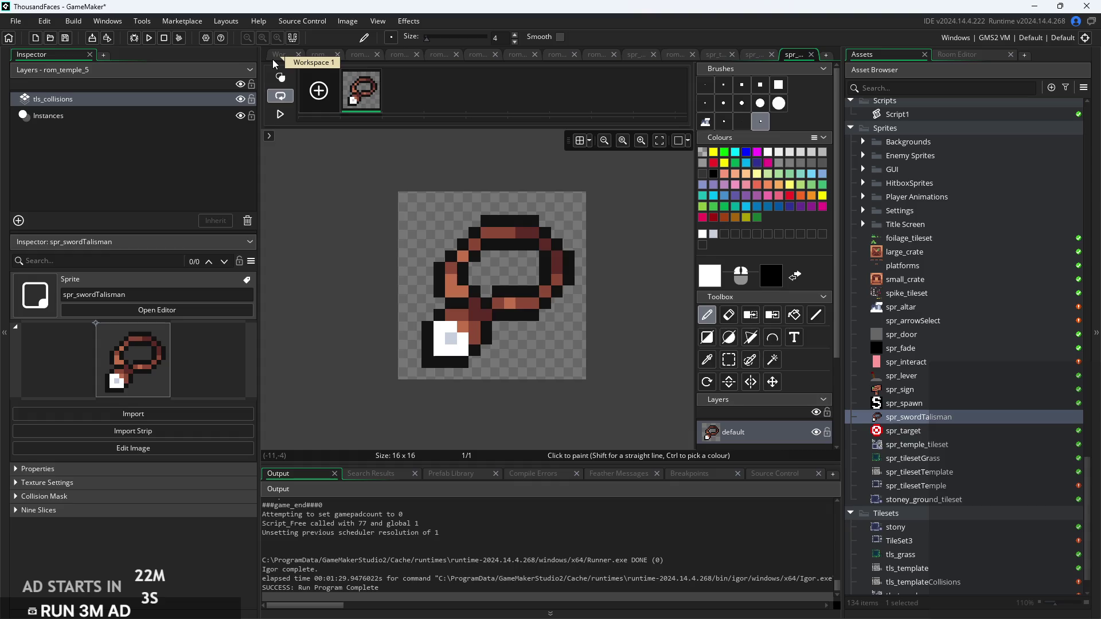
pyautogui.click(276, 58)
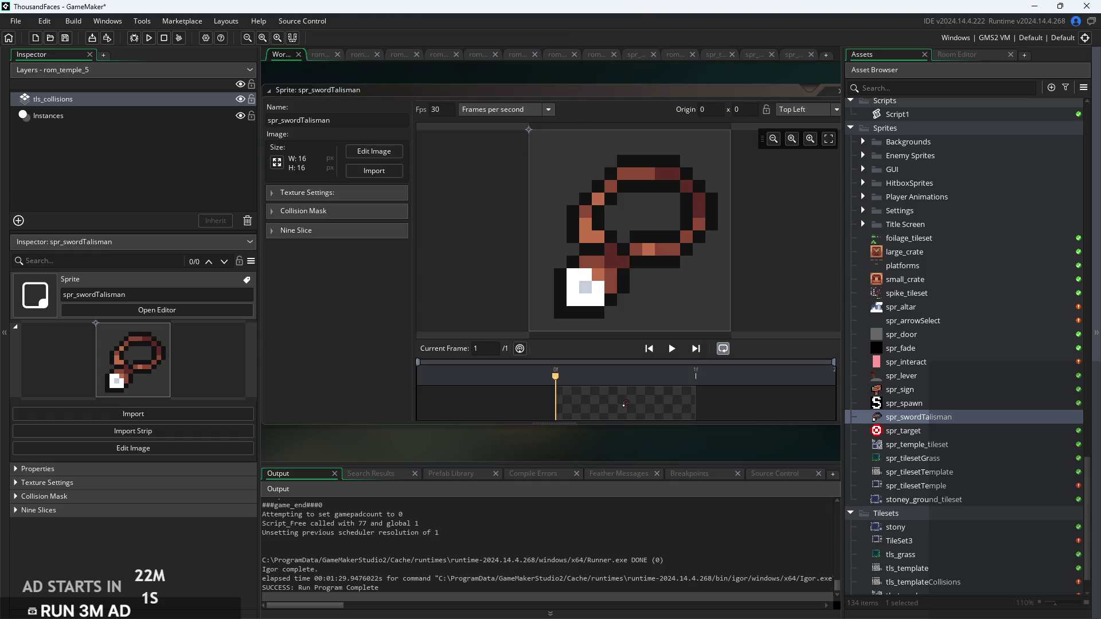
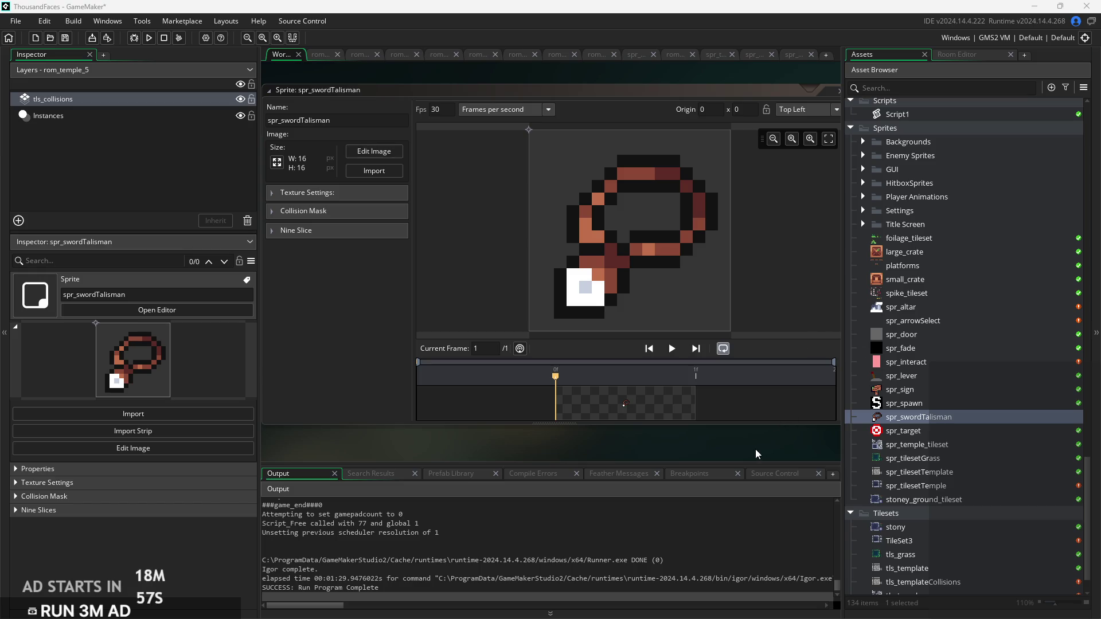
# Pan and scroll around the workspace to look over the open editors
pyautogui.scroll(-2, 702, 449)
pyautogui.scroll(2, 702, 449)
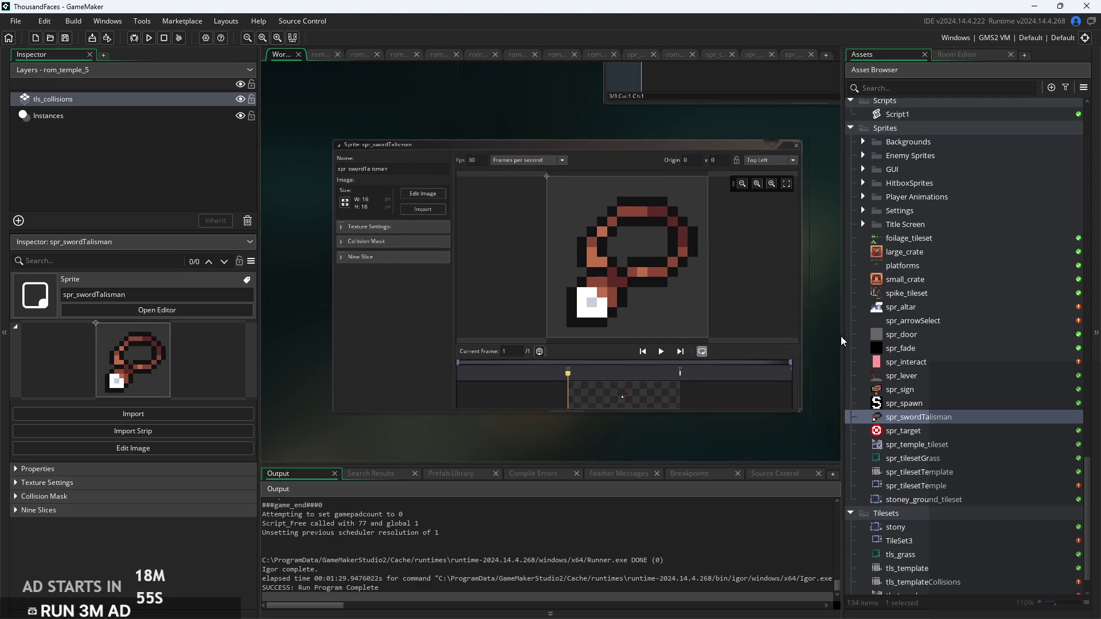
pyautogui.moveTo(814, 342); pyautogui.dragTo(810, 342)
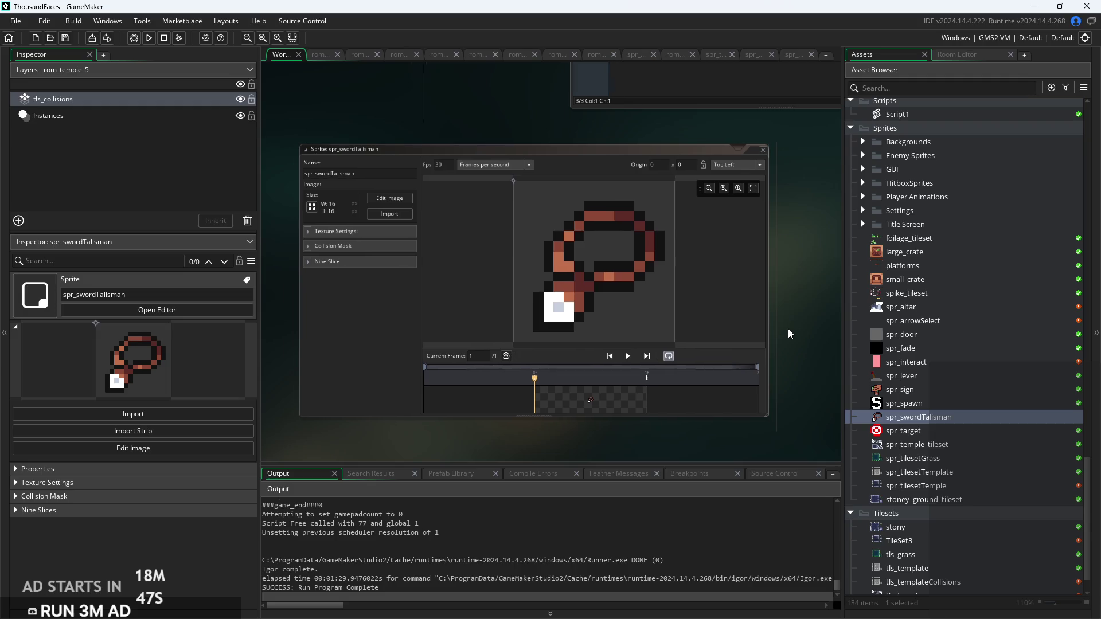
pyautogui.moveTo(791, 328); pyautogui.dragTo(758, 330)
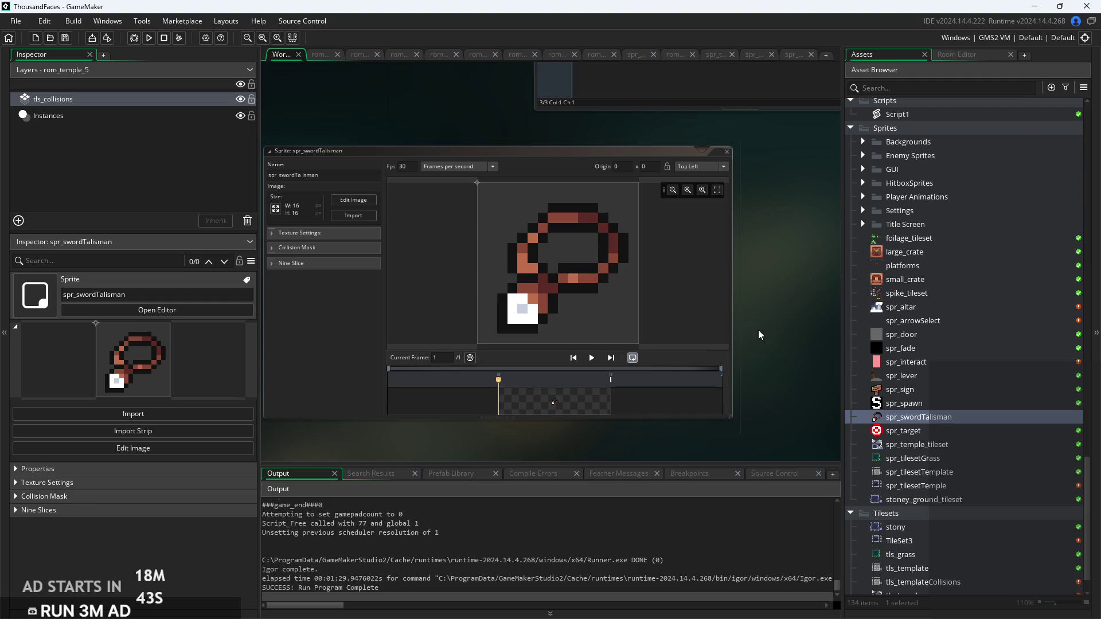
pyautogui.moveTo(768, 300); pyautogui.dragTo(804, 292)
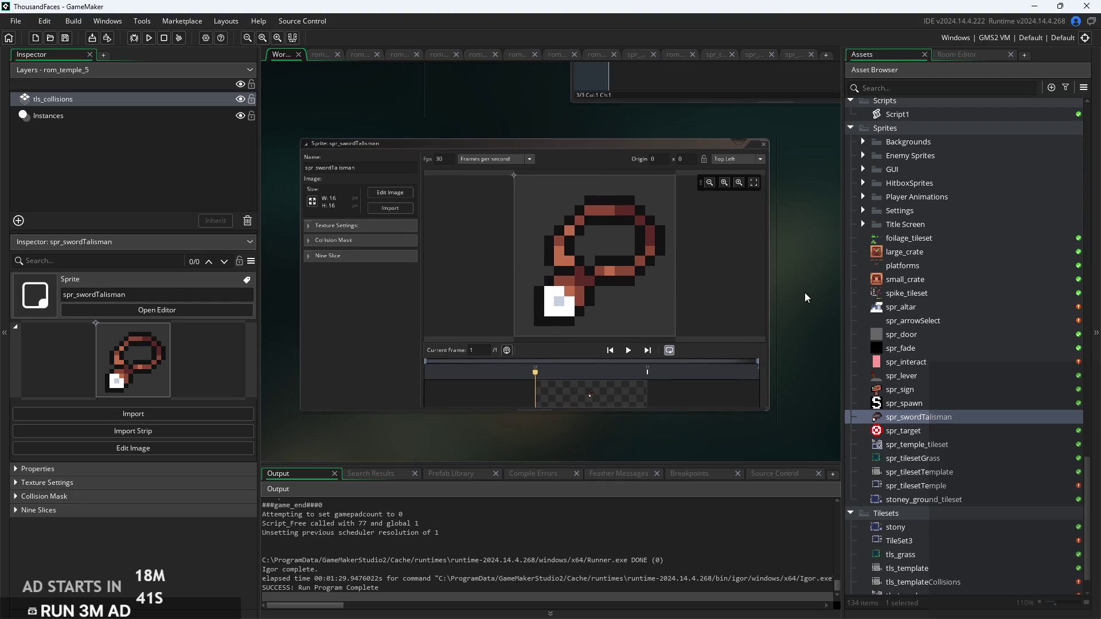
pyautogui.scroll(3, 418, 314)
pyautogui.scroll(-5, 414, 312)
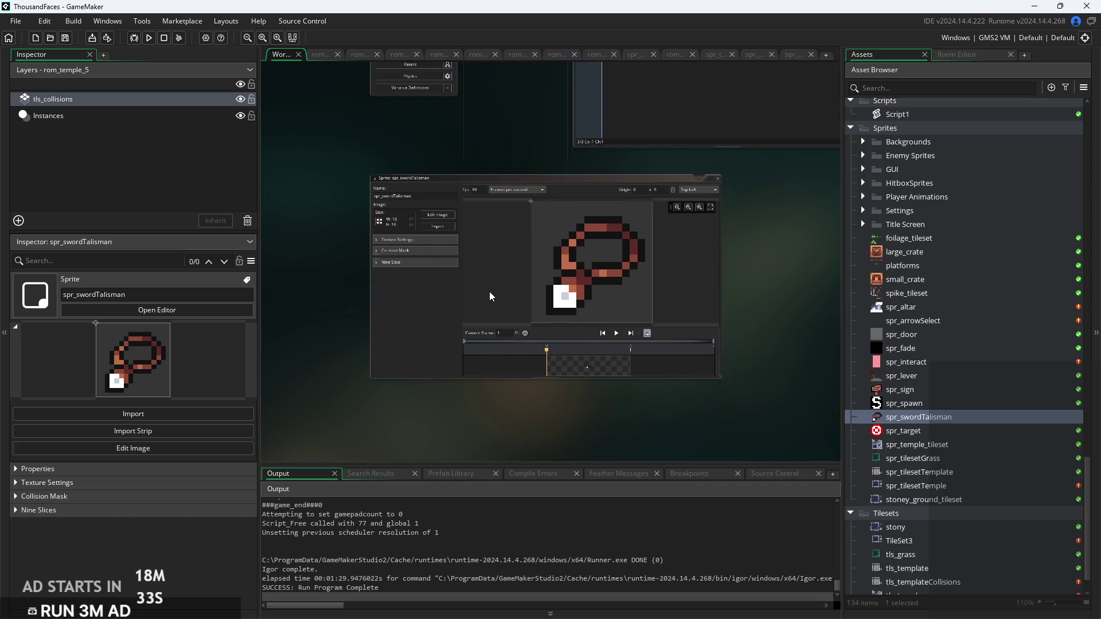
pyautogui.scroll(2, 490, 292)
pyautogui.scroll(3, 441, 308)
pyautogui.scroll(-3, 441, 311)
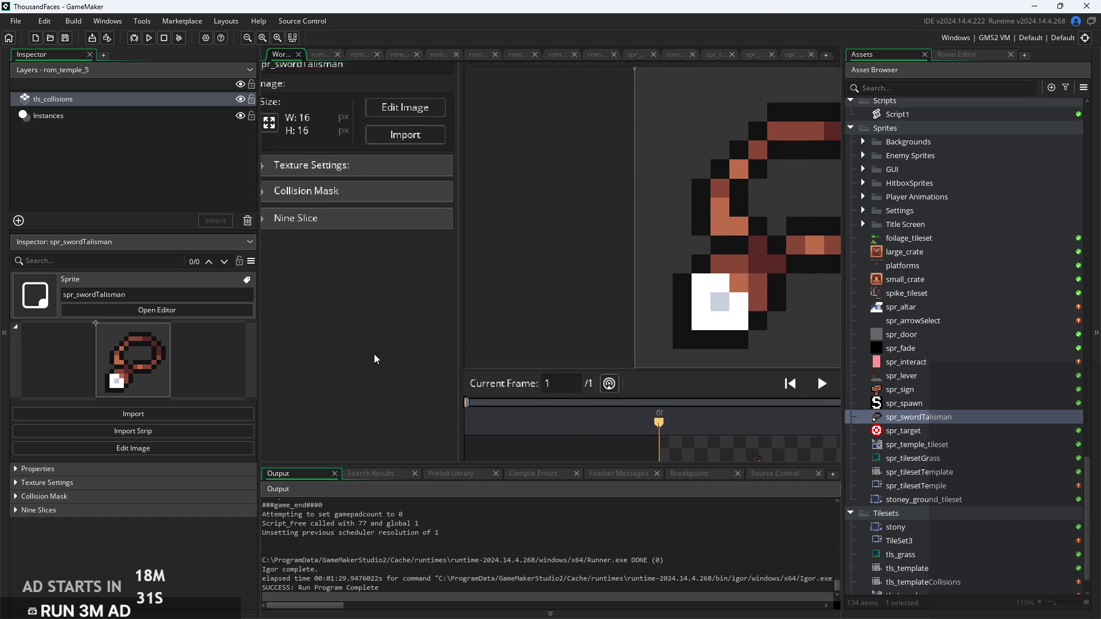
pyautogui.scroll(2, 925, 410)
pyautogui.scroll(4, 925, 410)
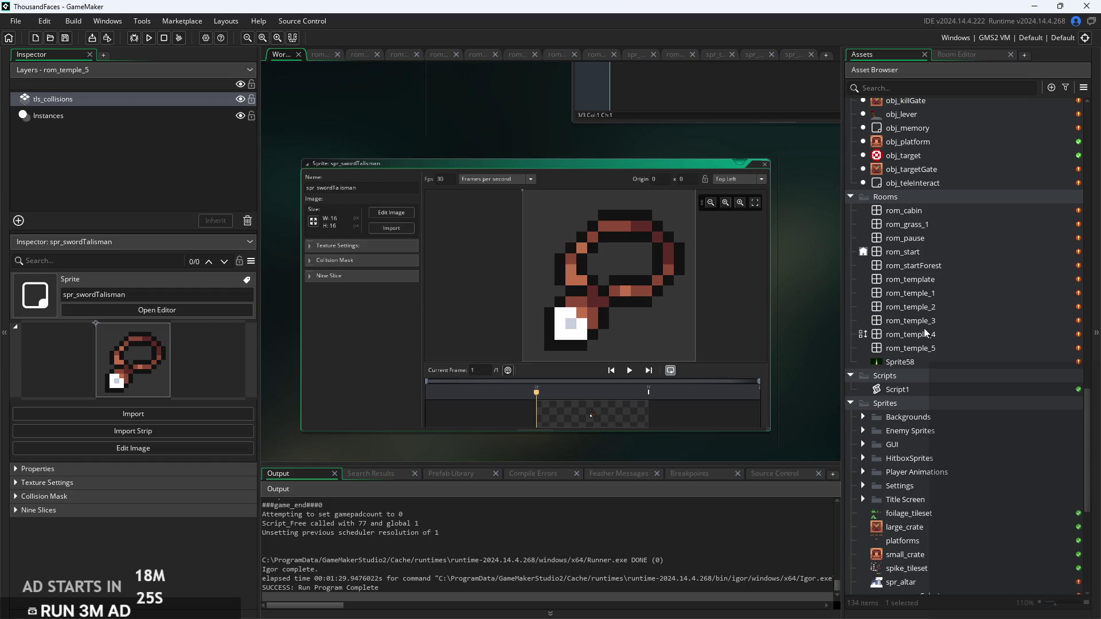
# Open obj_altar and delete the placeholder comments from its Step event
pyautogui.doubleClick(958, 181)
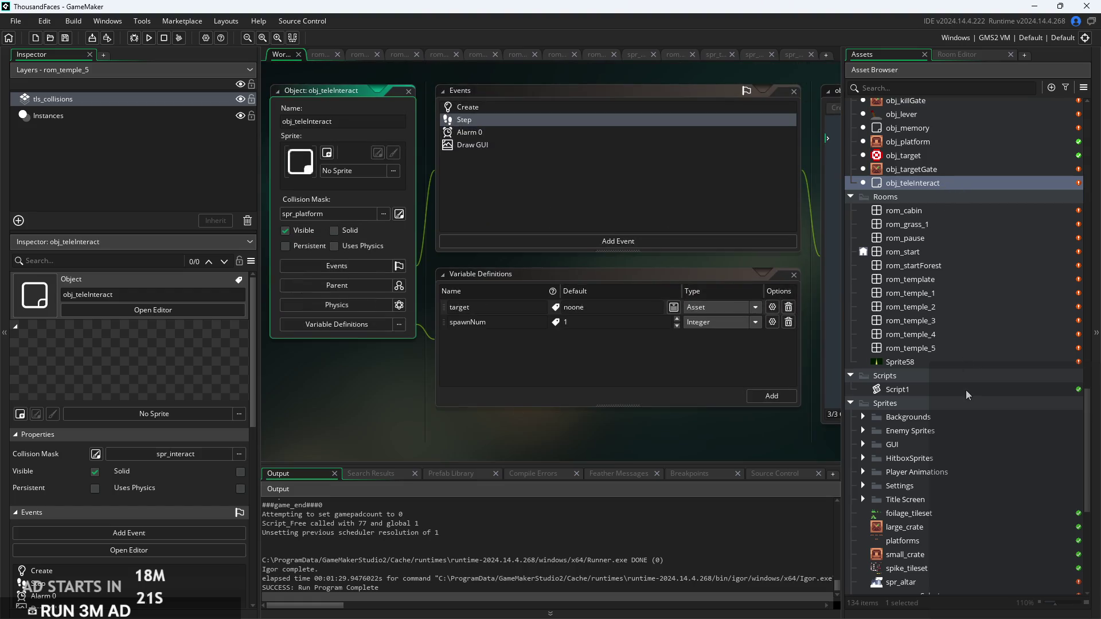
pyautogui.scroll(5, 966, 390)
pyautogui.click(965, 266)
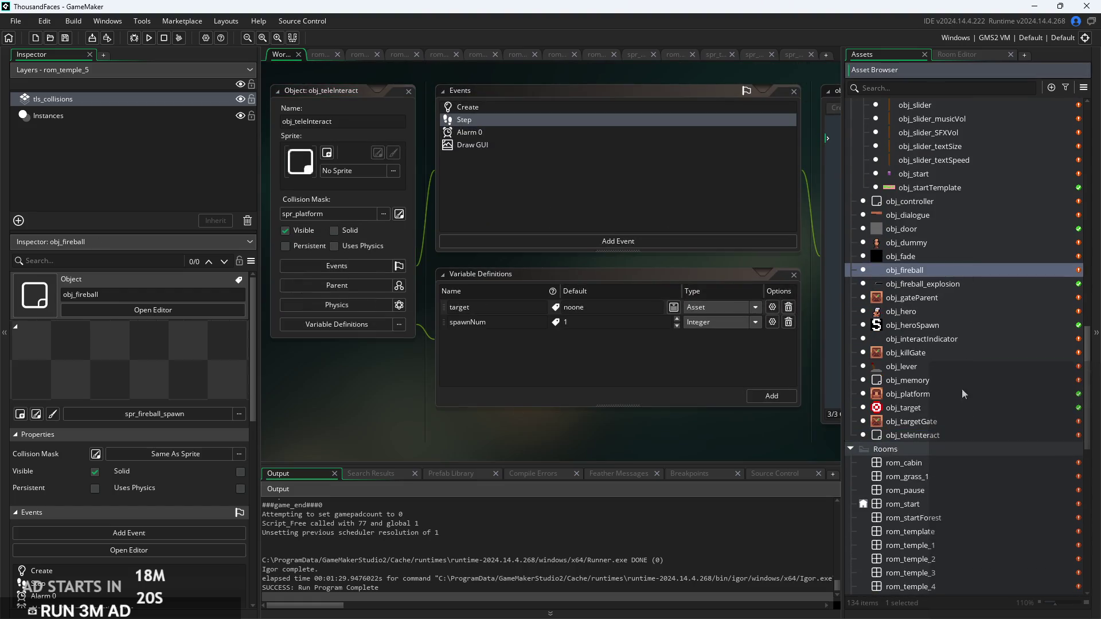
pyautogui.scroll(5, 961, 378)
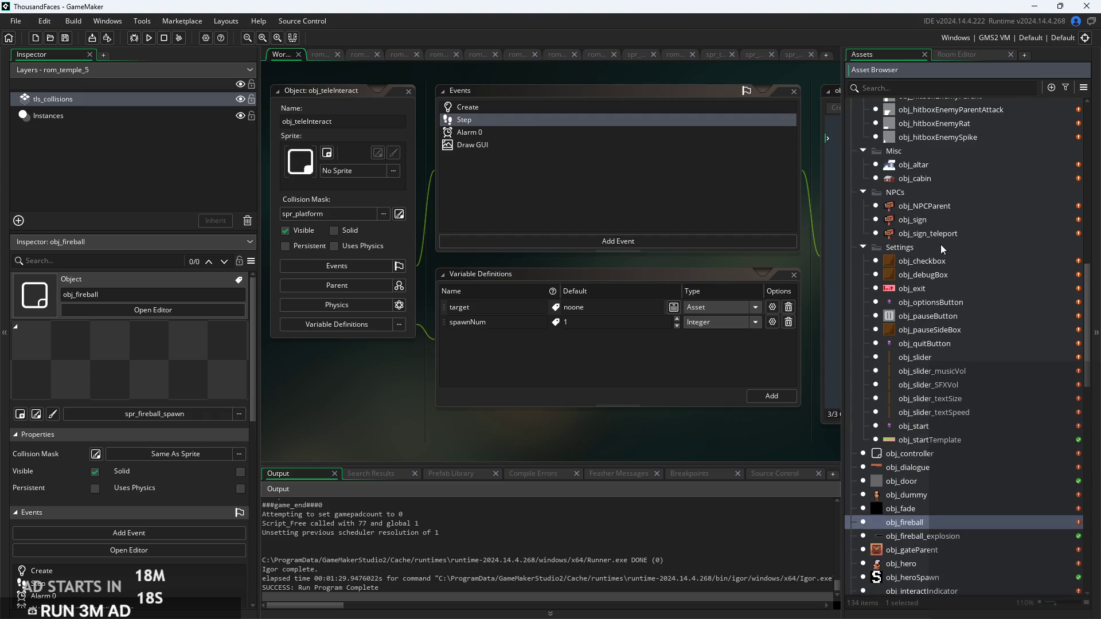
pyautogui.doubleClick(916, 165)
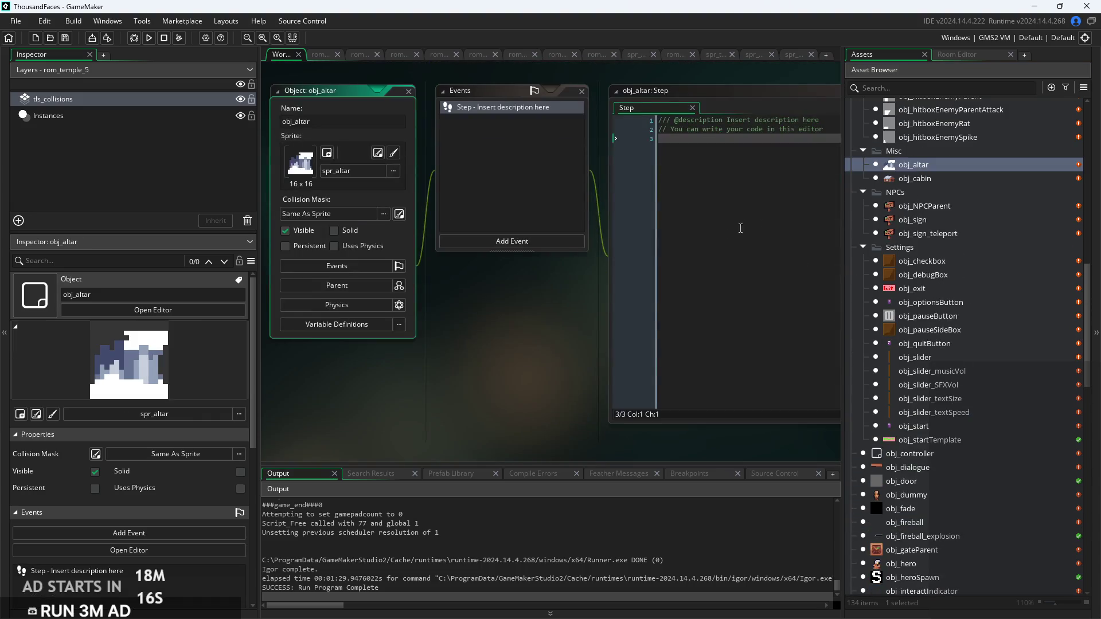
pyautogui.hotkey('ctrl', 'a')
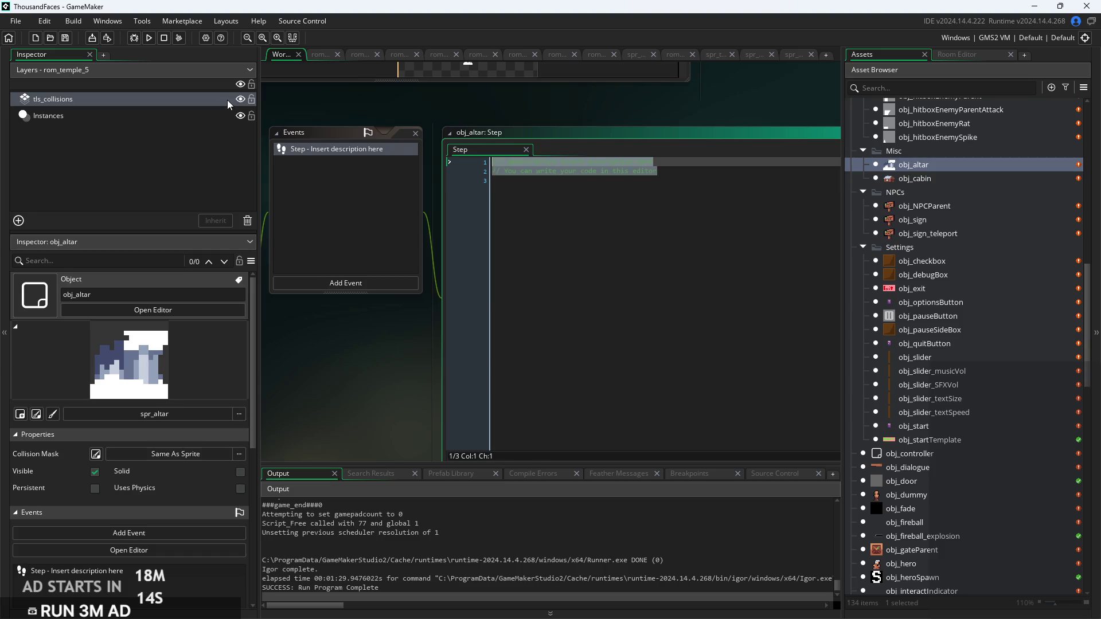
pyautogui.press('BackSpace')
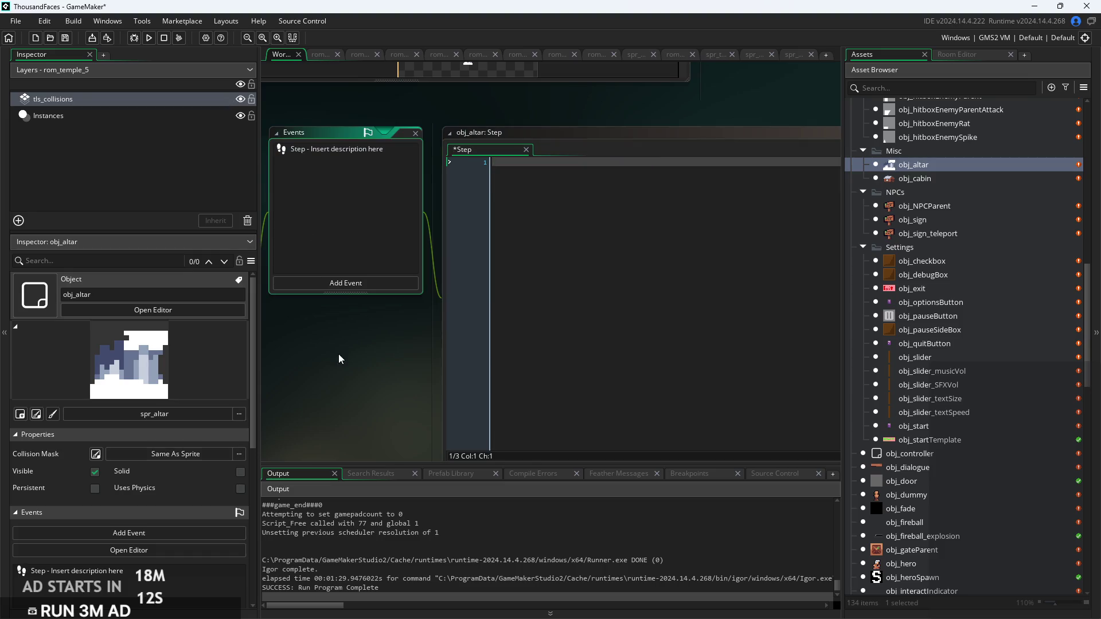
pyautogui.click(348, 281)
# Add a Draw event and replace its template with draw_sprite(spr_swordTalisman
pyautogui.moveTo(375, 355)
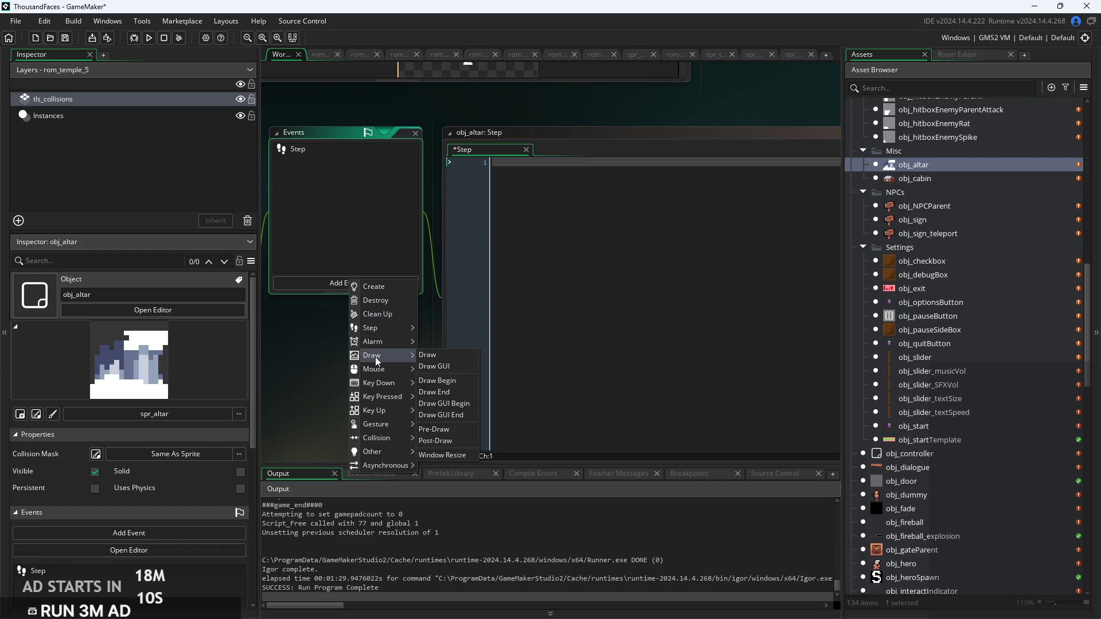
pyautogui.click(443, 361)
pyautogui.hotkey('ctrl', 'a')
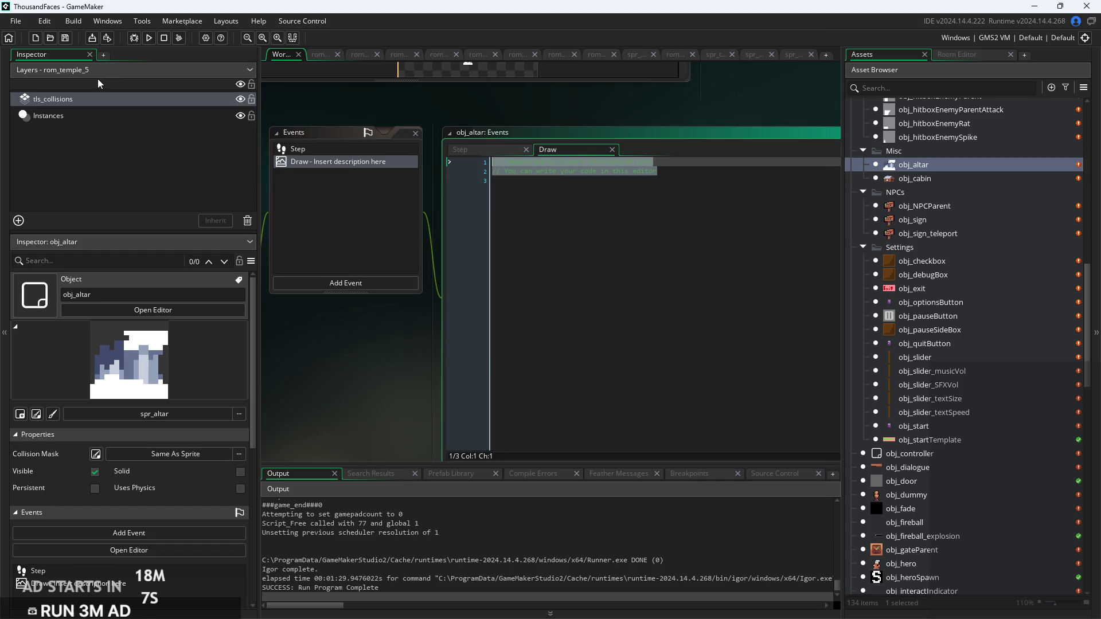
pyautogui.press('BackSpace')
pyautogui.write('draw_sprite')
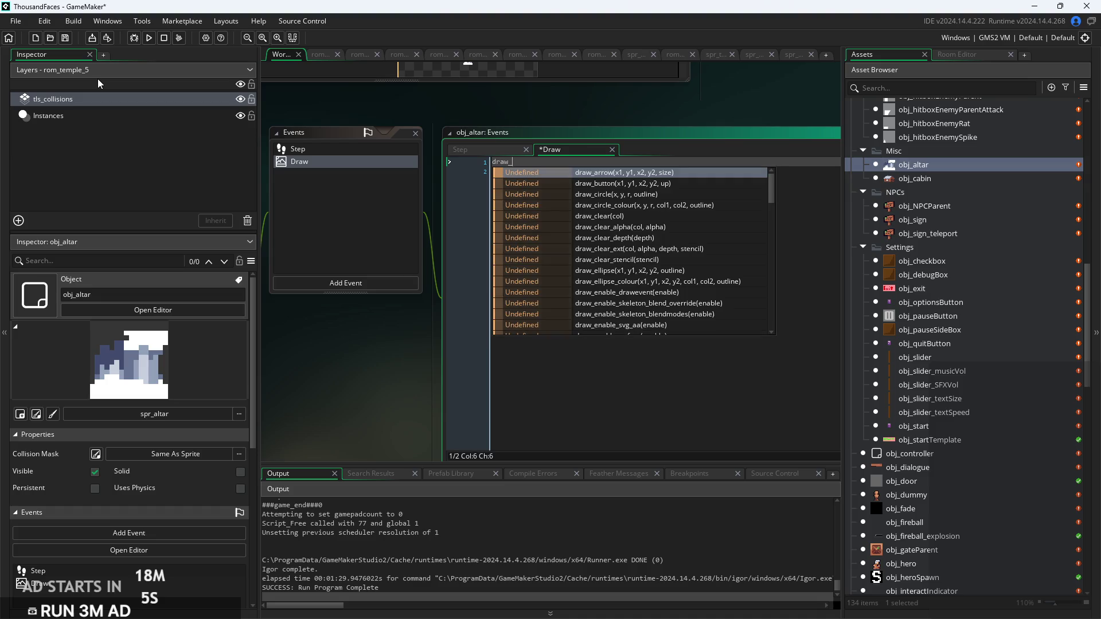
pyautogui.press('Return')
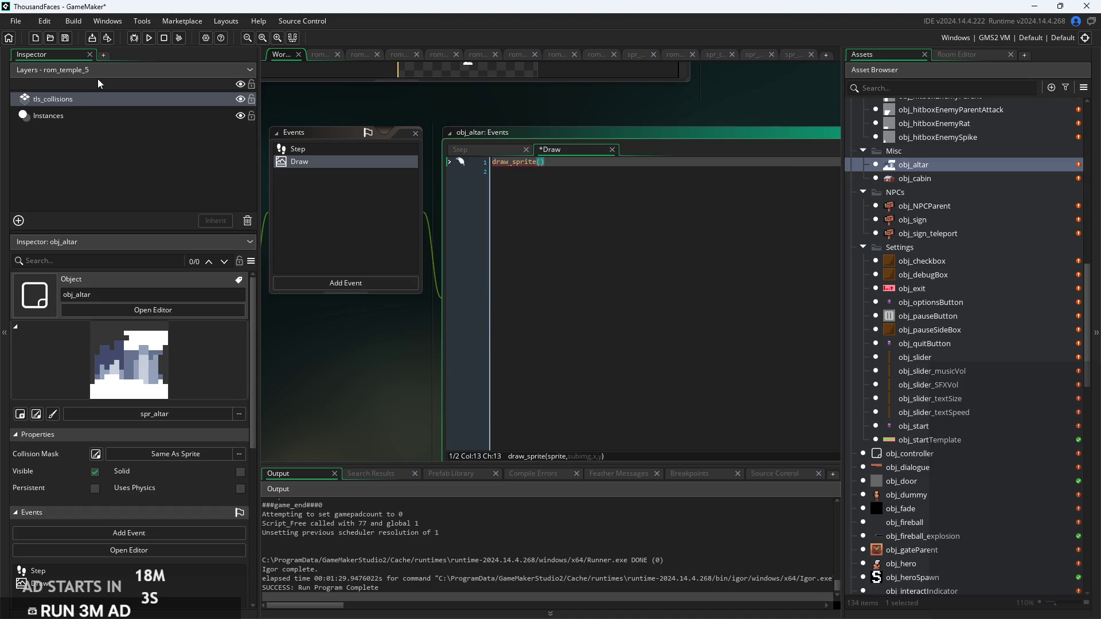
pyautogui.write('spr_t')
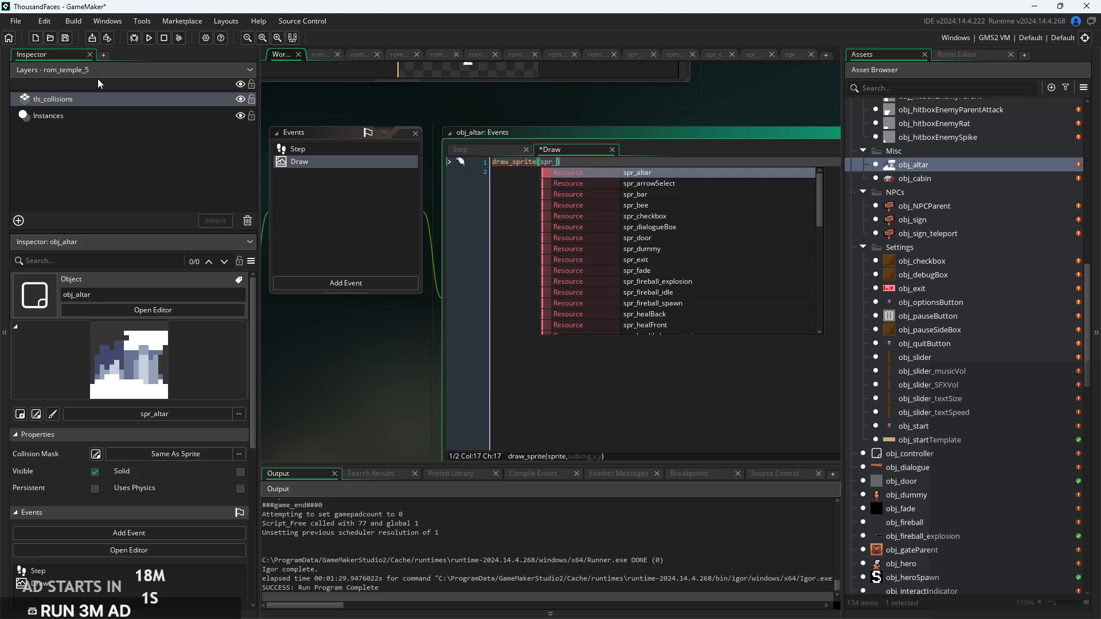
pyautogui.press('Down')
pyautogui.press('Down')
pyautogui.press('Down')
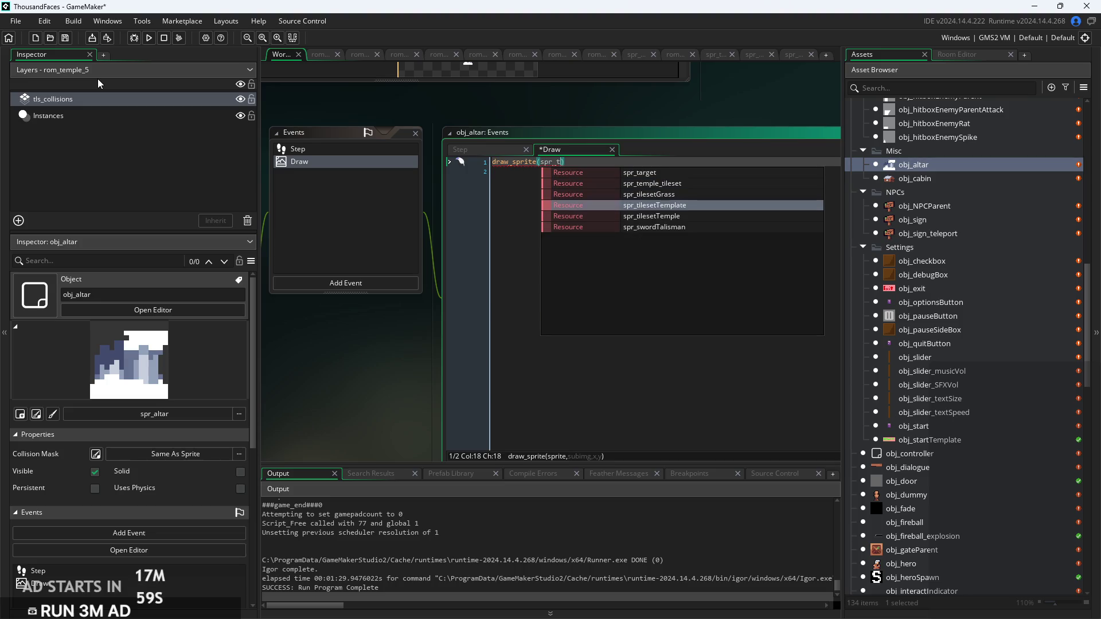
pyautogui.press('Return')
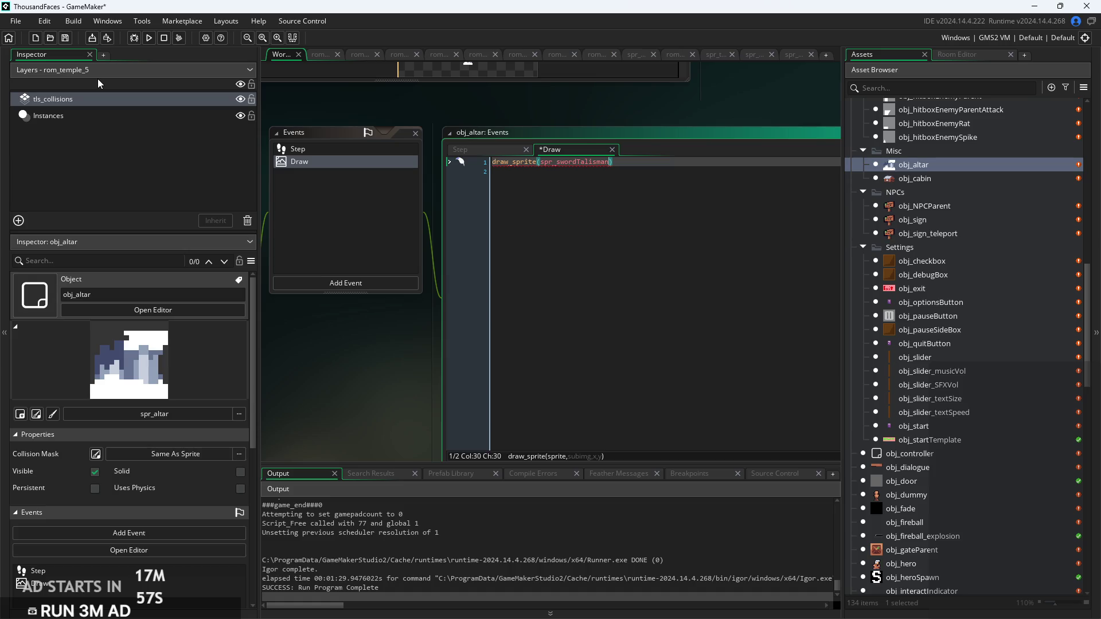
# Continue the draw_sprite call's arguments as spr_swordTalisman,0,x,
pyautogui.scroll(3, 472, 202)
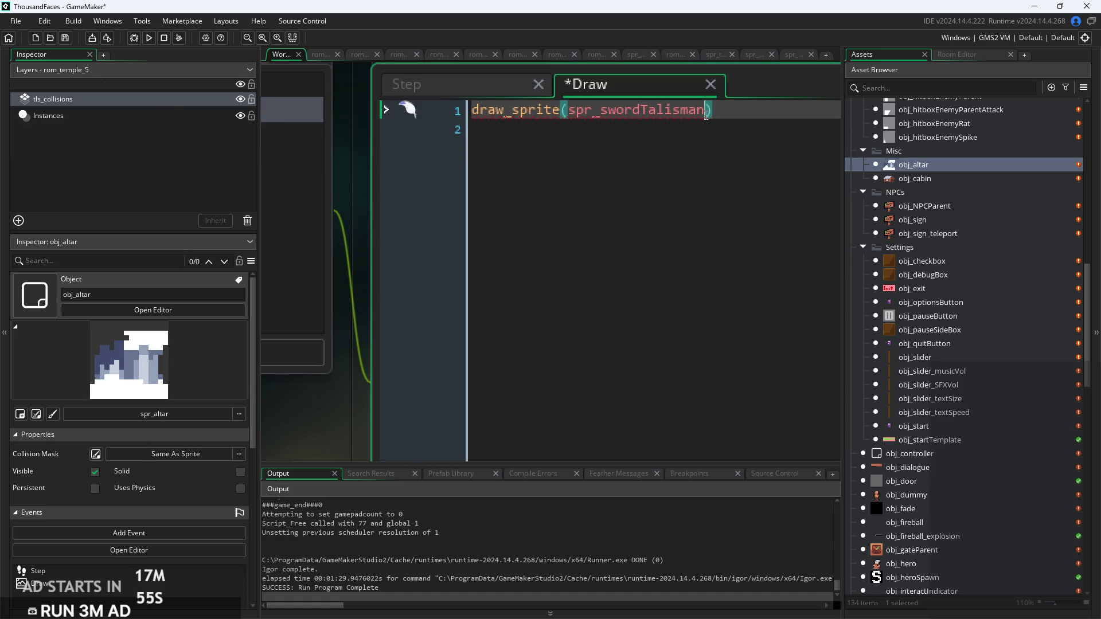
pyautogui.write(', -')
pyautogui.press('BackSpace')
pyautogui.press('BackSpace')
pyautogui.write('0')
pyautogui.moveTo(520, 114)
pyautogui.write(',x,')
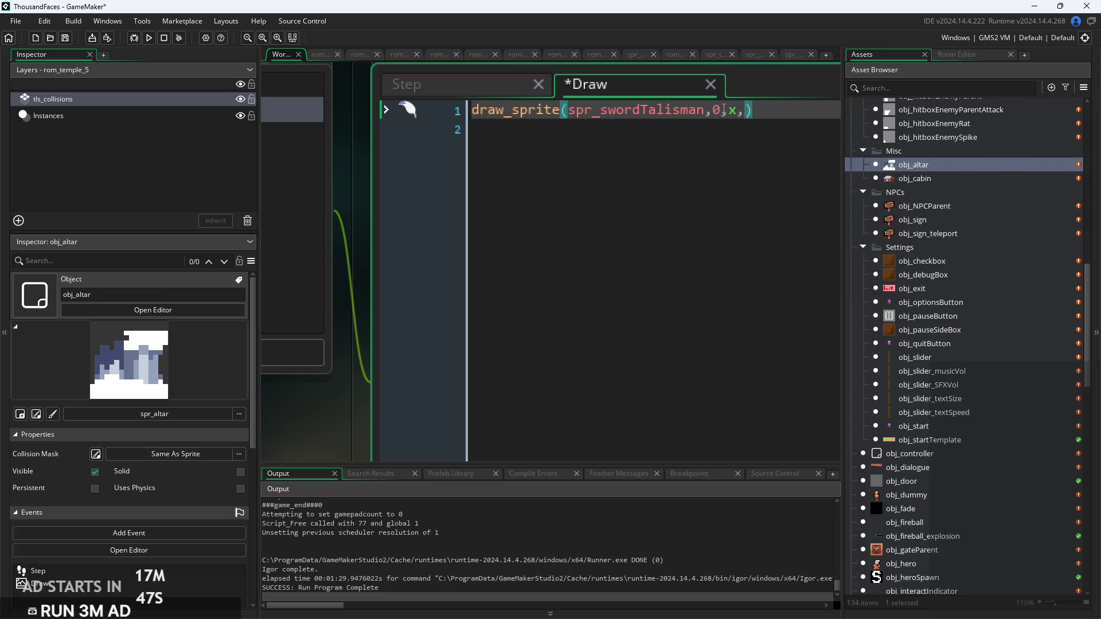
pyautogui.click(474, 114)
pyautogui.press('Return')
pyautogui.press('BackSpace')
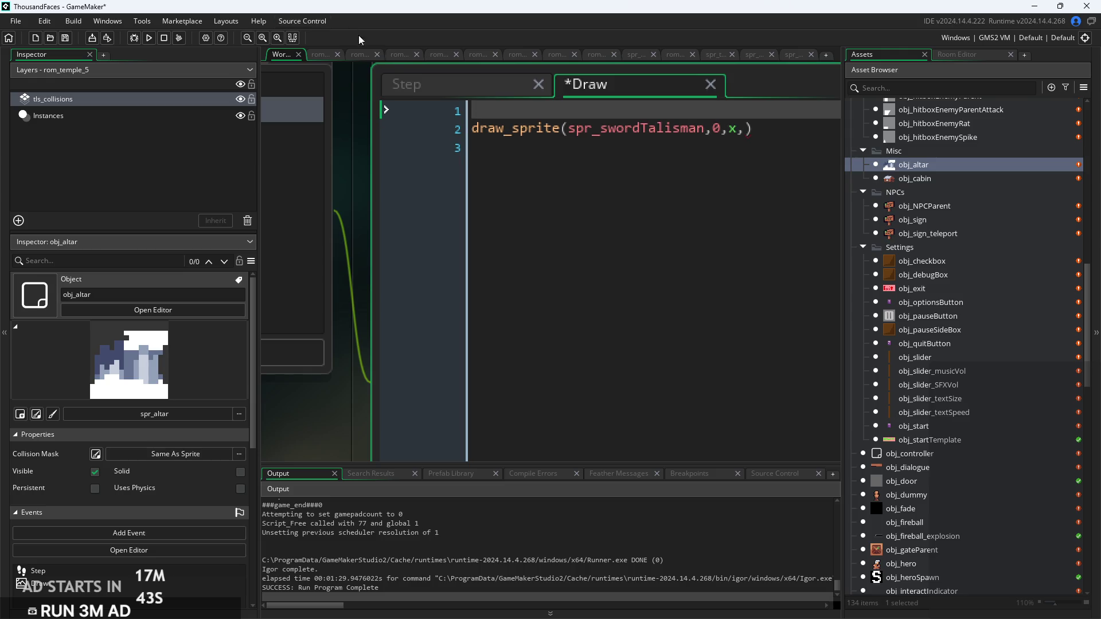
# Write i++; in the obj_altar Step event
pyautogui.click(407, 84)
pyautogui.write('i=0;')
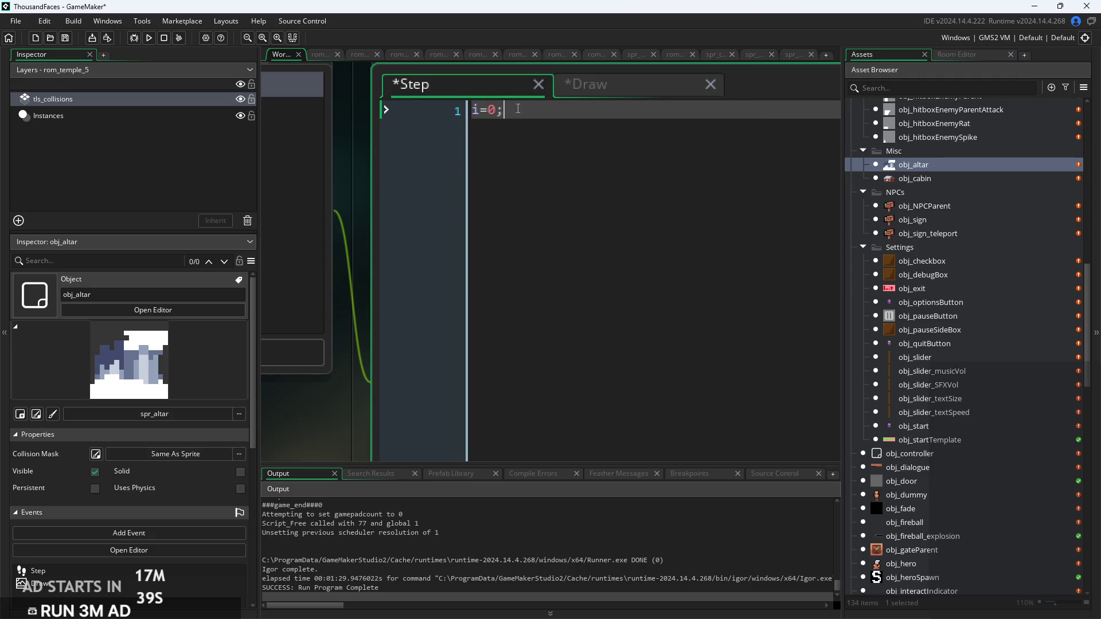
pyautogui.press('BackSpace')
pyautogui.press('BackSpace')
pyautogui.write('++')
pyautogui.scroll(-2, 497, 114)
pyautogui.scroll(-2, 524, 123)
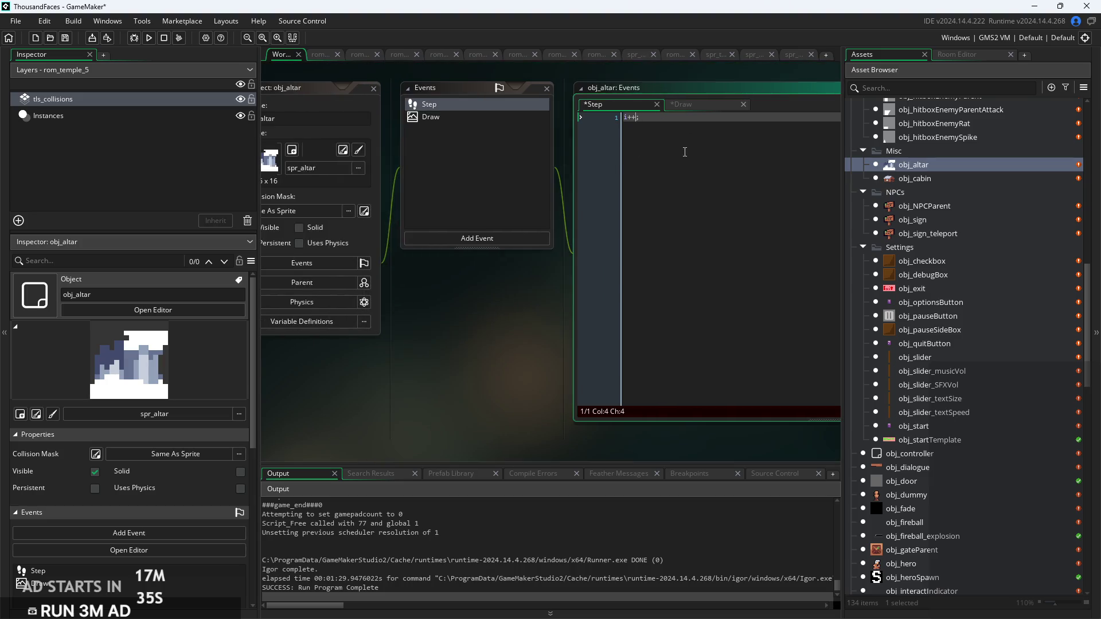
pyautogui.scroll(4, 655, 156)
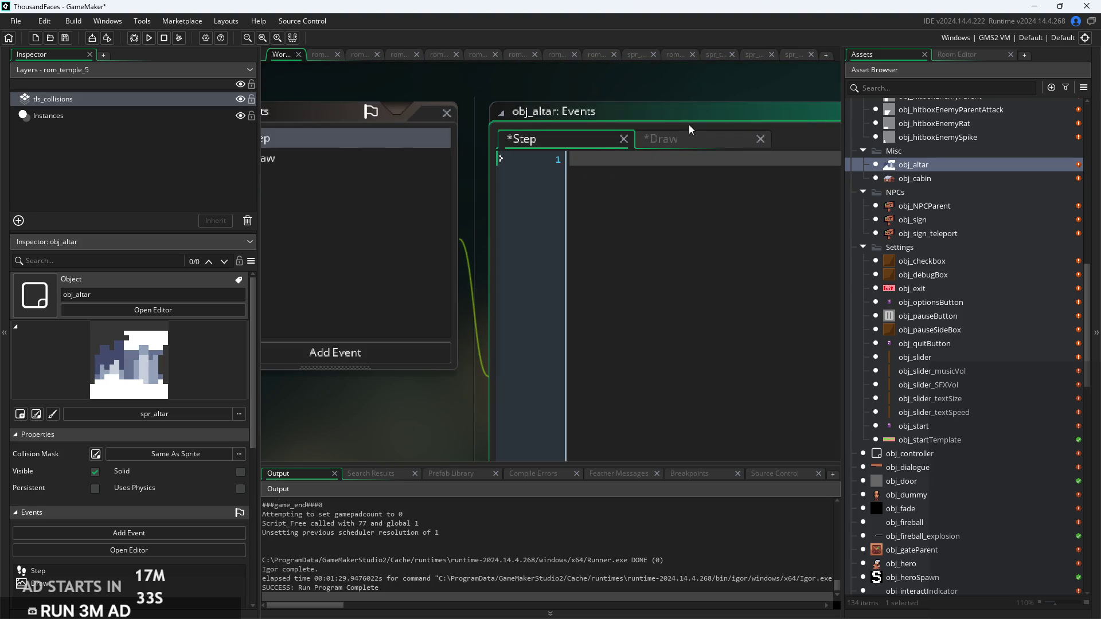
# Paste i++; at the top of the Draw code and prefix it with var
pyautogui.click(686, 141)
pyautogui.write('i++;')
pyautogui.press('Home')
pyautogui.write('var')
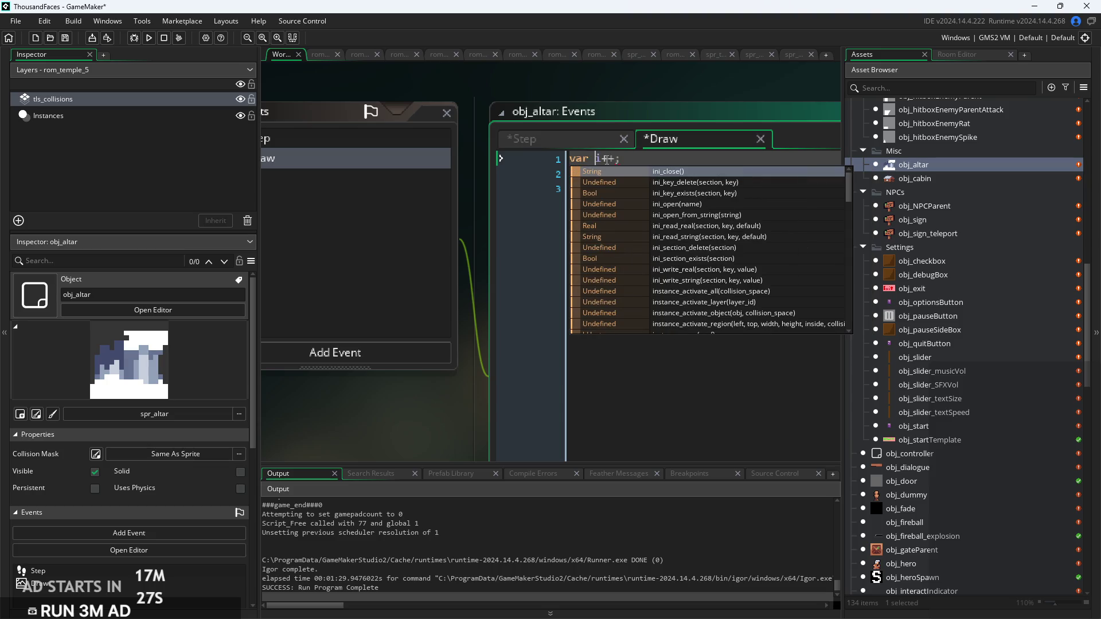
pyautogui.scroll(1, 624, 160)
pyautogui.scroll(-3, 624, 160)
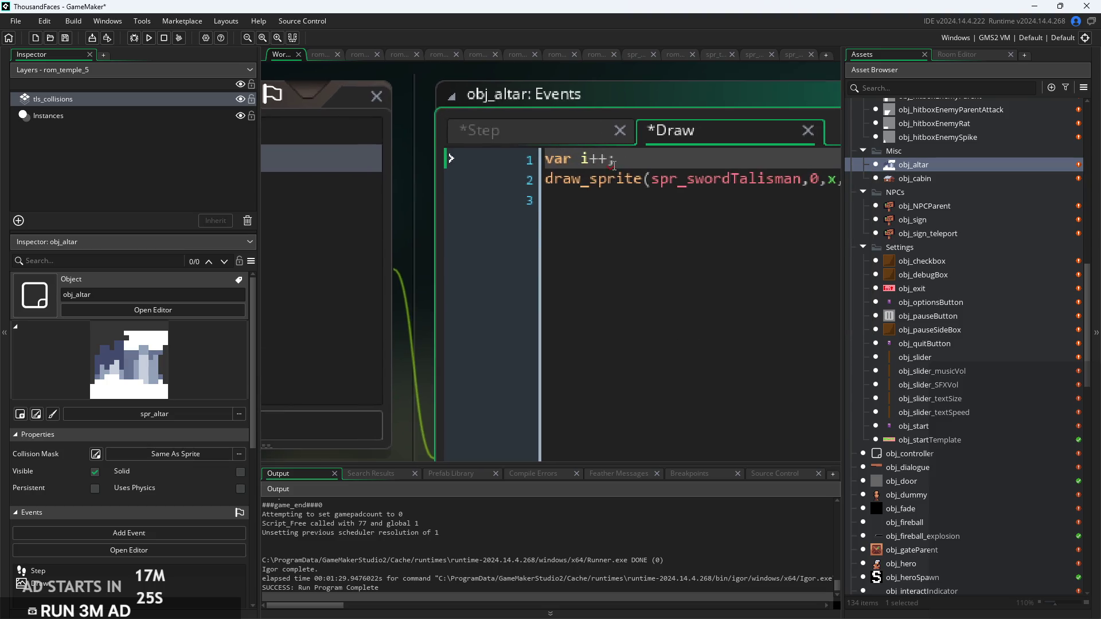
pyautogui.click(388, 354)
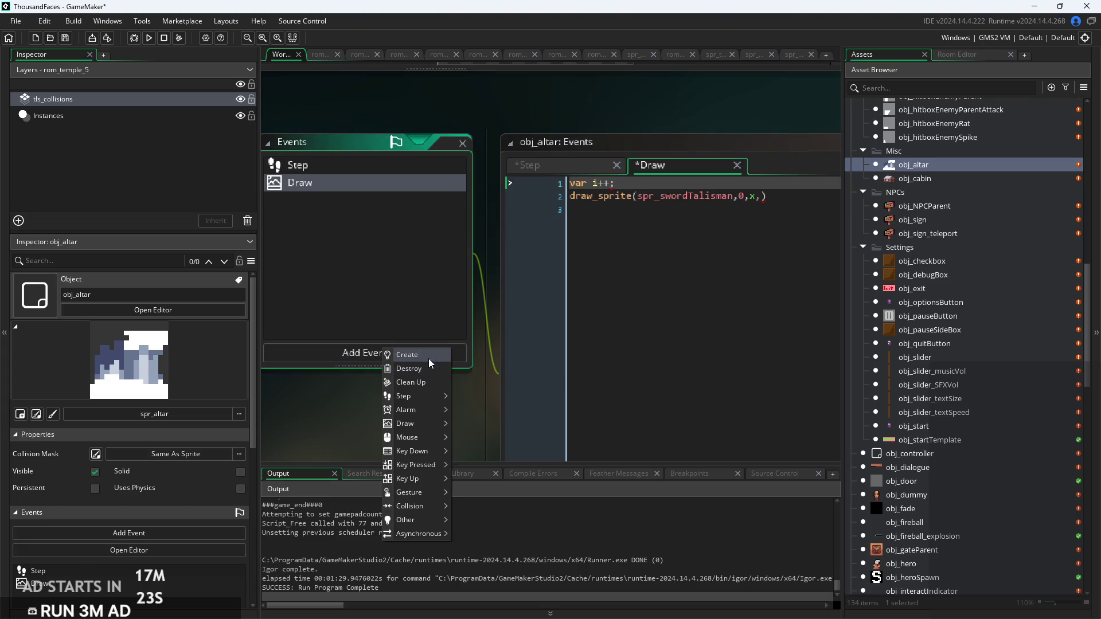
# Add a Create event to obj_altar containing i=0;
pyautogui.click(399, 355)
pyautogui.click(798, 195)
pyautogui.hotkey('ctrl', 'a')
pyautogui.write('i=0-')
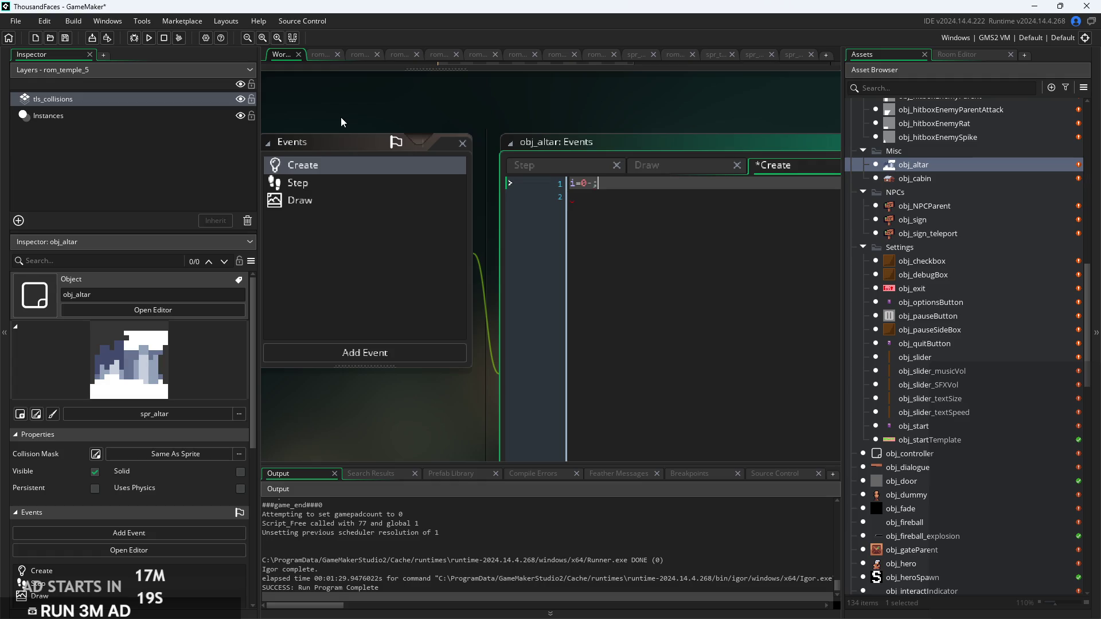
pyautogui.press('BackSpace')
pyautogui.write(';')
# Replace the Draw event's var i++; with i++; and put i++; in Step
pyautogui.click(536, 164)
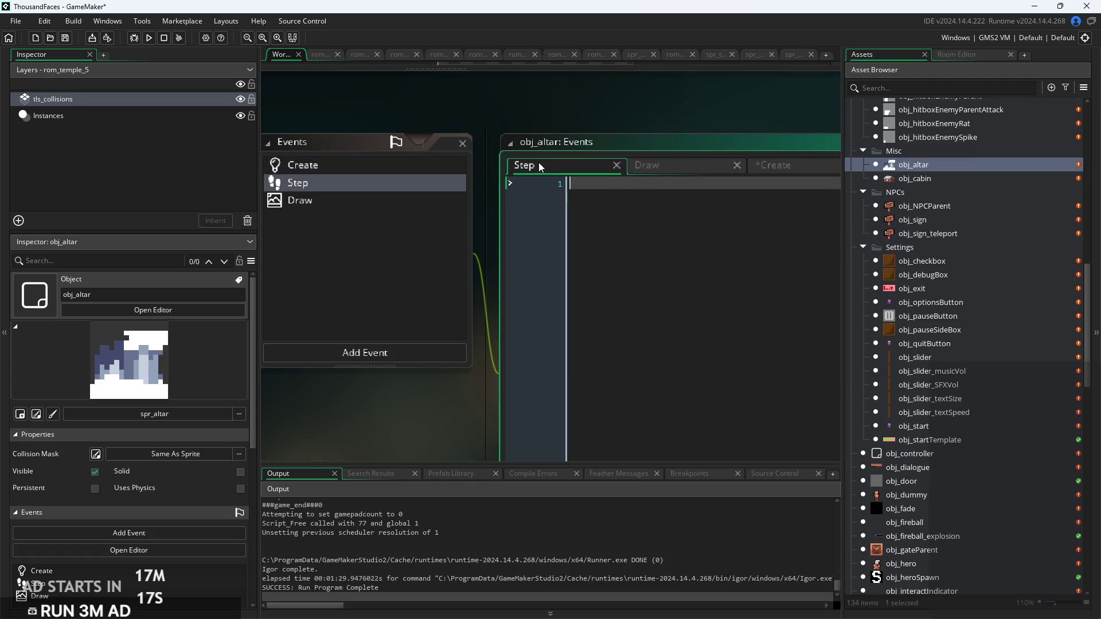
pyautogui.scroll(1, 643, 201)
pyautogui.click(661, 166)
pyautogui.moveTo(610, 179); pyautogui.dragTo(550, 179)
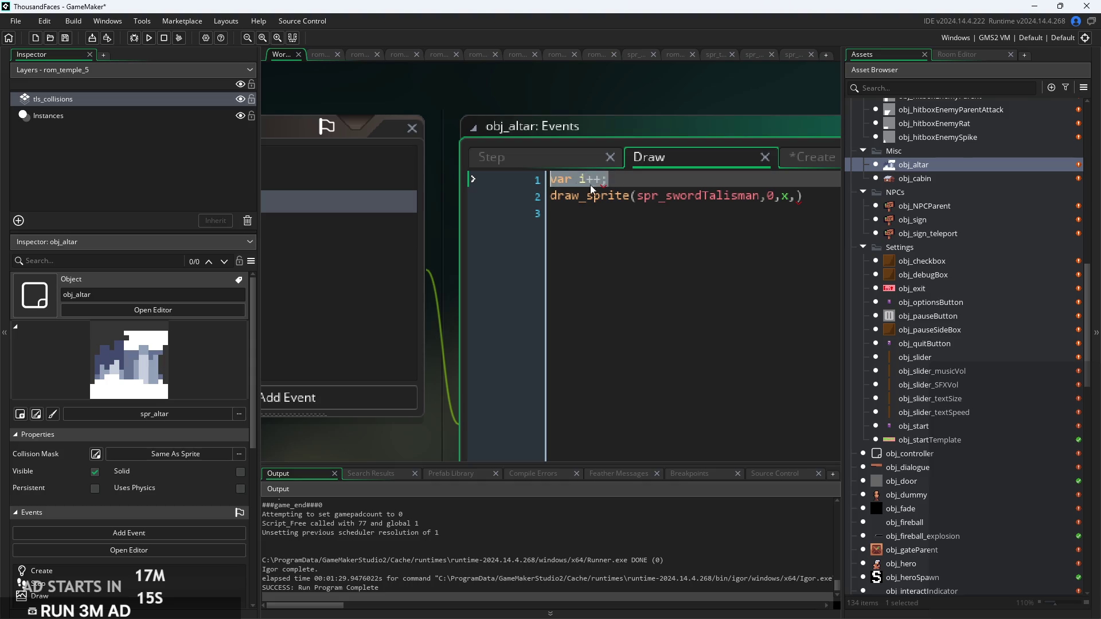
pyautogui.press('BackSpace')
pyautogui.click(571, 163)
pyautogui.write('i++;')
pyautogui.click(666, 164)
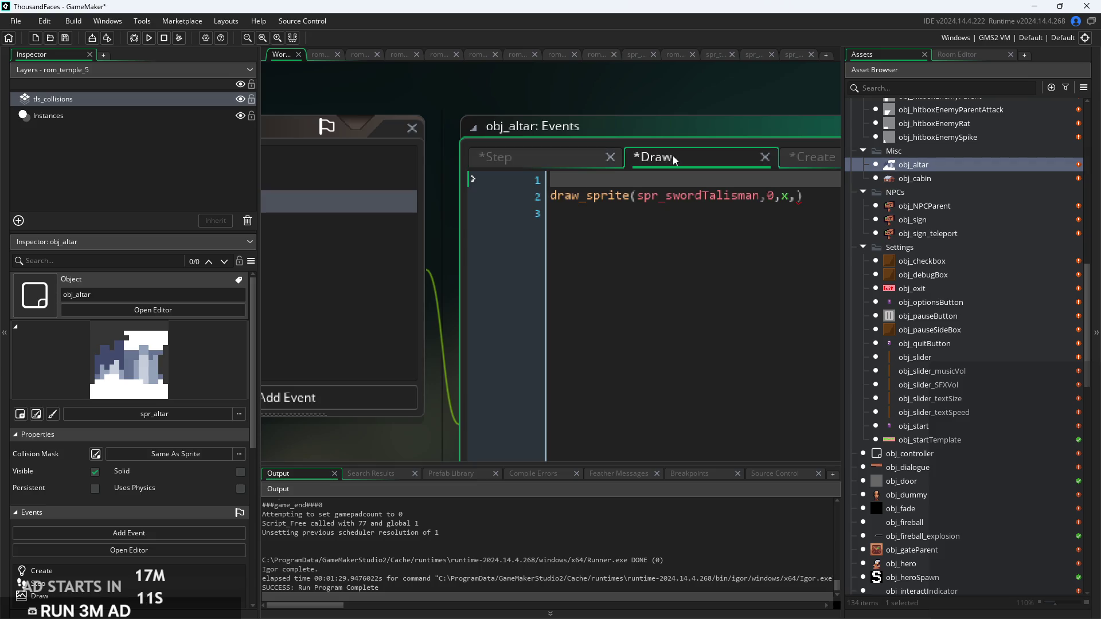
pyautogui.click(571, 163)
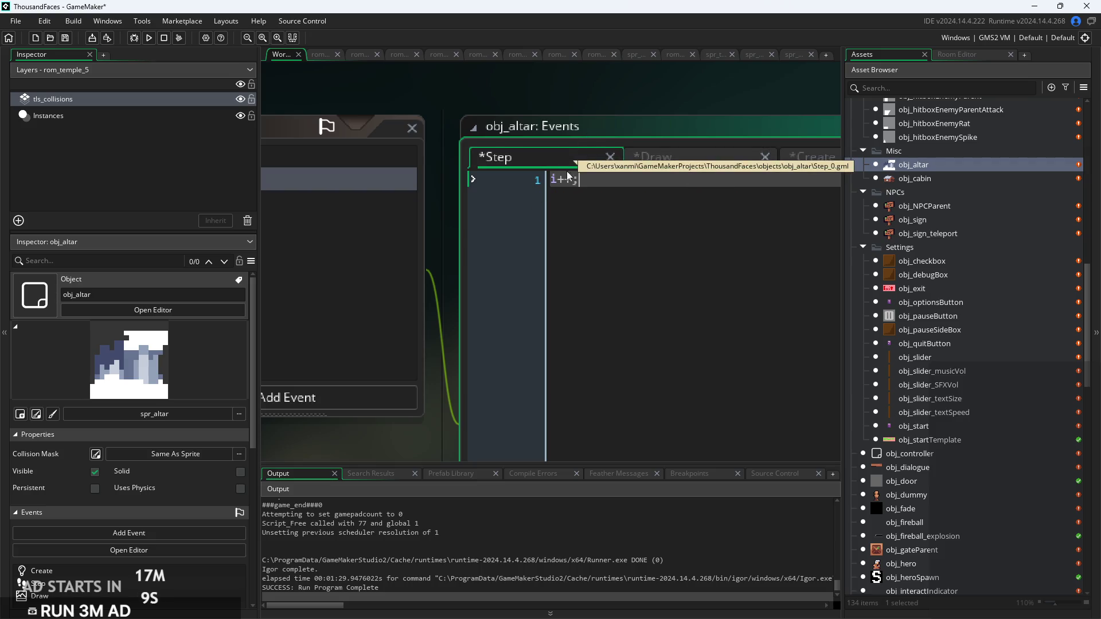
pyautogui.click(724, 168)
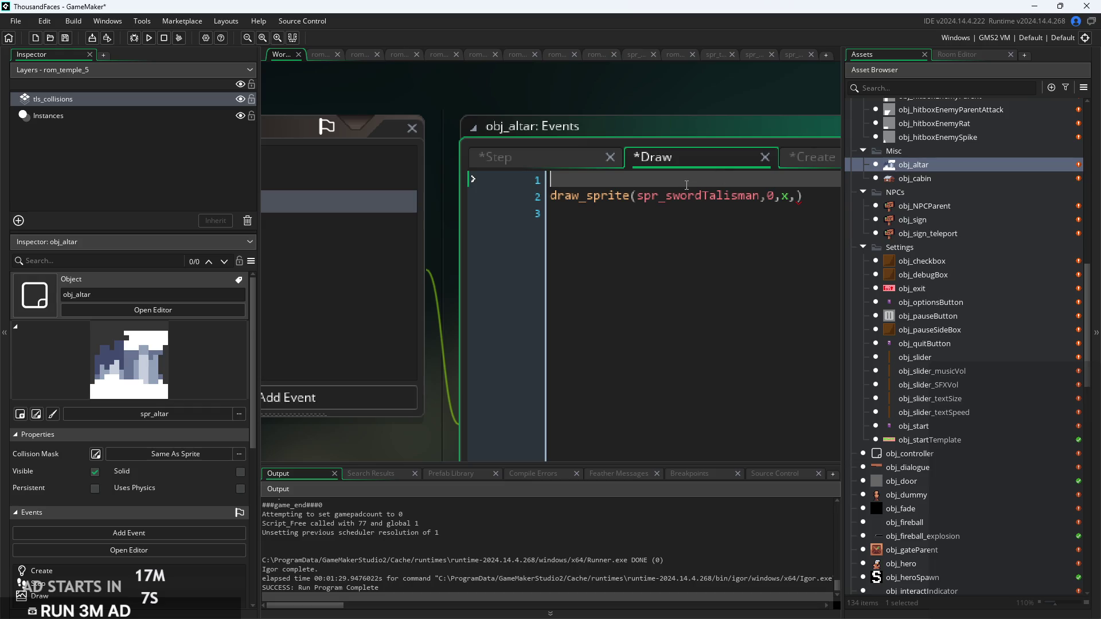
pyautogui.write('i++;')
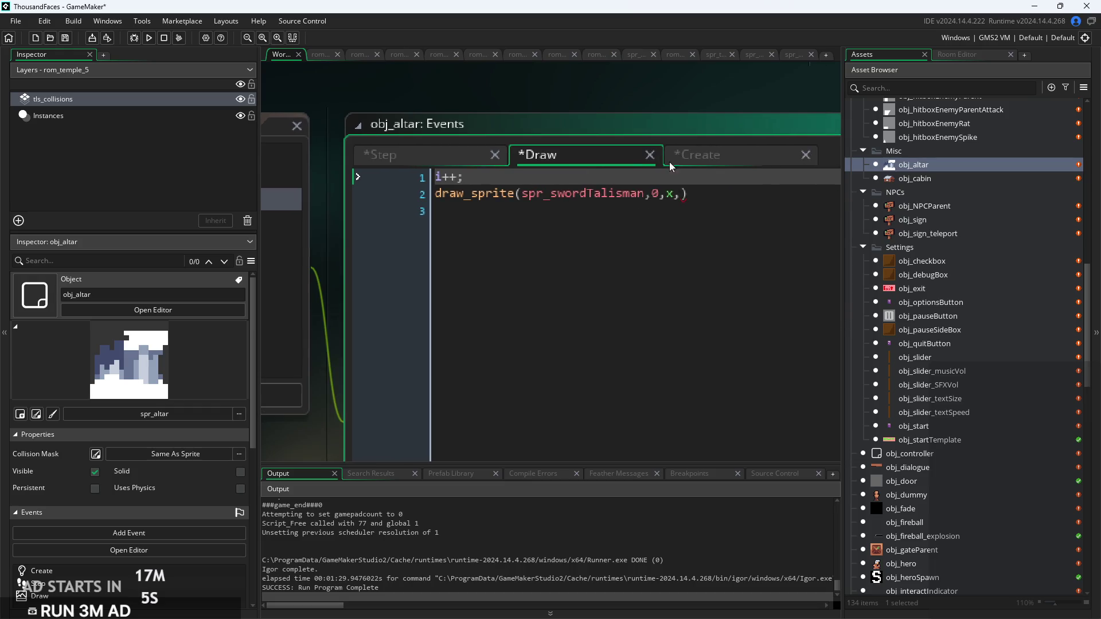
# Add by=y on a new line in the Create event
pyautogui.click(707, 163)
pyautogui.press('Return')
pyautogui.write('by=y')
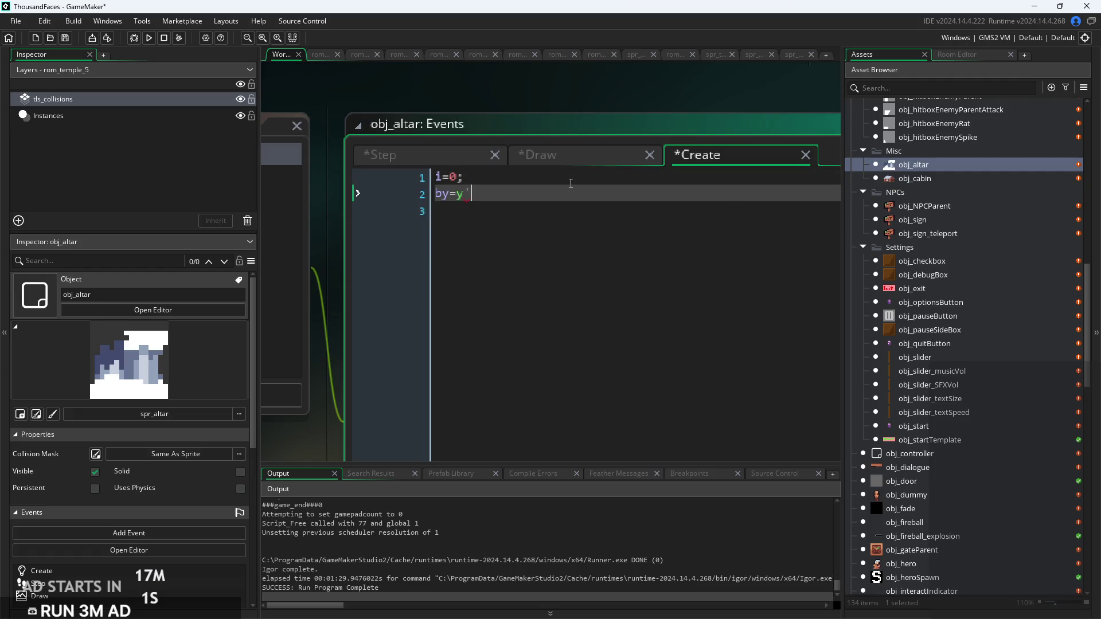
pyautogui.click(591, 161)
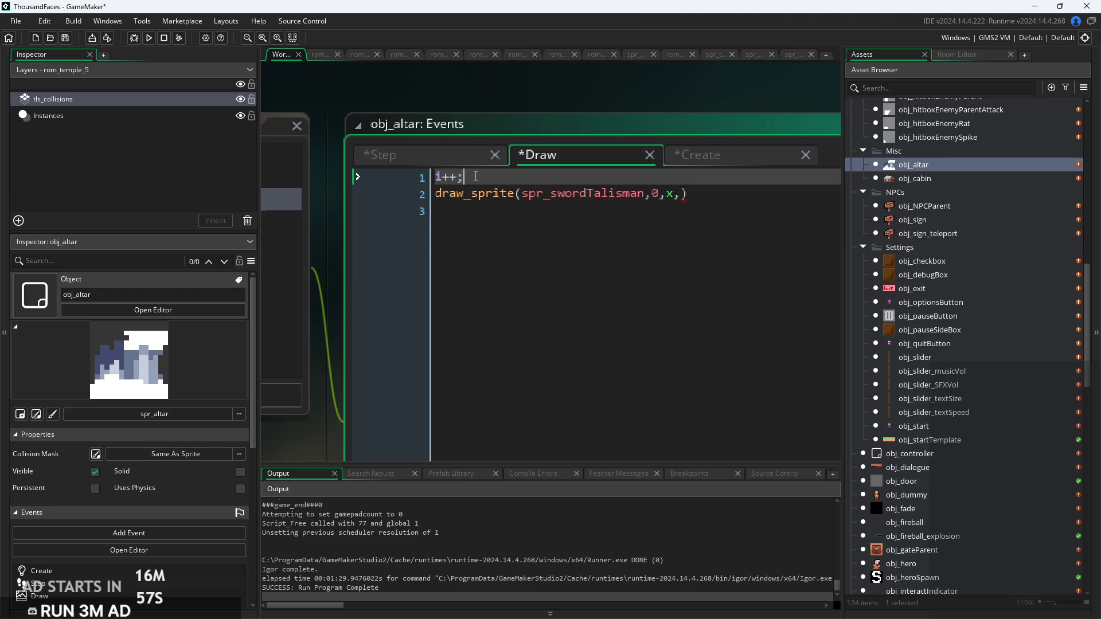
# Add y as the draw_sprite y argument and end the call with a semicolon
pyautogui.keyDown('ctrl'); pyautogui.scroll(1, 474, 176); pyautogui.keyUp('ctrl')
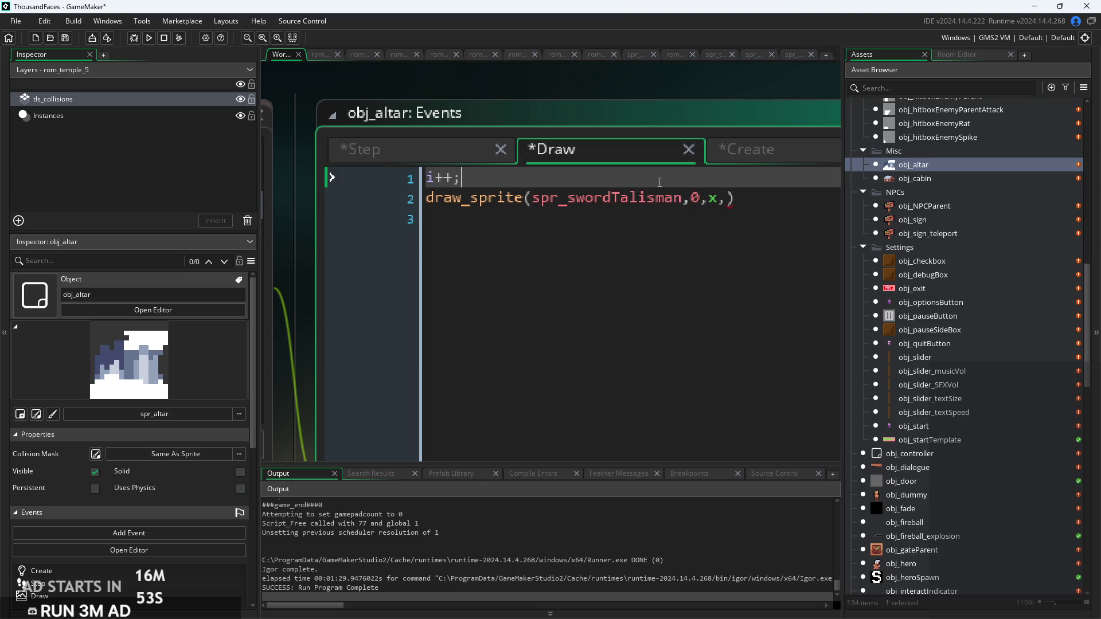
pyautogui.click(727, 205)
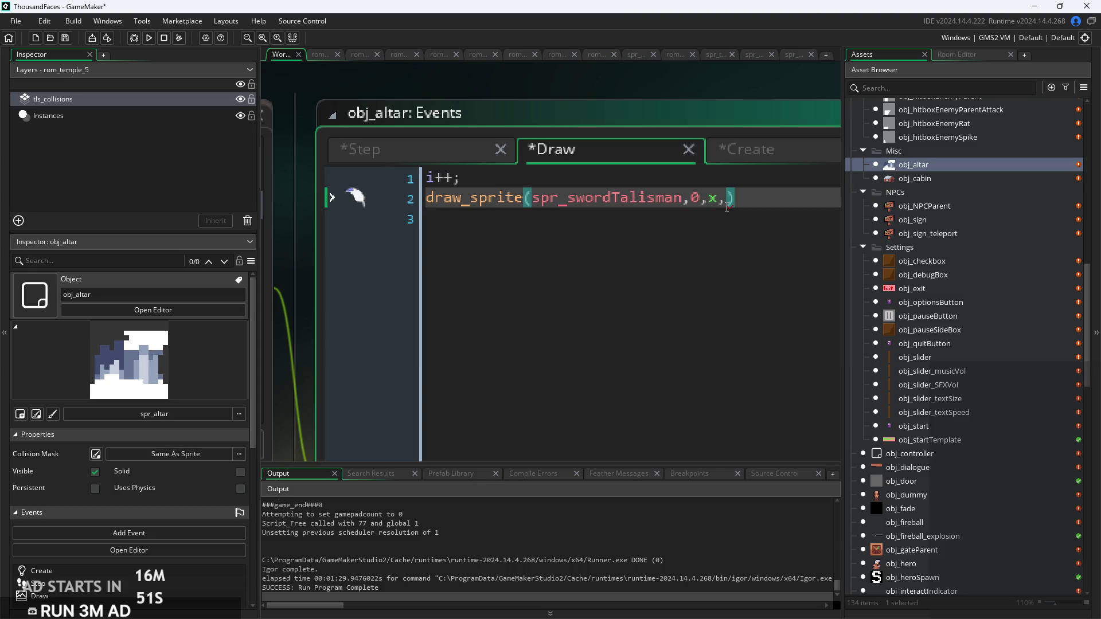
pyautogui.write('y')
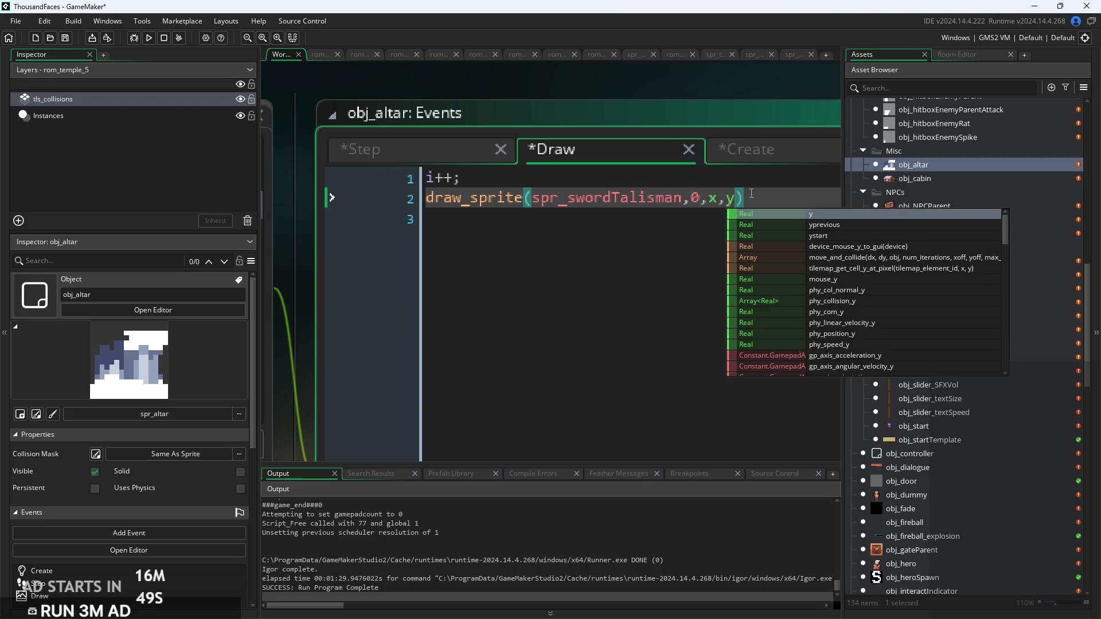
pyautogui.click(757, 194)
pyautogui.write(';')
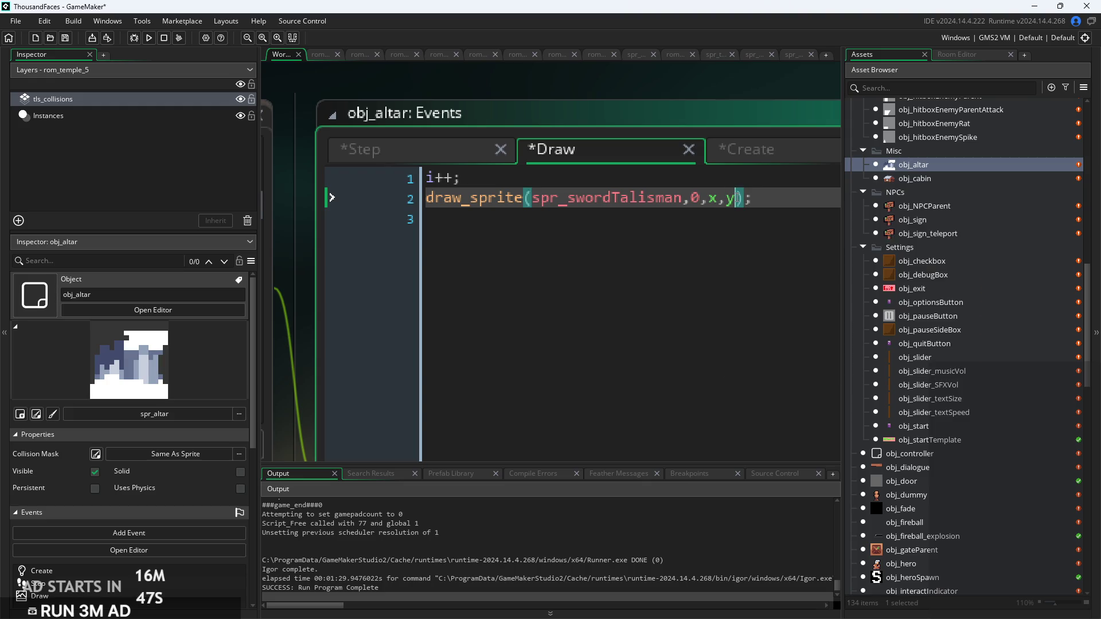
# Extend the y argument to y+sin(i/50)*2 and save
pyautogui.click(735, 203)
pyautogui.write('+sin(i)')
pyautogui.press('Left')
pyautogui.write('/1')
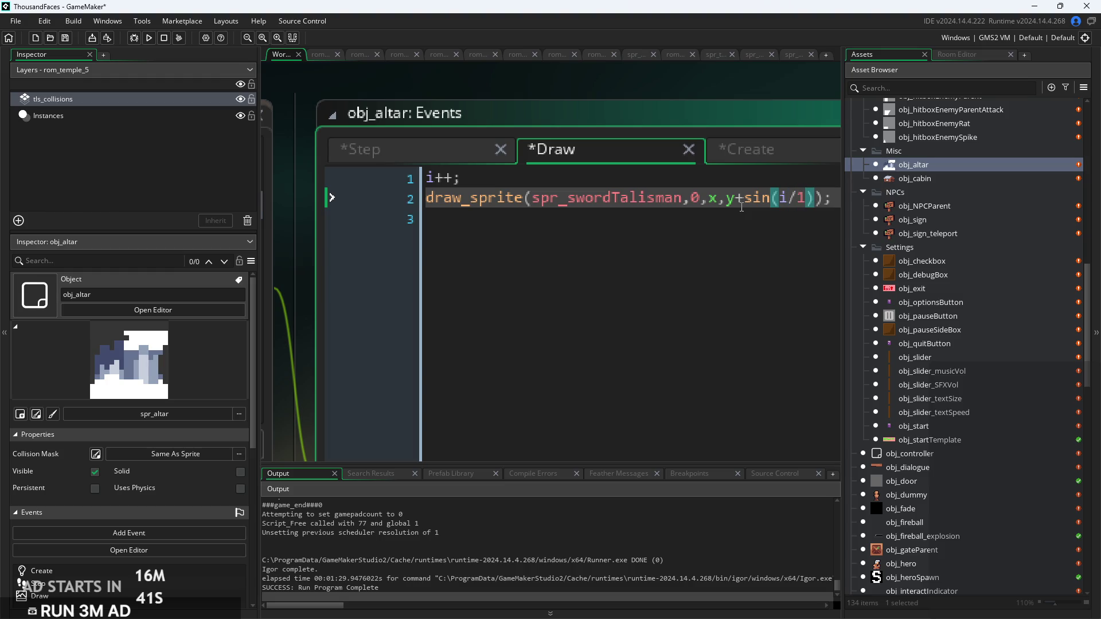
pyautogui.write('00')
pyautogui.press('BackSpace')
pyautogui.press('BackSpace')
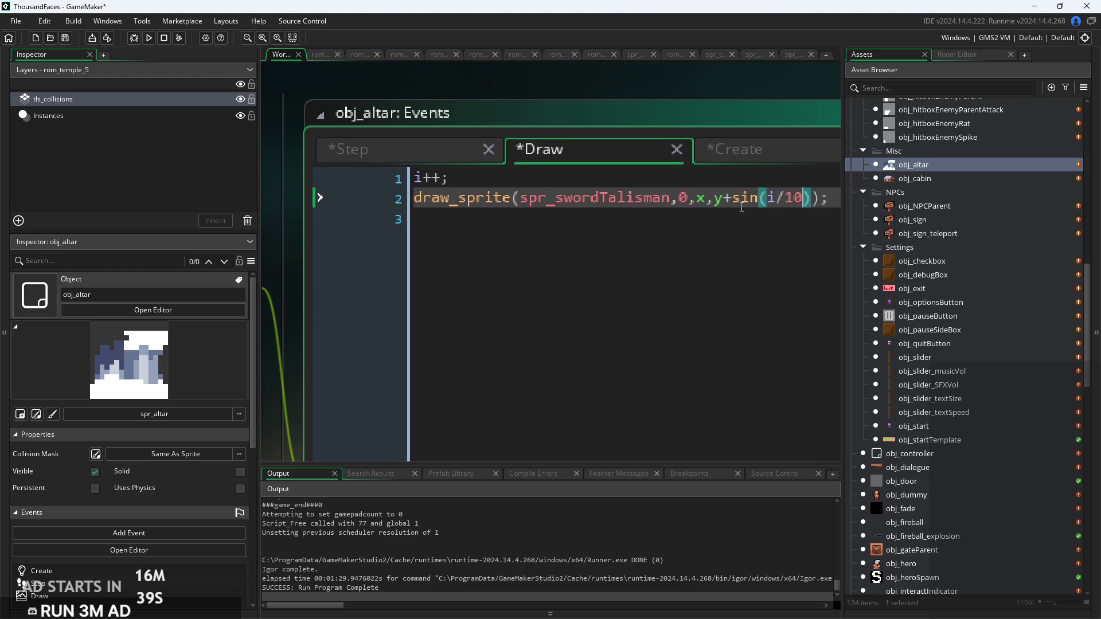
pyautogui.press('BackSpace')
pyautogui.write('50')
pyautogui.press('Right')
pyautogui.write('*2')
pyautogui.hotkey('ctrl', 's')
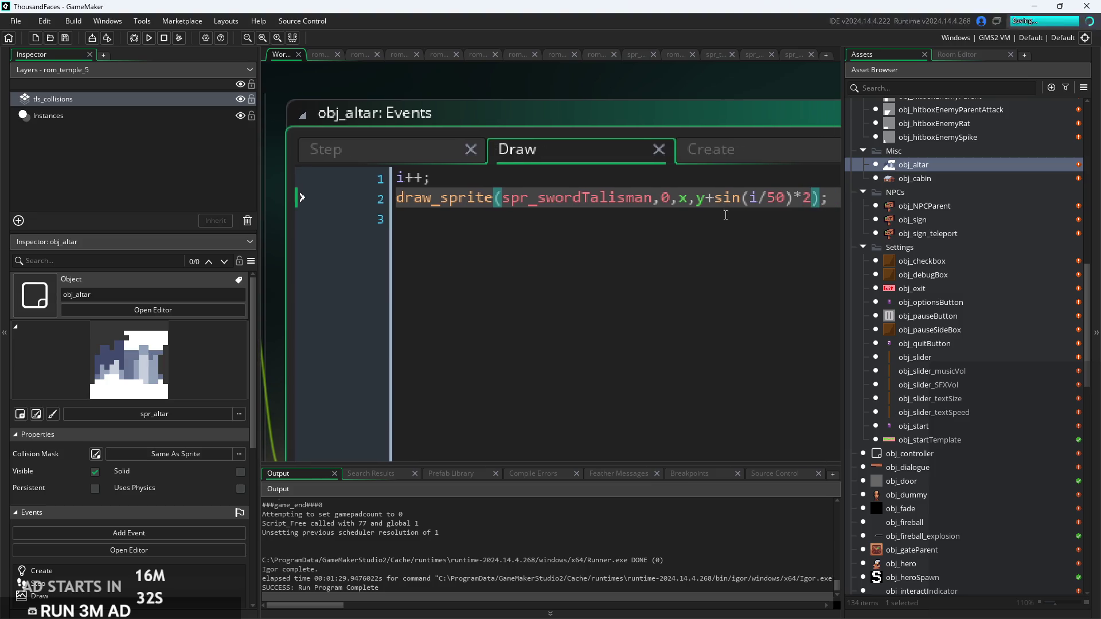
# Run the game, start play from the title screen, then pause and exit
pyautogui.click(151, 37)
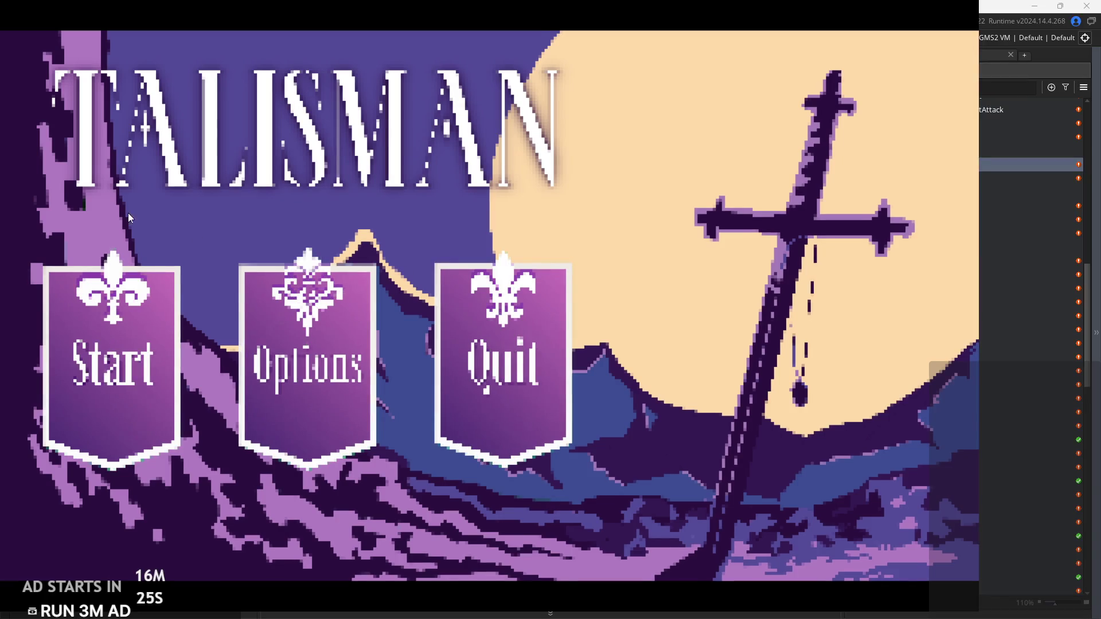
pyautogui.click(142, 341)
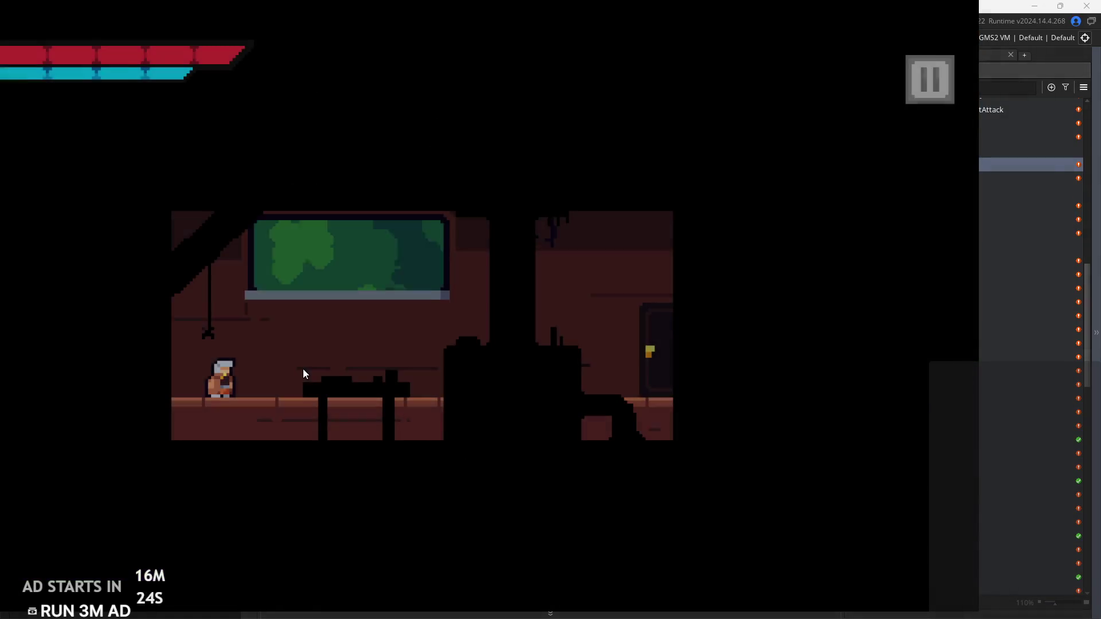
pyautogui.click(934, 86)
pyautogui.click(897, 540)
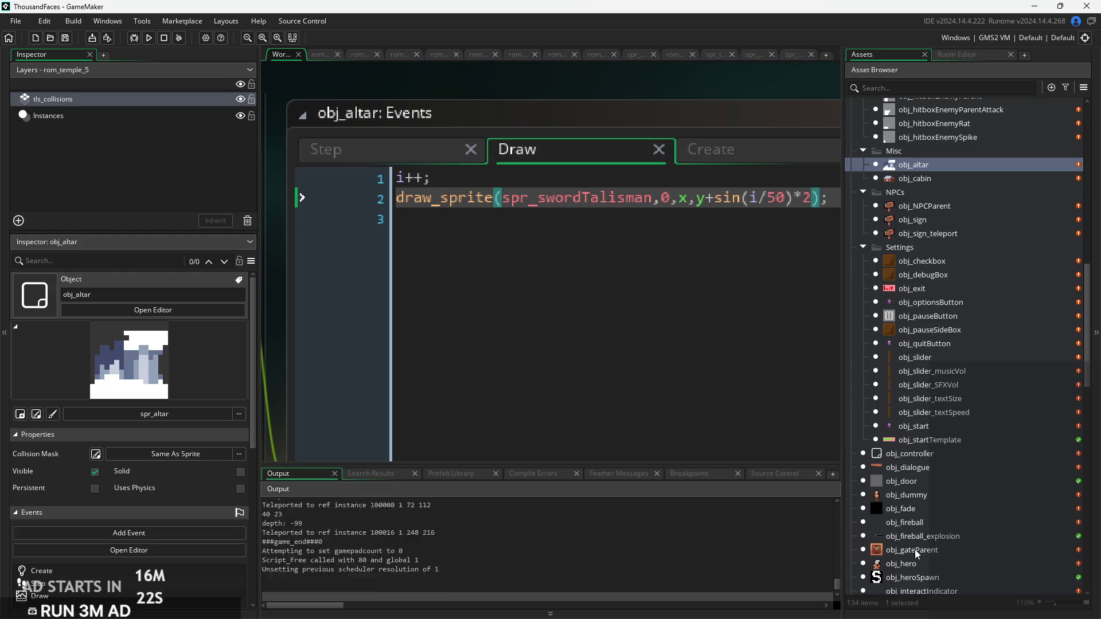
pyautogui.scroll(-10, 969, 366)
# In rom_temple_5, set the left-edge door's target room to rom_temple_4
pyautogui.doubleClick(952, 530)
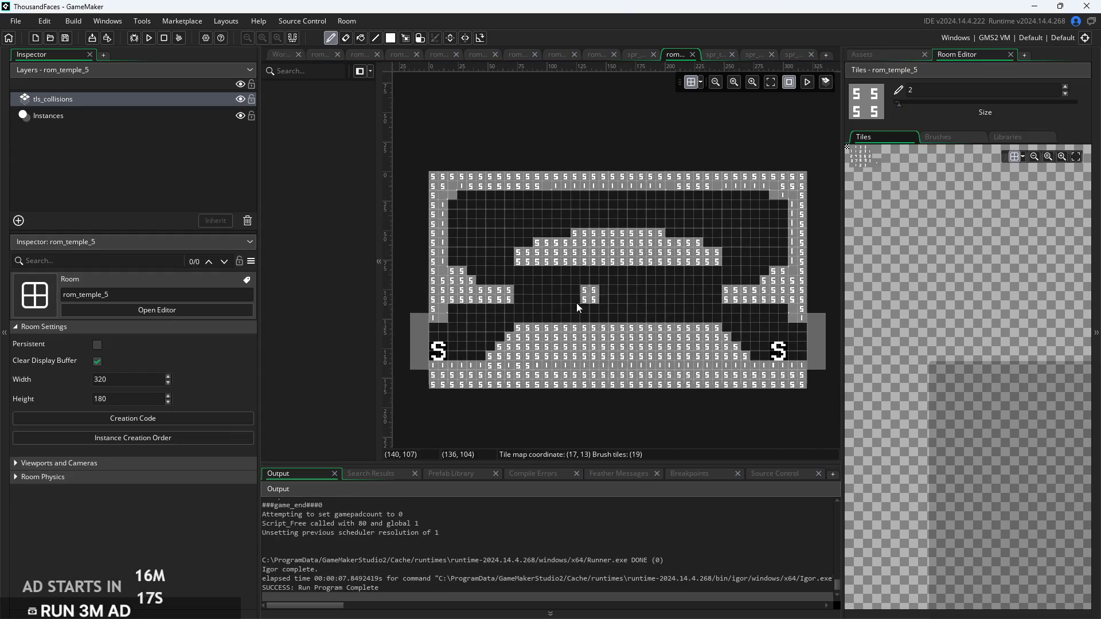
pyautogui.click(96, 115)
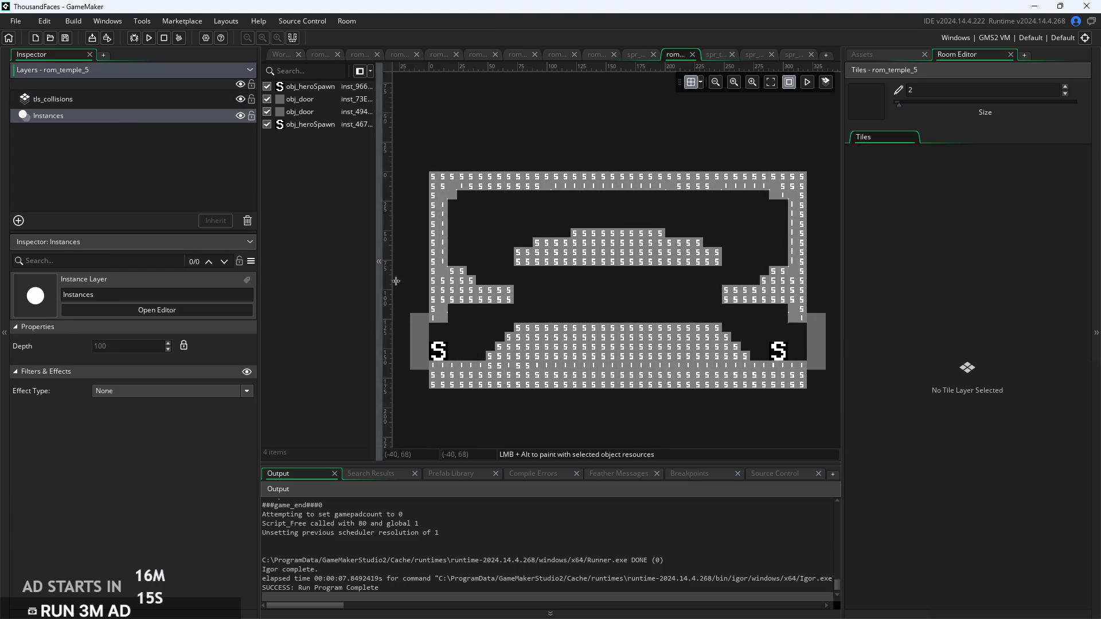
pyautogui.click(418, 355)
pyautogui.scroll(-2, 48, 492)
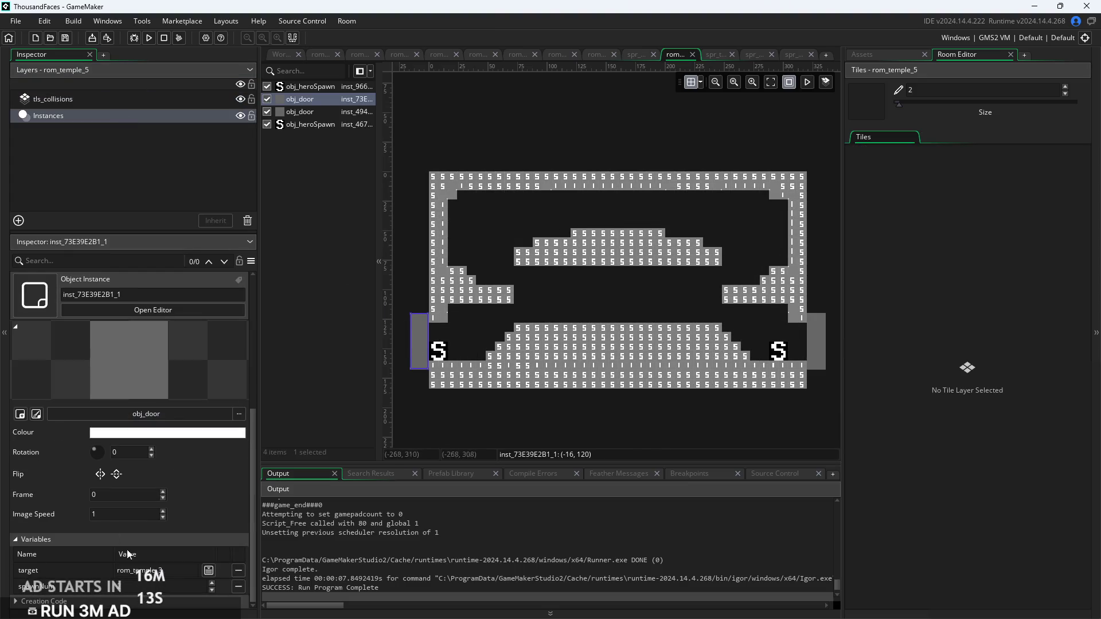
pyautogui.click(209, 571)
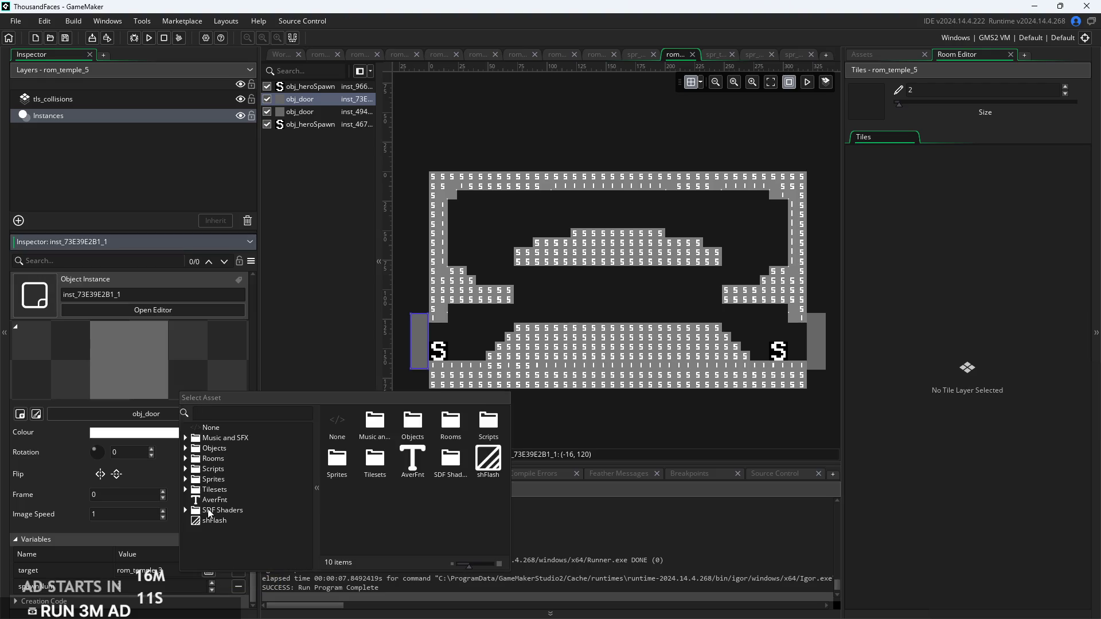
pyautogui.click(185, 459)
pyautogui.scroll(-2, 252, 510)
pyautogui.doubleClick(248, 499)
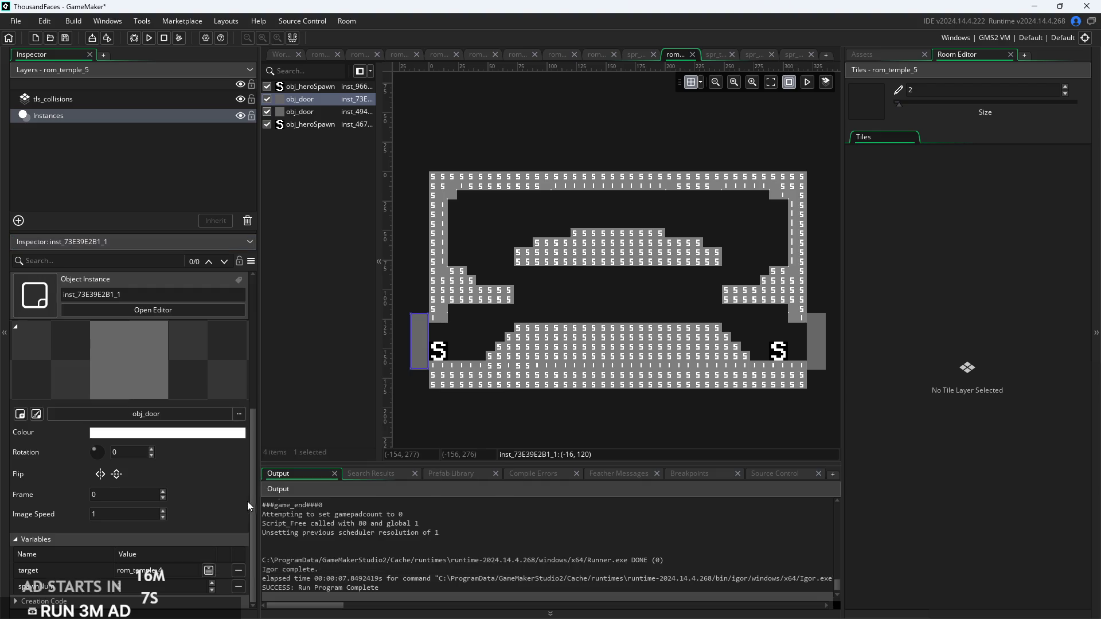
# In rom_temple_4, set the right-edge door's target room to rom_temple_5
pyautogui.scroll(3, 521, 435)
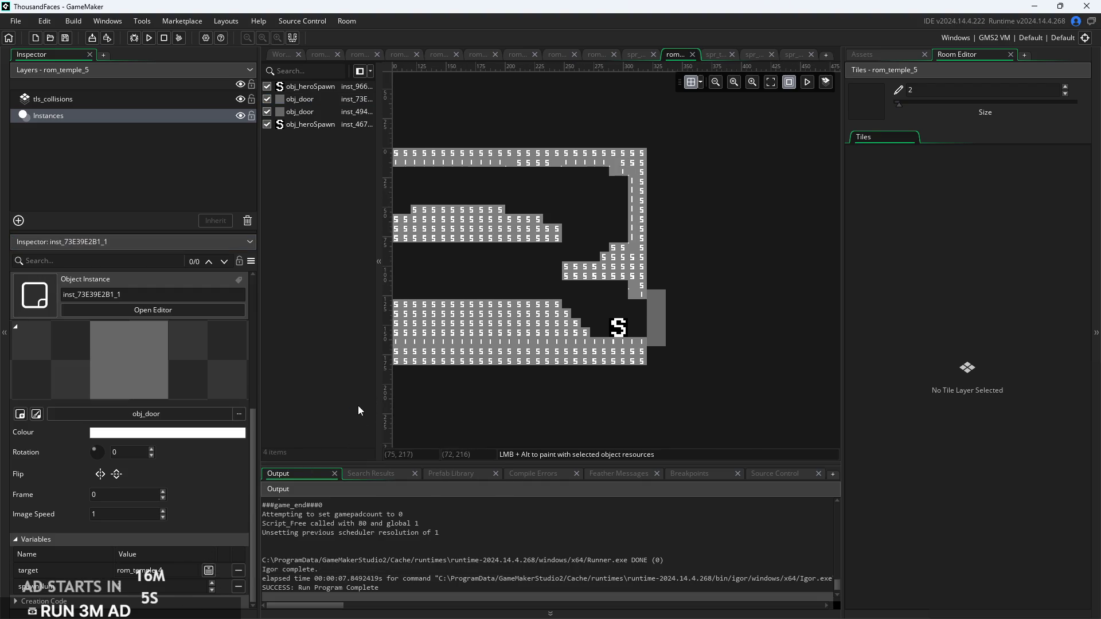
pyautogui.click(689, 313)
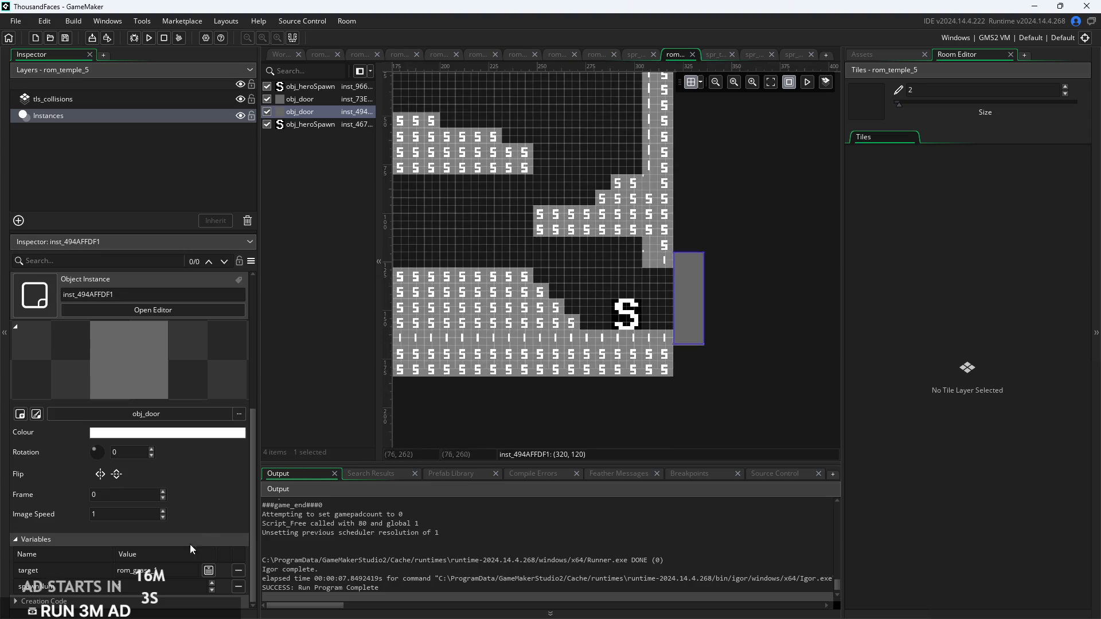
pyautogui.hscroll(-3, 651, 401)
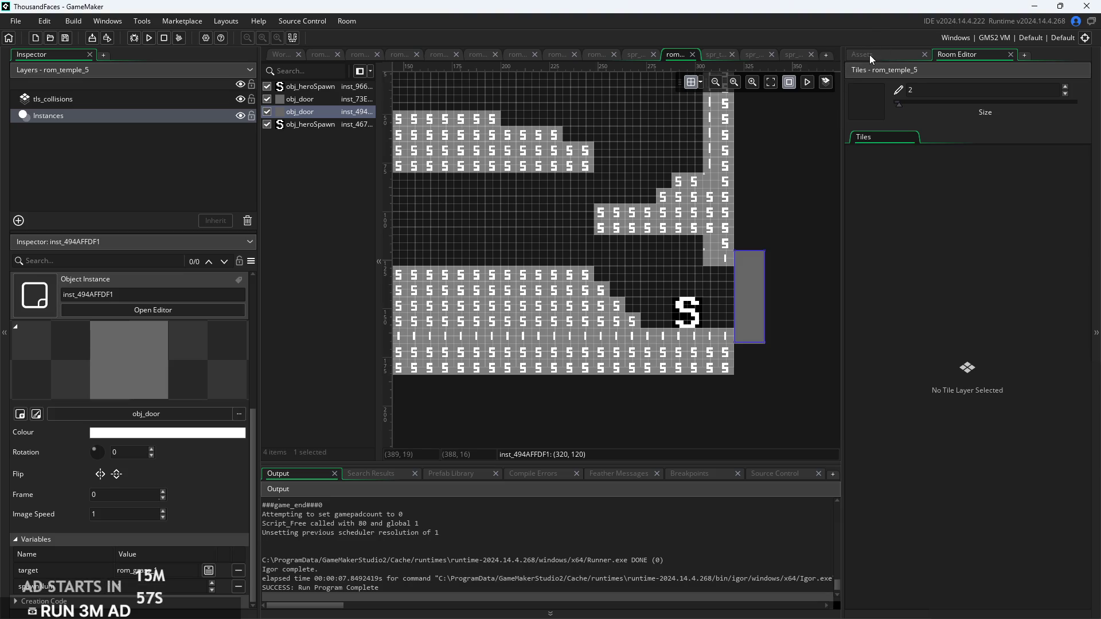
pyautogui.click(869, 53)
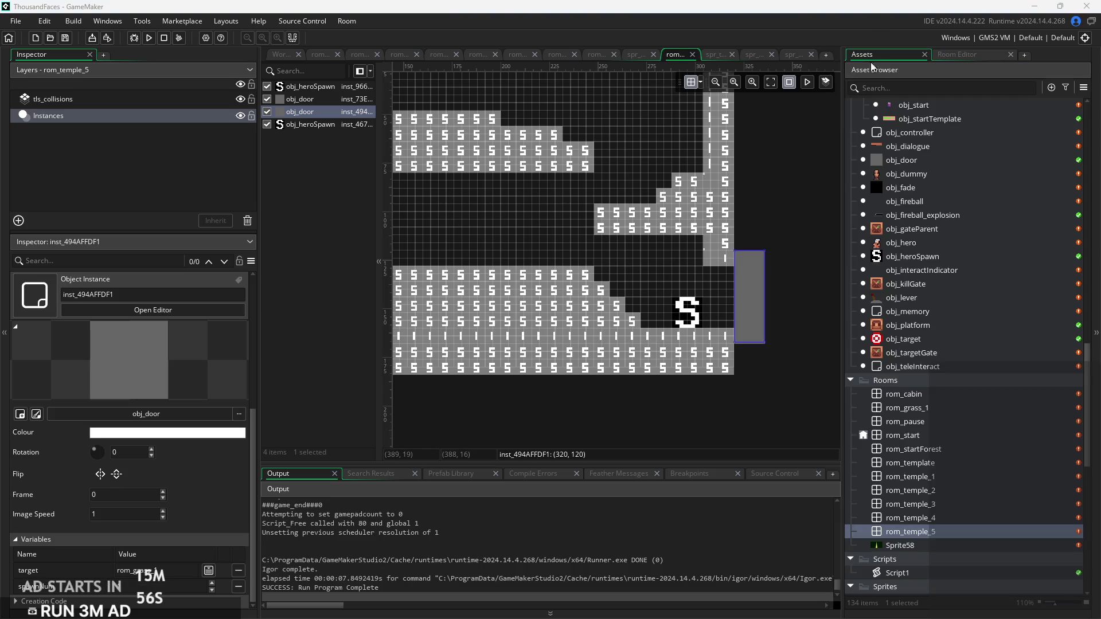
pyautogui.doubleClick(940, 518)
pyautogui.click(680, 314)
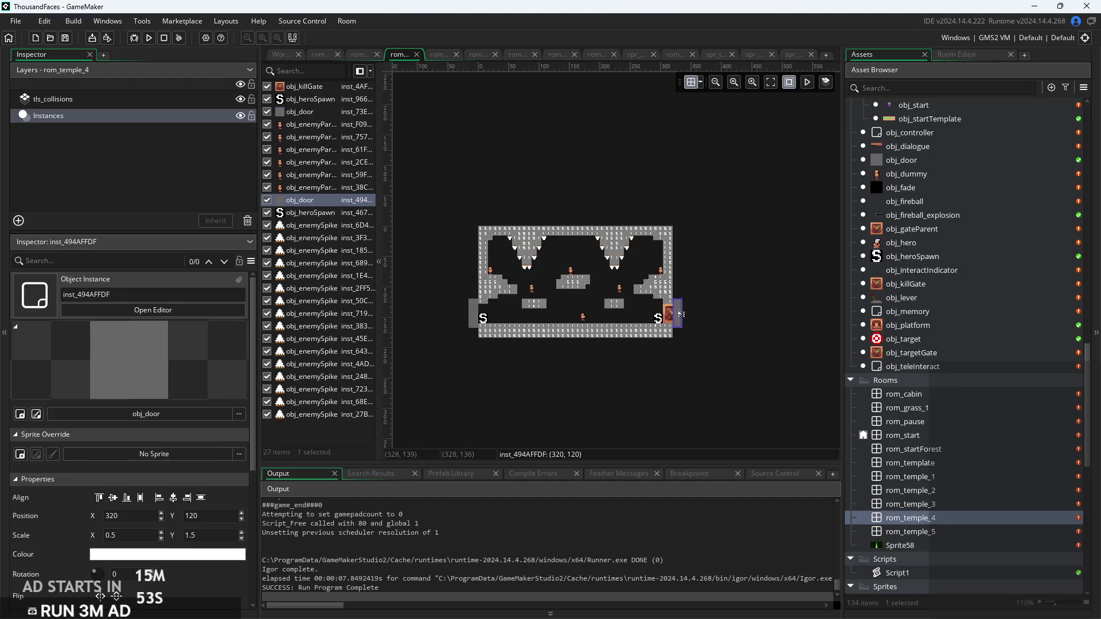
pyautogui.scroll(-3, 40, 525)
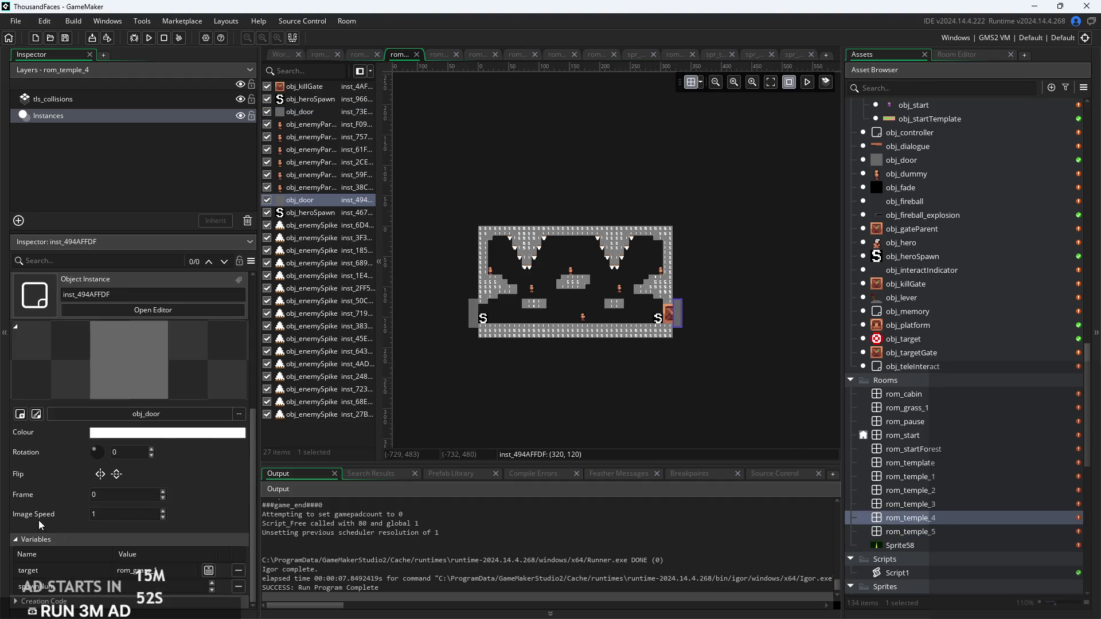
pyautogui.click(209, 571)
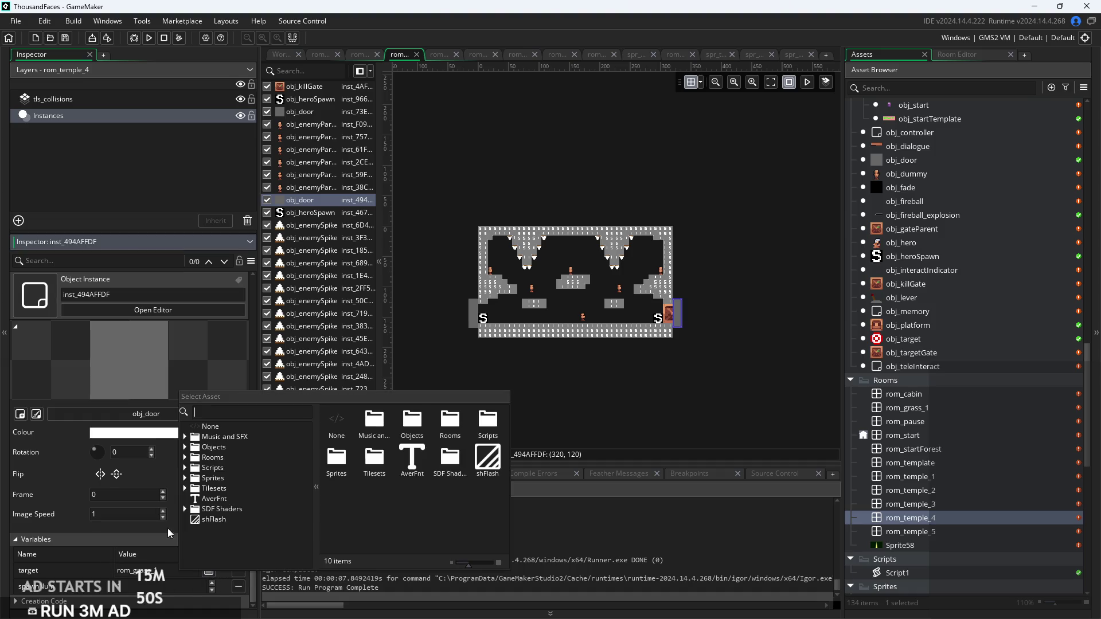
pyautogui.click(185, 458)
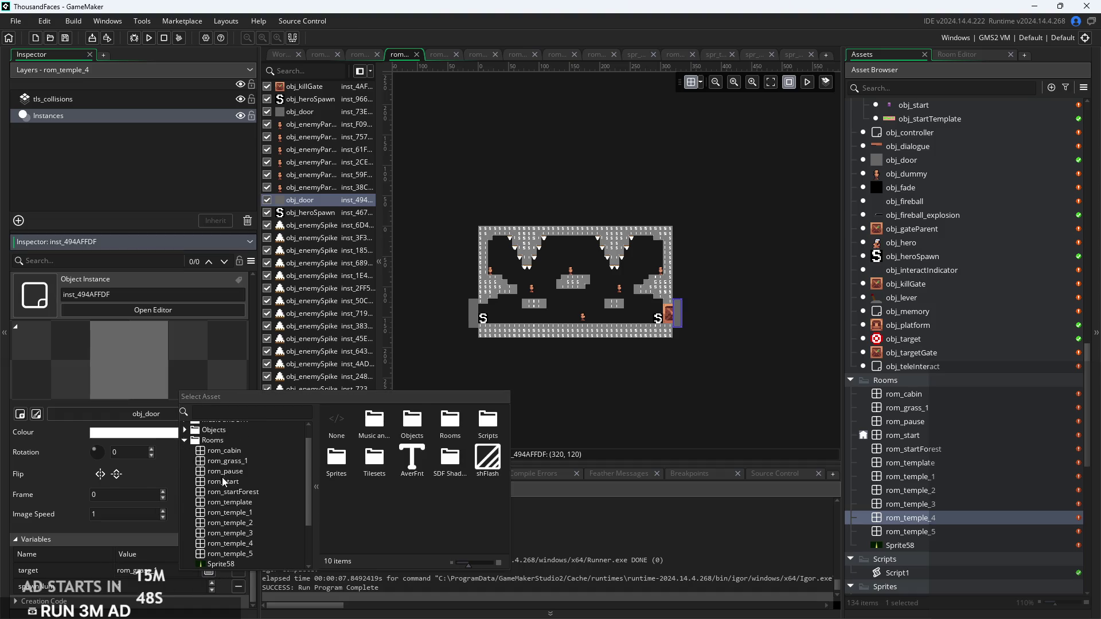
pyautogui.click(251, 555)
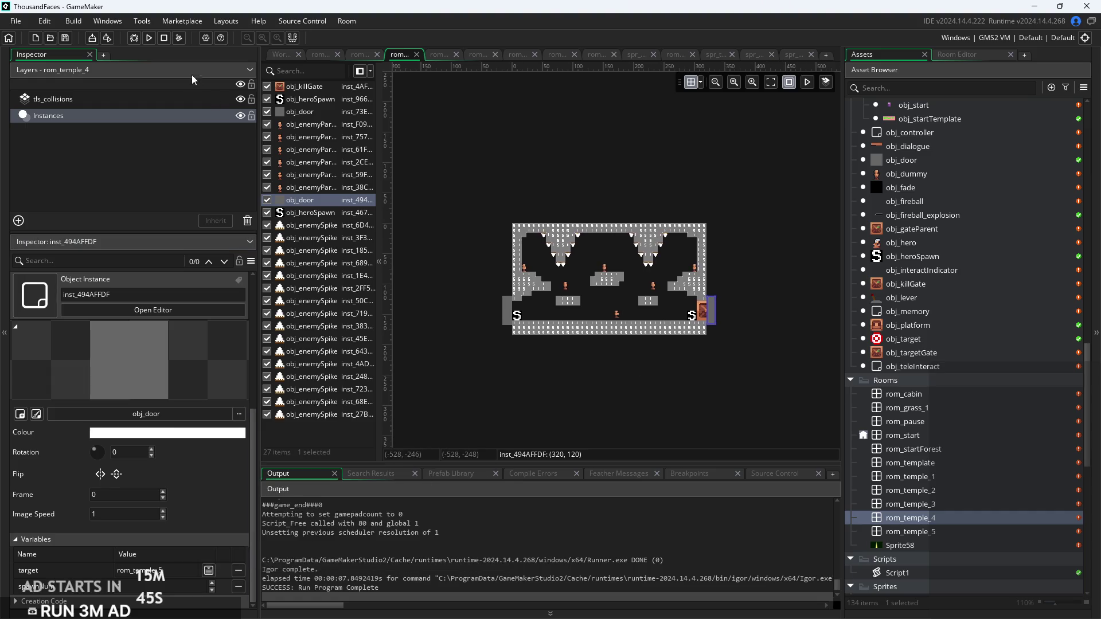
pyautogui.click(272, 56)
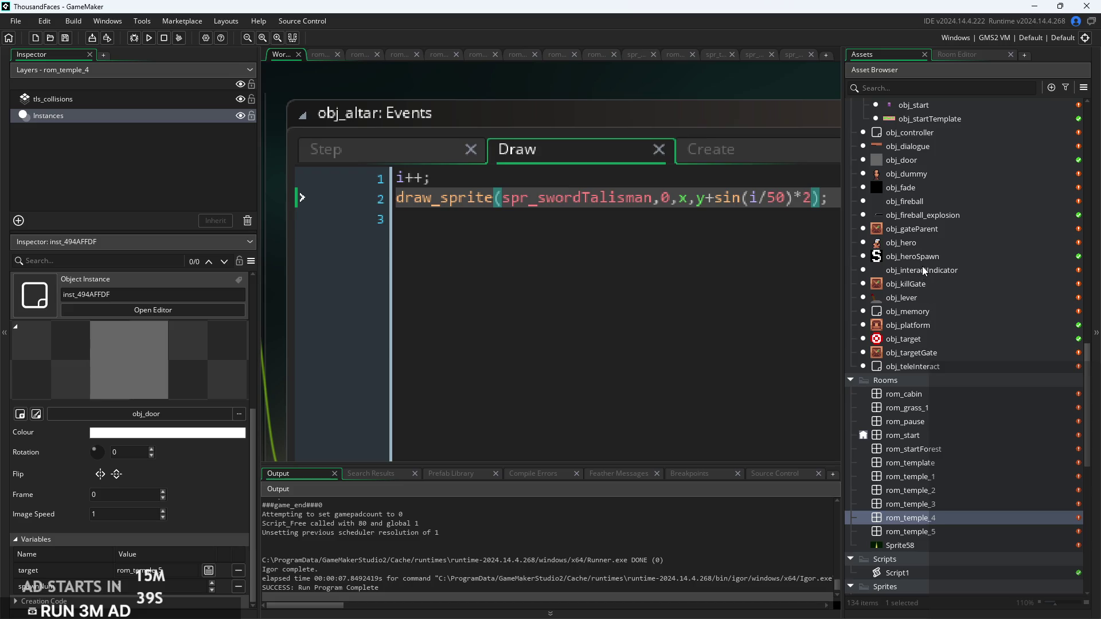
# Offset obj_altar's talisman to x+8, y+sin(i/50)*2+12 and launch a playtest
pyautogui.doubleClick(945, 368)
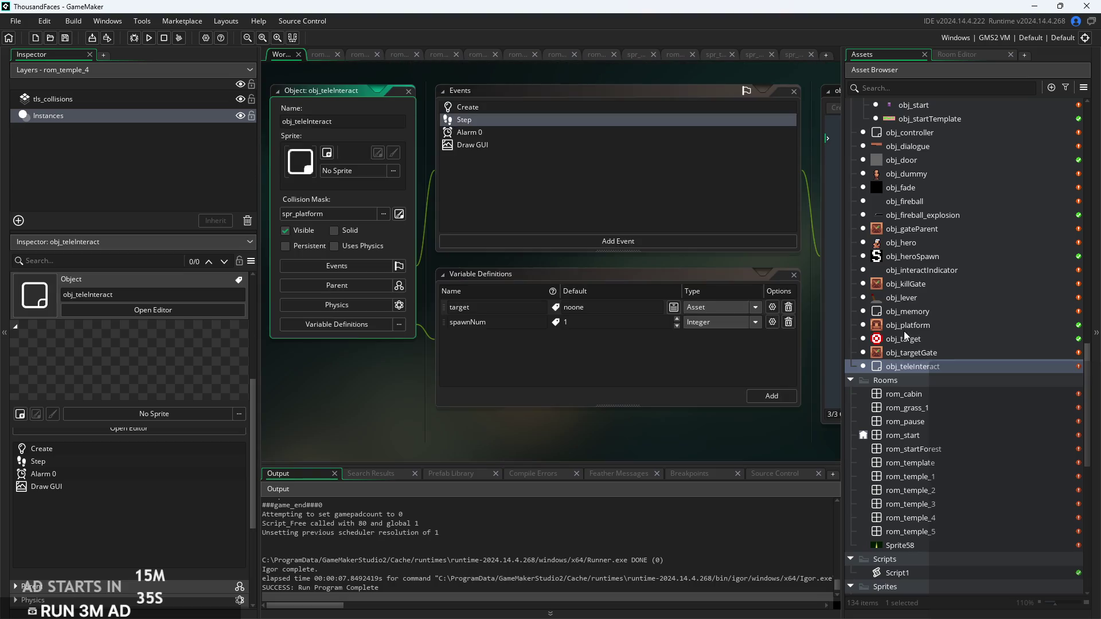
pyautogui.scroll(4, 938, 294)
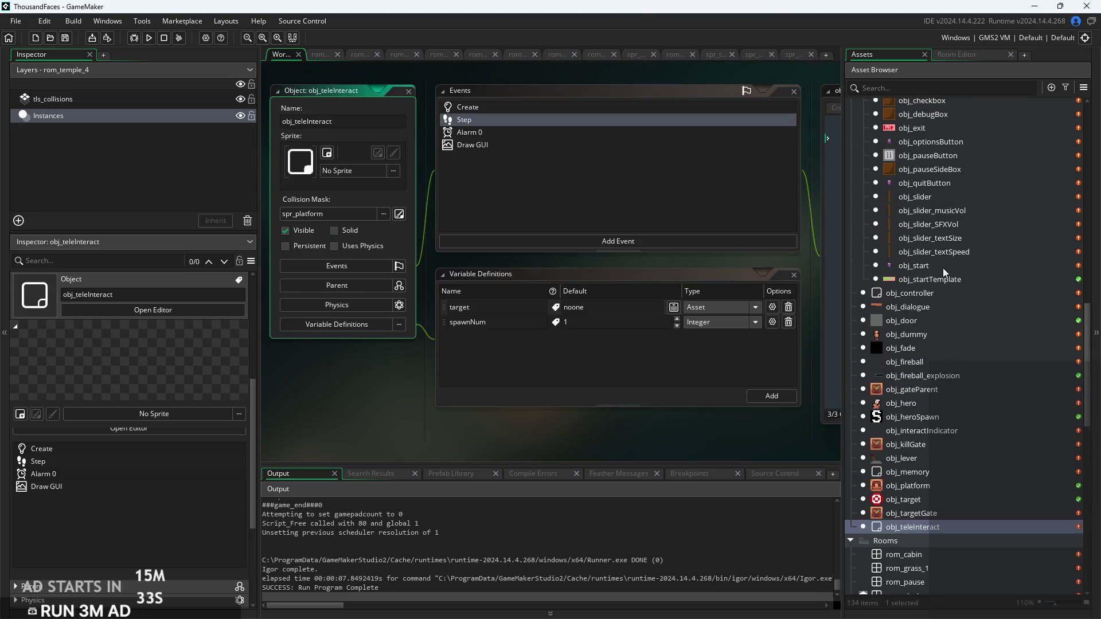
pyautogui.scroll(3, 958, 398)
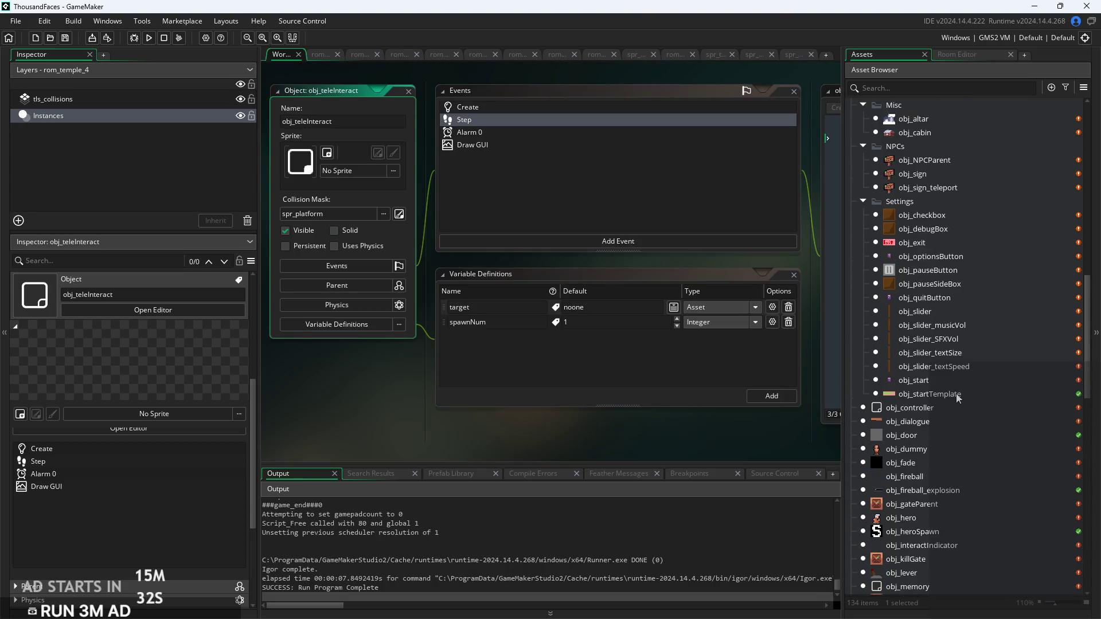
pyautogui.doubleClick(927, 119)
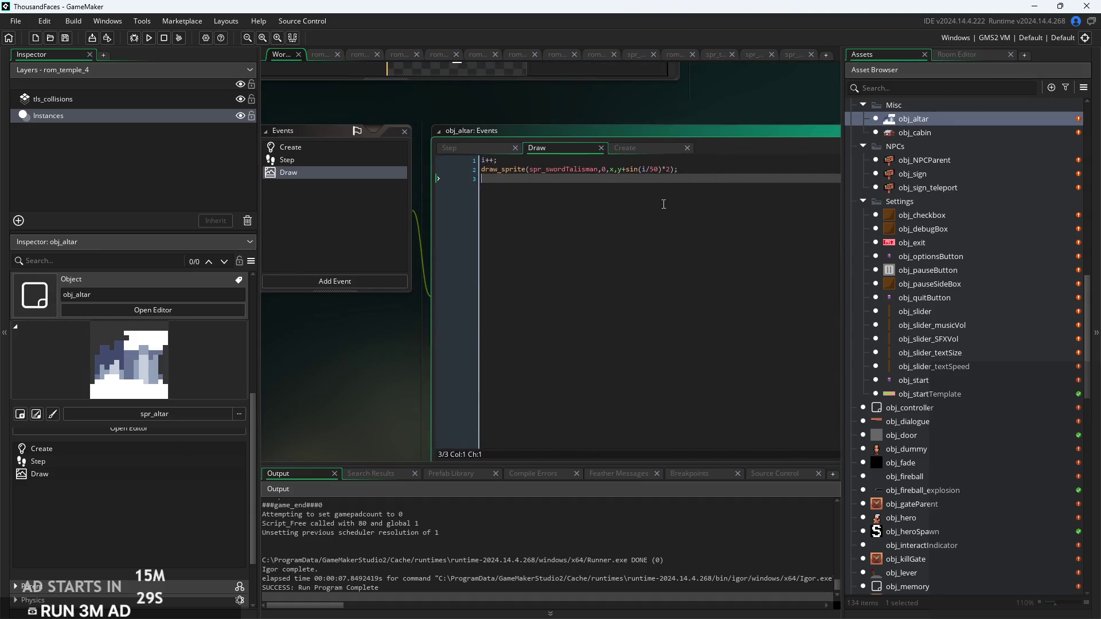
pyautogui.scroll(5, 659, 210)
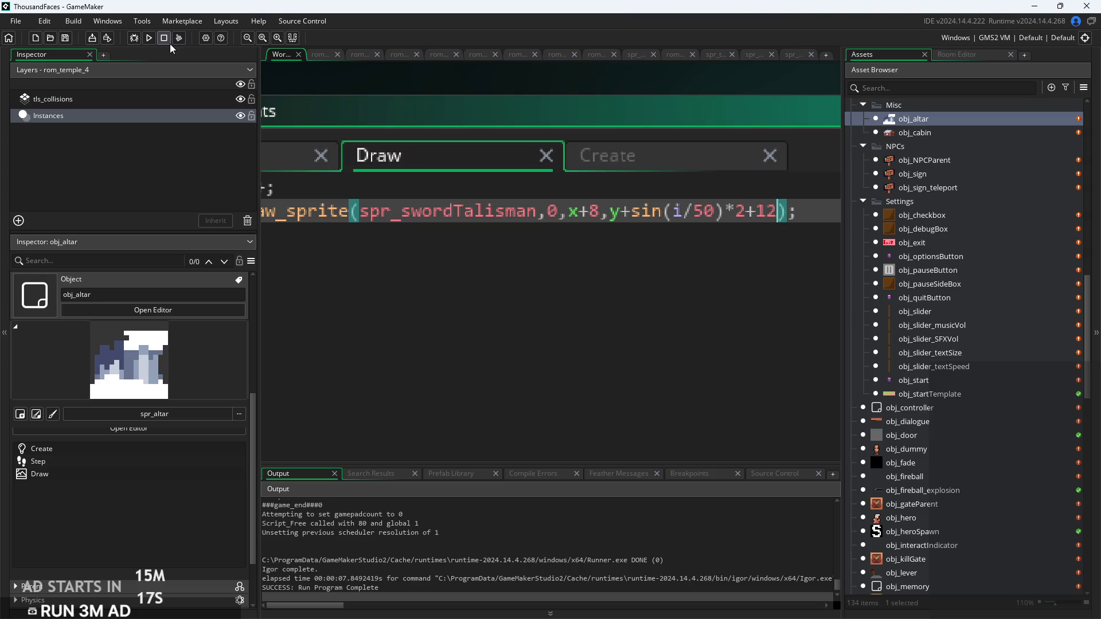
pyautogui.click(148, 38)
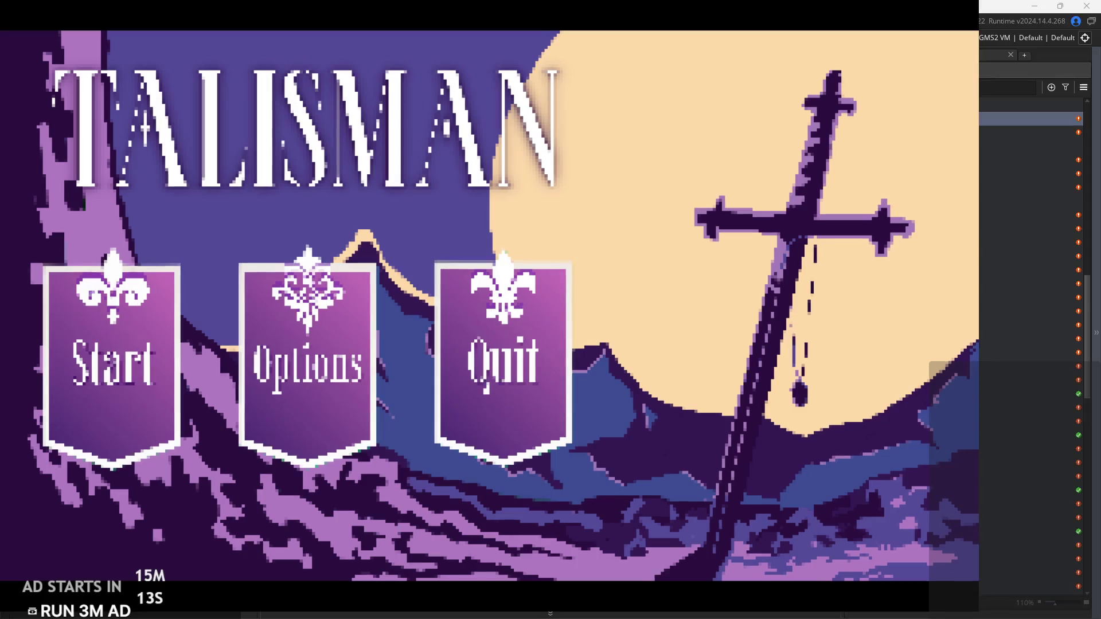
# Start a new game and run the hero across the temple floor slashing, then back to the left exit
pyautogui.click(92, 387)
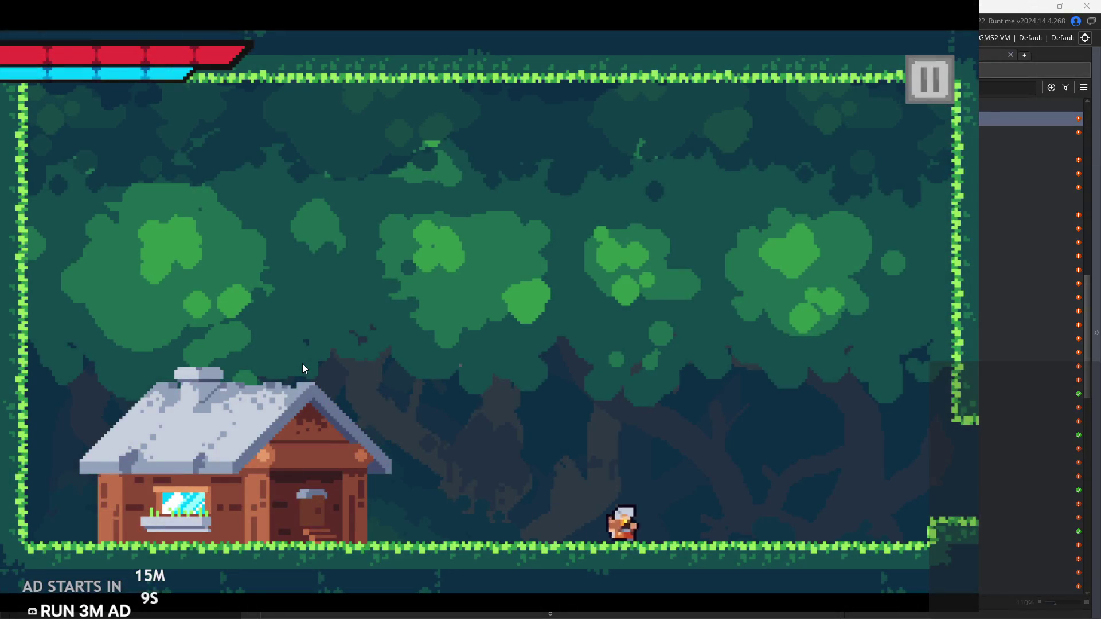
pyautogui.press('Left')
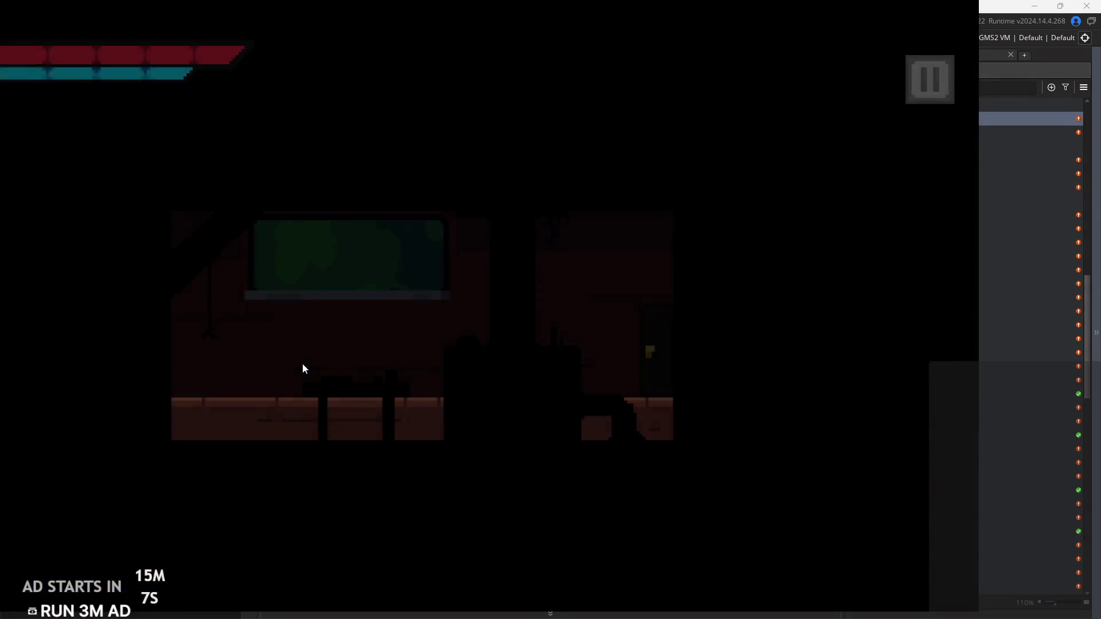
pyautogui.press('Left')
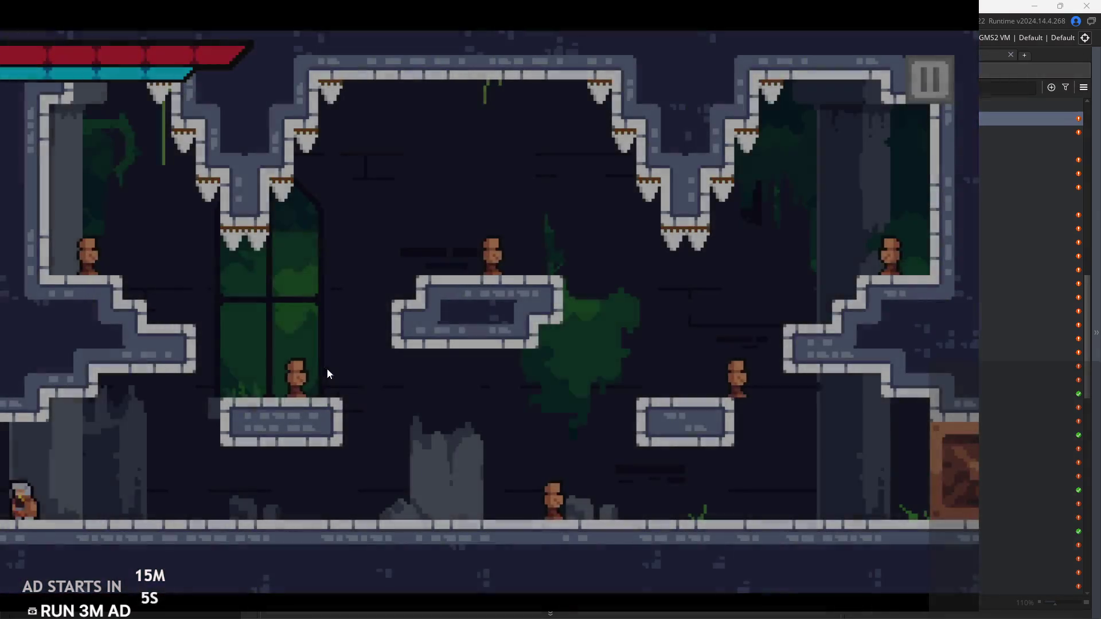
pyautogui.press('Right')
pyautogui.press('x')
pyautogui.press('Right')
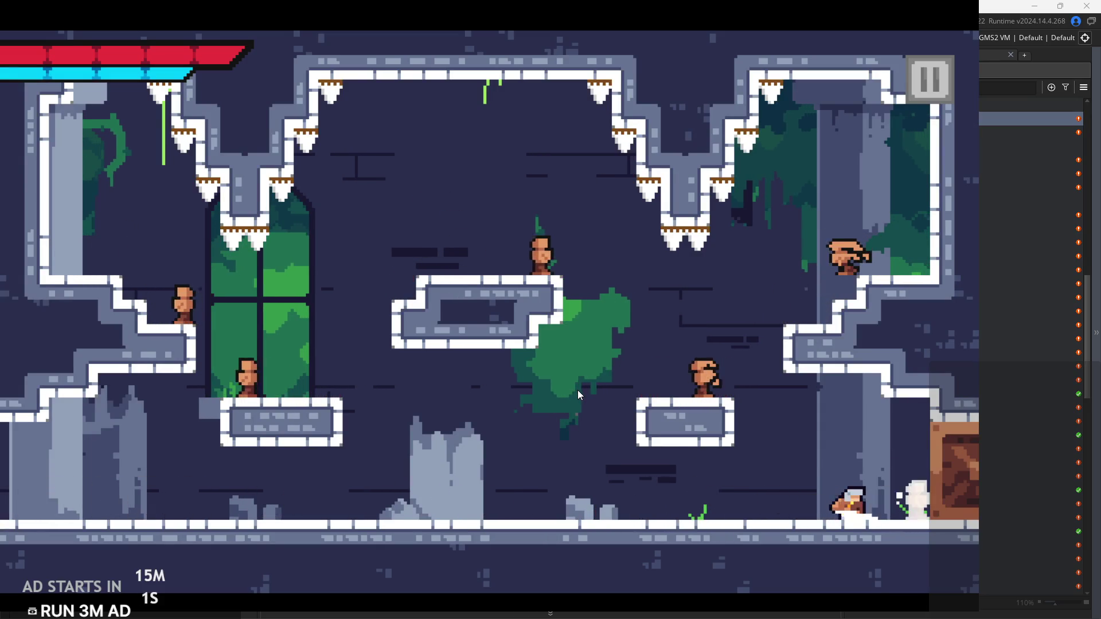
pyautogui.press('x')
pyautogui.press('Left')
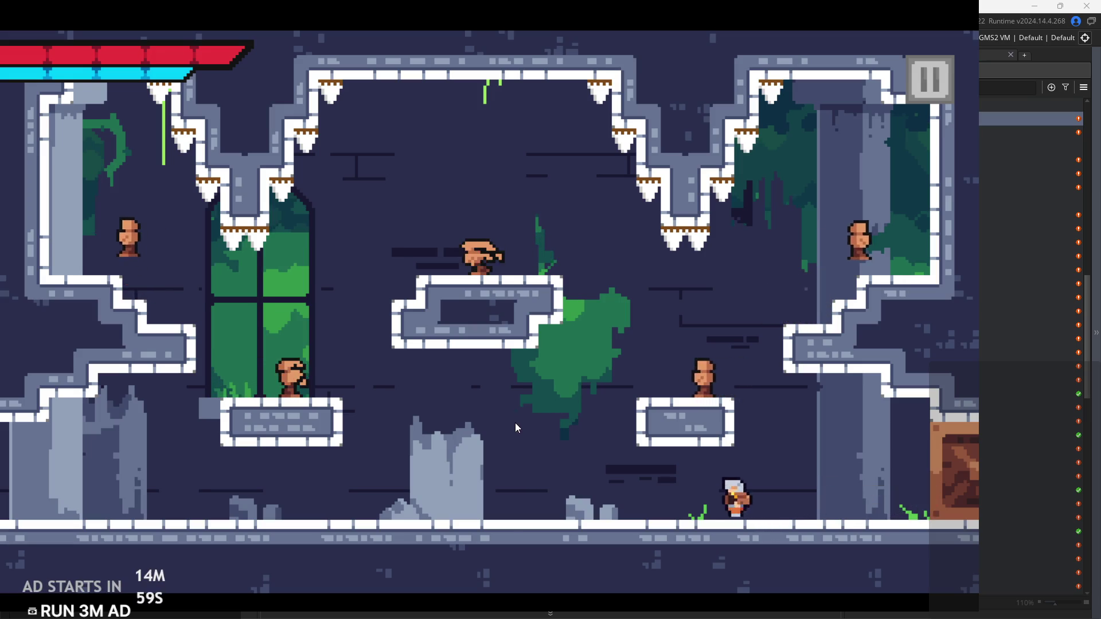
pyautogui.press('Left')
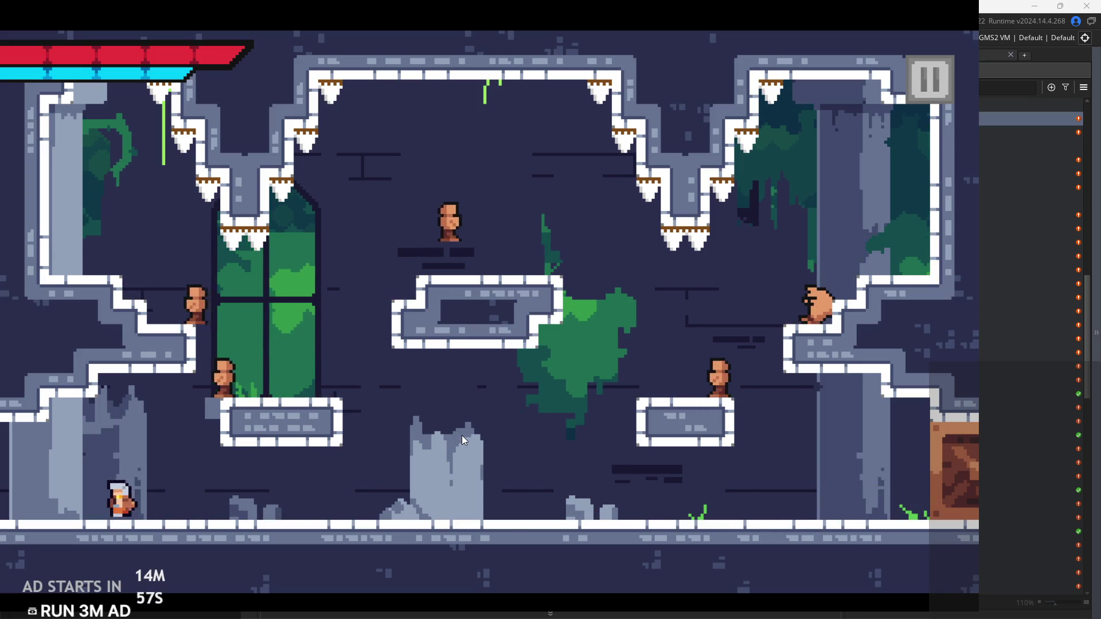
# Re-enter the temple room and jump-slash up onto the right platform and ledge
pyautogui.press('Right')
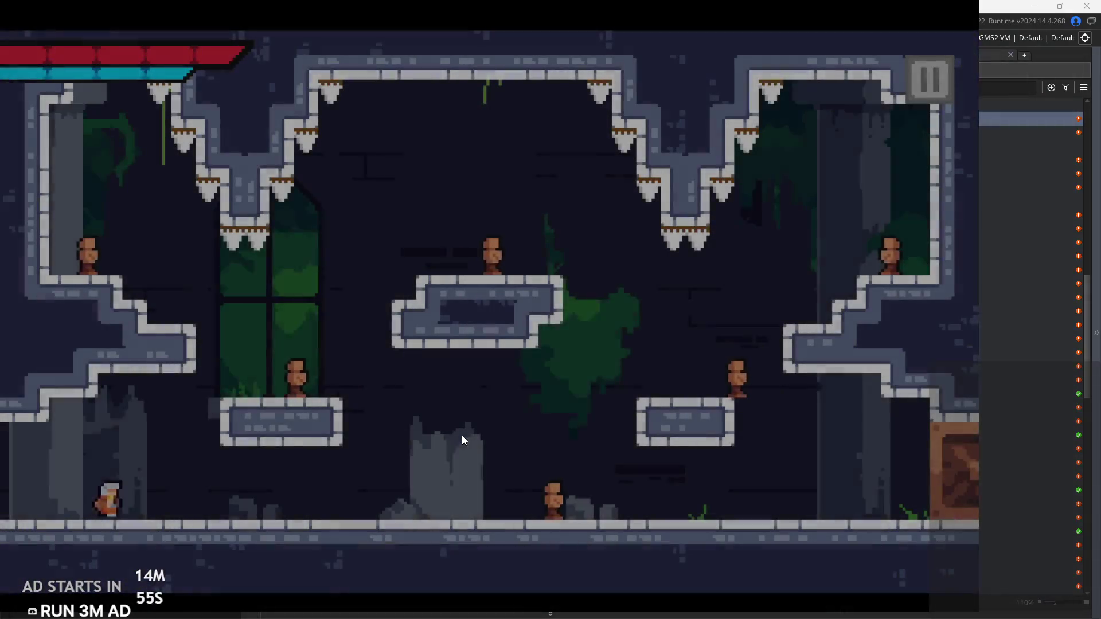
pyautogui.press('Right')
pyautogui.press('z')
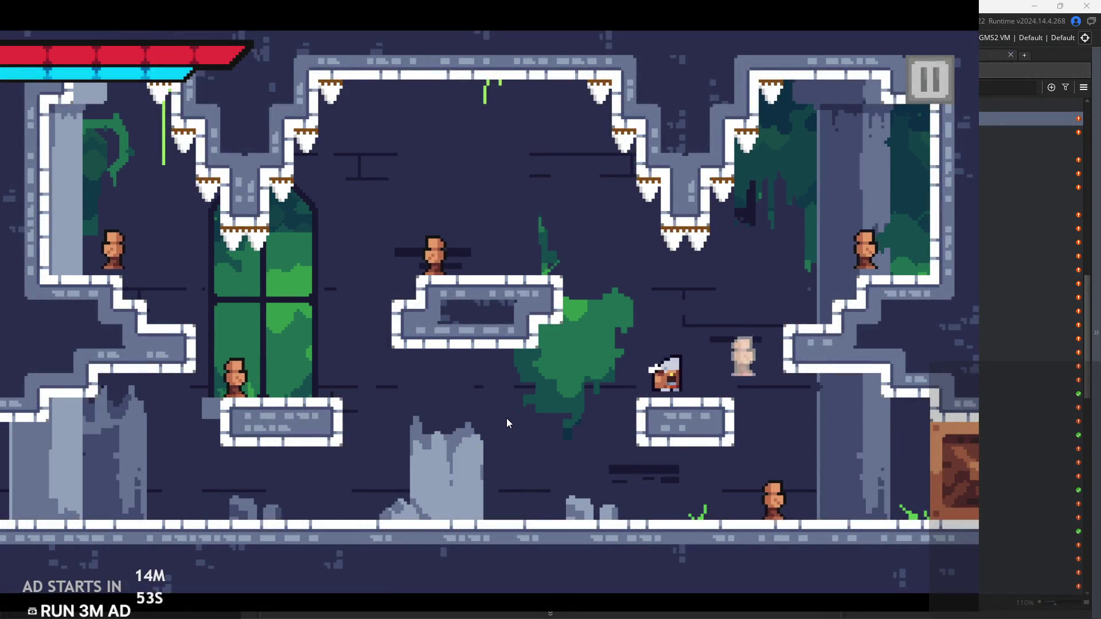
pyautogui.press('z')
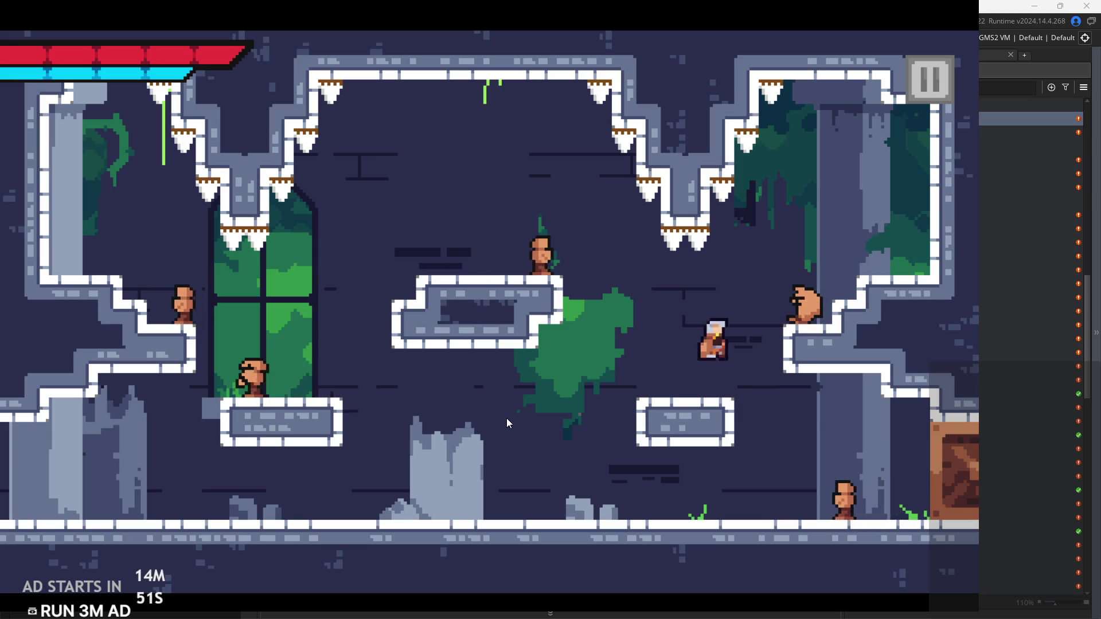
pyautogui.press('z')
pyautogui.press('Right')
pyautogui.press('Left')
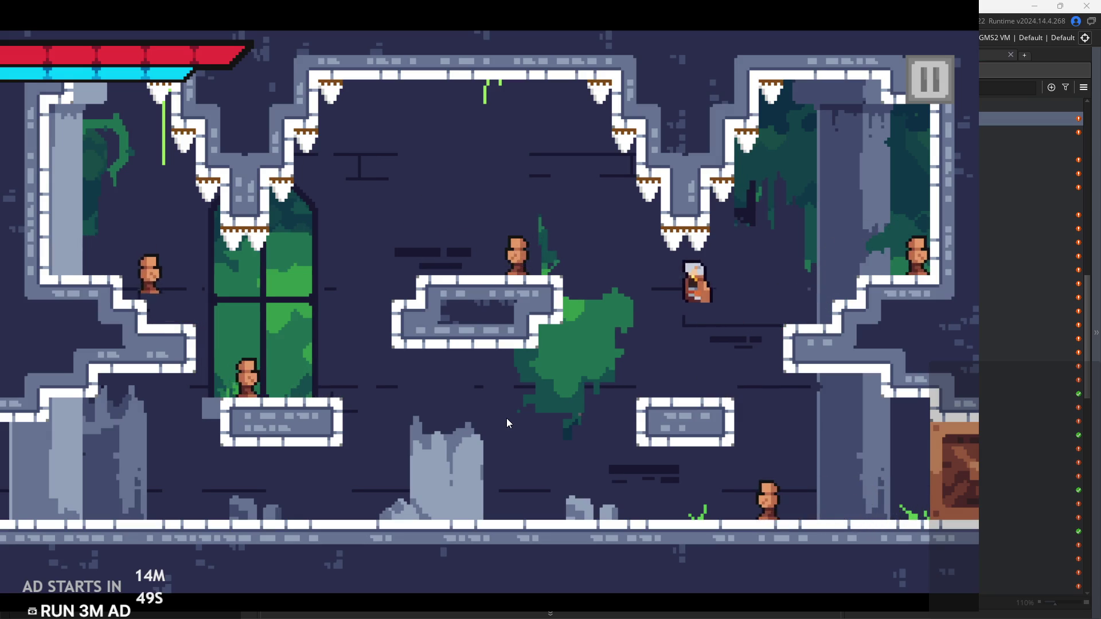
pyautogui.press('z')
pyautogui.press('Right')
pyautogui.press('x')
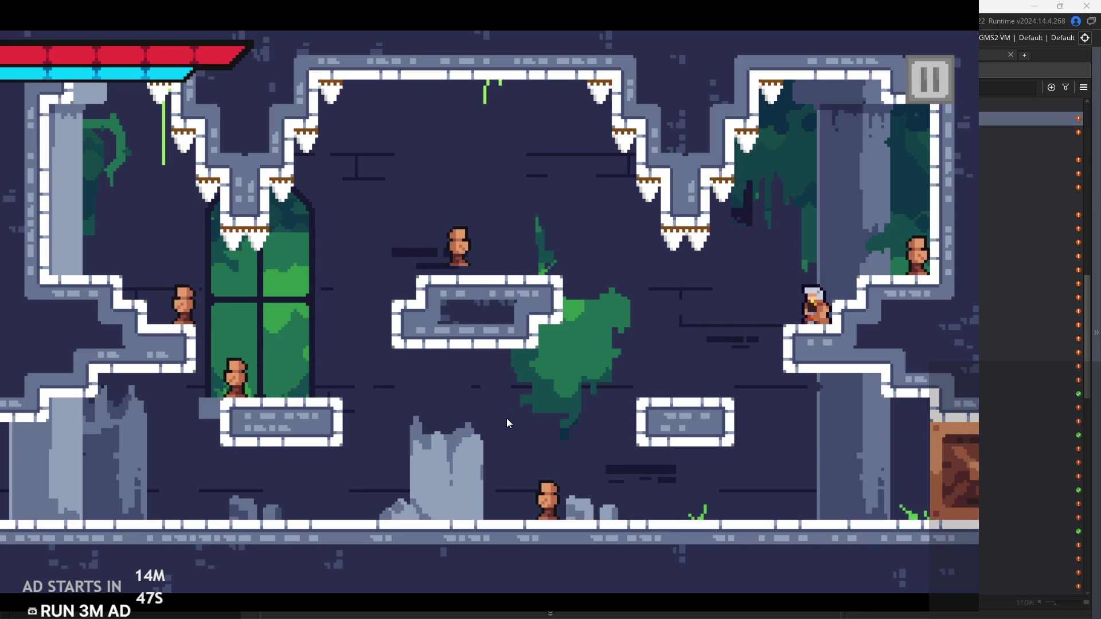
pyautogui.press('Right')
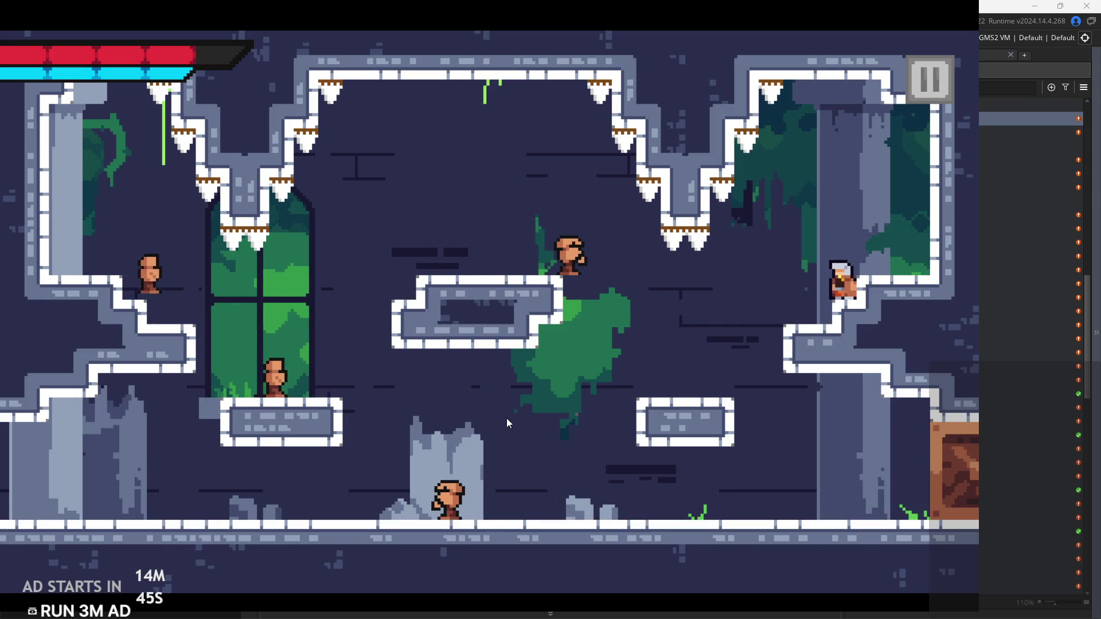
pyautogui.press('Left')
pyautogui.press('z')
pyautogui.press('Right')
pyautogui.press('x')
# Jump and slash around the right ledge, small platform and right wall
pyautogui.press('Left')
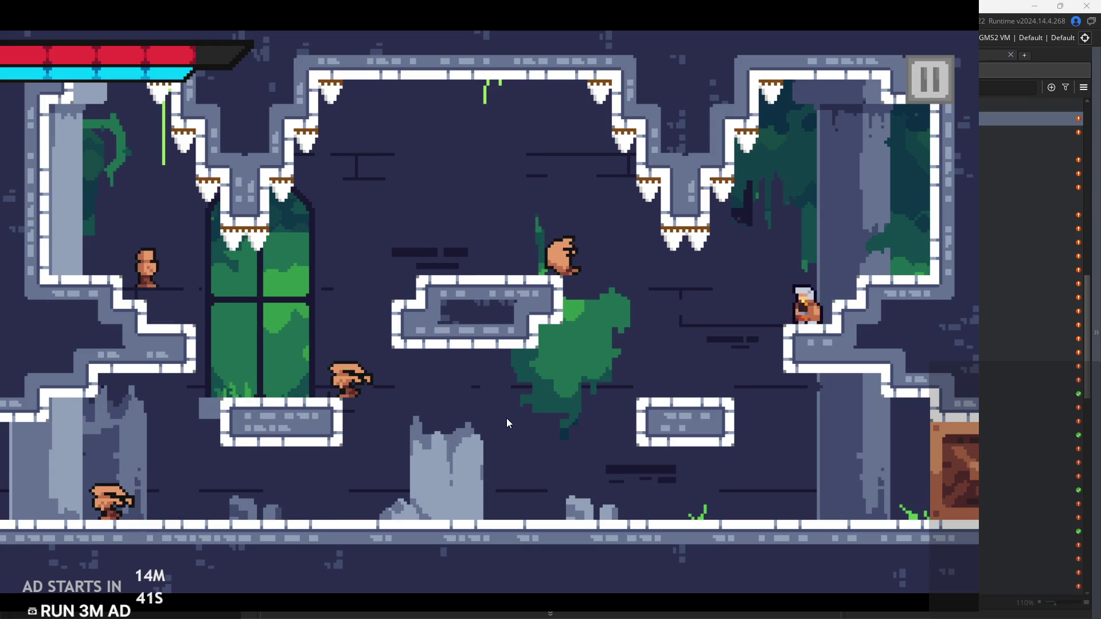
pyautogui.press('x')
pyautogui.press('x')
pyautogui.press('Right')
pyautogui.press('Left')
pyautogui.press('z')
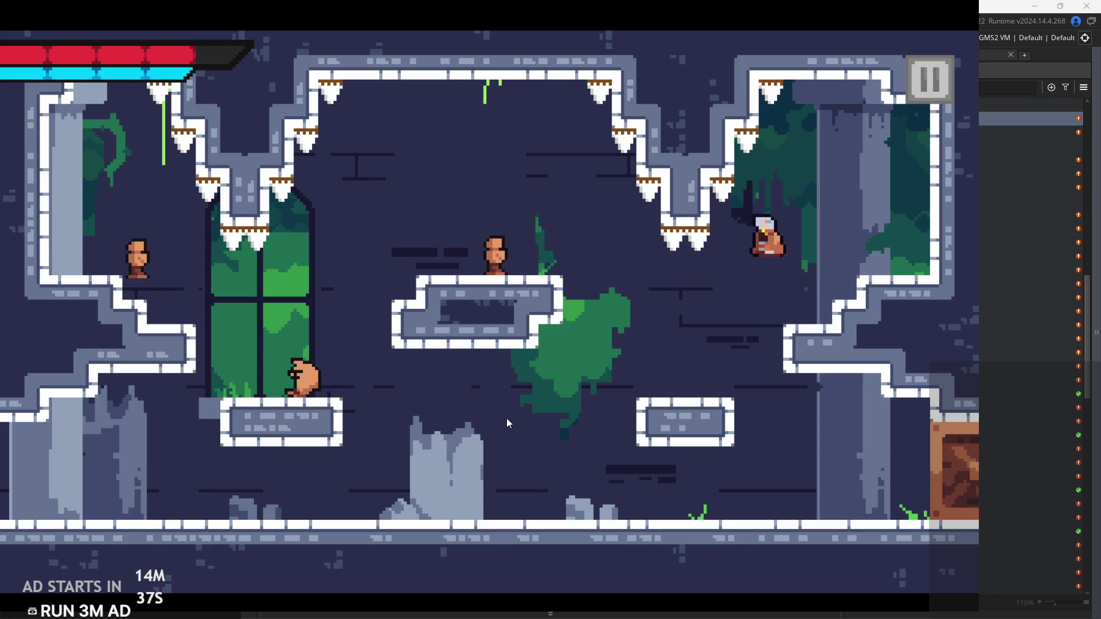
pyautogui.press('z')
pyautogui.press('Right')
pyautogui.press('x')
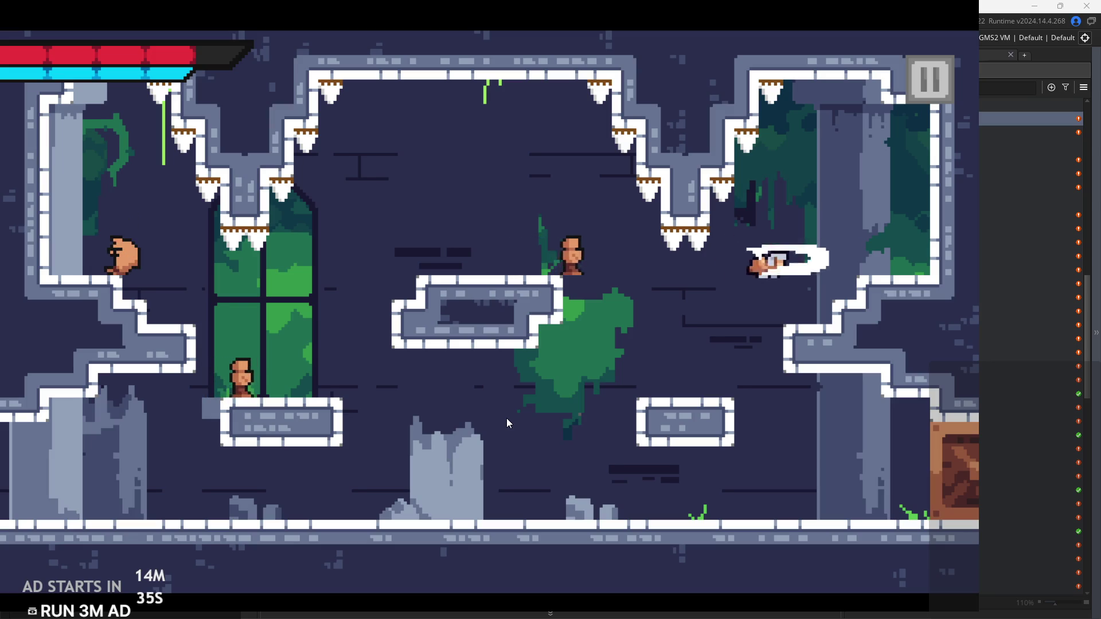
pyautogui.press('Left')
pyautogui.press('z')
pyautogui.press('Right')
pyautogui.press('Left')
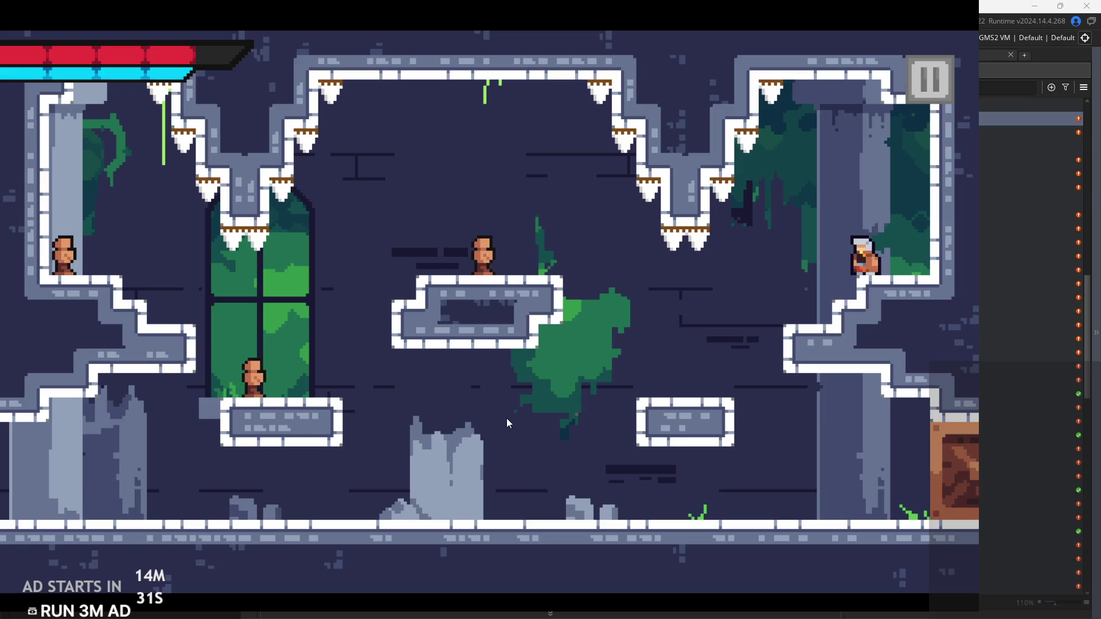
pyautogui.press('Left')
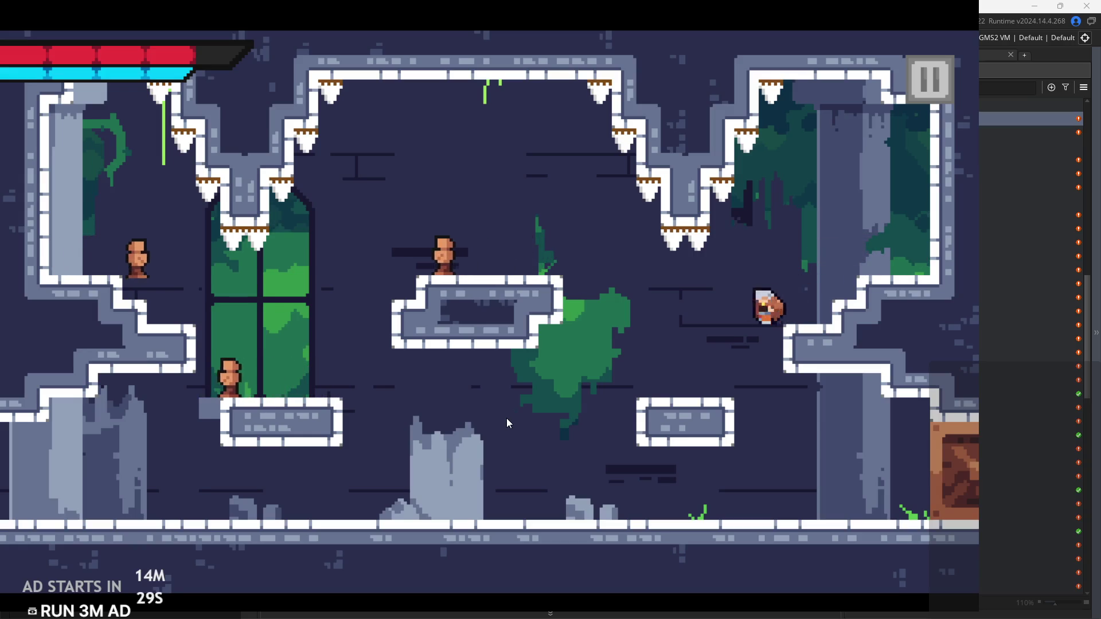
pyautogui.press('z')
pyautogui.press('Right')
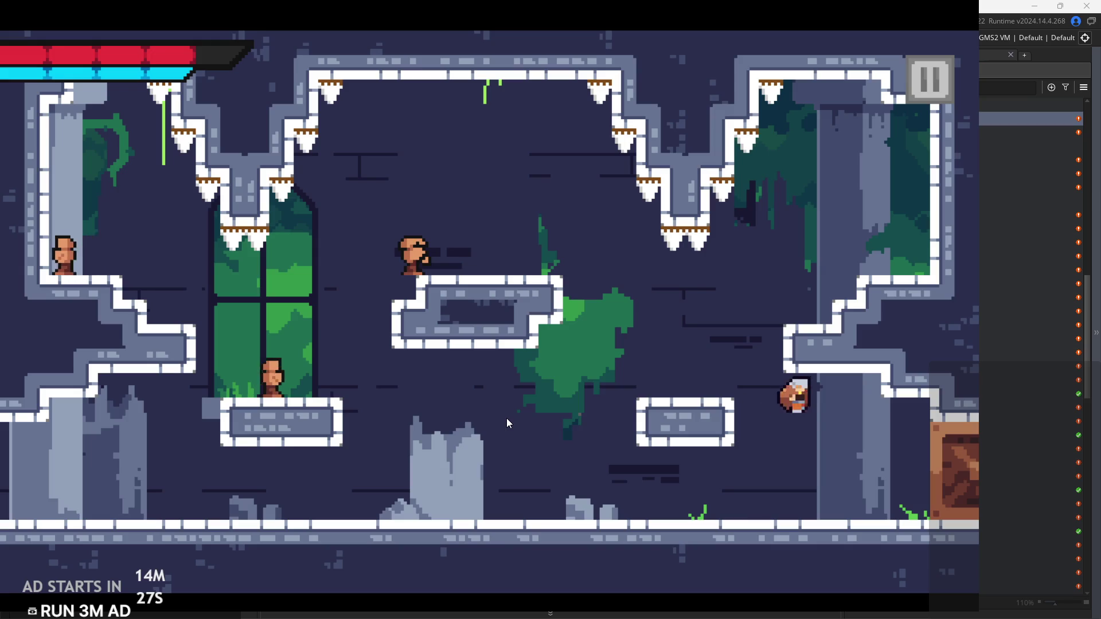
pyautogui.press('z')
pyautogui.press('Left')
pyautogui.press('z')
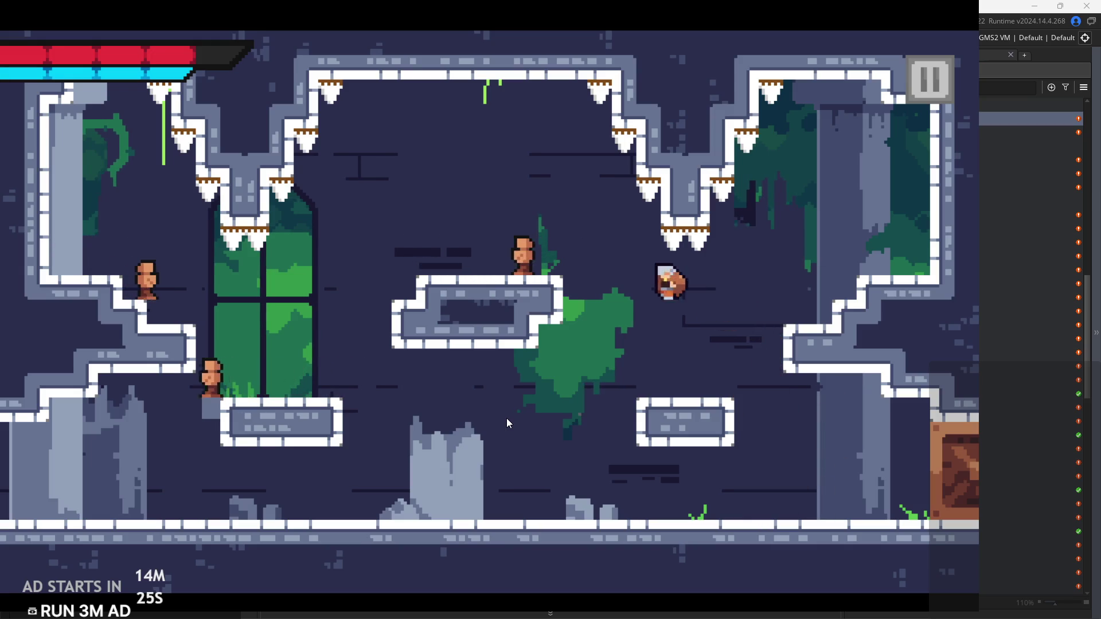
pyautogui.press('z')
pyautogui.press('Right')
pyautogui.press('Left')
pyautogui.press('z')
pyautogui.press('Right')
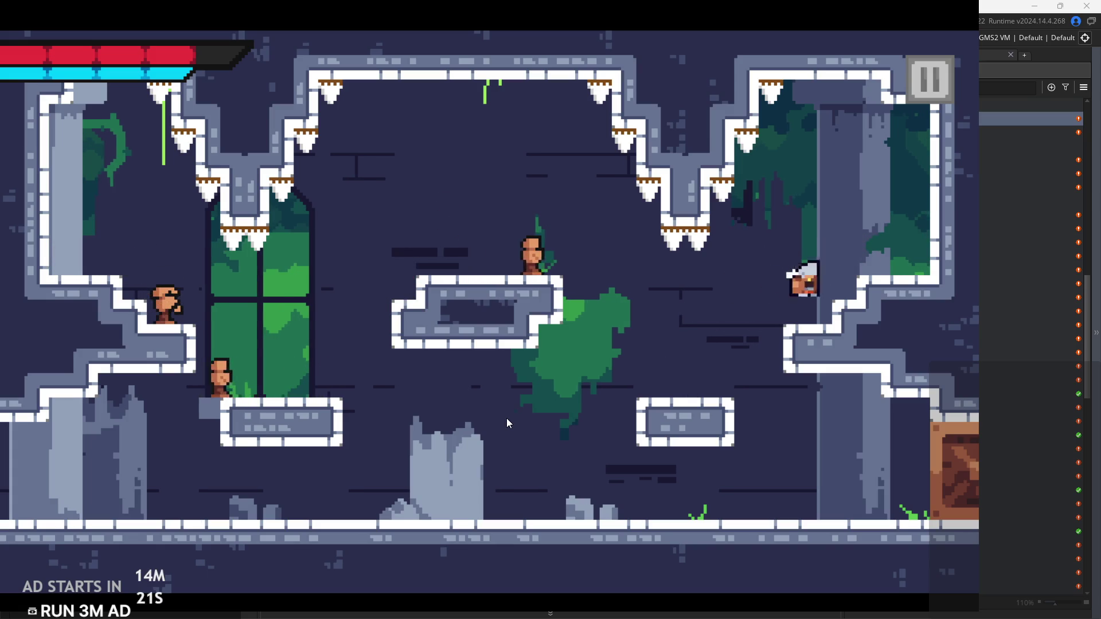
# Fight across the central and upper-left platforms, then run the hero right into the next room
pyautogui.press('Left')
pyautogui.press('z')
pyautogui.press('Right')
pyautogui.press('Right')
pyautogui.press('x')
pyautogui.press('x')
pyautogui.press('Left')
pyautogui.press('x')
pyautogui.press('Left')
pyautogui.press('z')
pyautogui.press('x')
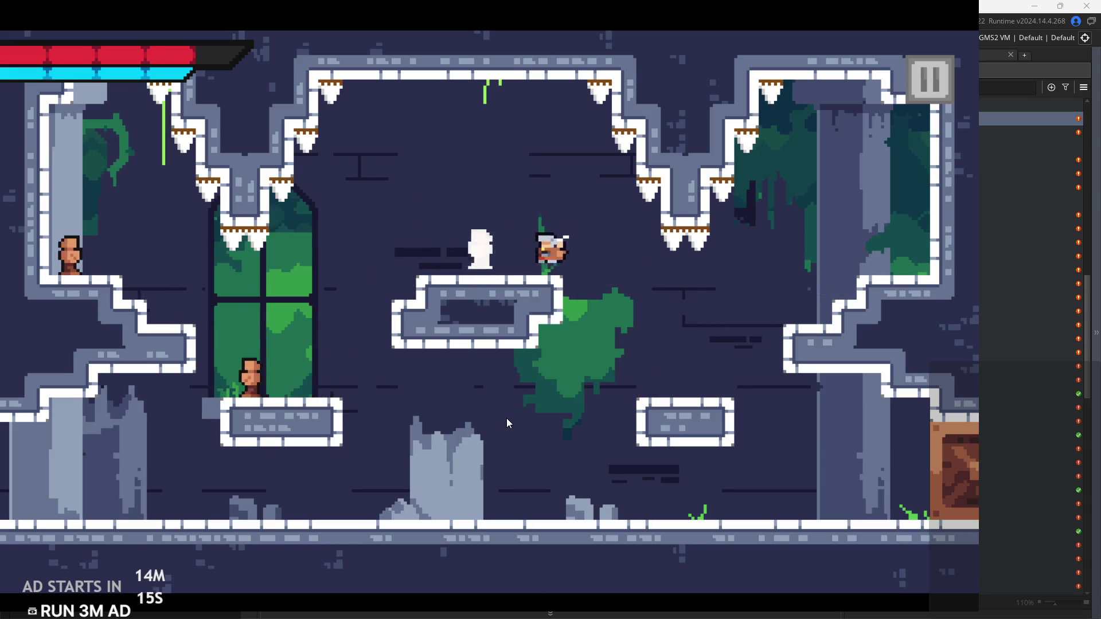
pyautogui.press('x')
pyautogui.press('z')
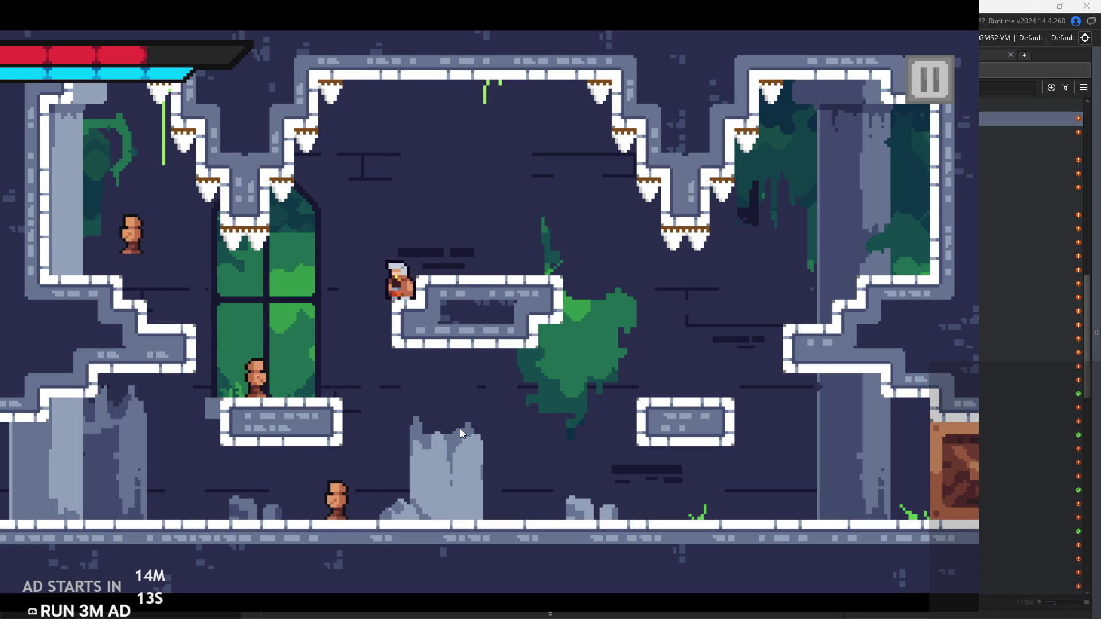
pyautogui.press('Left')
pyautogui.press('x')
pyautogui.press('x')
pyautogui.press('Left')
pyautogui.press('z')
pyautogui.press('Left')
pyautogui.press('x')
pyautogui.press('Right')
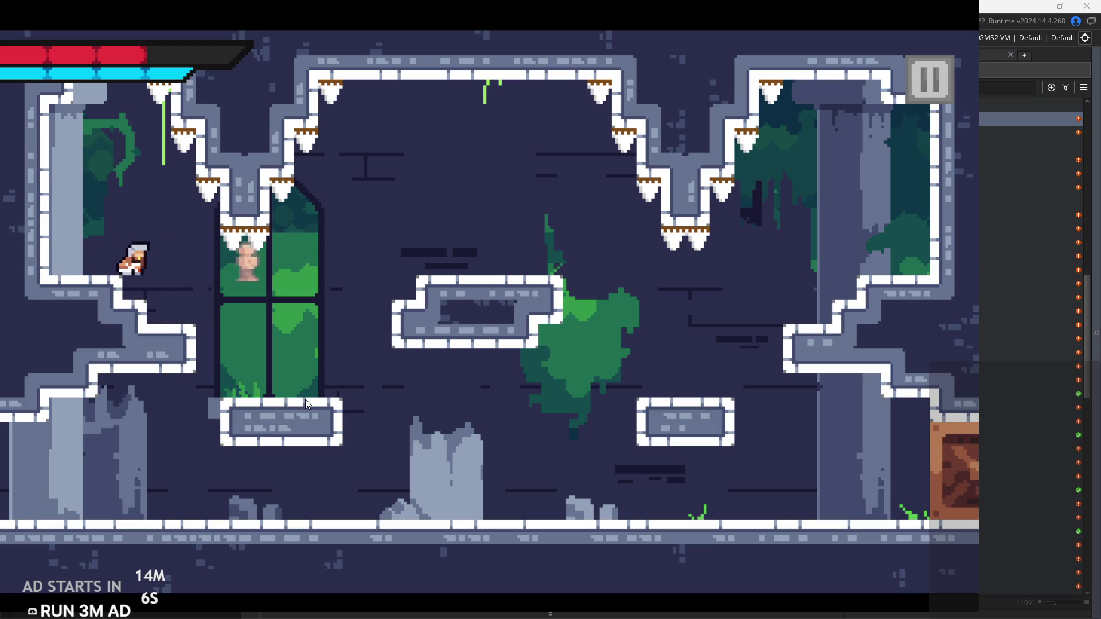
pyautogui.press('Right')
pyautogui.press('Left')
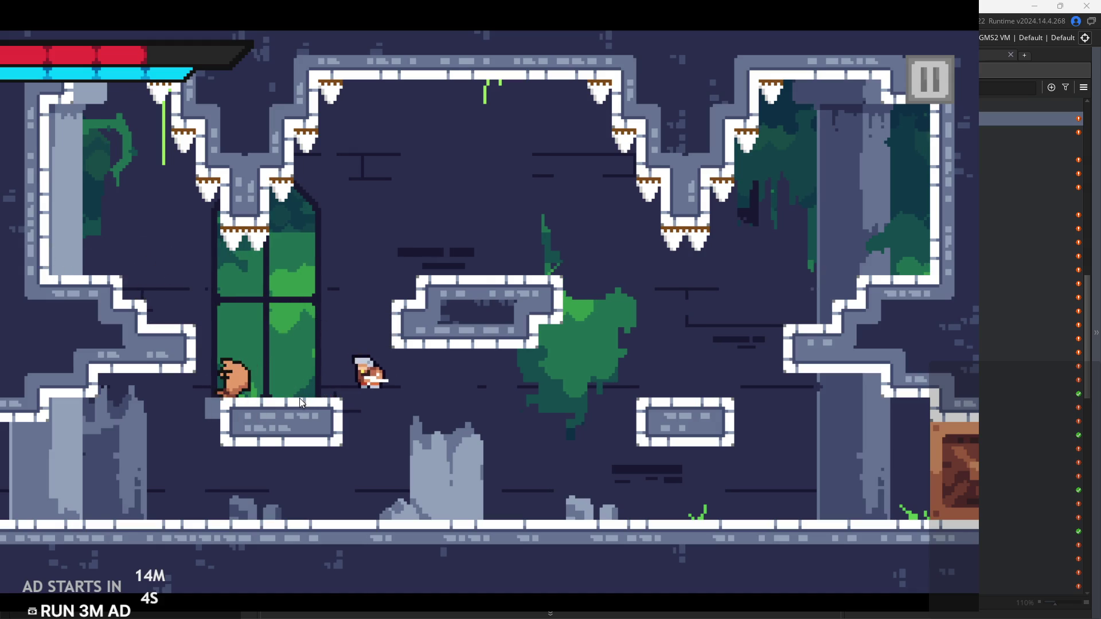
pyautogui.press('Left')
pyautogui.press('Right')
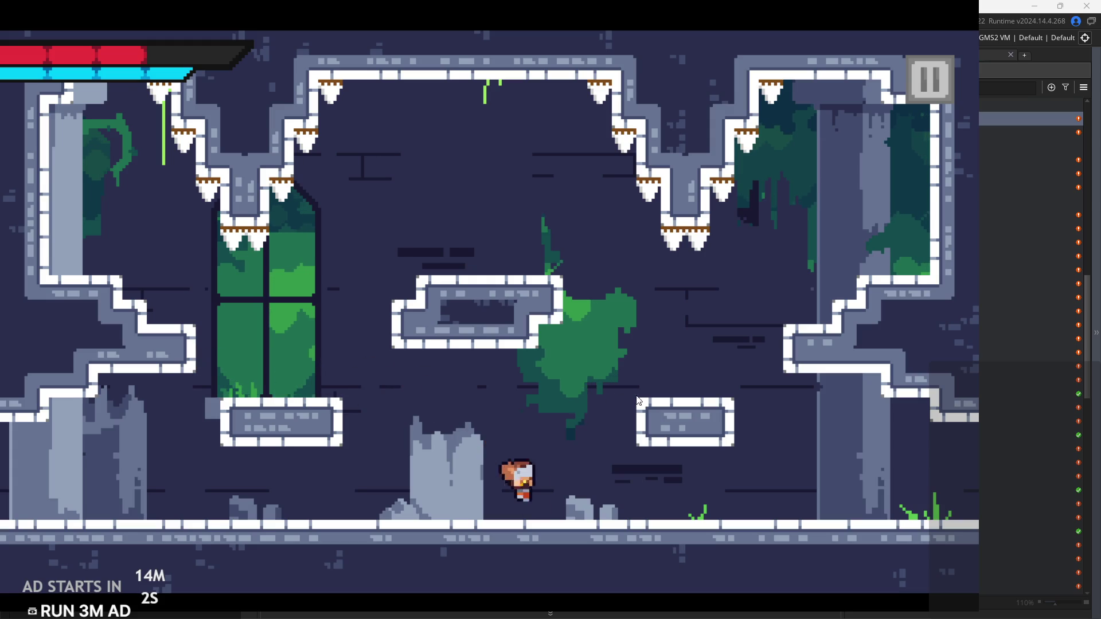
pyautogui.press('Right')
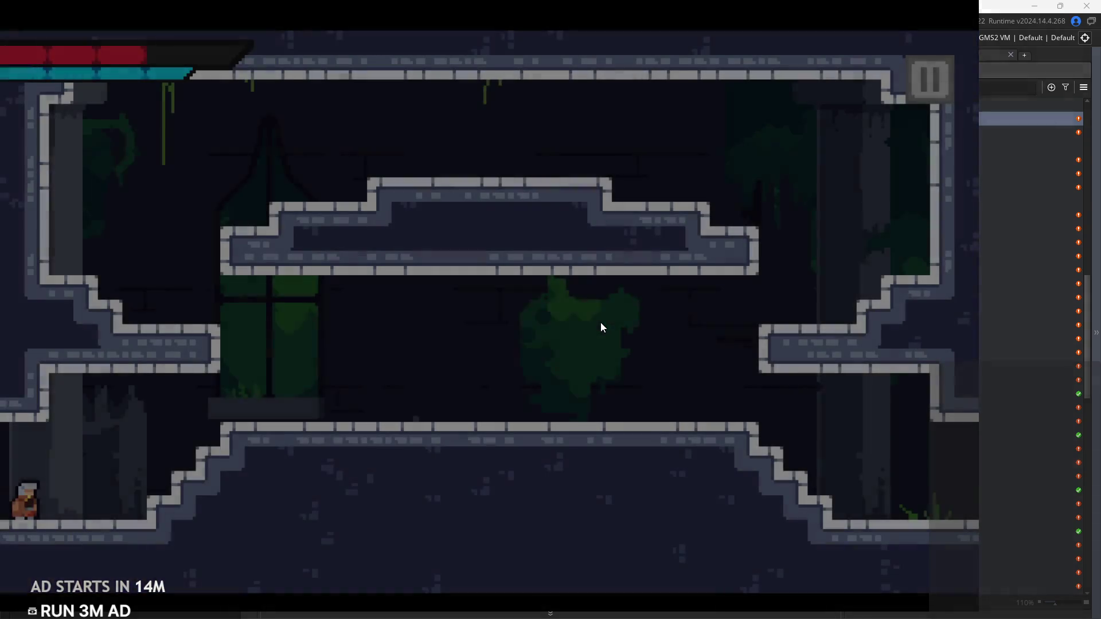
pyautogui.press('Right')
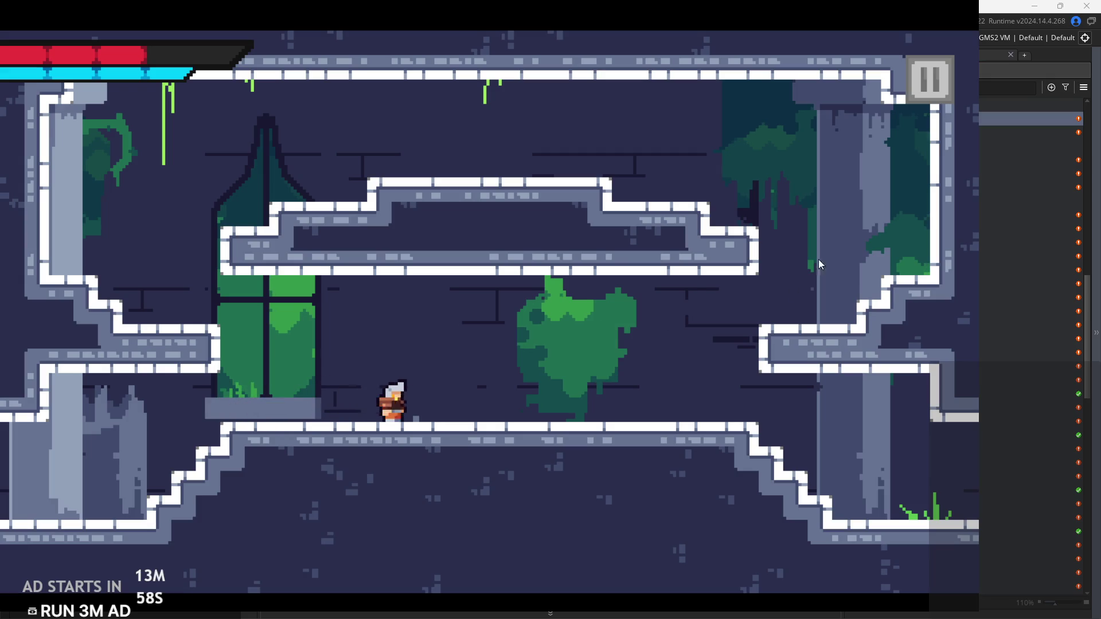
# Quit the playtest and open the rom_temple_5 room for editing
pyautogui.click(914, 102)
pyautogui.click(900, 543)
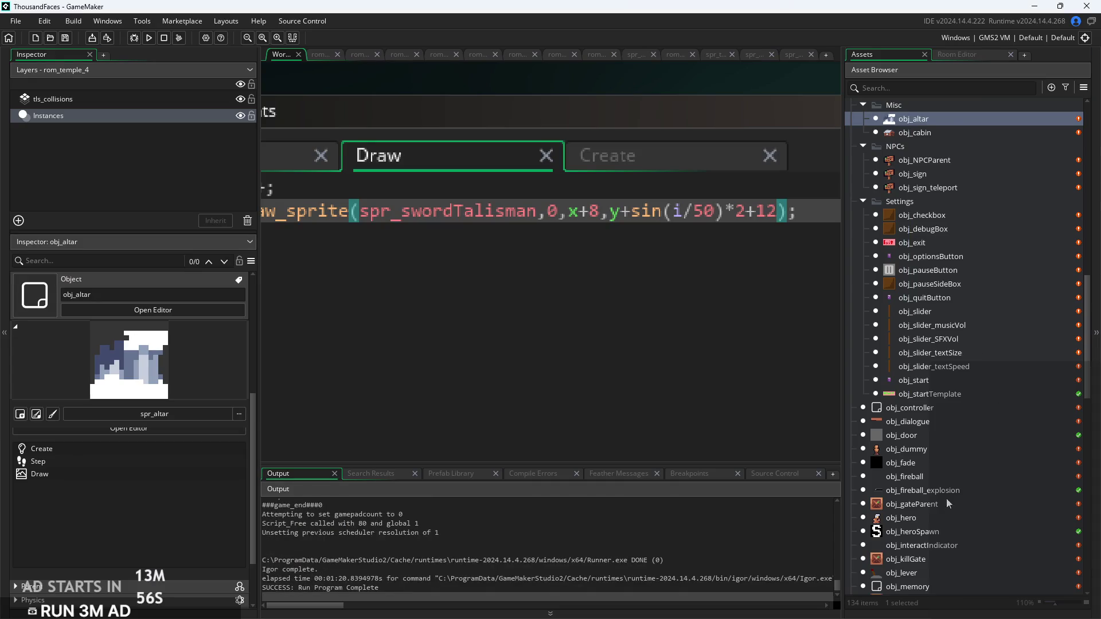
pyautogui.scroll(-3, 917, 442)
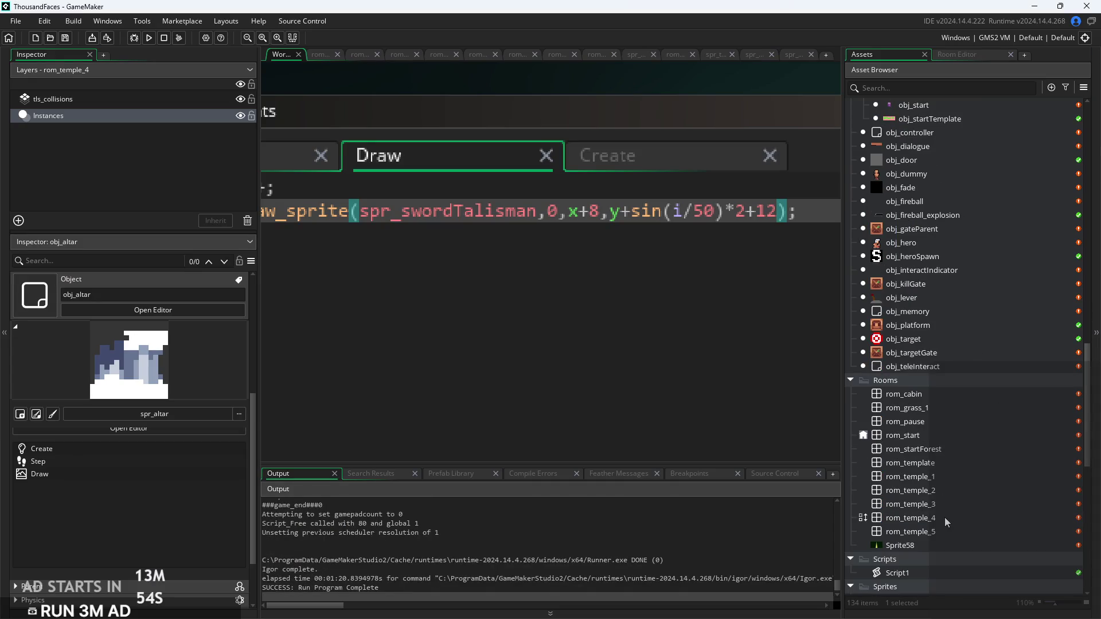
pyautogui.doubleClick(947, 535)
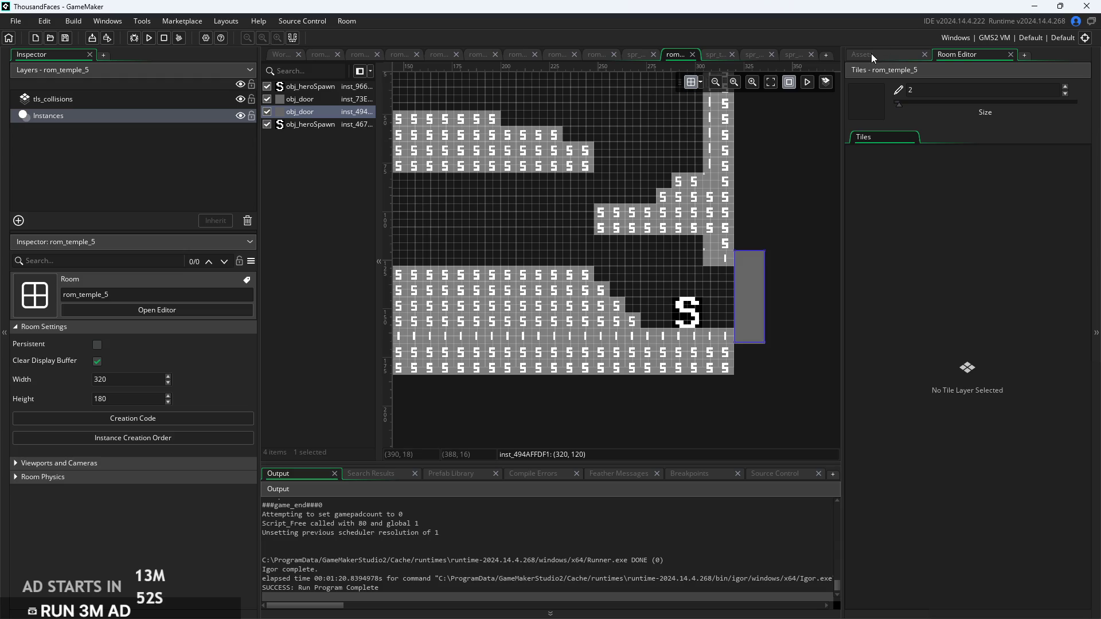
# Drag obj_altar from the Asset Browser onto the room's upper ledge
pyautogui.click(871, 53)
pyautogui.scroll(5, 950, 297)
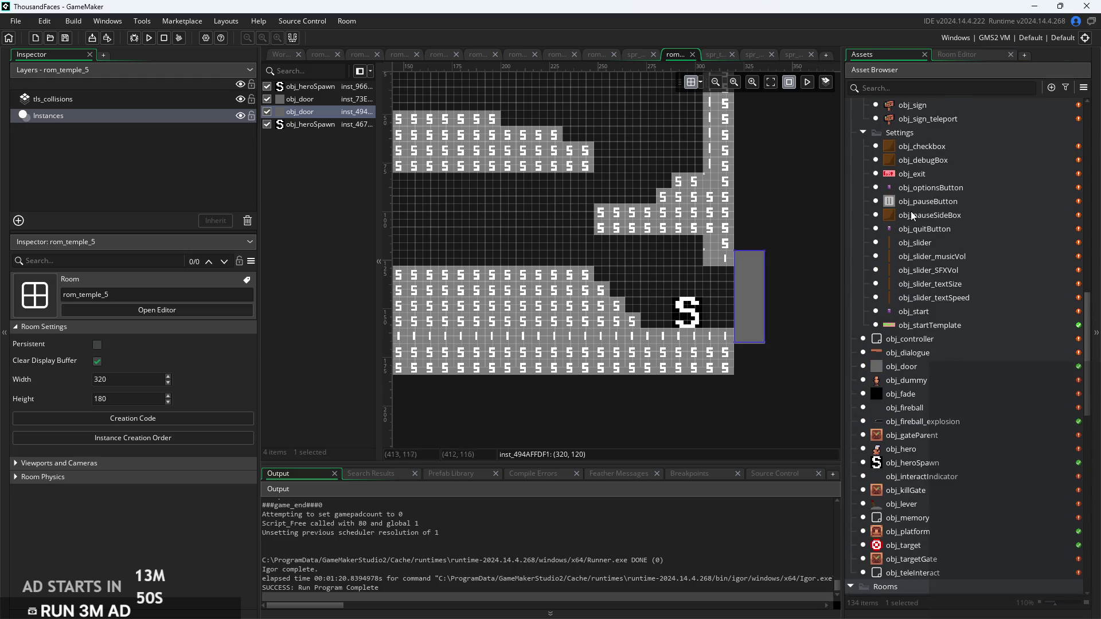
pyautogui.scroll(5, 935, 382)
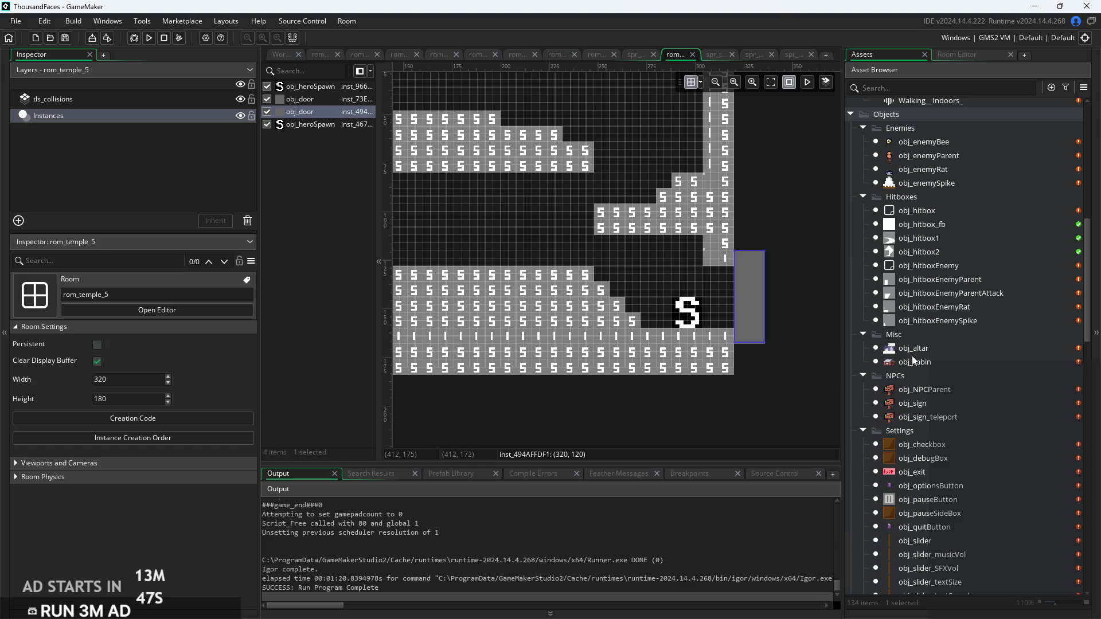
pyautogui.moveTo(914, 350); pyautogui.dragTo(859, 348)
pyautogui.moveTo(425, 107); pyautogui.dragTo(425, 106)
# Adjust the altar instance's position to X 152, Y 32
pyautogui.scroll(5, 542, 247)
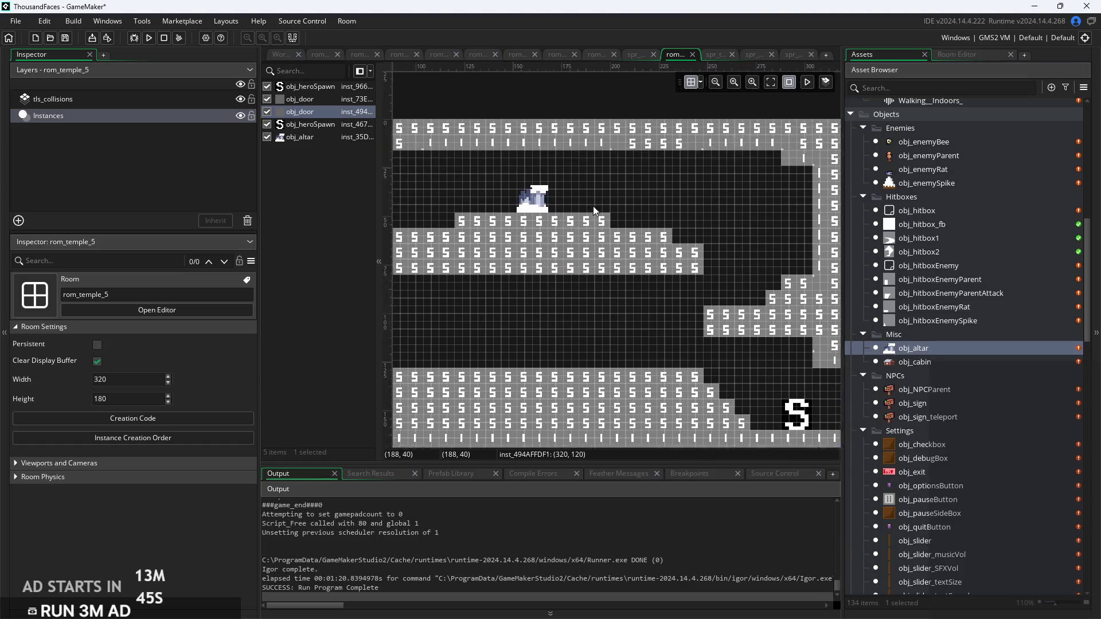
pyautogui.scroll(-4, 541, 248)
pyautogui.scroll(4, 641, 227)
pyautogui.moveTo(641, 227); pyautogui.dragTo(619, 227)
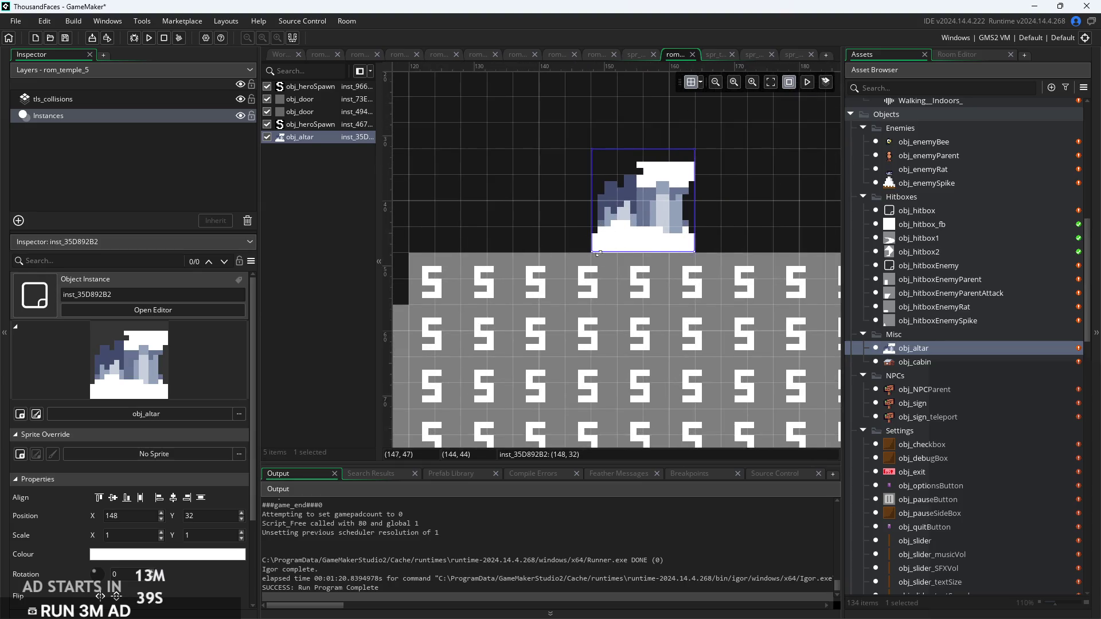
pyautogui.hscroll(5, 592, 253)
pyautogui.scroll(2, 591, 253)
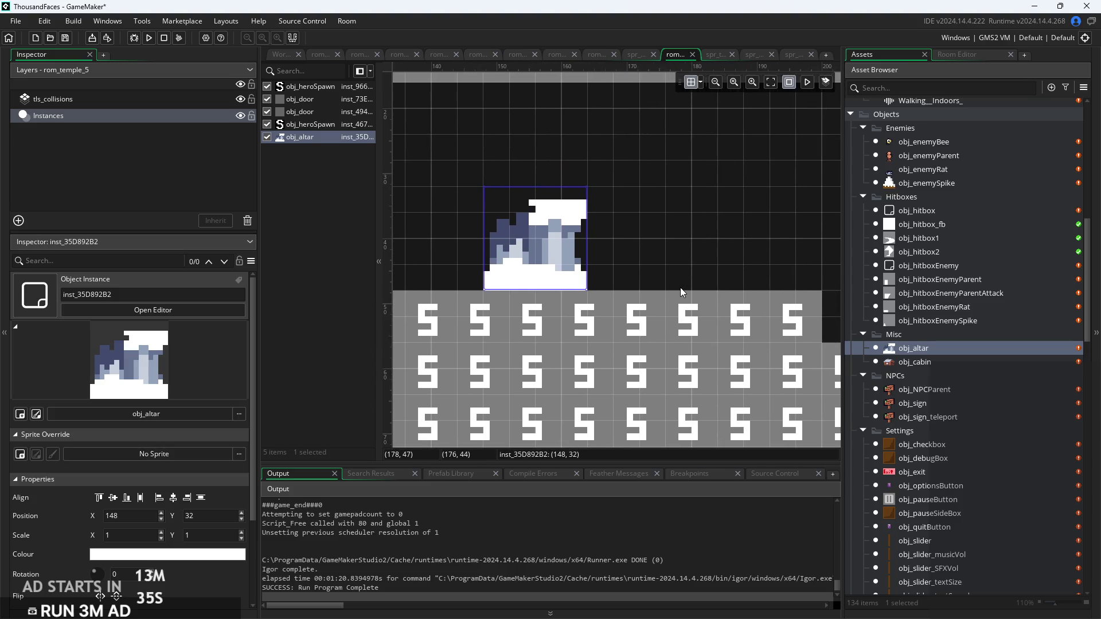
pyautogui.moveTo(566, 276); pyautogui.dragTo(585, 275)
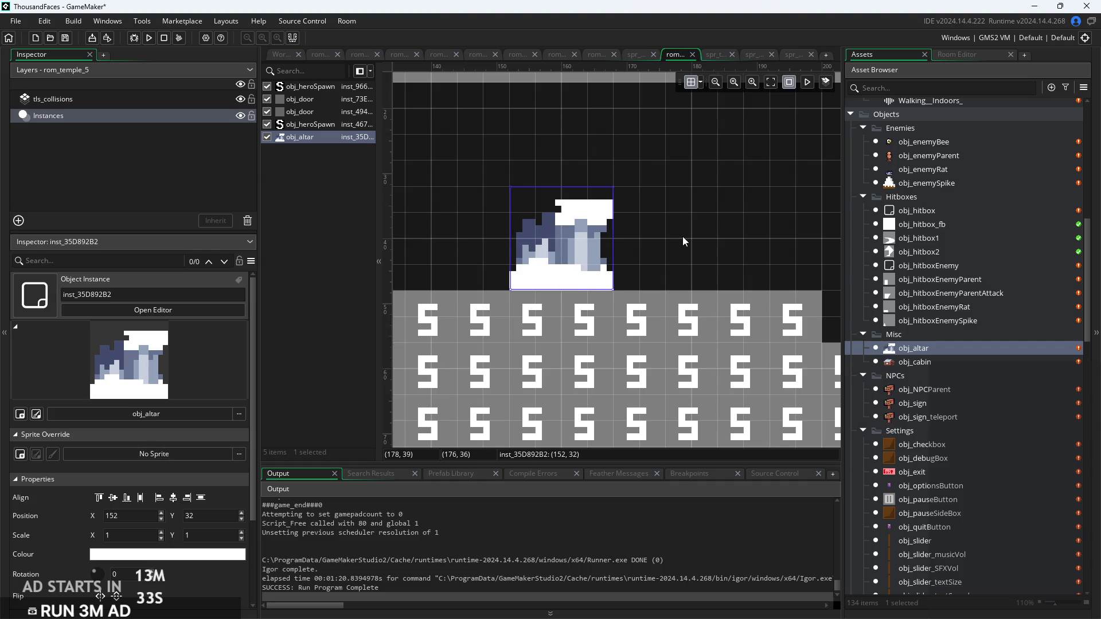
pyautogui.scroll(-1, 683, 237)
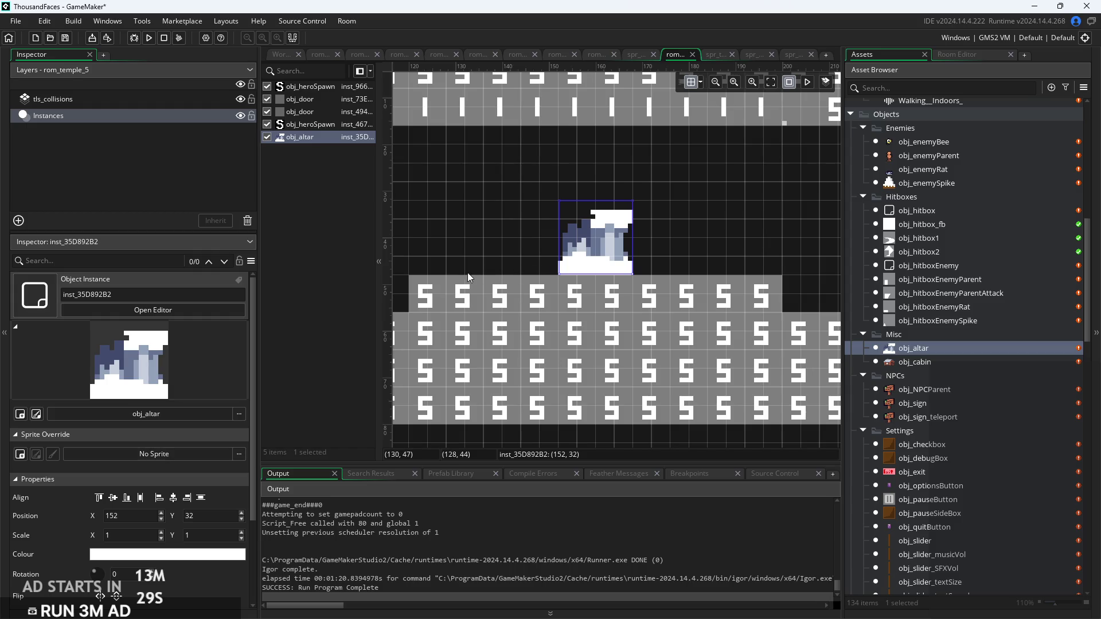
pyautogui.scroll(-2, 506, 236)
# Deselect the altar and run the game for a new playtest
pyautogui.click(506, 236)
pyautogui.scroll(-2, 594, 218)
pyautogui.scroll(-2, 557, 232)
pyautogui.scroll(2, 558, 232)
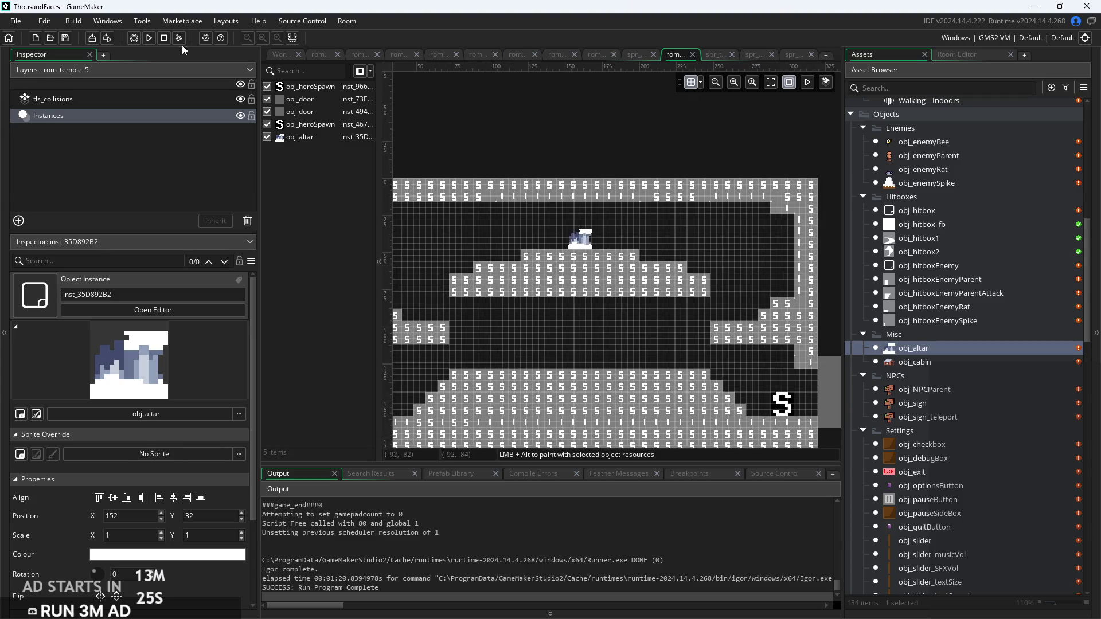
pyautogui.click(149, 38)
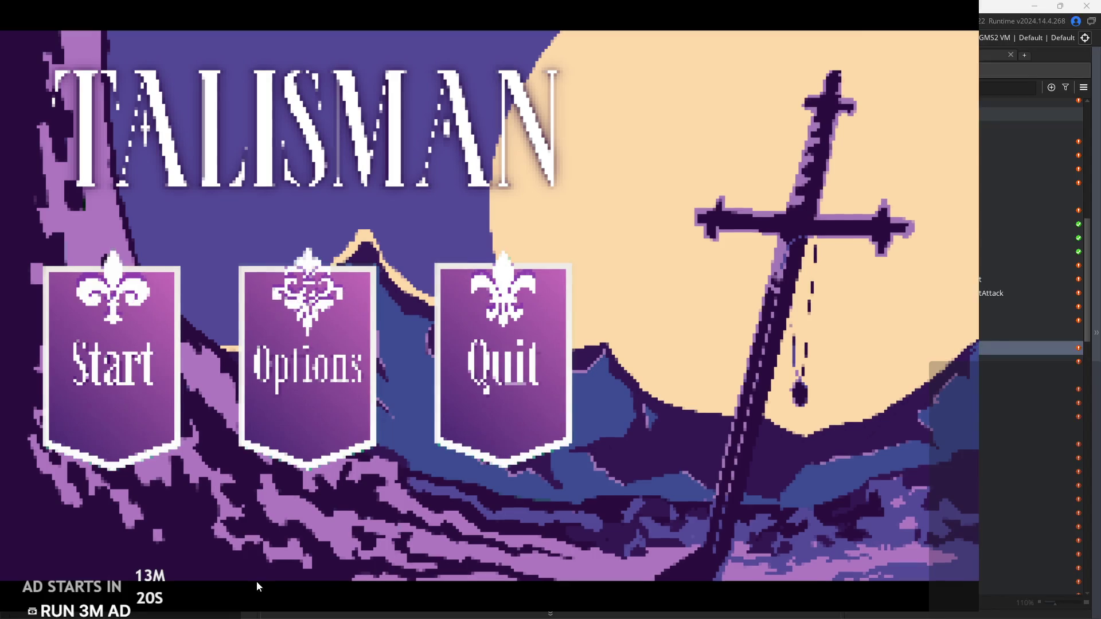
# Start the game and run the hero out of the cabin, flipping the lever, through several rooms
pyautogui.click(80, 404)
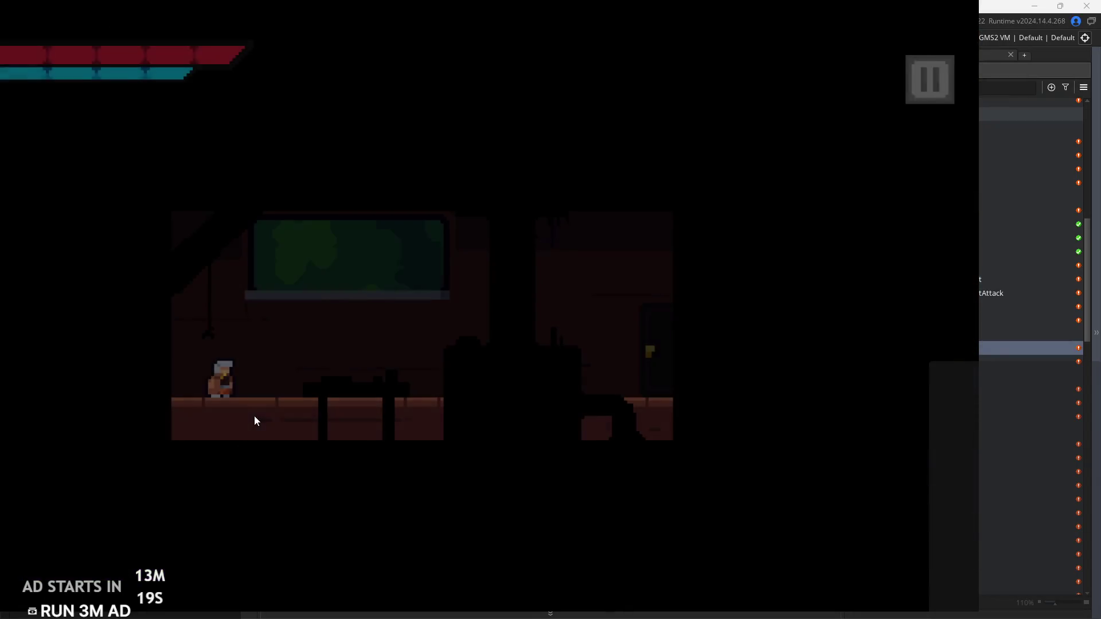
pyautogui.press('Left')
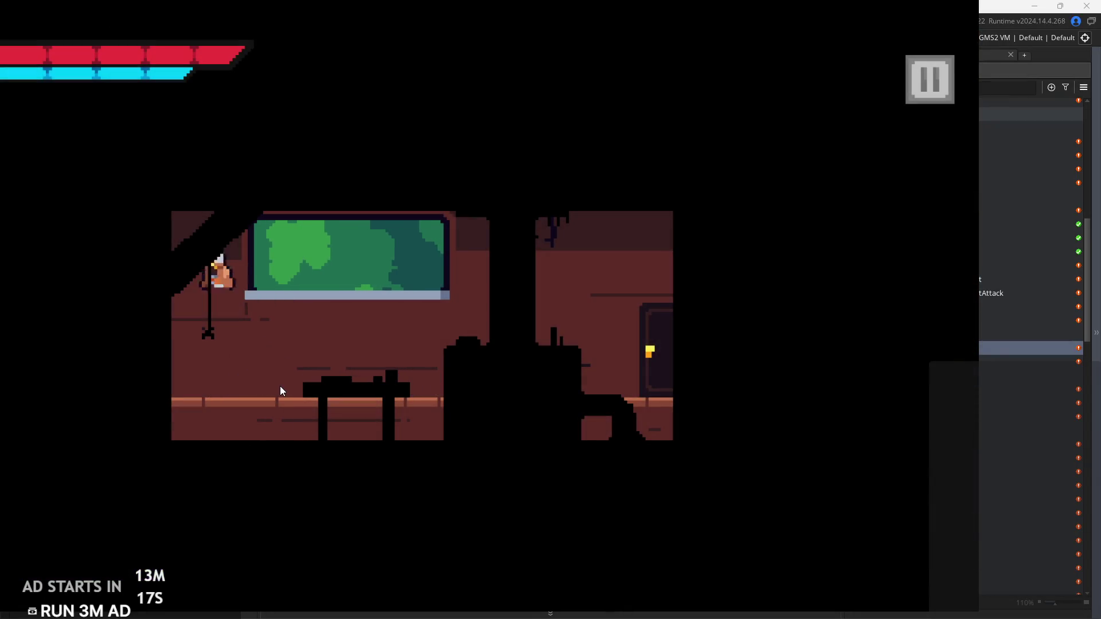
pyautogui.press('Right')
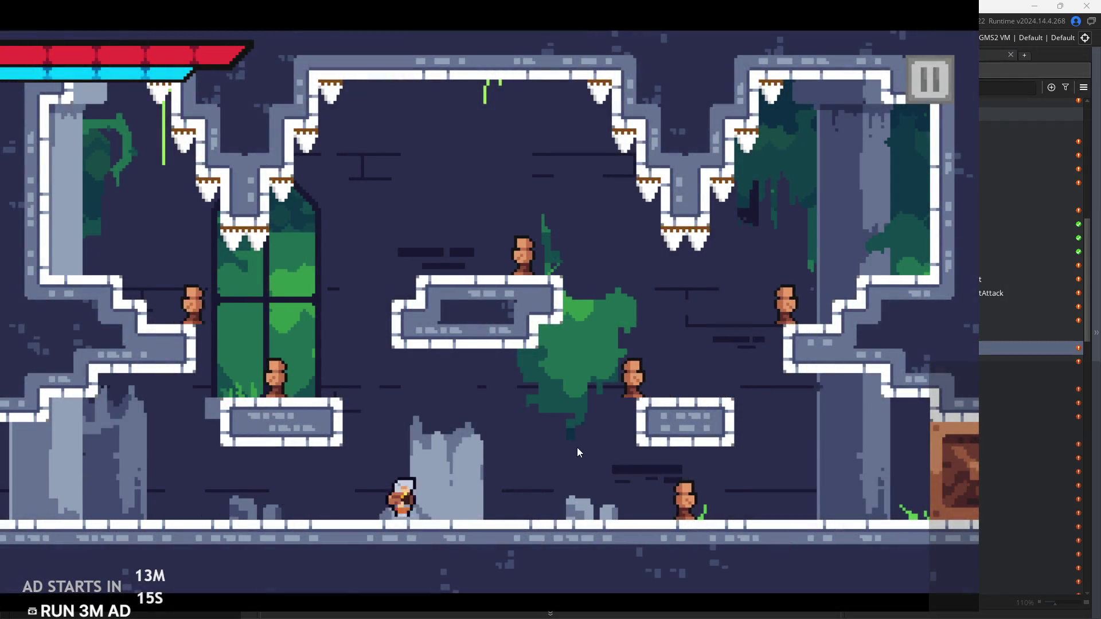
pyautogui.press('Left')
pyautogui.press('Left')
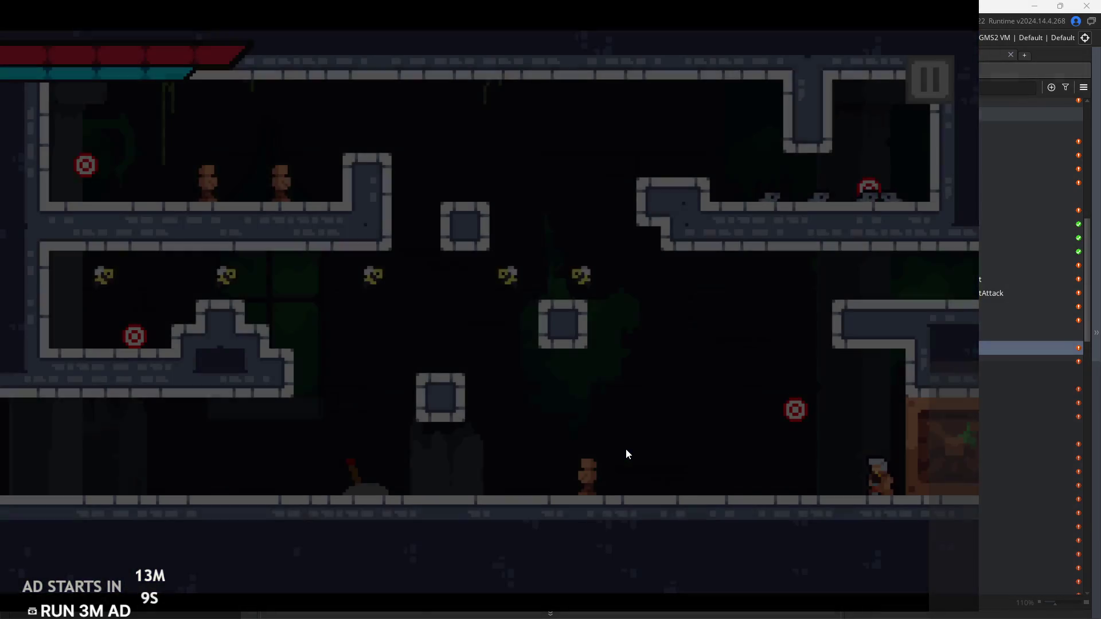
pyautogui.press('Left')
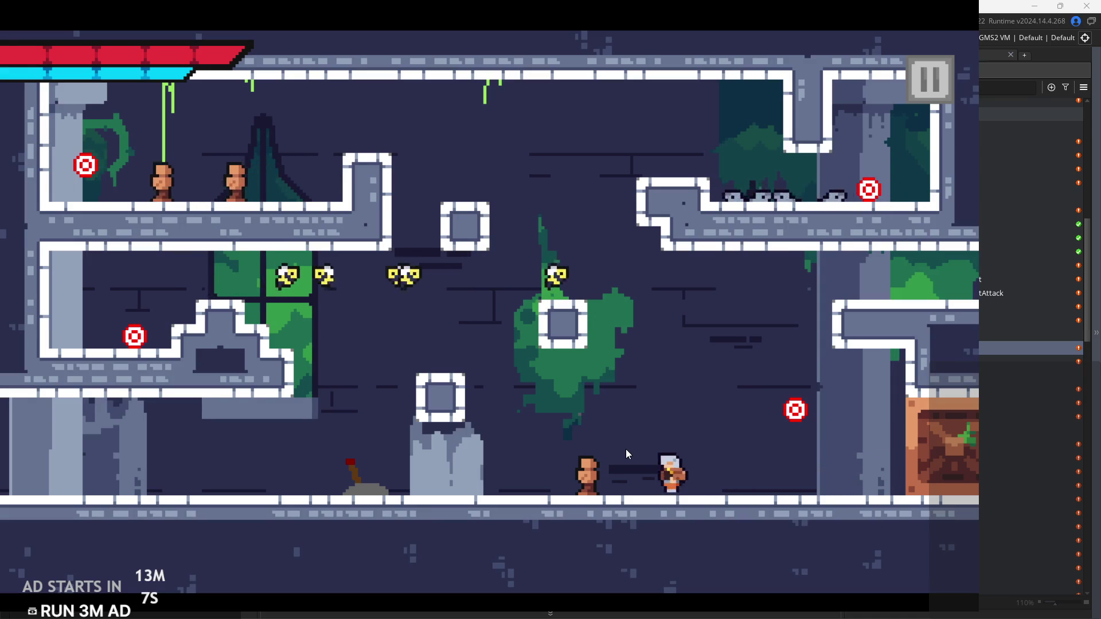
pyautogui.press('Left')
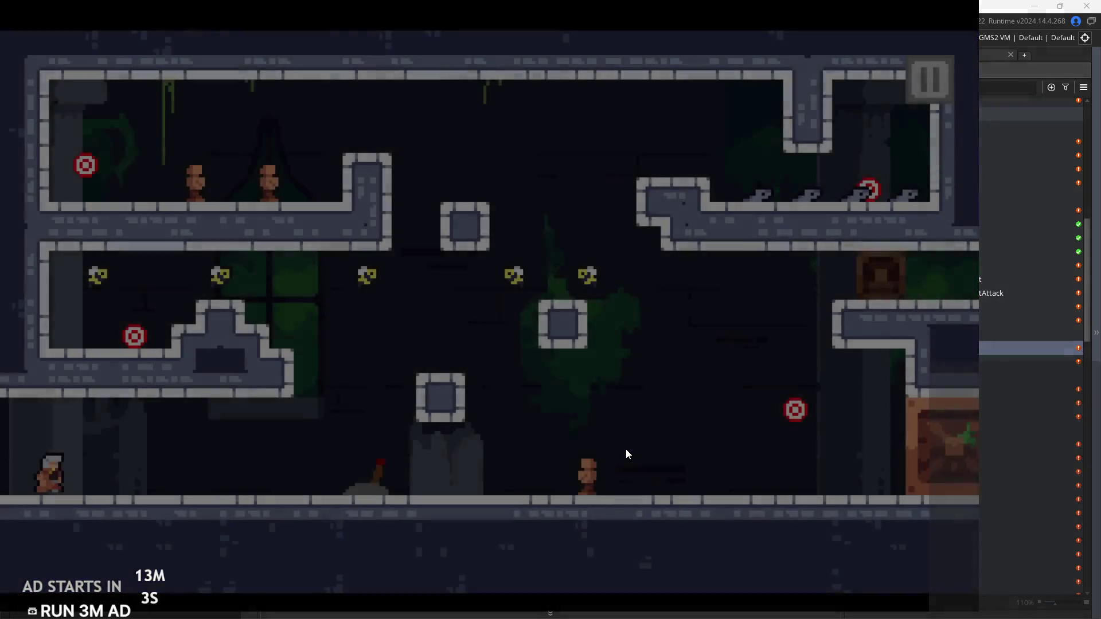
pyautogui.press('Left')
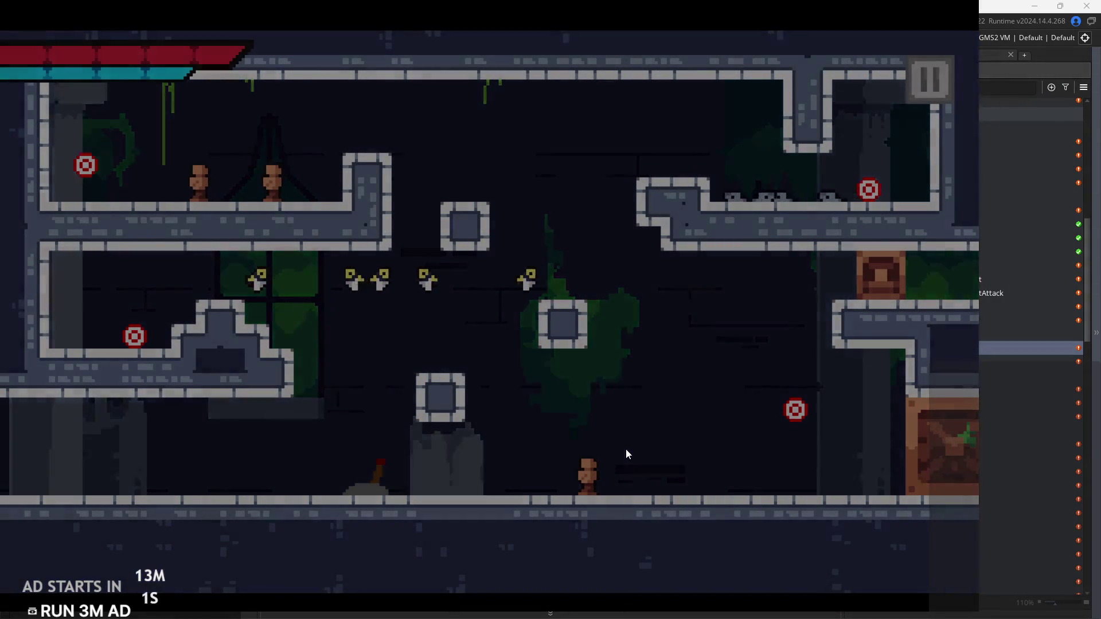
pyautogui.press('Left')
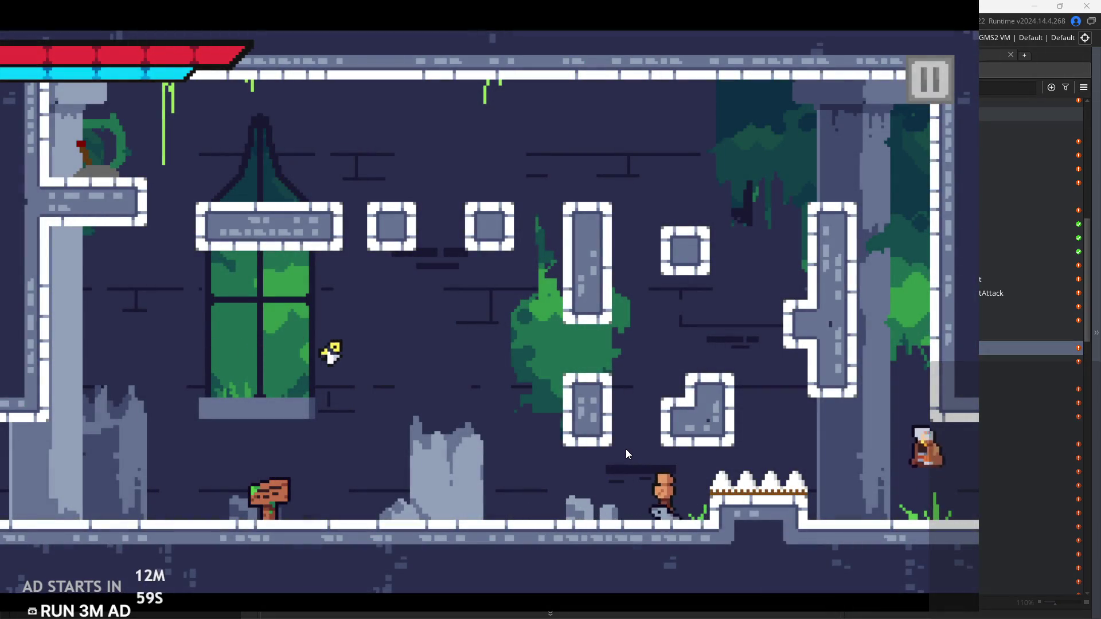
pyautogui.press('Left')
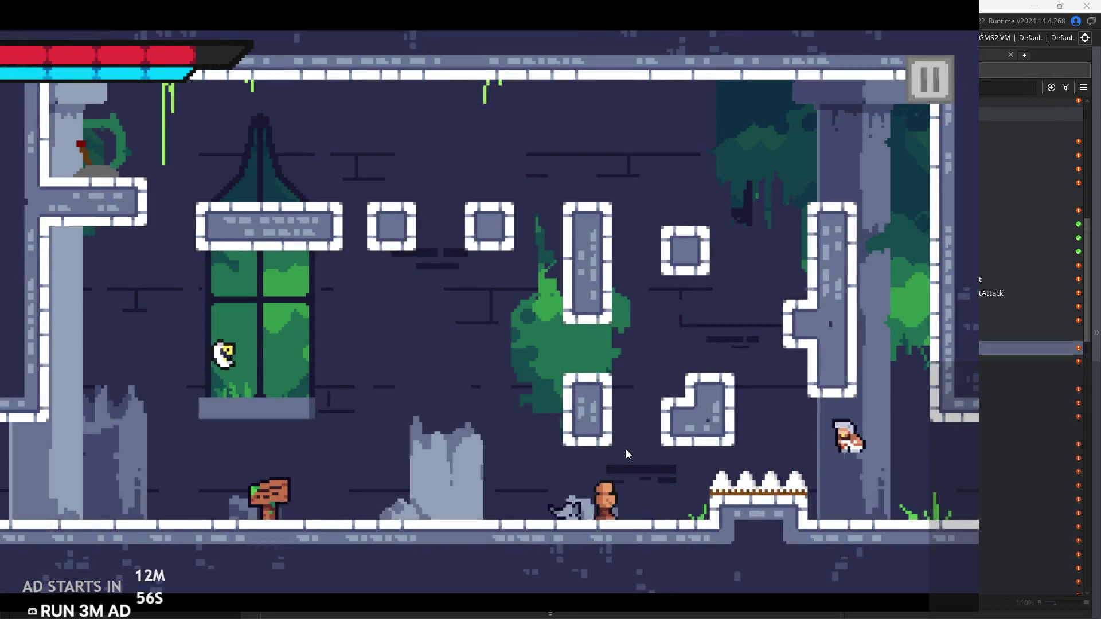
pyautogui.press('Right')
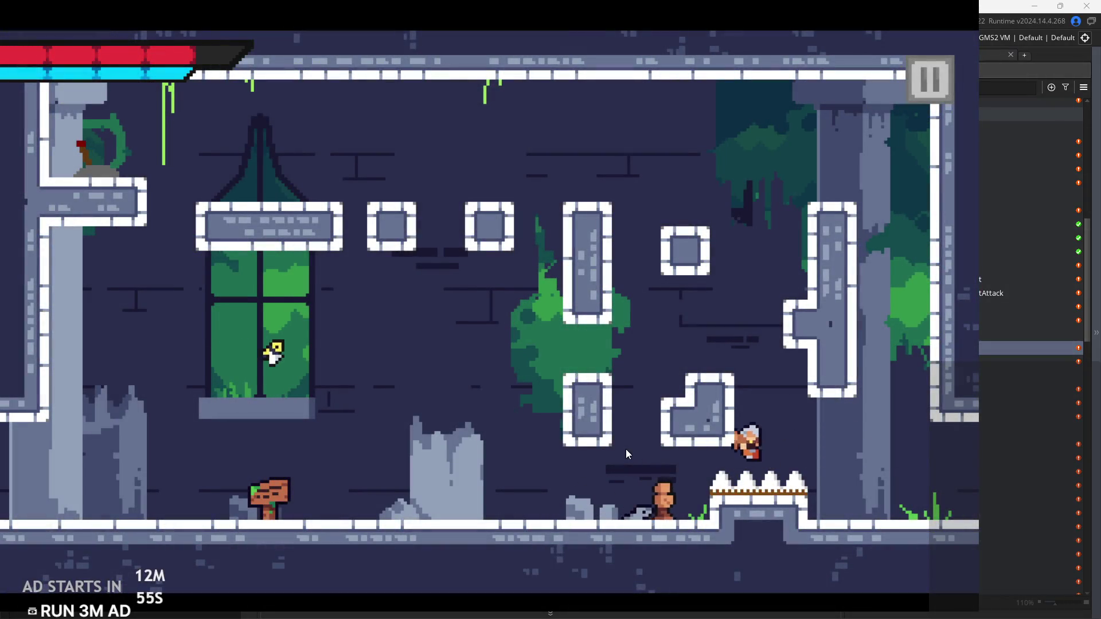
pyautogui.press('Left')
pyautogui.press('Right')
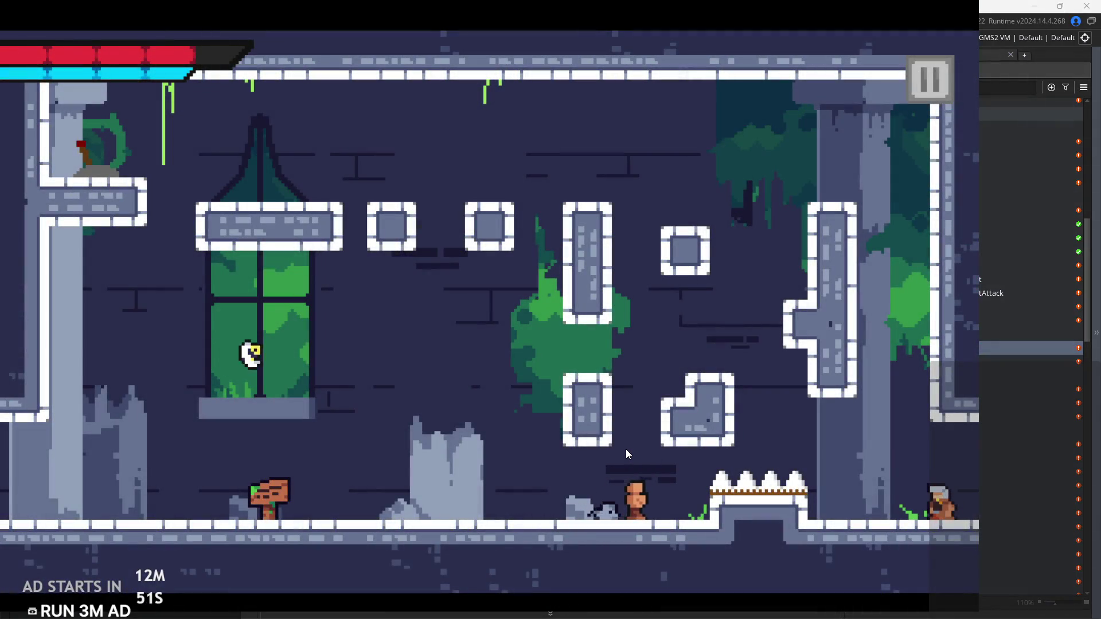
pyautogui.press('Left')
pyautogui.press('Left')
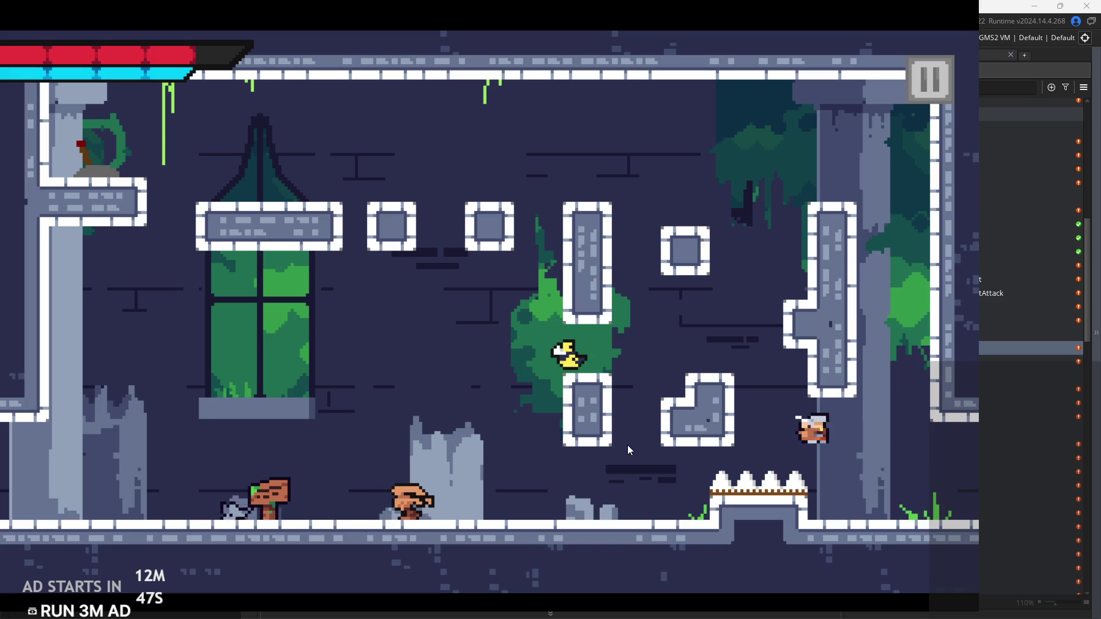
pyautogui.press('Left')
pyautogui.press('Left')
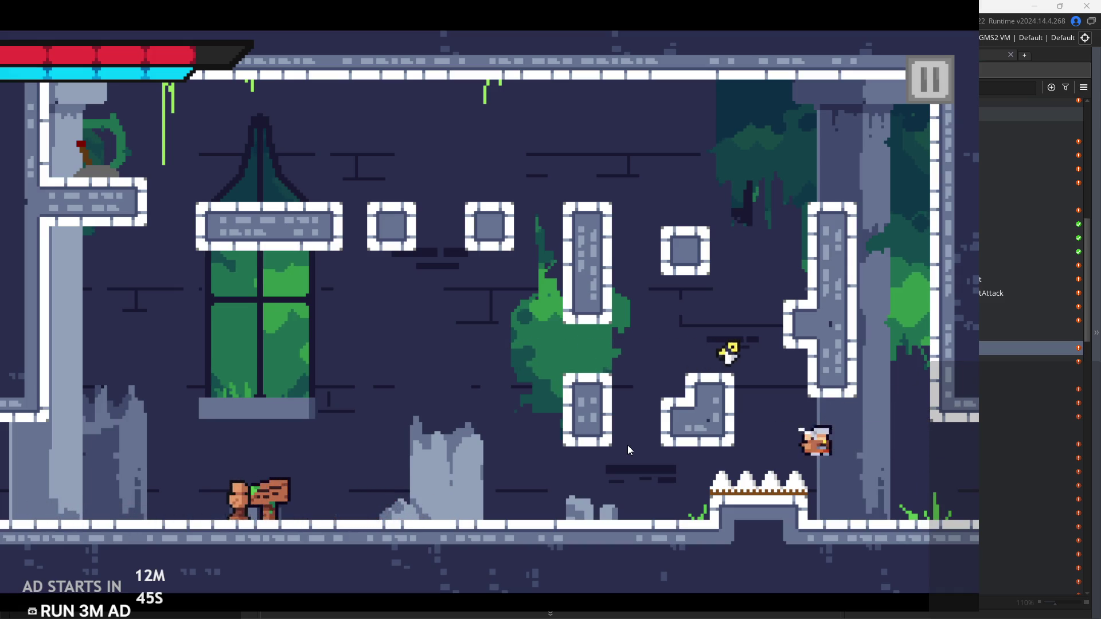
# Run left past the wooden sign, swing an attack, and enter the house door
pyautogui.press('Left')
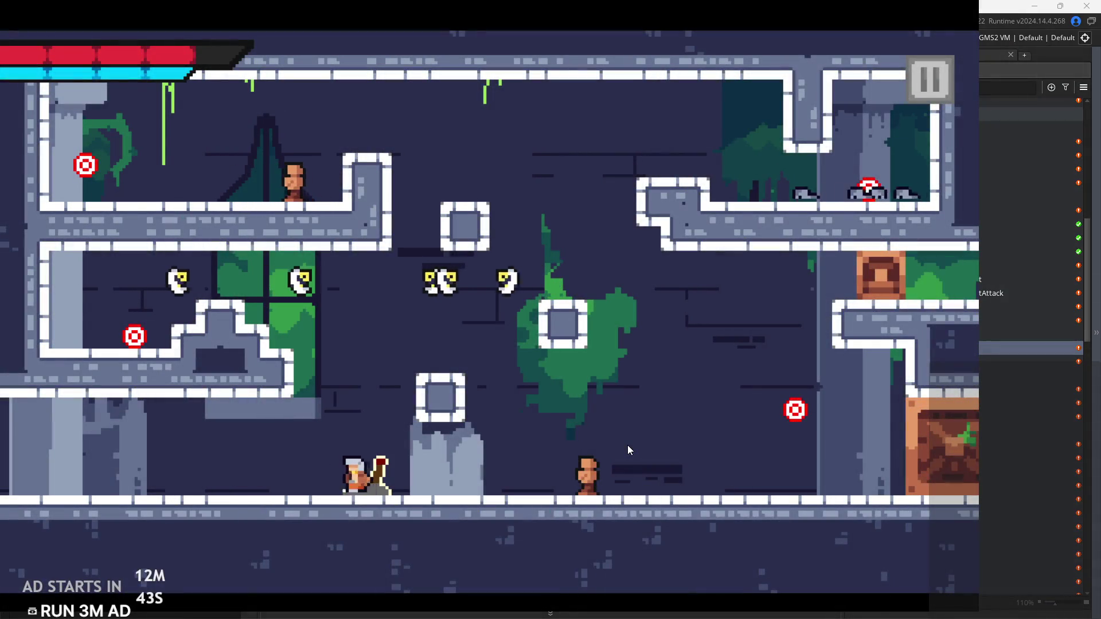
pyautogui.press('Right')
pyautogui.press('Left')
pyautogui.press('Left')
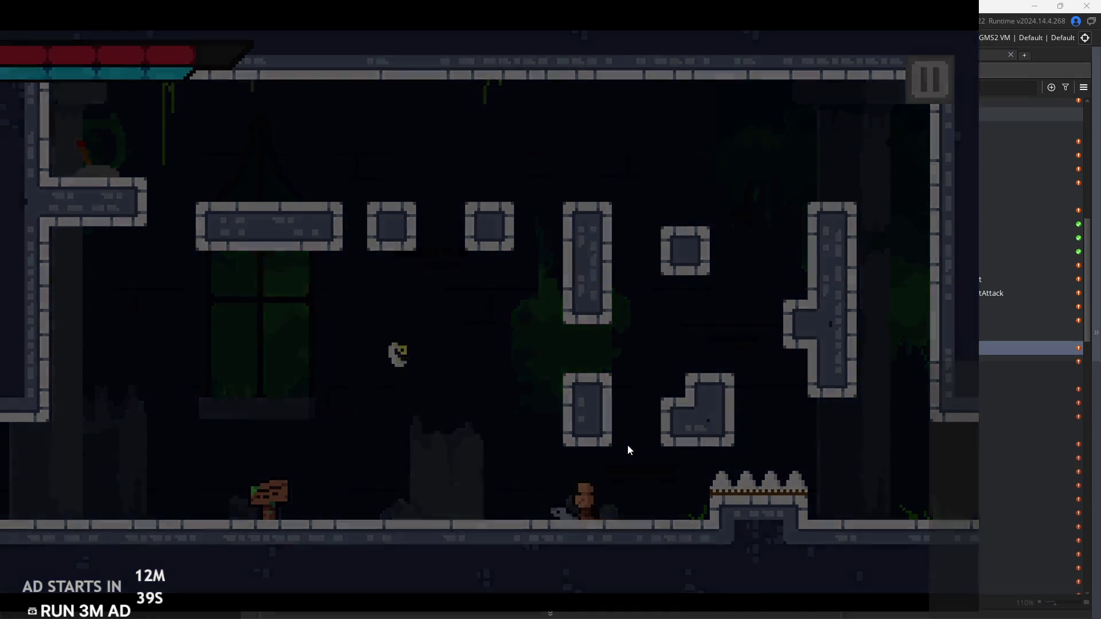
pyautogui.press('Left')
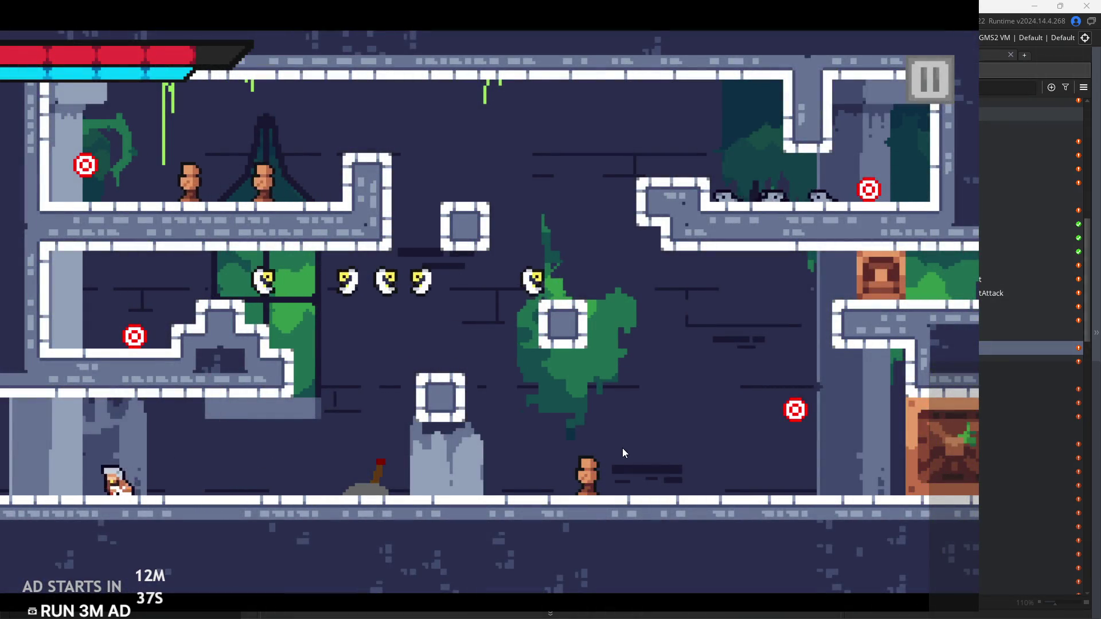
pyautogui.press('Right')
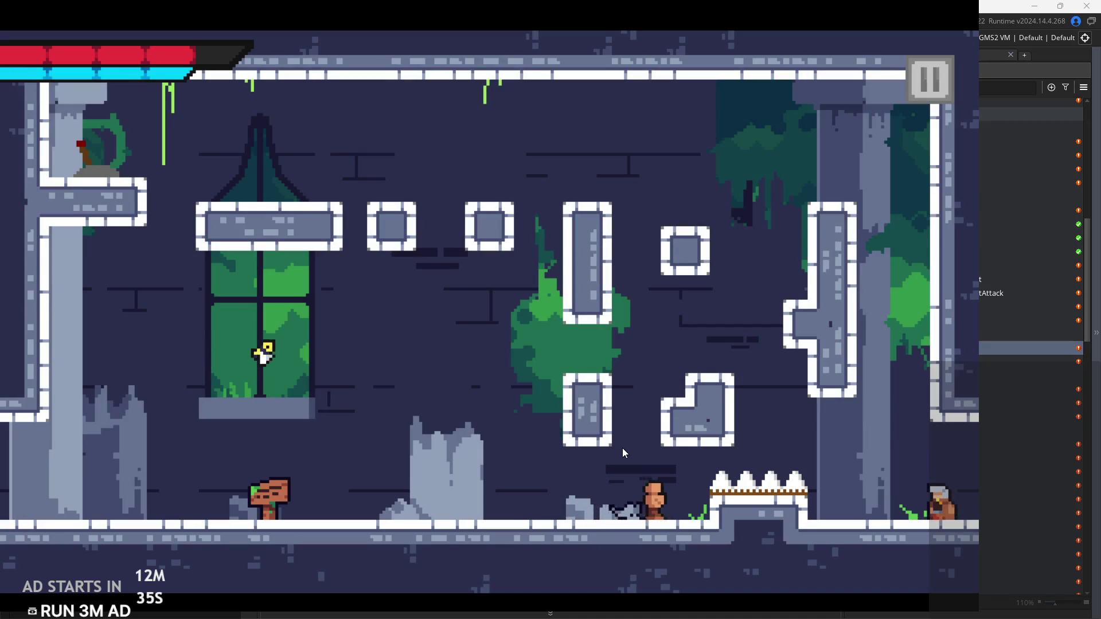
pyautogui.press('Left')
pyautogui.press('Left')
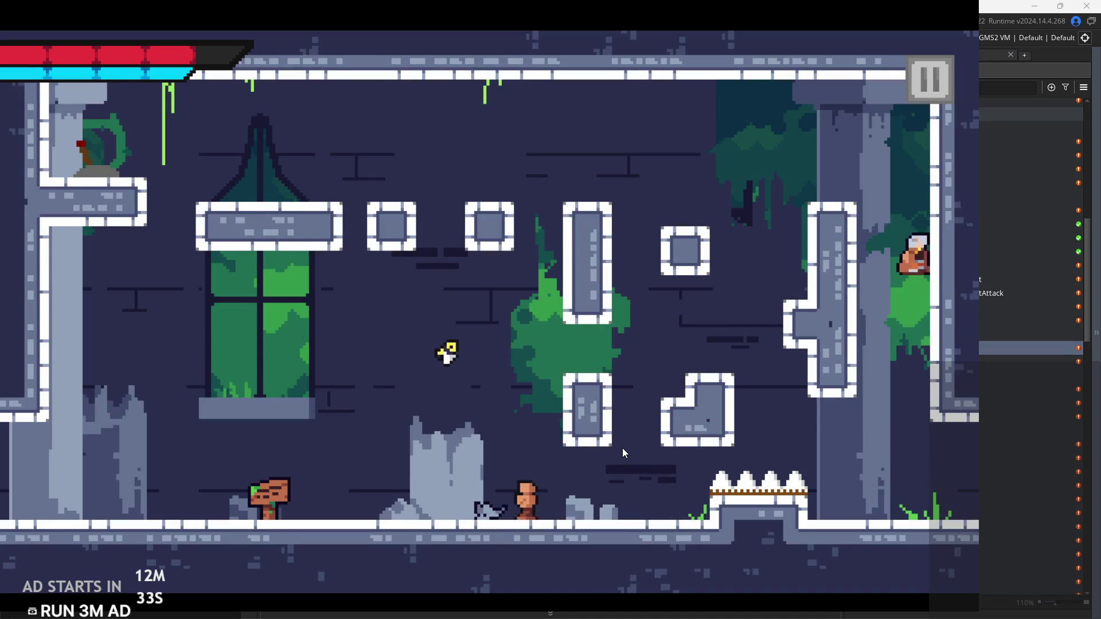
pyautogui.press('Left')
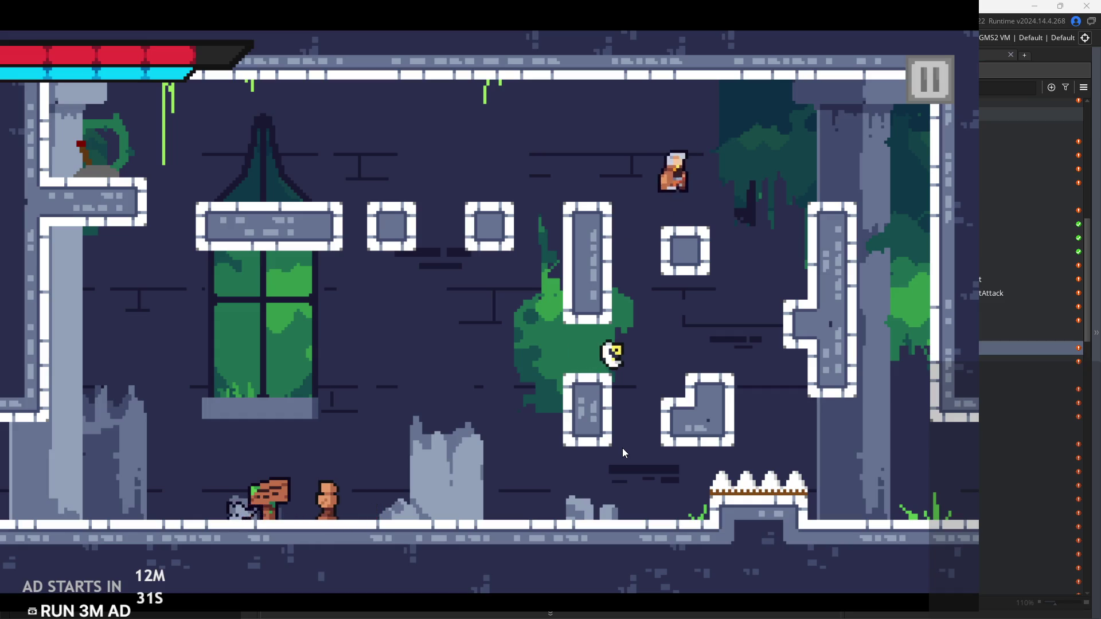
pyautogui.press('Left')
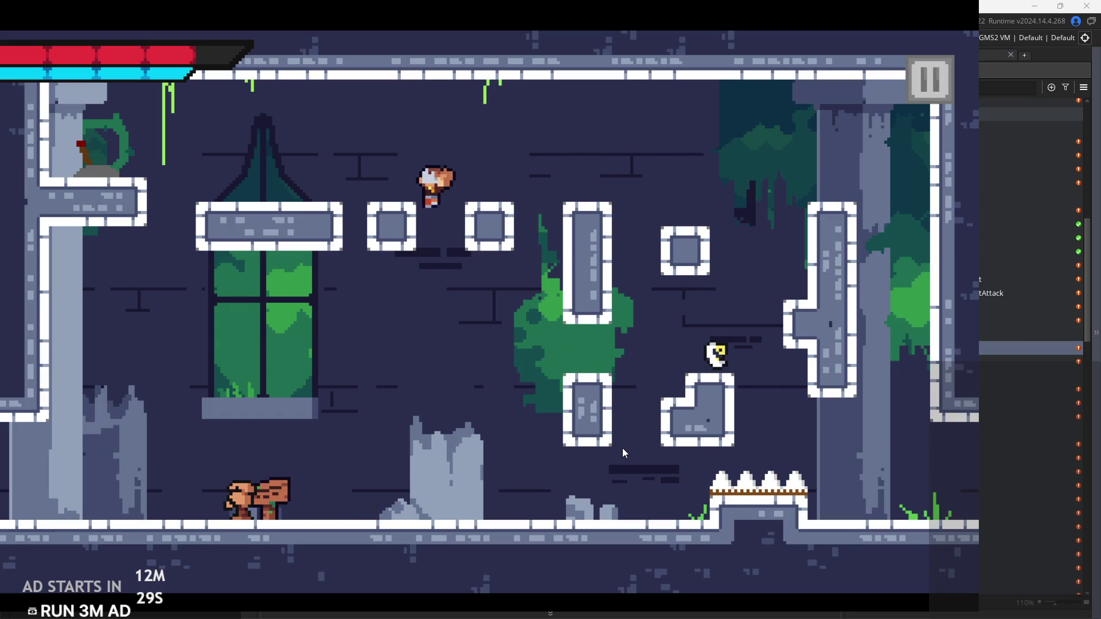
pyautogui.press('x')
pyautogui.press('Left')
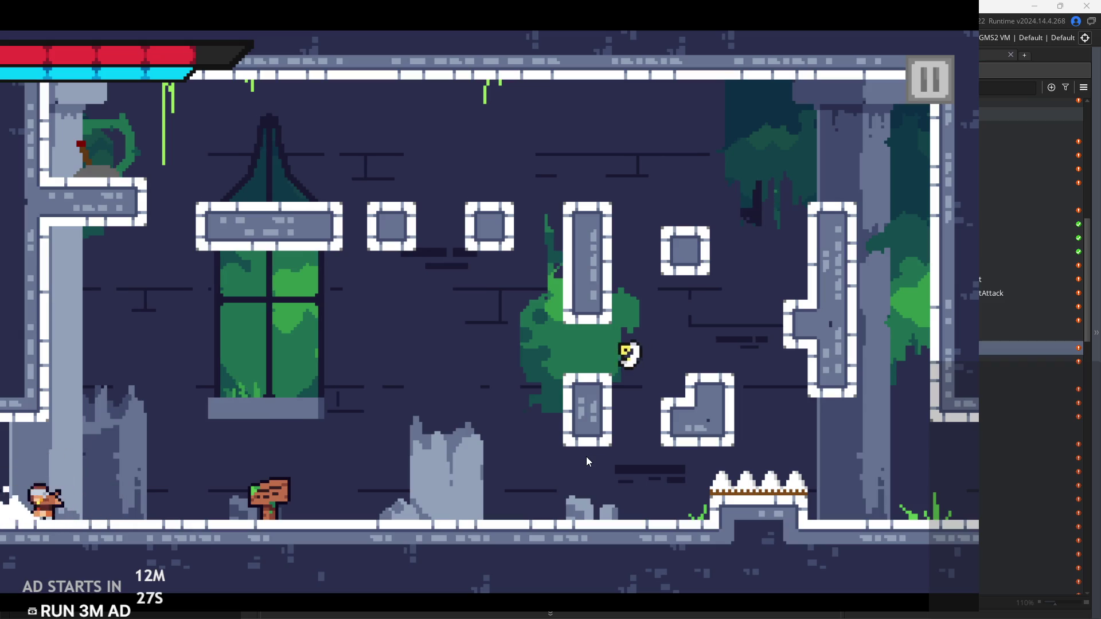
pyautogui.press('Left')
pyautogui.press('z')
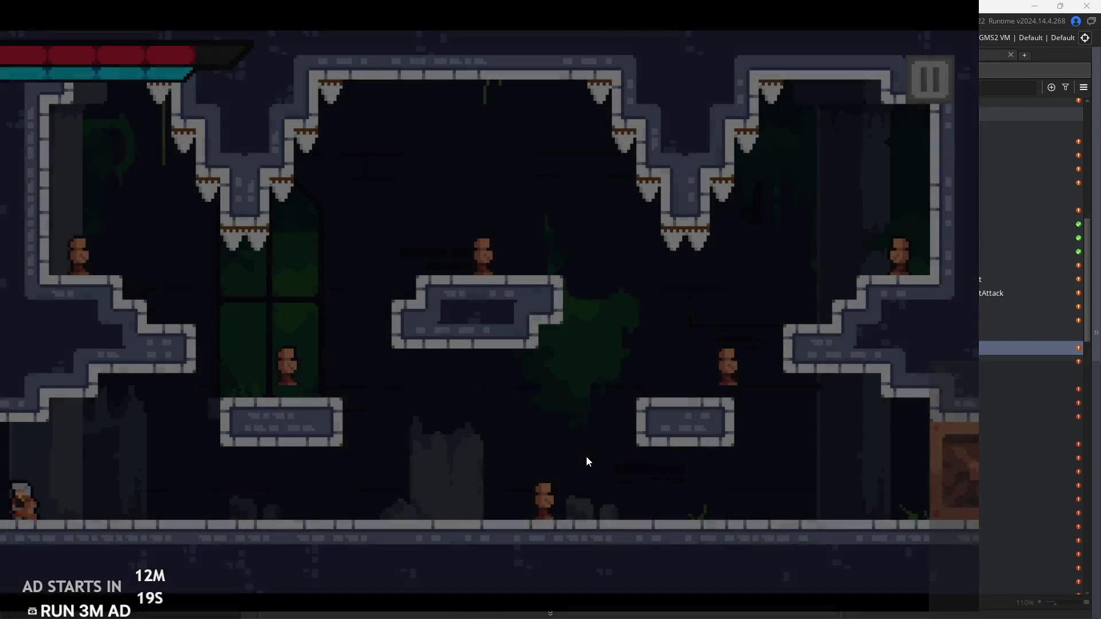
# In the dungeon room, slash at enemies while jumping onto the right ledges and central platform
pyautogui.press('Right')
pyautogui.press('Right')
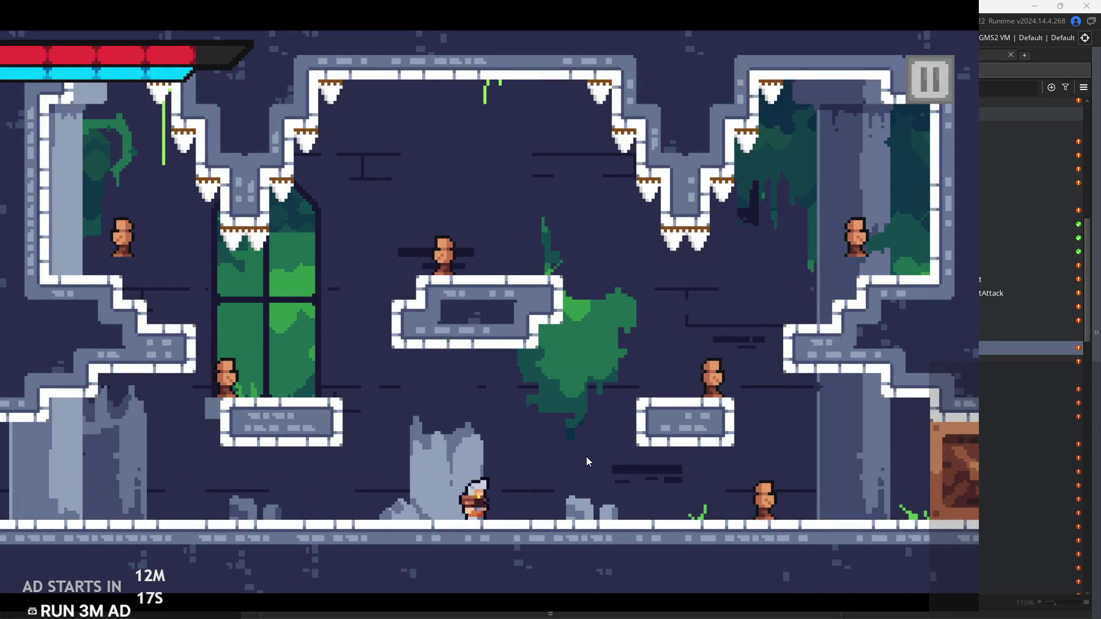
pyautogui.press('x')
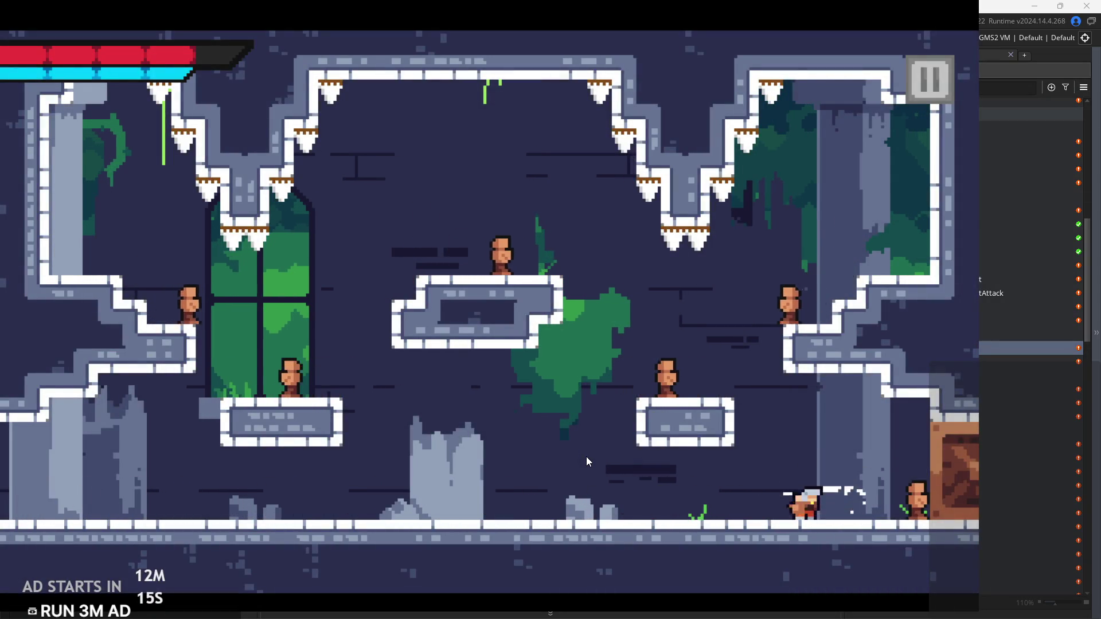
pyautogui.press('Left')
pyautogui.press('z')
pyautogui.press('x')
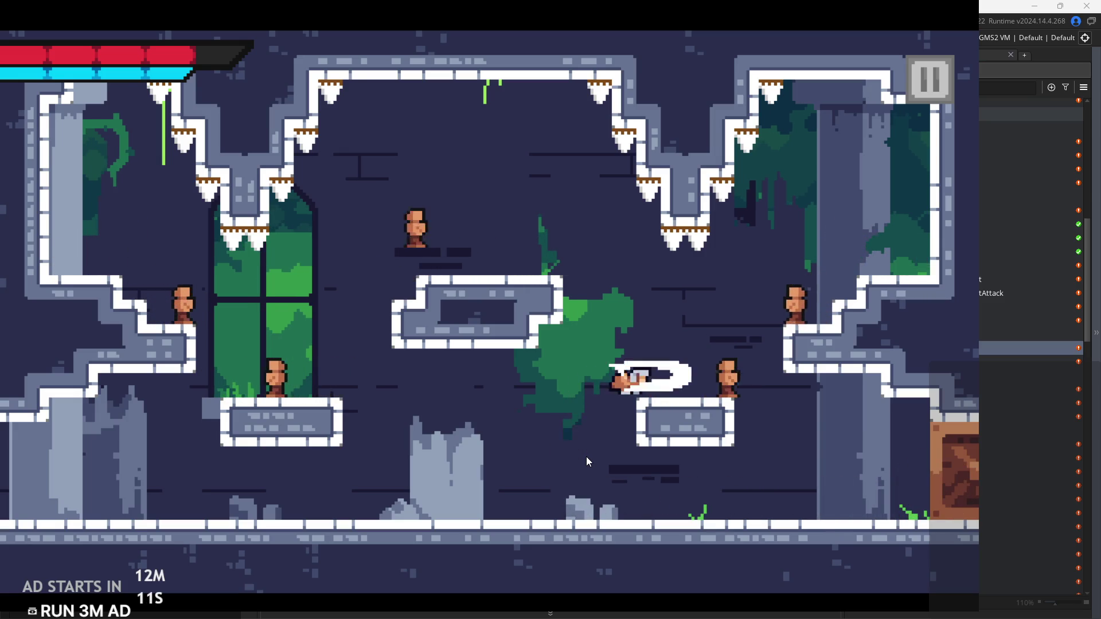
pyautogui.press('z')
pyautogui.press('Right')
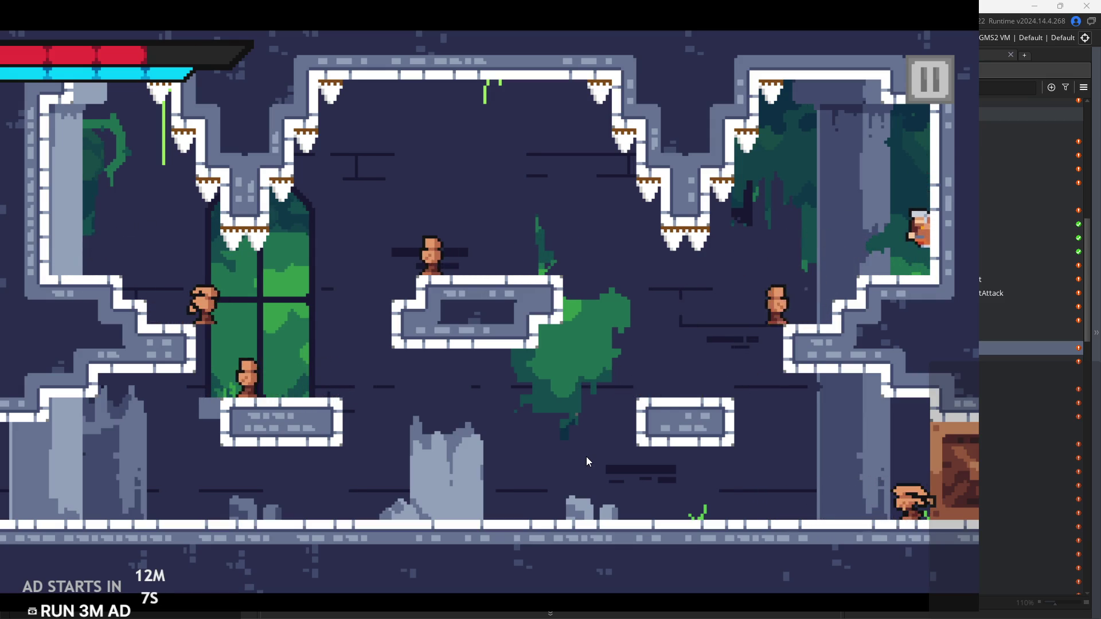
pyautogui.press('x')
pyautogui.press('Left')
pyautogui.press('Left')
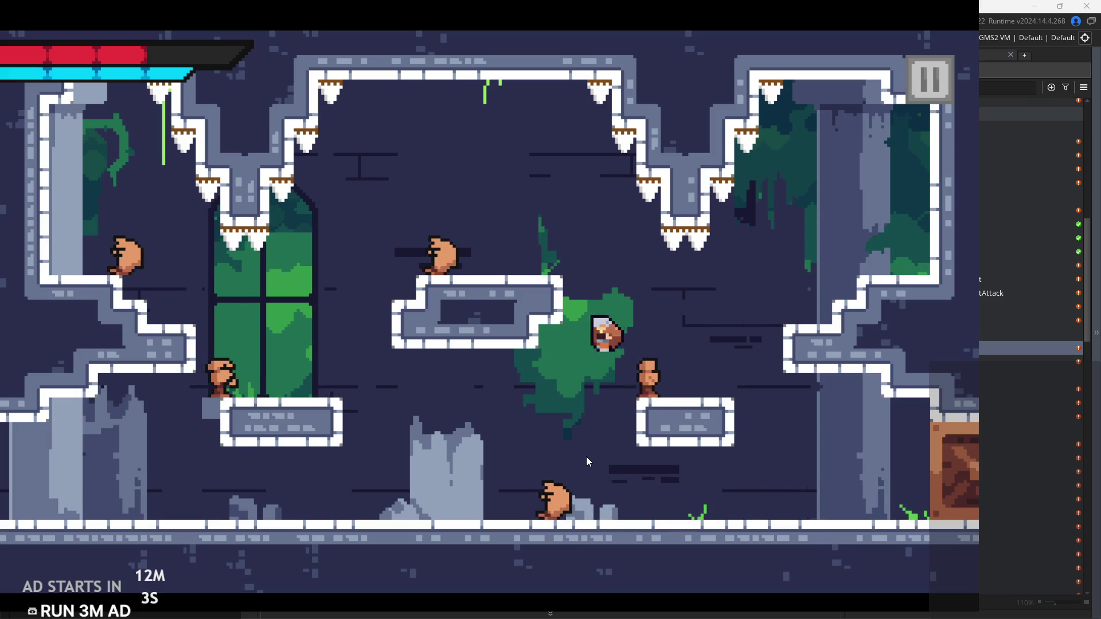
pyautogui.press('z')
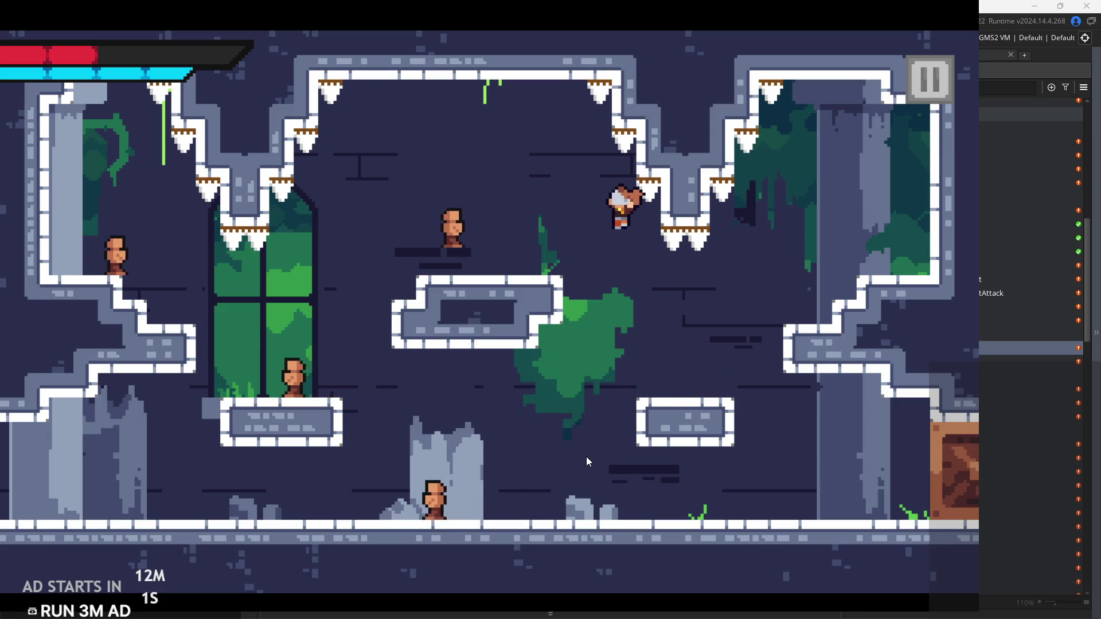
pyautogui.press('z')
pyautogui.press('Left')
# Double-jump between platforms and slash at enemies until the hero is defeated
pyautogui.press('Right')
pyautogui.press('z')
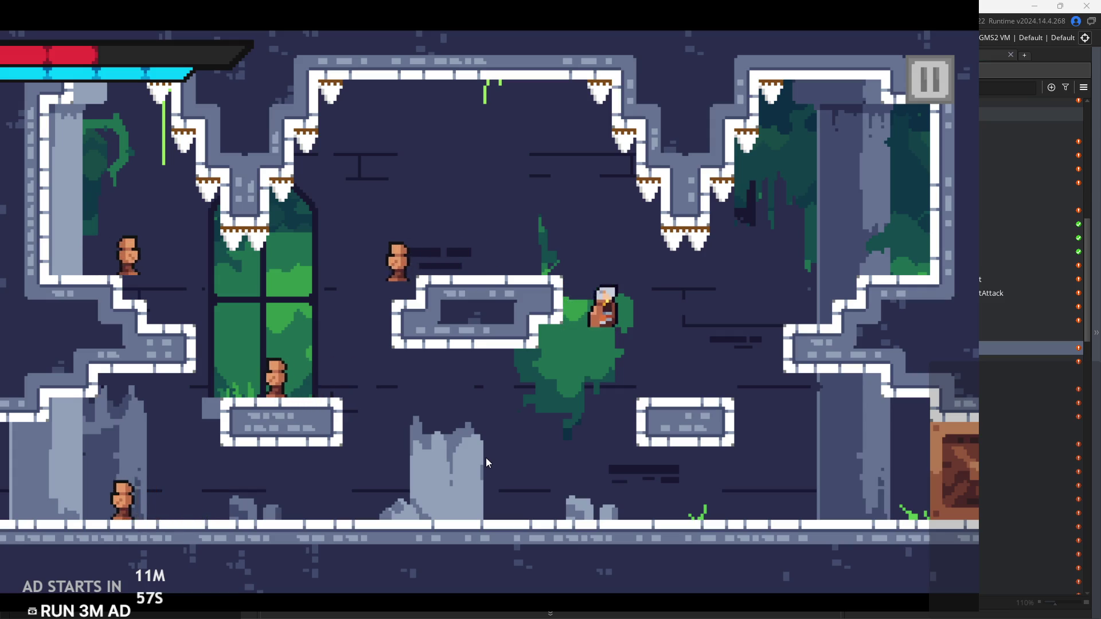
pyautogui.press('z')
pyautogui.press('Right')
pyautogui.press('z')
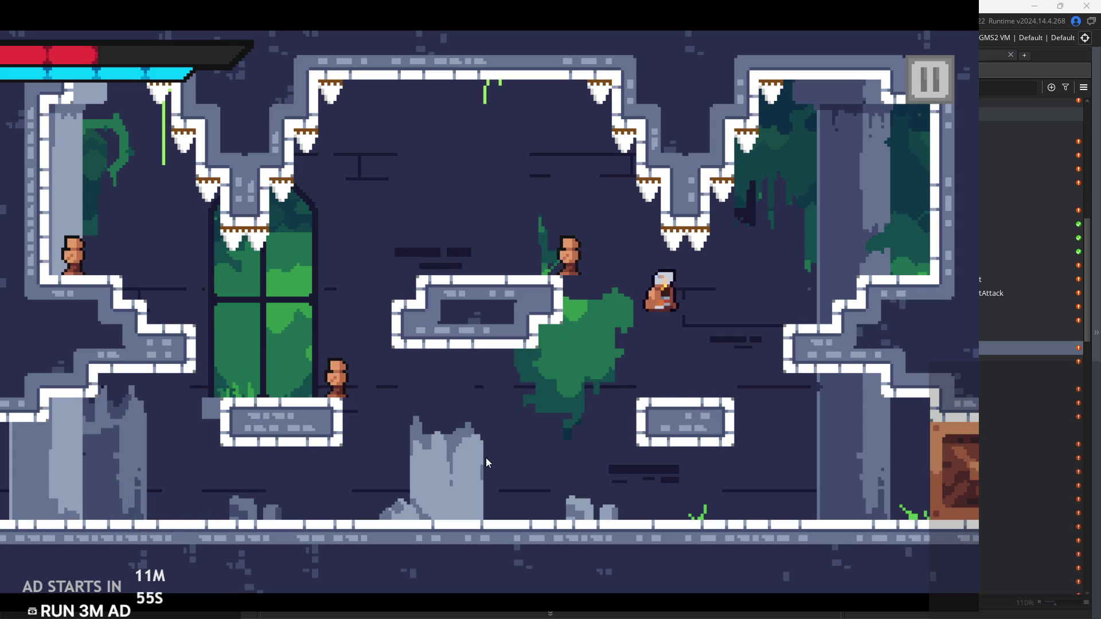
pyautogui.press('z')
pyautogui.press('Left')
pyautogui.press('Left')
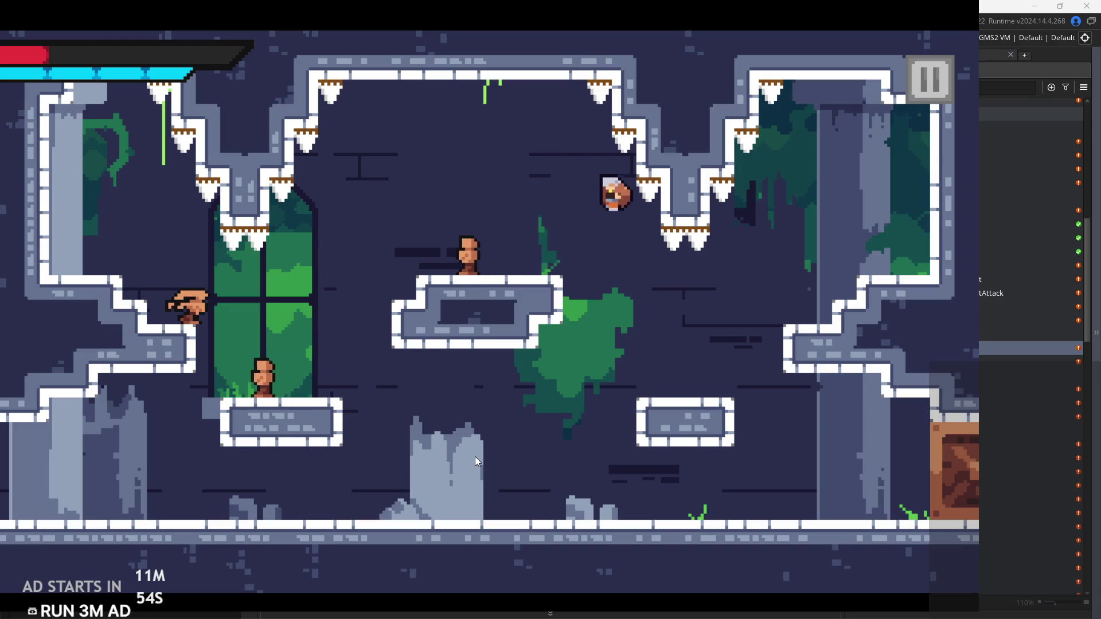
pyautogui.press('x')
pyautogui.press('Left')
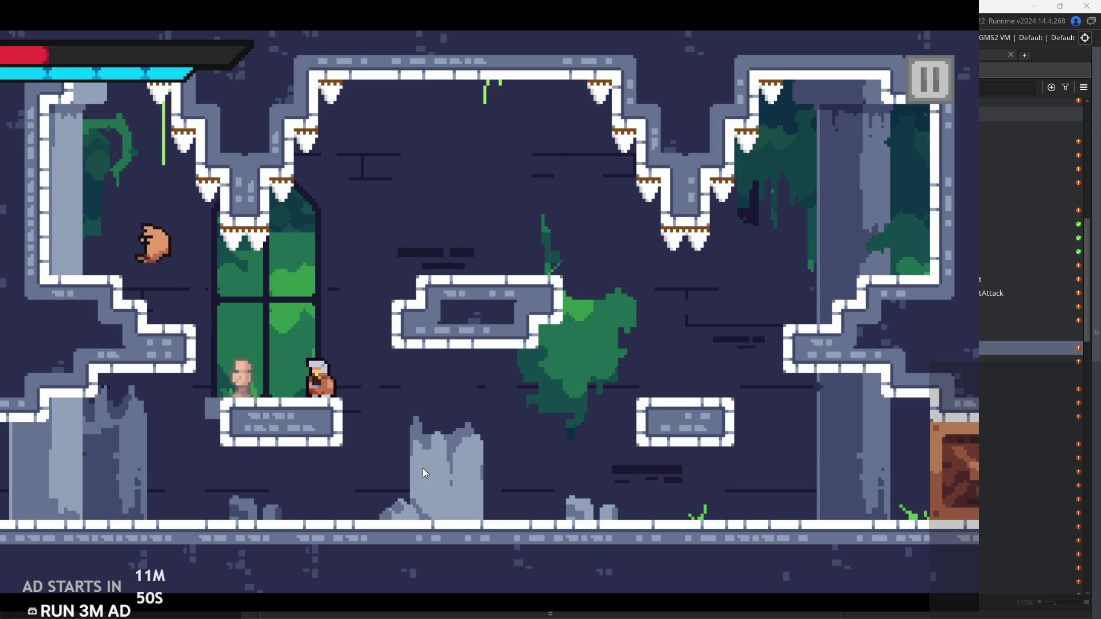
pyautogui.press('z')
pyautogui.press('Left')
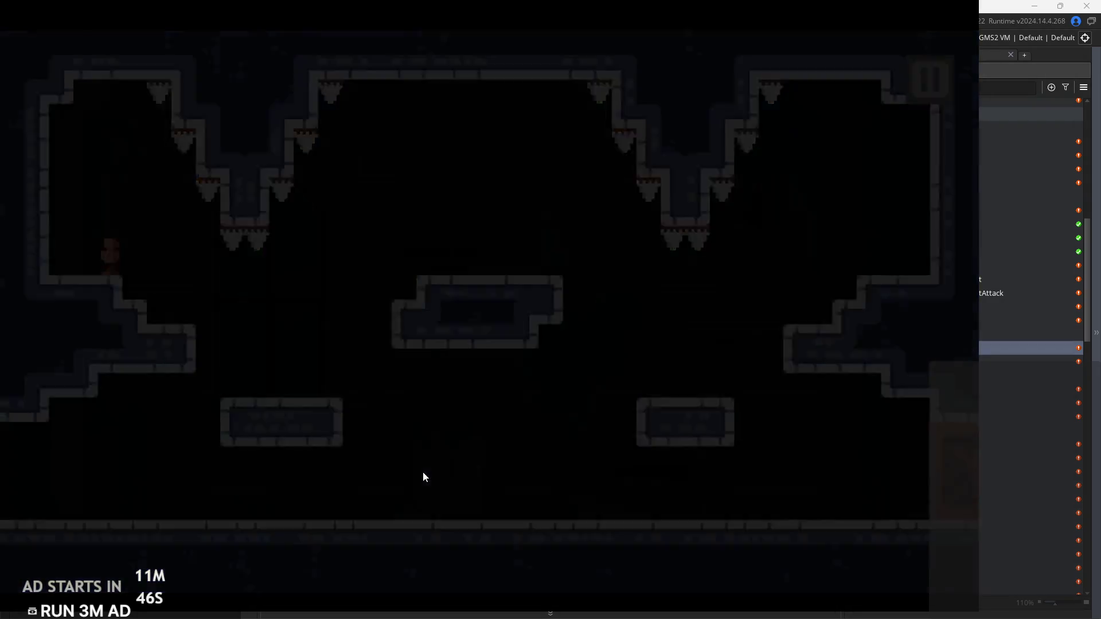
# After respawning, run, jump and mid-air dash back and forth across the temple floor
pyautogui.press('Right')
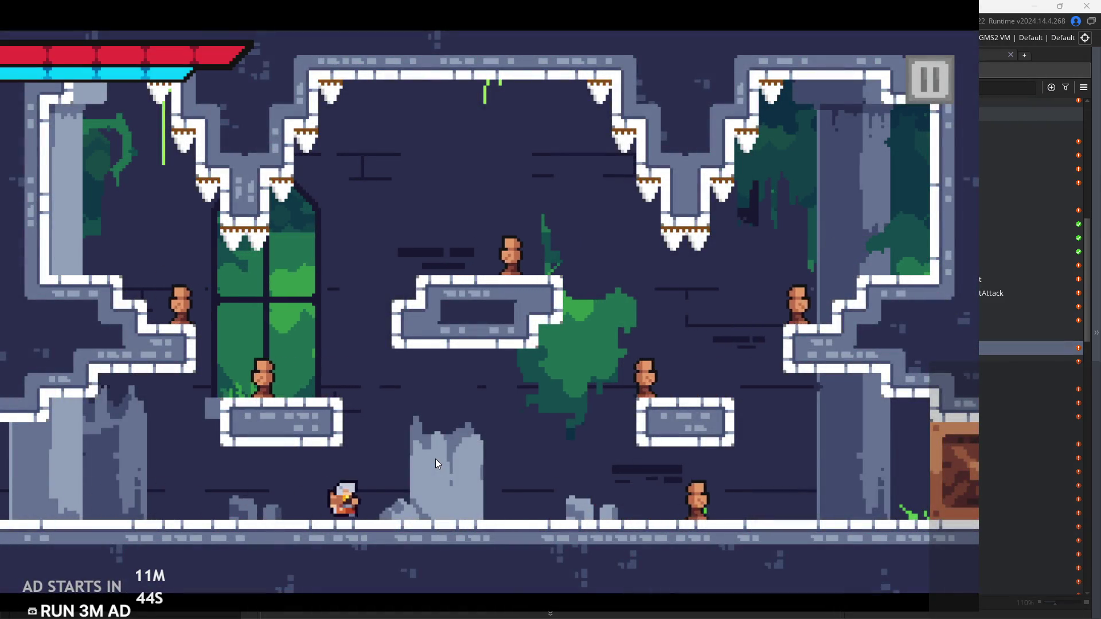
pyautogui.press('Right')
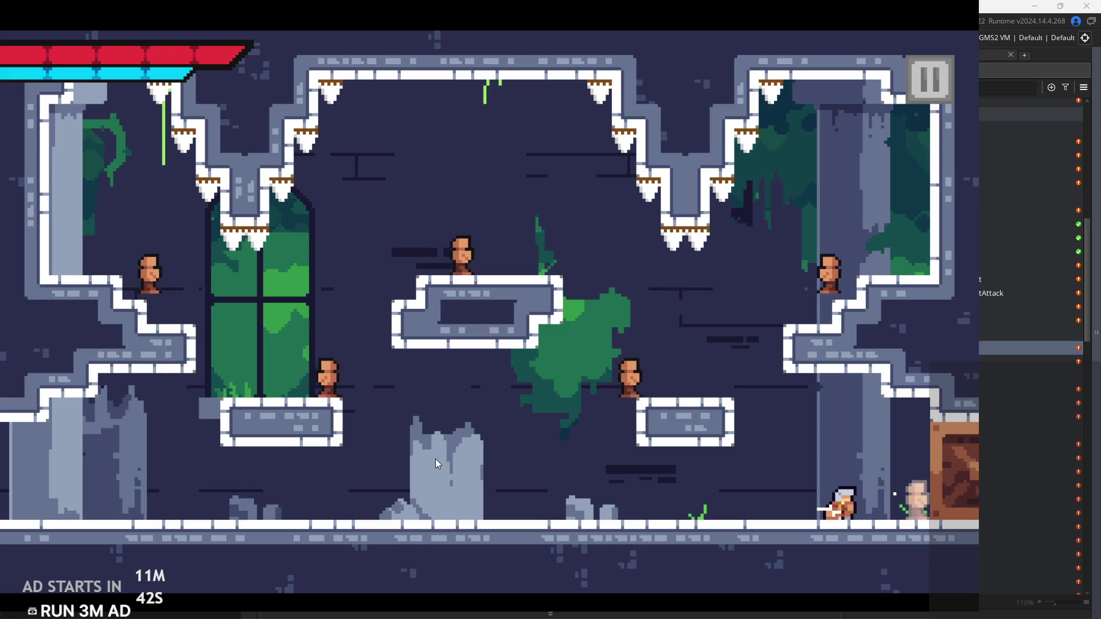
pyautogui.press('Left')
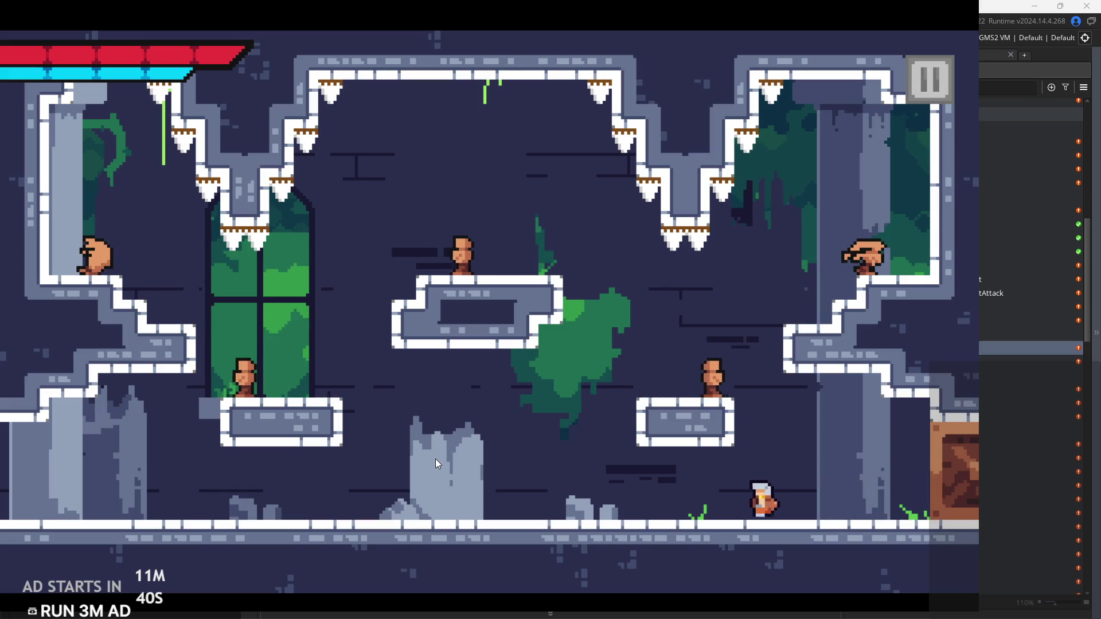
pyautogui.press('space')
pyautogui.press('Right')
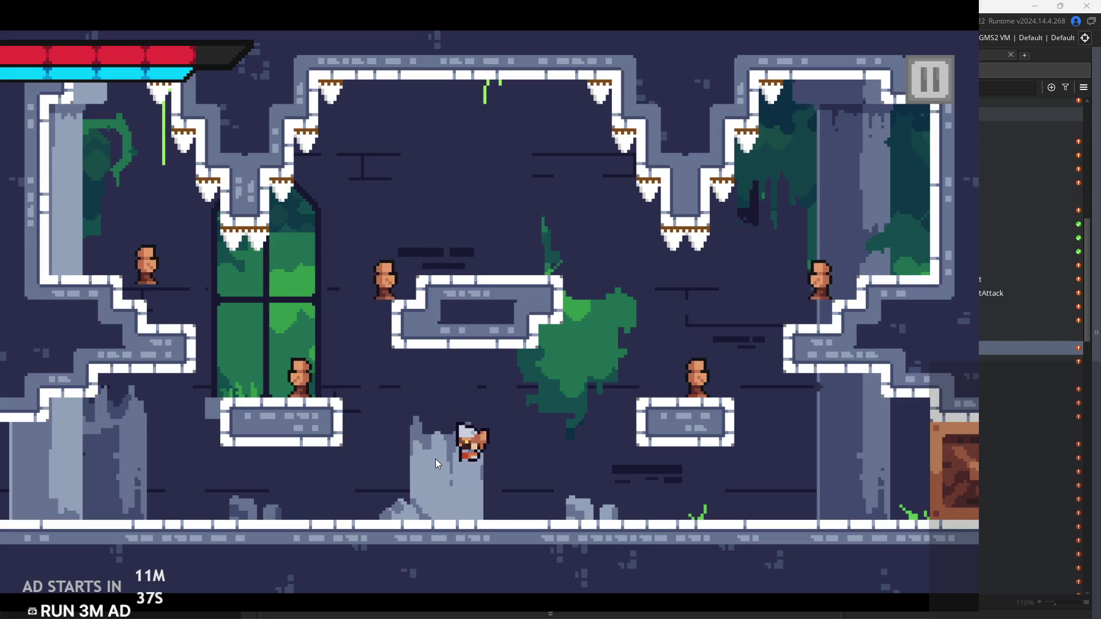
pyautogui.press('Left')
pyautogui.press('Right')
pyautogui.press('Left')
pyautogui.press('Right')
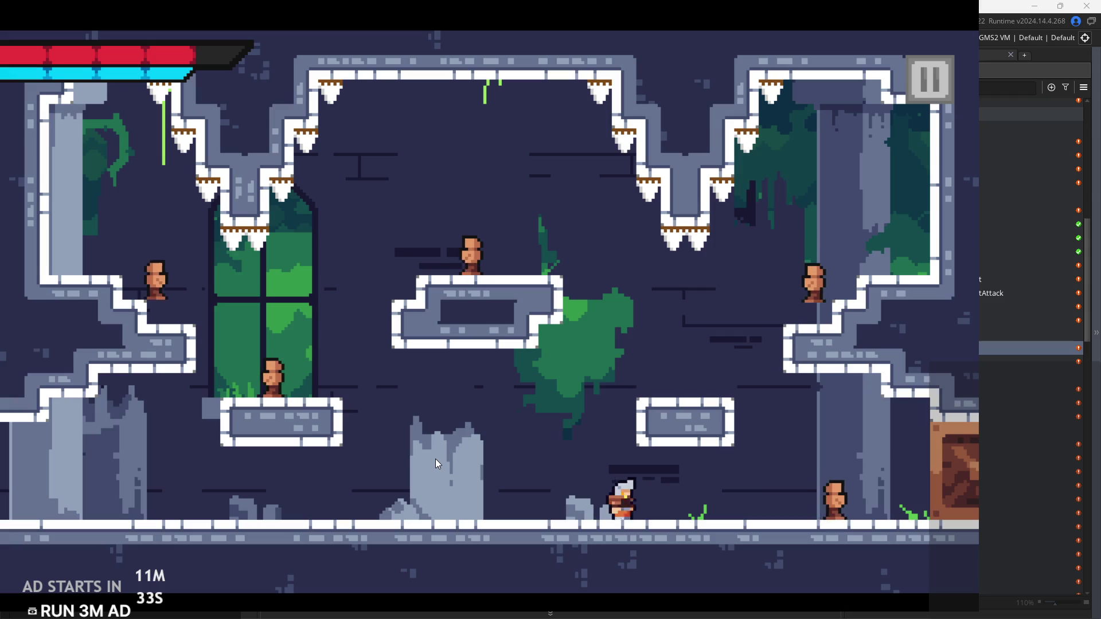
# Jump to the upper right, then drop down the steps and jump onto the left platform
pyautogui.press('Left')
pyautogui.press('Left')
pyautogui.press('Right')
pyautogui.press('Right')
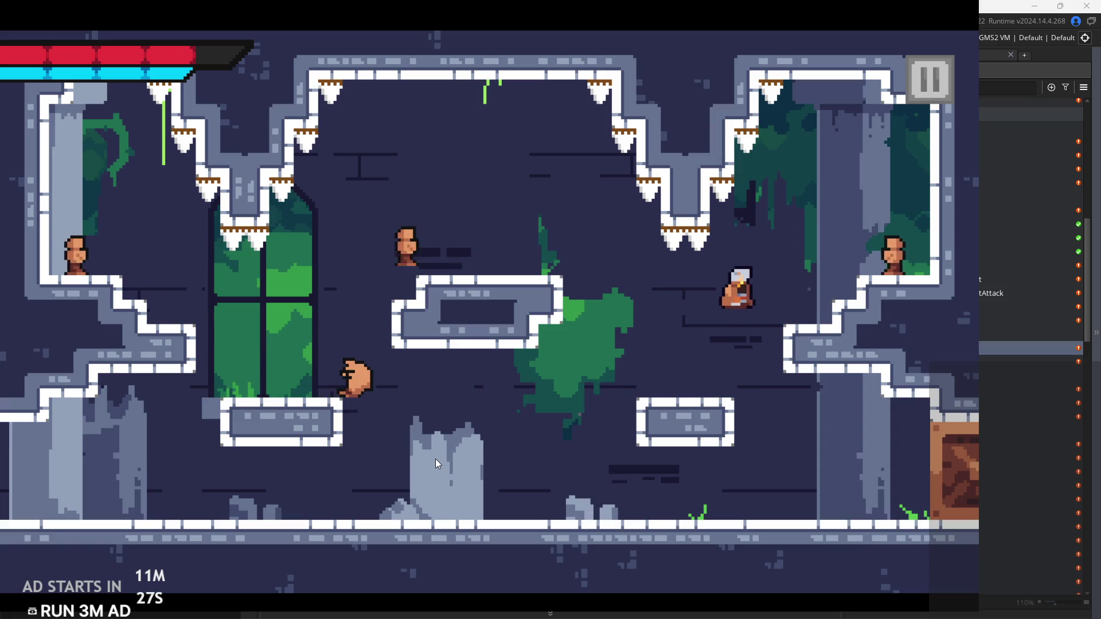
pyautogui.press('Left')
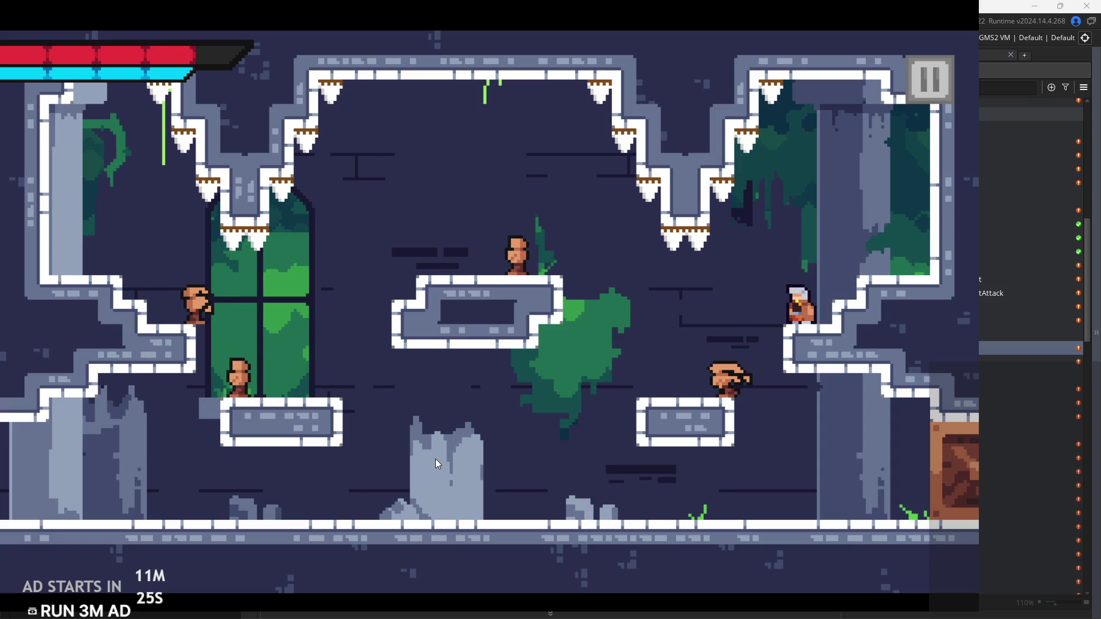
pyautogui.press('Left')
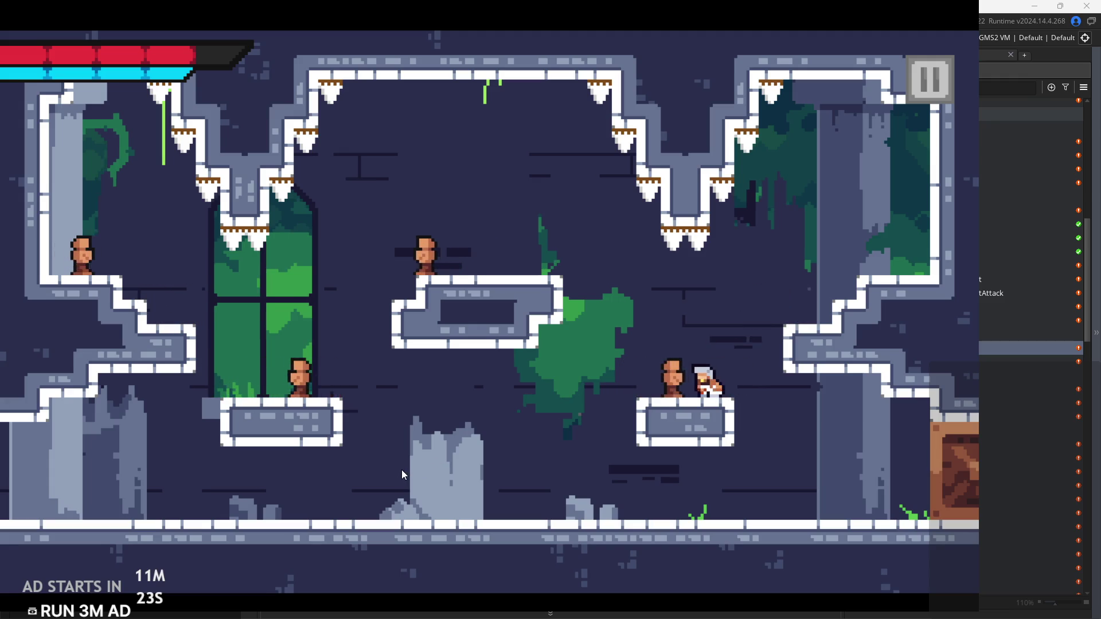
pyautogui.press('Left')
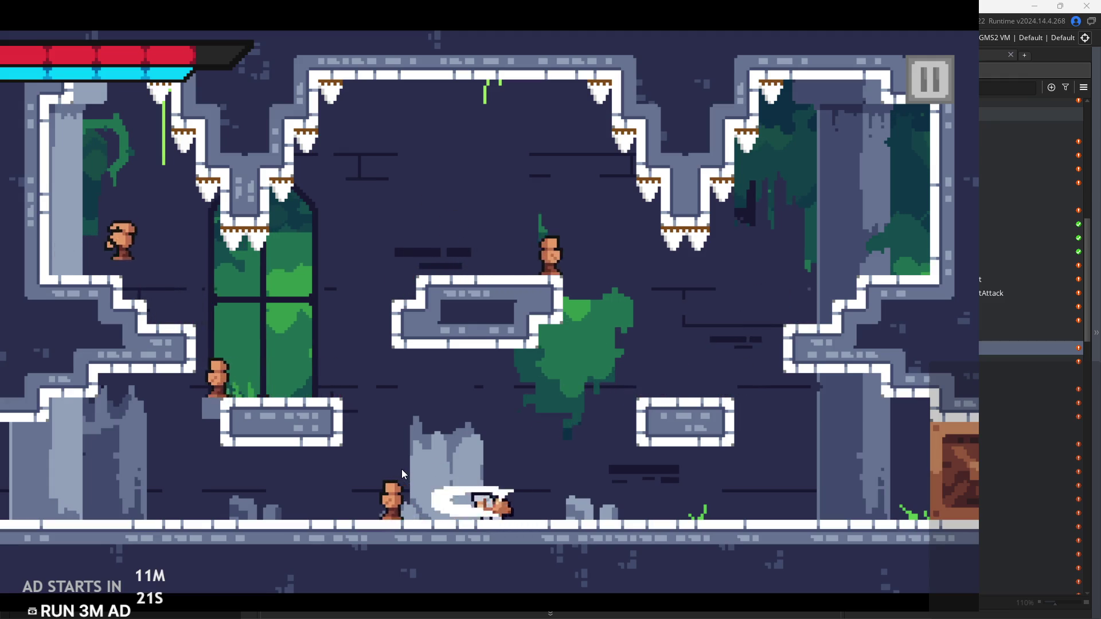
pyautogui.press('space')
pyautogui.press('space')
pyautogui.press('Left')
pyautogui.press('Left')
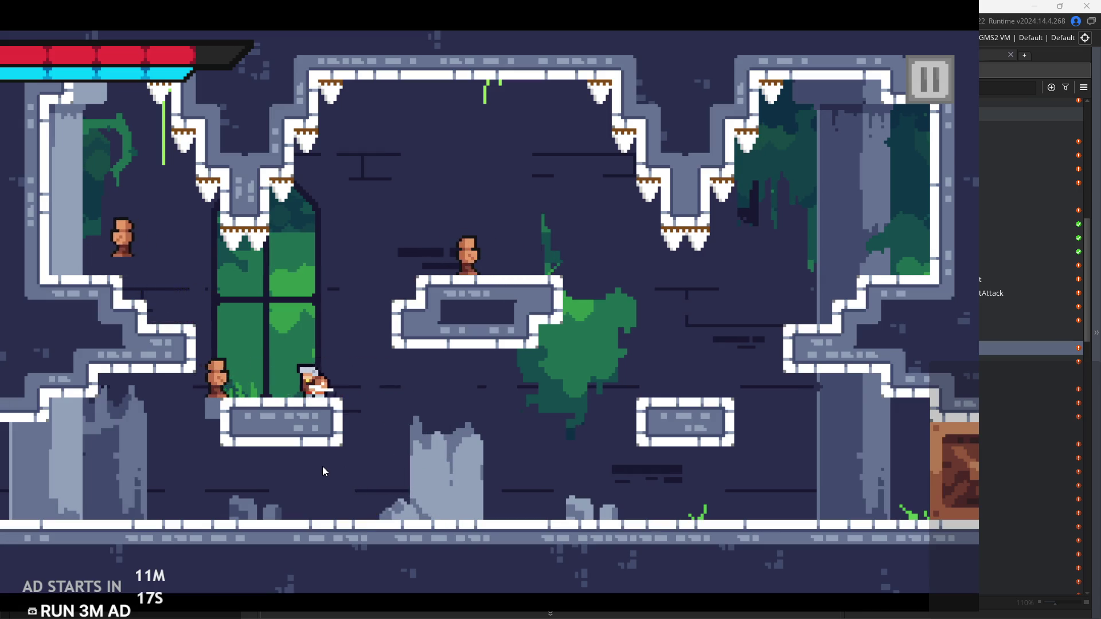
# Attack while jumping up-right, land on the lower-right platform, then jump up-left with a slash
pyautogui.press('x')
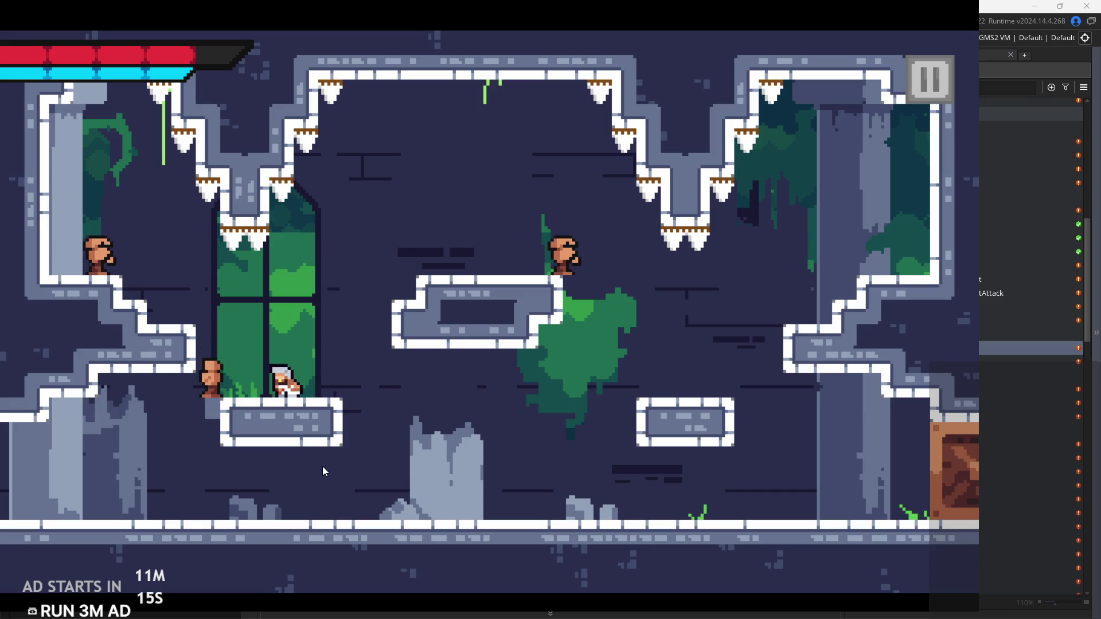
pyautogui.press('space')
pyautogui.press('Right')
pyautogui.press('x')
pyautogui.press('space')
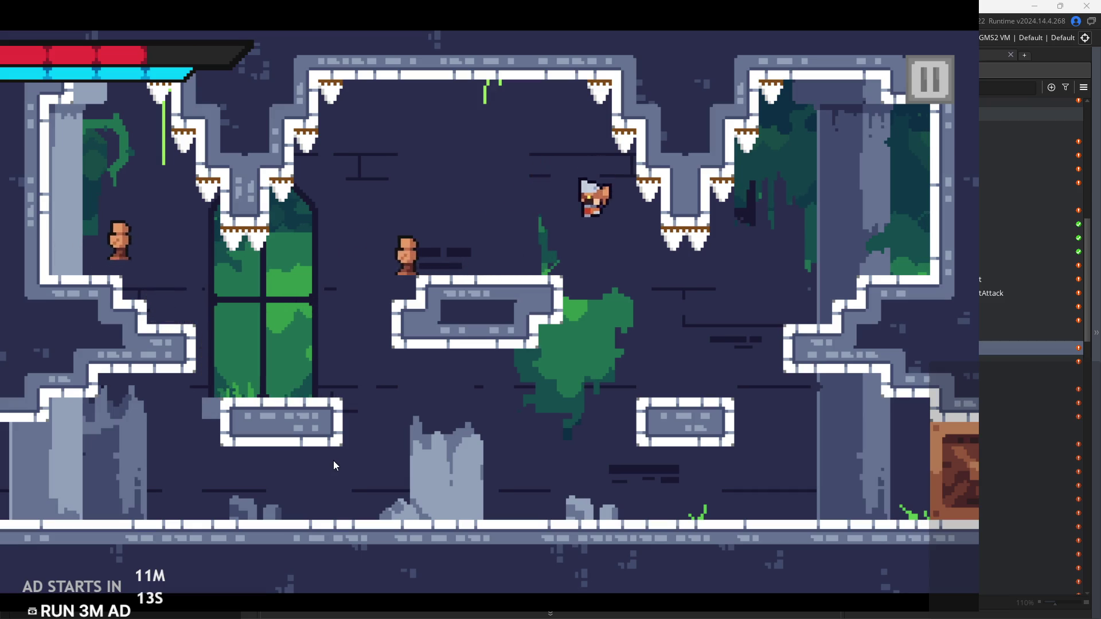
pyautogui.press('space')
pyautogui.press('Left')
pyautogui.press('space')
pyautogui.press('Right')
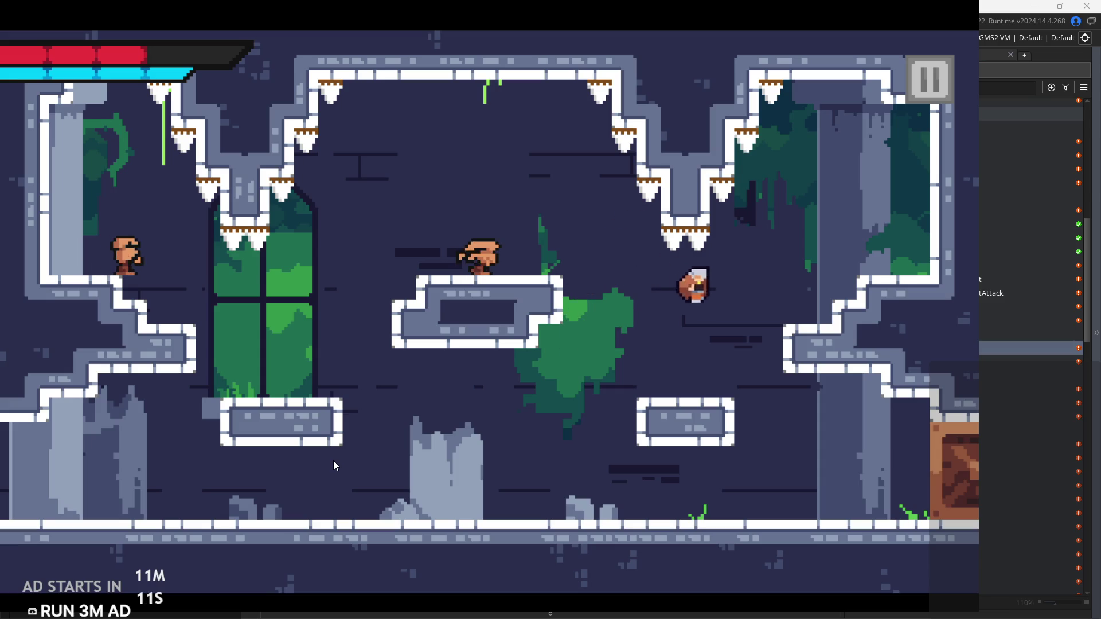
pyautogui.press('Left')
pyautogui.press('space')
pyautogui.press('Left')
pyautogui.press('x')
# Slash the nearby enemy, run into the next room, climb to its upper platform, and pause
pyautogui.press('space')
pyautogui.press('Right')
pyautogui.press('Left')
pyautogui.press('Left')
pyautogui.press('x')
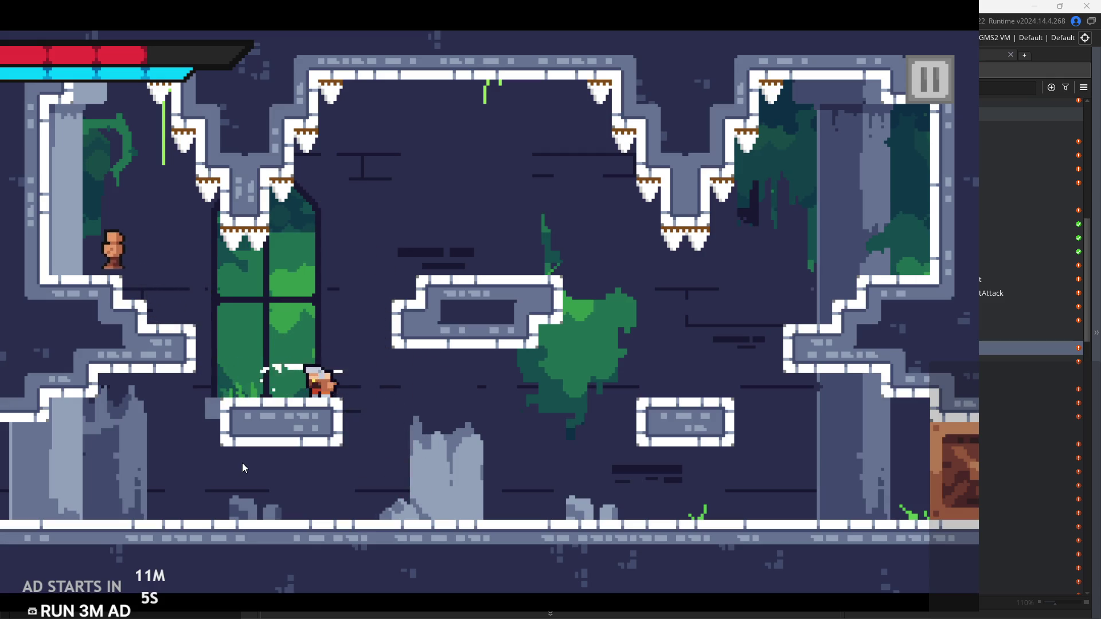
pyautogui.press('space')
pyautogui.press('Left')
pyautogui.press('x')
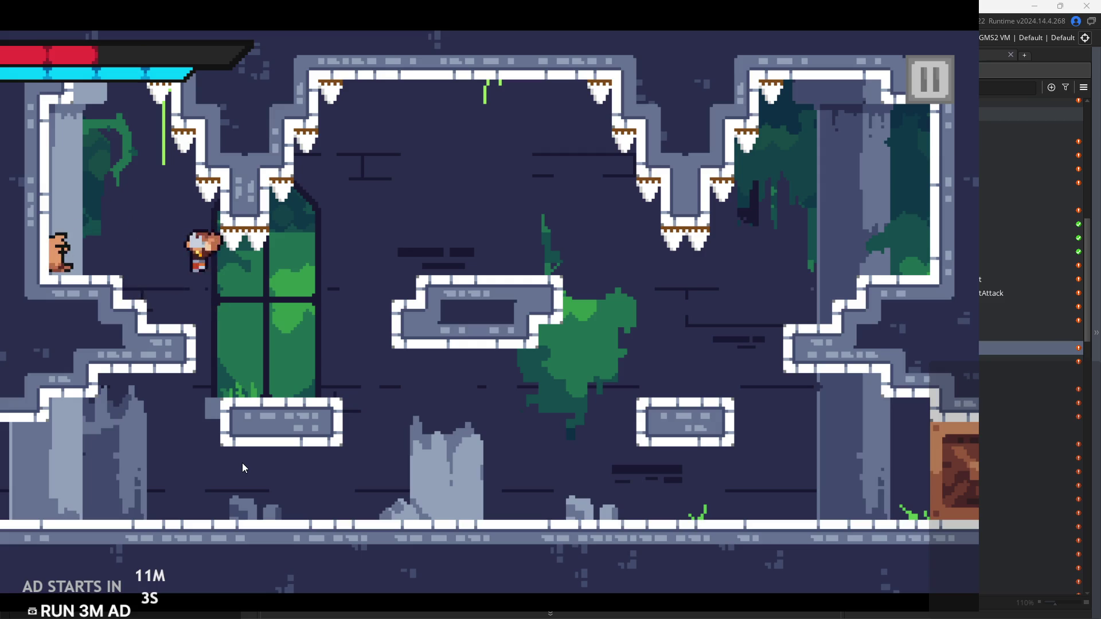
pyautogui.press('Right')
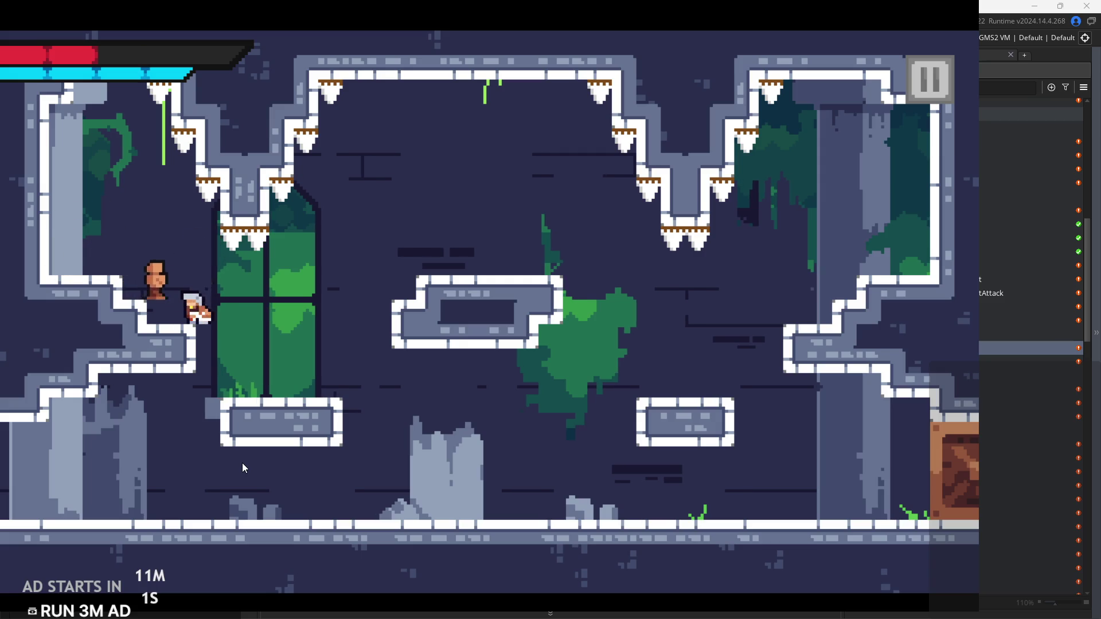
pyautogui.press('Right')
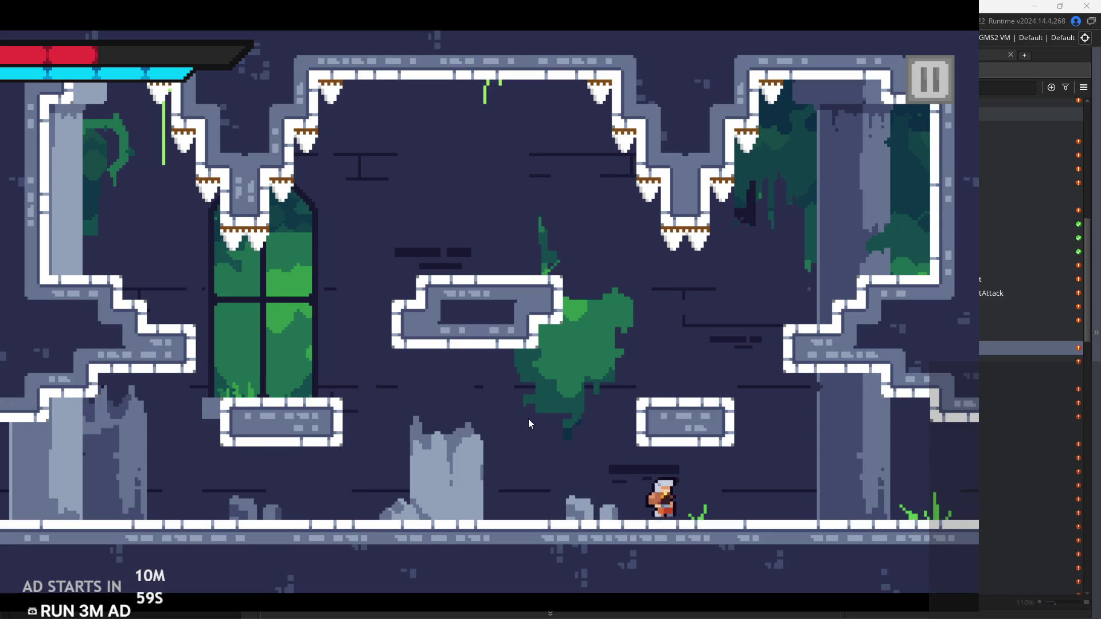
pyautogui.press('z')
pyautogui.press('z')
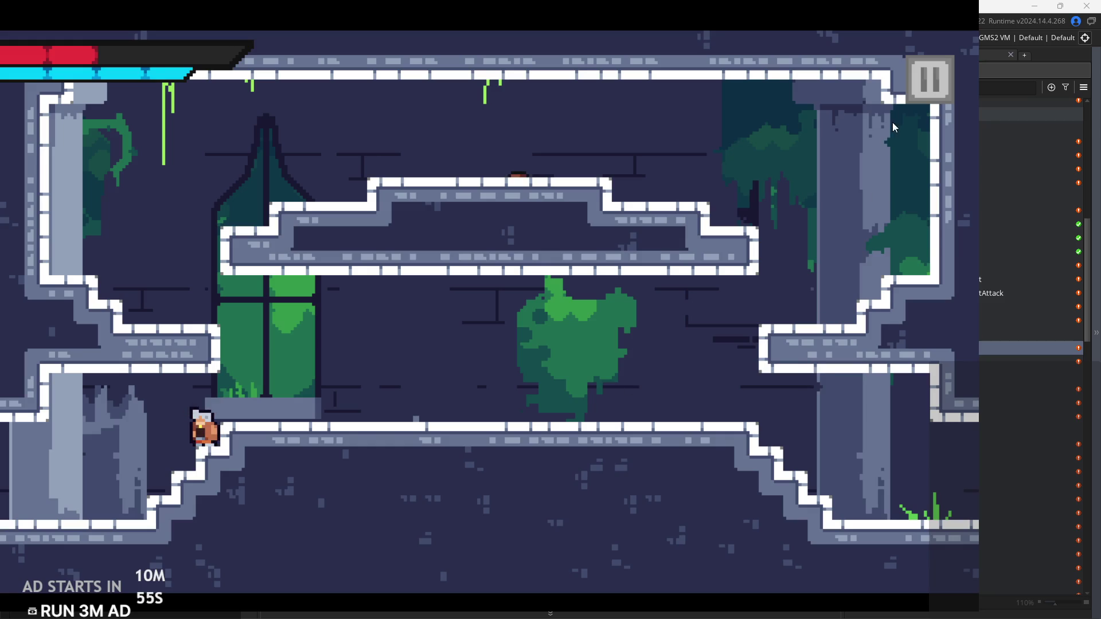
pyautogui.press('Right')
pyautogui.press('z')
pyautogui.press('z')
pyautogui.press('z')
pyautogui.press('Right')
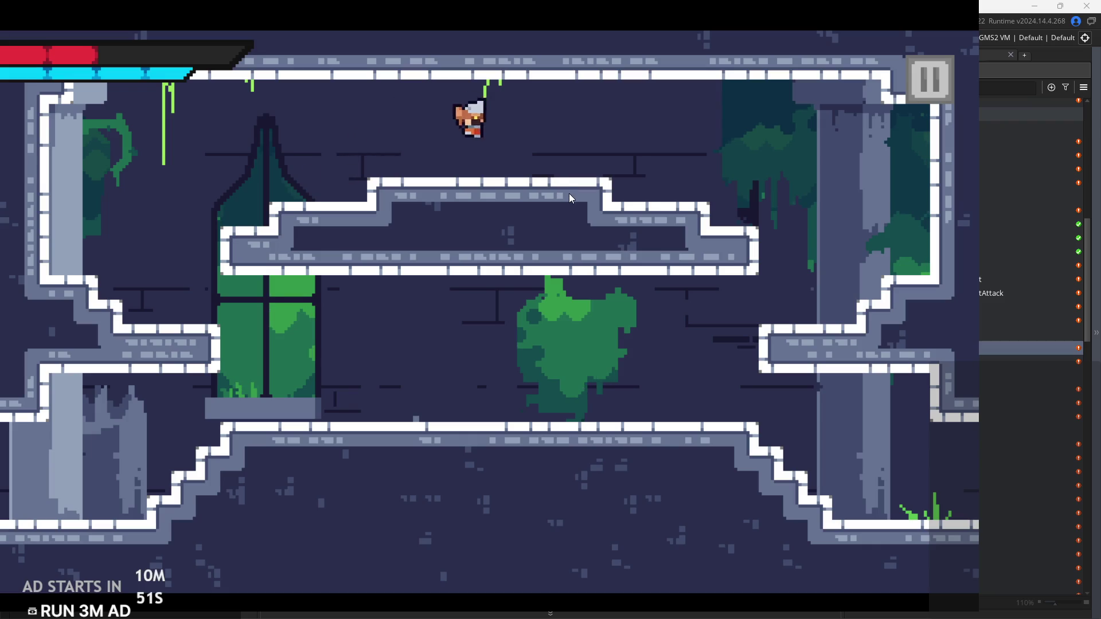
pyautogui.click(911, 81)
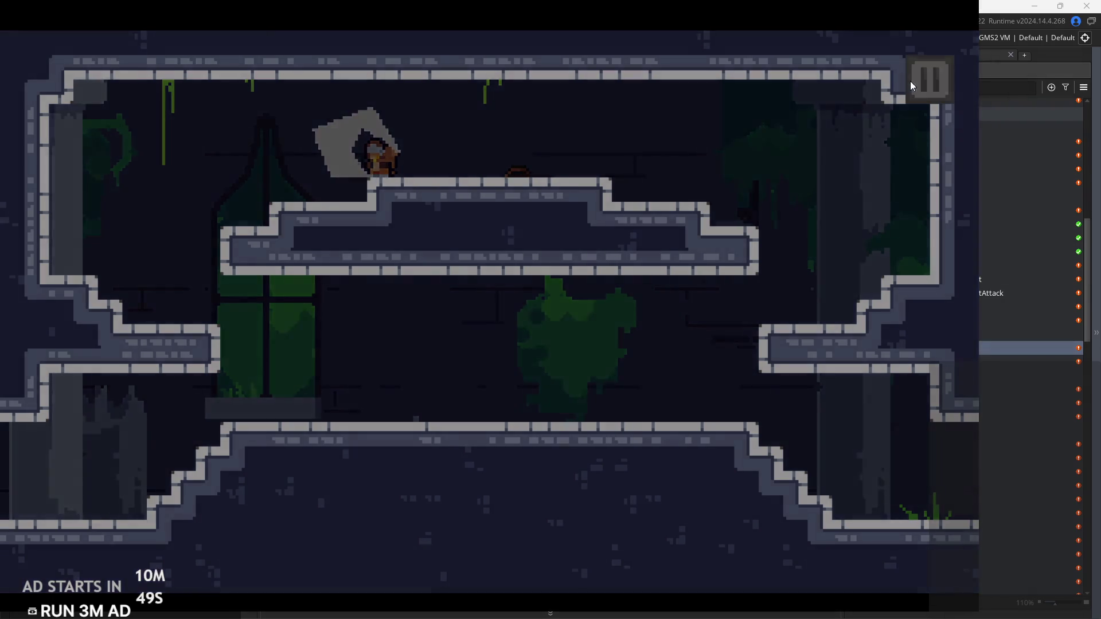
# Quit the playtest and add draw_self() after the talisman draw call in obj_altar's Draw code
pyautogui.click(889, 552)
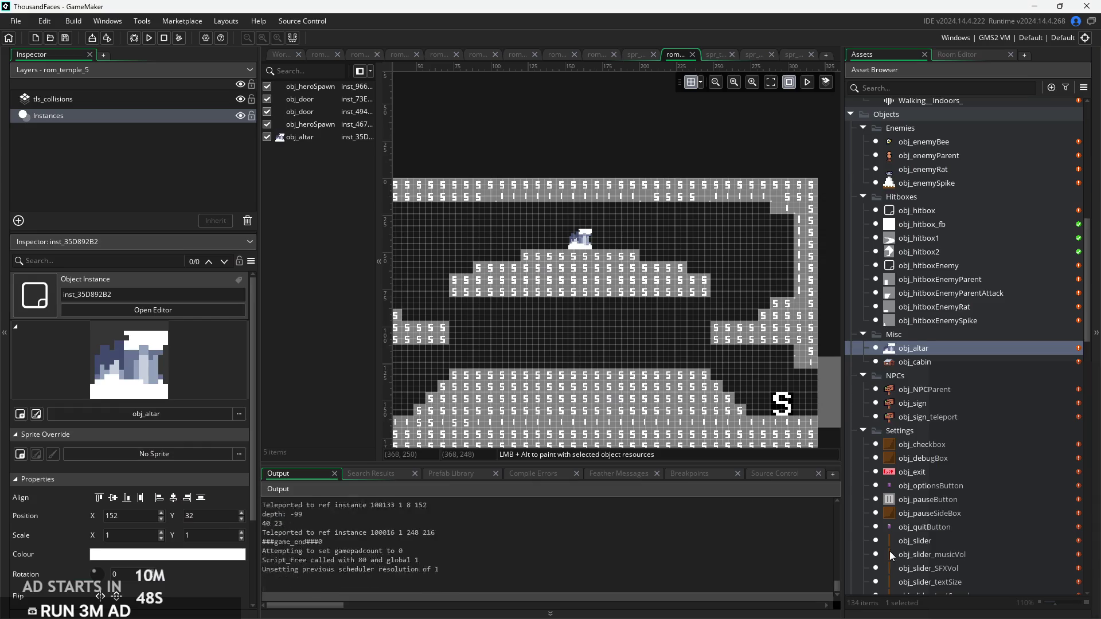
pyautogui.doubleClick(957, 351)
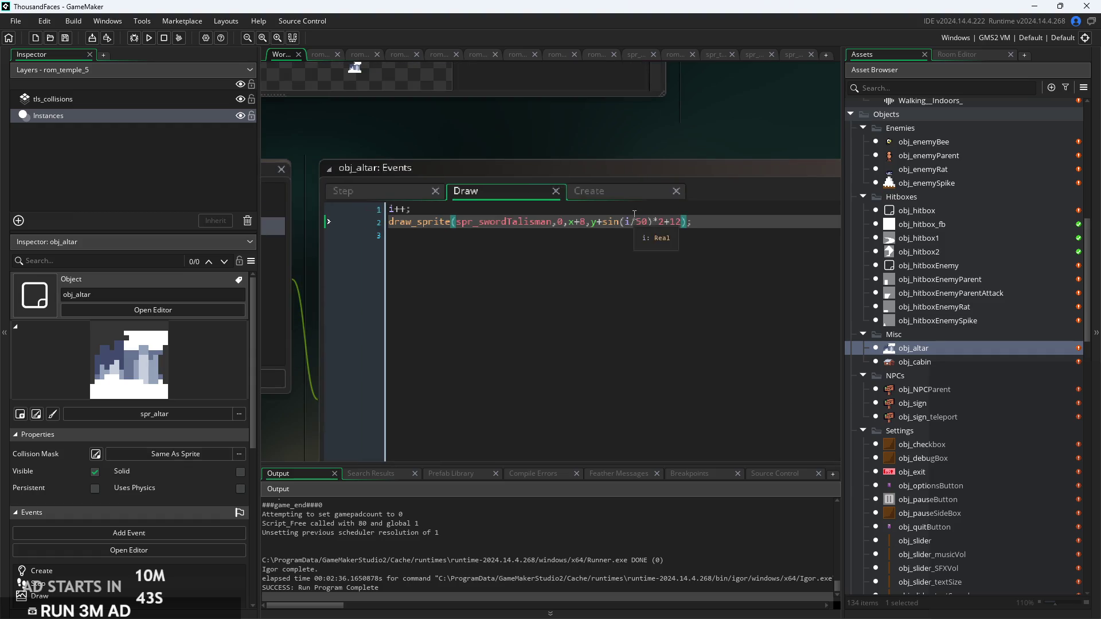
pyautogui.click(687, 273)
pyautogui.write('-')
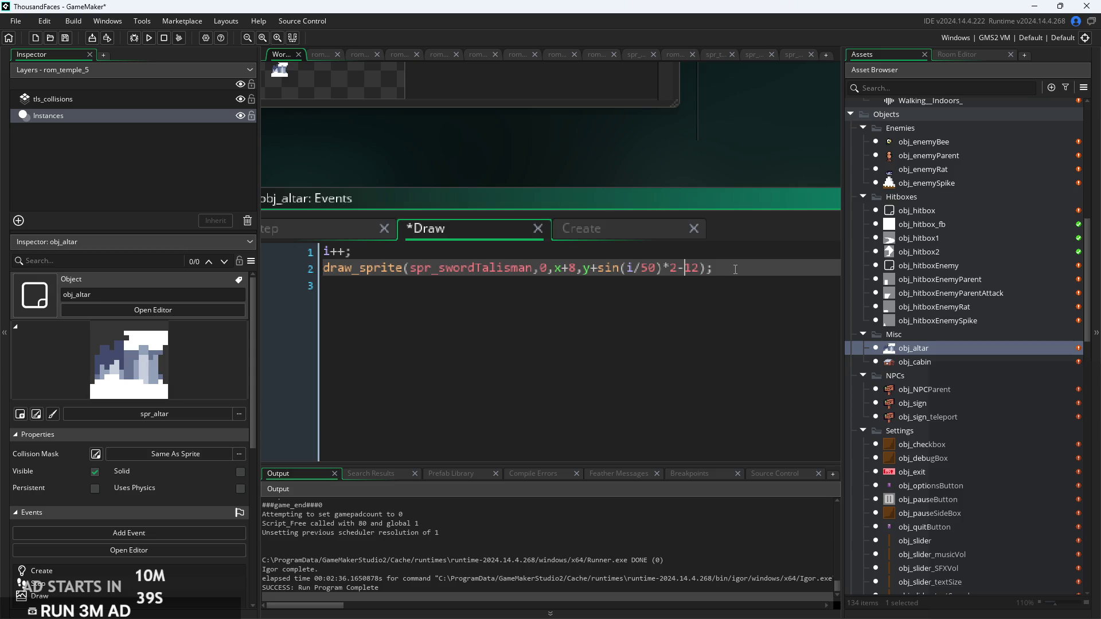
pyautogui.press('Return')
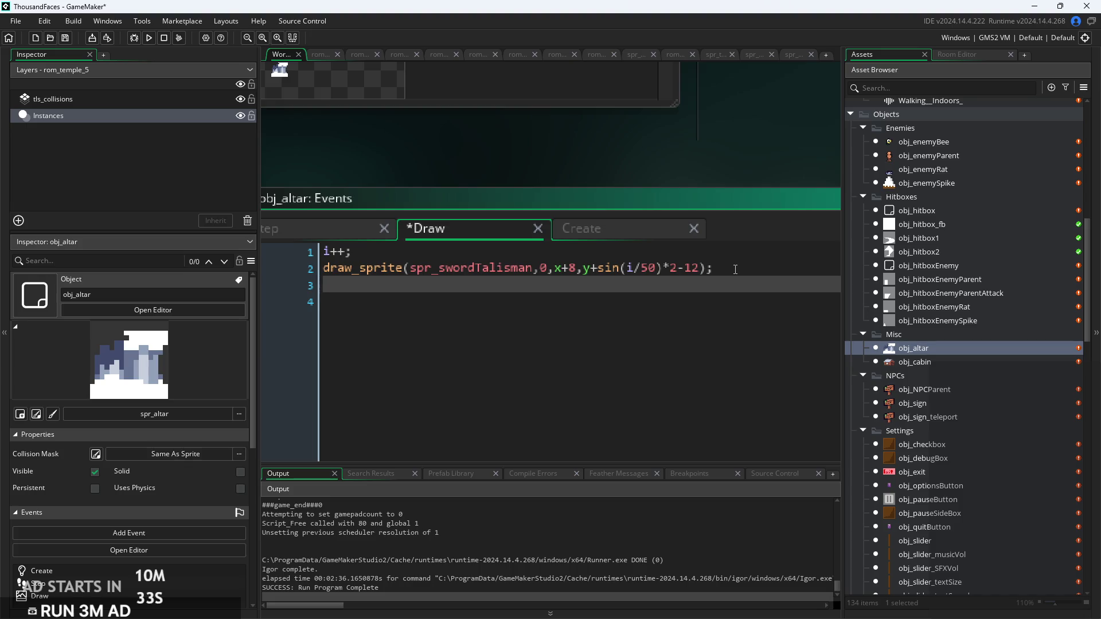
pyautogui.write('dra')
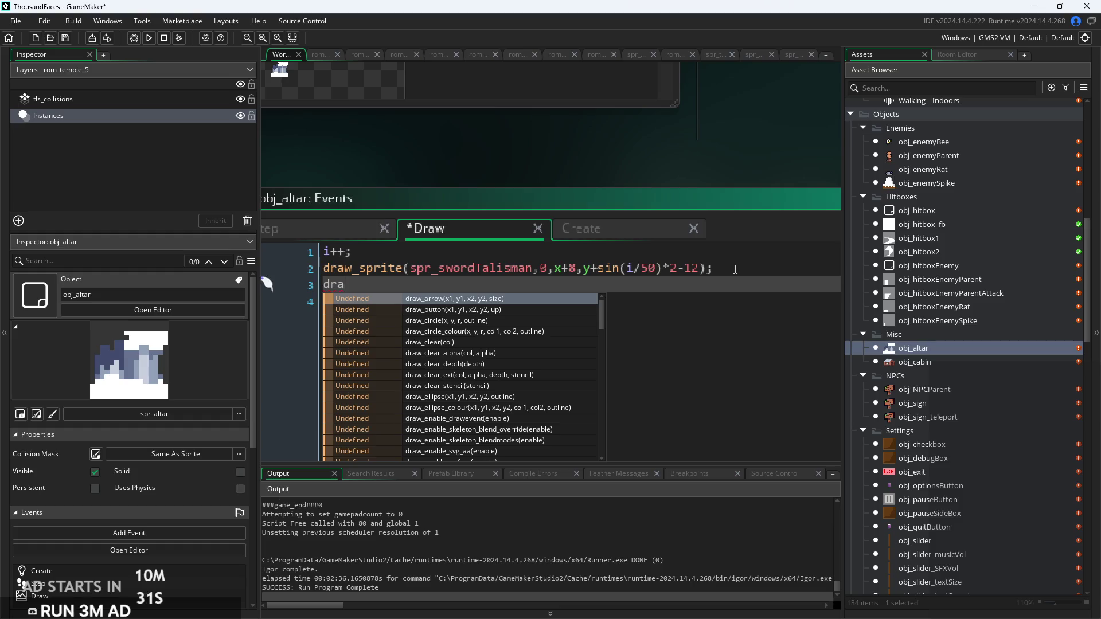
pyautogui.write('w_self();')
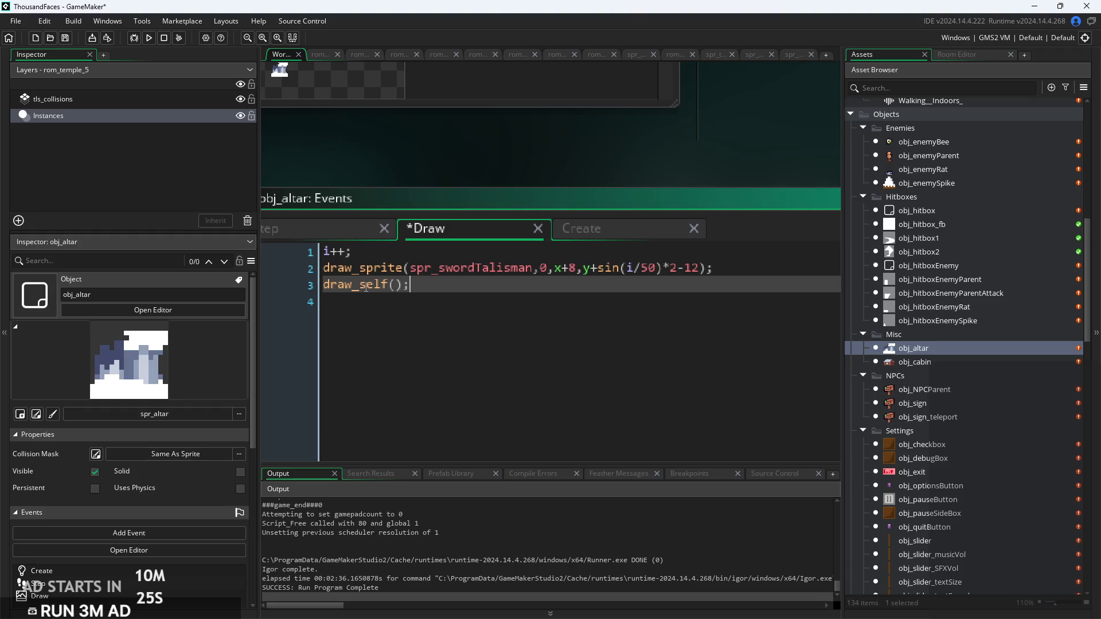
pyautogui.press('BackSpace')
pyautogui.click(433, 254)
pyautogui.press('Down')
pyautogui.press('Down')
pyautogui.scroll(-10, 964, 453)
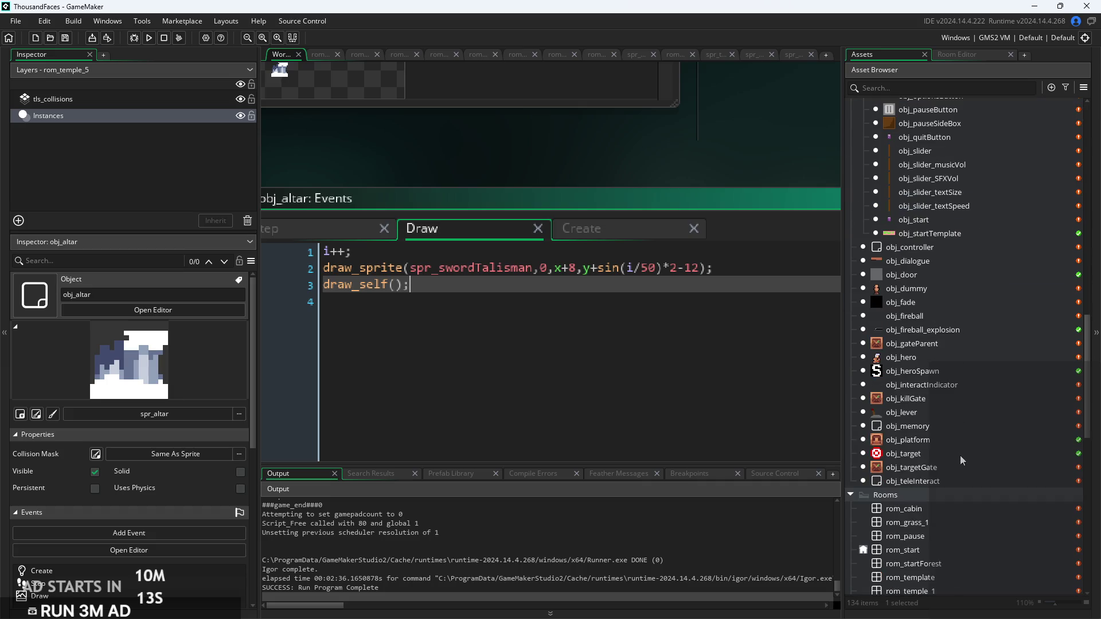
pyautogui.scroll(-3, 968, 359)
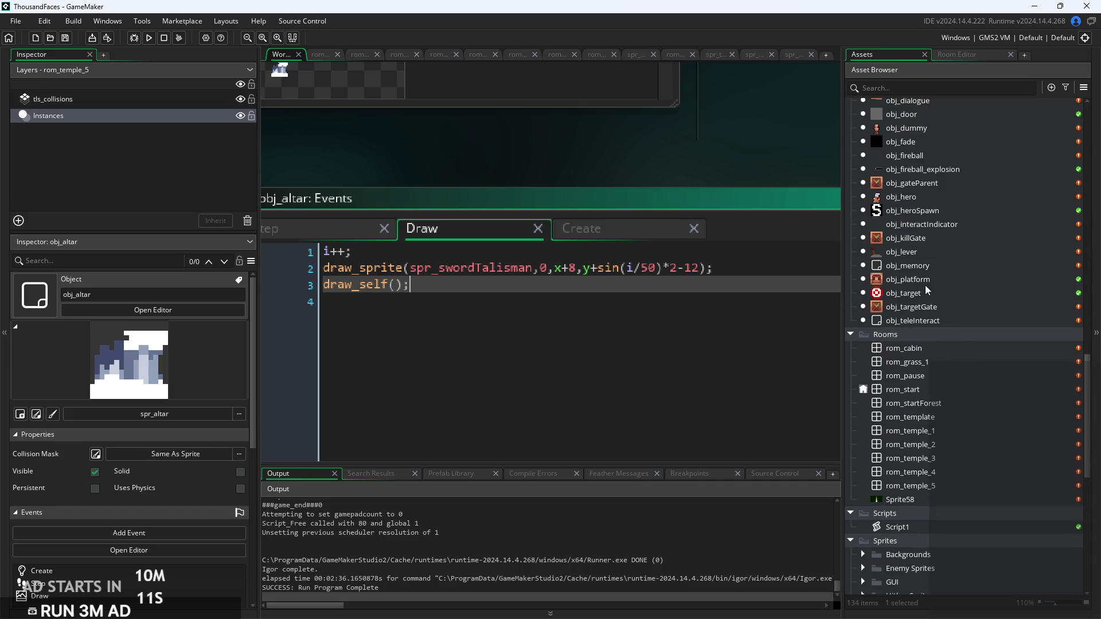
# In obj_hero's Step code, duplicate the O-key healing toggle block at the end
pyautogui.doubleClick(954, 198)
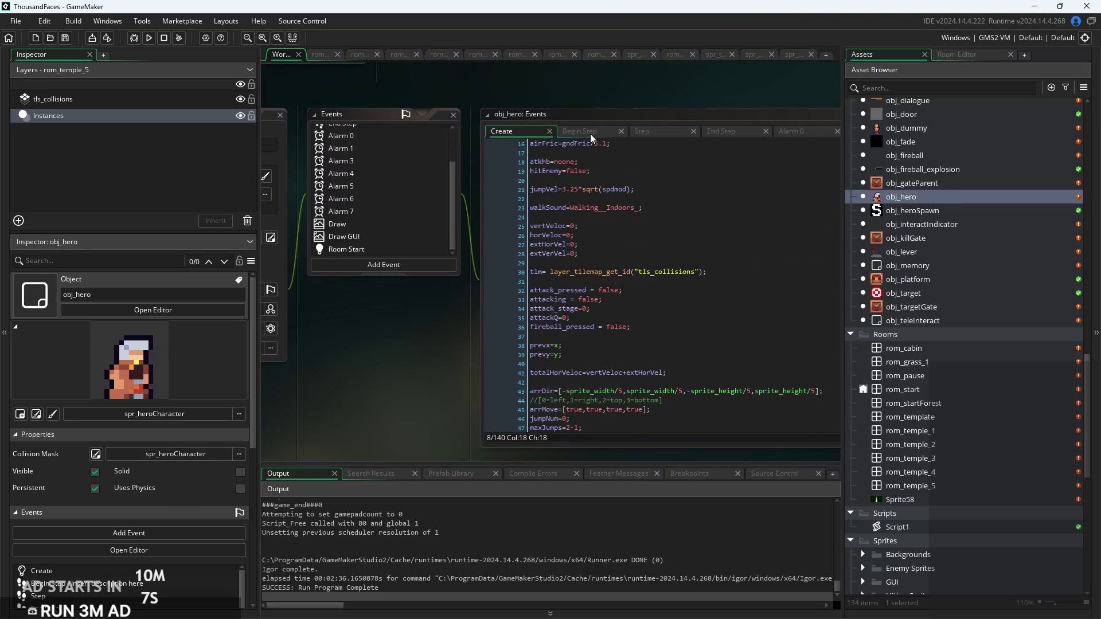
pyautogui.click(591, 134)
pyautogui.click(642, 135)
pyautogui.scroll(-10, 598, 280)
pyautogui.scroll(-20, 598, 280)
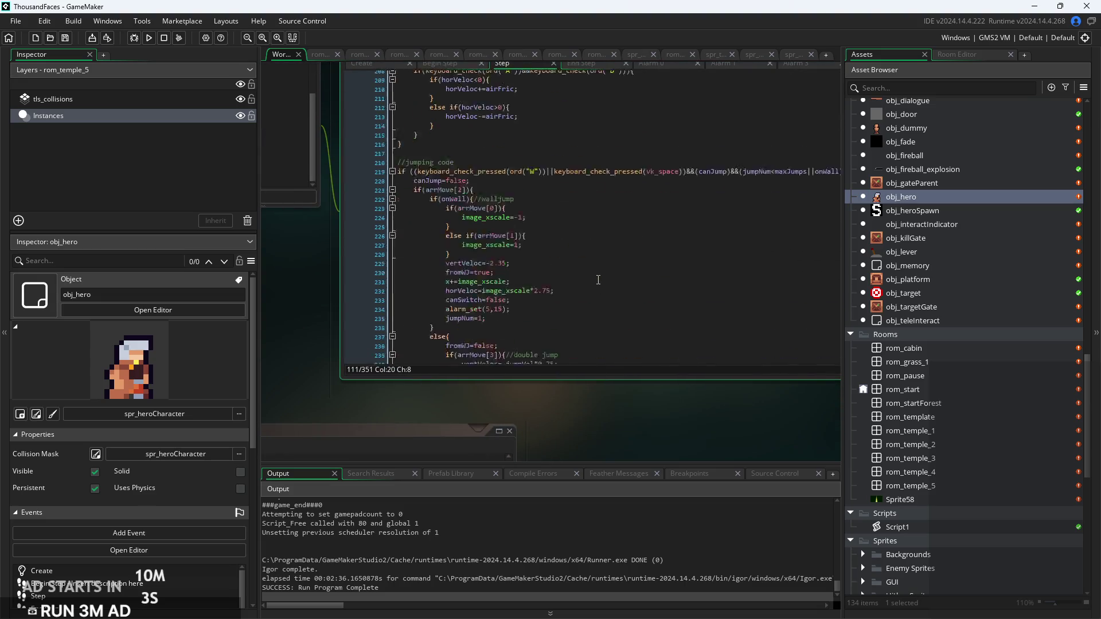
pyautogui.scroll(-10, 598, 280)
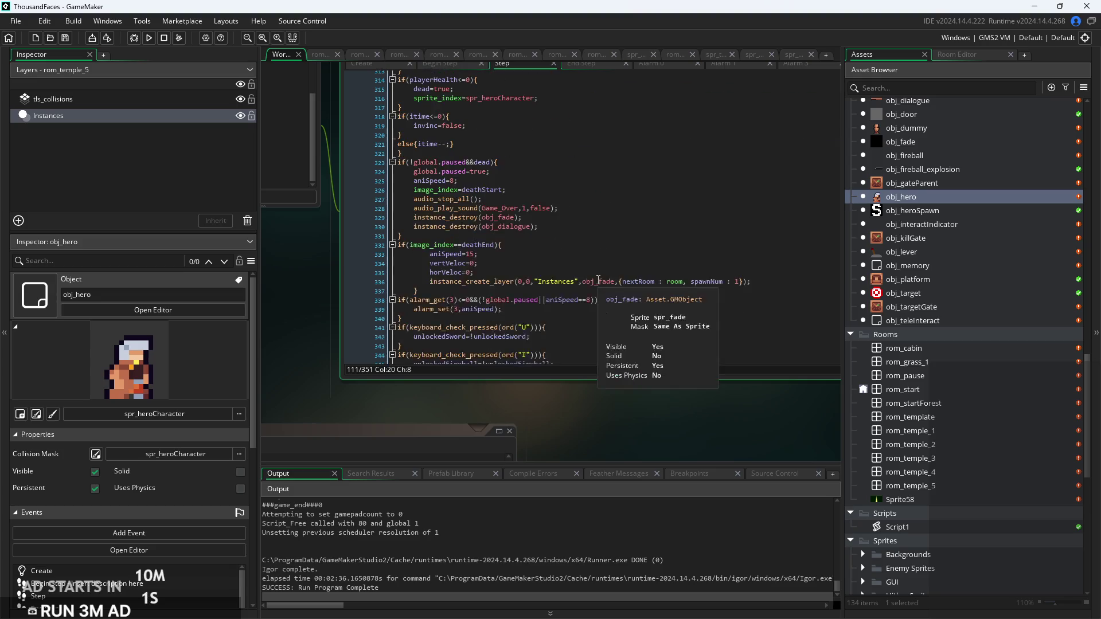
pyautogui.scroll(2, 540, 268)
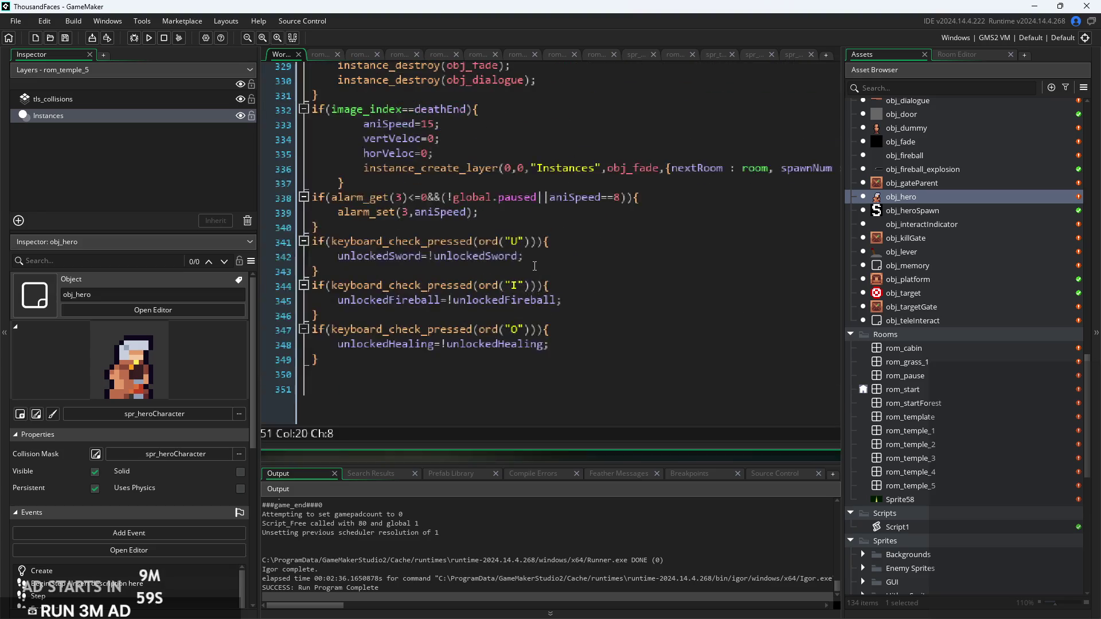
pyautogui.moveTo(389, 365); pyautogui.dragTo(313, 324)
pyautogui.hotkey('ctrl', 'c')
pyautogui.press('Right')
pyautogui.press('Return')
pyautogui.hotkey('ctrl', 'v')
pyautogui.scroll(2, 488, 389)
# Change the copied block's condition to an M key check && vk_up key check
pyautogui.moveTo(526, 348); pyautogui.dragTo(521, 350)
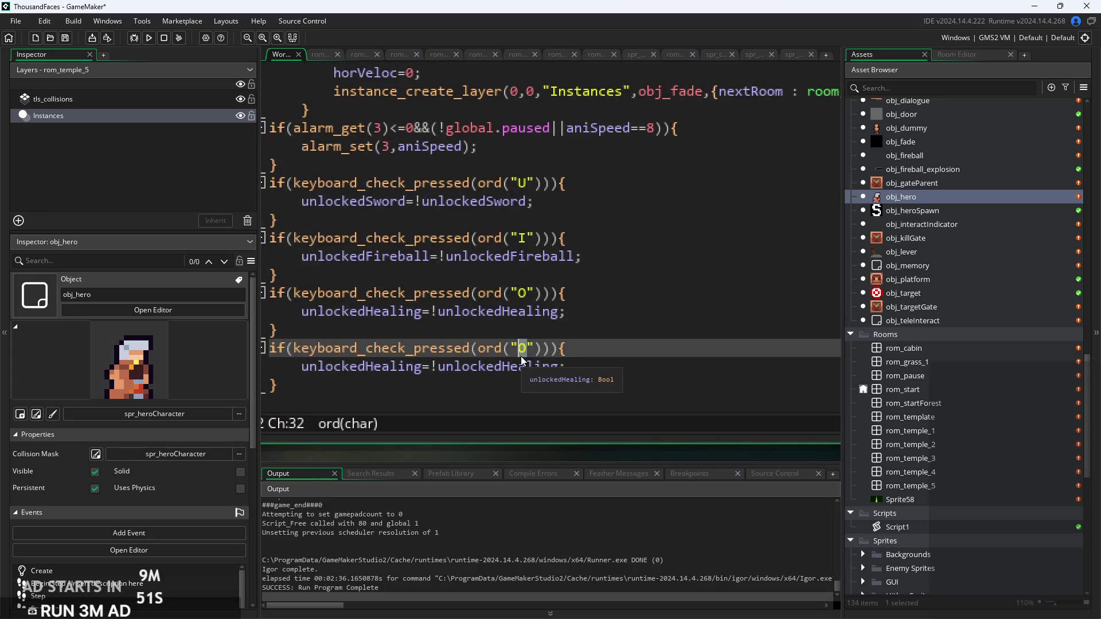
pyautogui.press('BackSpace')
pyautogui.press('Right')
pyautogui.press('Right')
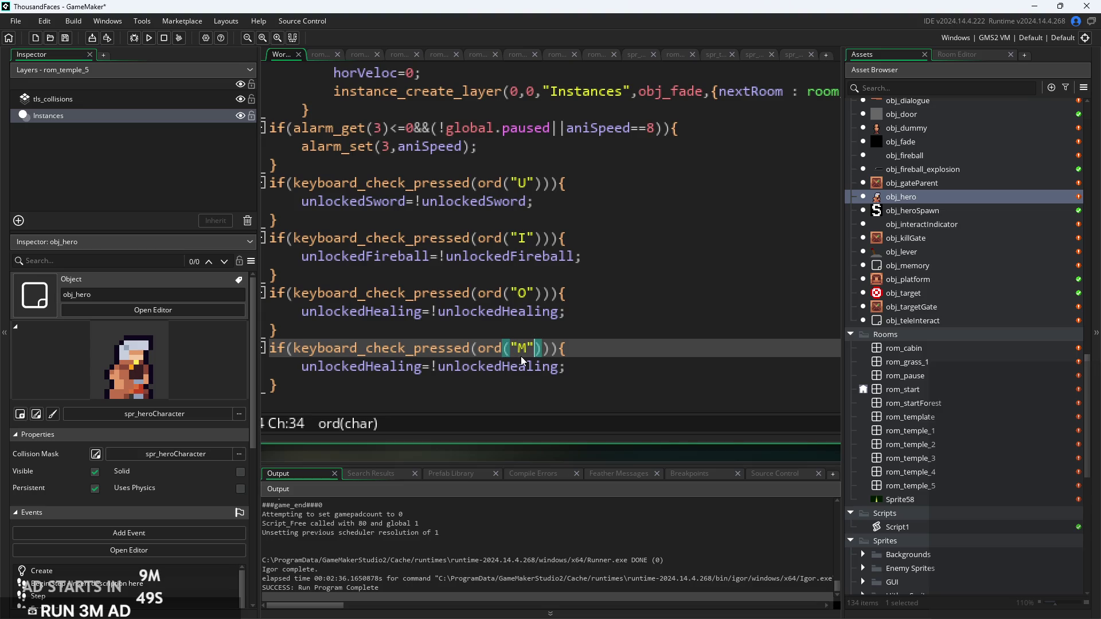
pyautogui.write('&&')
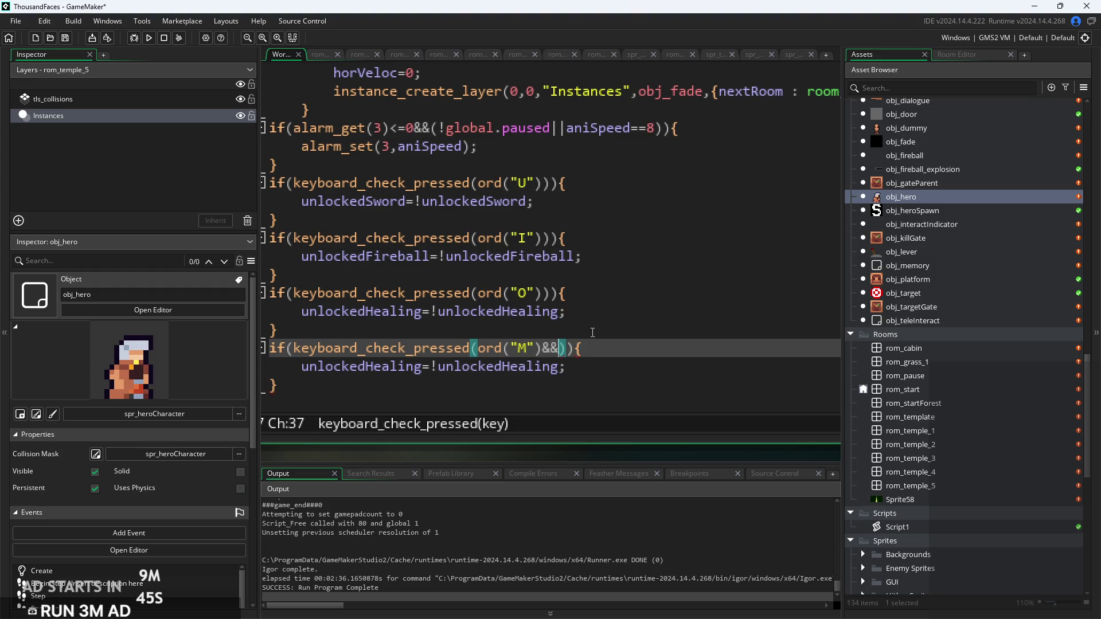
pyautogui.press('BackSpace')
pyautogui.press('BackSpace')
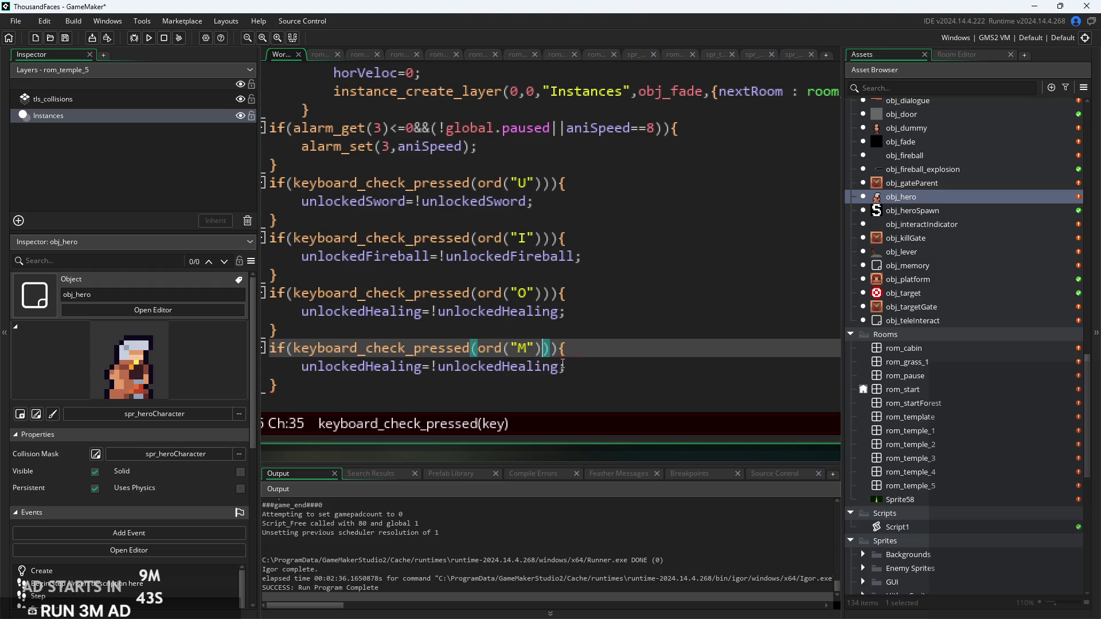
pyautogui.moveTo(554, 351); pyautogui.dragTo(297, 358)
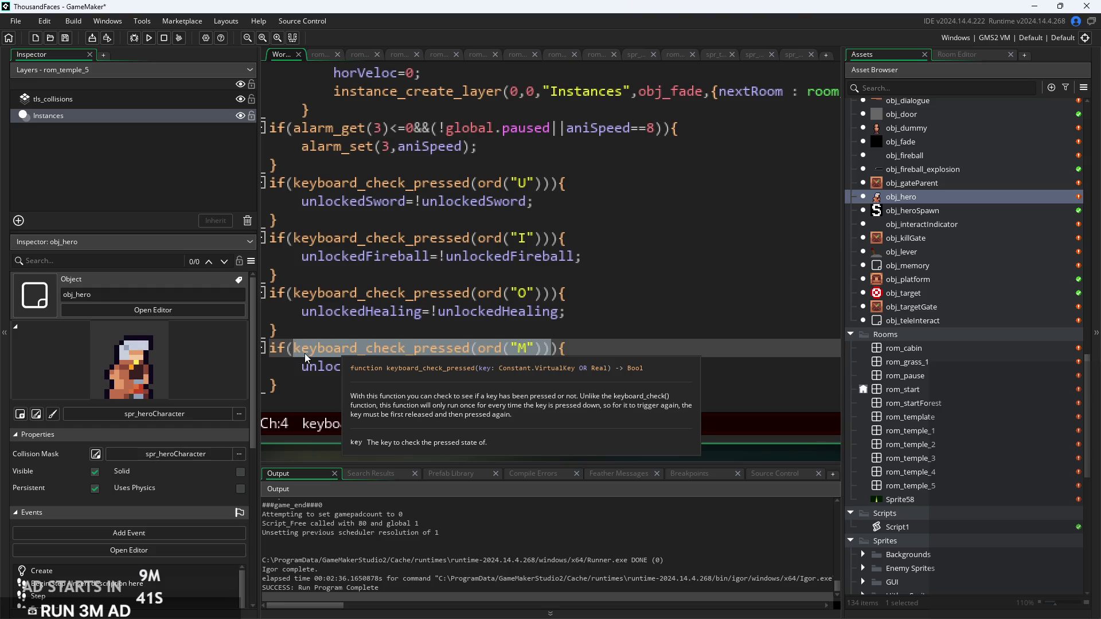
pyautogui.click(554, 348)
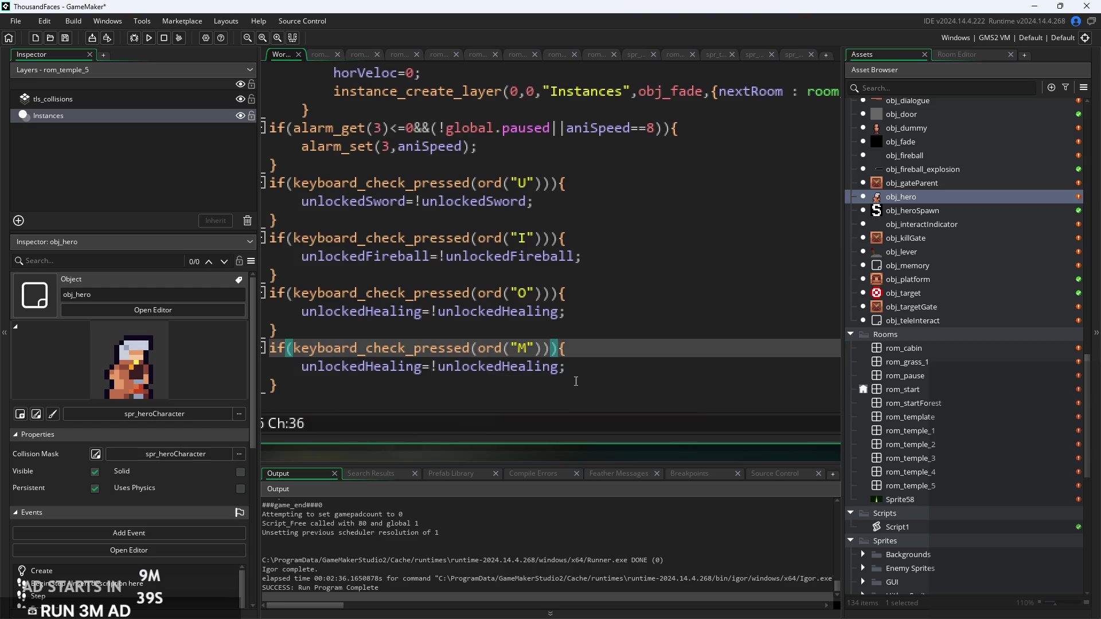
pyautogui.hotkey('ctrl', 'v')
pyautogui.click(552, 349)
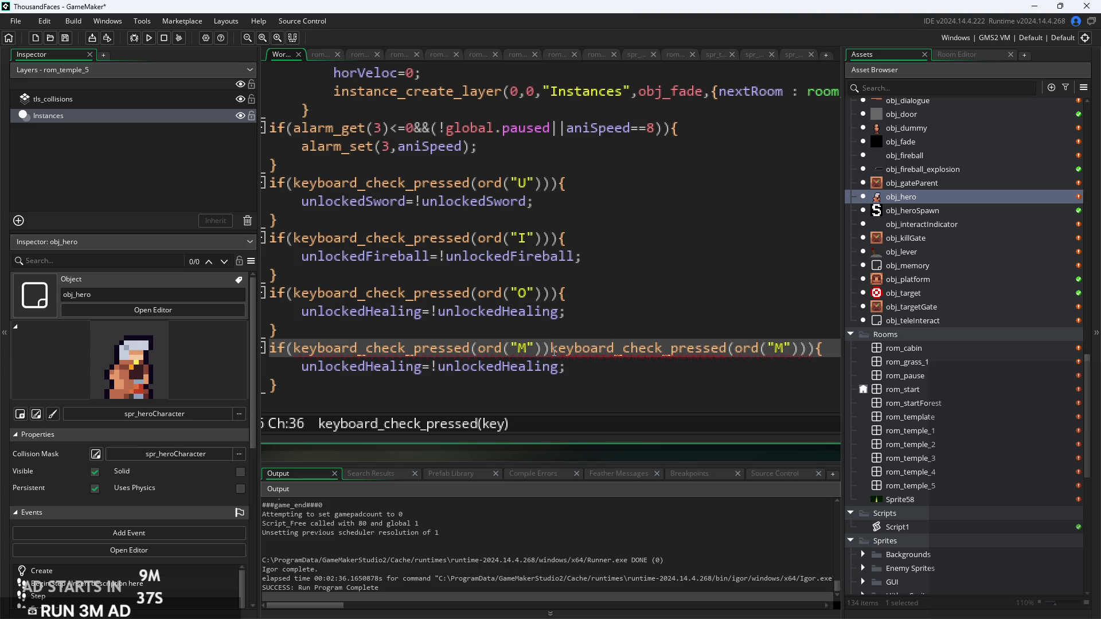
pyautogui.write('&&')
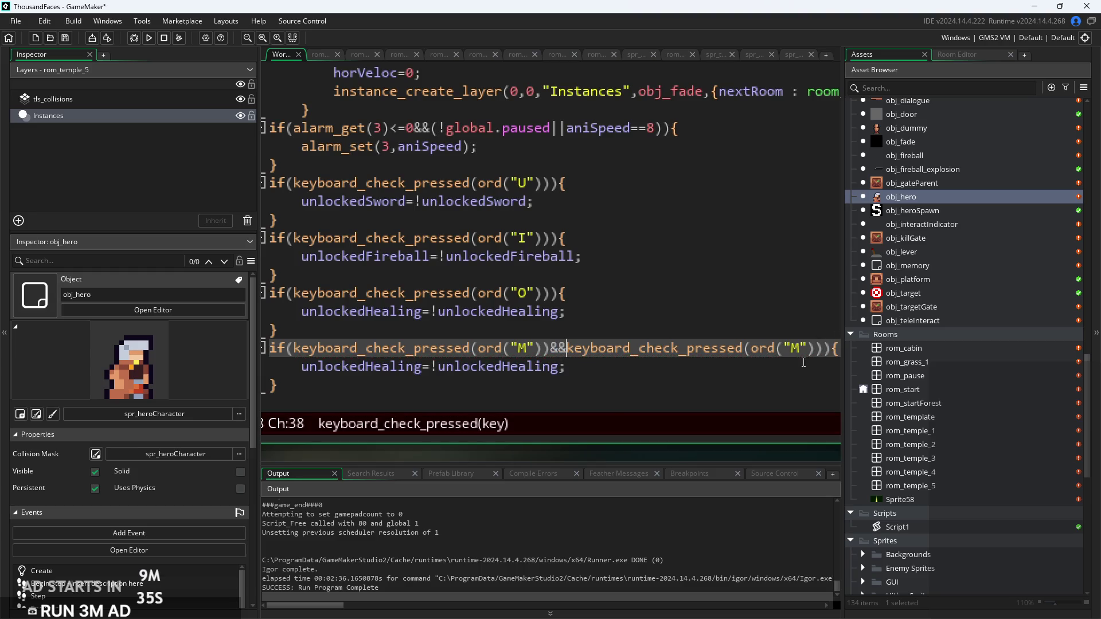
pyautogui.moveTo(811, 355); pyautogui.dragTo(752, 352)
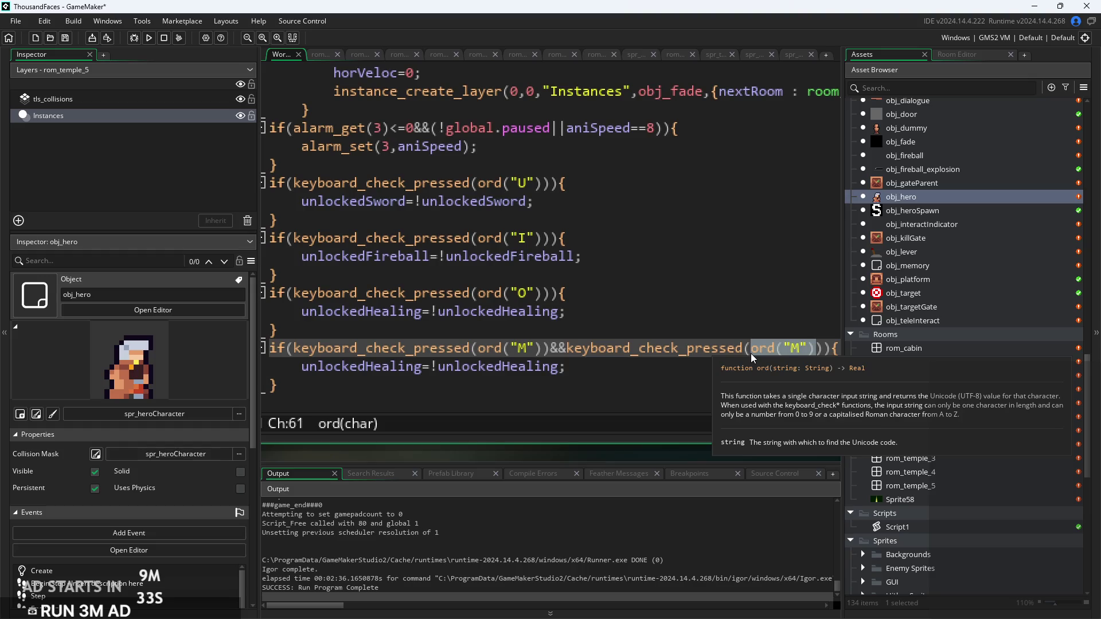
pyautogui.press('BackSpace')
pyautogui.write('vk_')
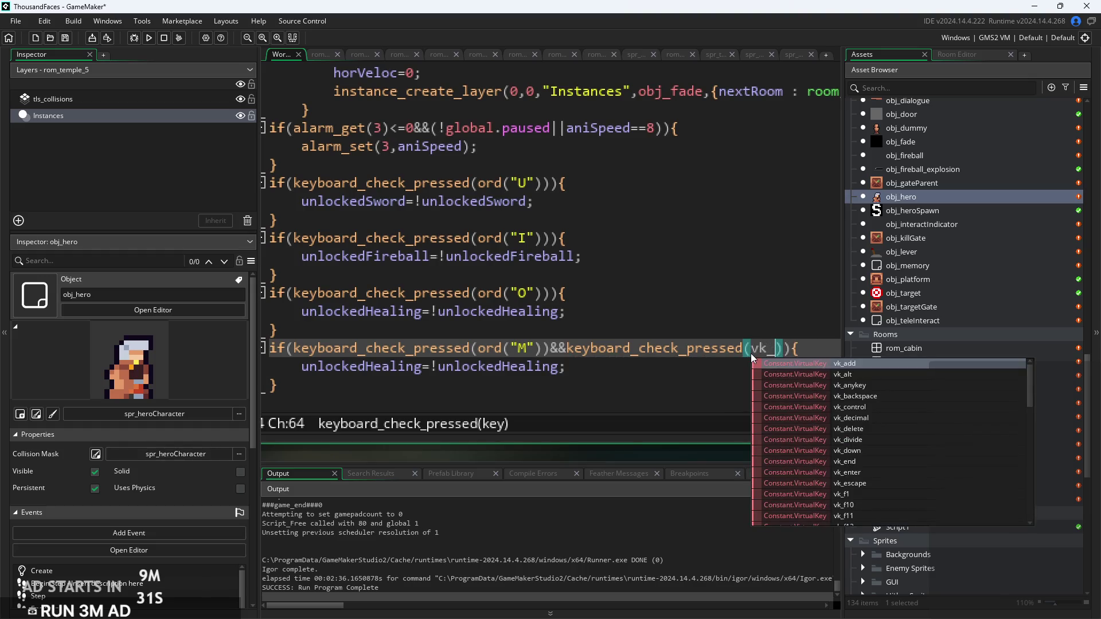
pyautogui.write('up')
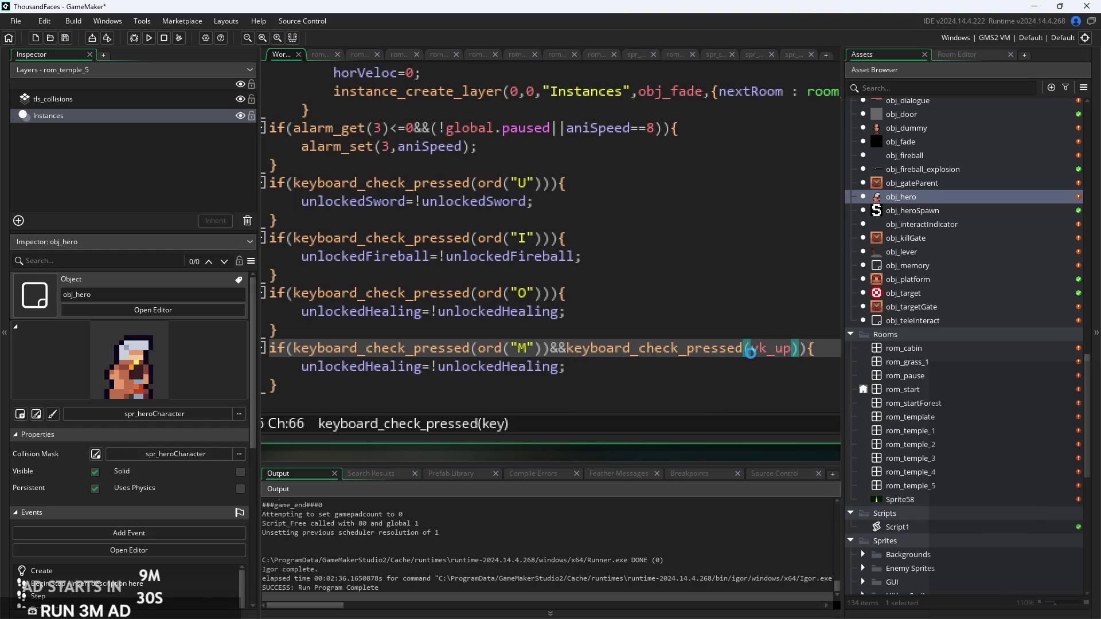
# Replace the block's body with instance_destroy(obj_enemyParent); and save the project
pyautogui.scroll(-2, 760, 362)
pyautogui.scroll(-2, 759, 362)
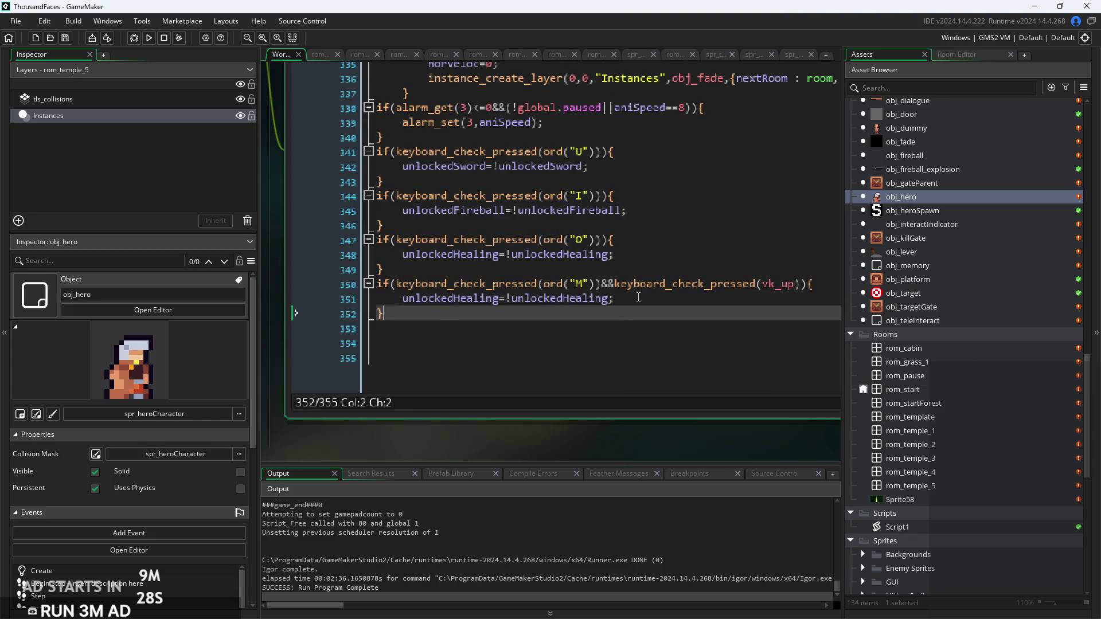
pyautogui.moveTo(616, 298); pyautogui.dragTo(421, 300)
pyautogui.write('instance_d')
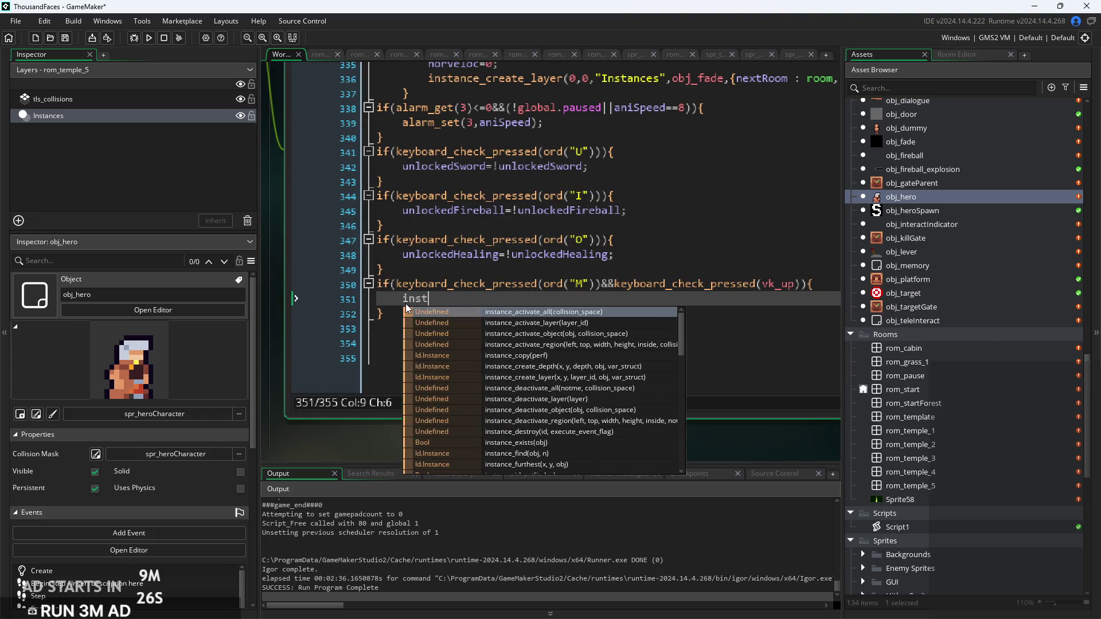
pyautogui.press('Down')
pyautogui.press('Down')
pyautogui.press('Down')
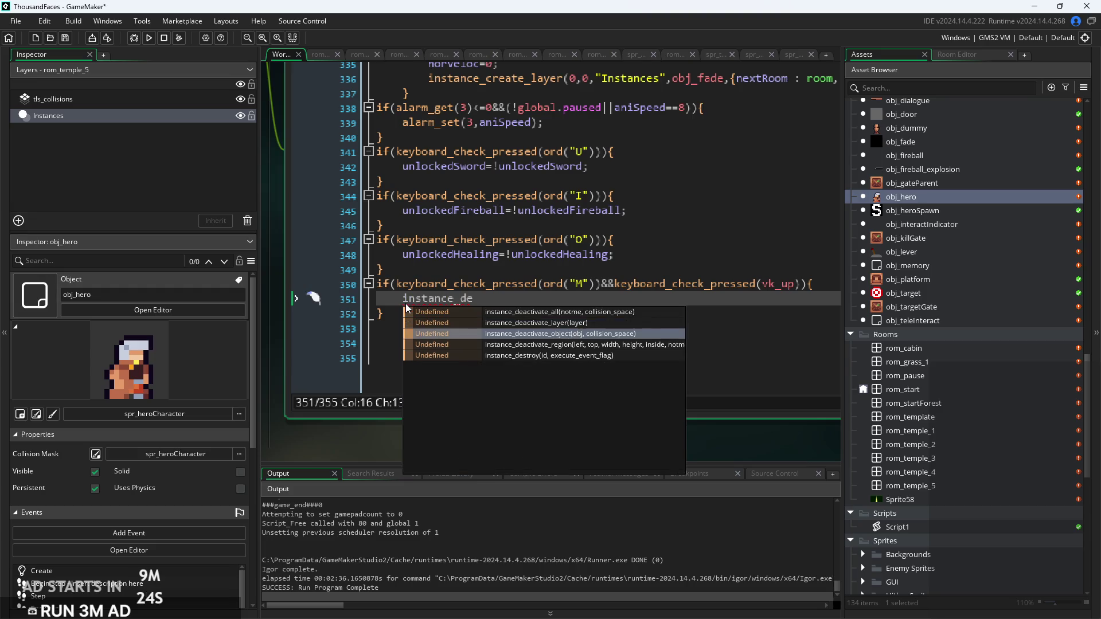
pyautogui.press('Return')
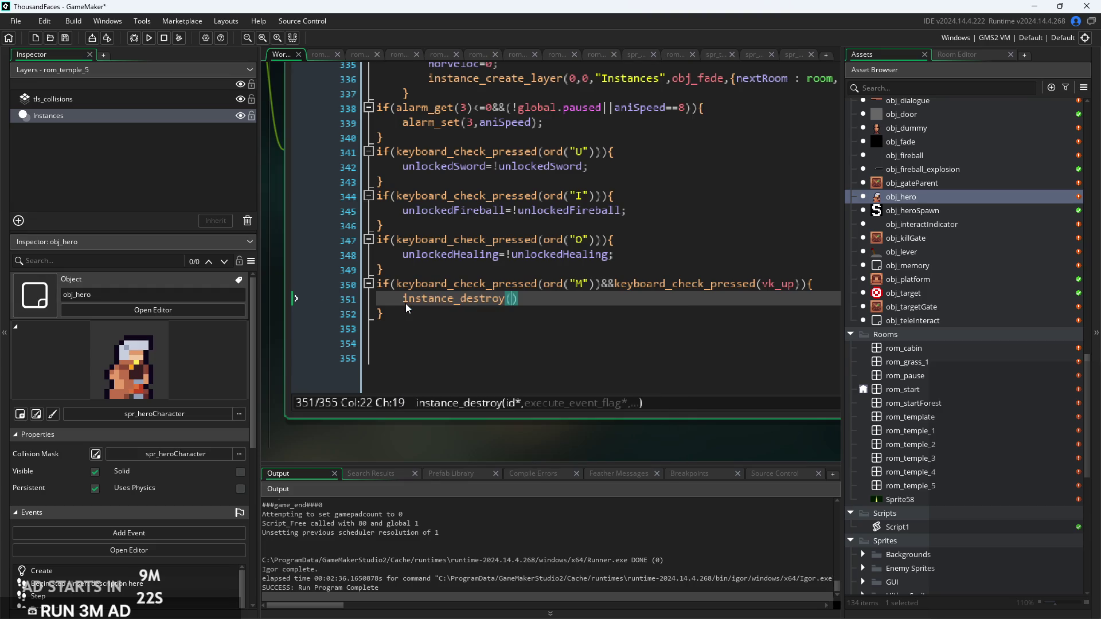
pyautogui.write('obj_ene')
pyautogui.press('Down')
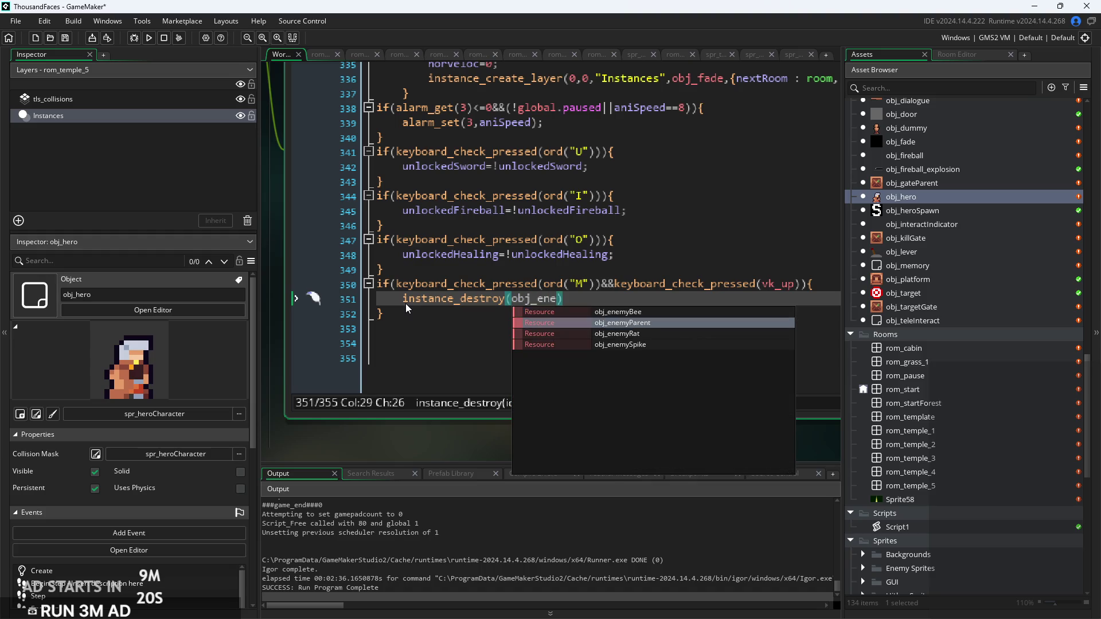
pyautogui.press('Return')
pyautogui.write(';')
pyautogui.hotkey('ctrl', 's')
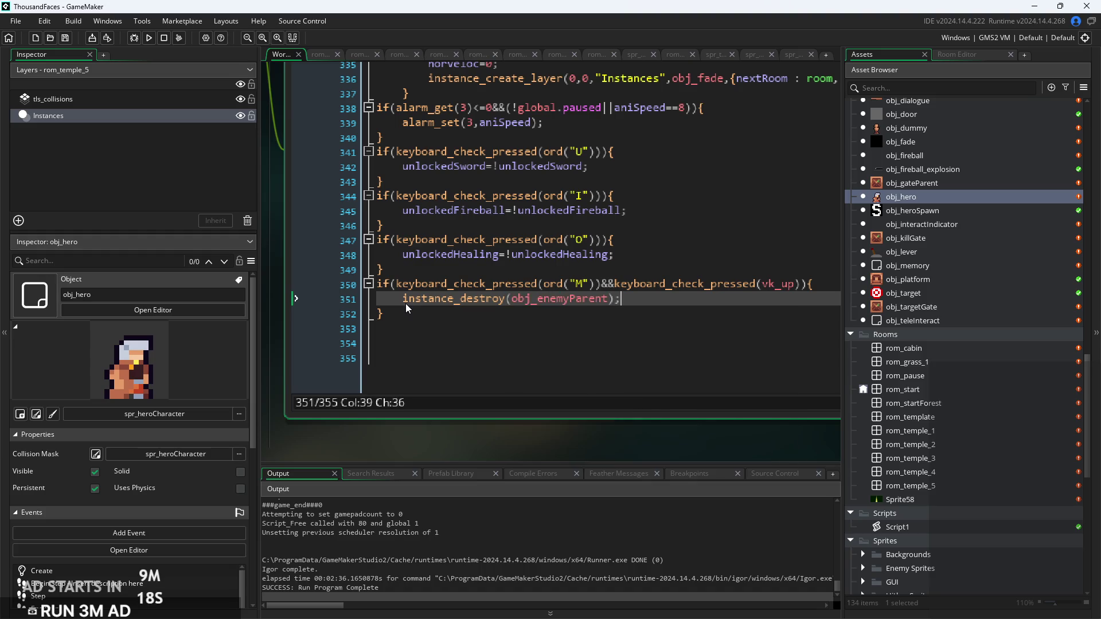
# Run the game, start a new game, and move the hero right through the temple and forest rooms
pyautogui.click(150, 38)
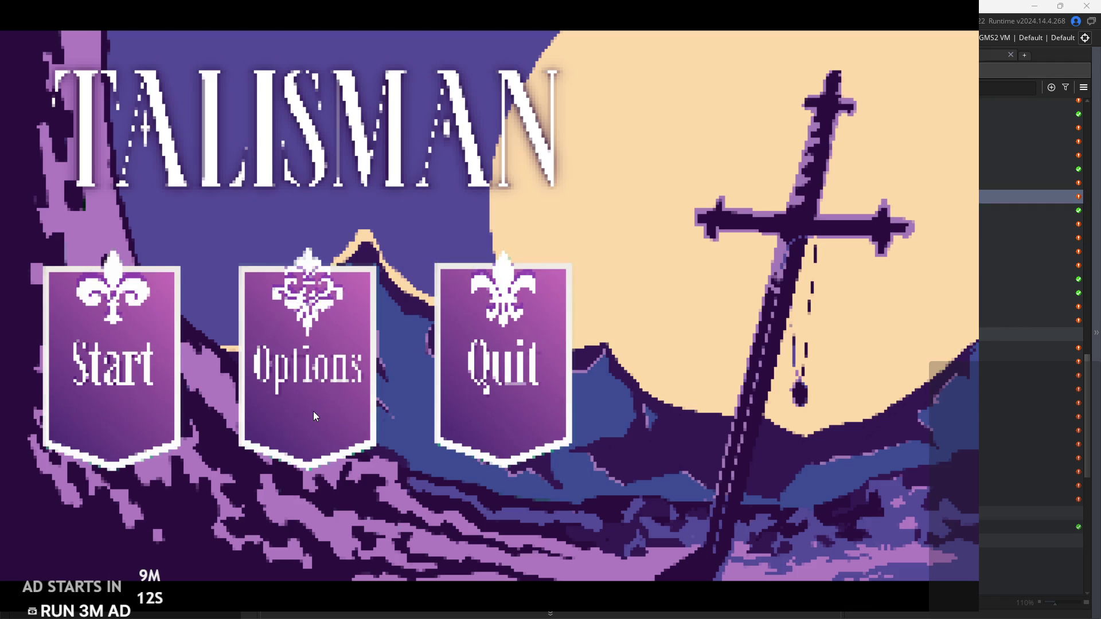
pyautogui.click(75, 414)
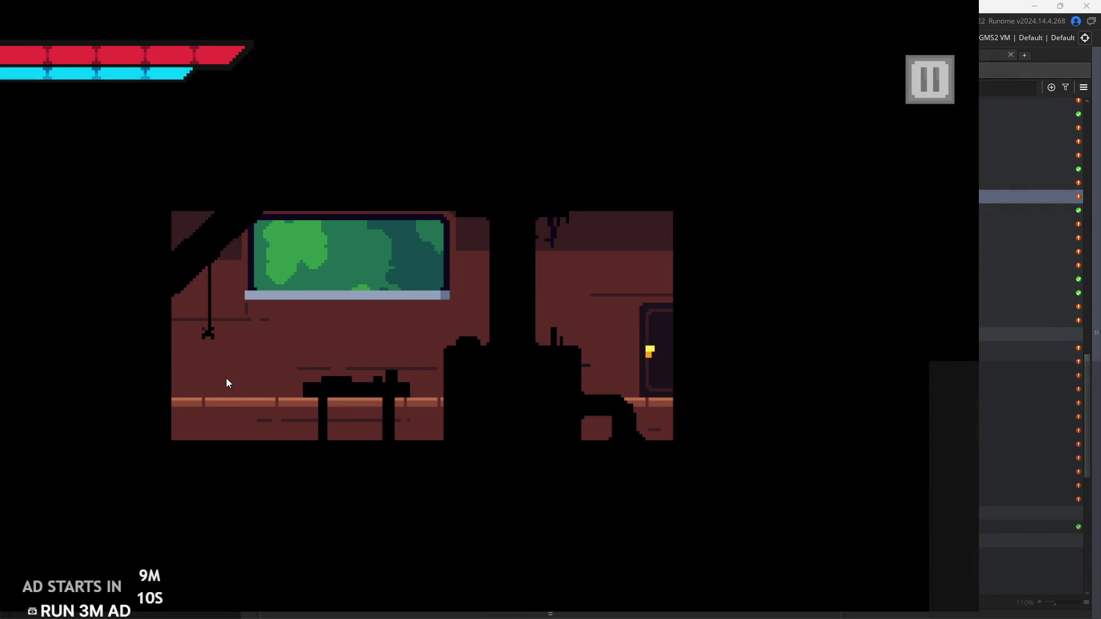
pyautogui.press('Right')
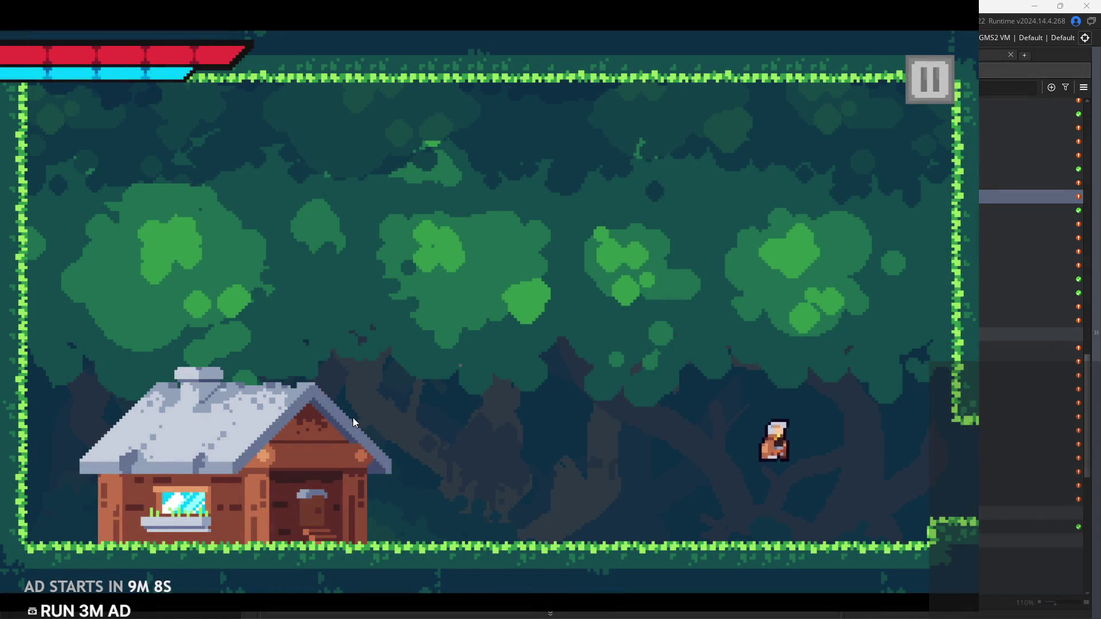
pyautogui.press('Right')
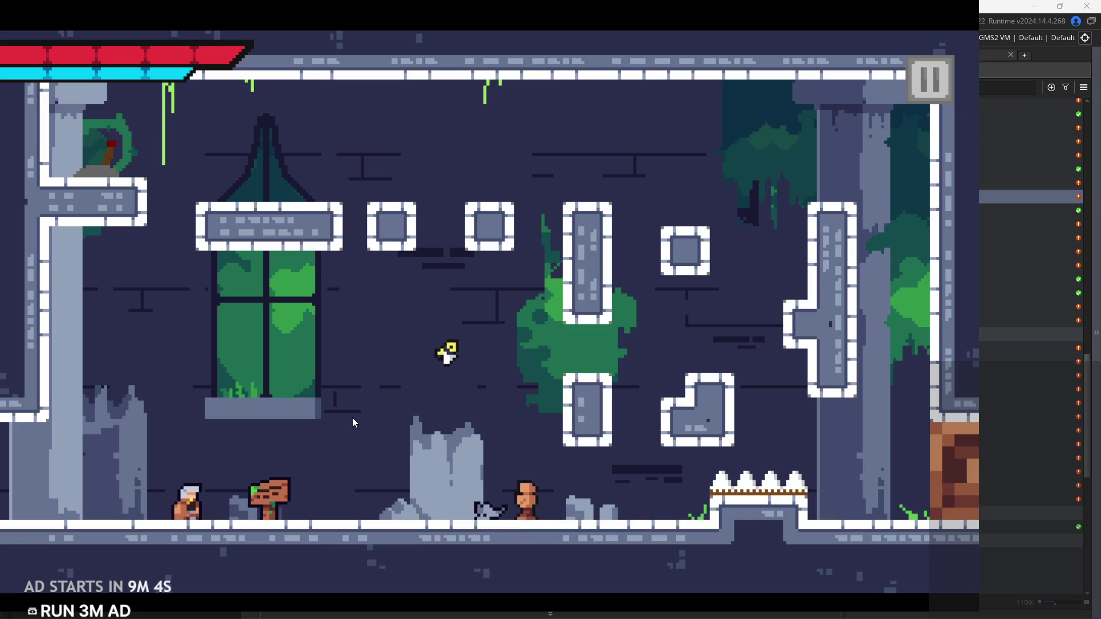
pyautogui.press('Right')
pyautogui.press('space')
pyautogui.press('Right')
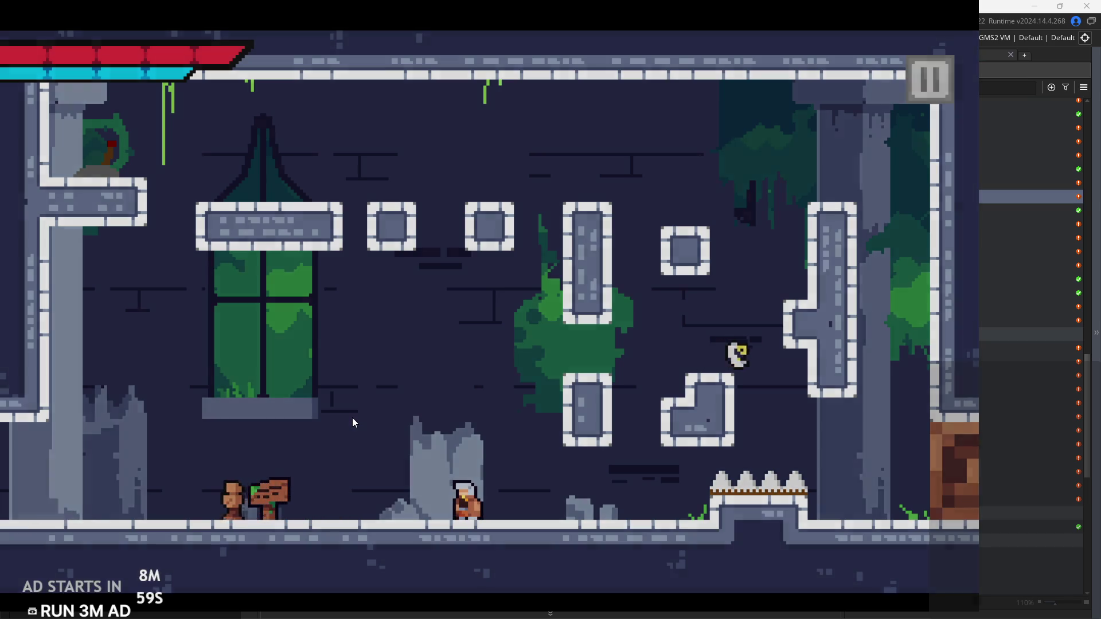
pyautogui.press('Right')
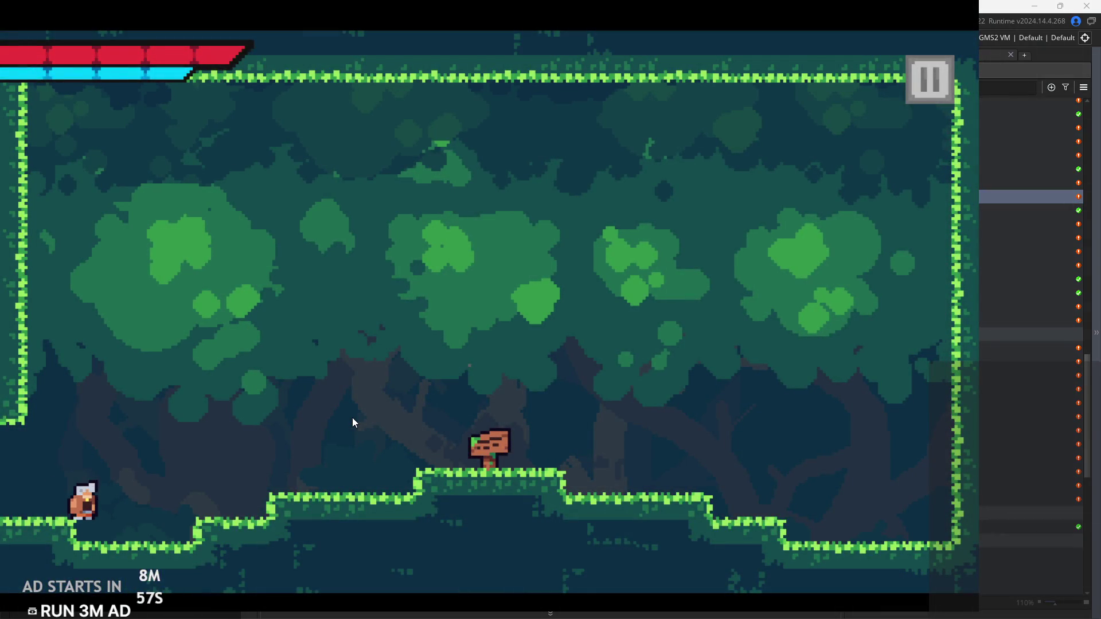
# Walk back left into the castle room, exit the game from the pause menu, and open rom_grass_1
pyautogui.press('Left')
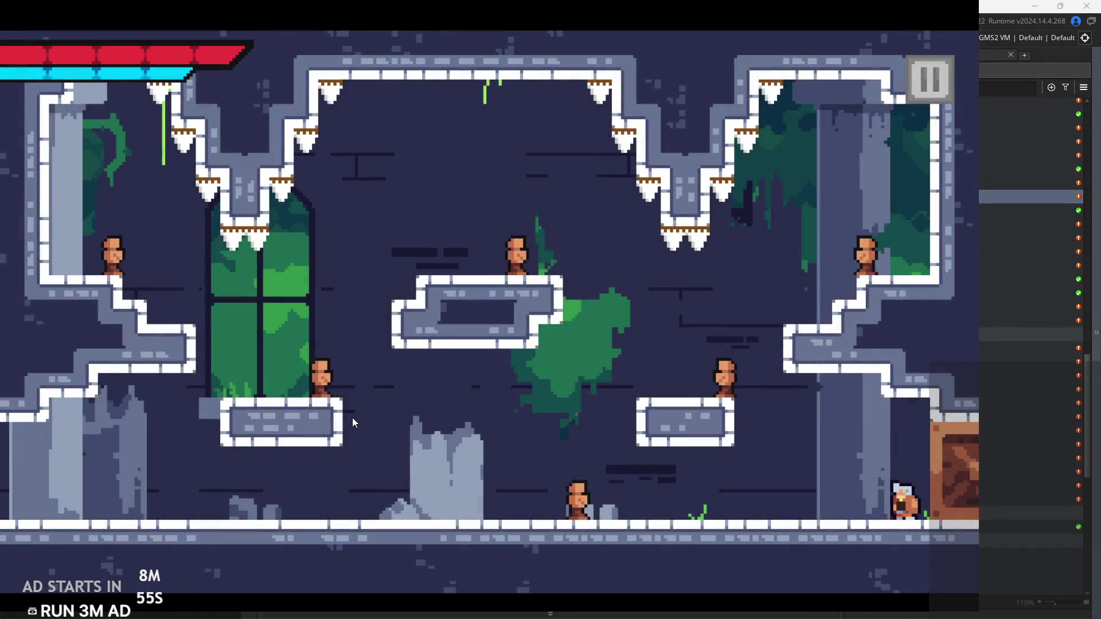
pyautogui.press('Left')
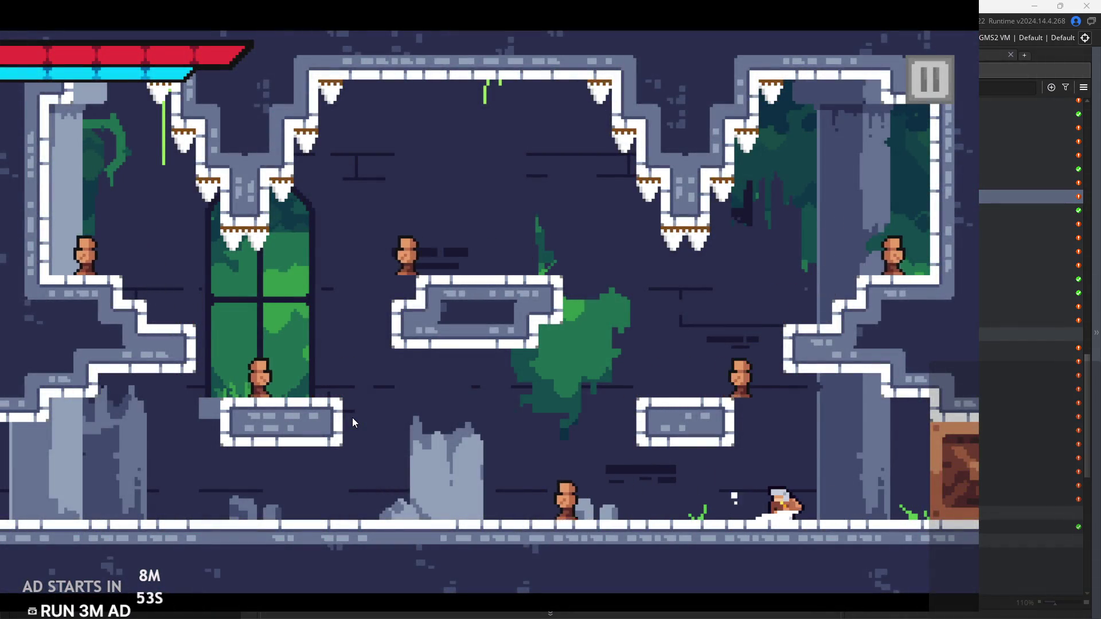
pyautogui.click(918, 78)
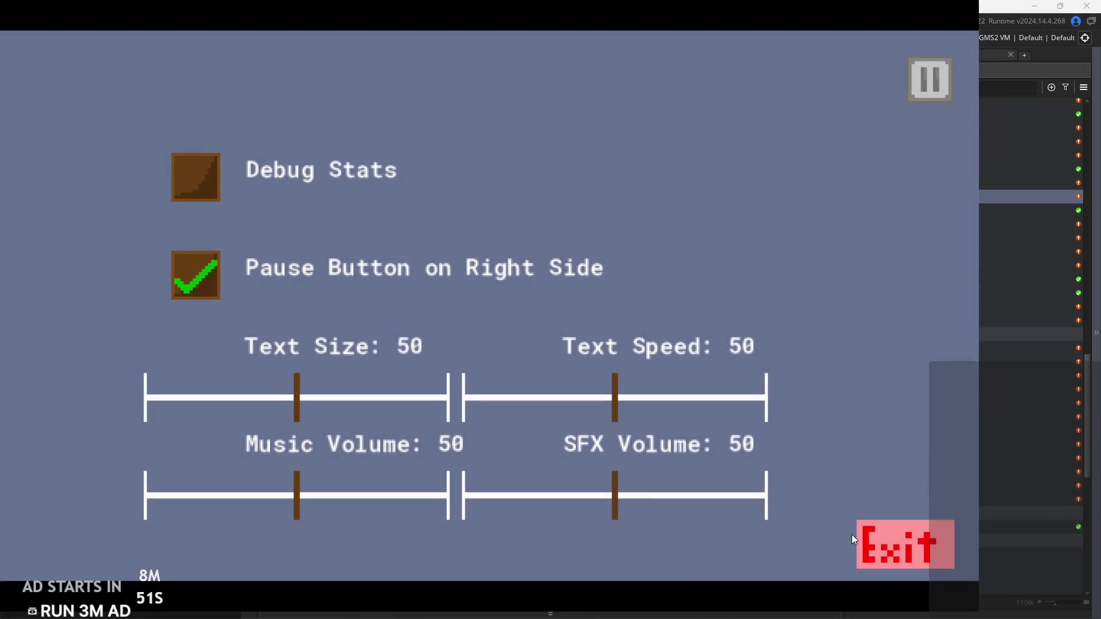
pyautogui.click(860, 536)
pyautogui.doubleClick(939, 367)
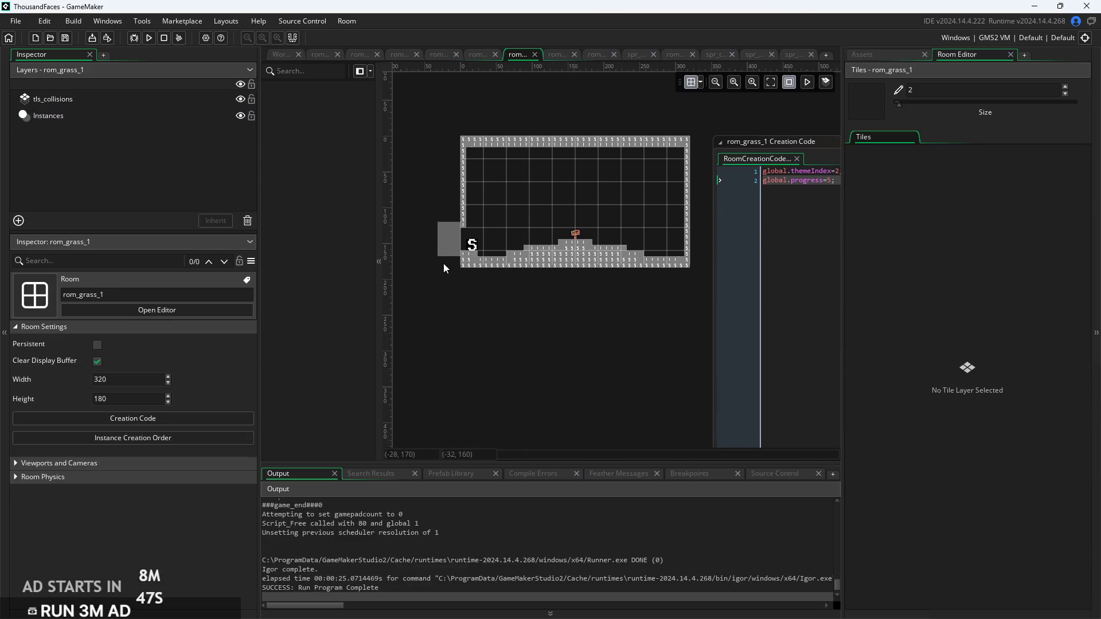
# Set the target room of the door instance in rom_grass_1 to rom_temple_5
pyautogui.click(444, 237)
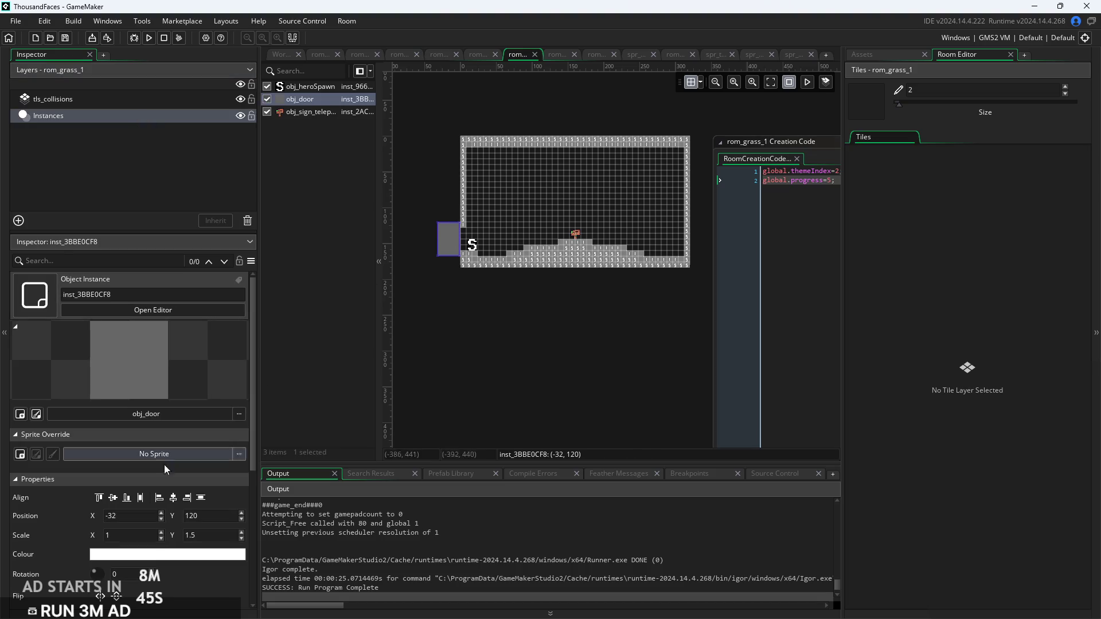
pyautogui.click(208, 570)
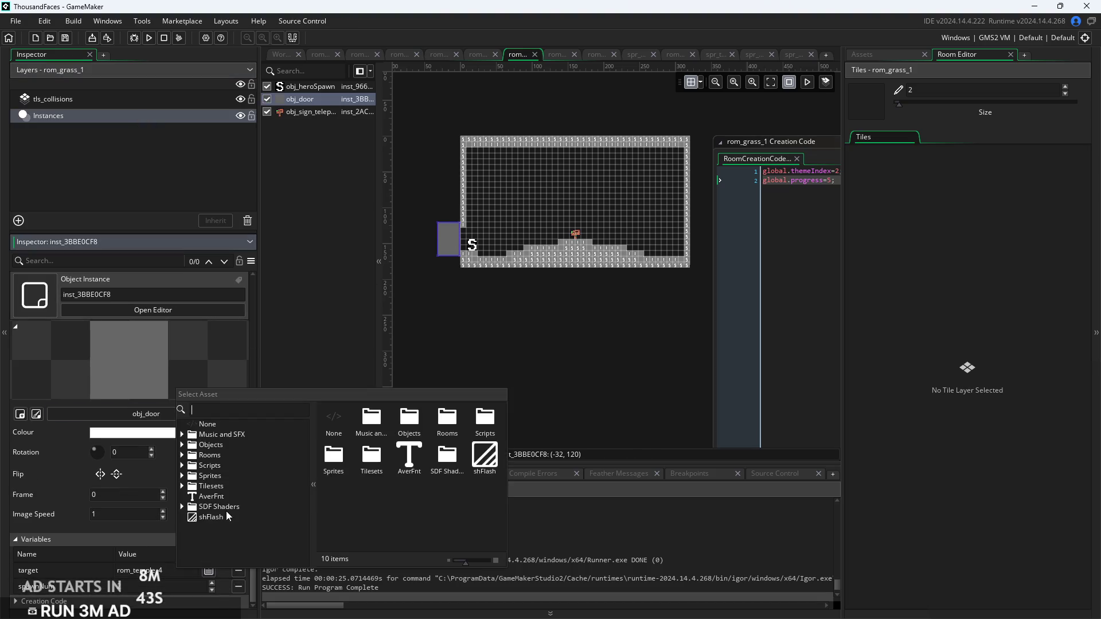
pyautogui.click(187, 454)
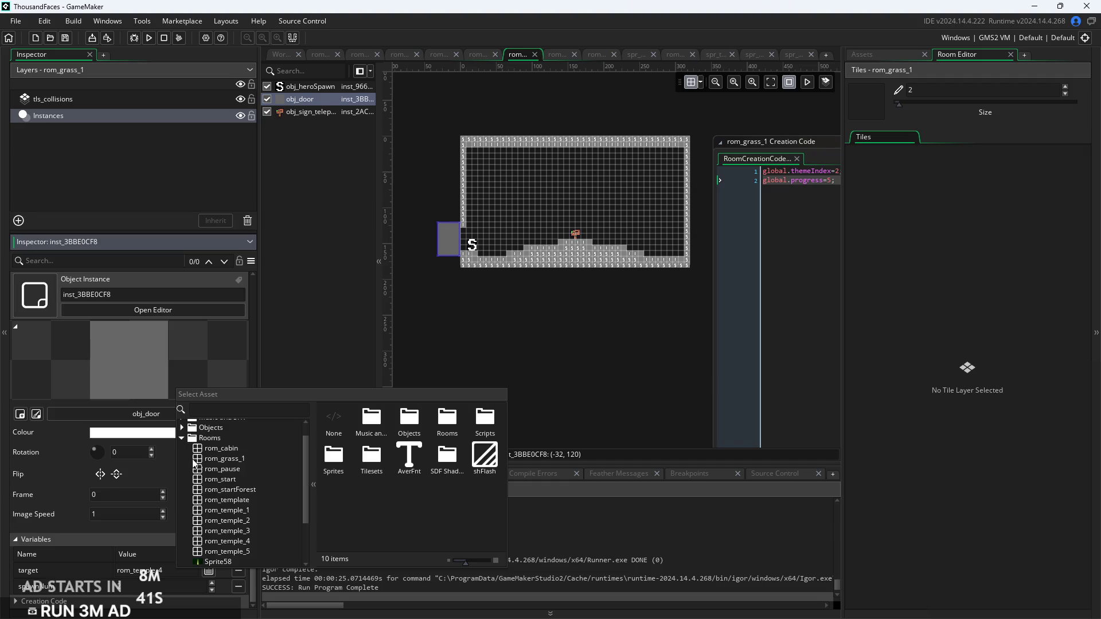
pyautogui.doubleClick(248, 552)
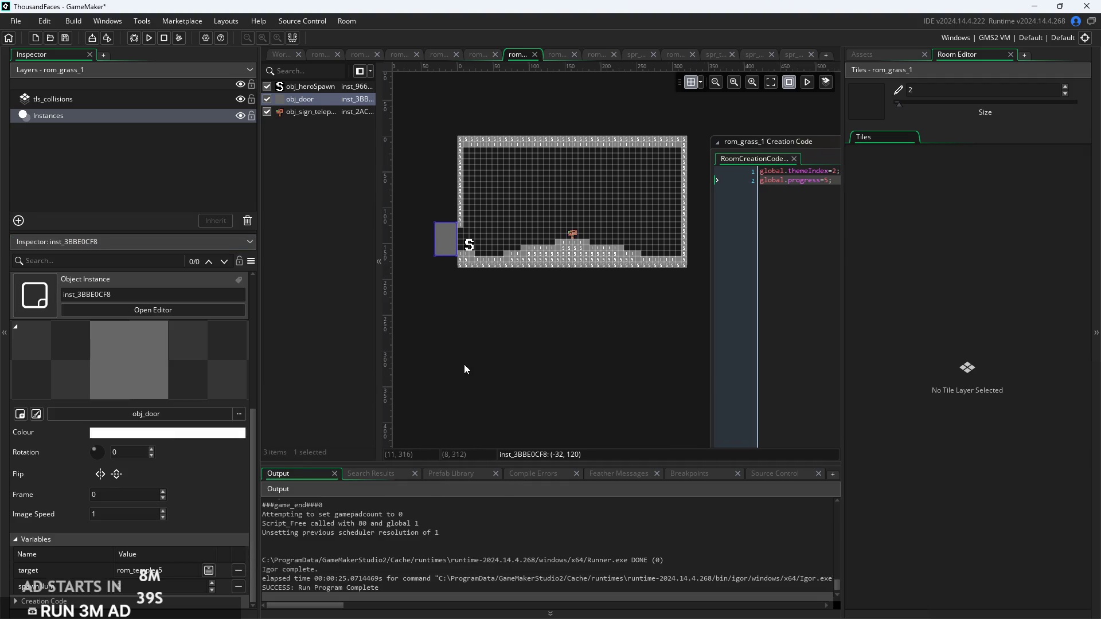
# Run the game, start a new game, and walk through the forest door into the temple
pyautogui.click(150, 40)
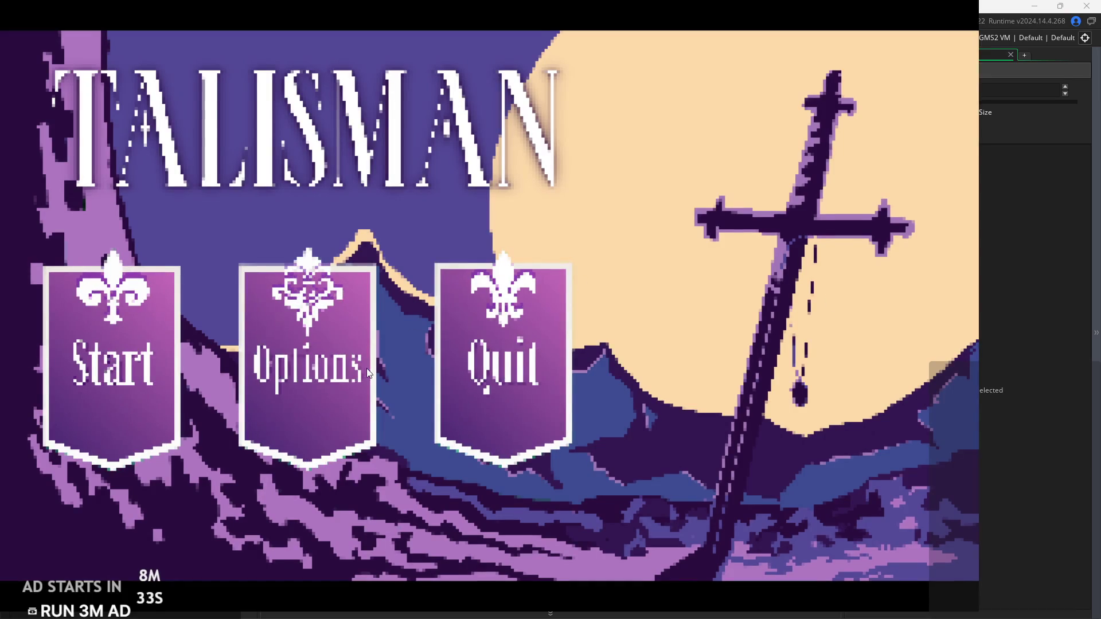
pyautogui.click(170, 387)
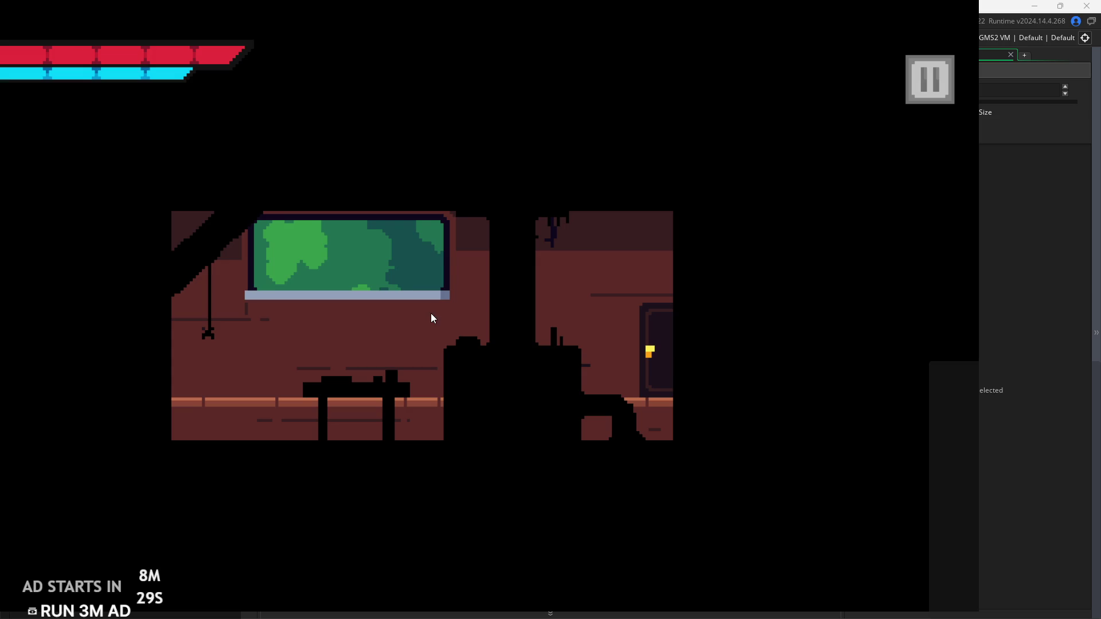
pyautogui.press('Left')
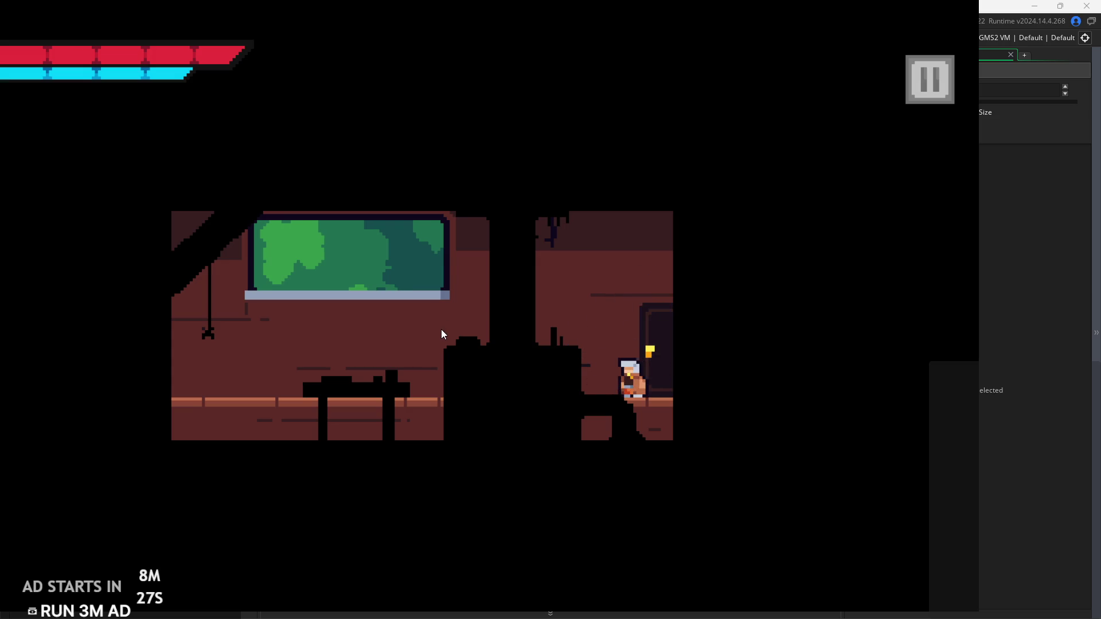
pyautogui.press('Up')
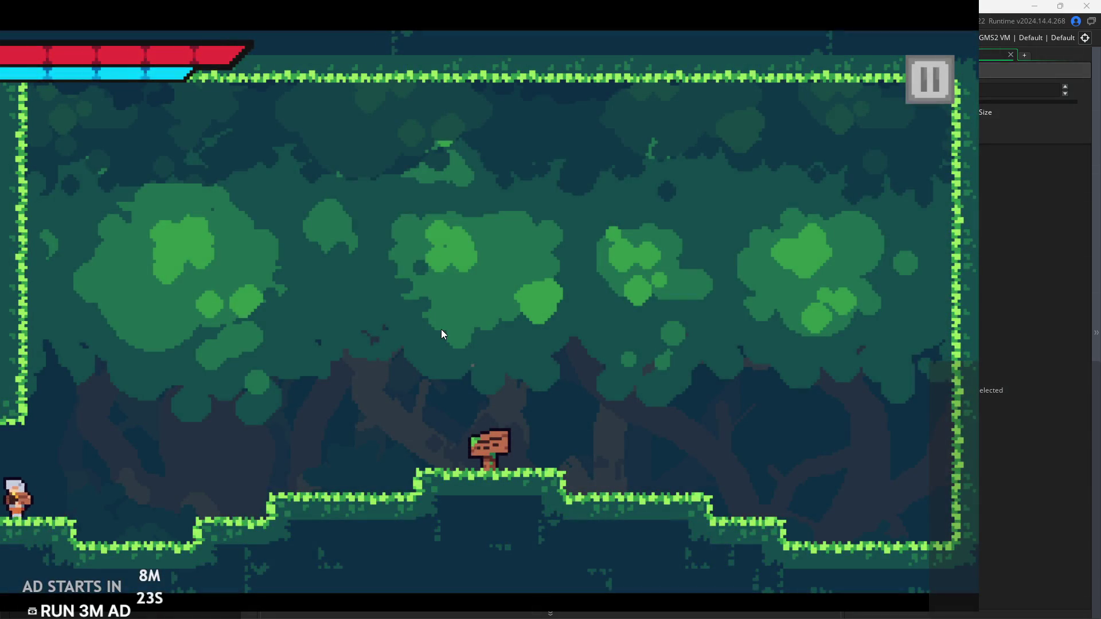
pyautogui.press('Left')
pyautogui.press('Left')
# Jump the hero up to the altar's platform, stop beside the altar, and pause the game
pyautogui.press('Up')
pyautogui.press('Right')
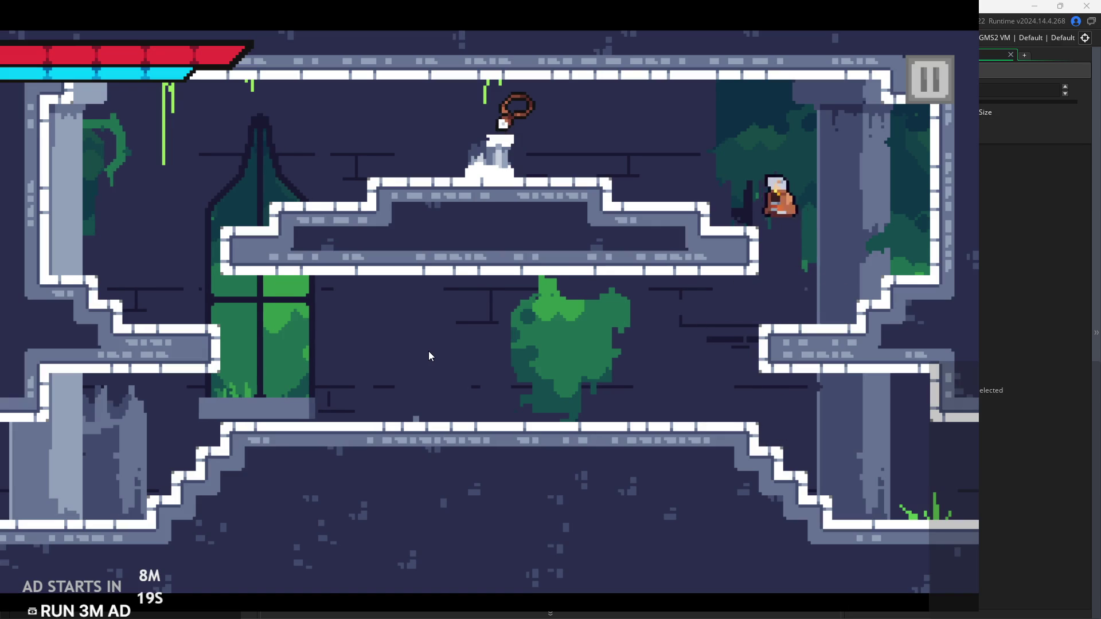
pyautogui.press('Left')
pyautogui.press('Up')
pyautogui.press('Left')
pyautogui.press('Left')
pyautogui.press('Right')
pyautogui.press('Left')
pyautogui.press('Up')
pyautogui.press('Right')
pyautogui.press('Right')
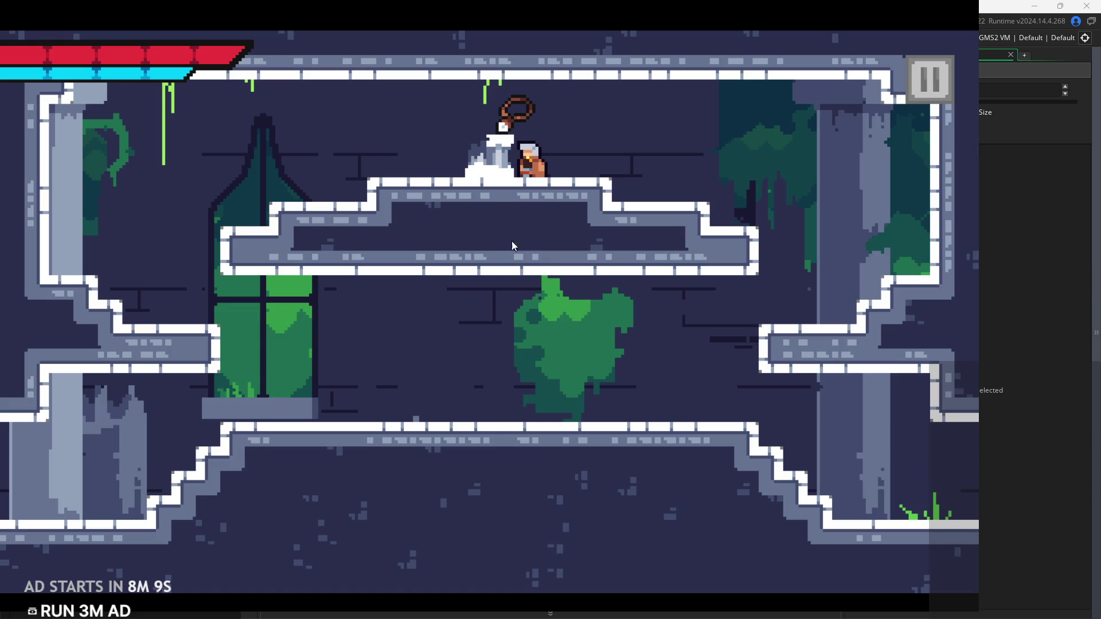
pyautogui.click(927, 86)
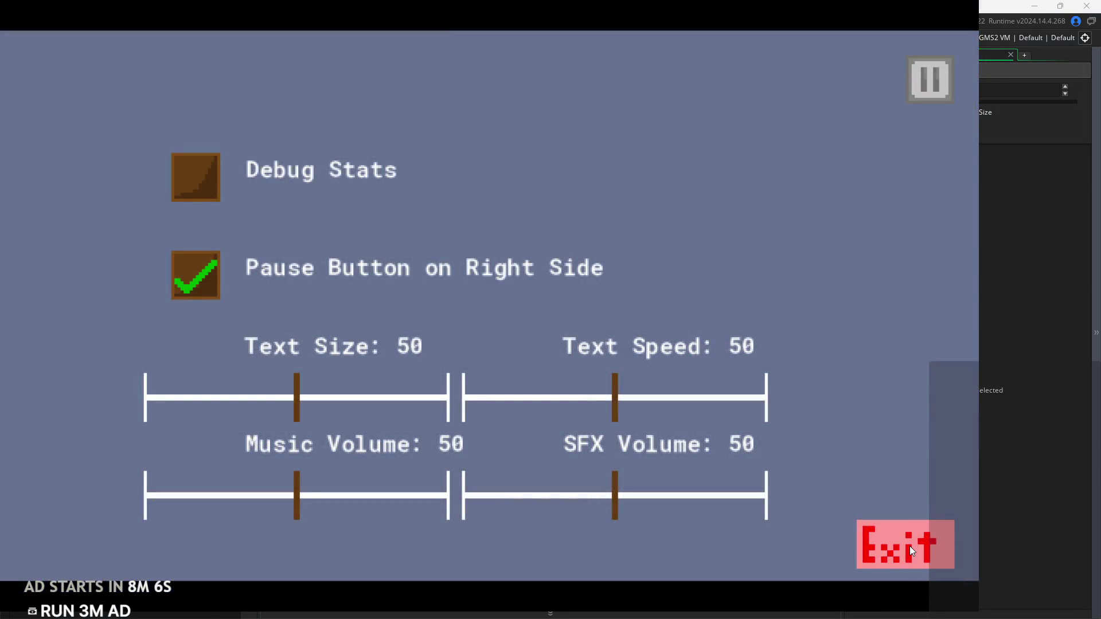
# Exit the game and open obj_altar from the asset list
pyautogui.click(912, 551)
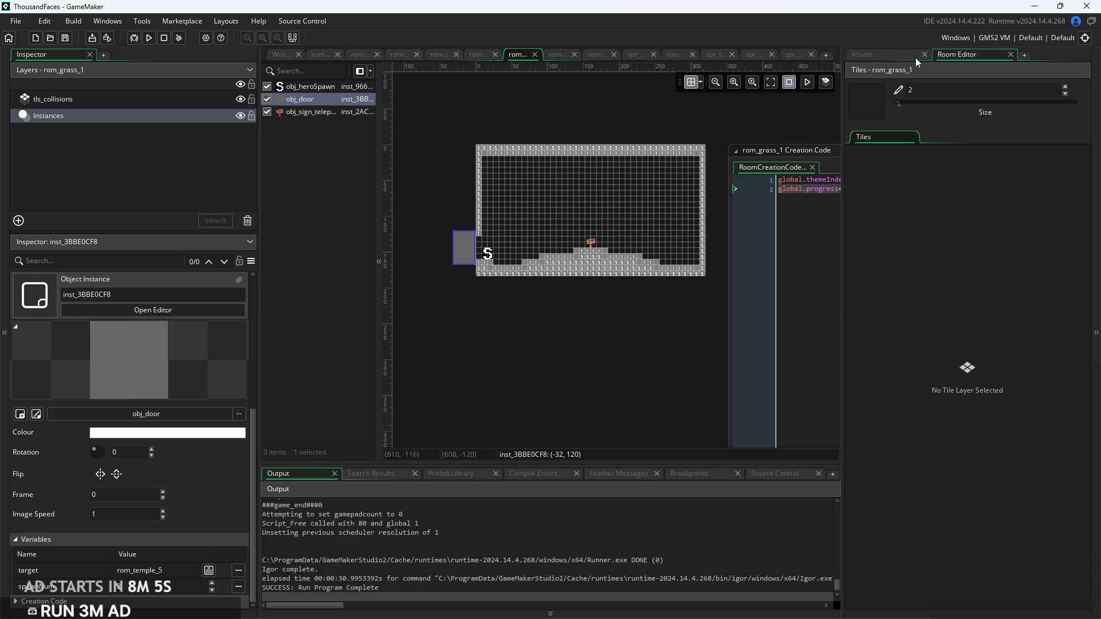
pyautogui.click(873, 56)
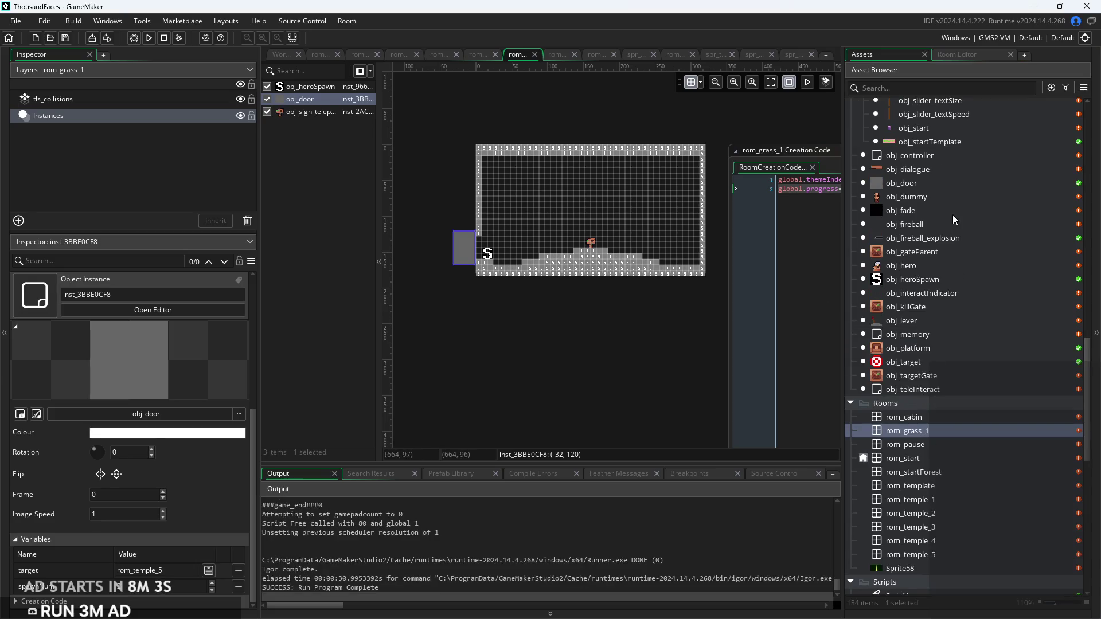
pyautogui.scroll(1, 924, 400)
pyautogui.scroll(10, 904, 457)
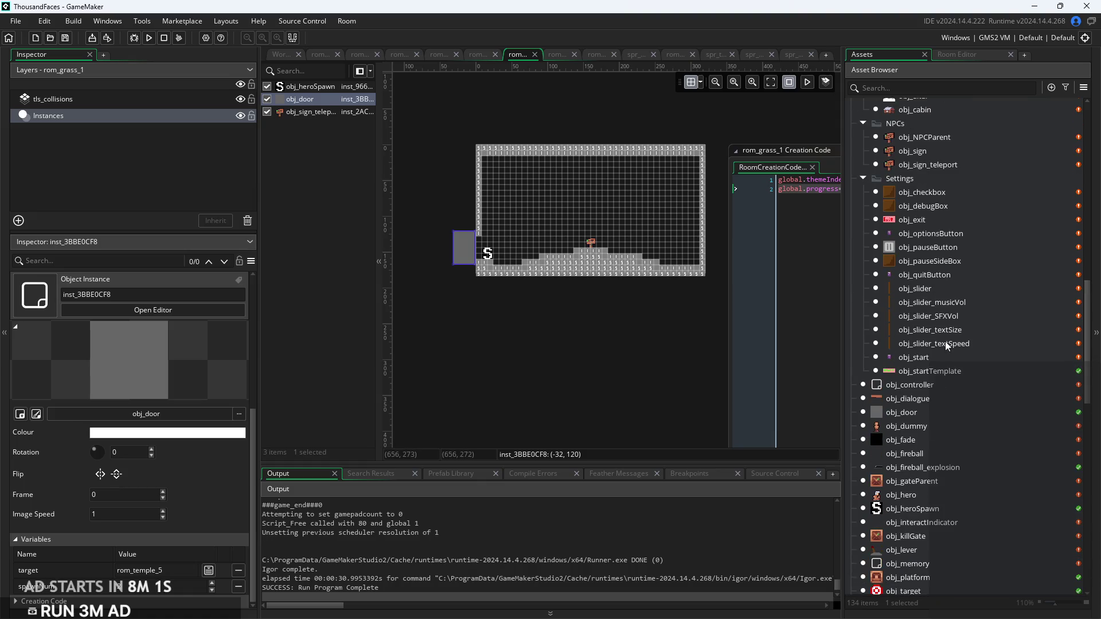
pyautogui.doubleClick(947, 258)
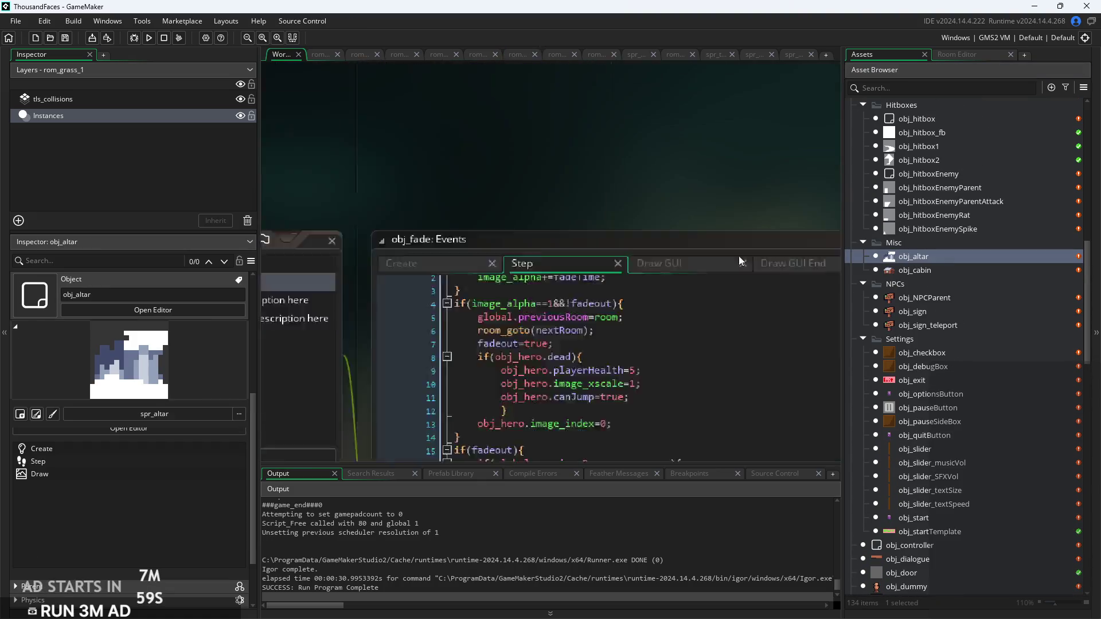
# Remove the +8 after x, change sin(i/50) to sin(i/12) in the Draw code, save, and rerun
pyautogui.click(636, 244)
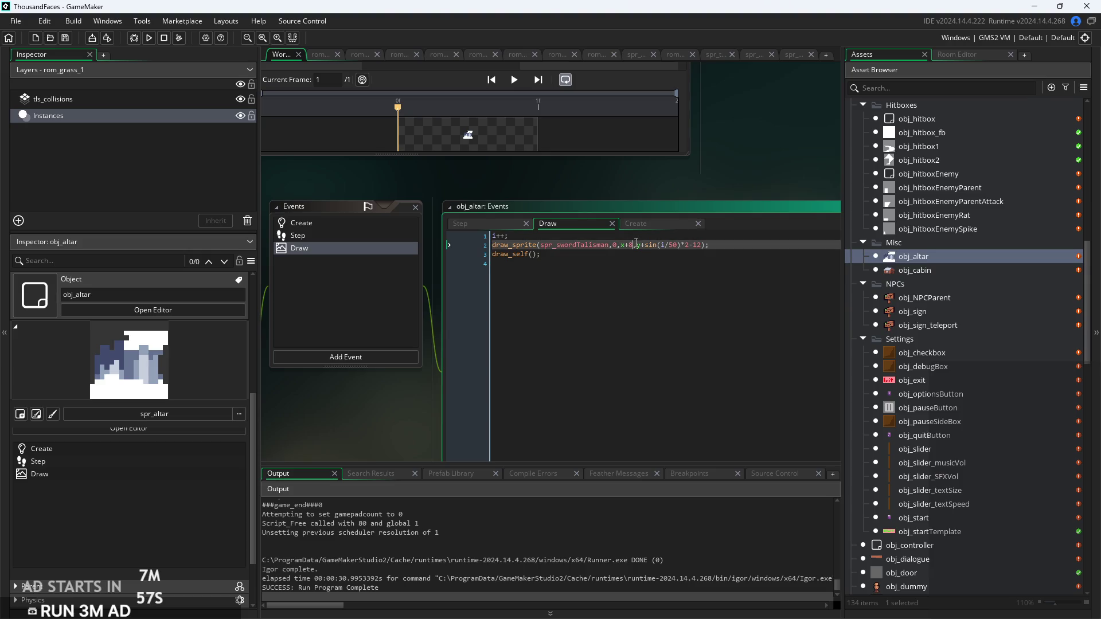
pyautogui.press('BackSpace')
pyautogui.press('BackSpace')
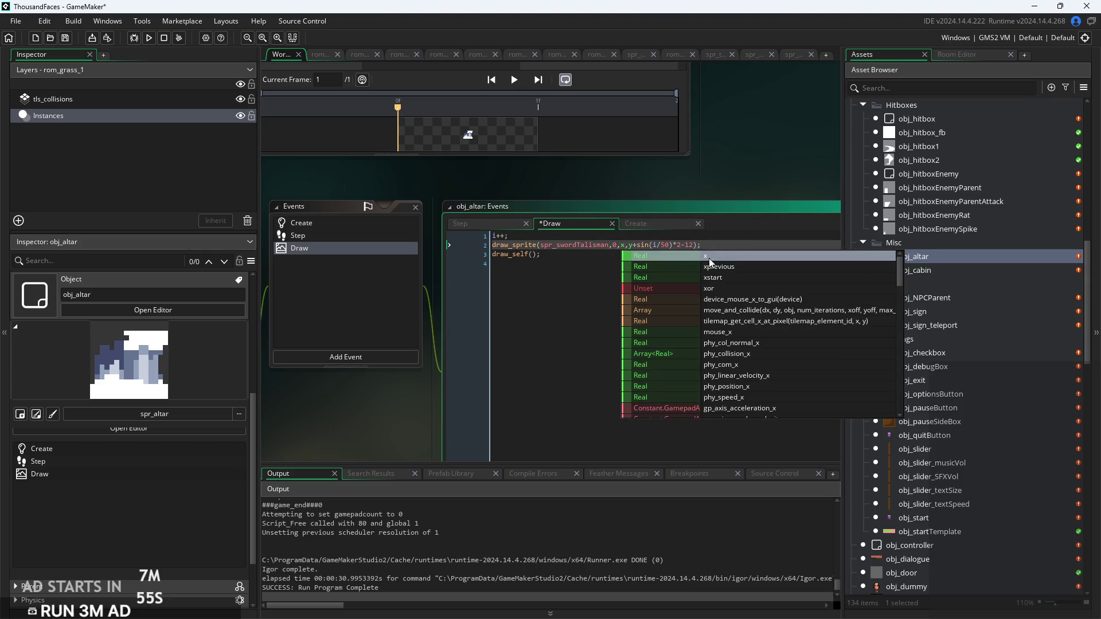
pyautogui.click(665, 245)
pyautogui.scroll(3, 664, 245)
pyautogui.scroll(2, 667, 243)
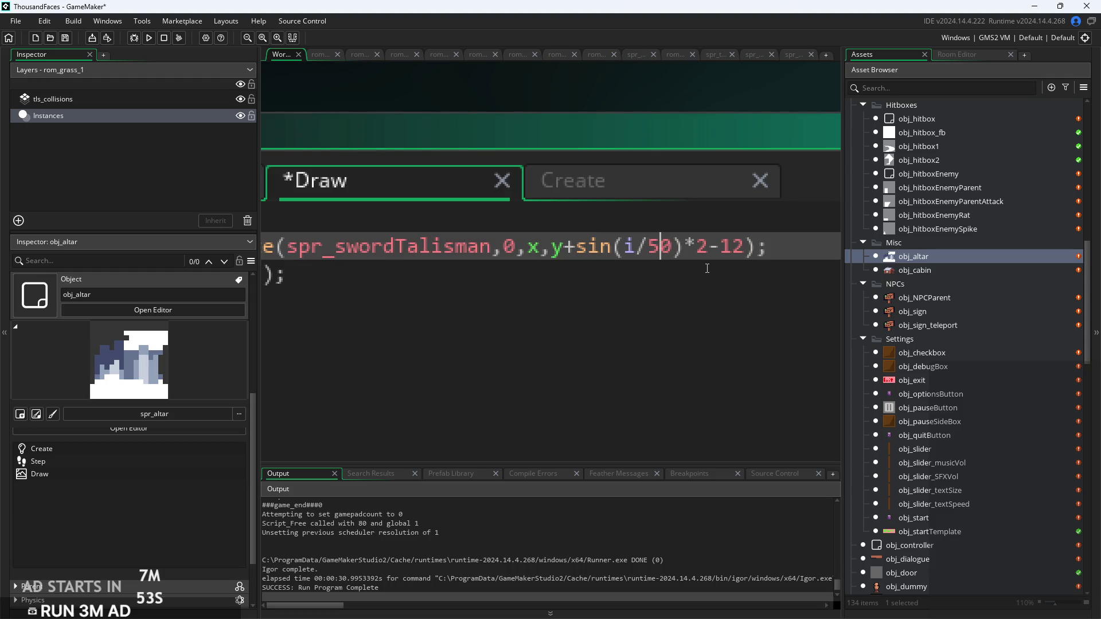
pyautogui.press('BackSpace')
pyautogui.press('BackSpace')
pyautogui.write('12')
pyautogui.hotkey('ctrl', 's')
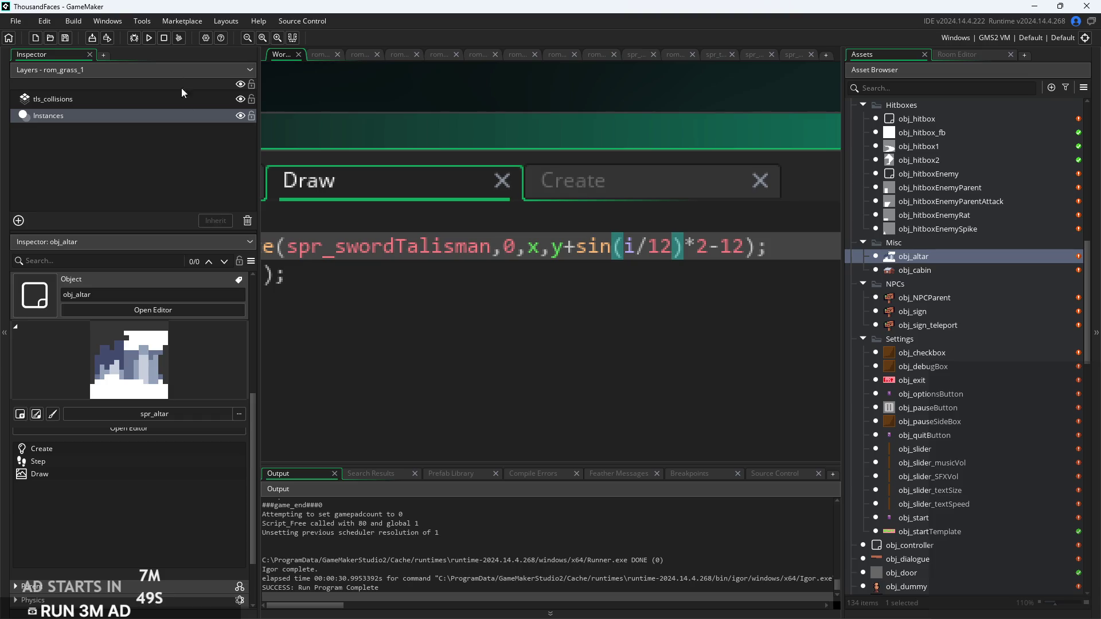
pyautogui.click(147, 38)
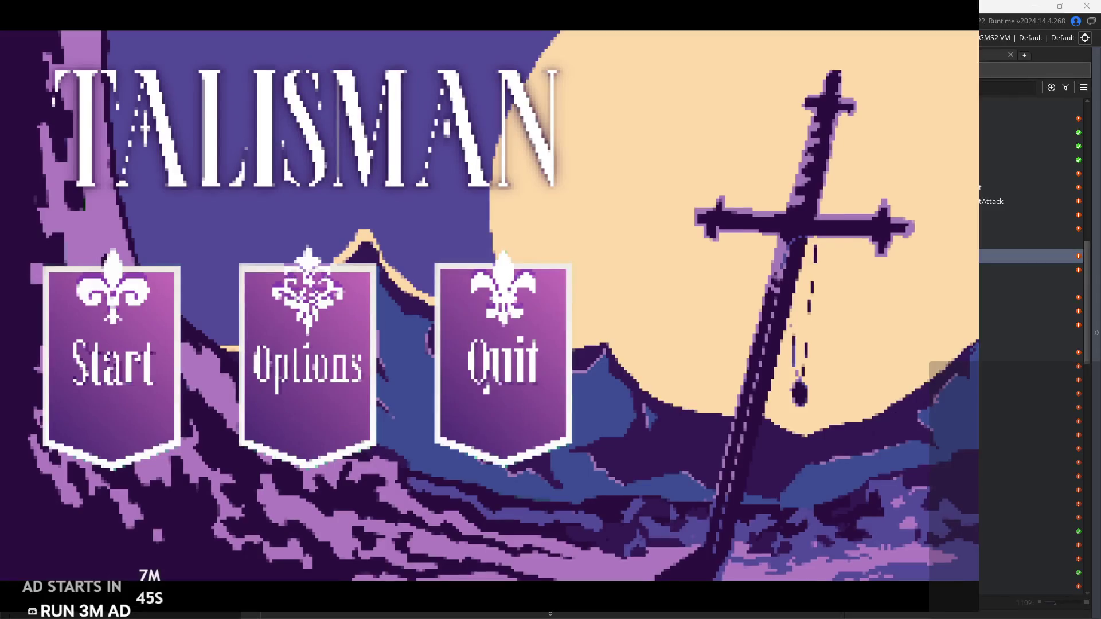
# Start a new game, climb onto the altar platform to watch the faster talisman bob, then pause
pyautogui.click(147, 405)
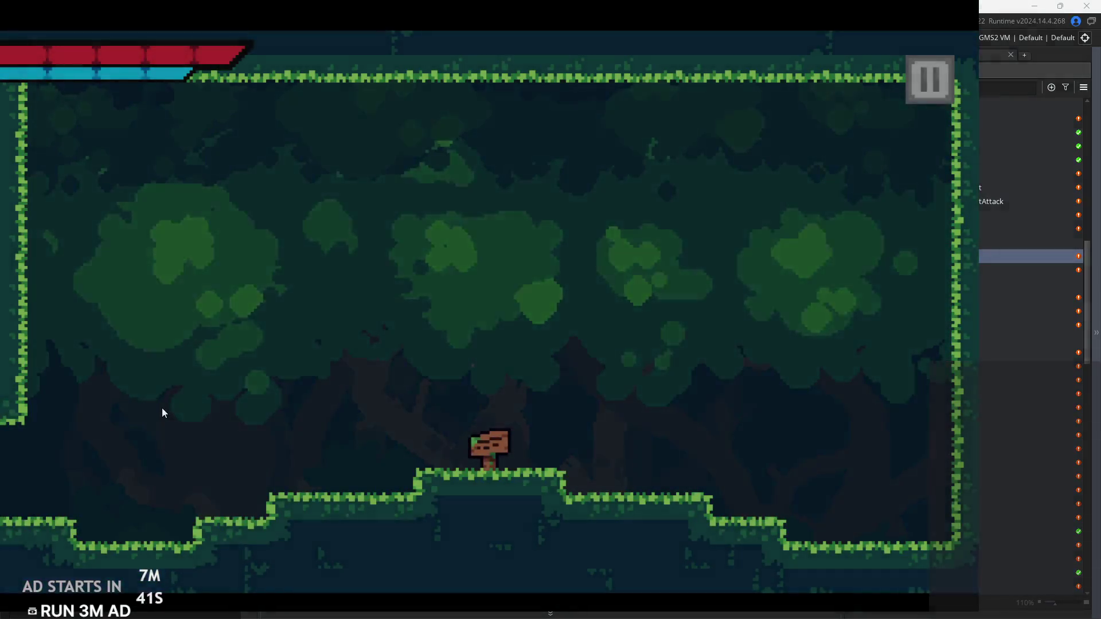
pyautogui.press('Left')
pyautogui.press('space')
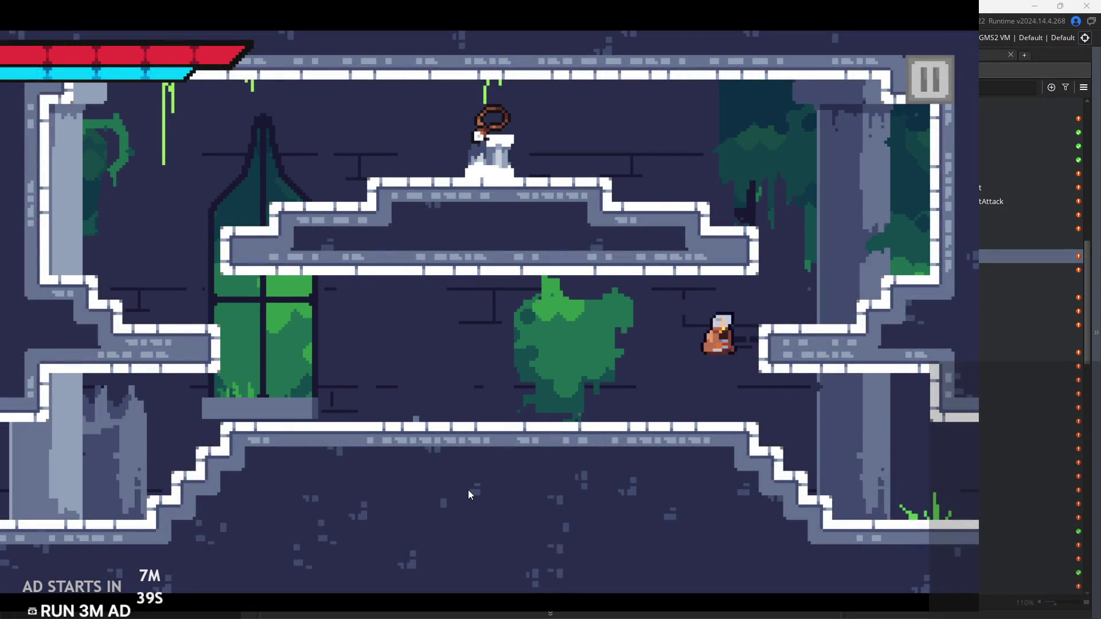
pyautogui.press('Right')
pyautogui.press('space')
pyautogui.press('Left')
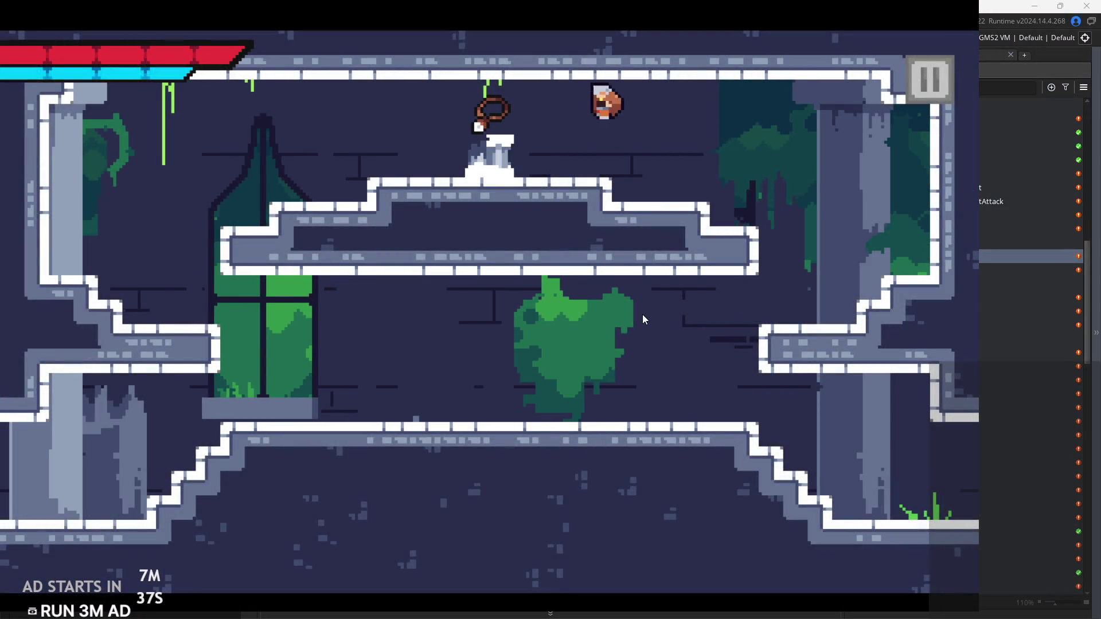
pyautogui.click(914, 85)
# Close the game, change the Draw offset to sin(i/25)*2-14, save, and rebuild
pyautogui.click(864, 538)
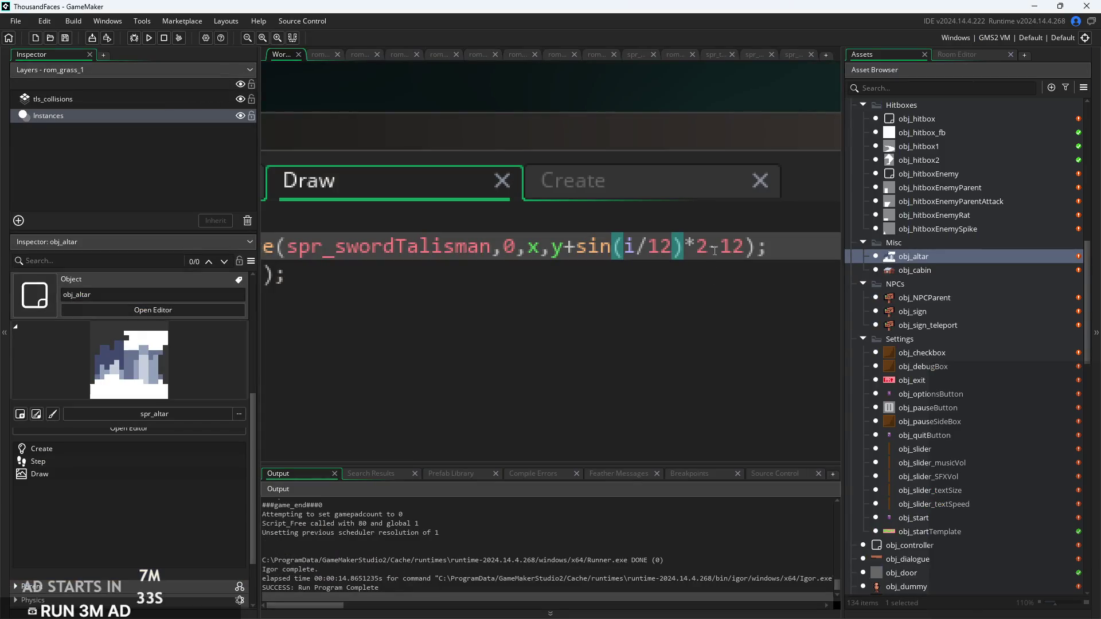
pyautogui.click(734, 255)
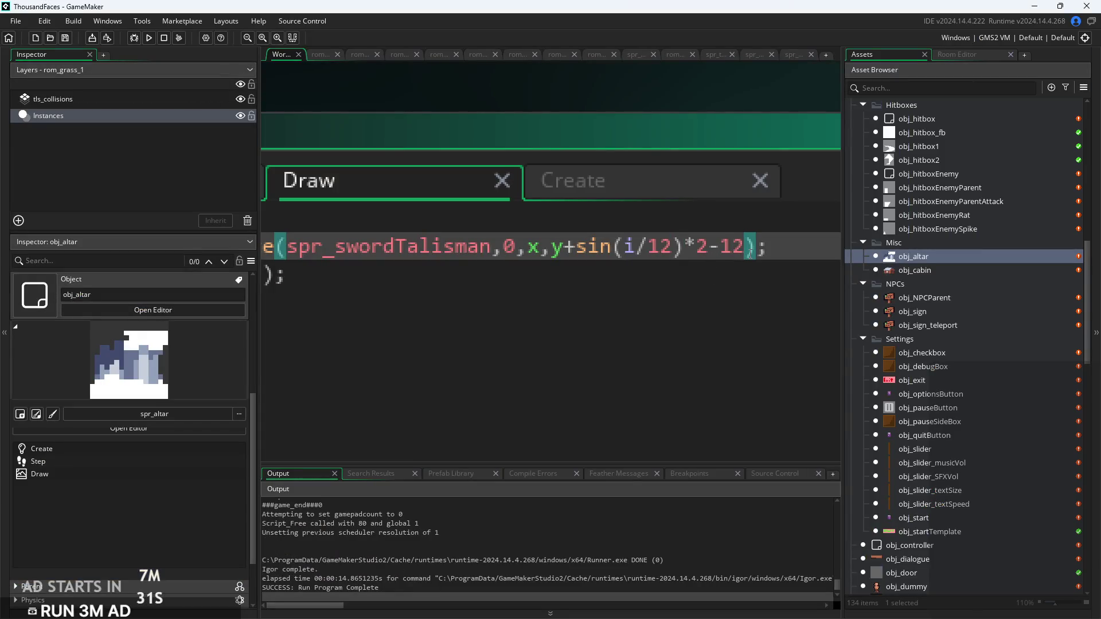
pyautogui.press('BackSpace')
pyautogui.write('4')
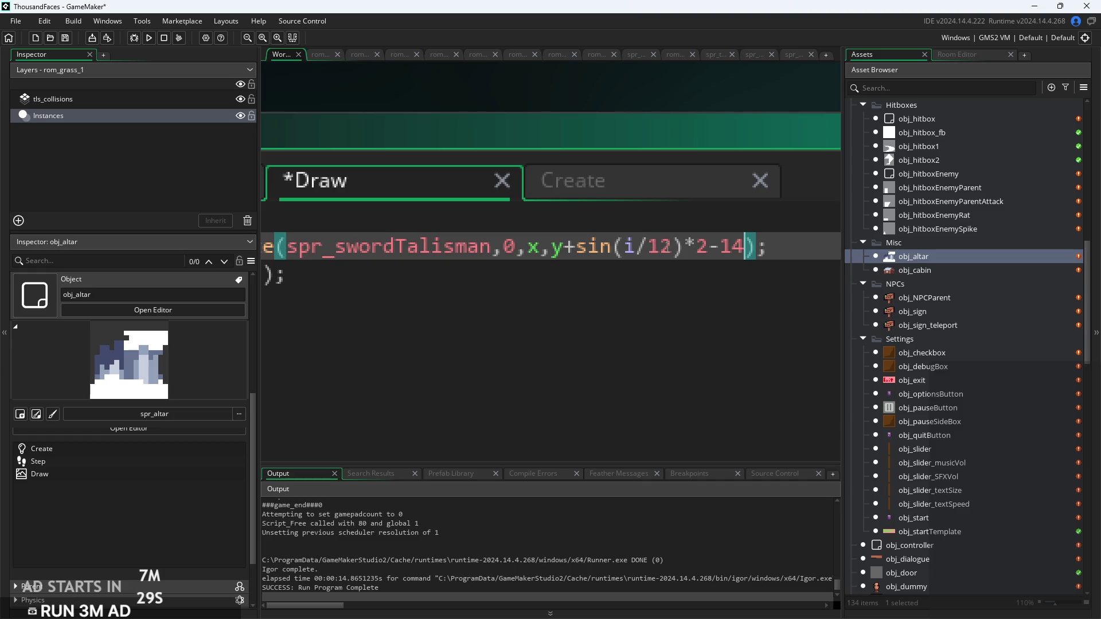
pyautogui.write('25')
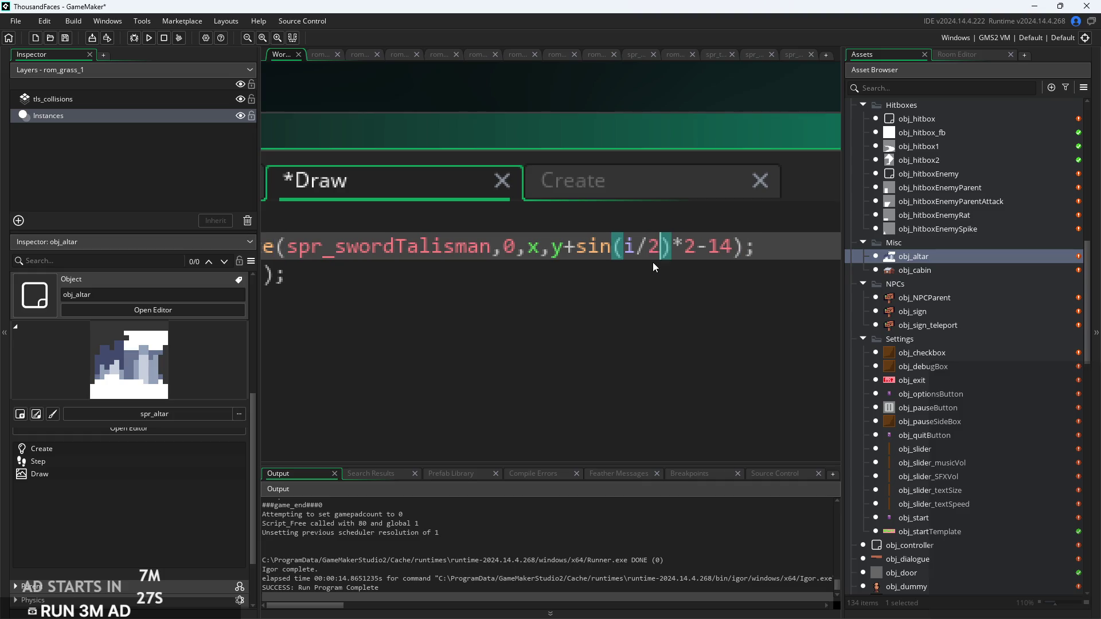
pyautogui.hotkey('ctrl', 's')
pyautogui.click(150, 38)
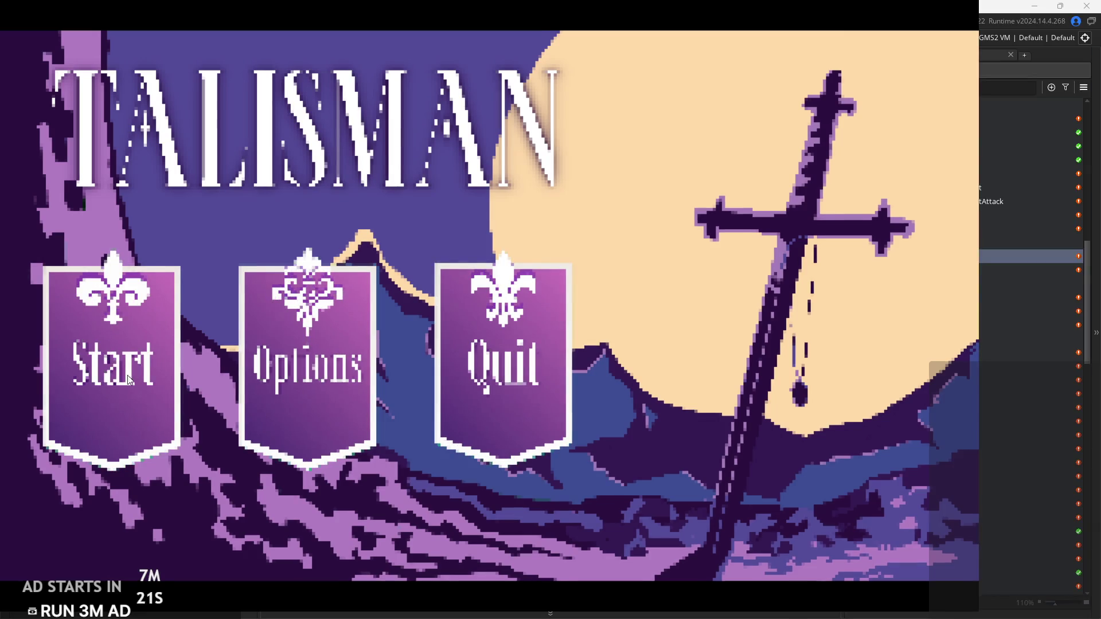
# Start the game and run through the dark room and forest toward the next room
pyautogui.click(108, 405)
pyautogui.press('Right')
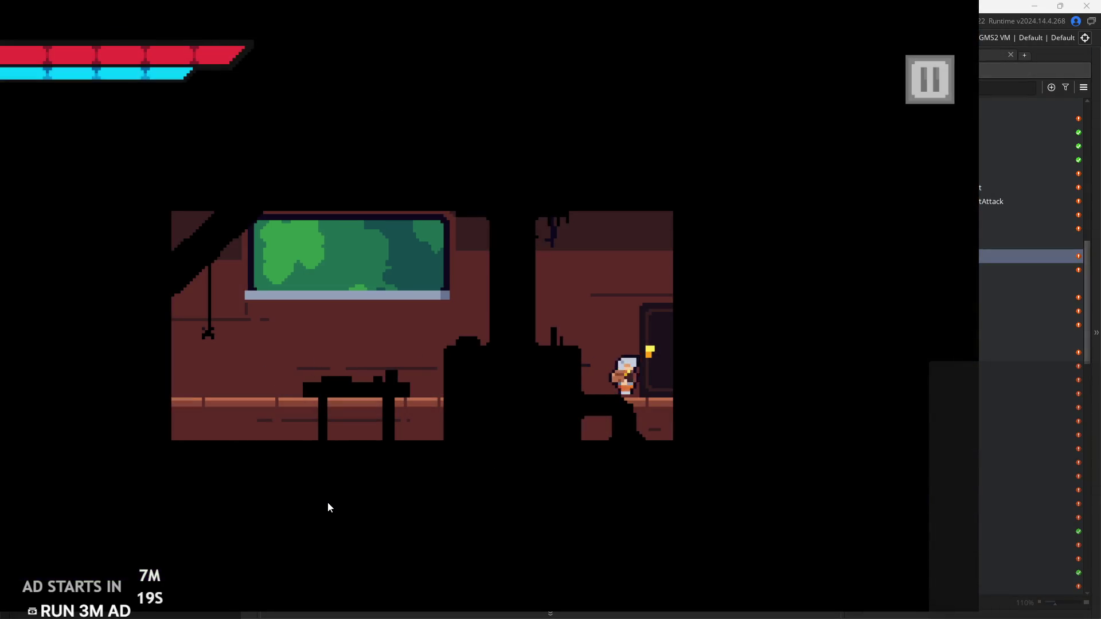
pyautogui.press('Right')
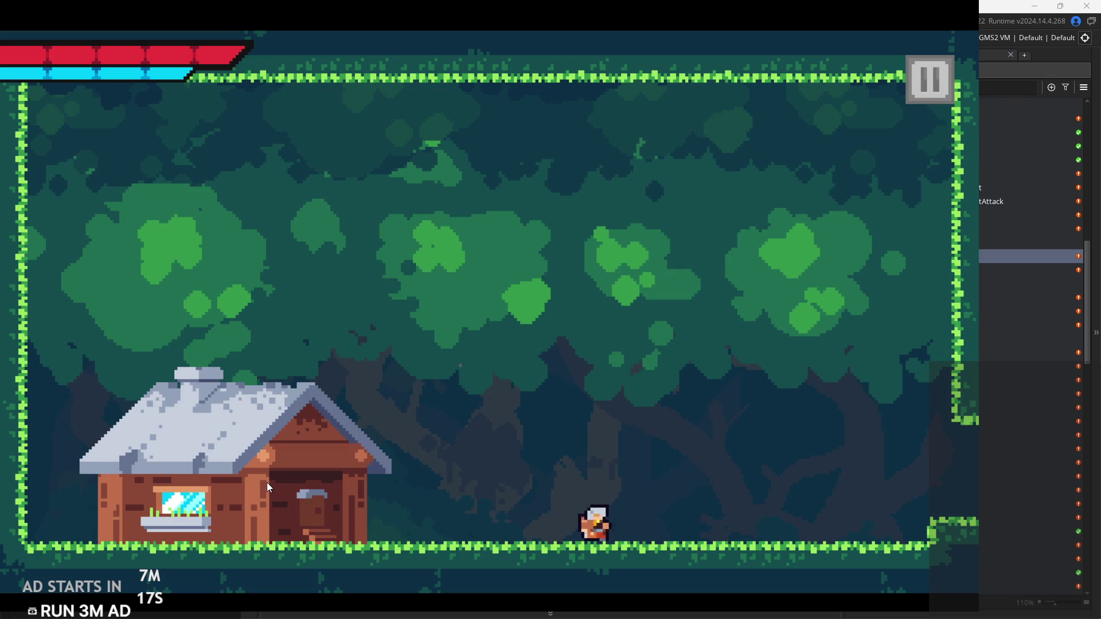
pyautogui.press('space')
pyautogui.press('Left')
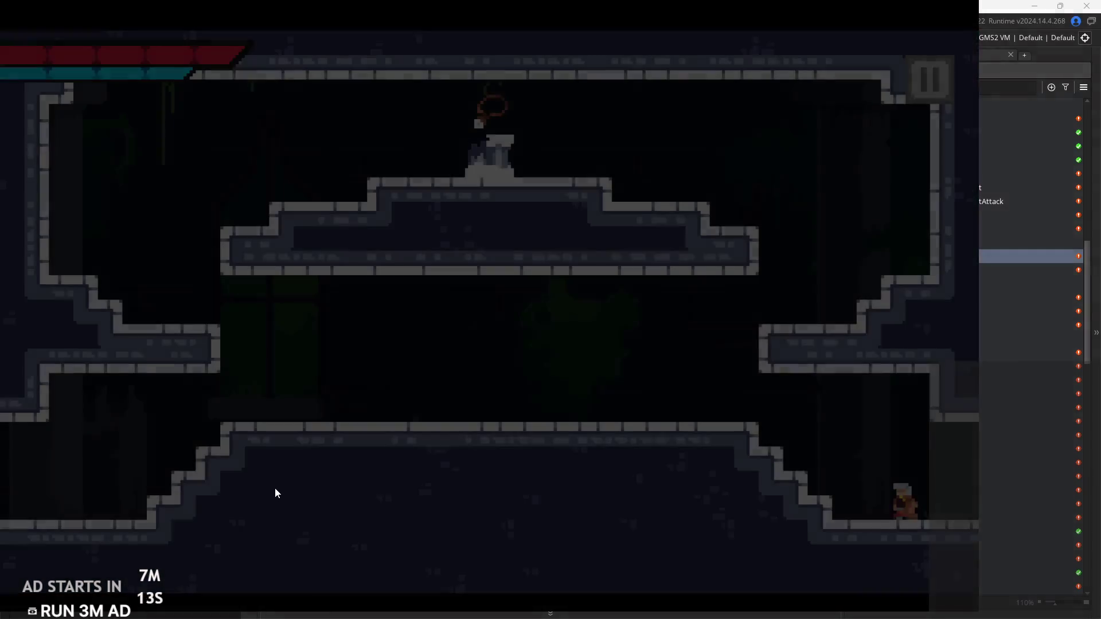
# Climb the castle room's platforms and columns up to the top stone platform
pyautogui.press('space')
pyautogui.press('Left')
pyautogui.press('space')
pyautogui.press('Right')
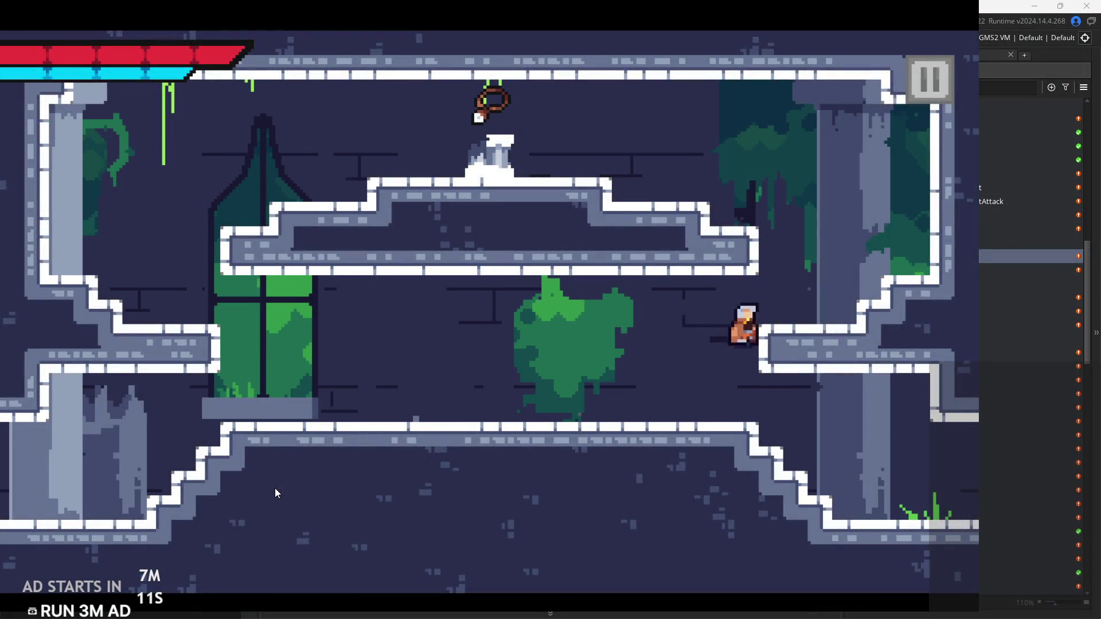
pyautogui.press('space')
pyautogui.press('Left')
pyautogui.press('space')
pyautogui.press('space')
pyautogui.press('Left')
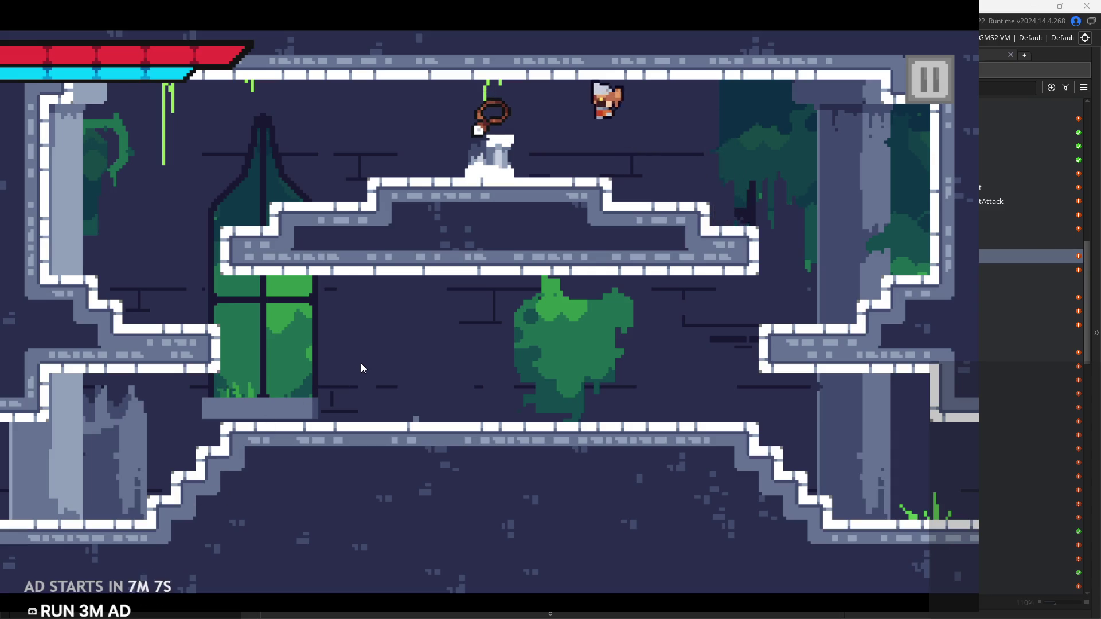
# Move along the top platform and settle beside the altar to watch the talisman
pyautogui.press('Right')
pyautogui.press('Right')
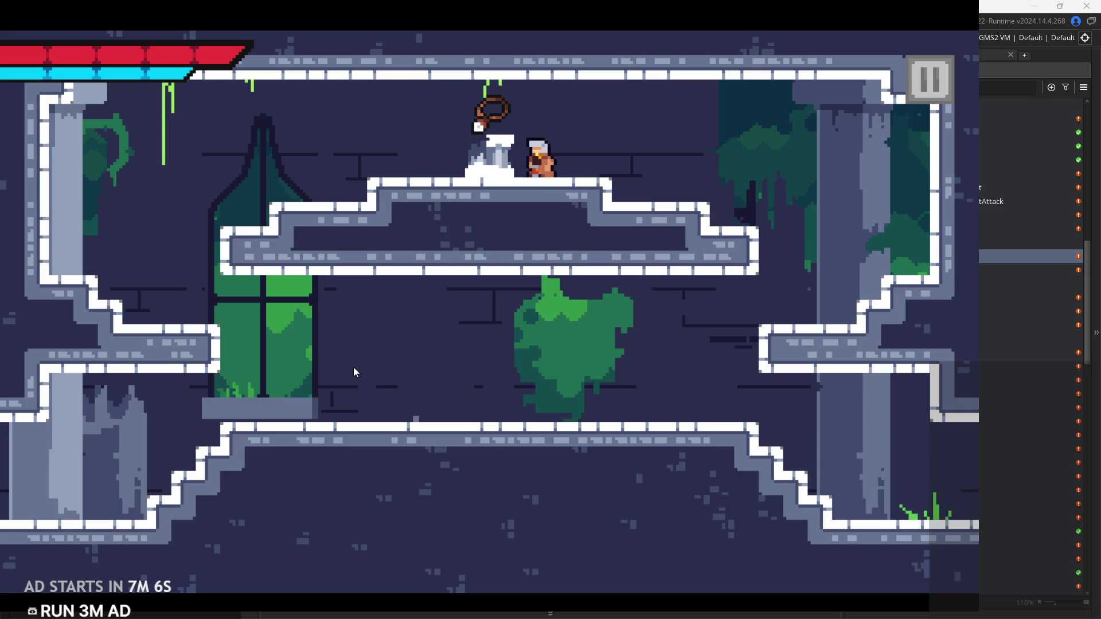
pyautogui.press('Left')
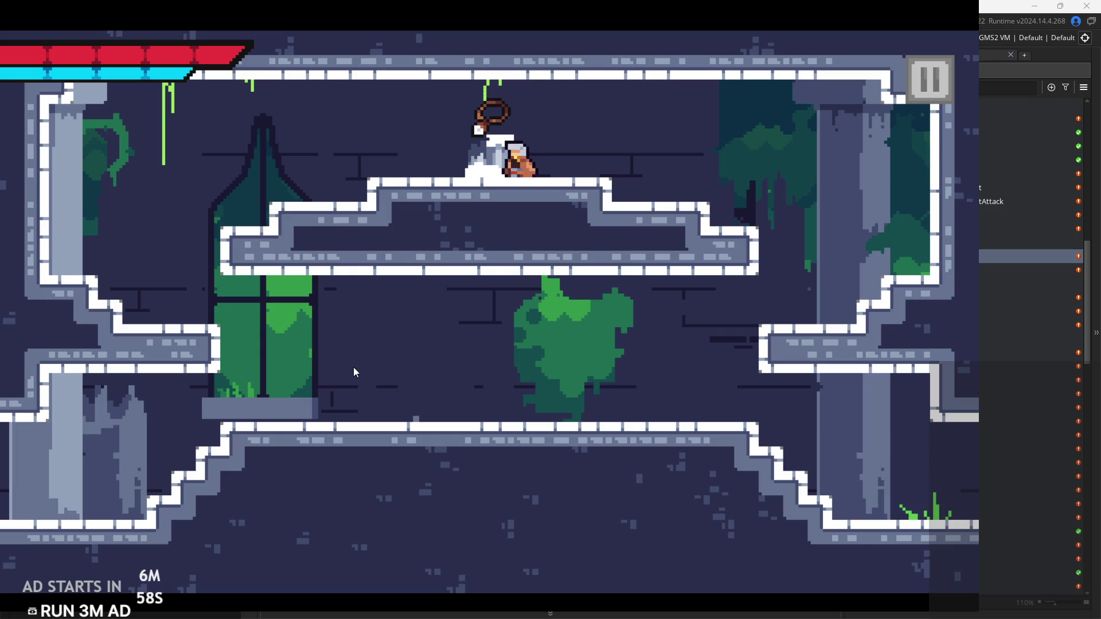
pyautogui.press('Right')
pyautogui.press('Left')
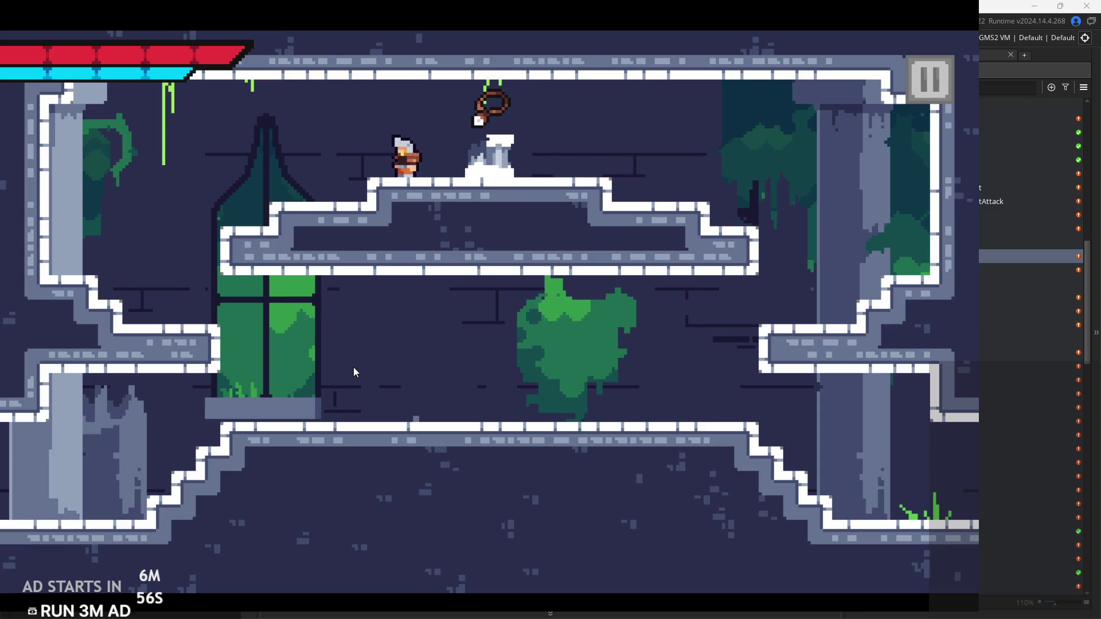
pyautogui.press('Up')
pyautogui.press('Right')
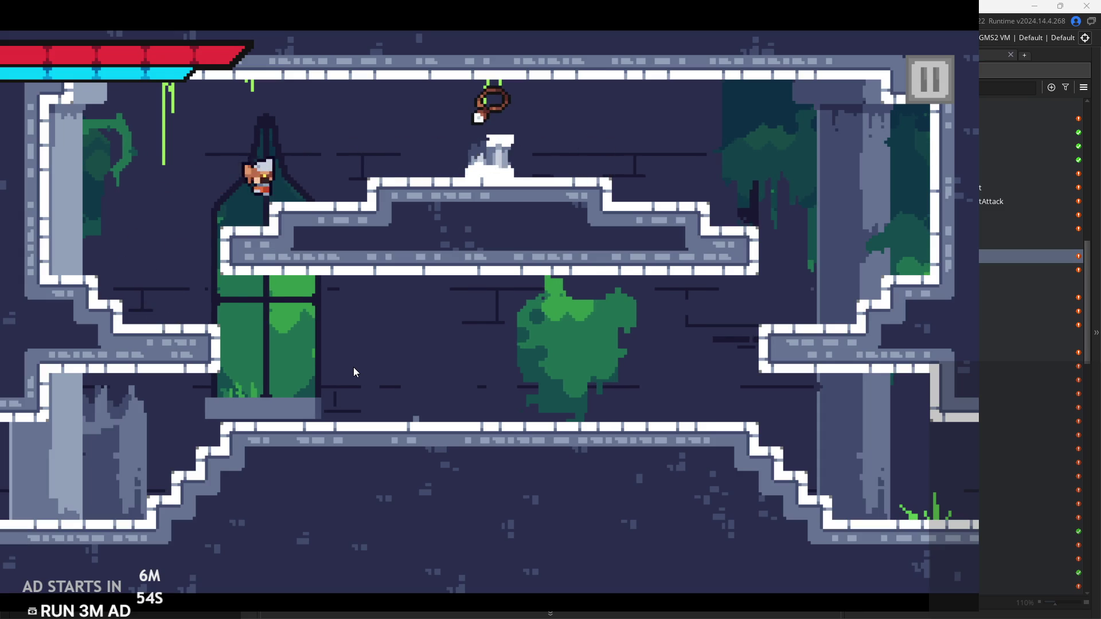
pyautogui.press('Up')
pyautogui.press('Right')
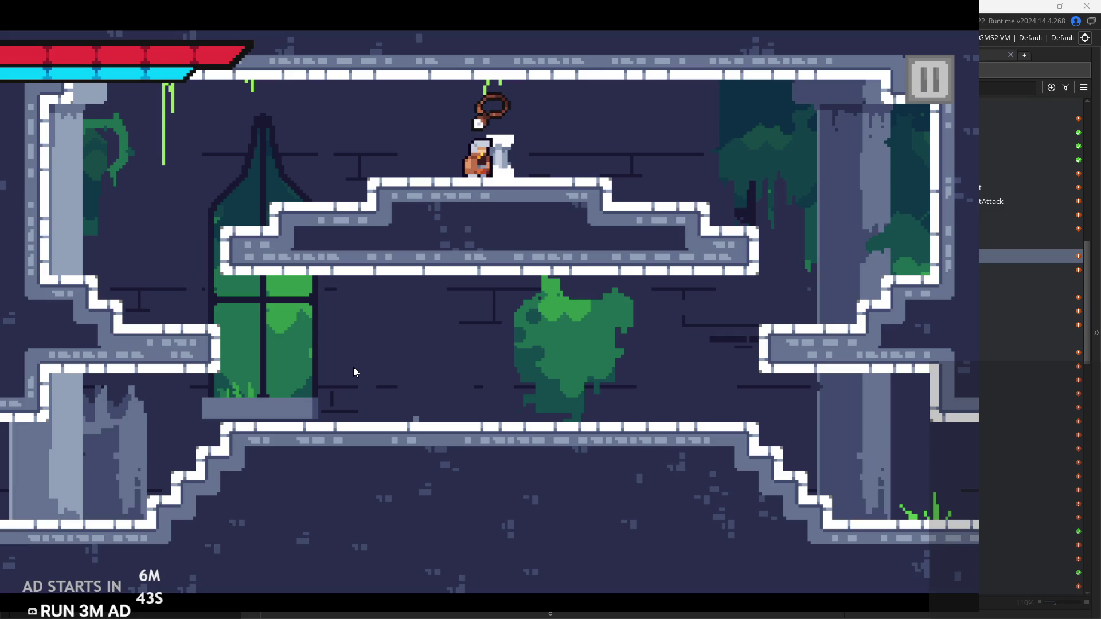
# Jump over the altar onto the right ledge, then drop to the lower floor while slashing
pyautogui.press('Left')
pyautogui.press('Right')
pyautogui.press('Right')
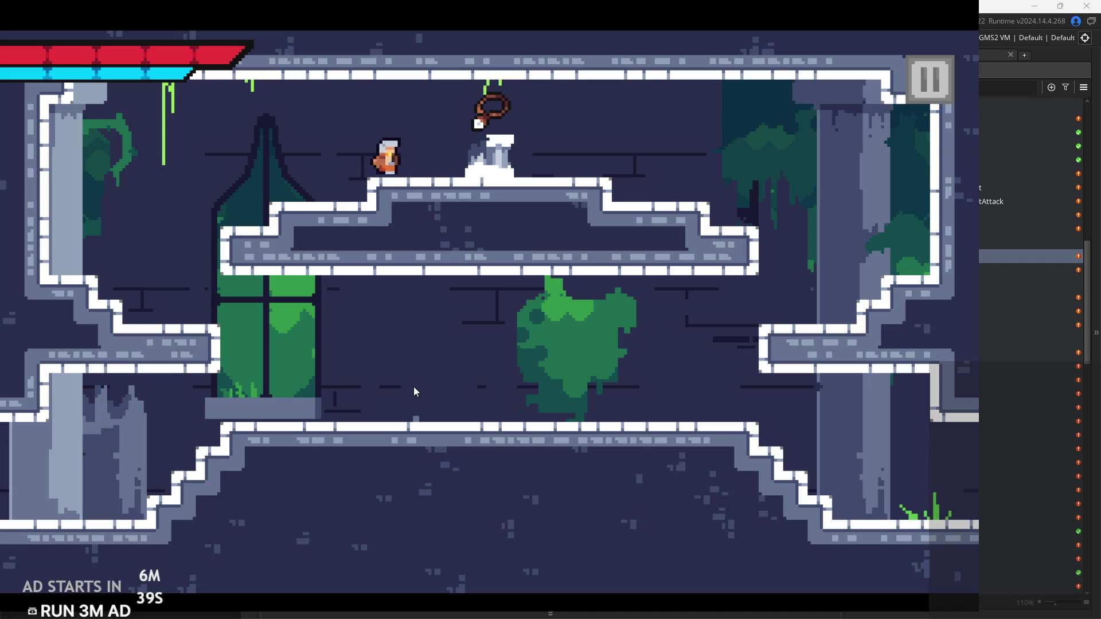
pyautogui.press('space')
pyautogui.press('Right')
pyautogui.press('space')
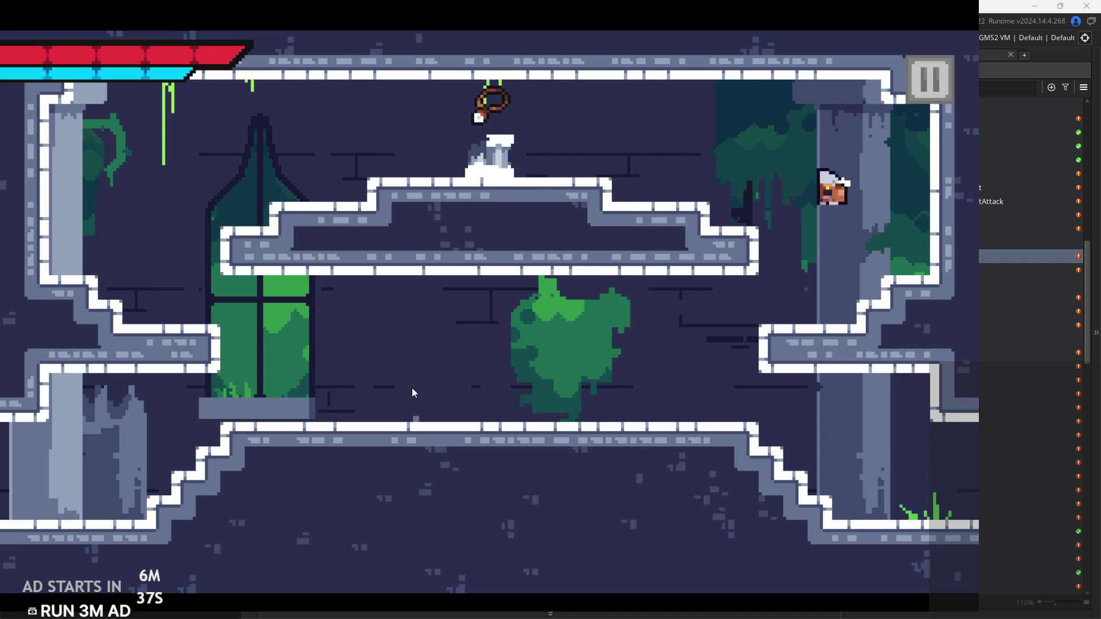
pyautogui.press('x')
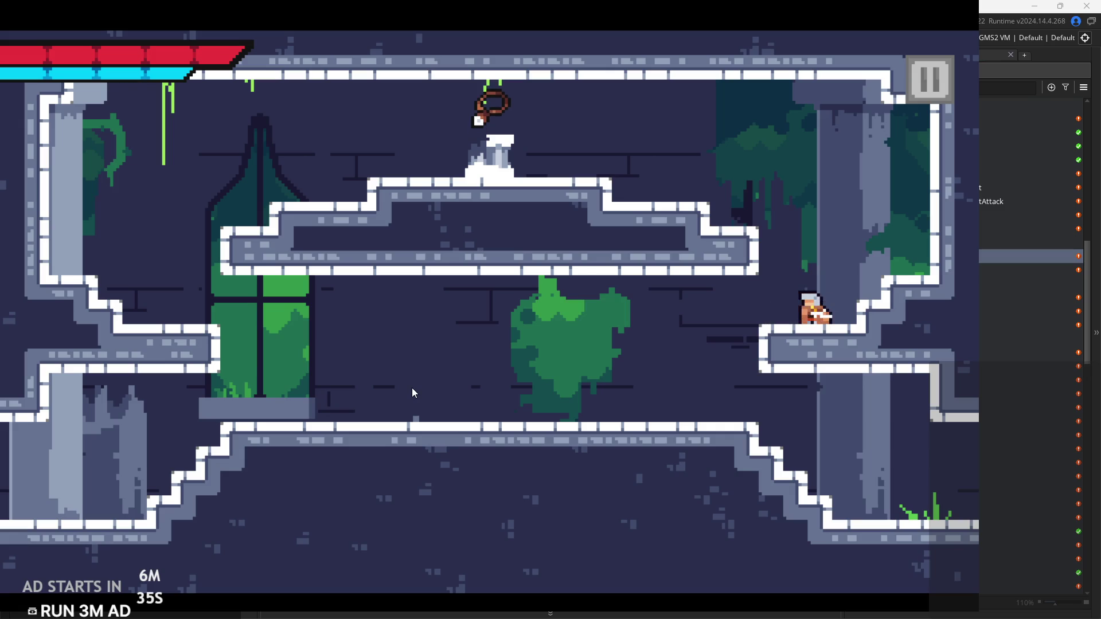
pyautogui.press('Left')
pyautogui.press('Left')
pyautogui.press('x')
pyautogui.press('space')
pyautogui.press('Right')
pyautogui.press('x')
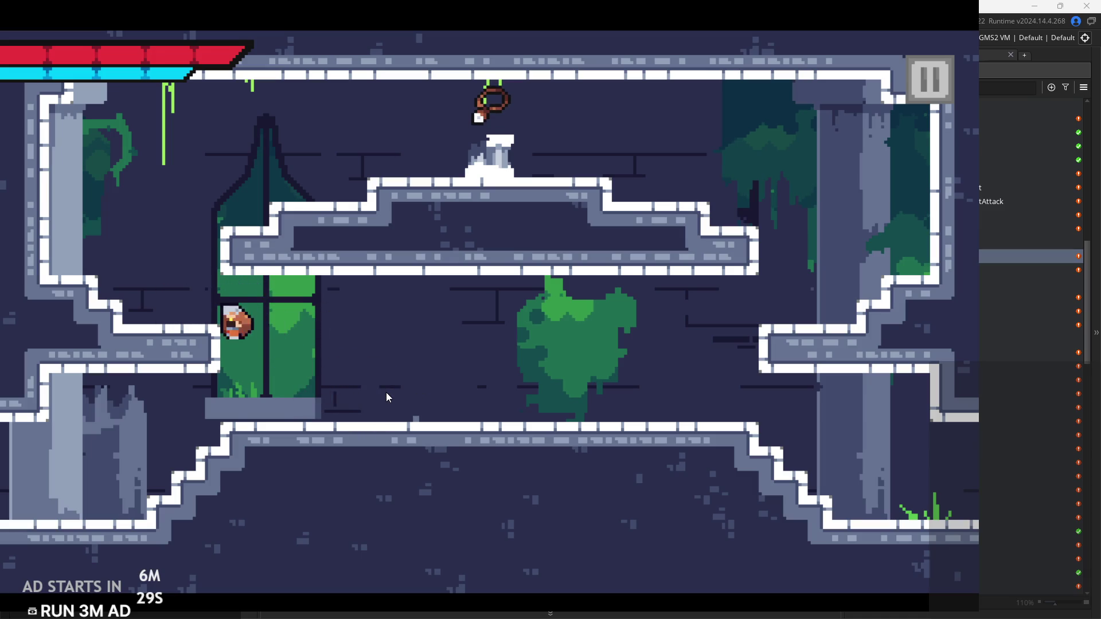
# Run and jump across the upper platform, swinging several slash attacks
pyautogui.click(387, 397)
pyautogui.press('Left')
pyautogui.press('space')
pyautogui.press('Right')
pyautogui.press('Right')
pyautogui.click(388, 396)
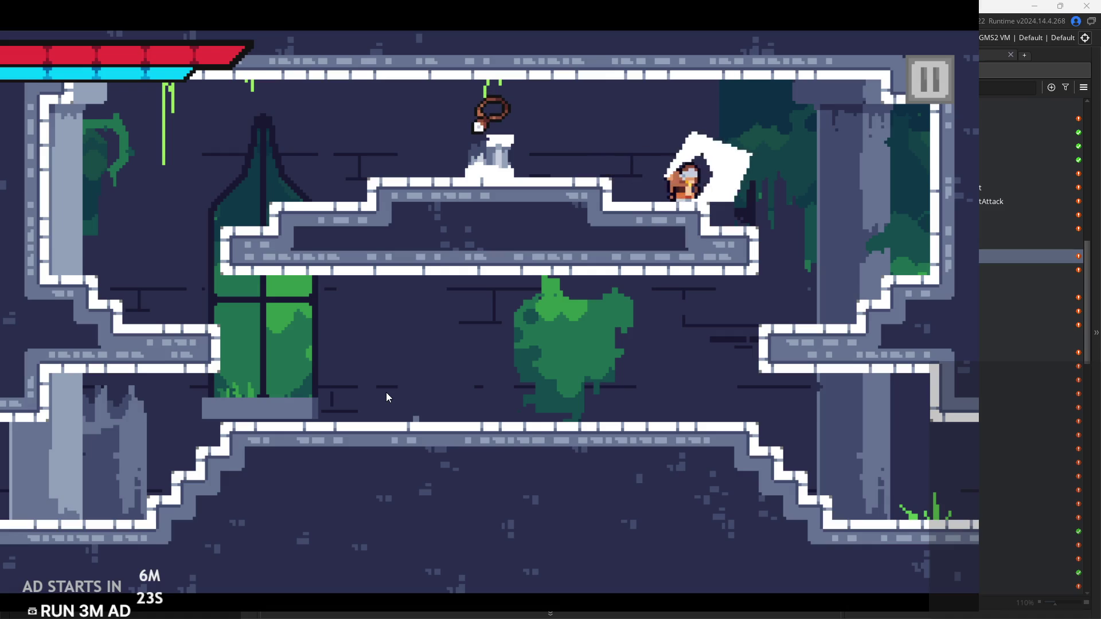
pyautogui.click(388, 397)
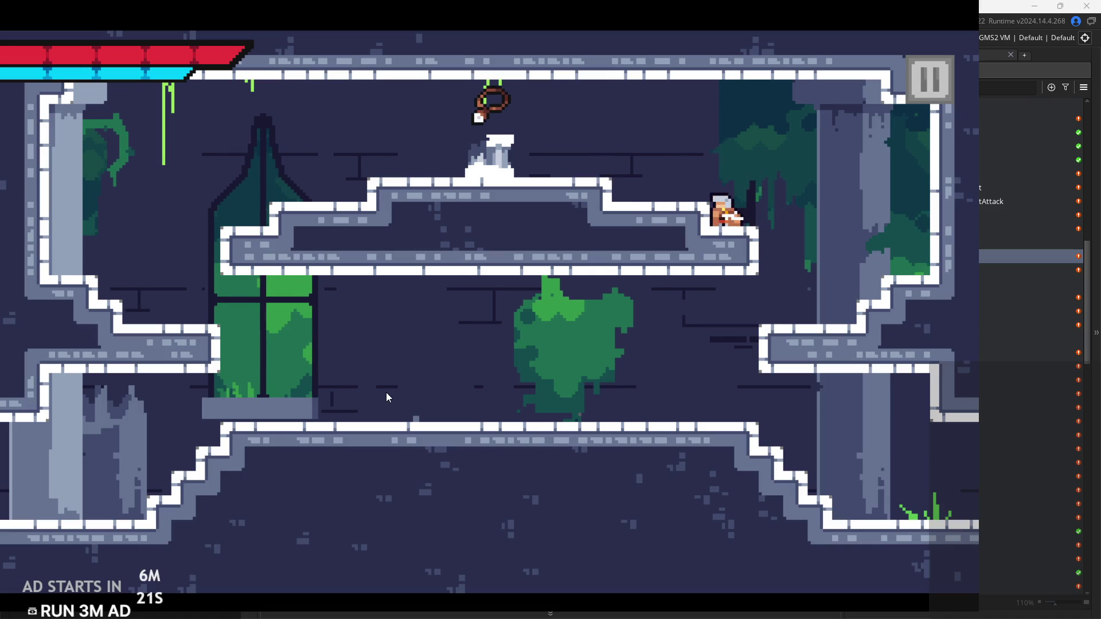
pyautogui.press('Left')
pyautogui.press('Right')
pyautogui.click(388, 397)
pyautogui.click(388, 397)
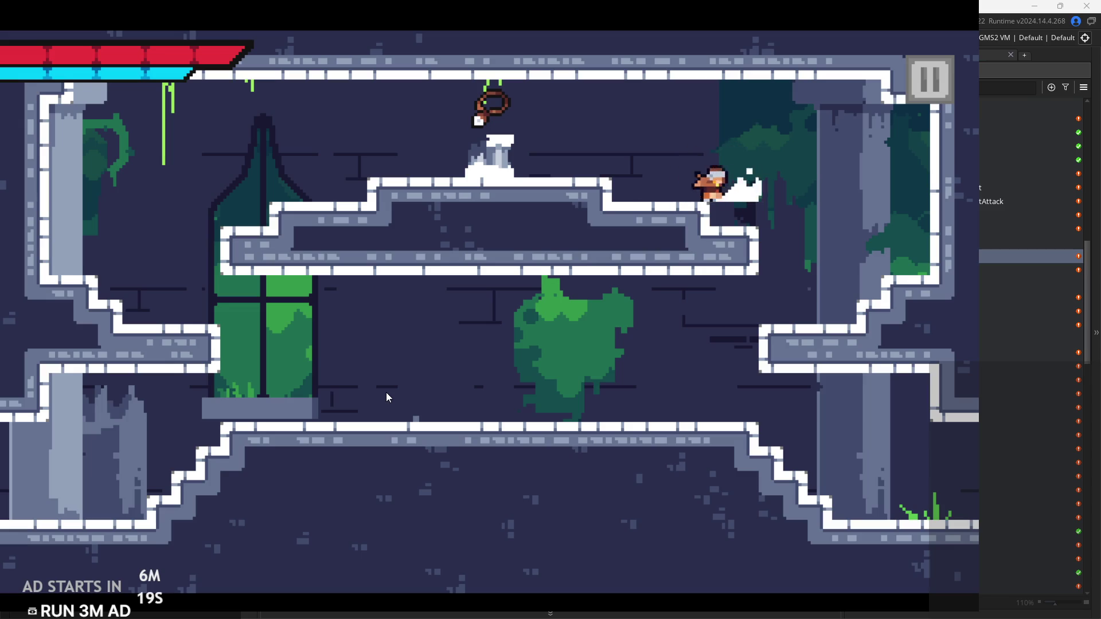
# Drop to the lower right ledge and run back and forth across the floor and stairs
pyautogui.press('Right')
pyautogui.press('space')
pyautogui.press('Left')
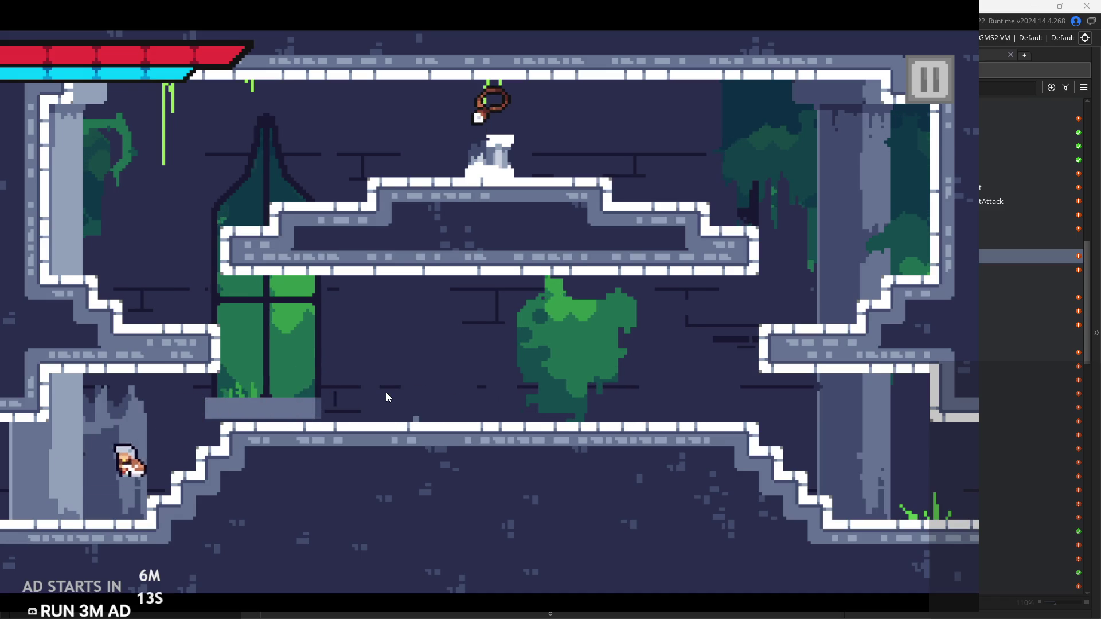
pyautogui.press('x')
pyautogui.press('Right')
pyautogui.press('space')
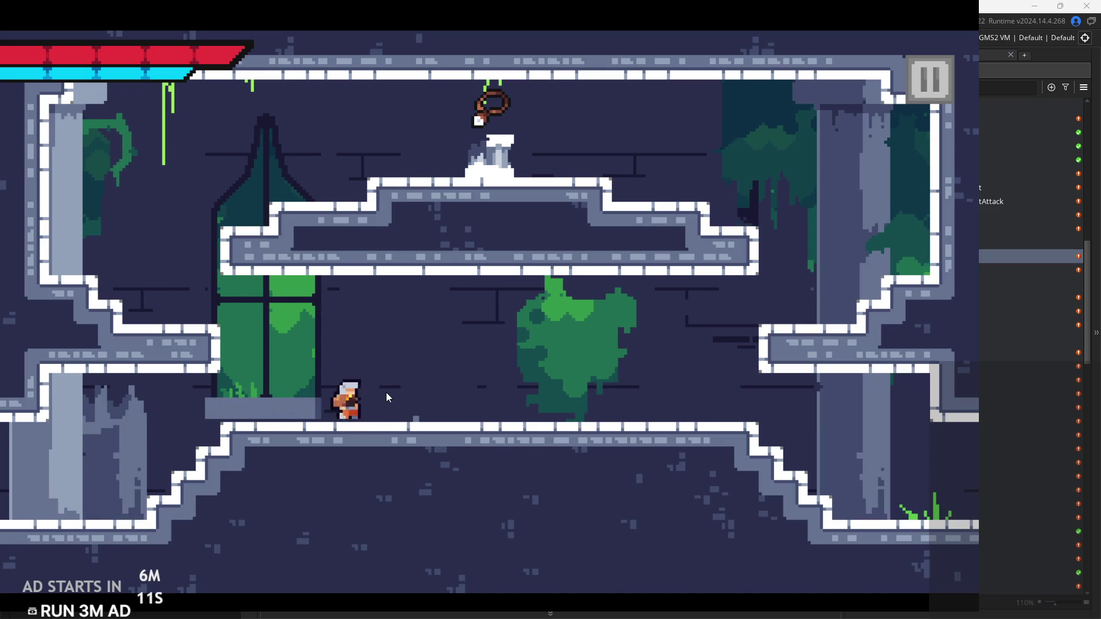